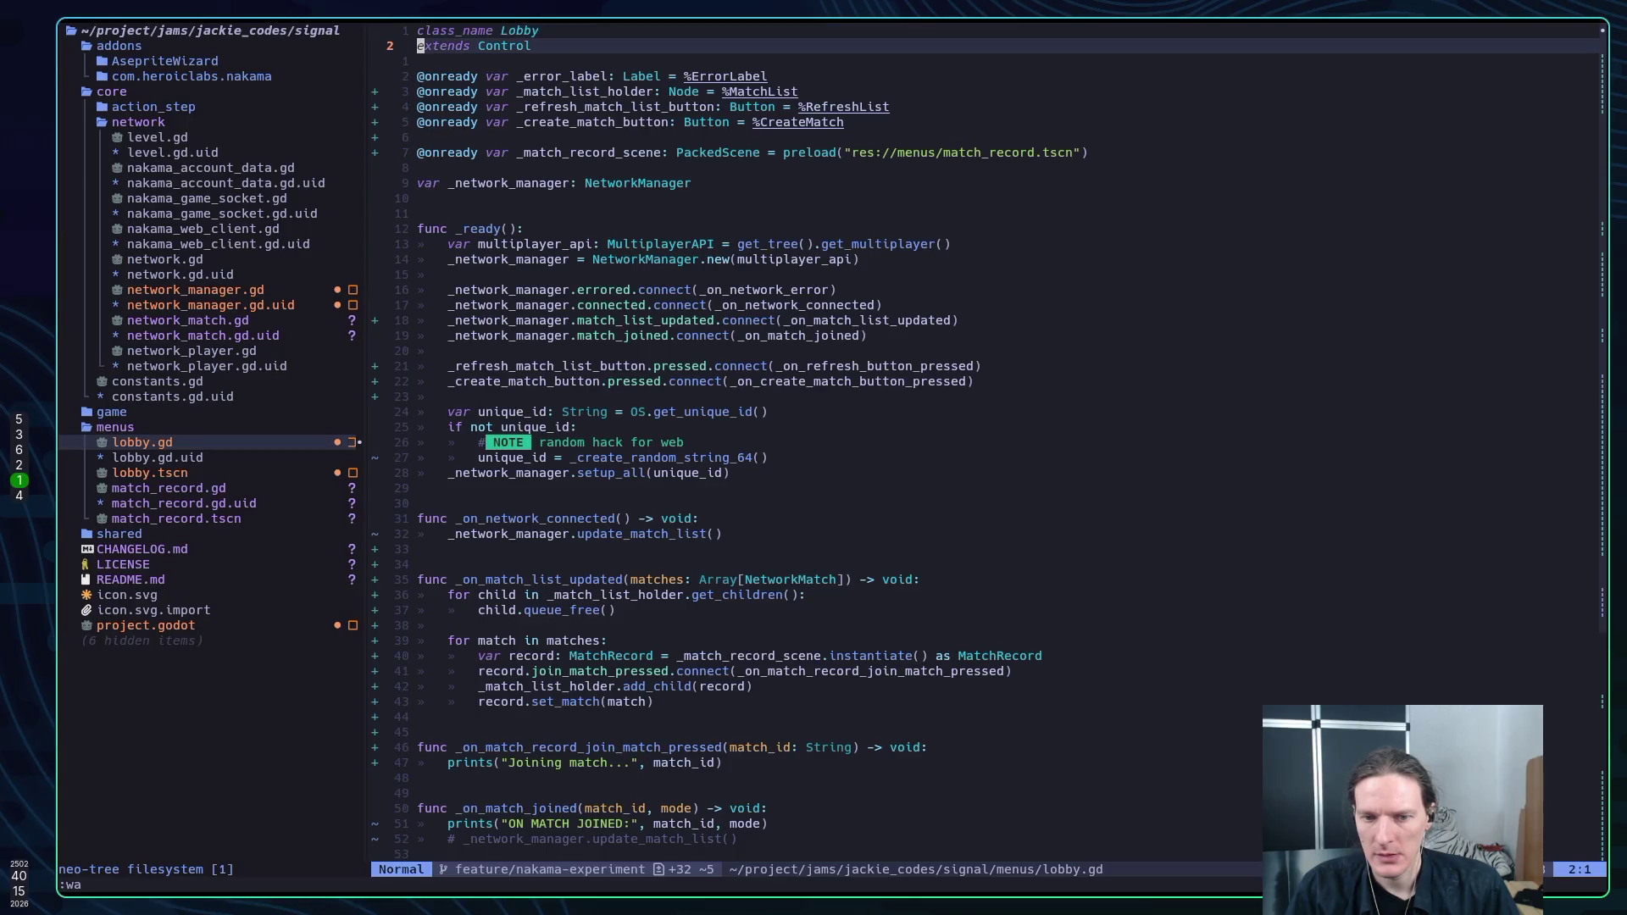
key(j)
key(j)
key(j)
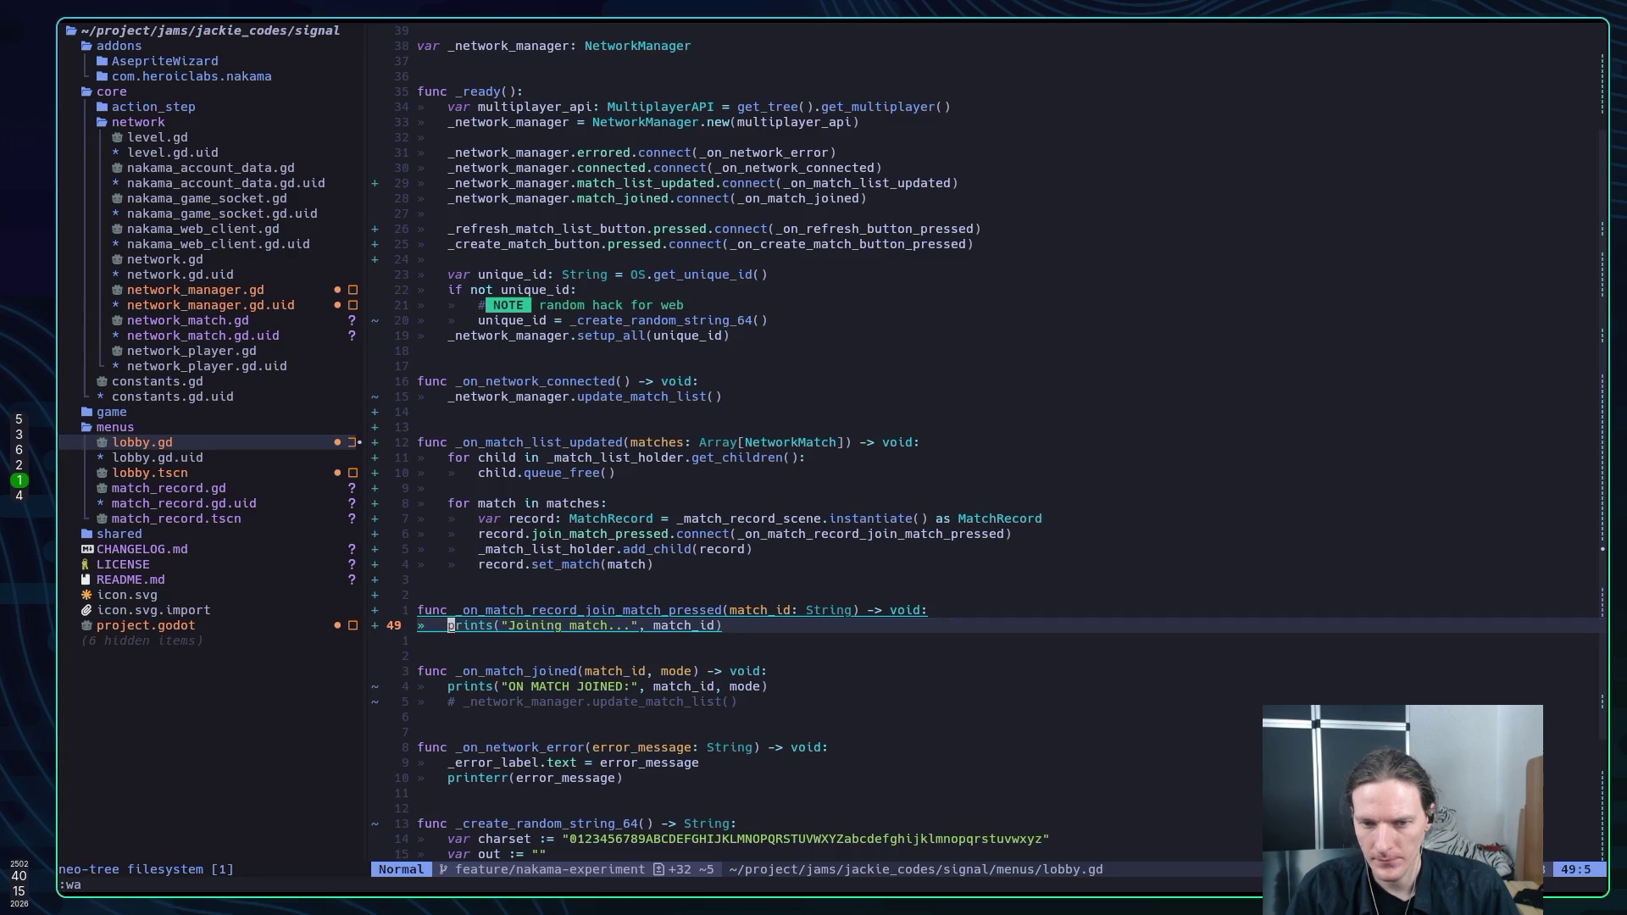
Discard a half-typed line by quitting Neovim and reopening lobby.gd.
text(o_net)
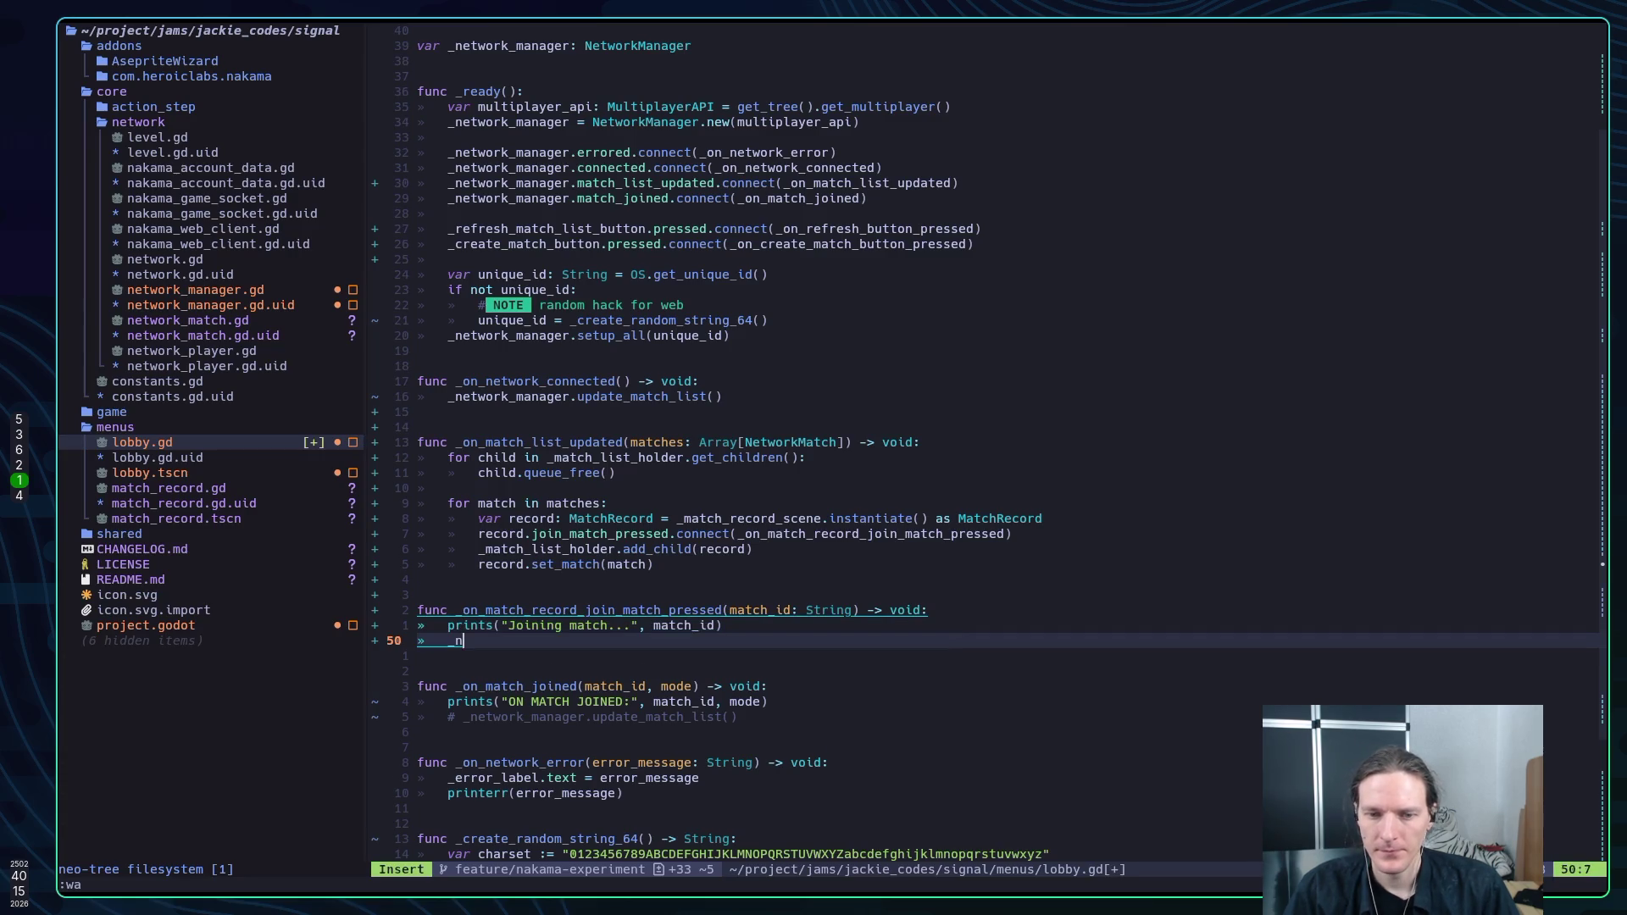
text(wo)
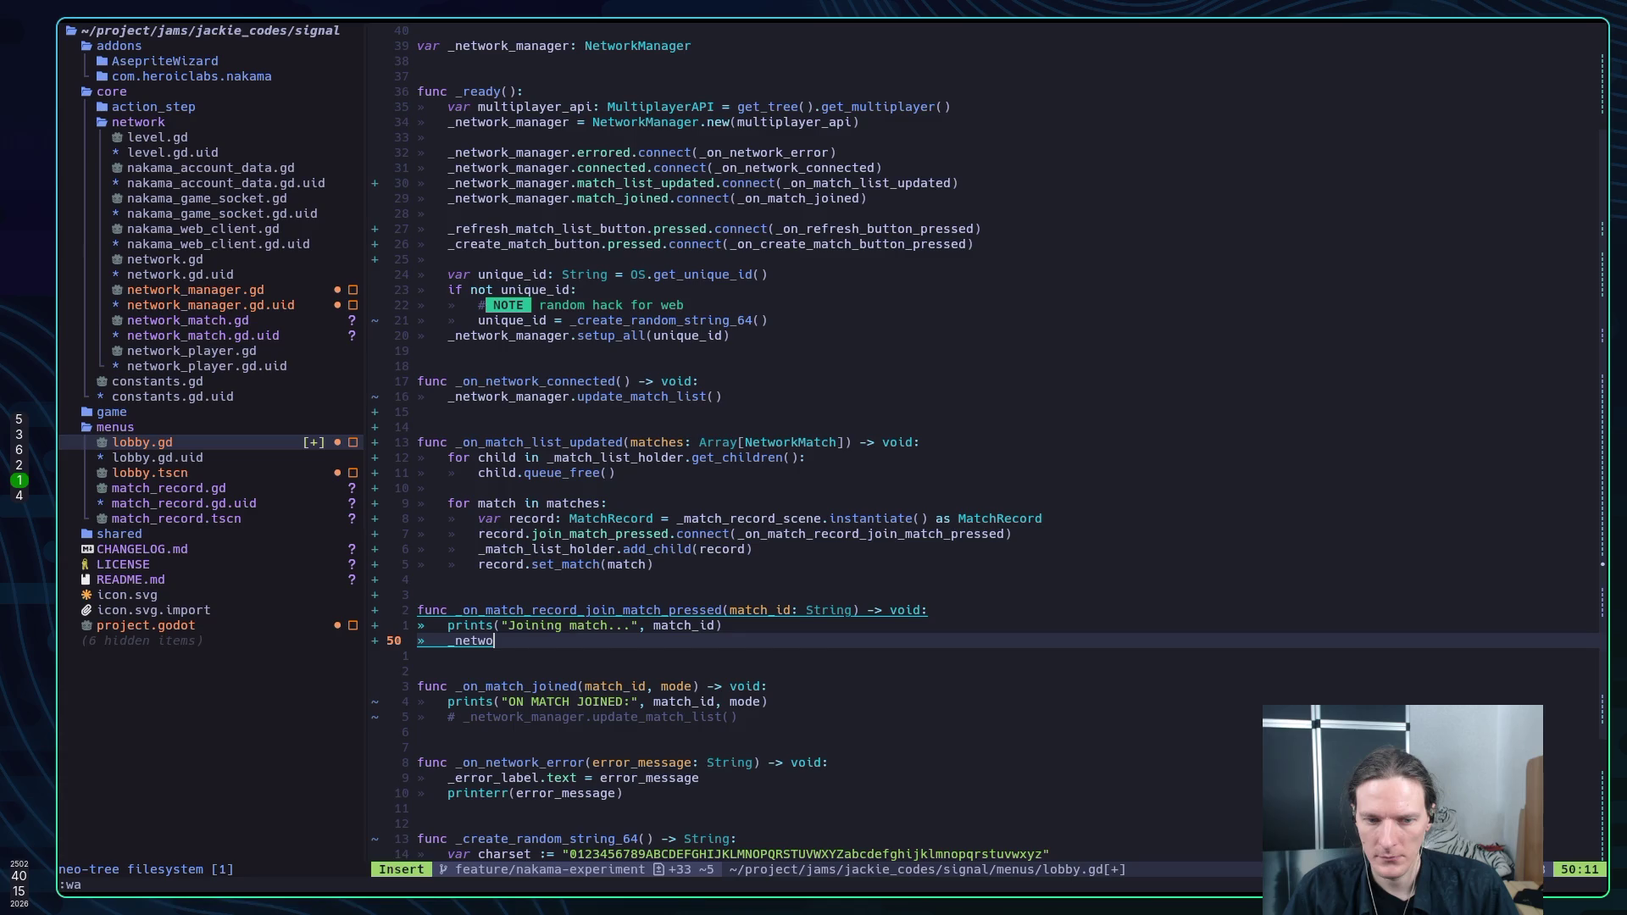
key(Escape)
key(Return)
text(:qa)
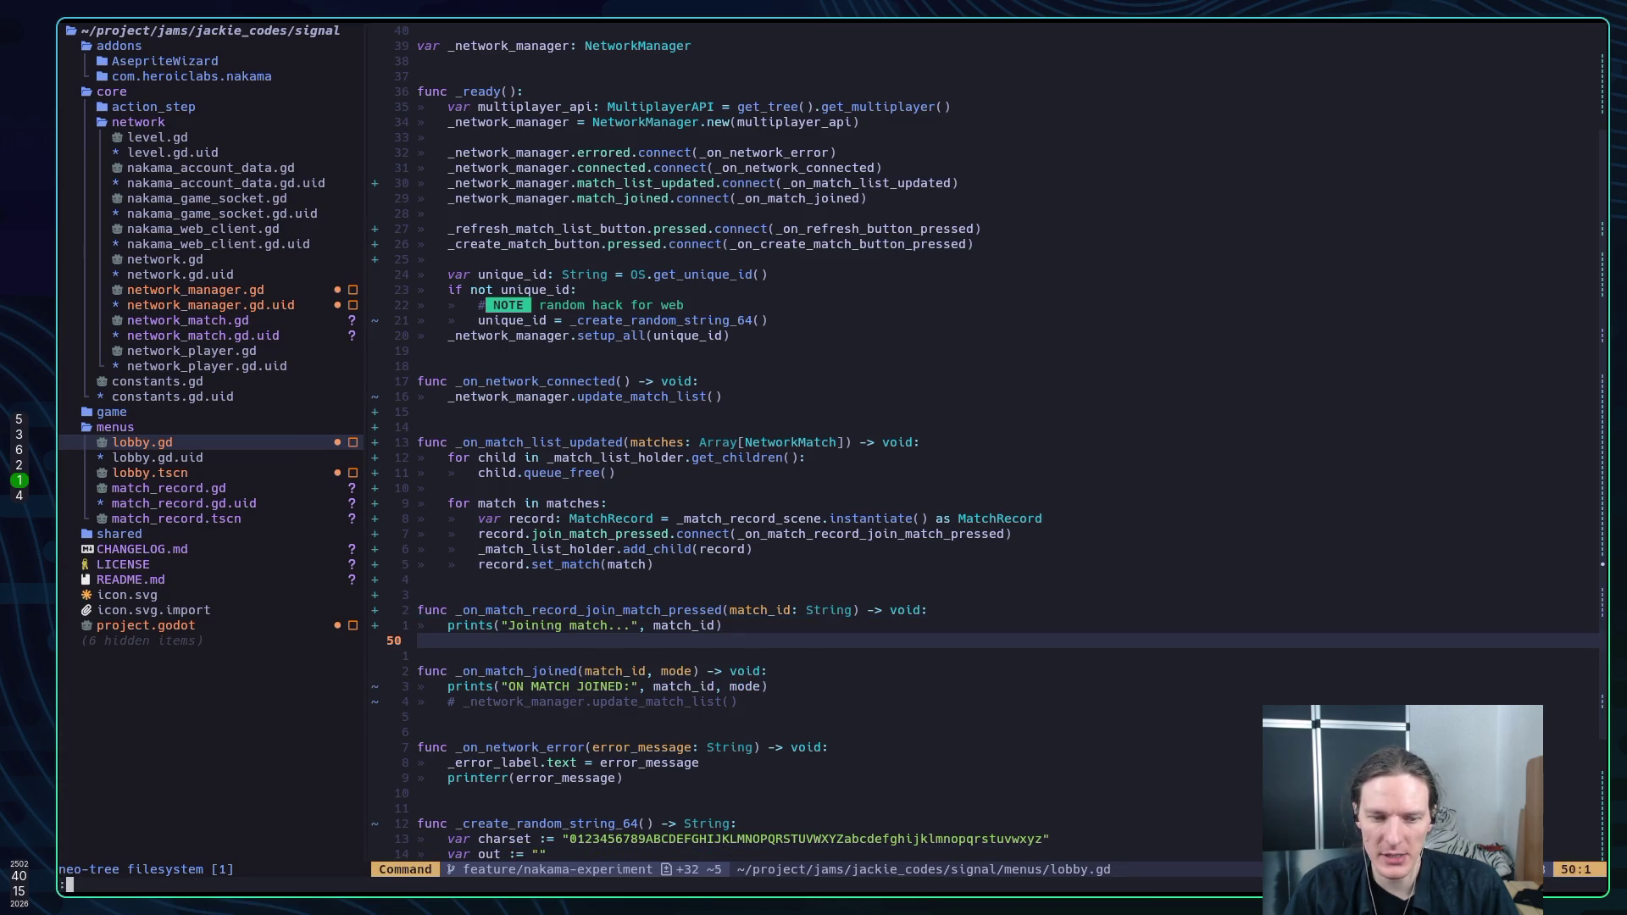
key(Return)
key(Up)
key(Return)
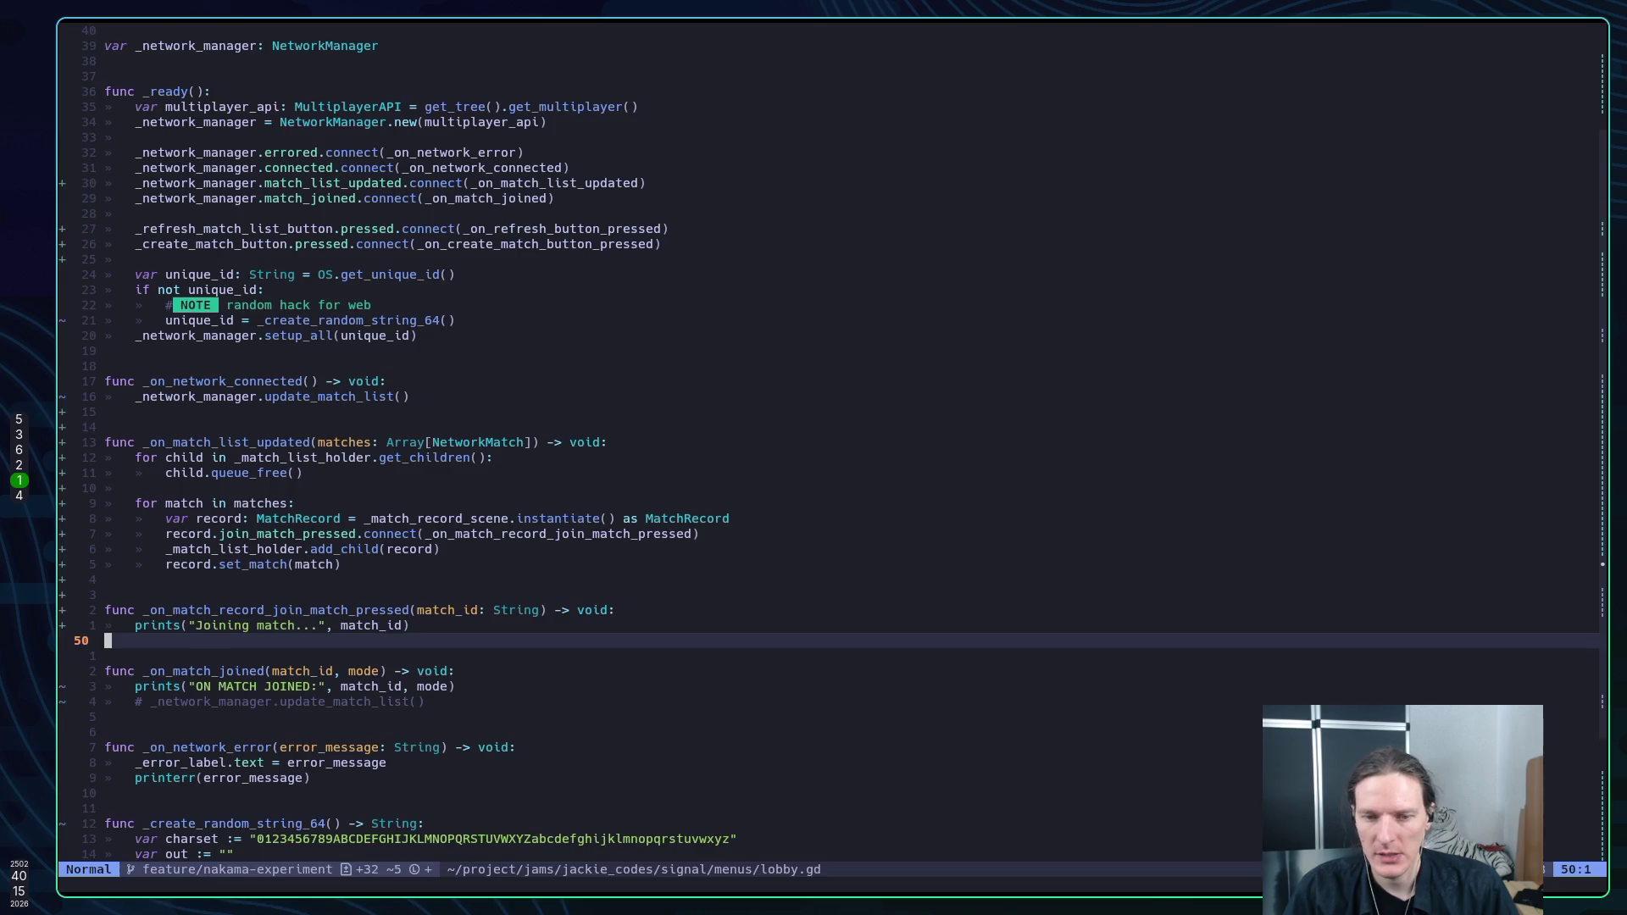
Insert _network_manager.join_match(match_id) below the prints line and save lobby.gd.
text(O)
text(_network_manager.)
text(join_match(m)
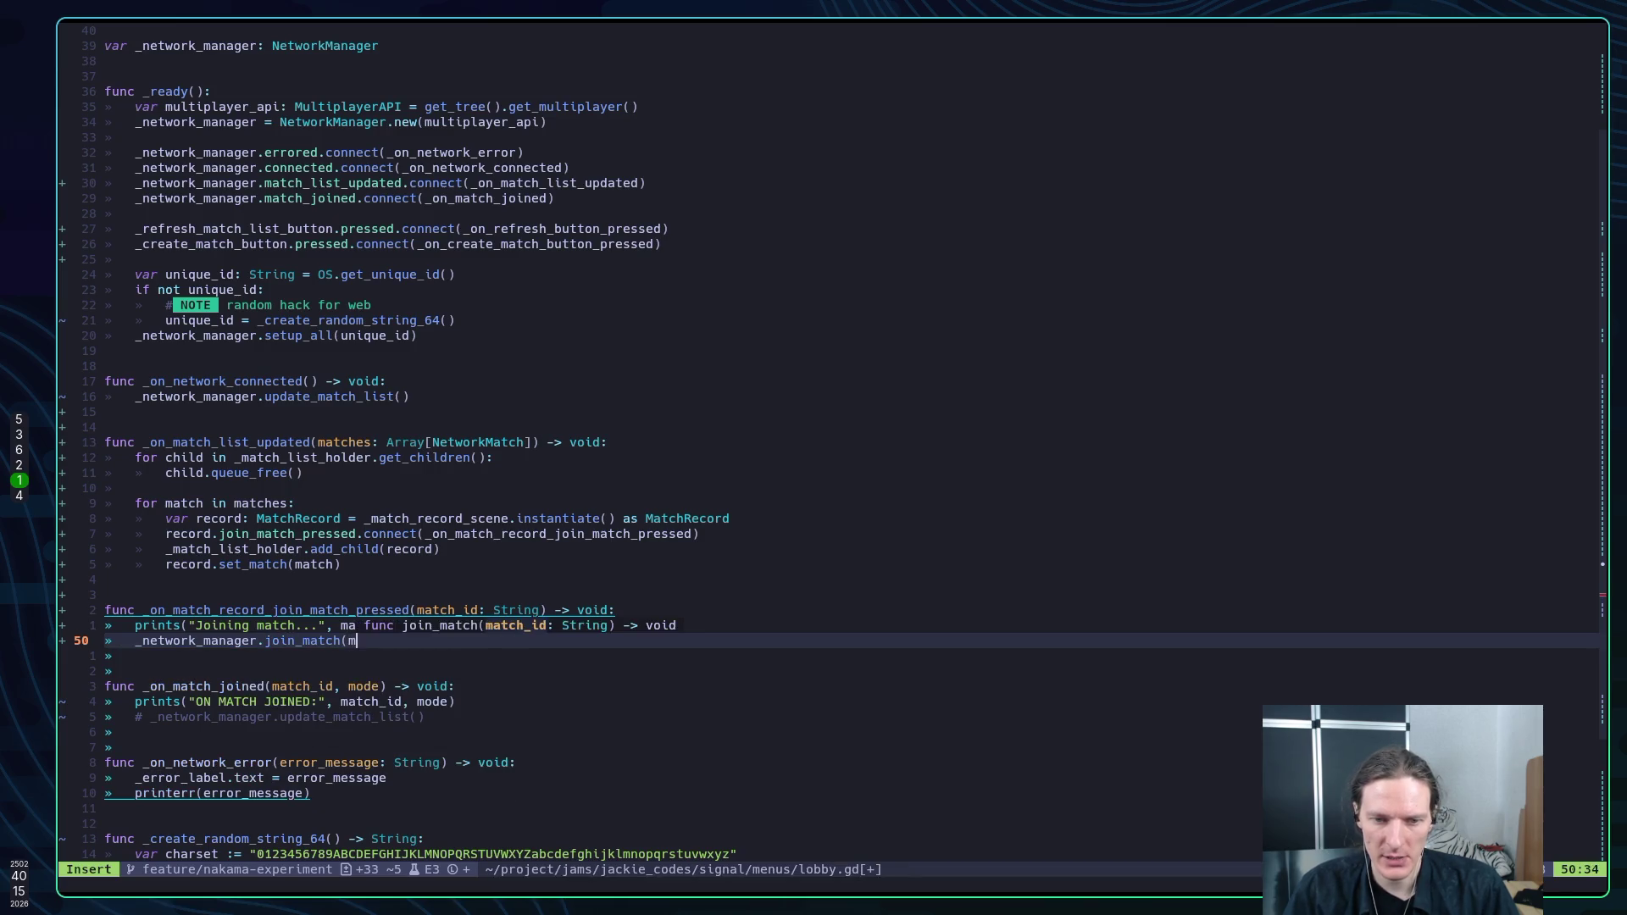
text(atch_id))
key(Escape)
text(:w)
key(Return)
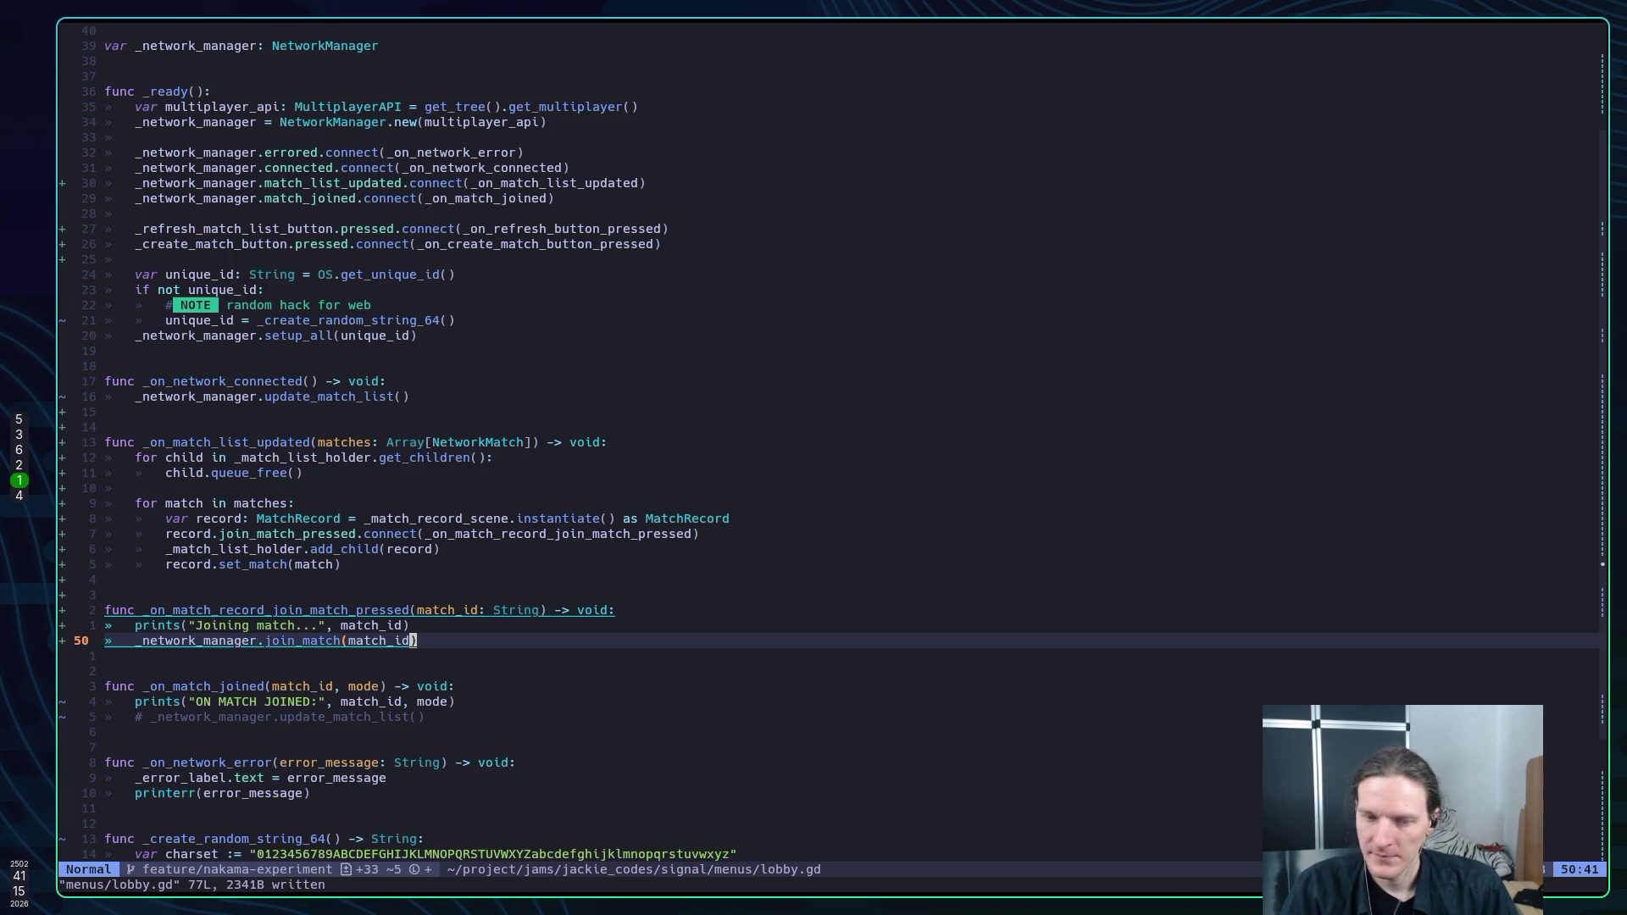
Begin annotating _on_match_joined's match_id parameter with the String type.
key(j)
key(j)
key(j)
key(b)
key(b)
key(b)
text(id: String)
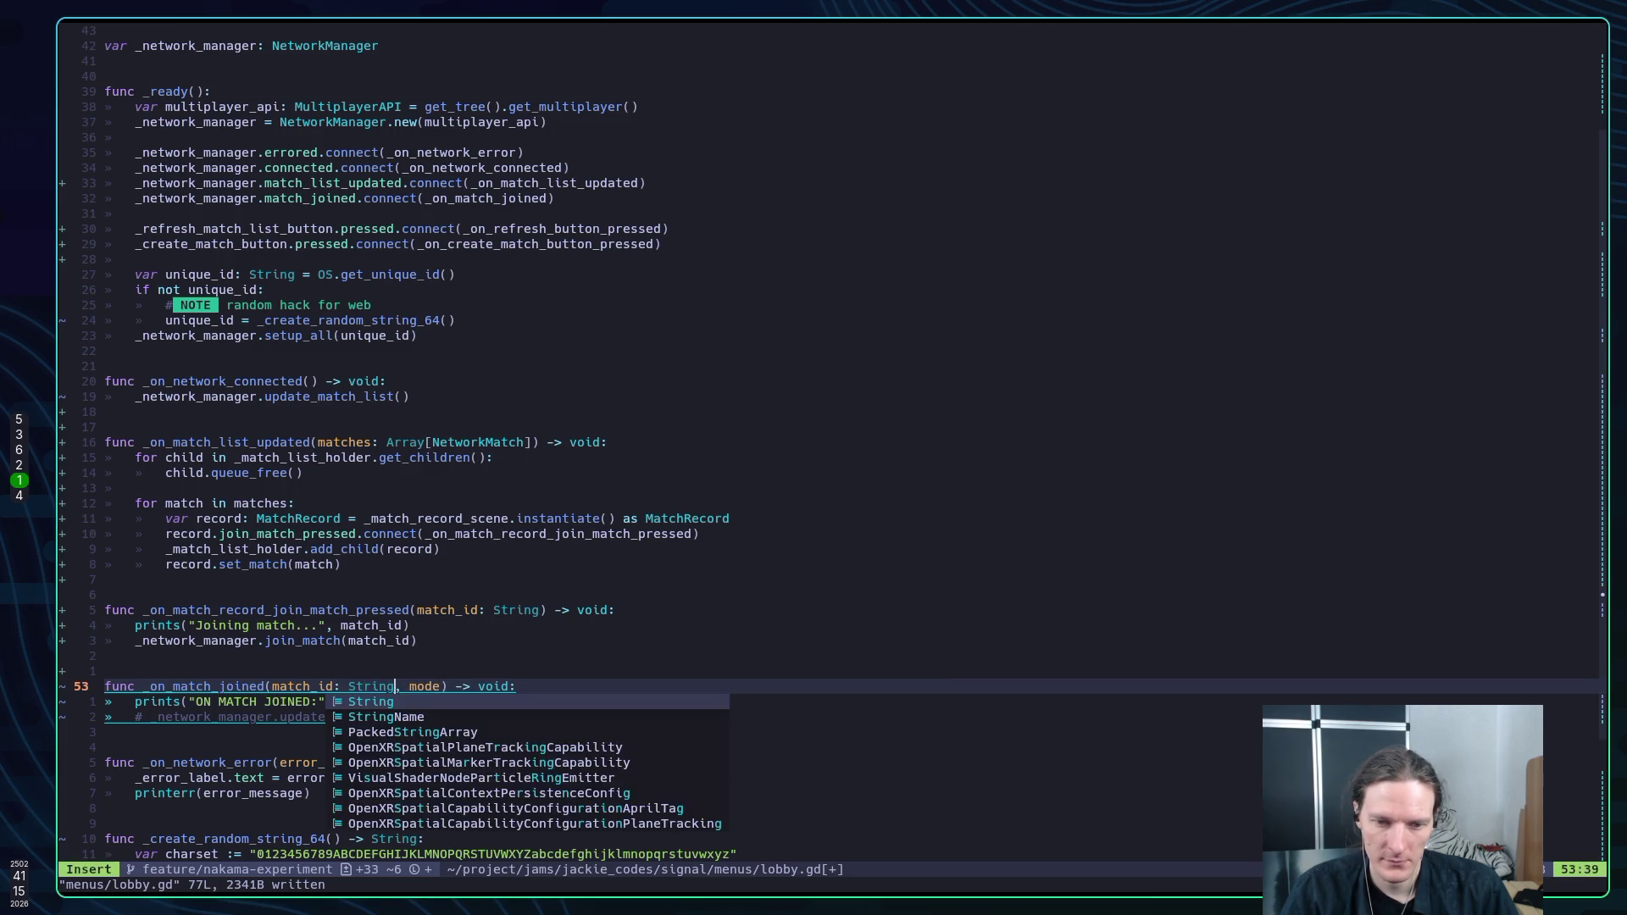
Annotate the mode parameter as NetworkManager.MatchMode and save lobby.gd.
key(Escape)
key(e)
key(e)
key(a)
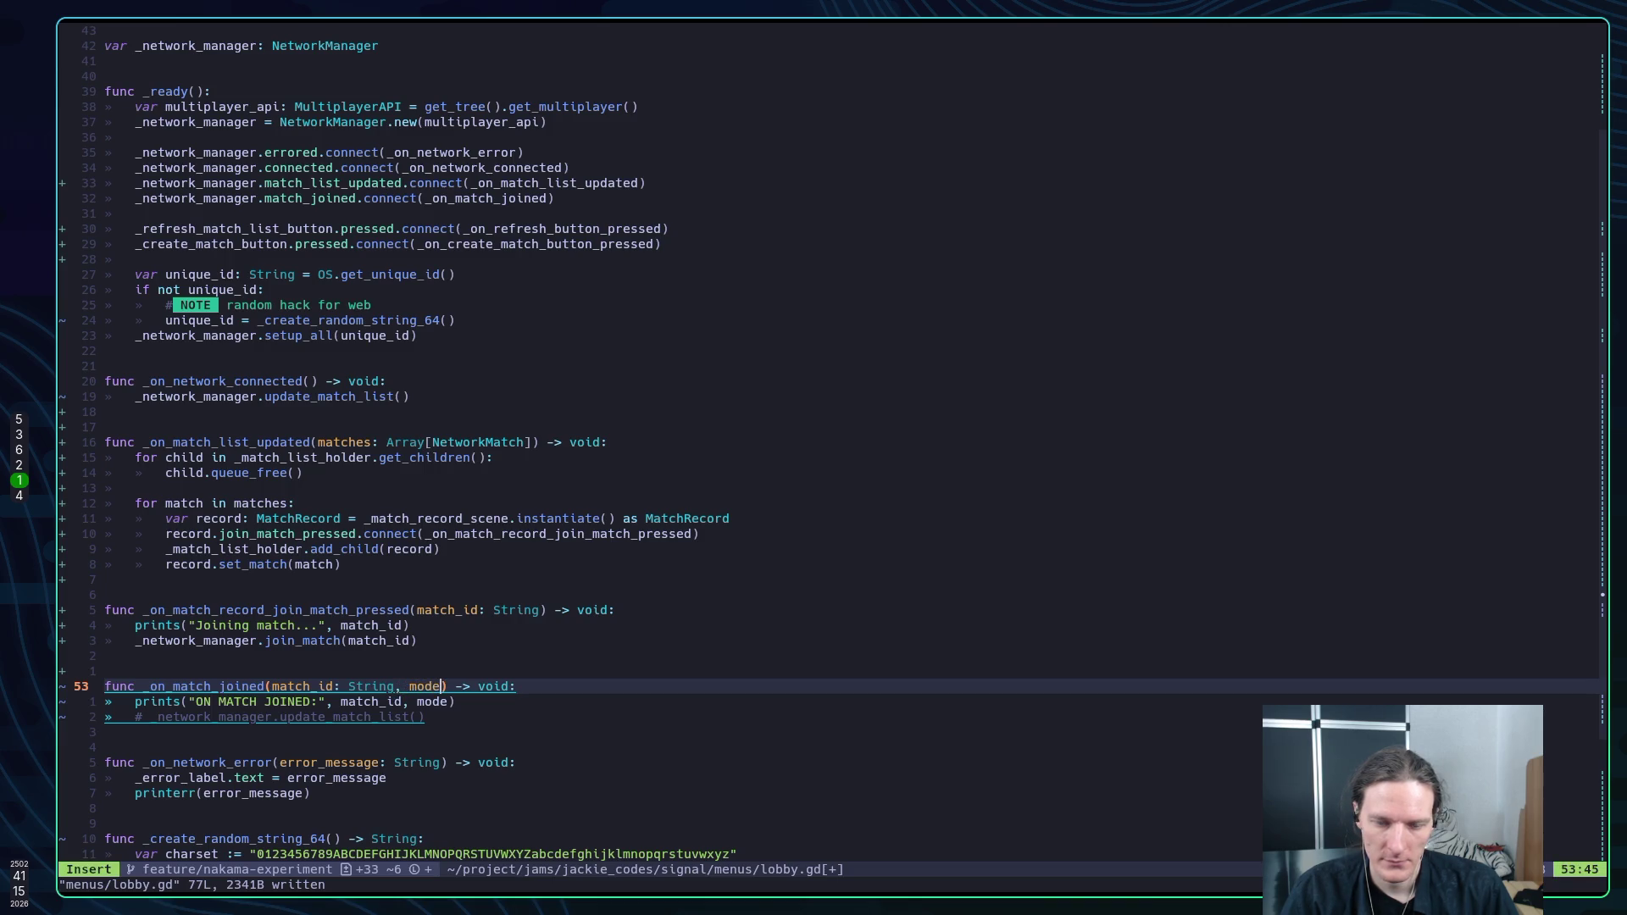
text(:)
text( Net)
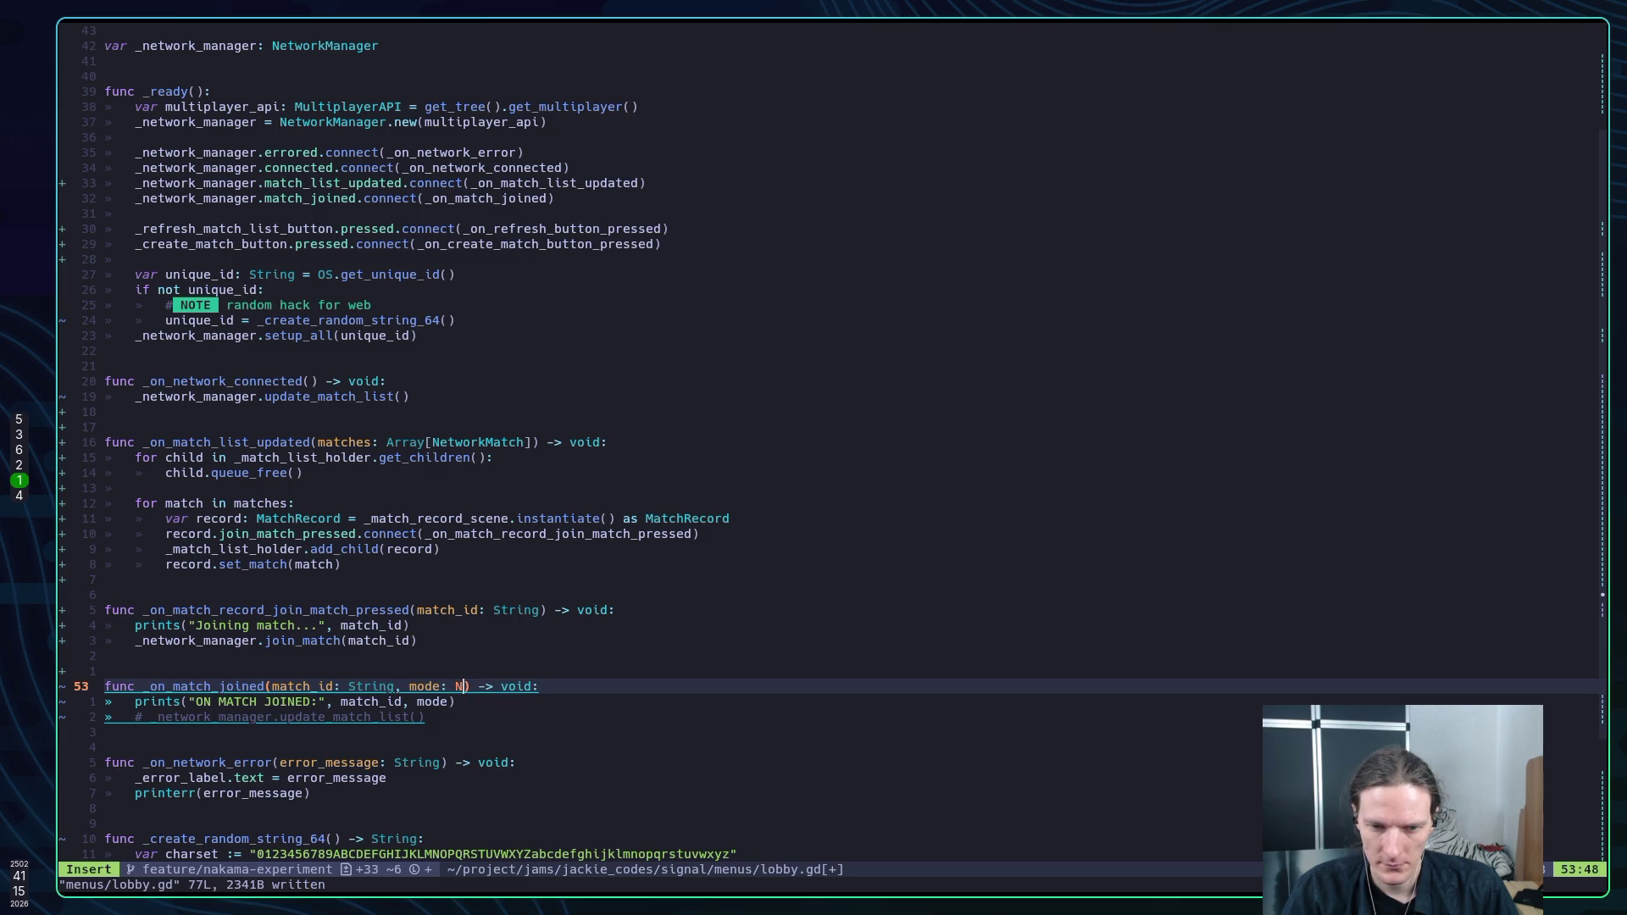
key(Tab)
key(Tab)
text(.)
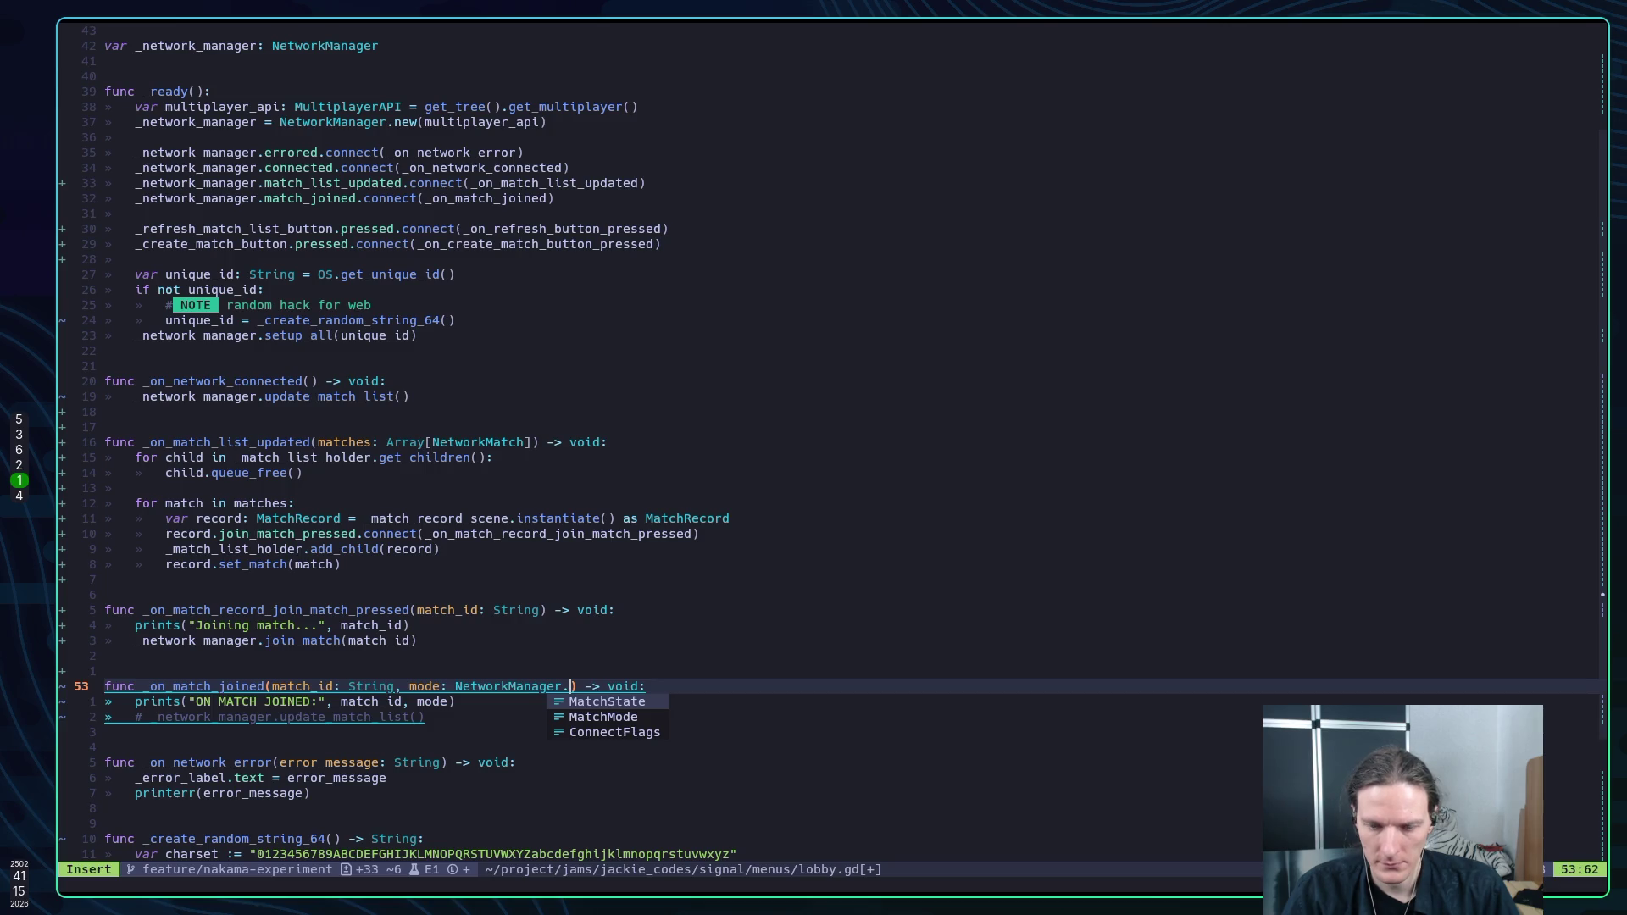
key(Tab)
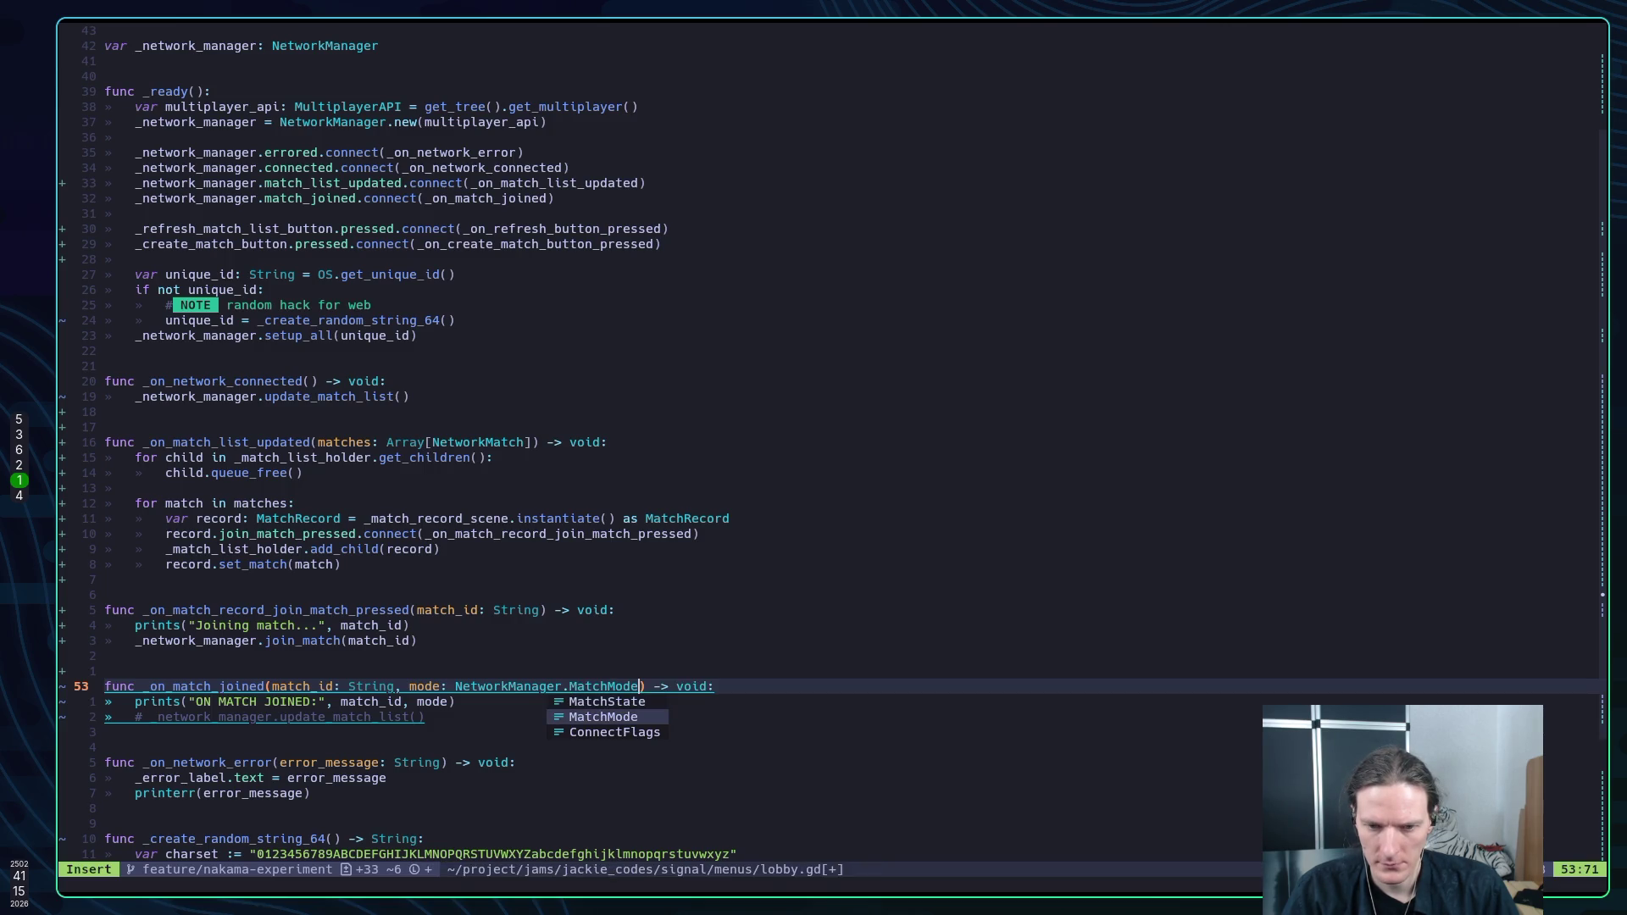
key(Escape)
text(:w)
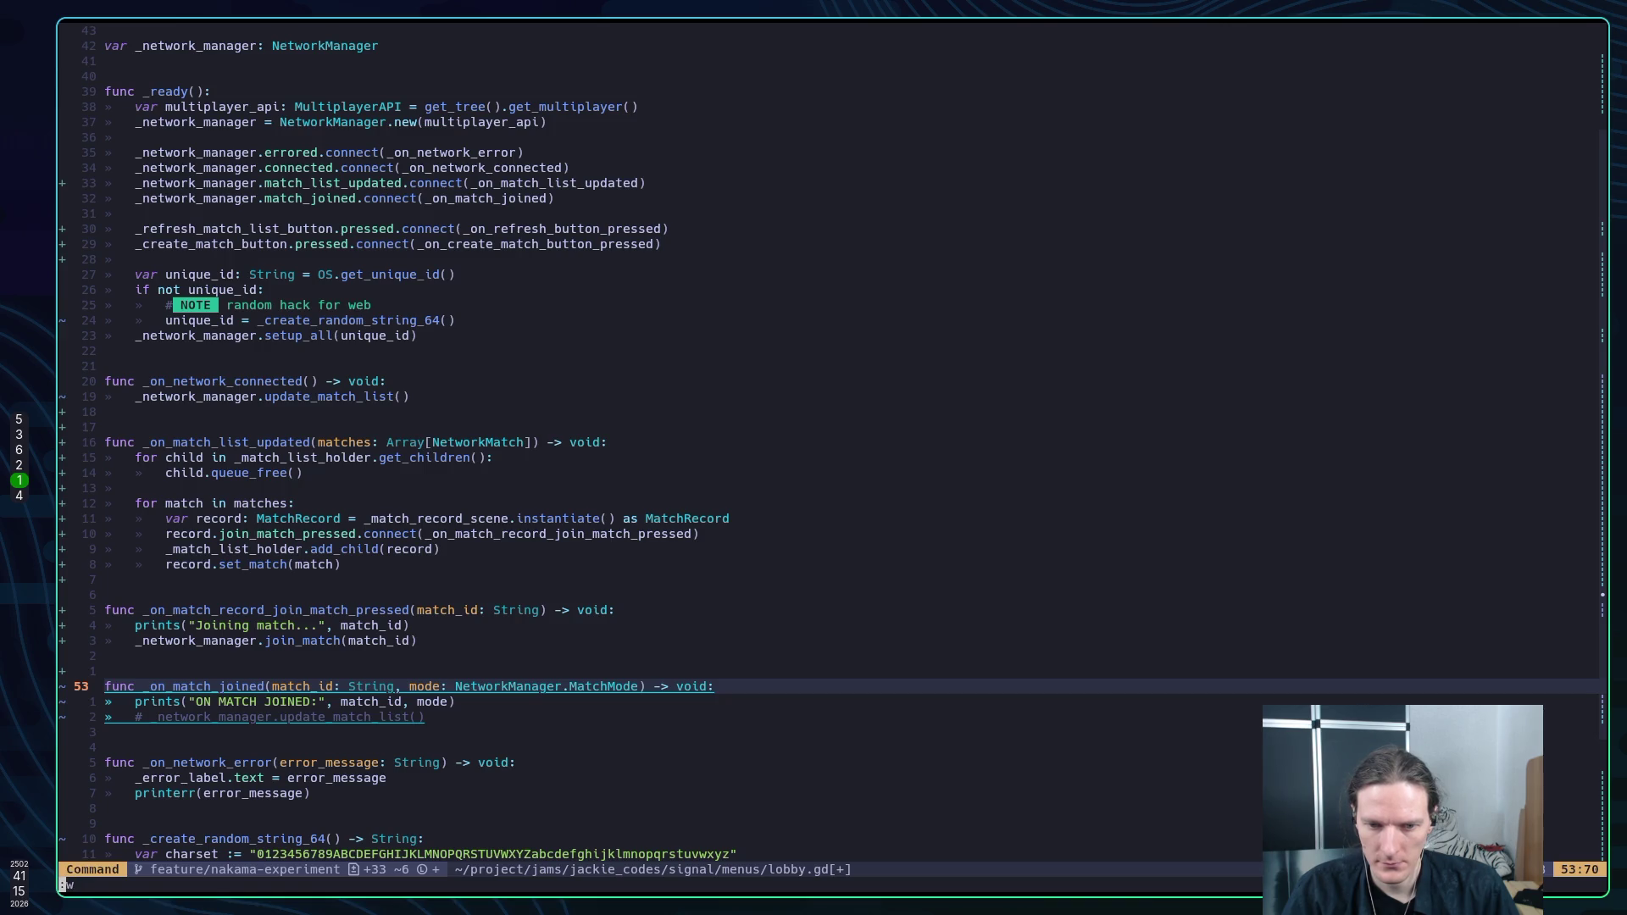
key(Return)
Move down to the commented update line and save lobby.gd again.
key(j)
key(j)
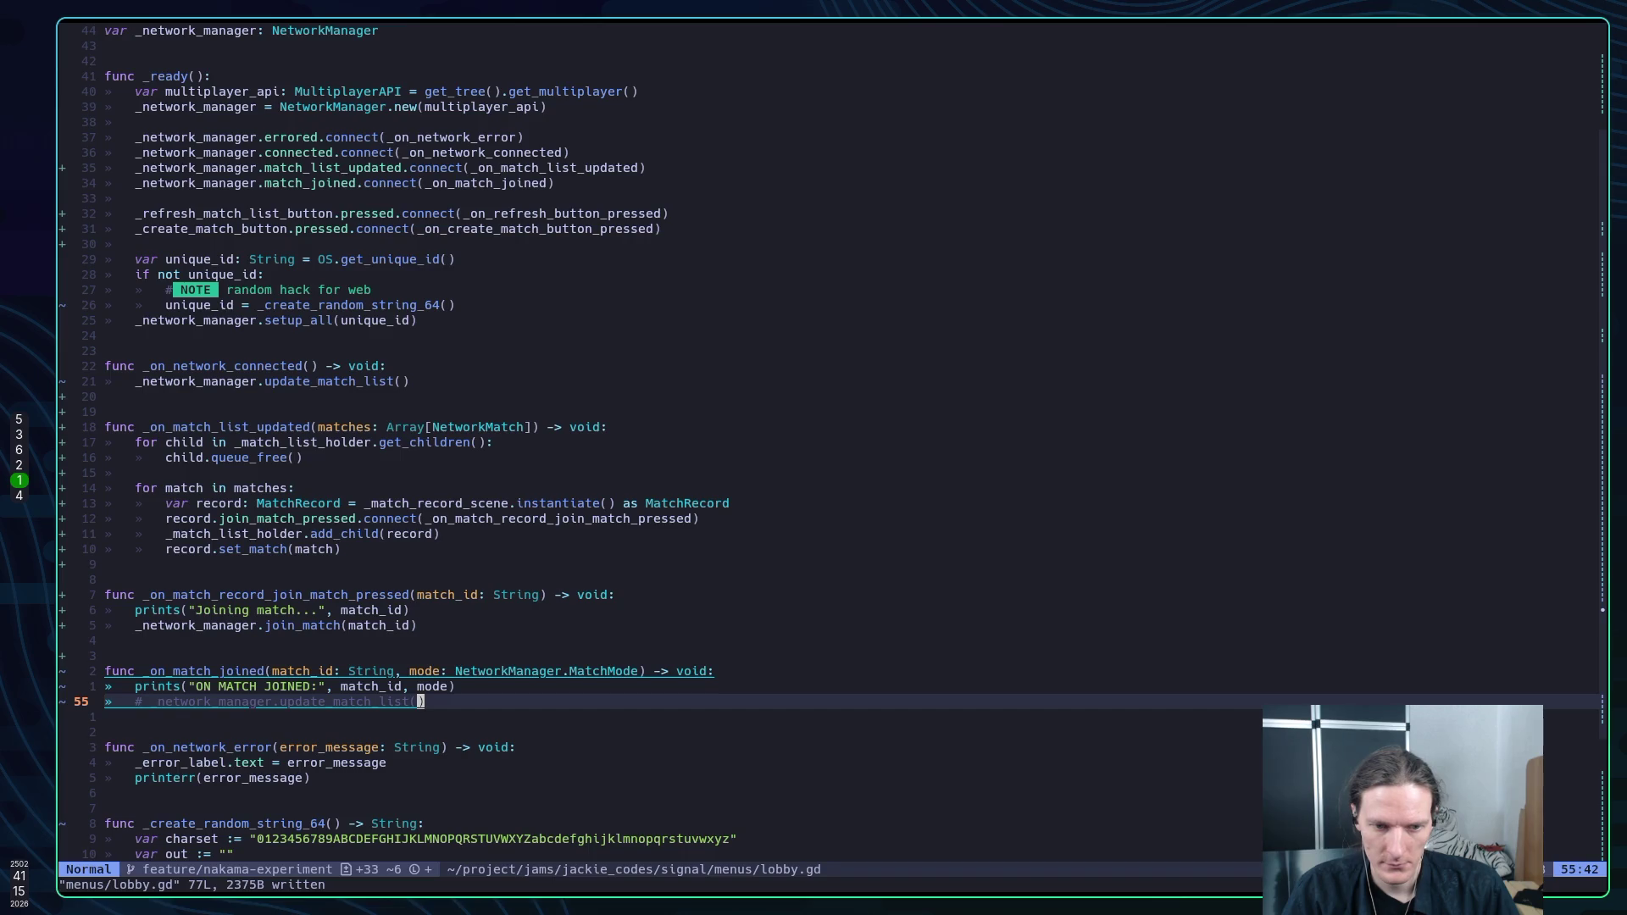
text(:w)
key(Return)
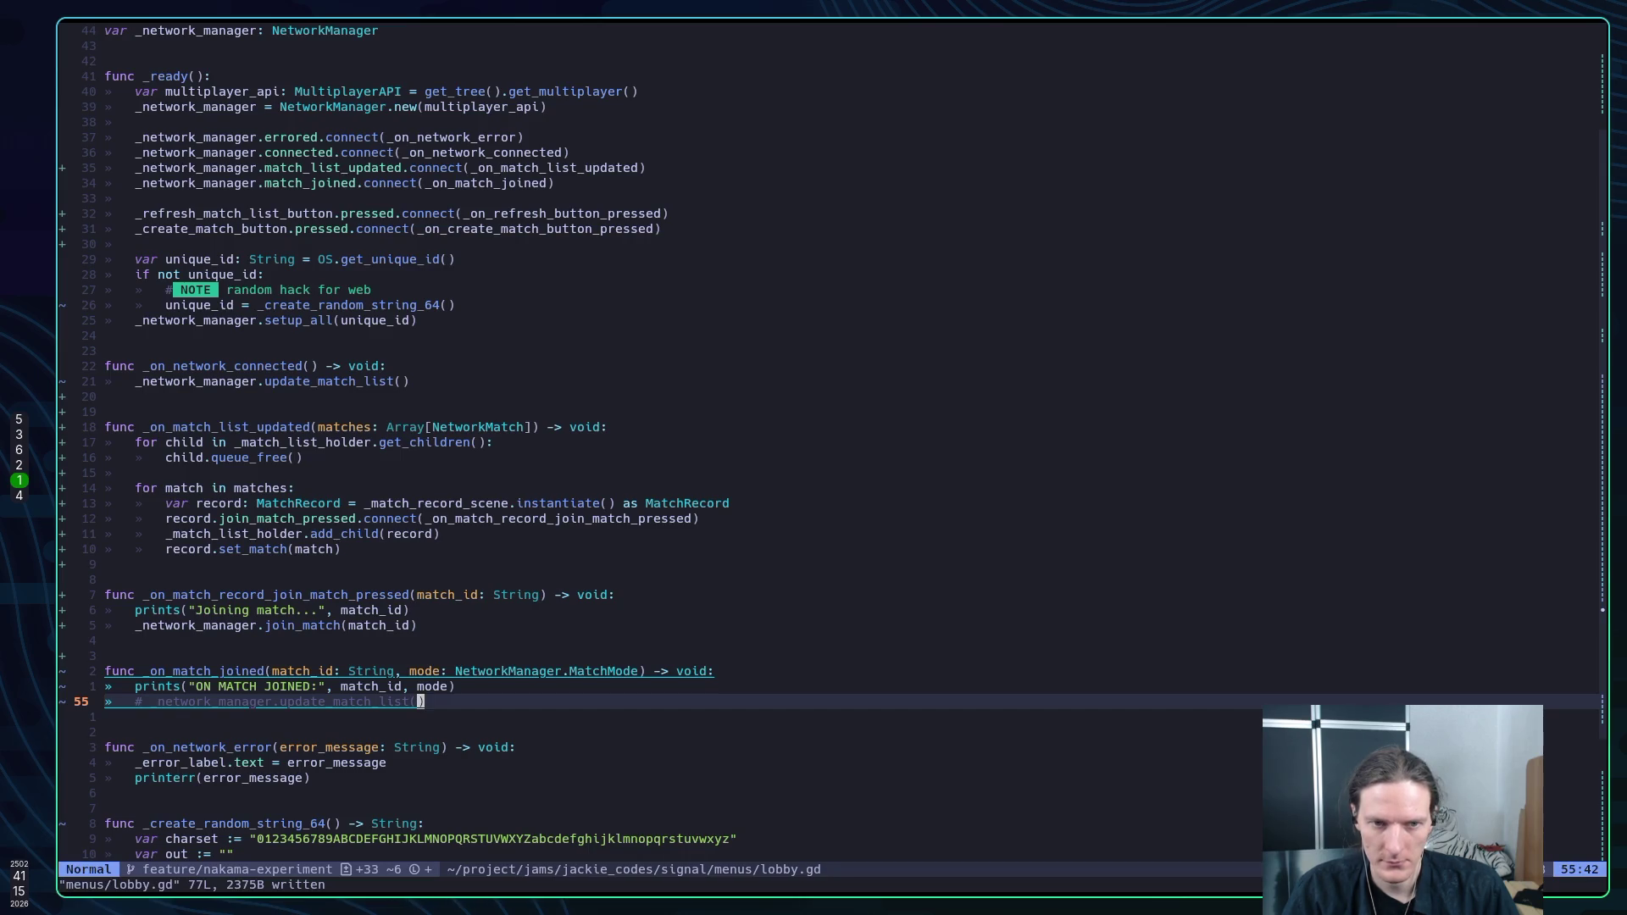
key(g)
key(g)
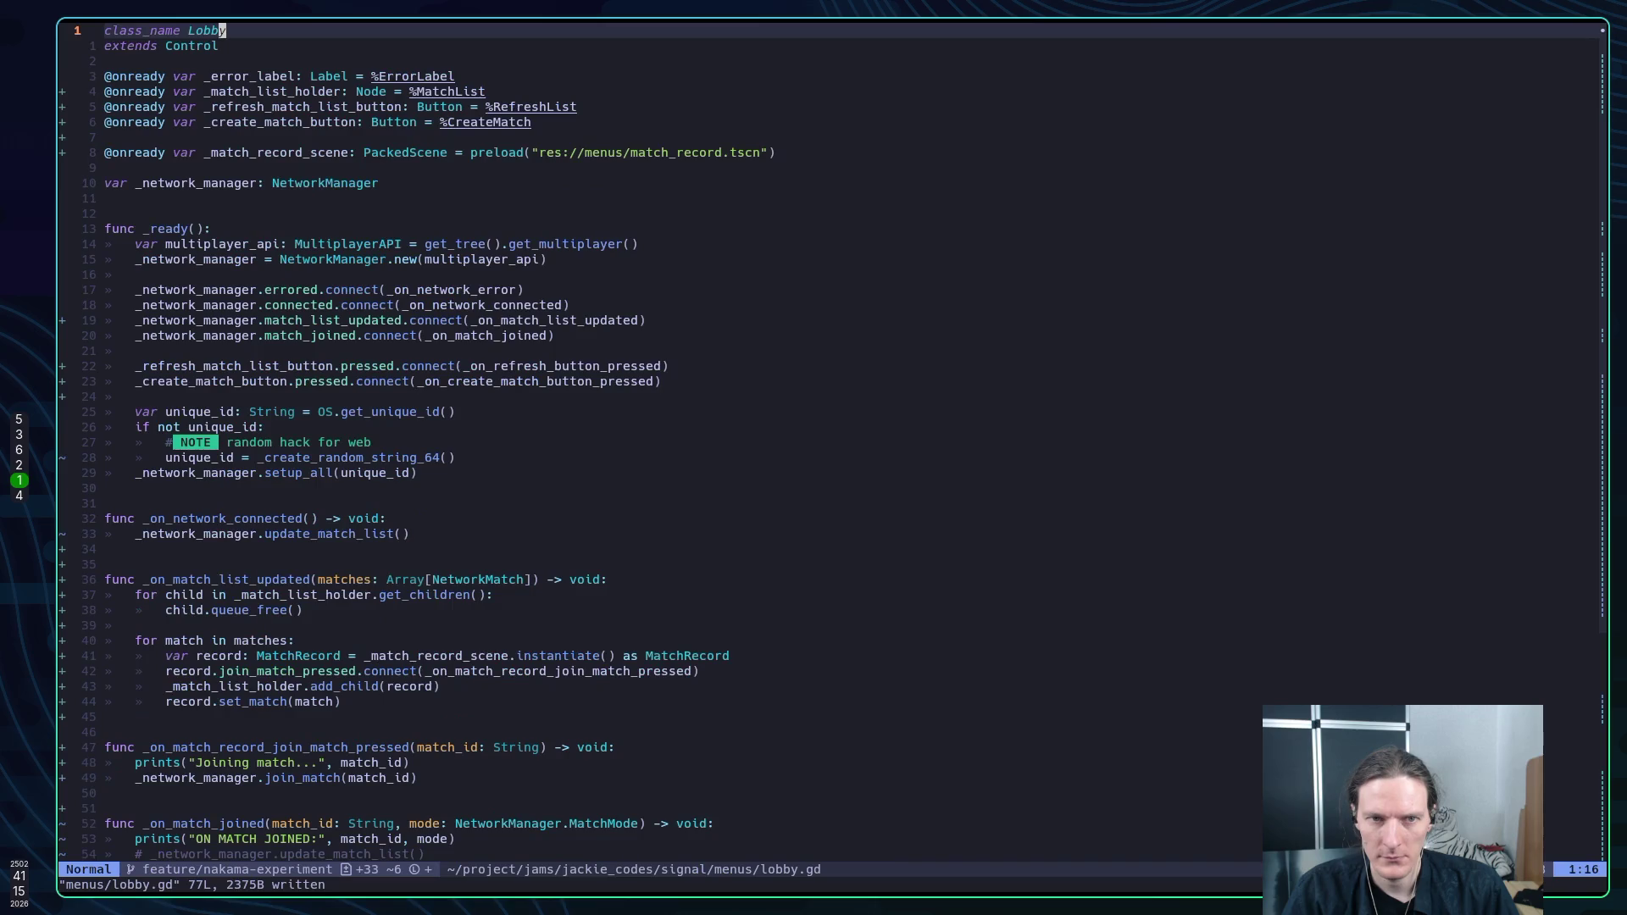
key(j)
key(j)
key(j)
key(j)
key(k)
key(k)
key(j)
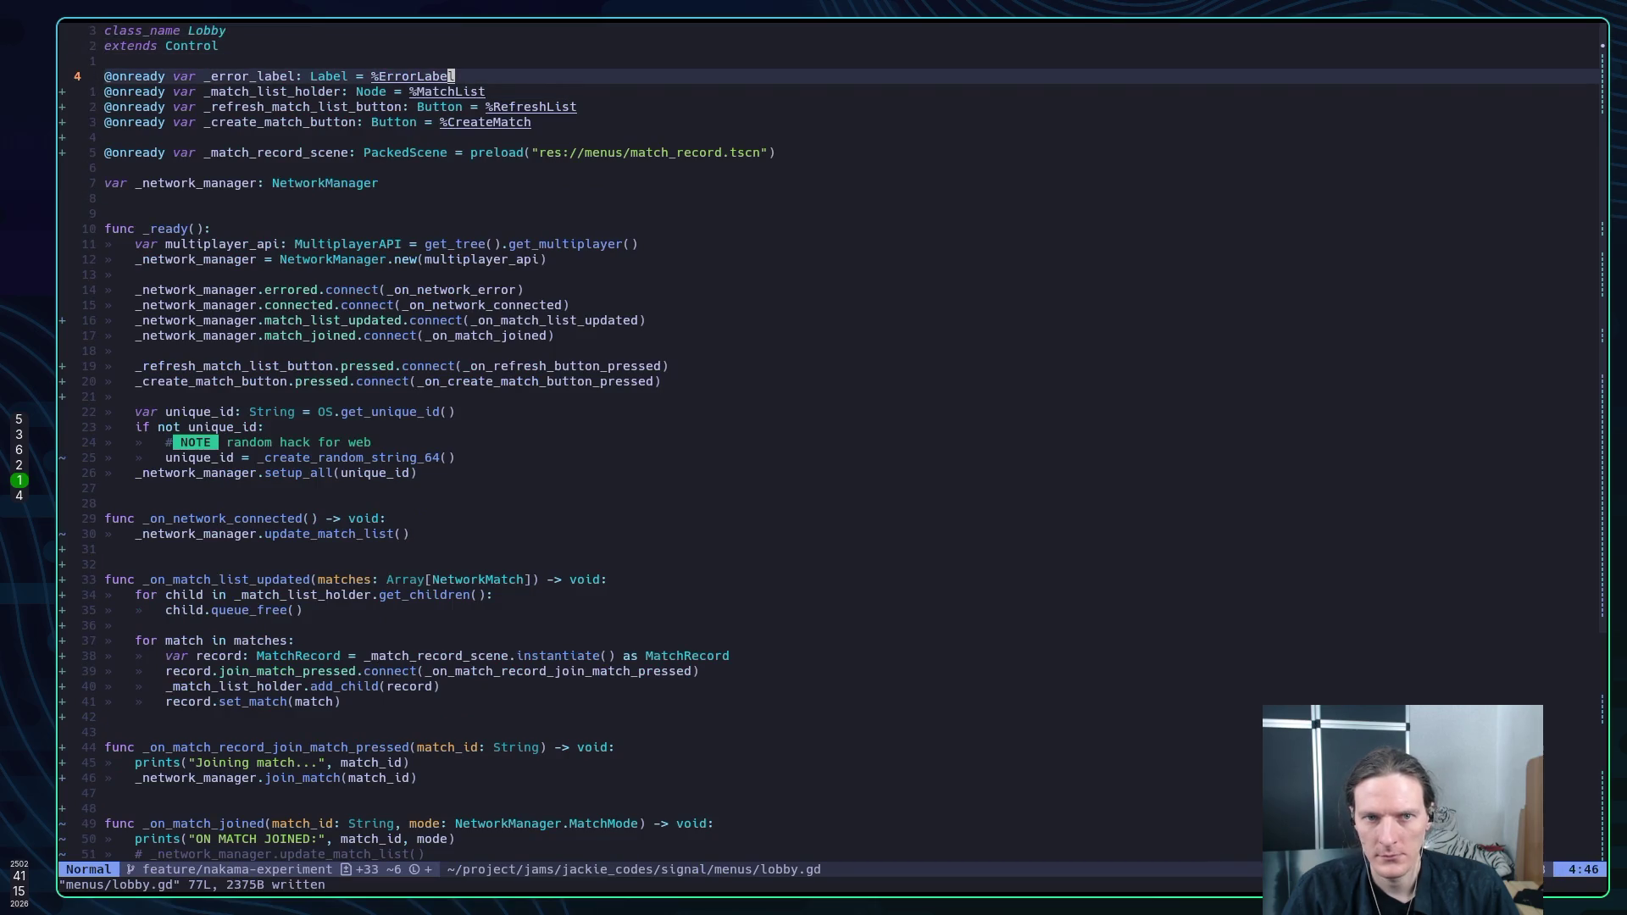
key(O)
key(Escape)
text(O)
text(@)
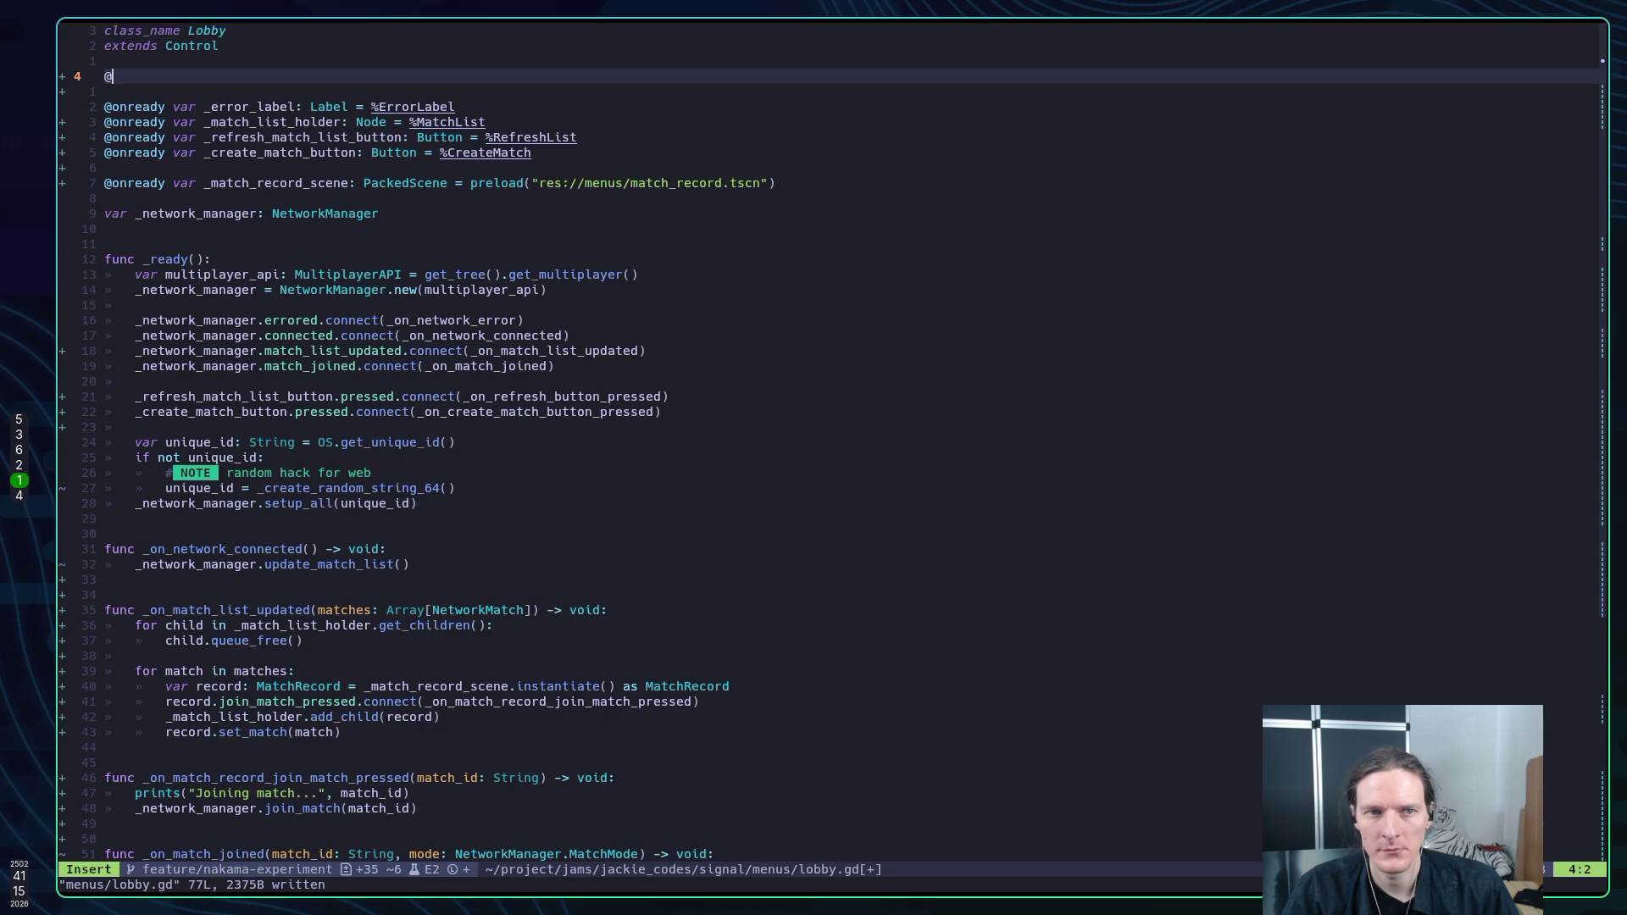
text(export var )
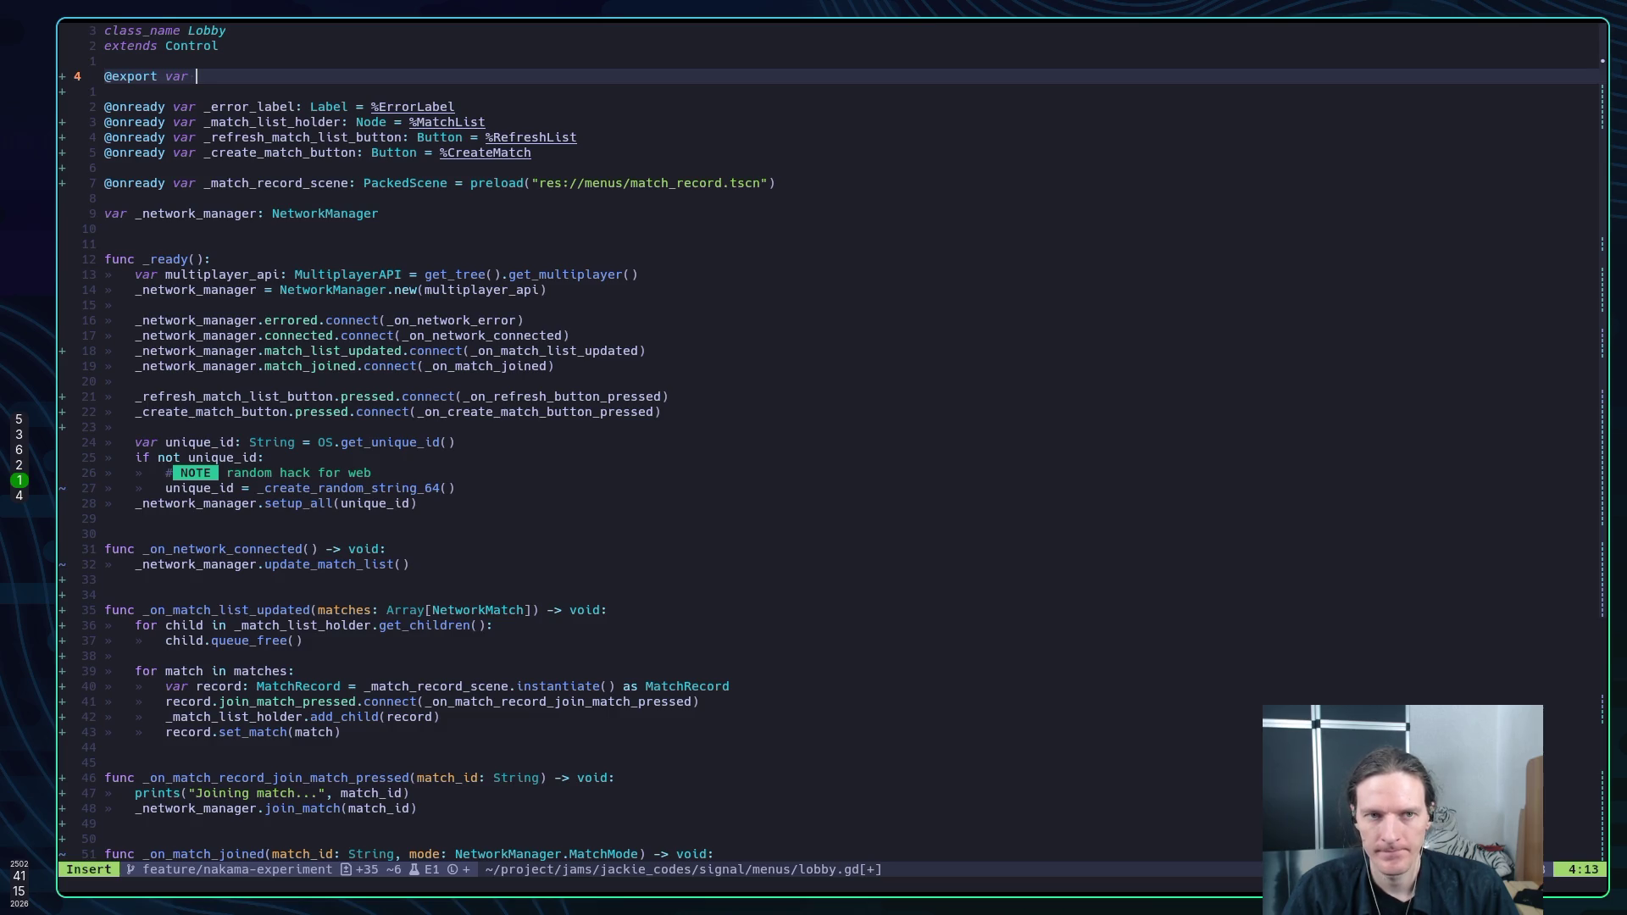
text(debug_)
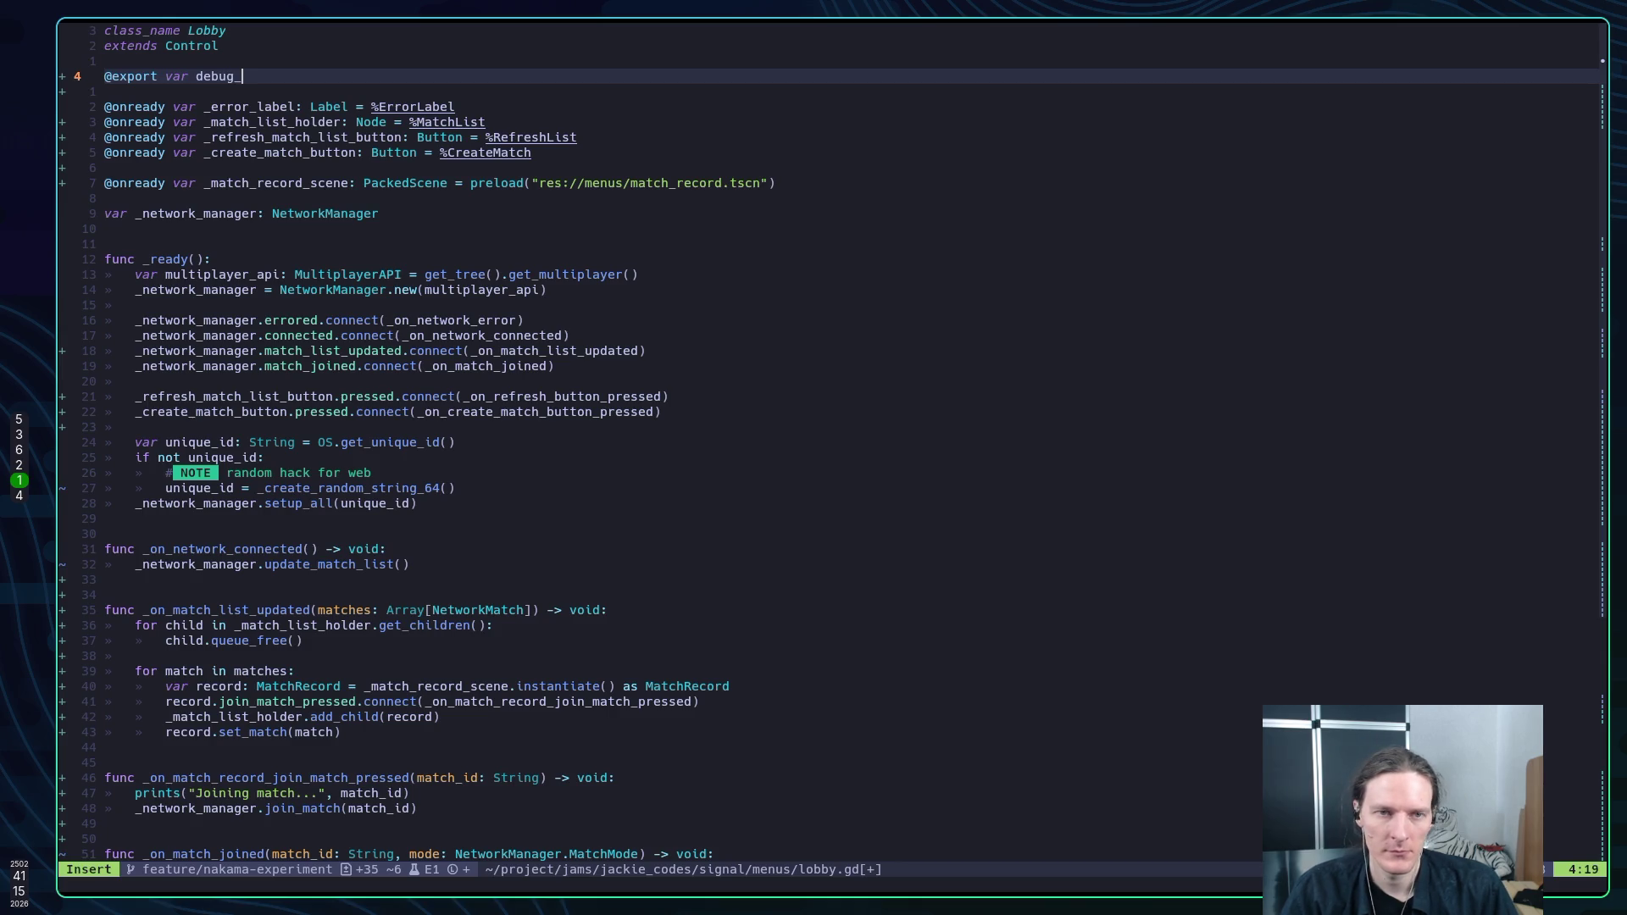
key(BackSpace)
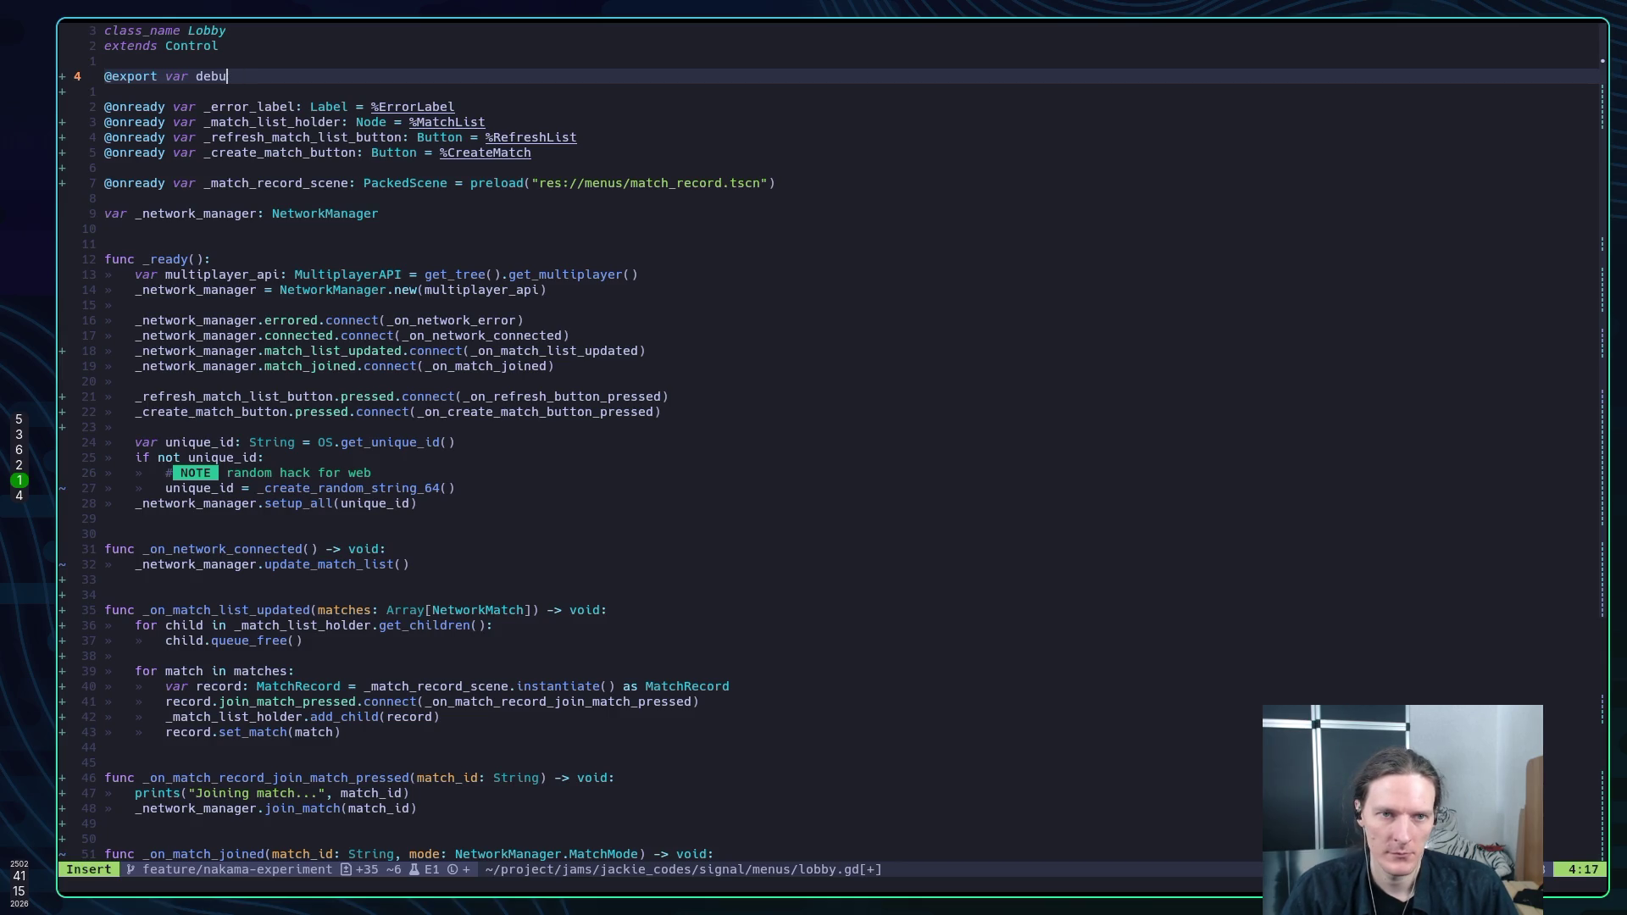
text(g_random_p)
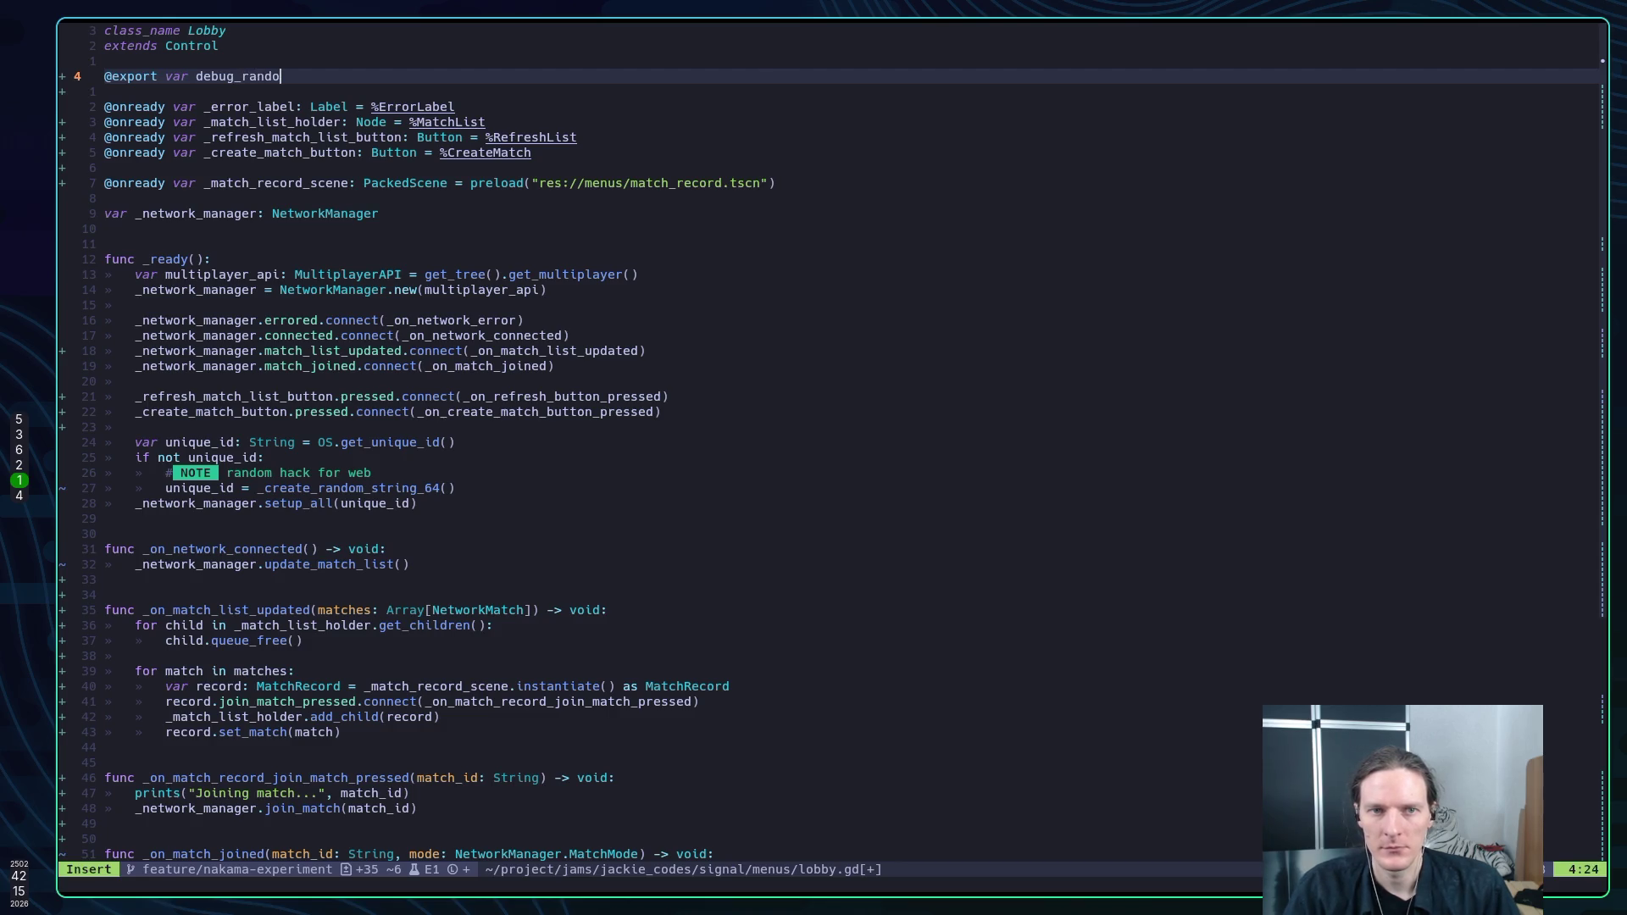
text(layer)
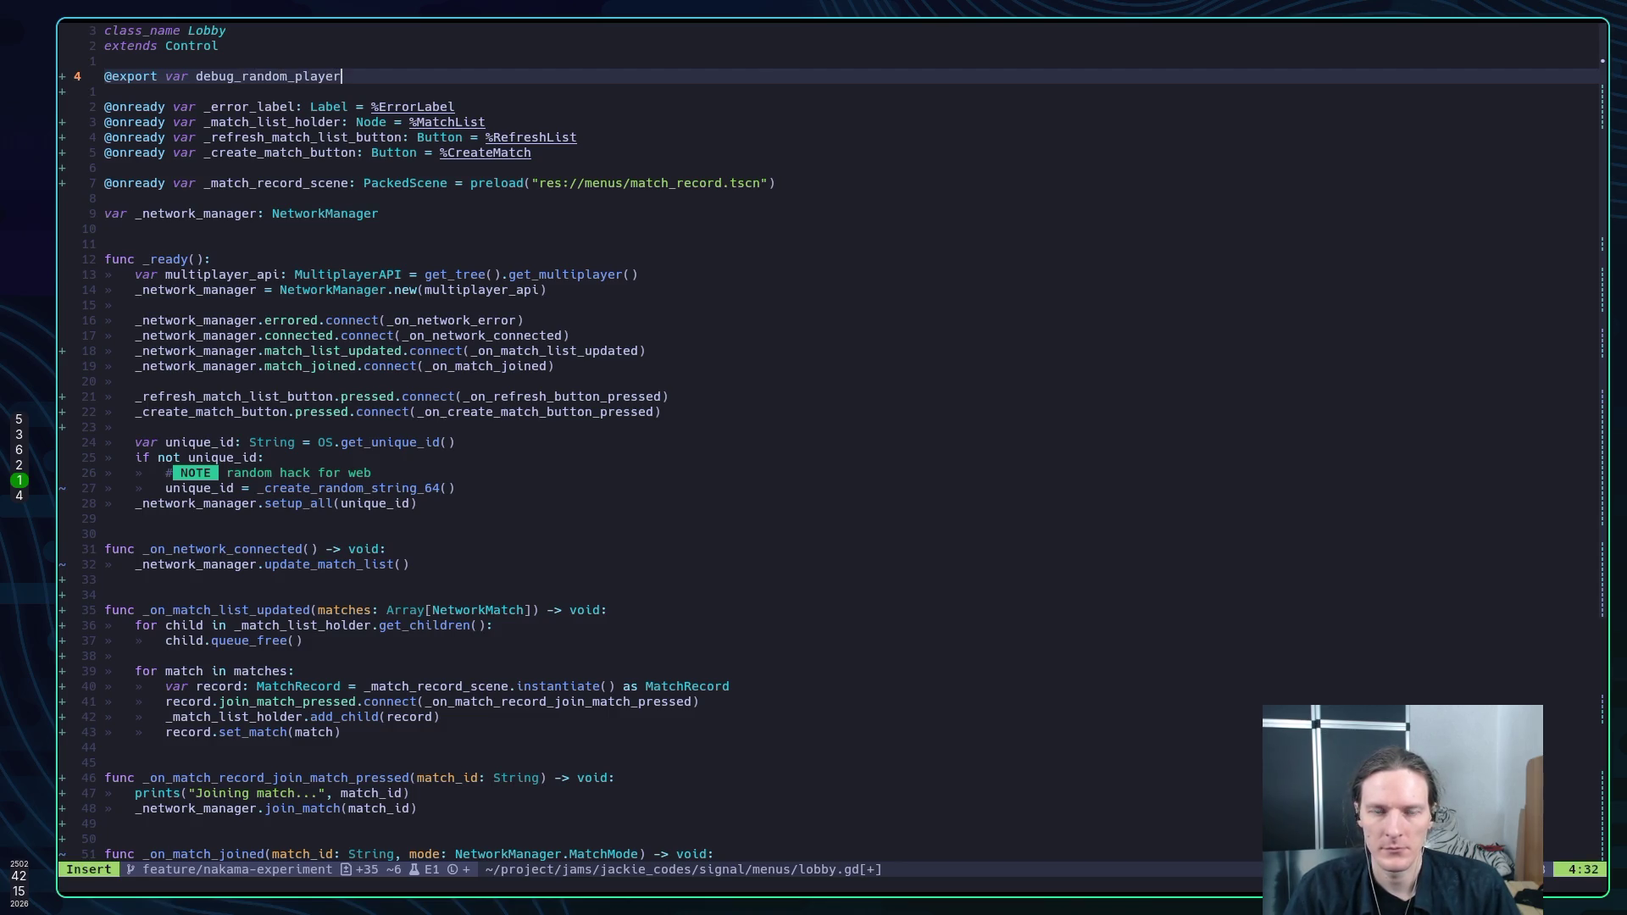
text(_always)
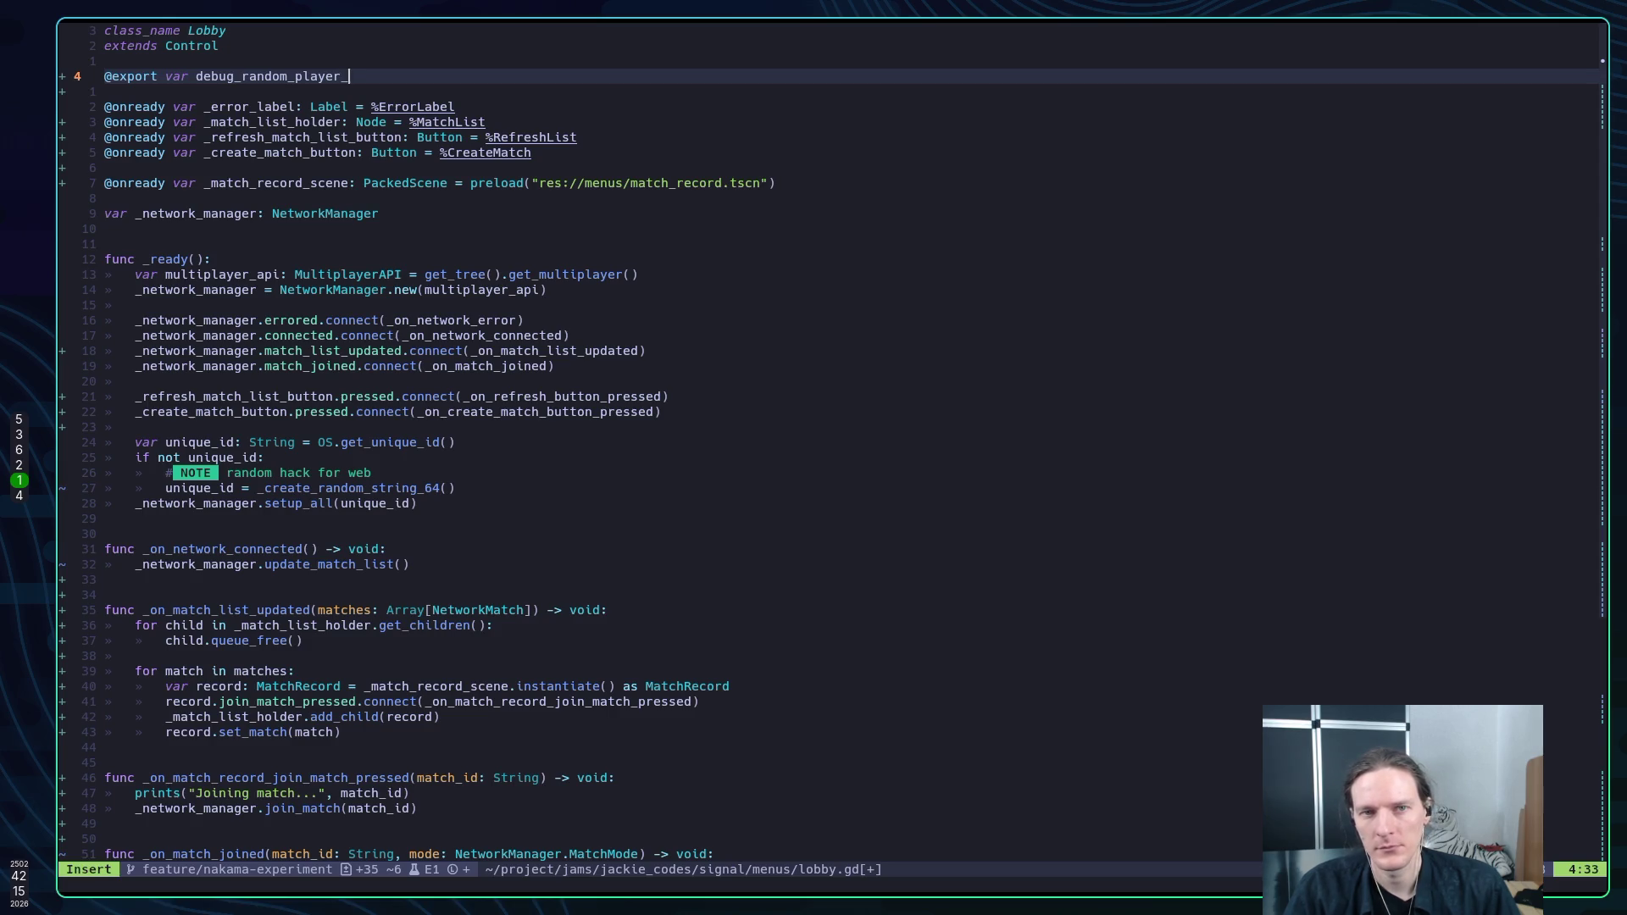
text(: bool =)
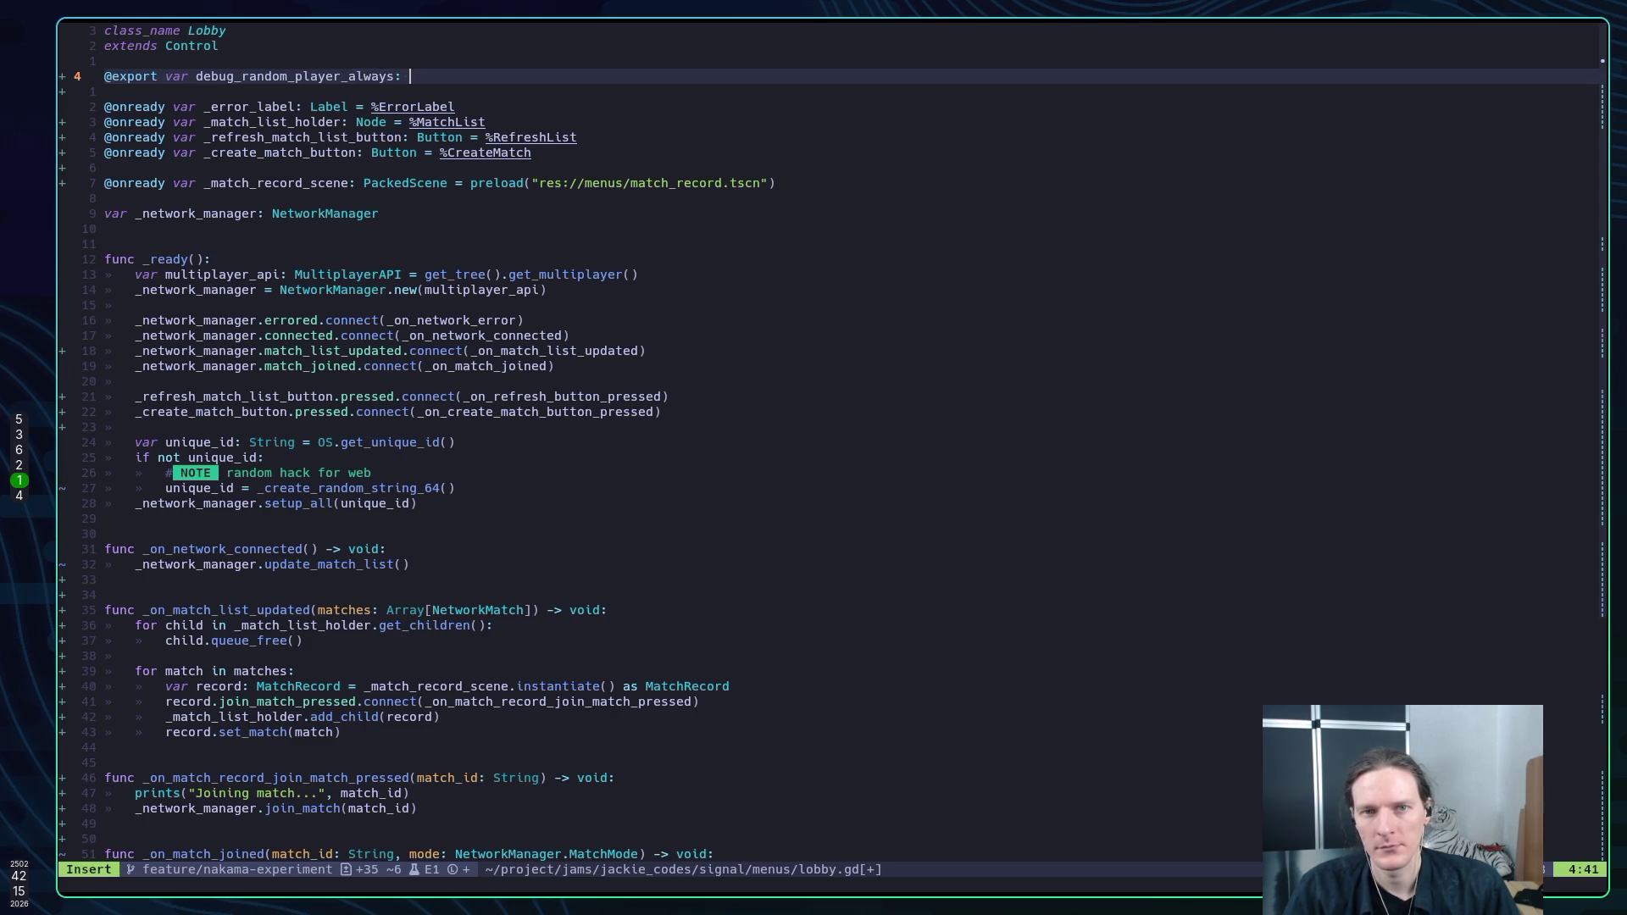
text( fa)
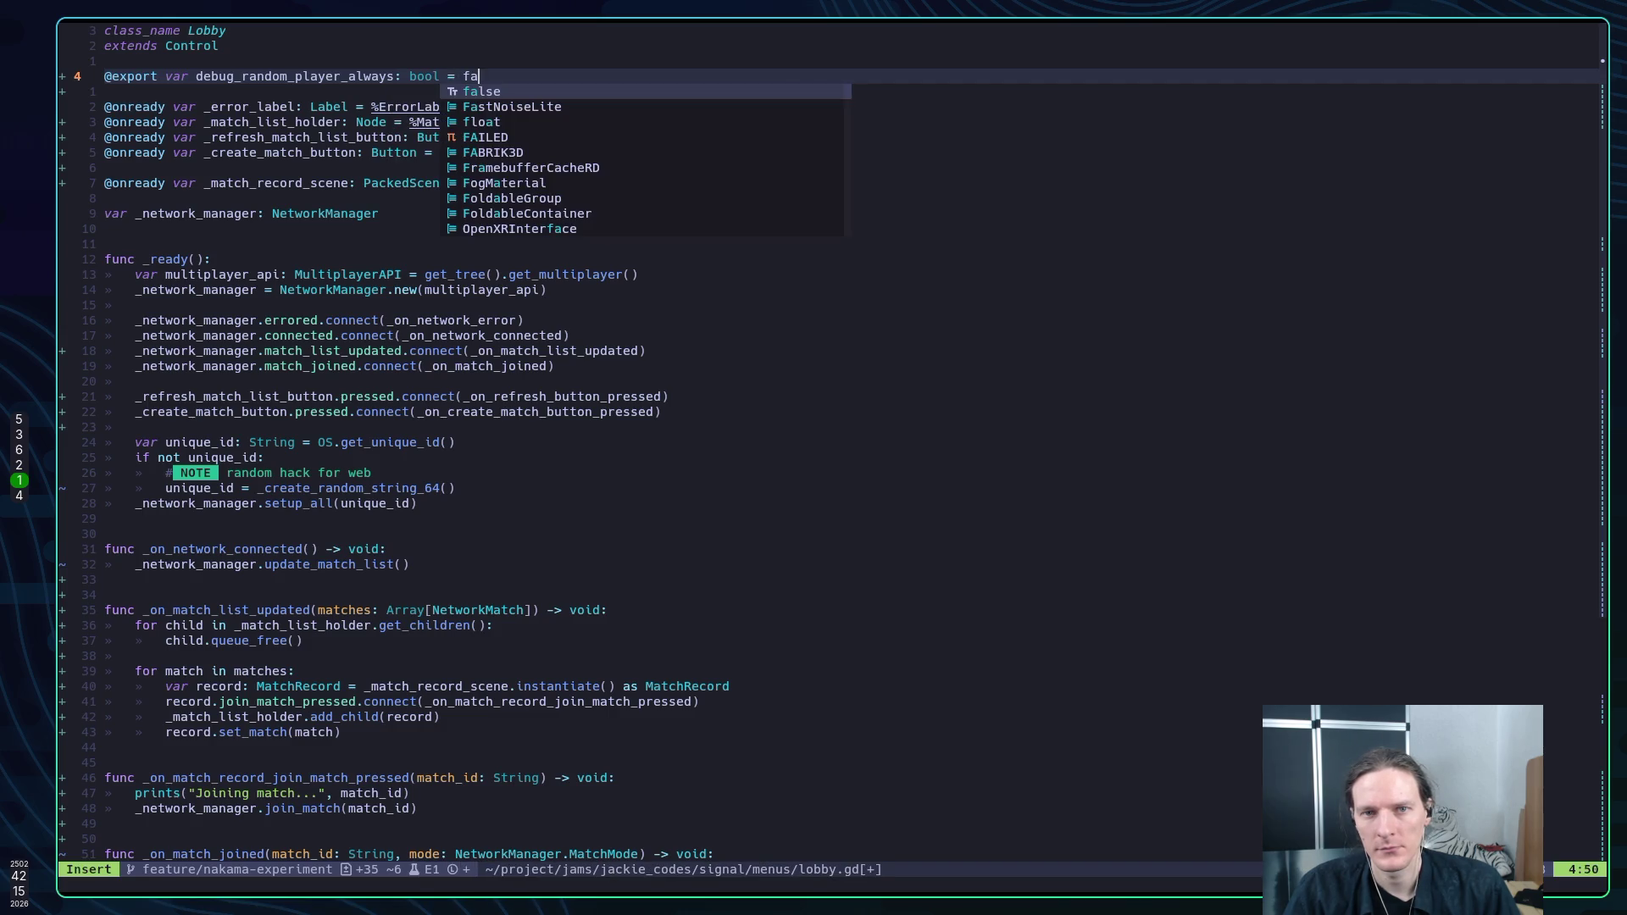
text(lse)
key(Escape)
key(j)
key(ctrl+s)
Add a blank line above the var unique_id declaration in lobby.gd.
key(j)
key(j)
key(j)
key(k)
key(k)
key(k)
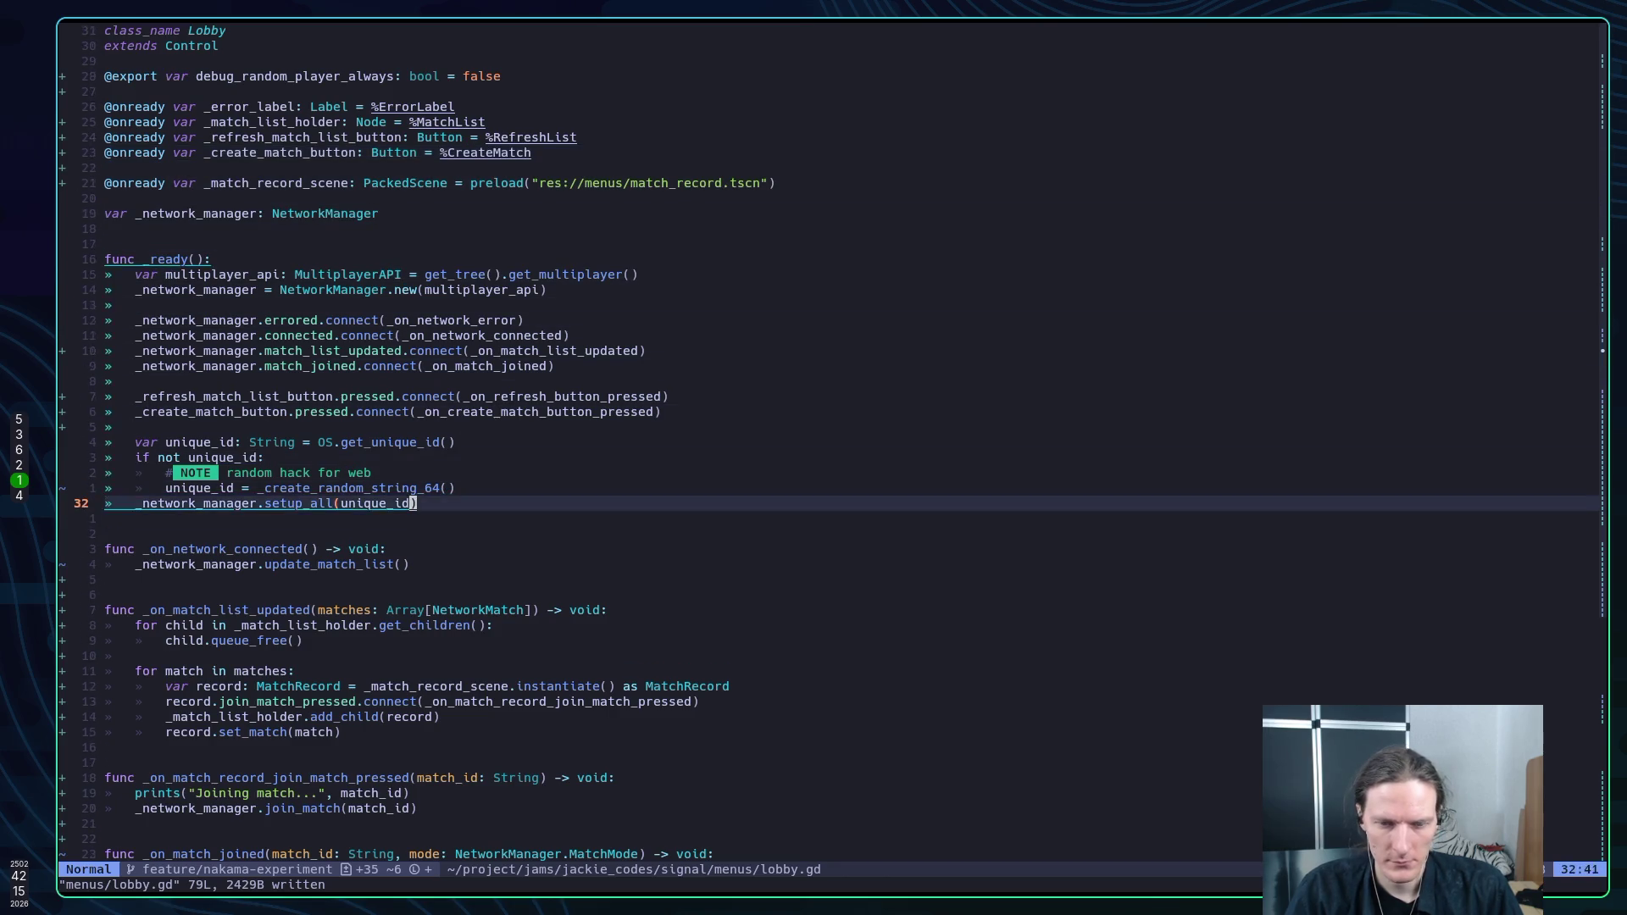
key(k)
key(k)
key(j)
key(j)
key(j)
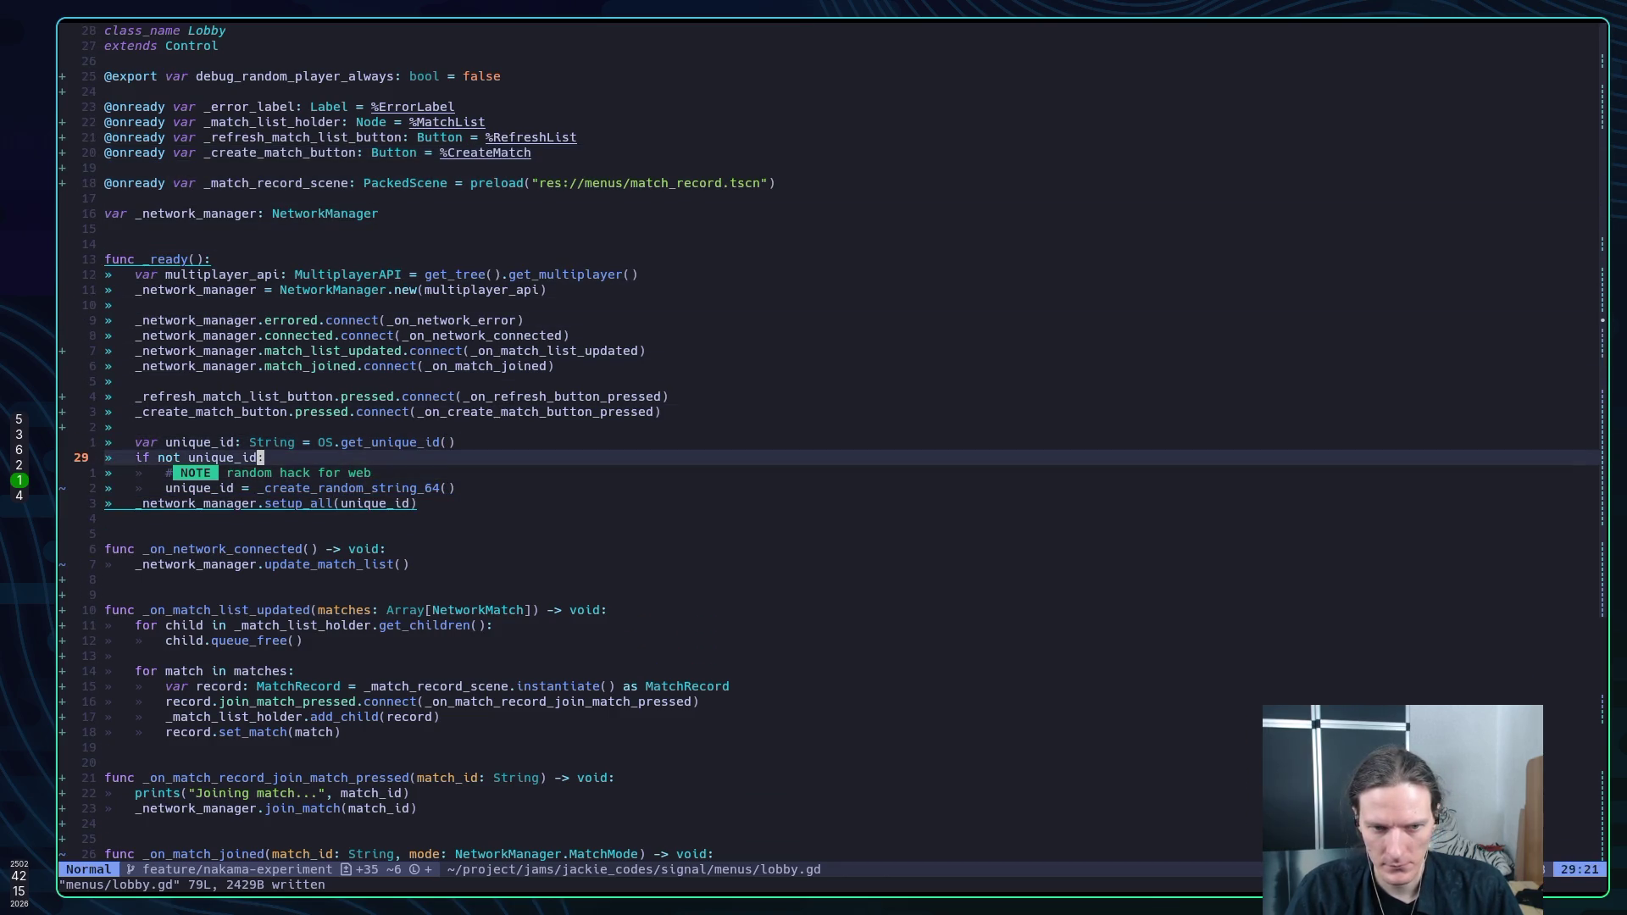
key(o)
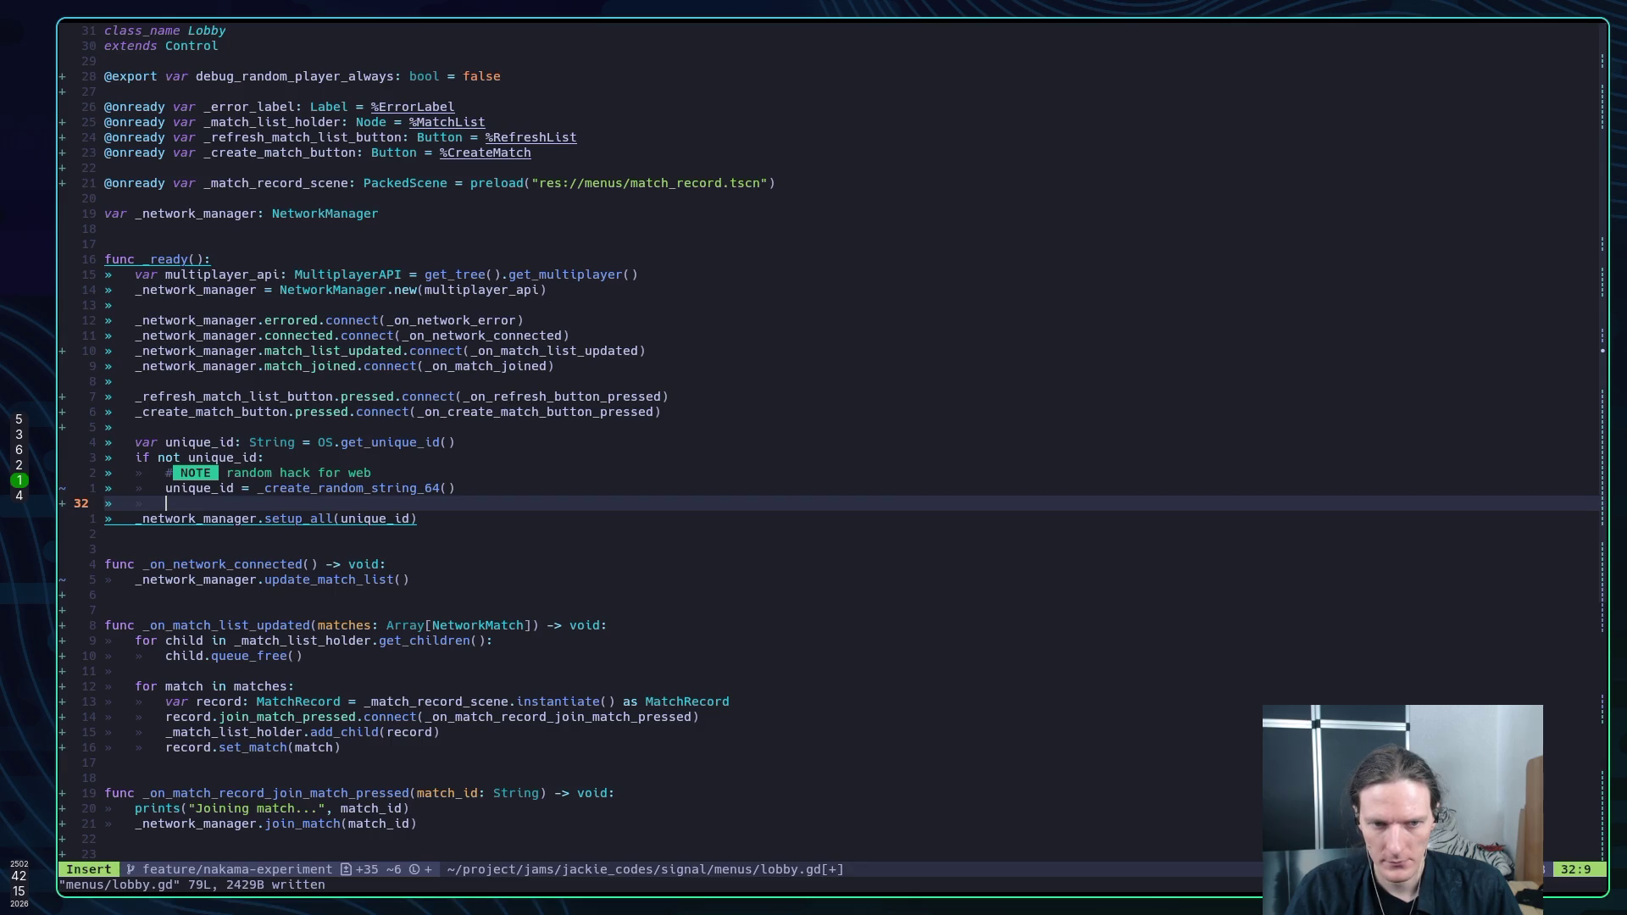
key(Escape)
key(k)
key(j)
key(d)
key(d)
key(k)
key(k)
key(k)
key(k)
key(O)
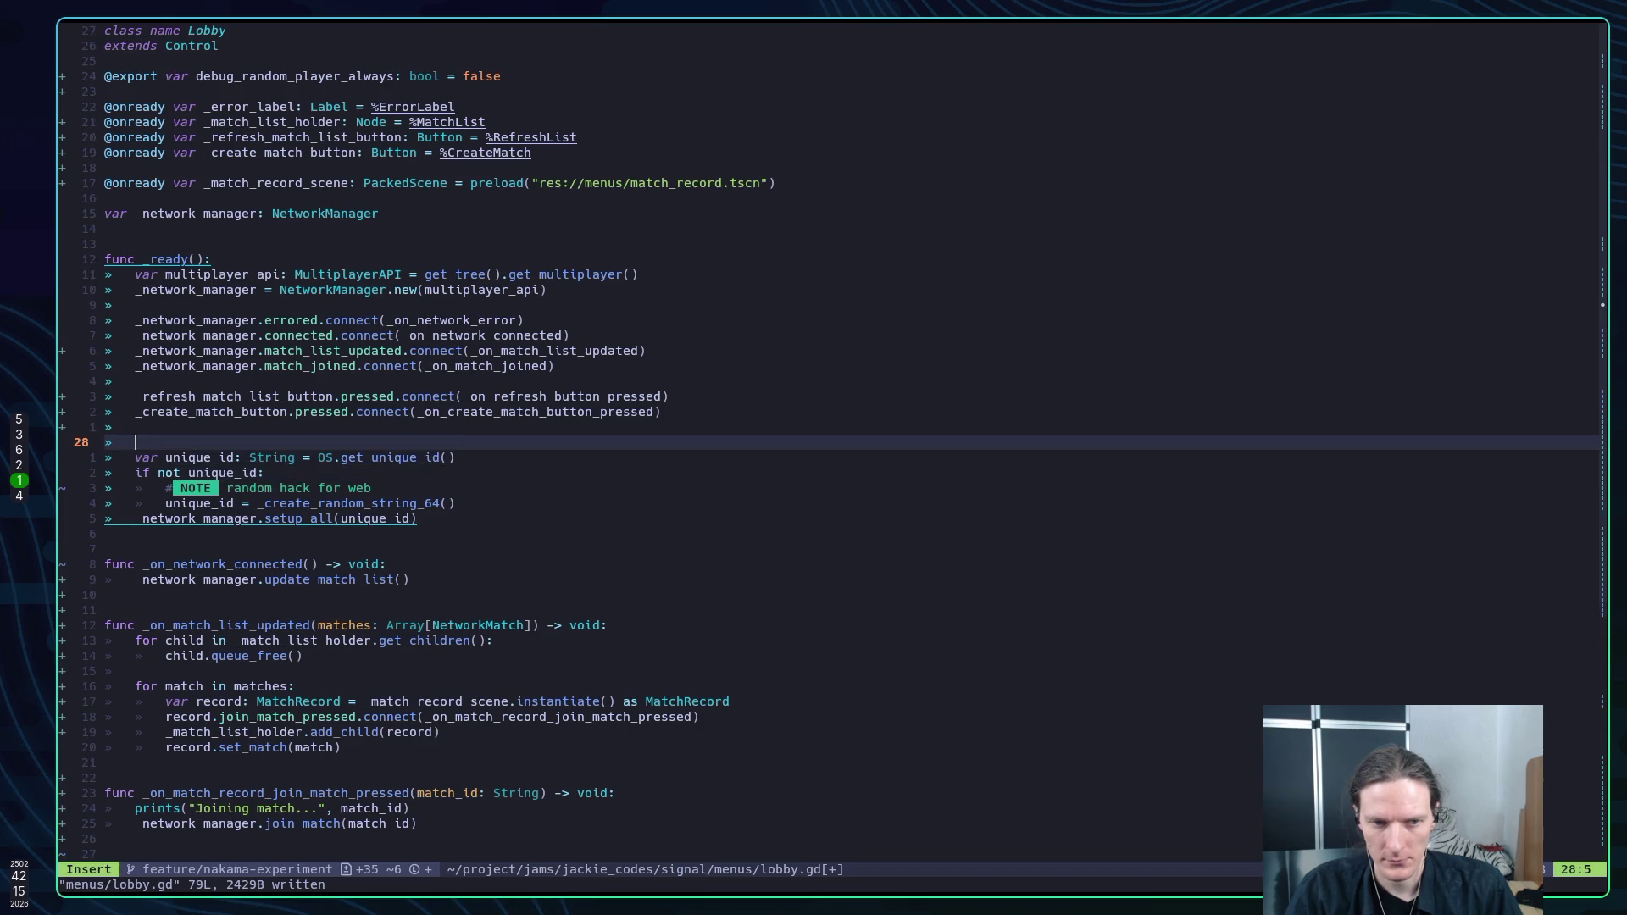
key(Escape)
key(j)
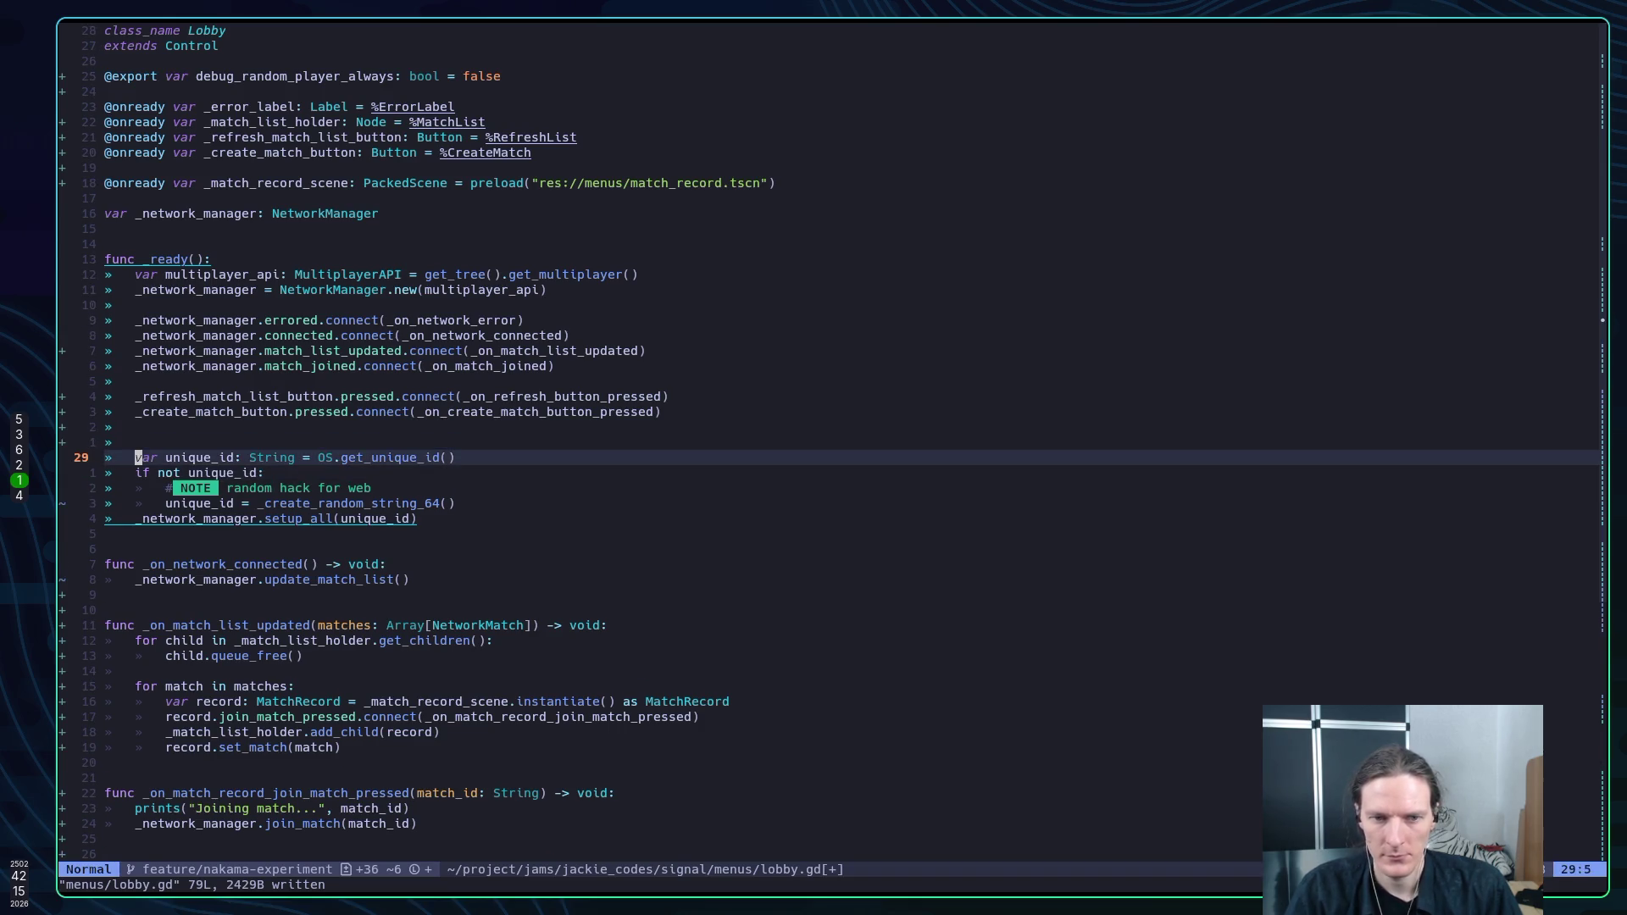
Switch to the Nakama console's Players page listing two registered players.
key(k)
key(j)
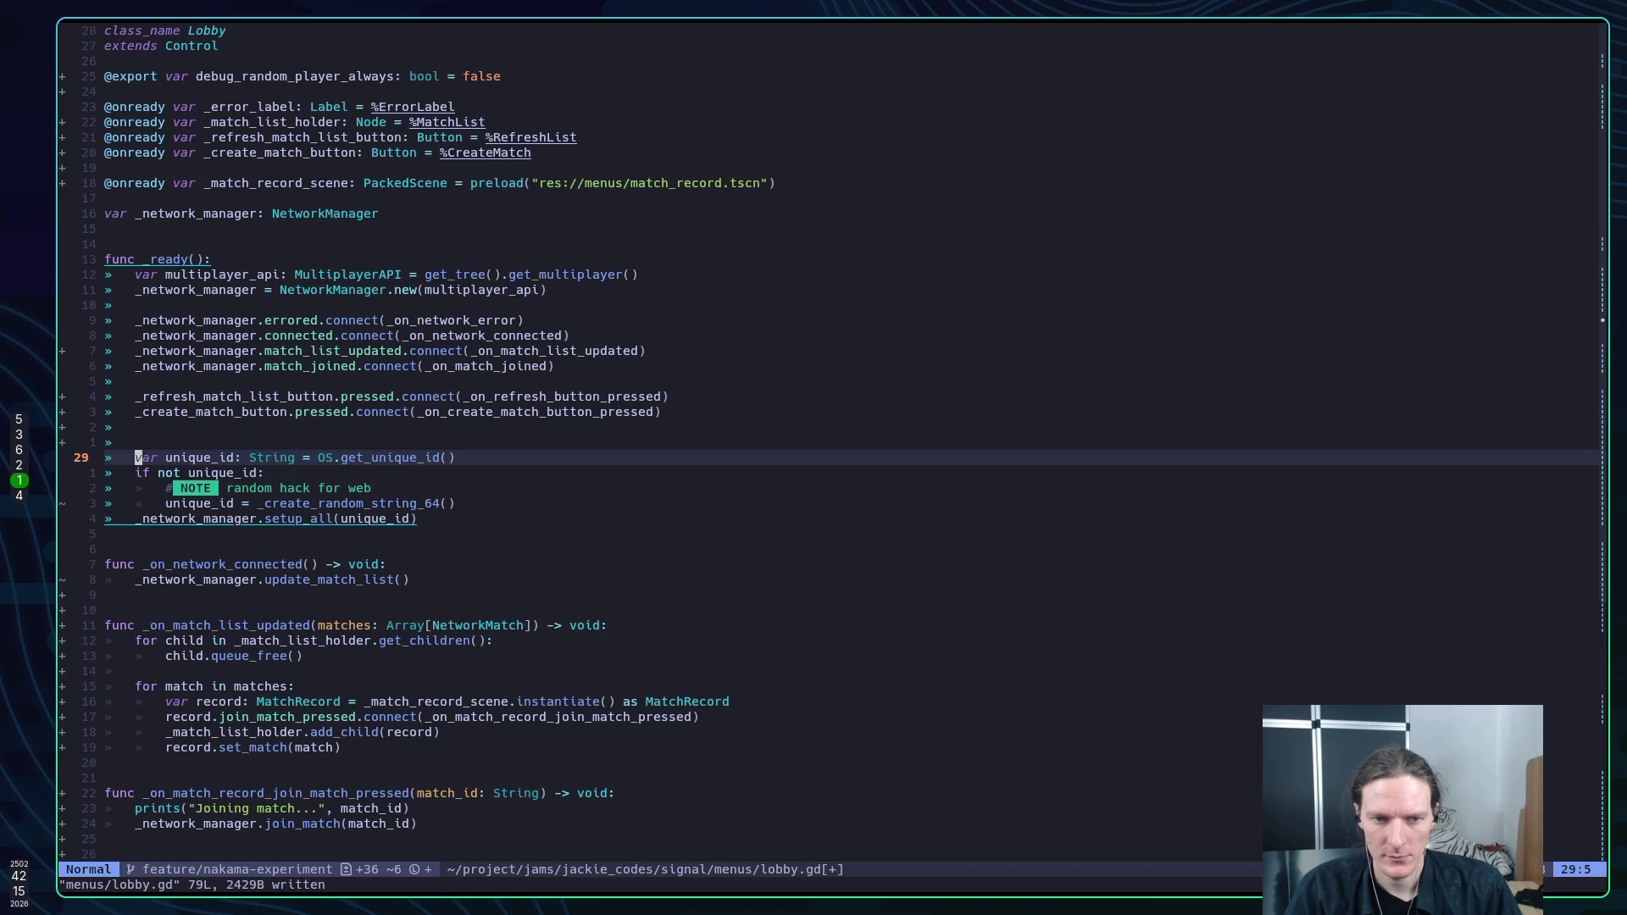
key(j)
key(j)
key(j)
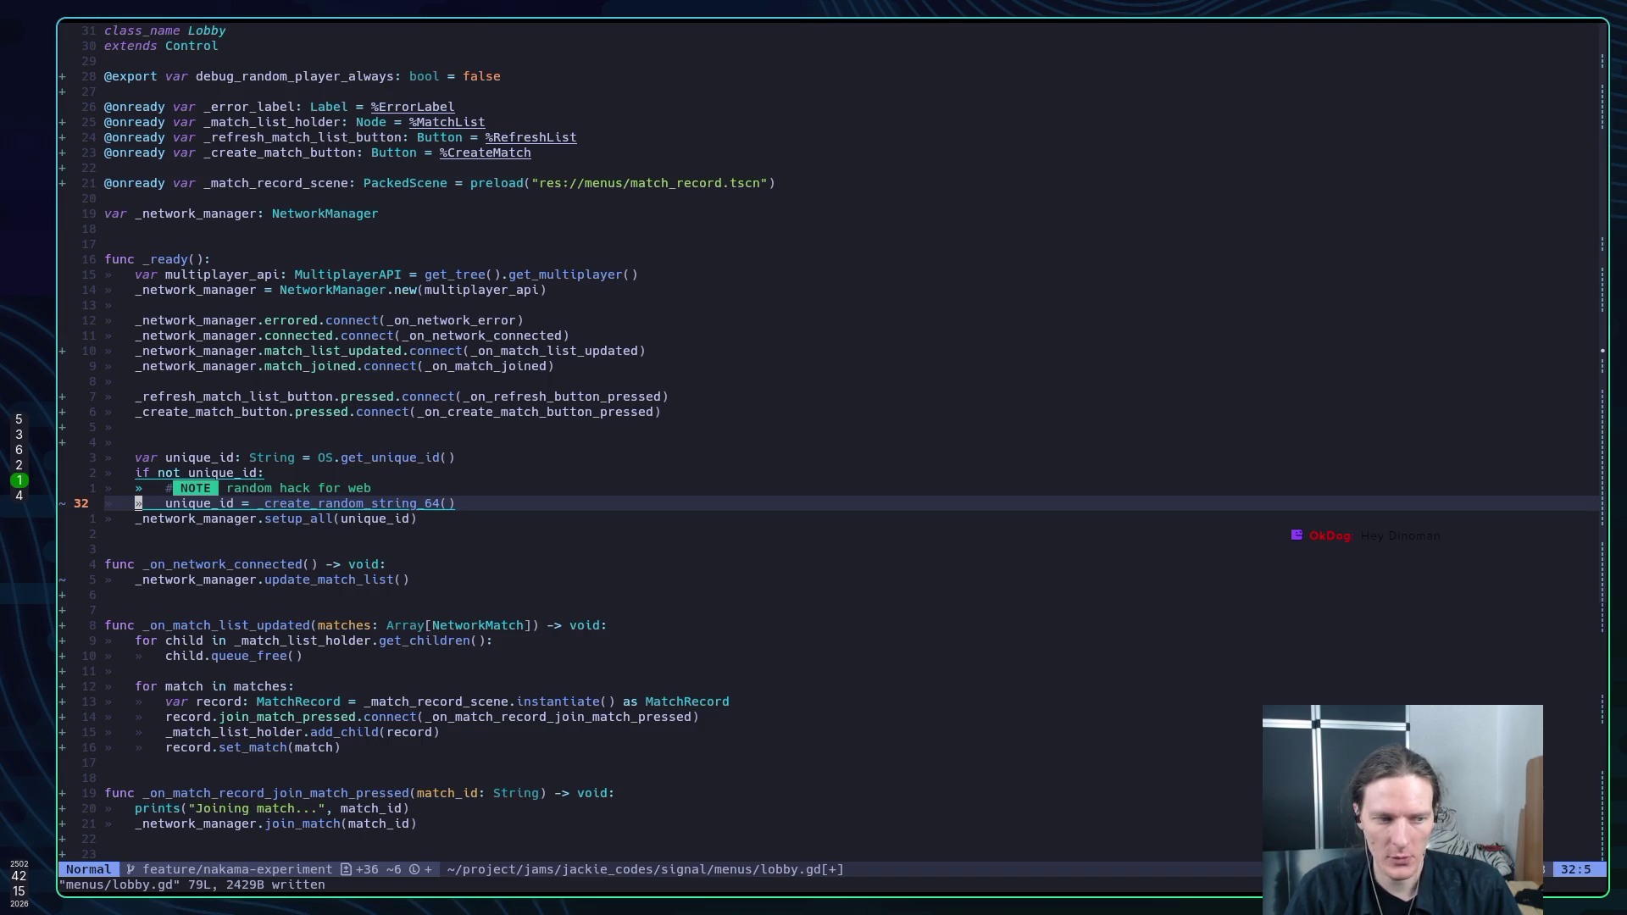
key(k)
key(k)
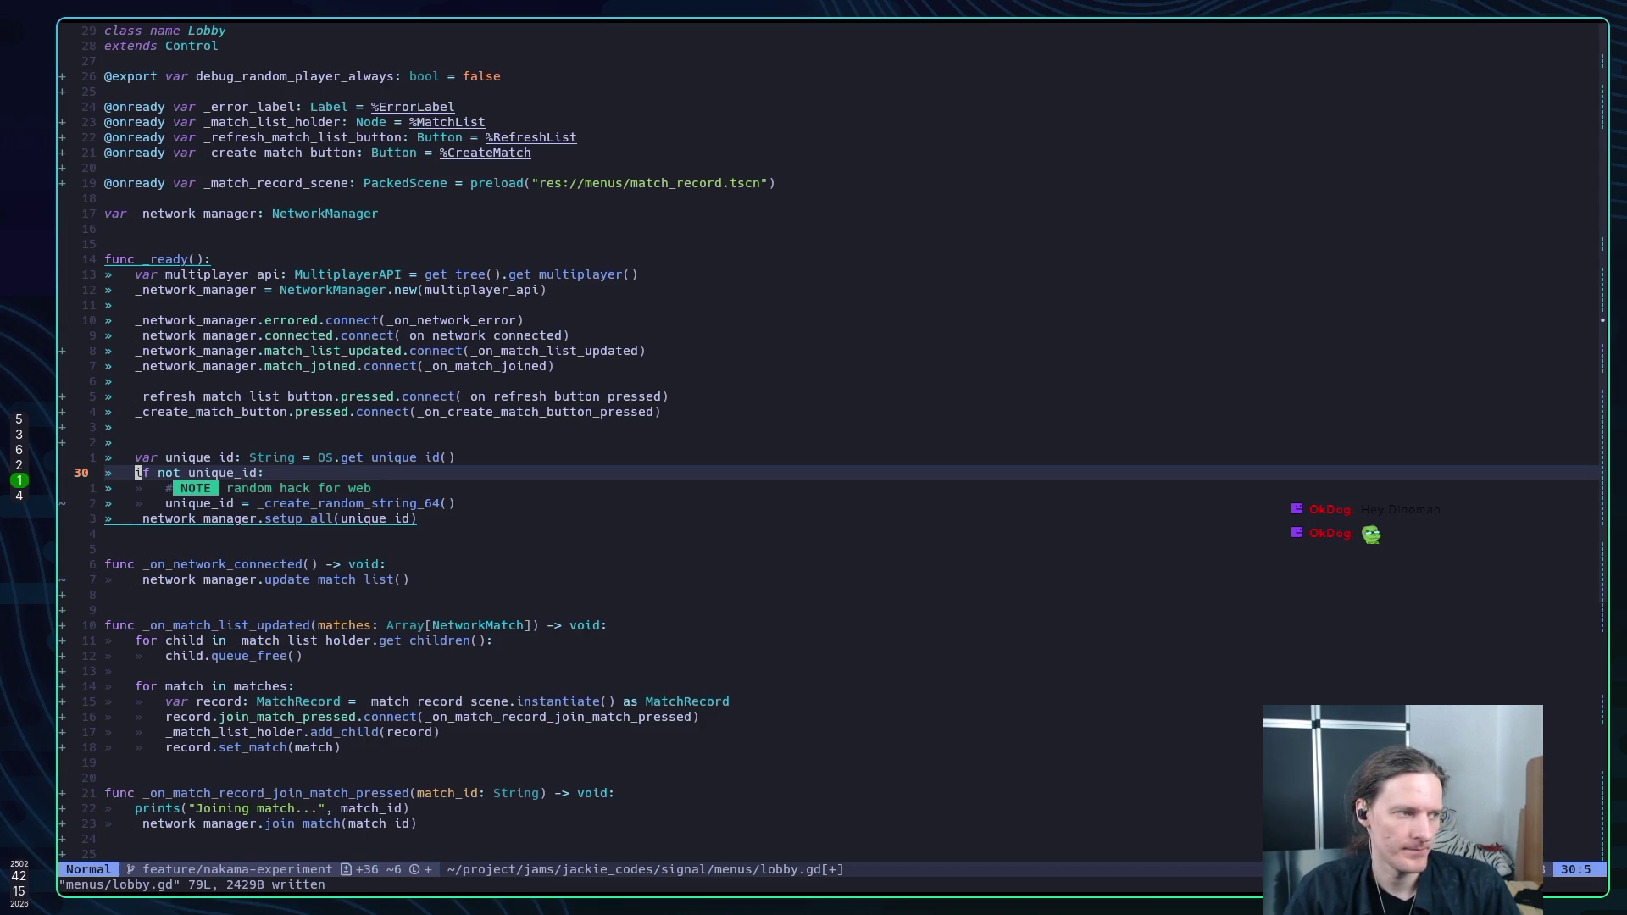
key(super+2)
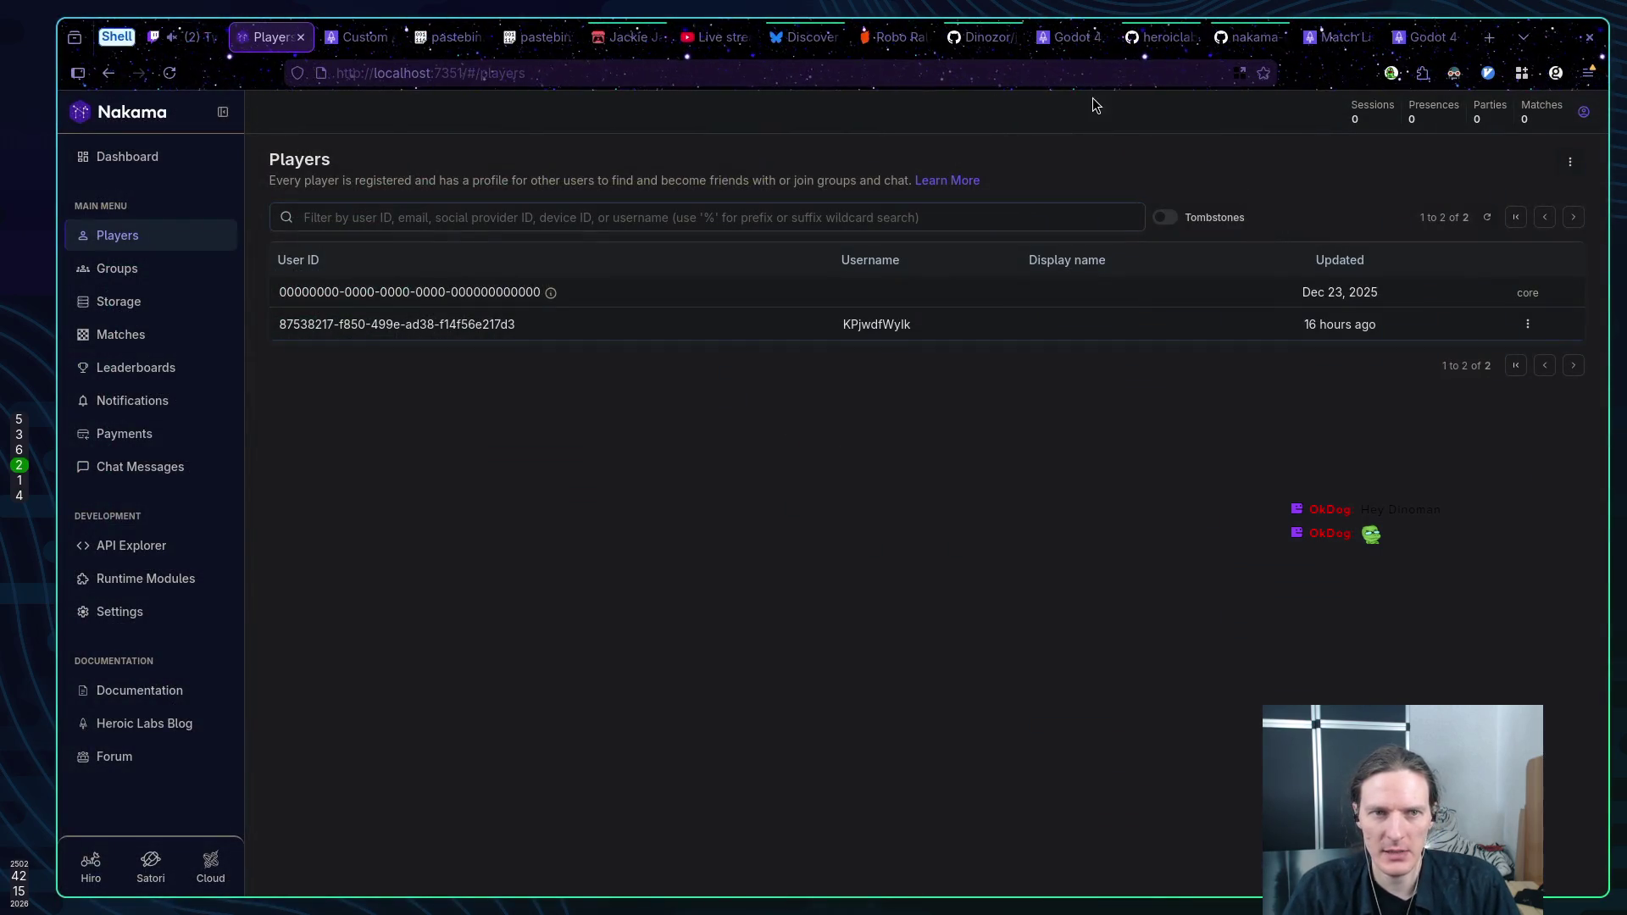
View the Twitch Stream Manager dashboard, then return to Neovim.
click(188, 37)
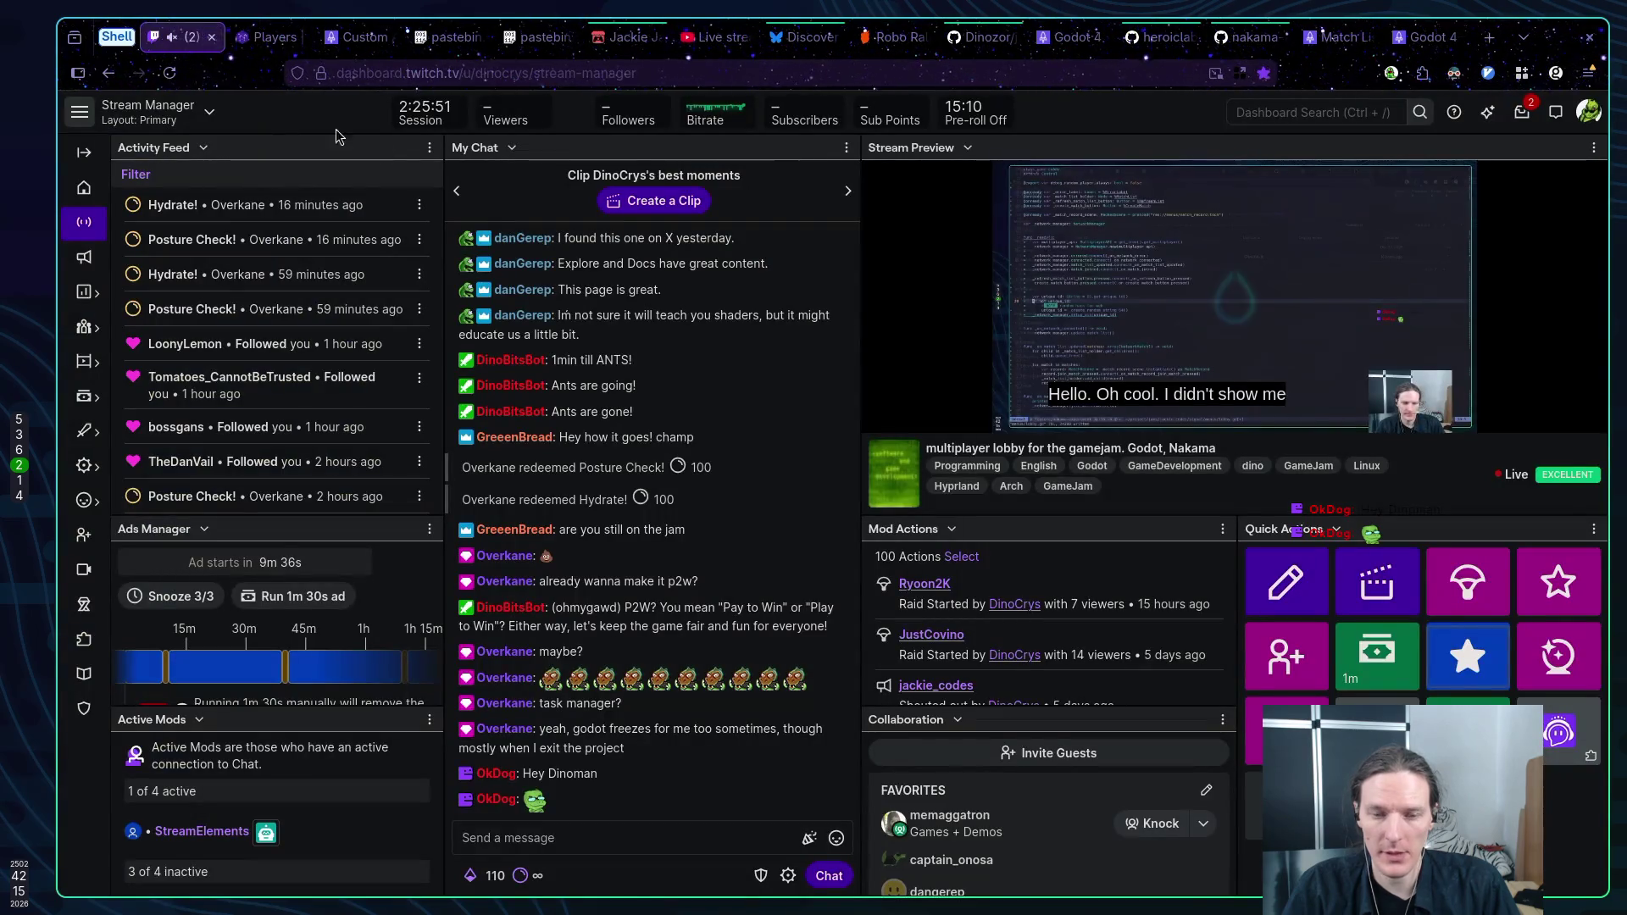
key(super+1)
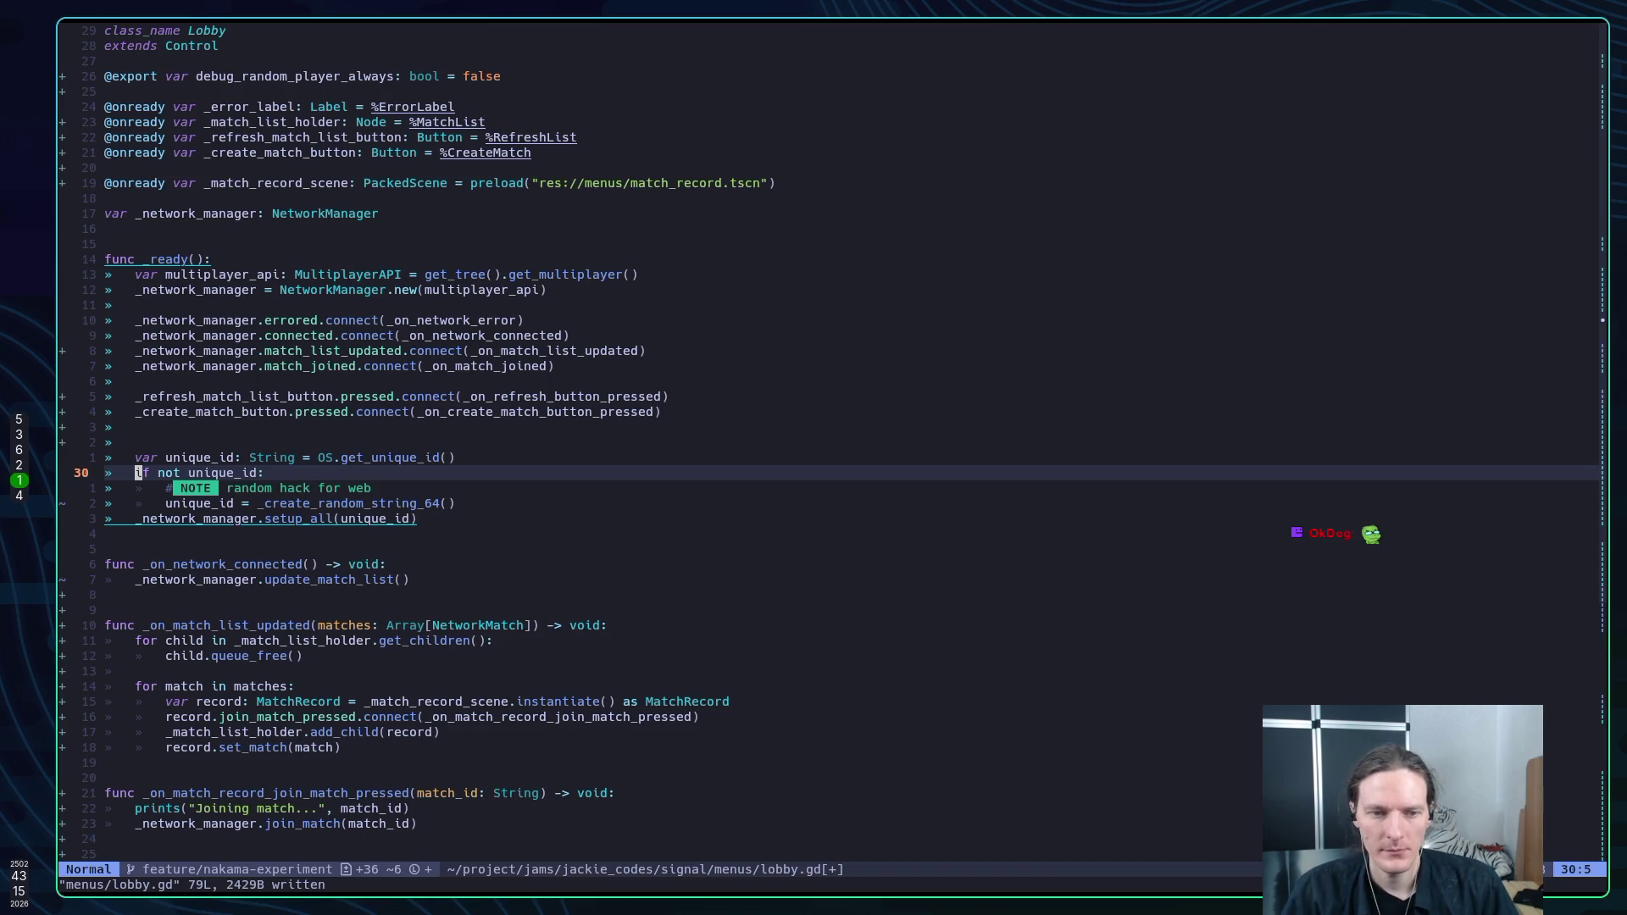
Add an if debug_random_player_always: line above the random-id assignment.
key(j)
key(j)
key(j)
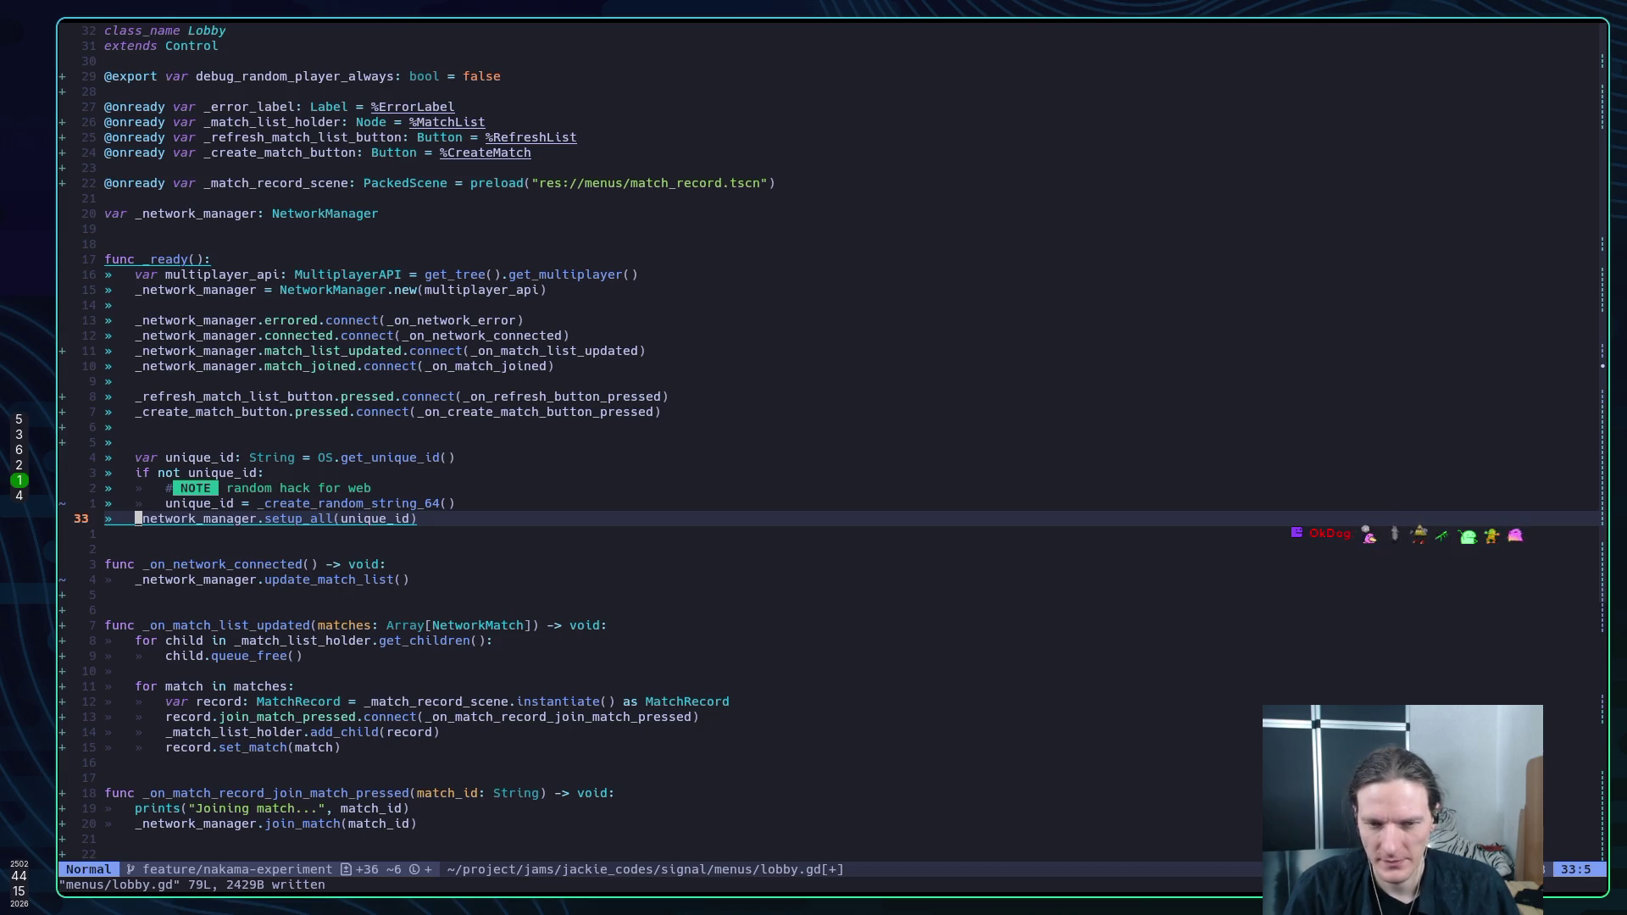
key(k)
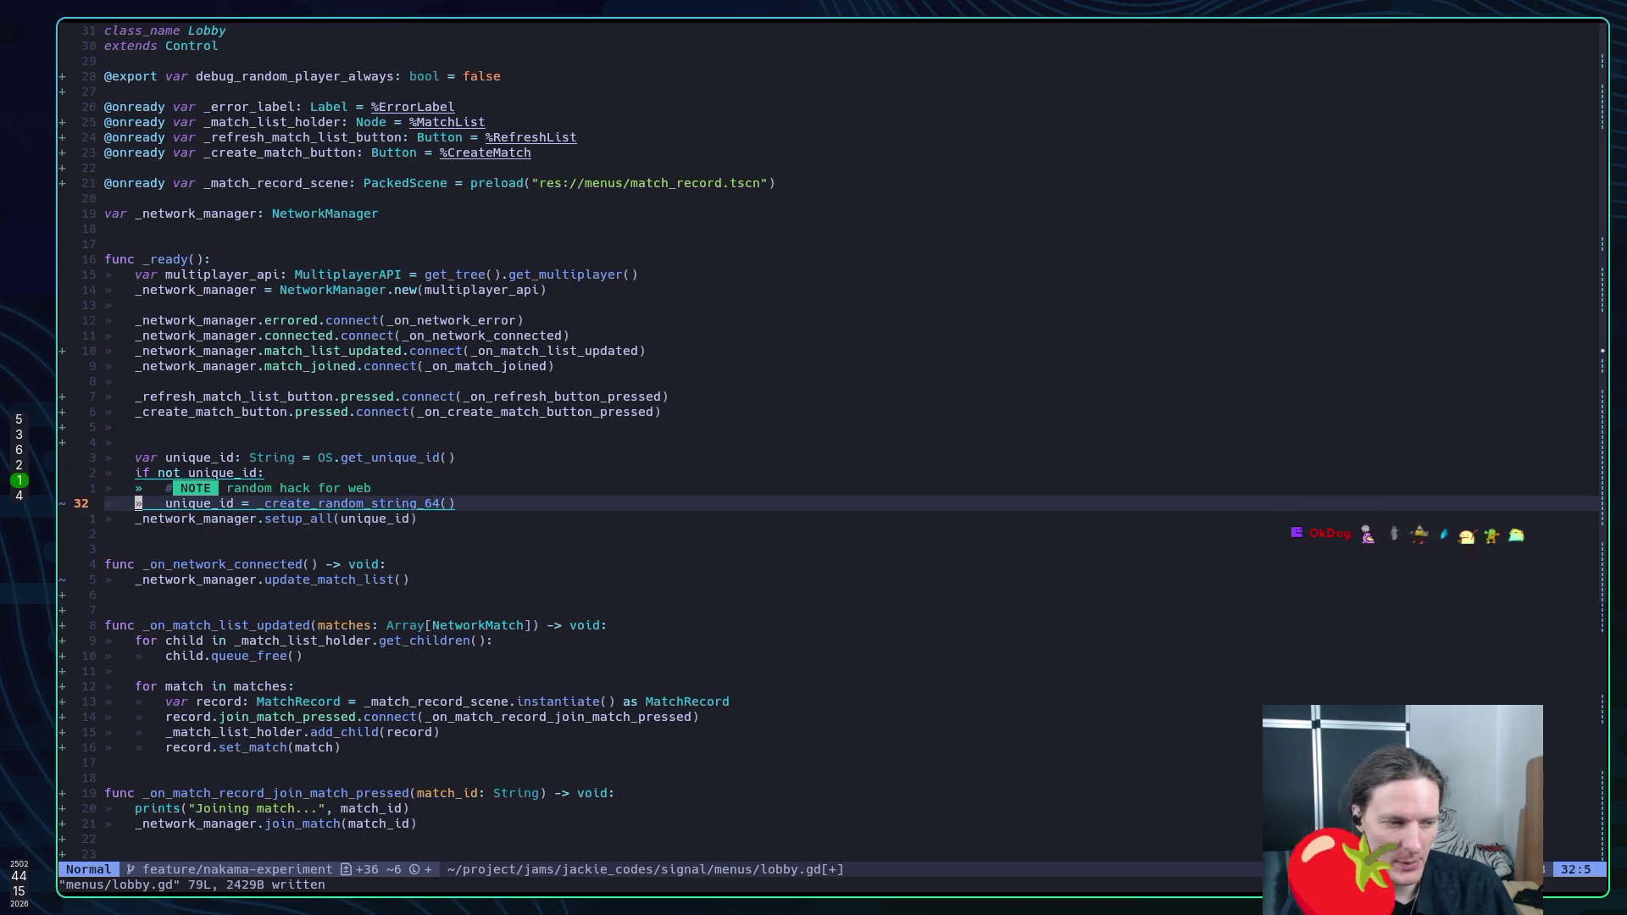
key(j)
key(k)
key(k)
key(j)
key(j)
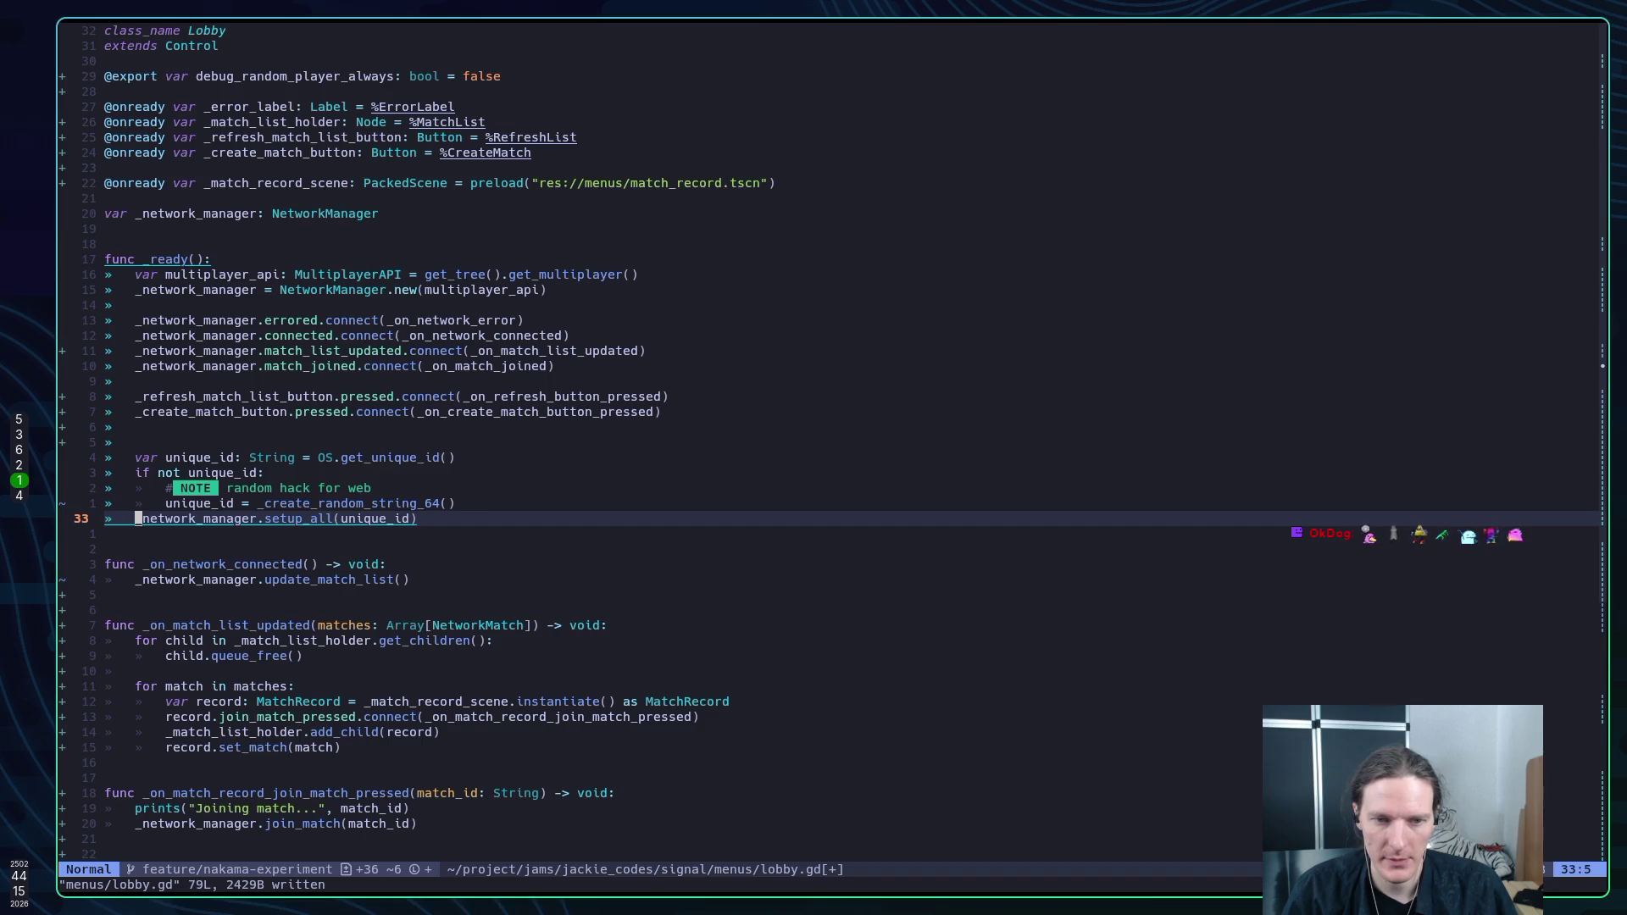
key(k)
key(O)
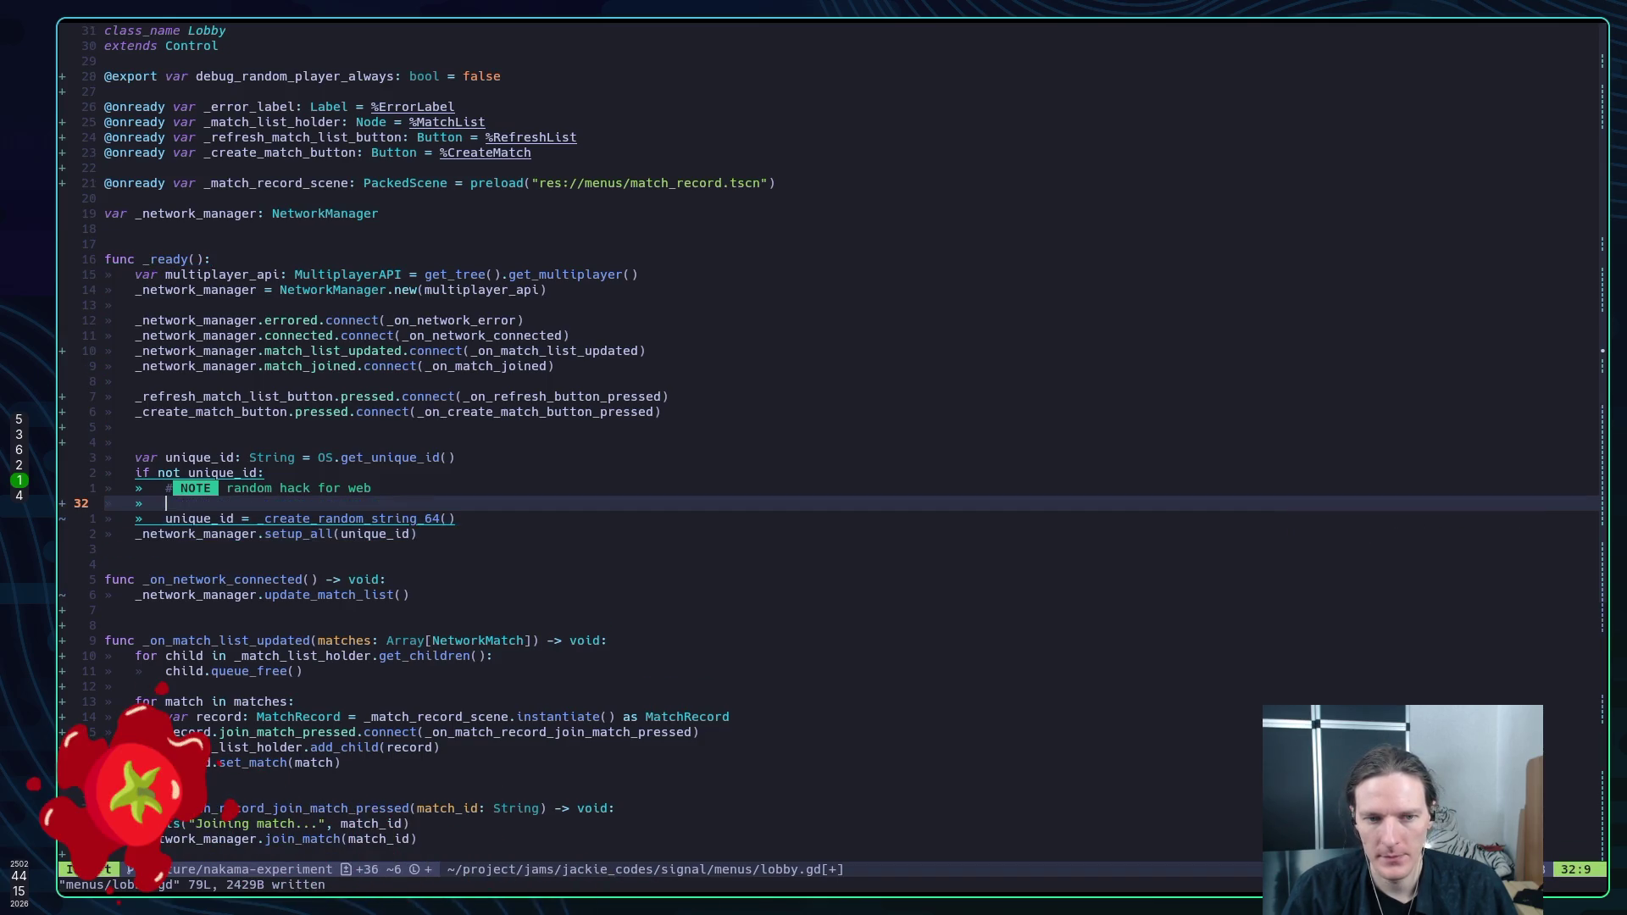
key(Escape)
key(u)
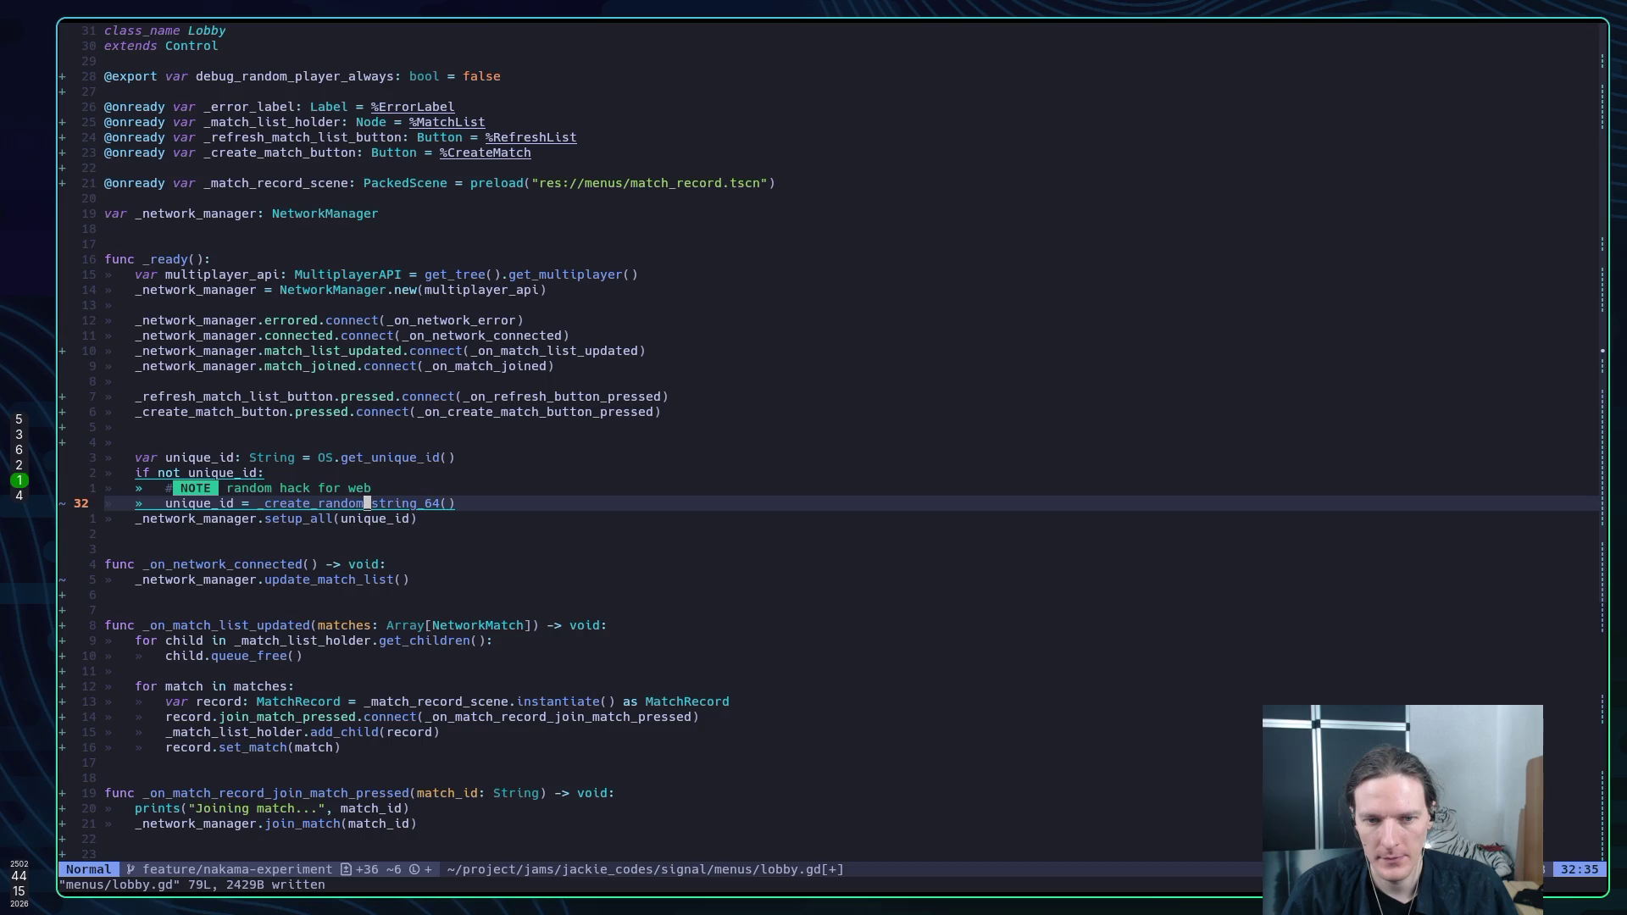
text(oif )
text(_)
key(BackSpace)
text(debug_random_player_always)
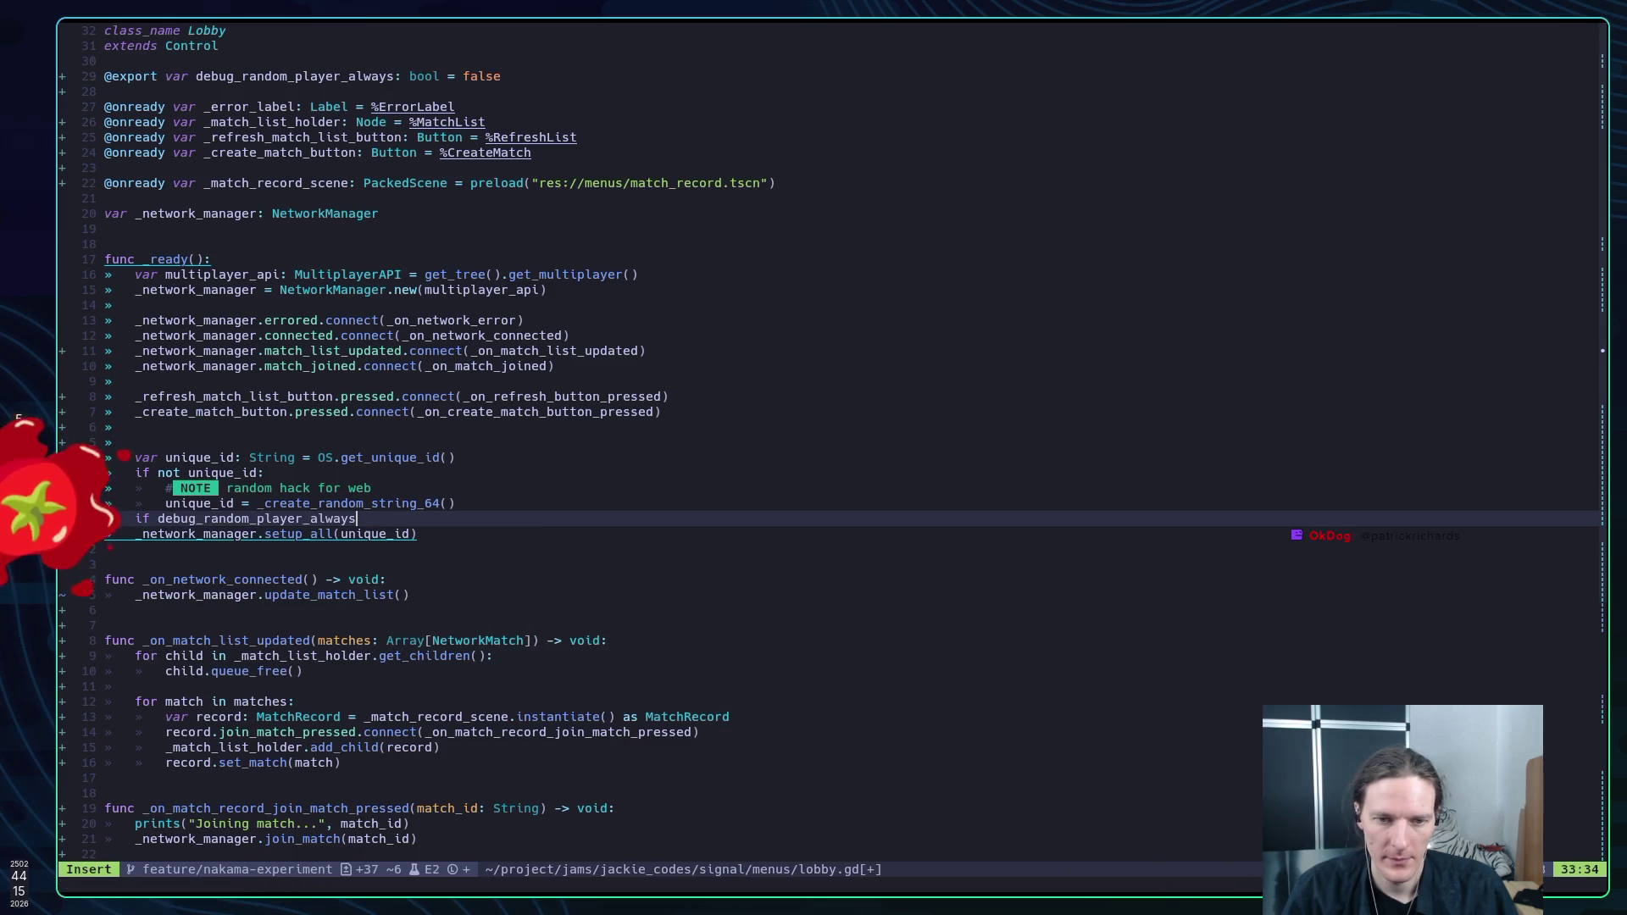
key(Tab)
text(:)
key(Return)
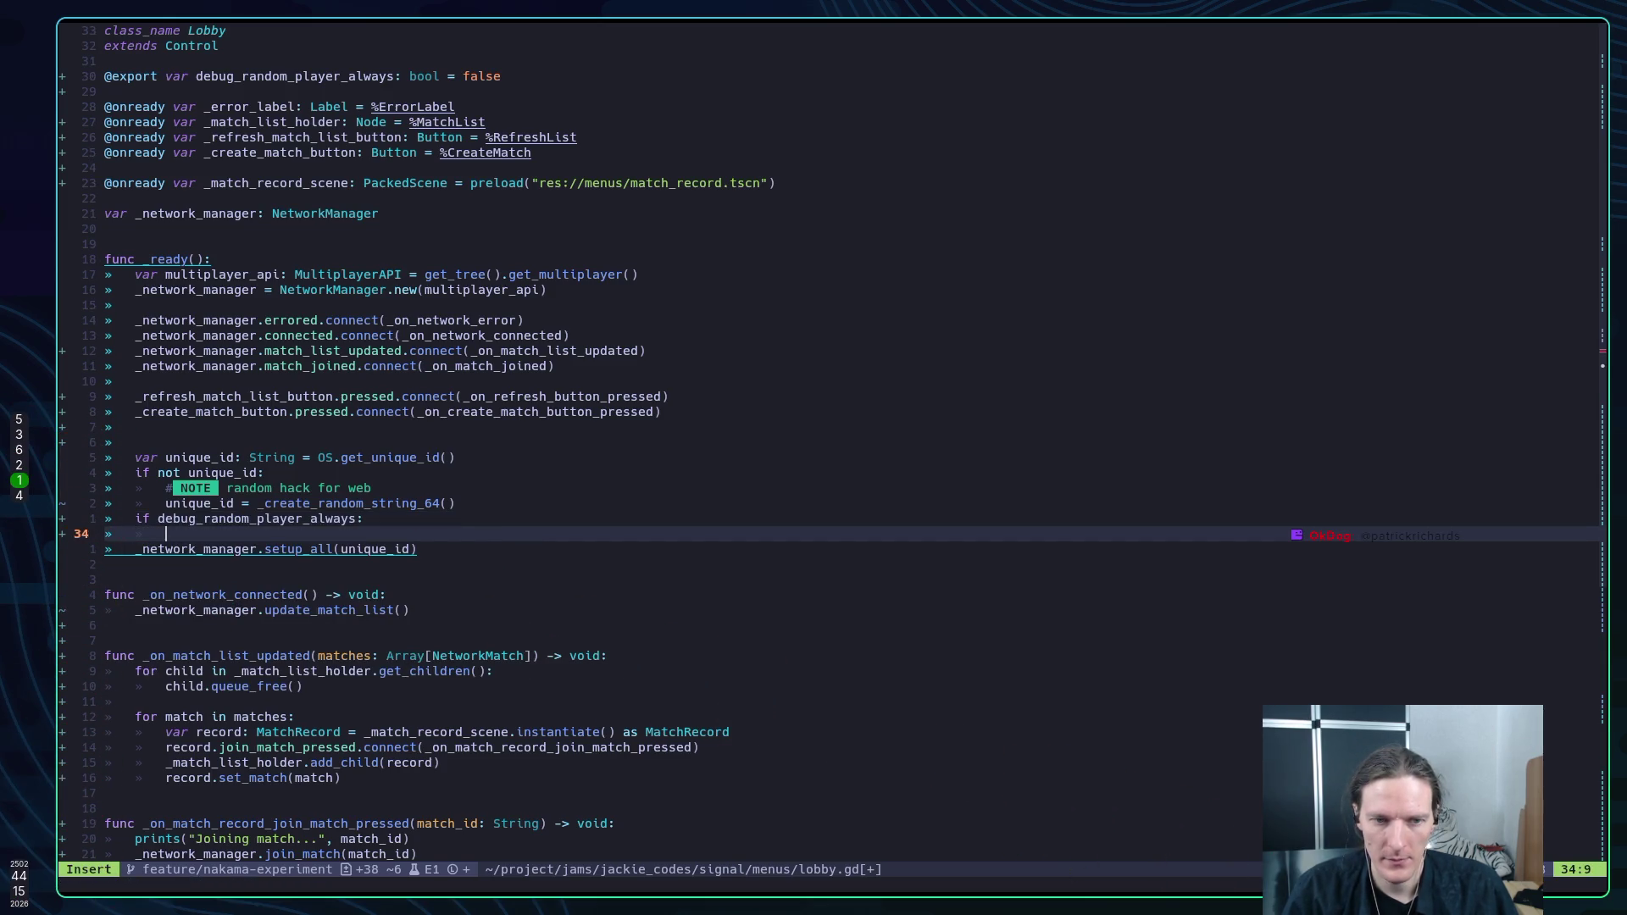
Inside the if block, set unique_id = _create_random_string_64() and save lobby.gd.
text(u)
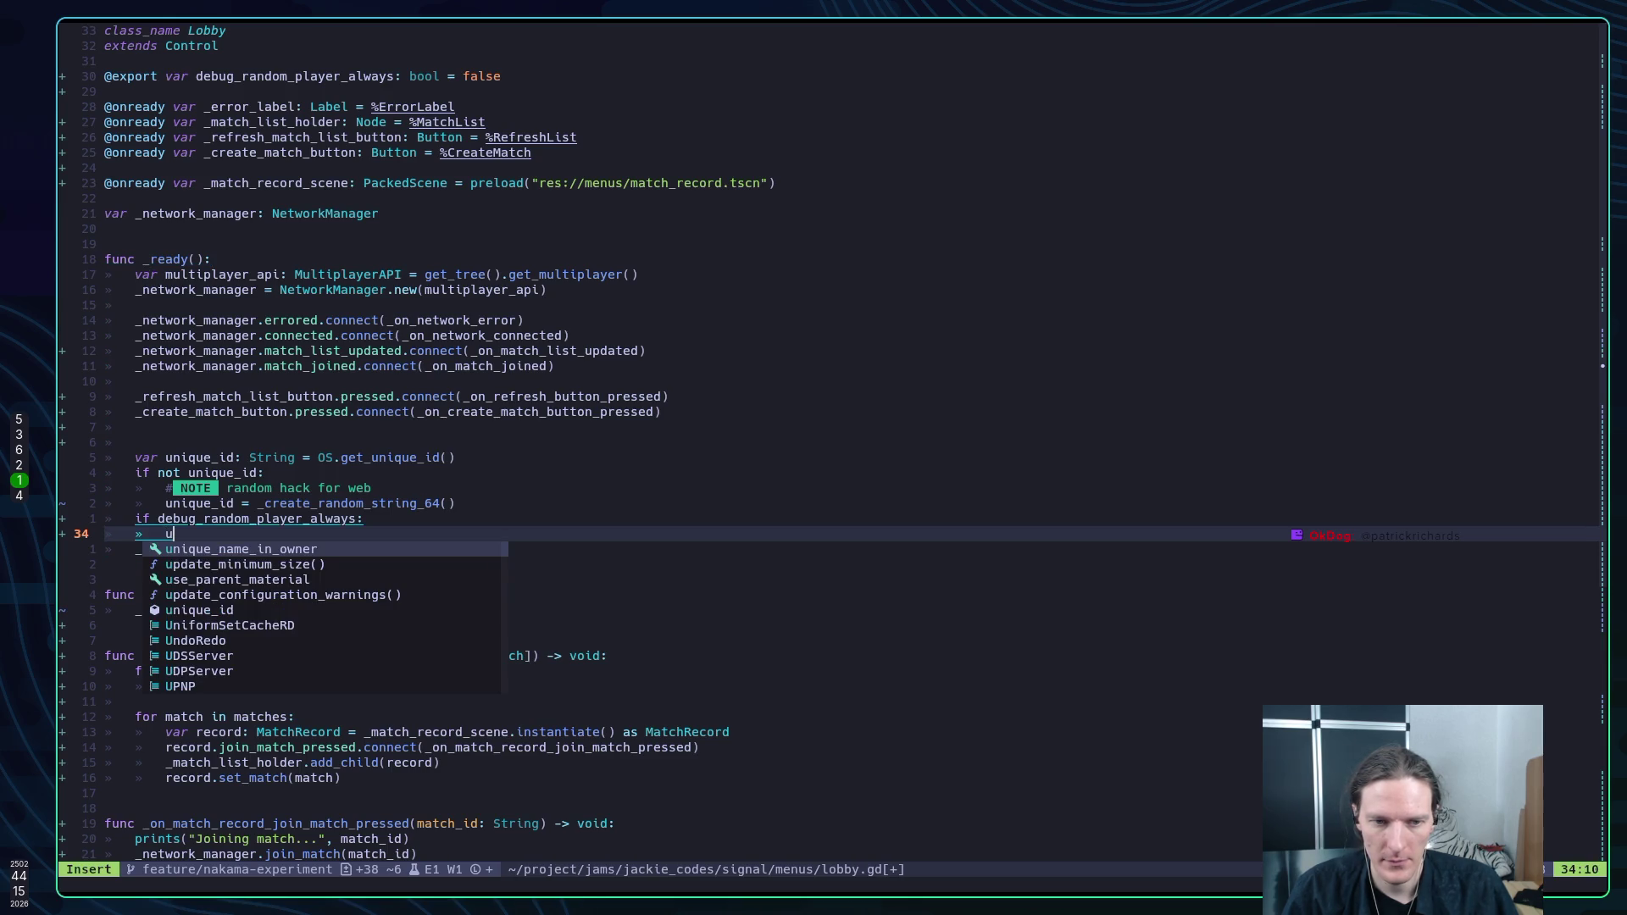
text(ni)
key(Tab)
text(= )
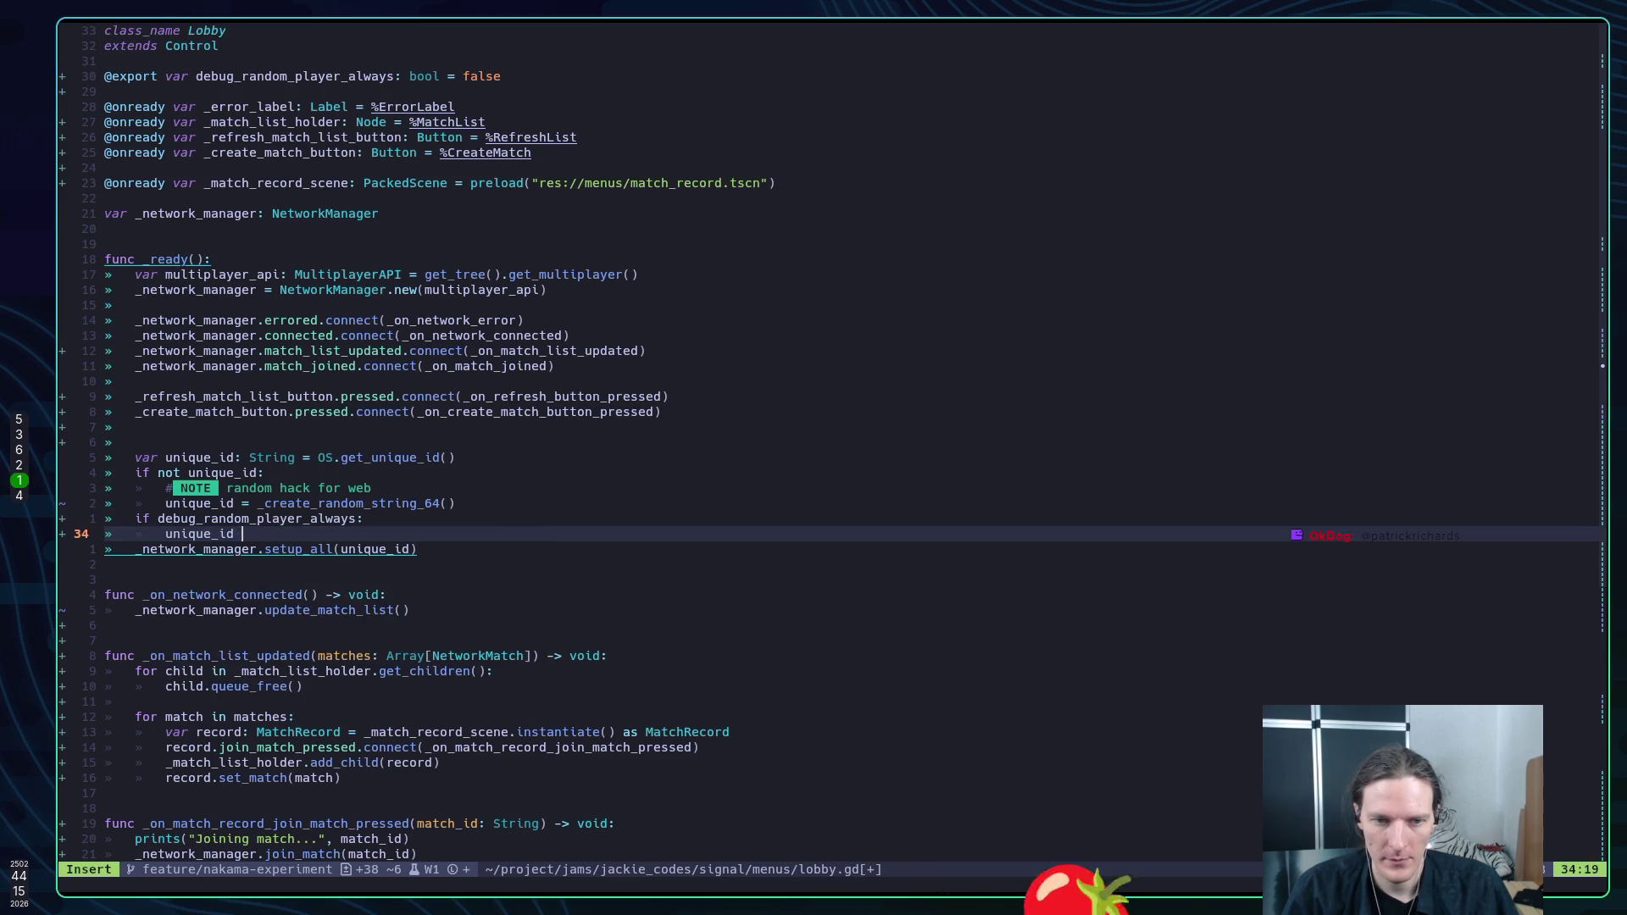
text(_crea)
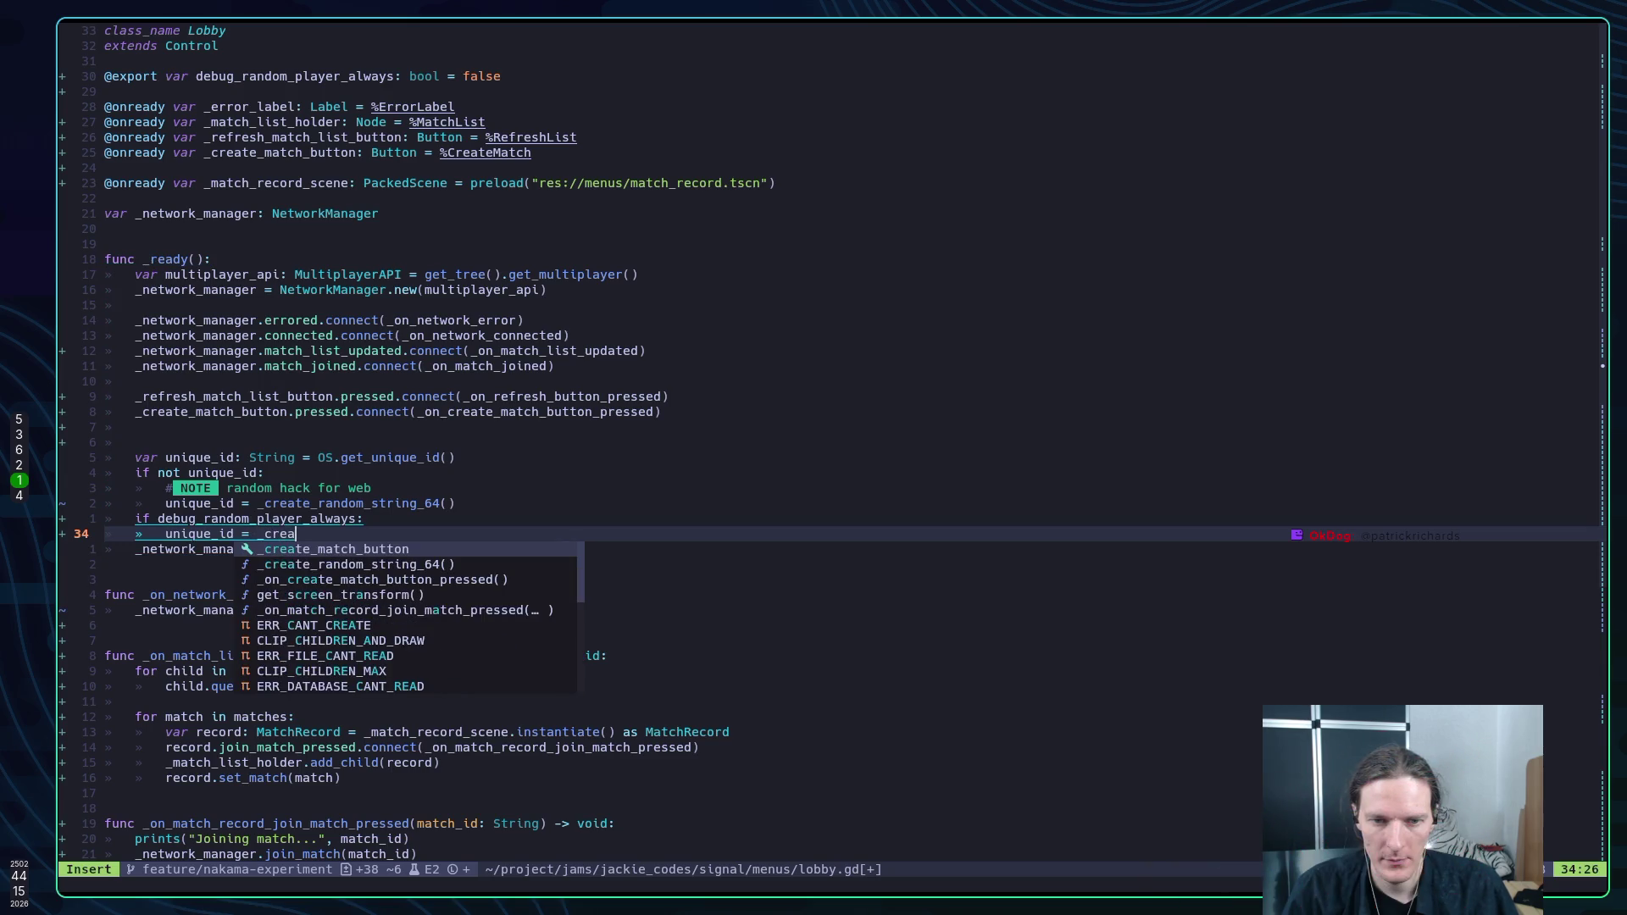
key(Tab)
key(Return)
key(Escape)
key(ctrl+s)
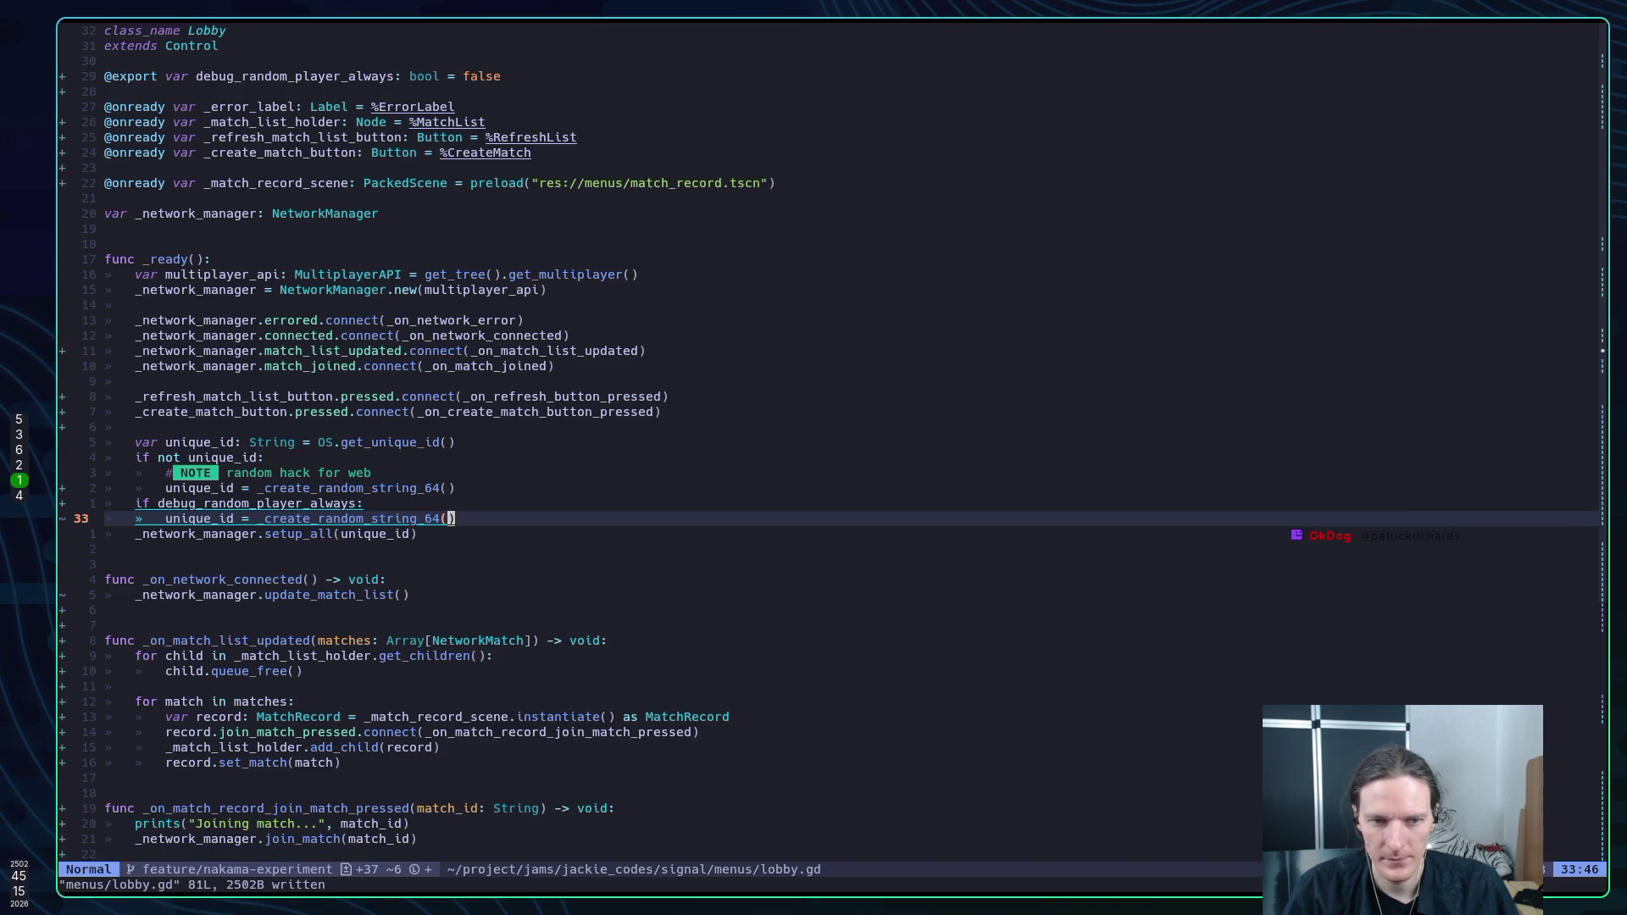
Remove the stray else line and save lobby.gd.
key(o)
key(BackSpace)
text(else)
key(Escape)
key(k)
key(k)
key(k)
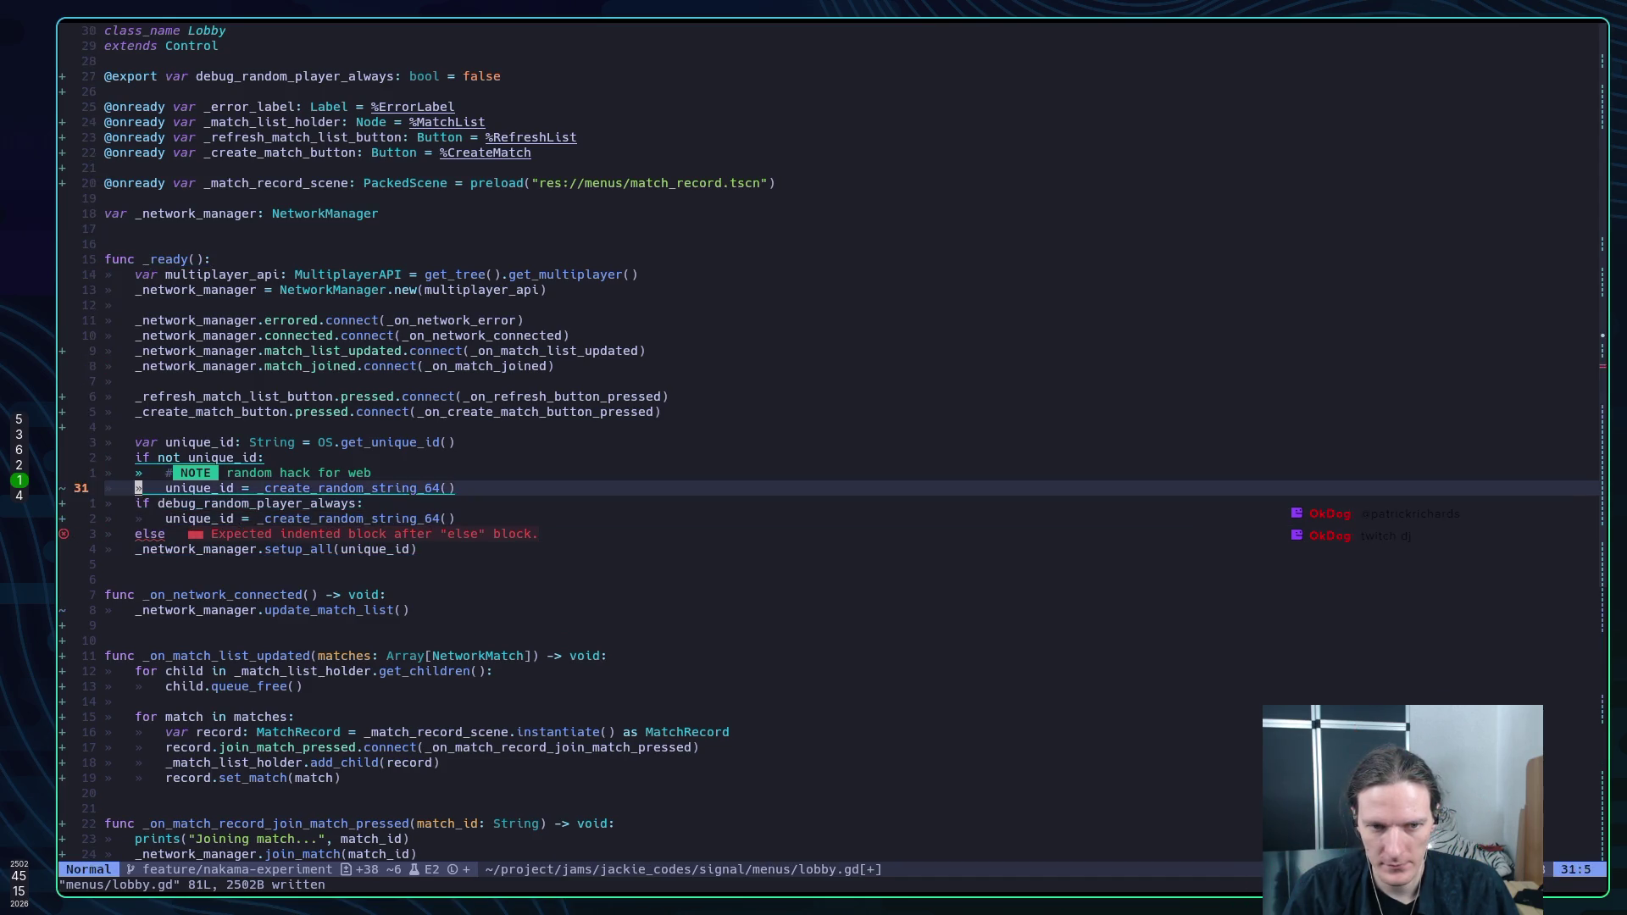
key(j)
key(j)
key(j)
key(j)
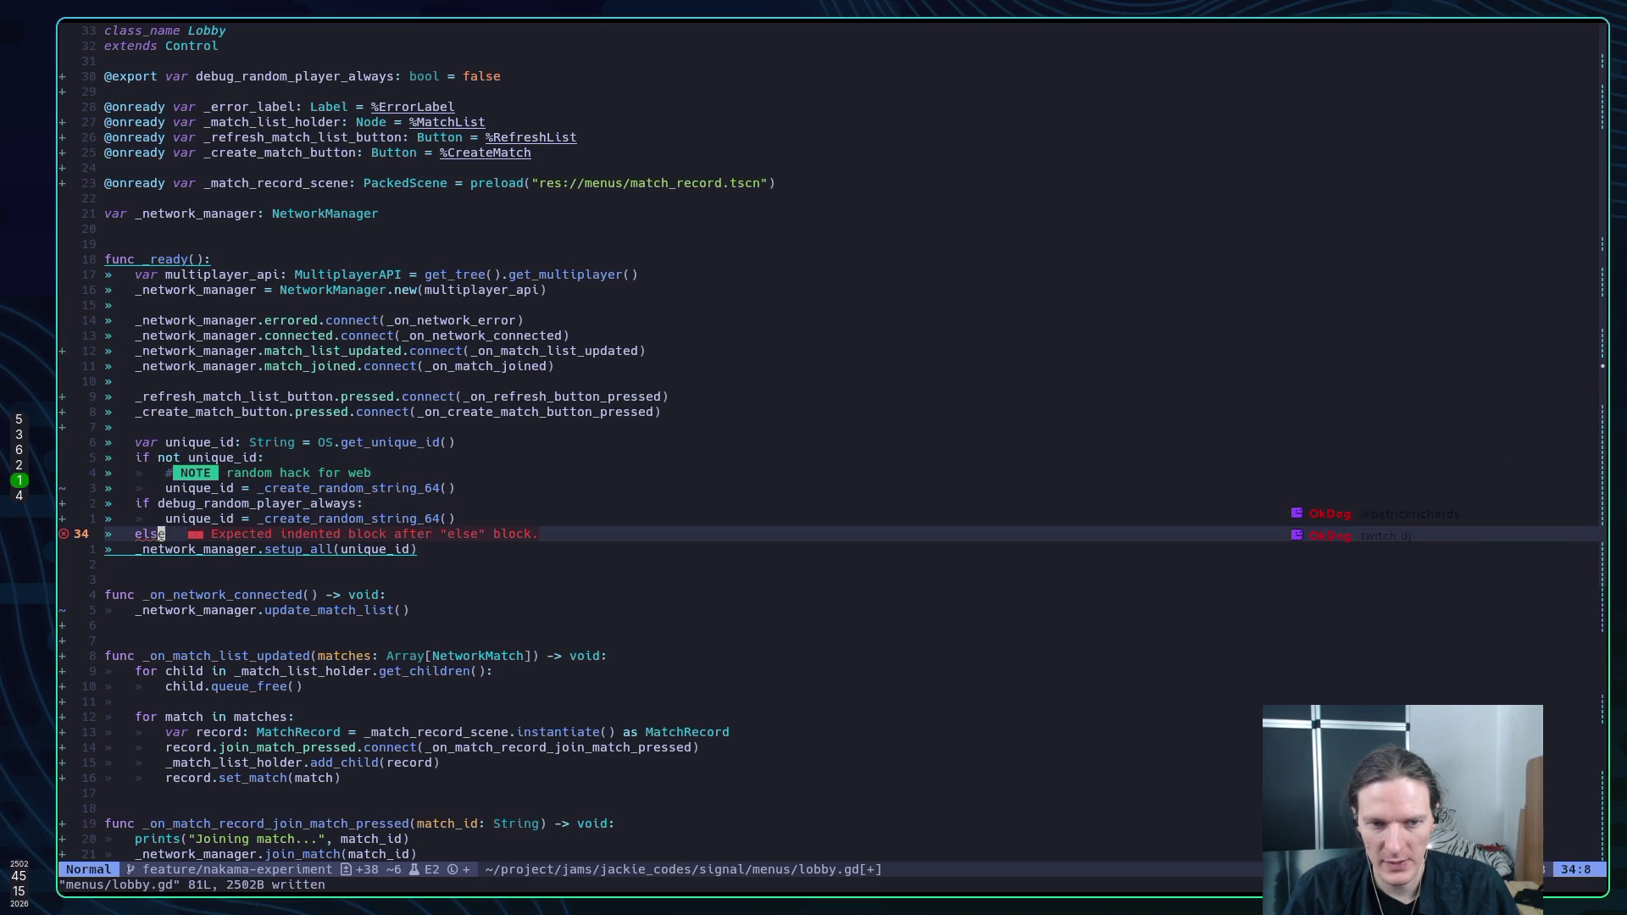
key(d)
key(d)
text(:w)
key(Return)
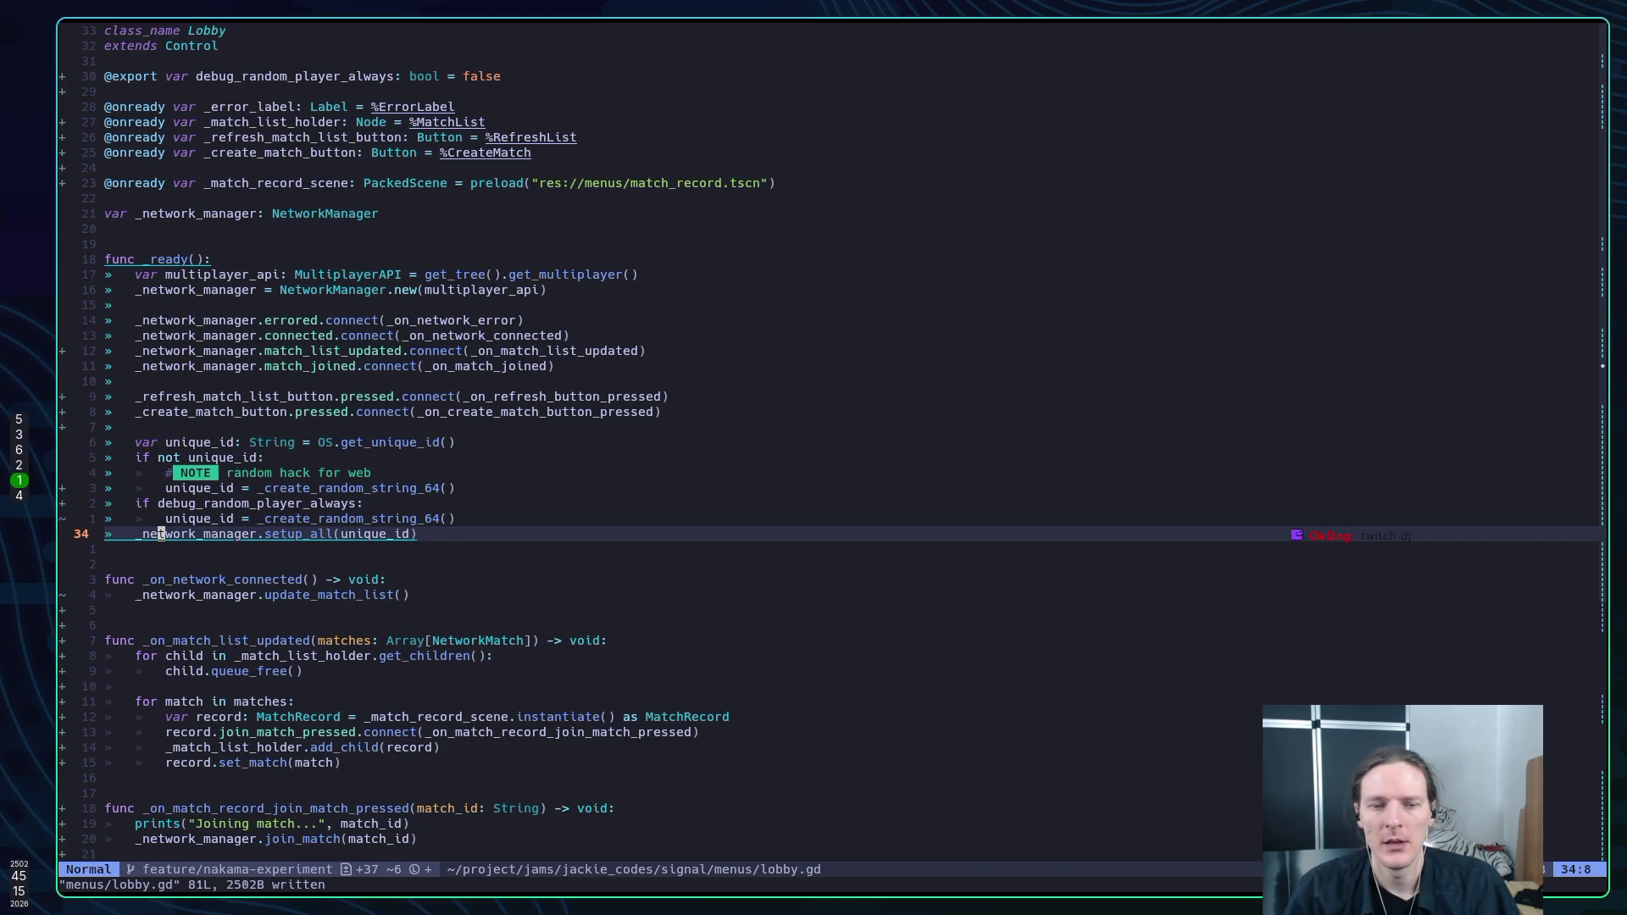
Add a blank line before setup_all, then run the game in Godot with F5.
key(shift+o)
key(Escape)
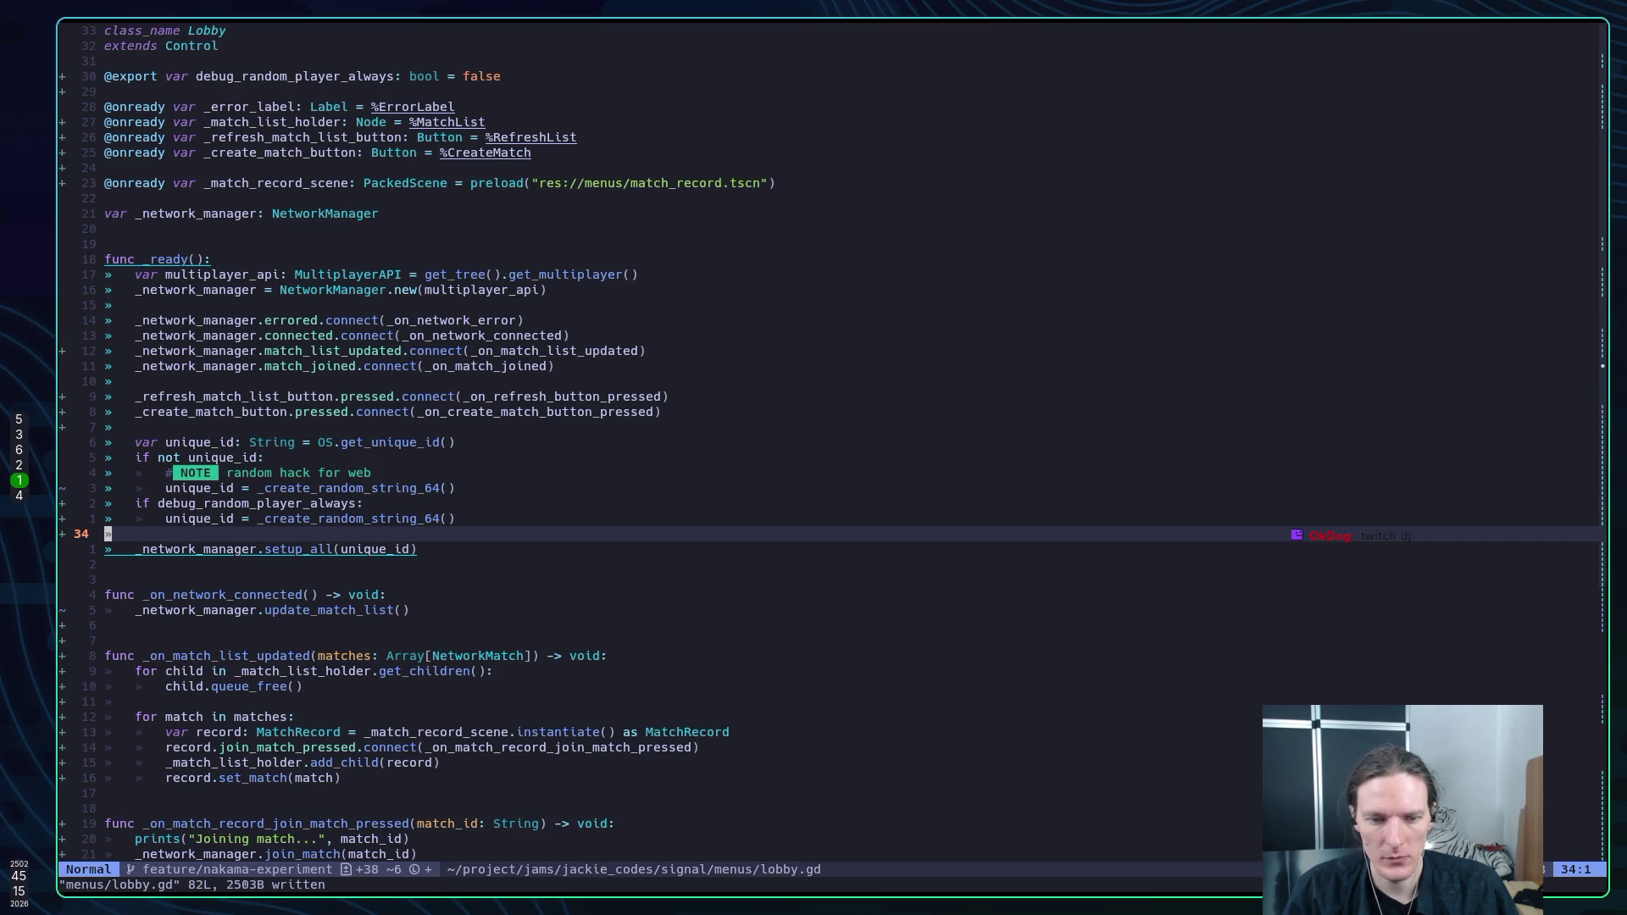
key(alt+Tab)
key(F5)
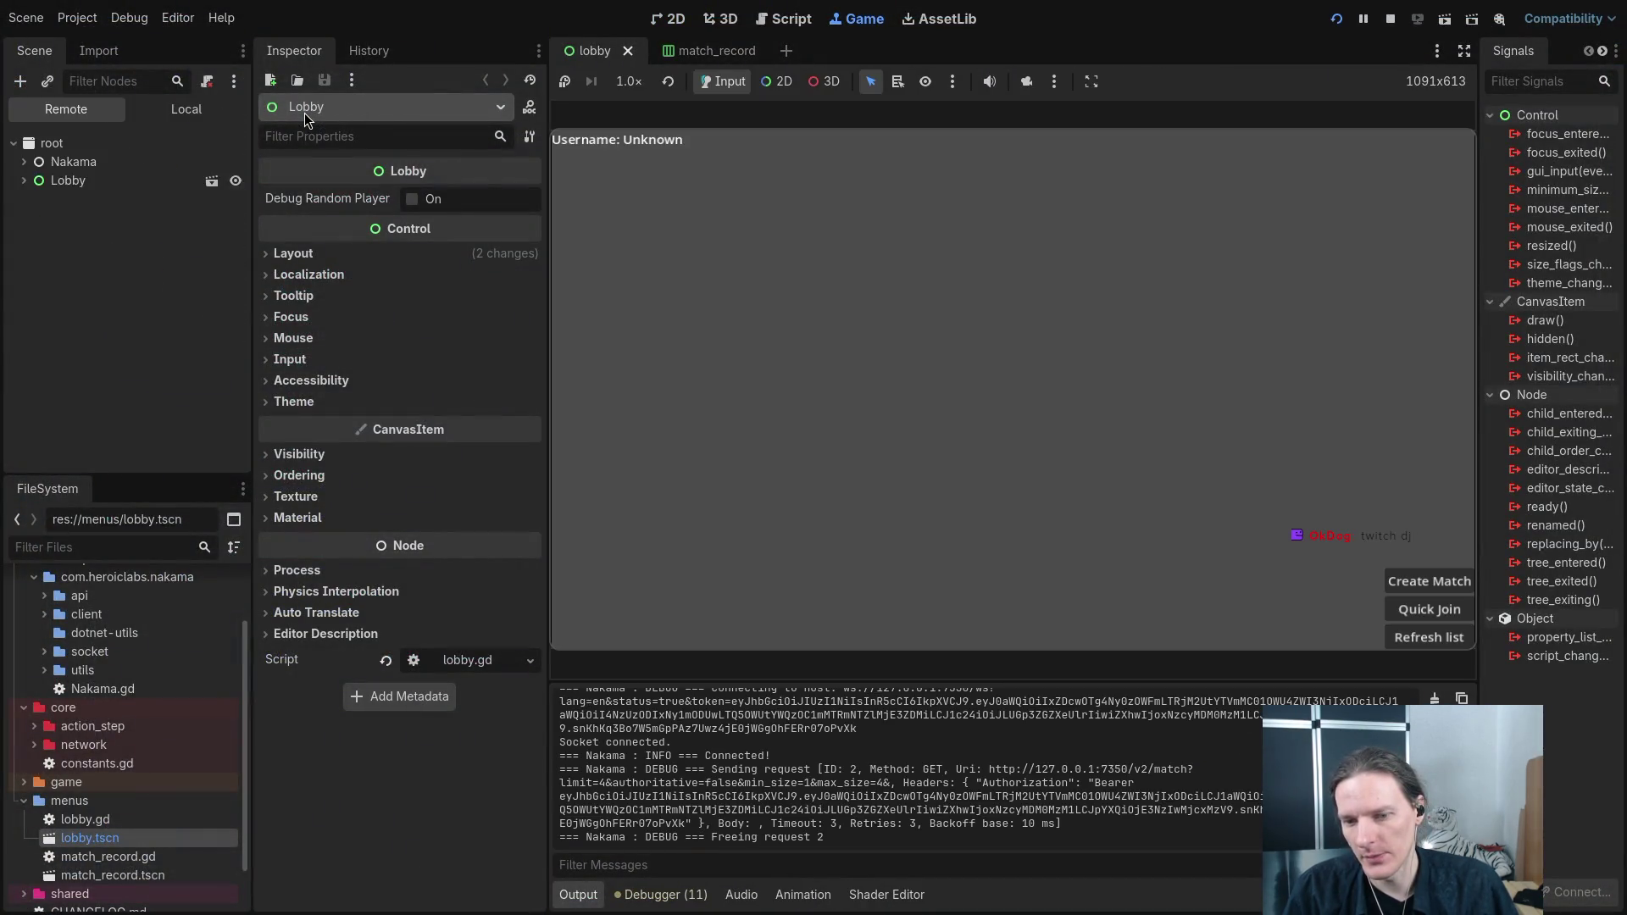
Refresh the Nakama Players list to check sessions, then return to Neovim.
key(super+2)
click(280, 38)
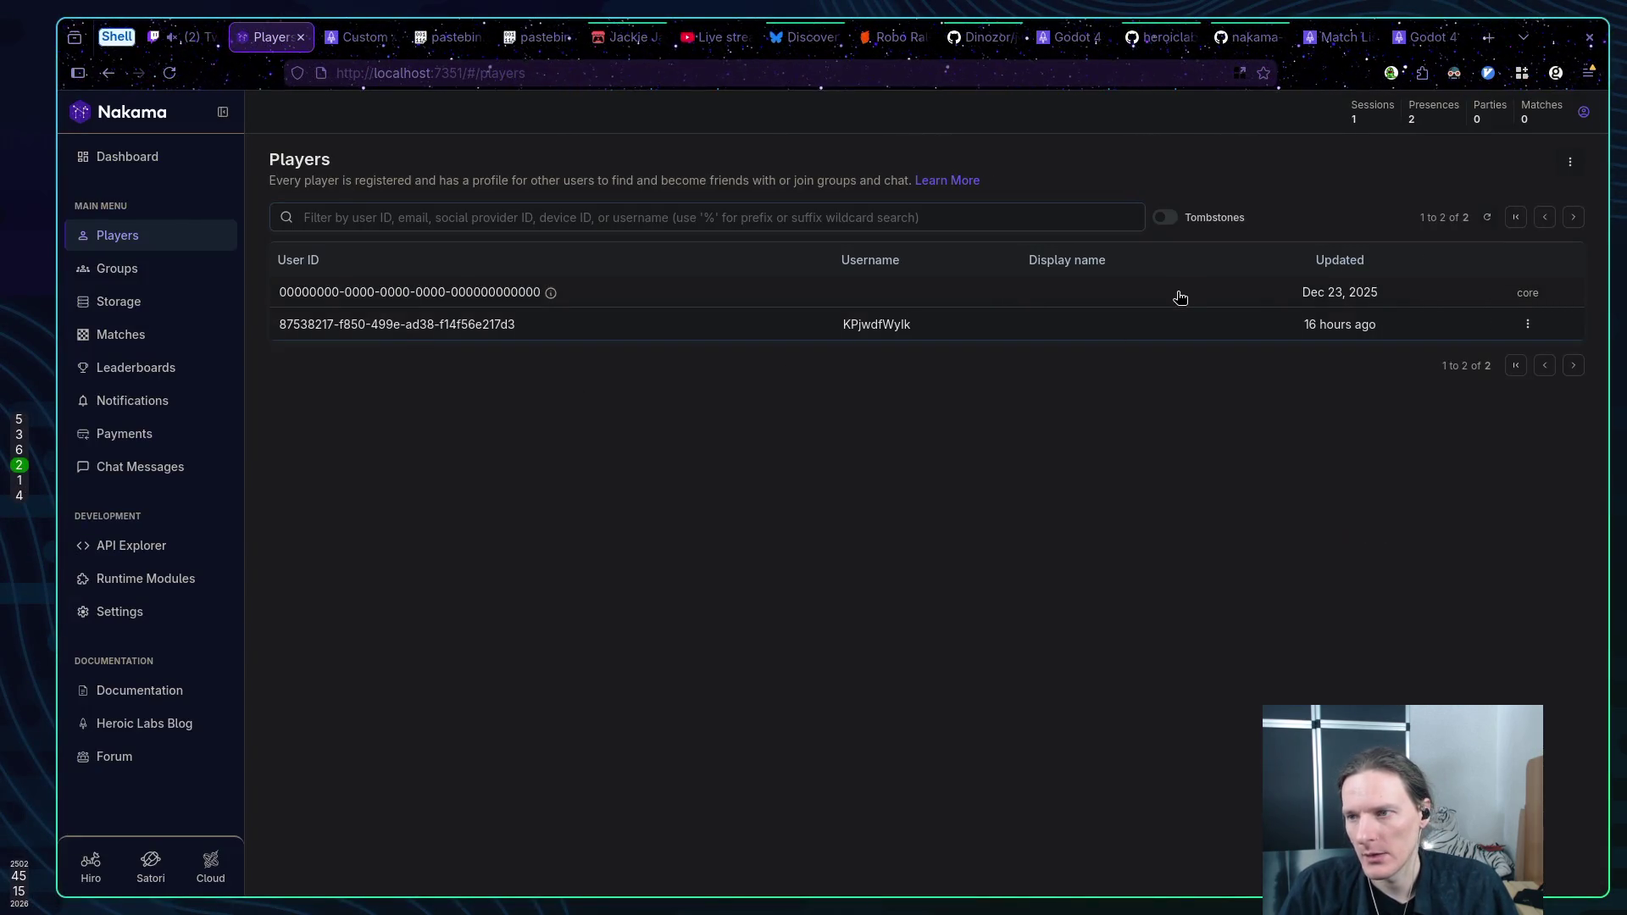
click(1489, 216)
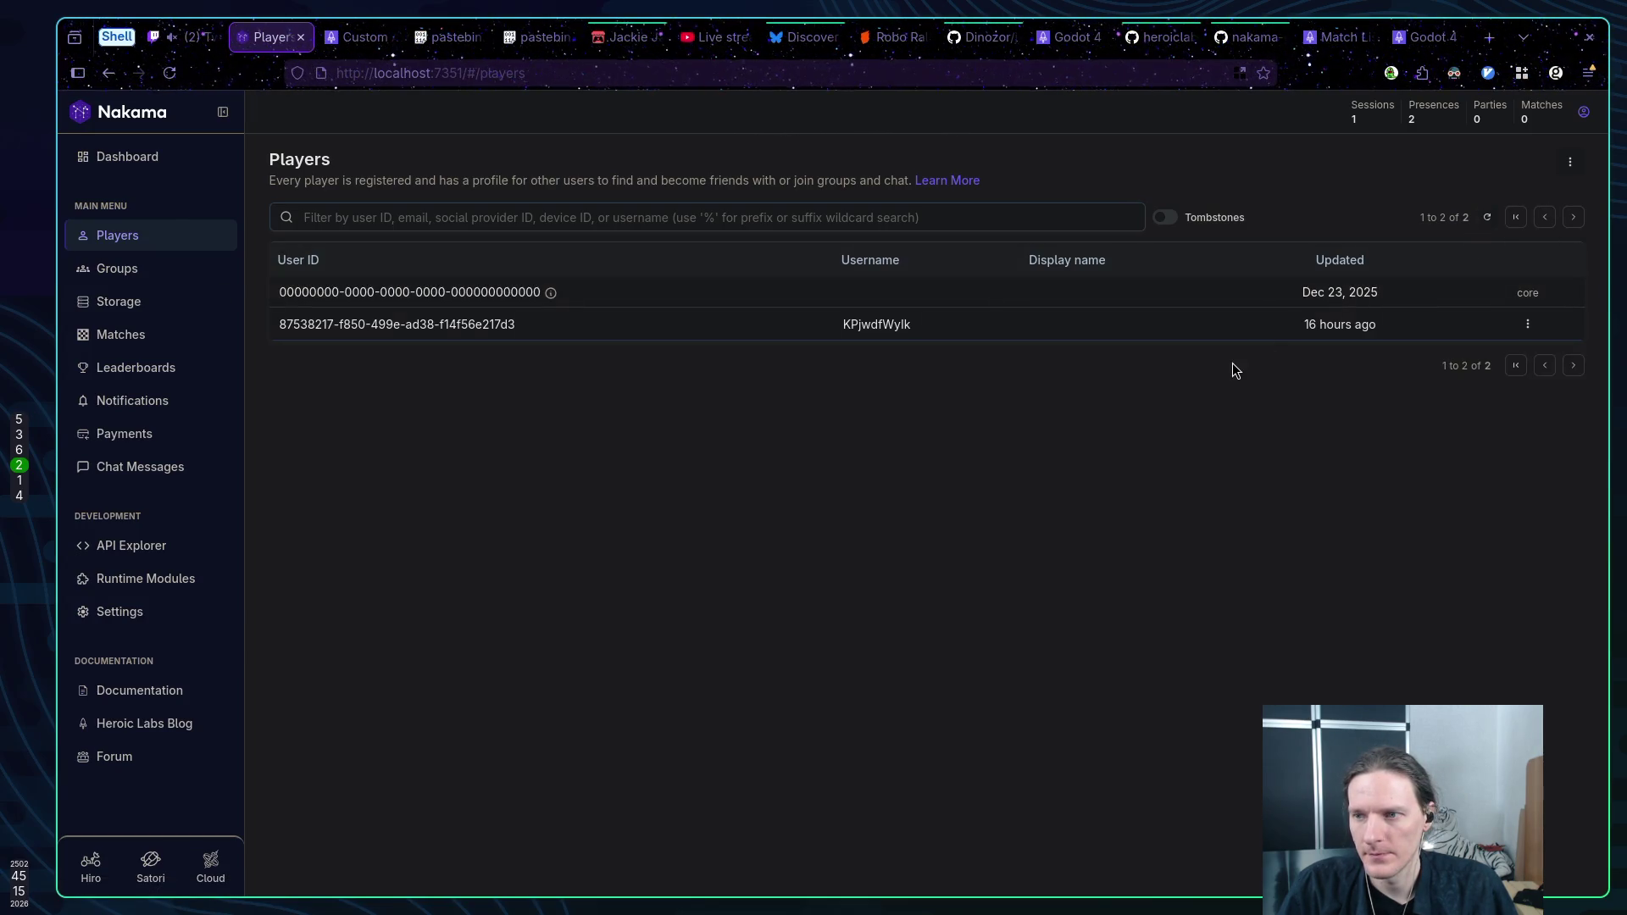
key(super+1)
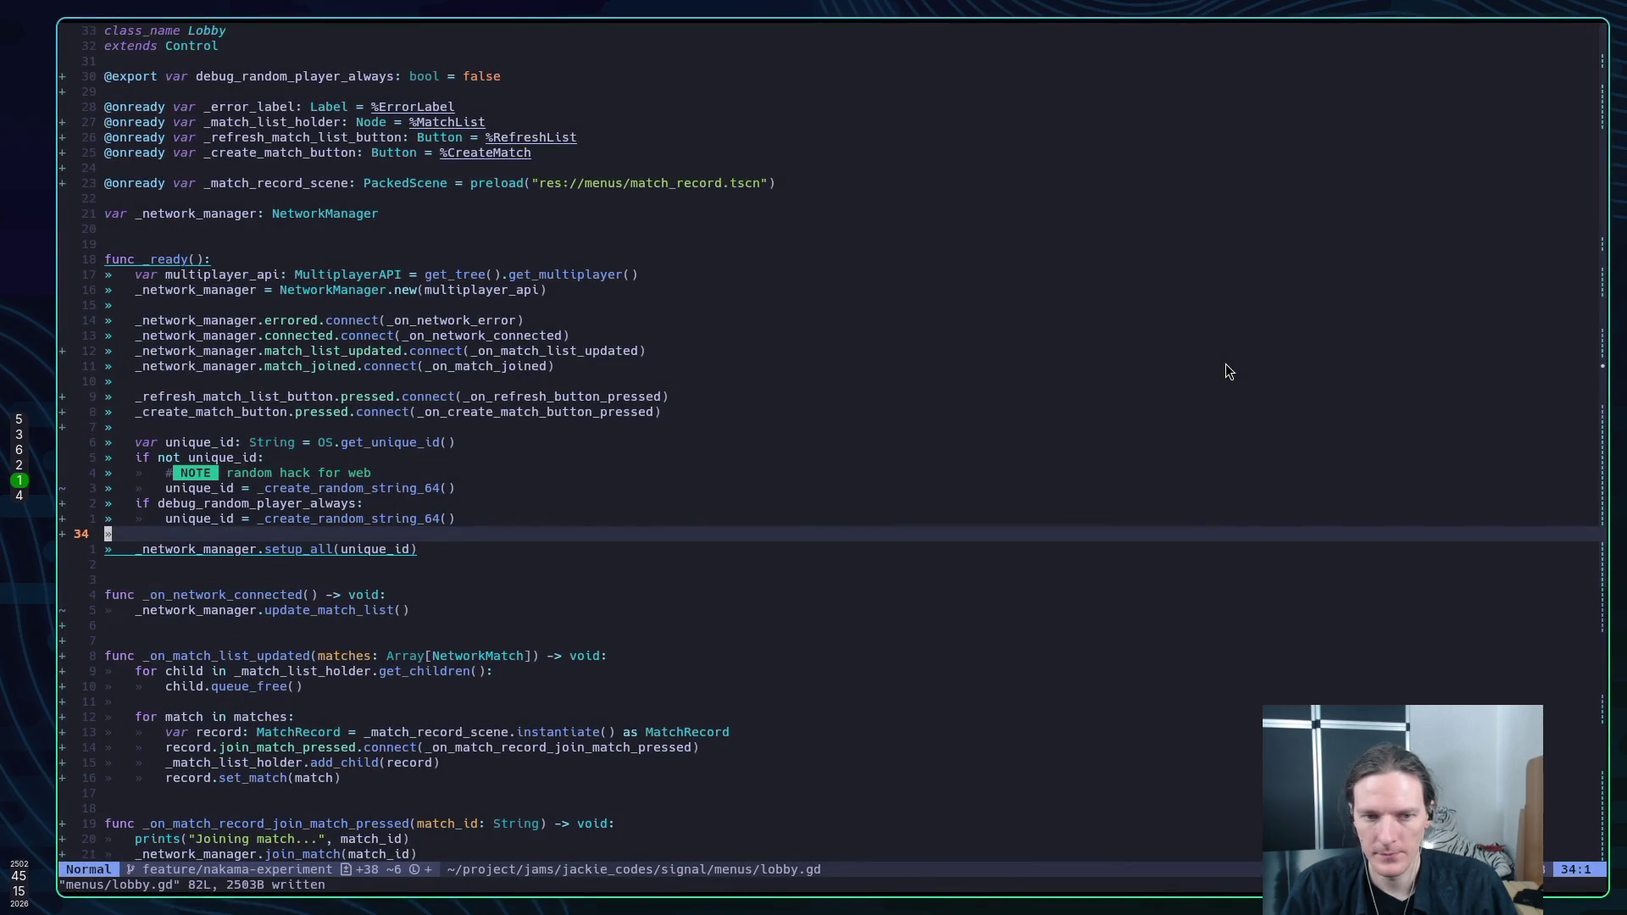
Follow go-to-definition from setup_all to _setup_session in network_manager.gd.
key(j)
key(f)
key(g)
key(w)
key(w)
key(g)
key(d)
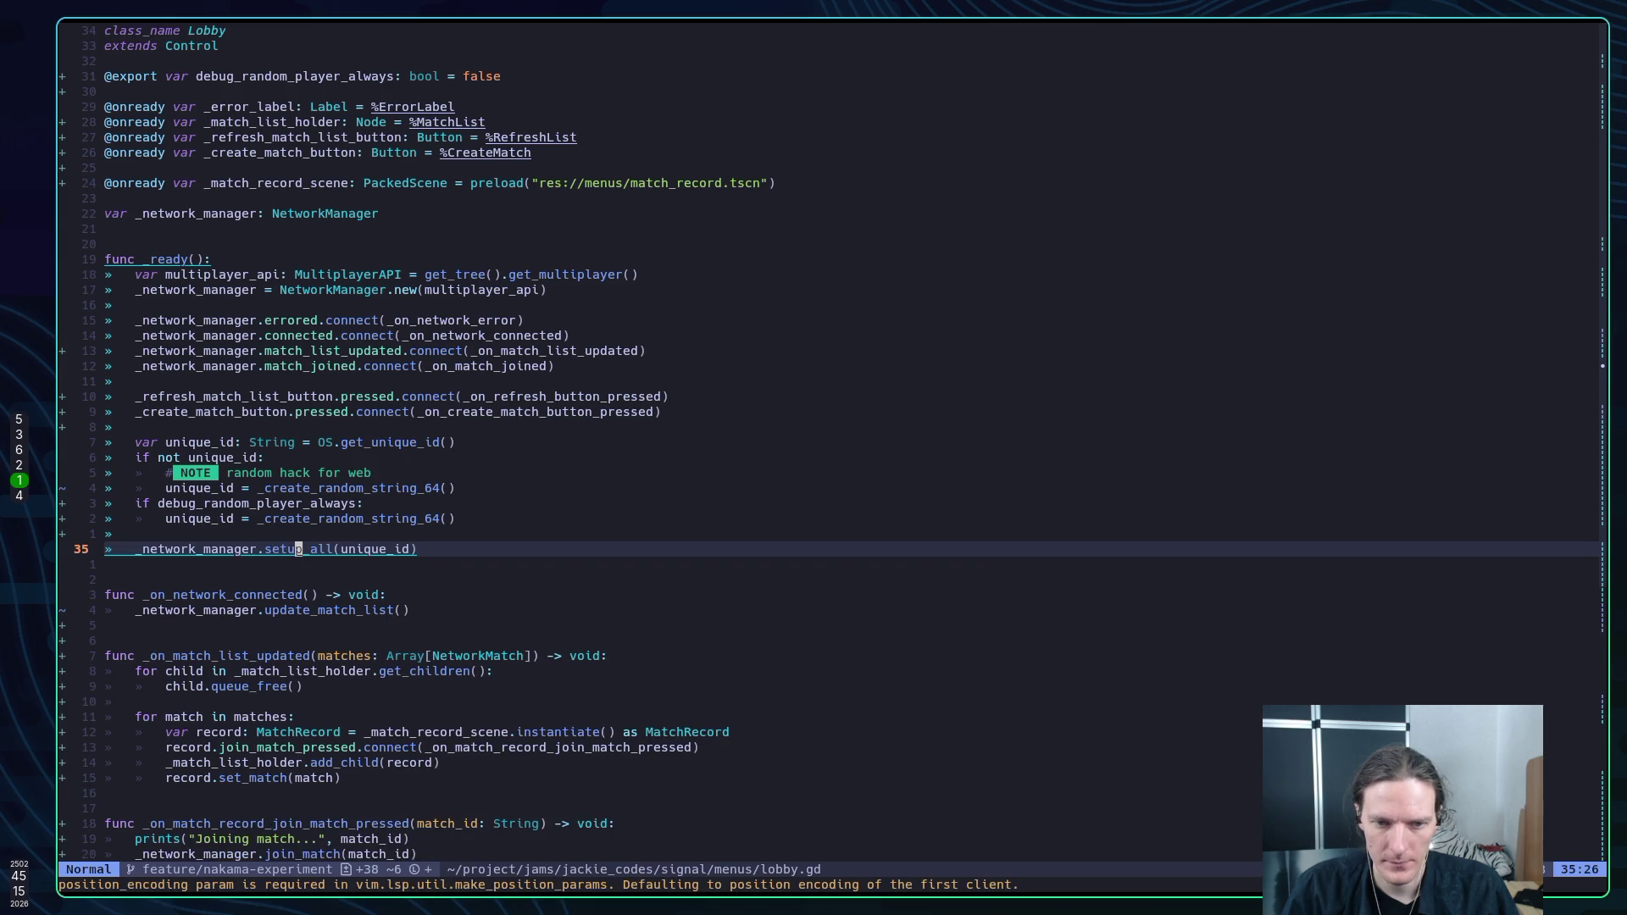
key(j)
key(j)
key(j)
key(k)
key(k)
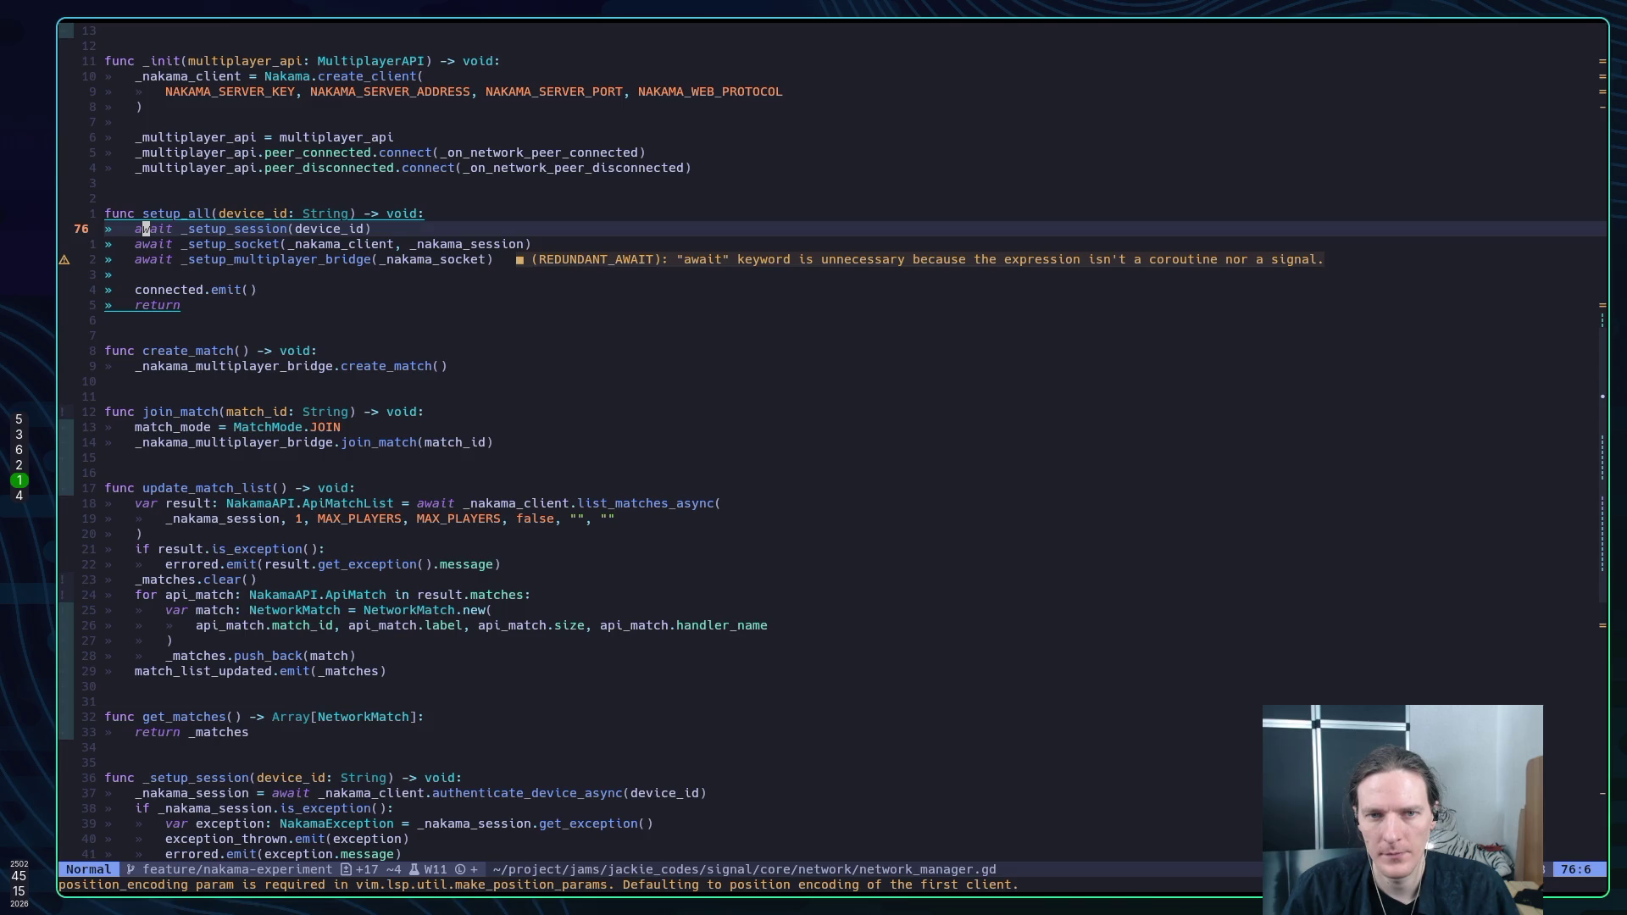
key(f)
key(t)
key(semicolon)
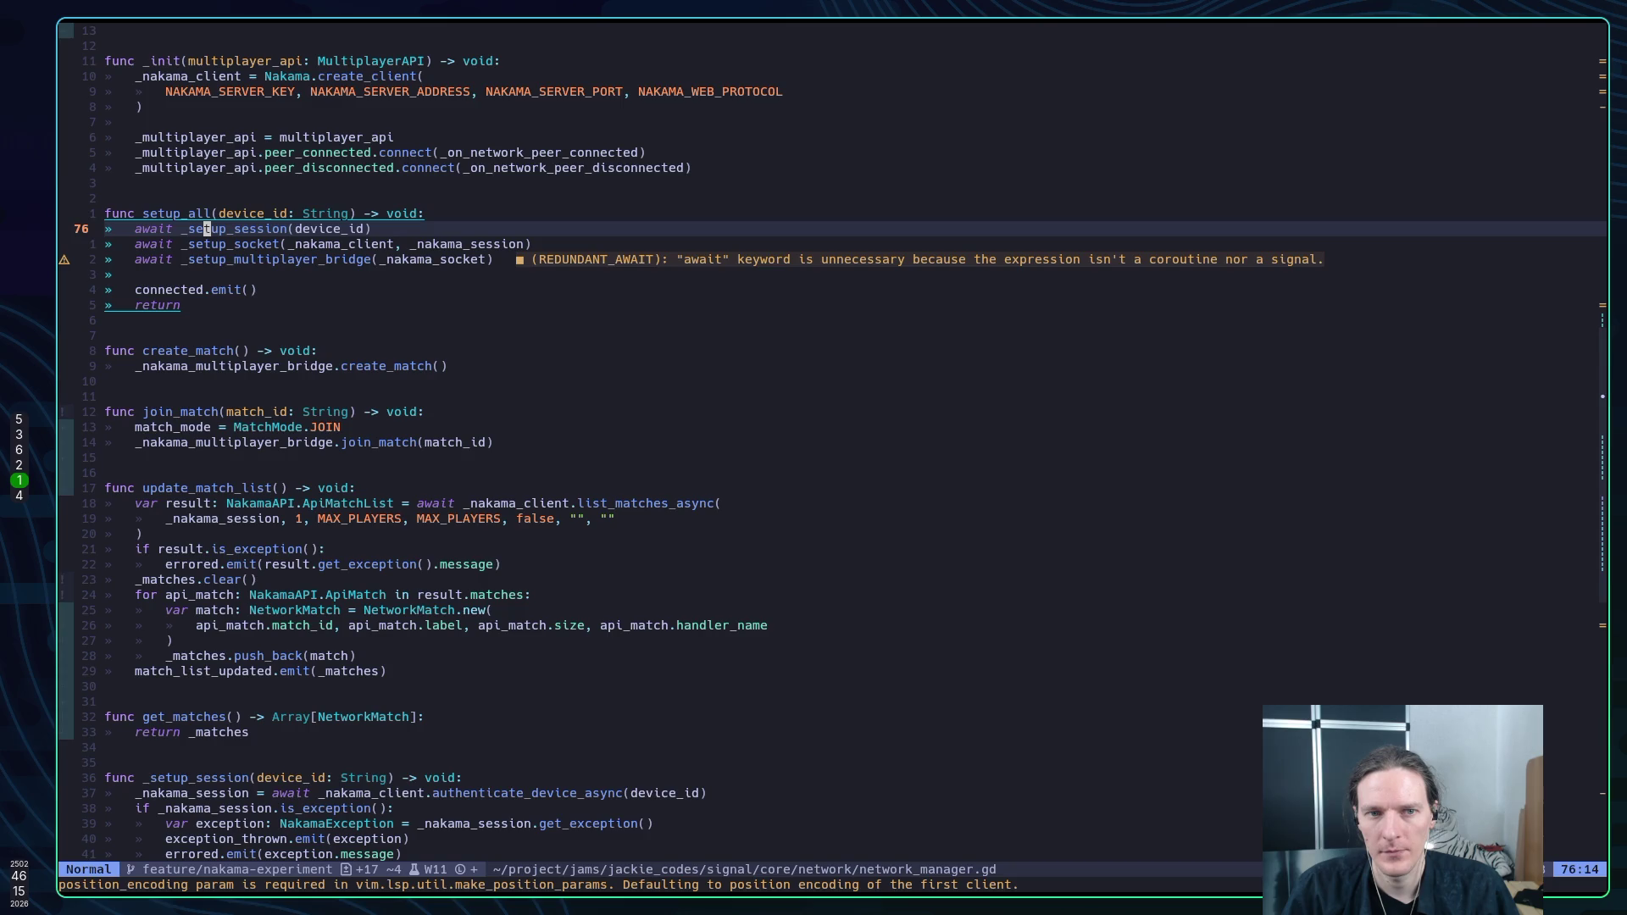
key(g)
key(d)
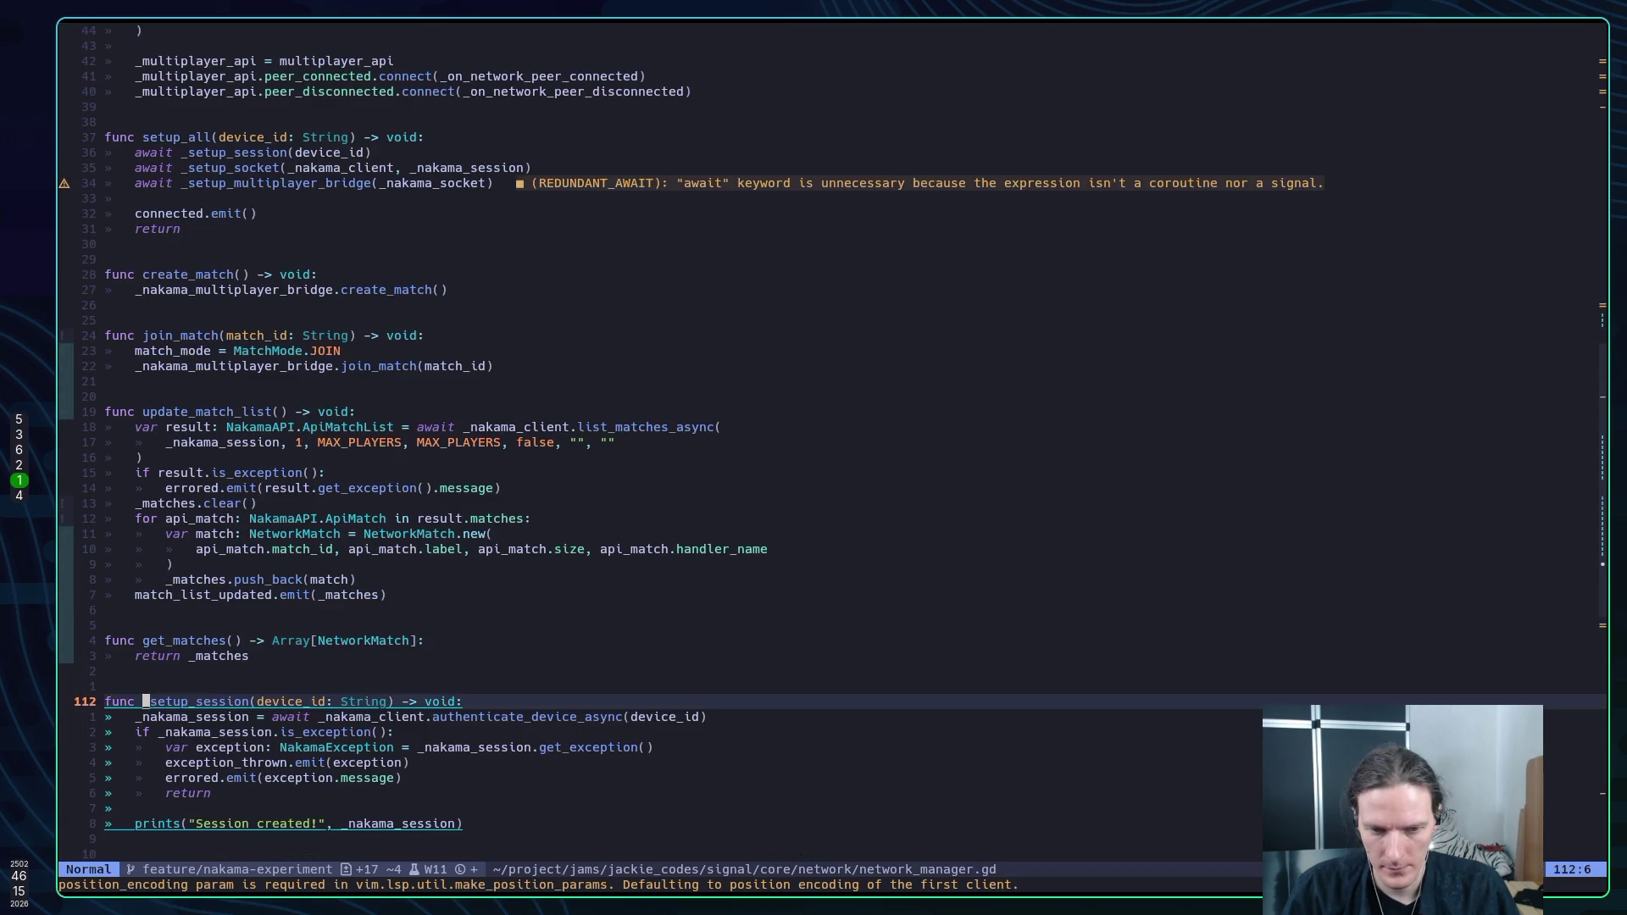
Change authenticate_device_async's arguments to (device_id, null, false) and save network_manager.gd.
key(j)
key(l)
key(l)
key(l)
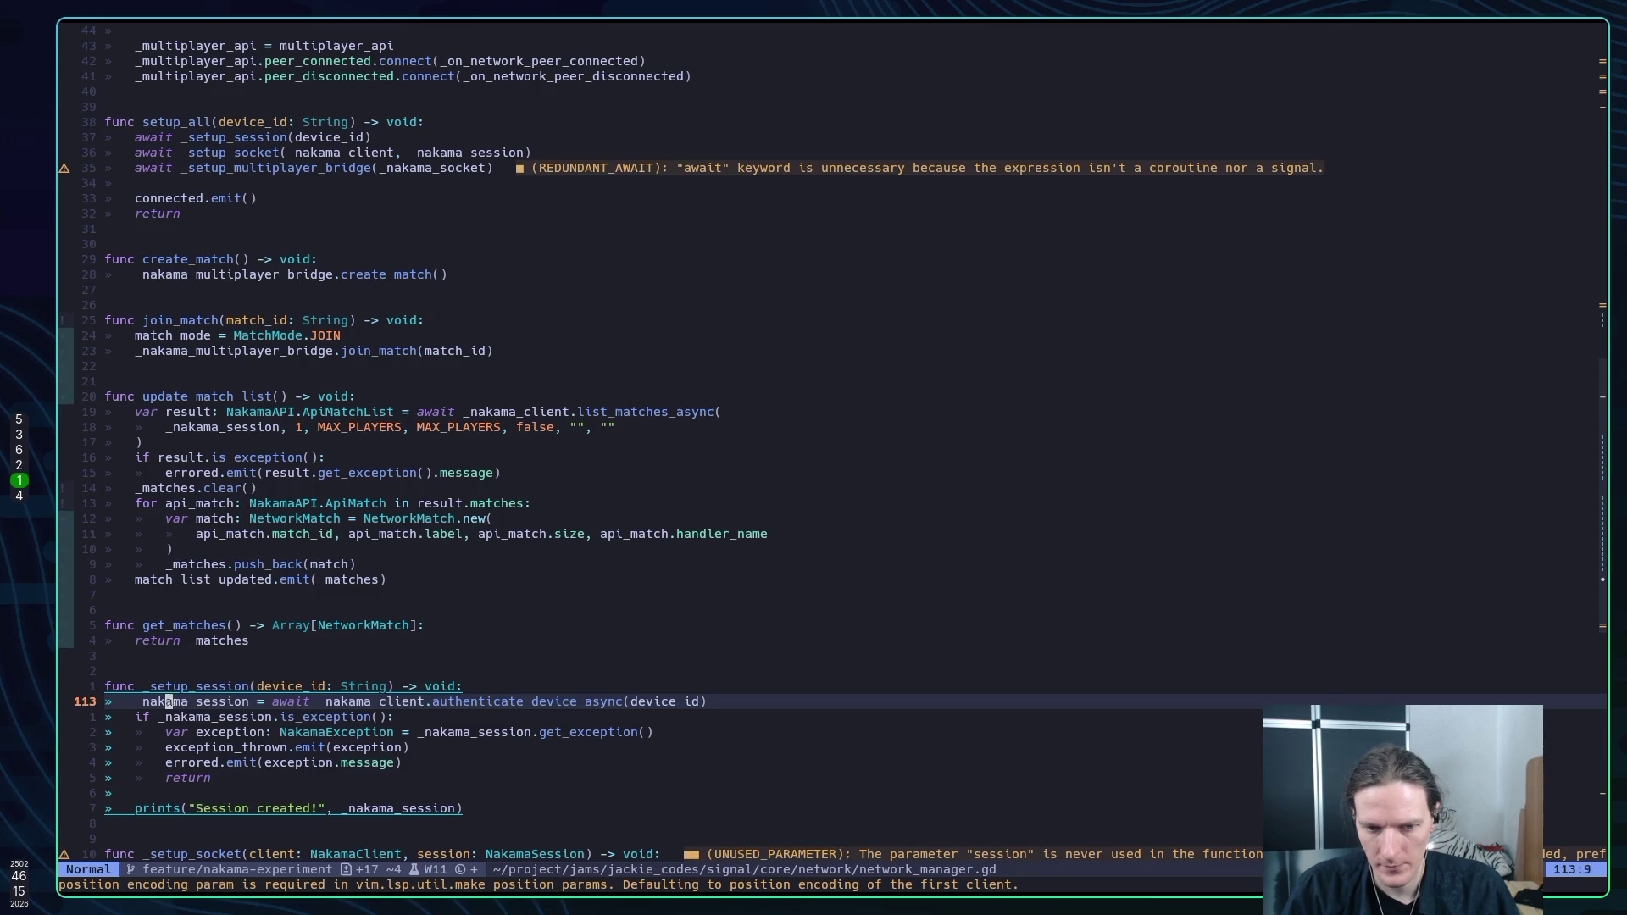
key(l)
key(l)
key(l)
key(shift+k)
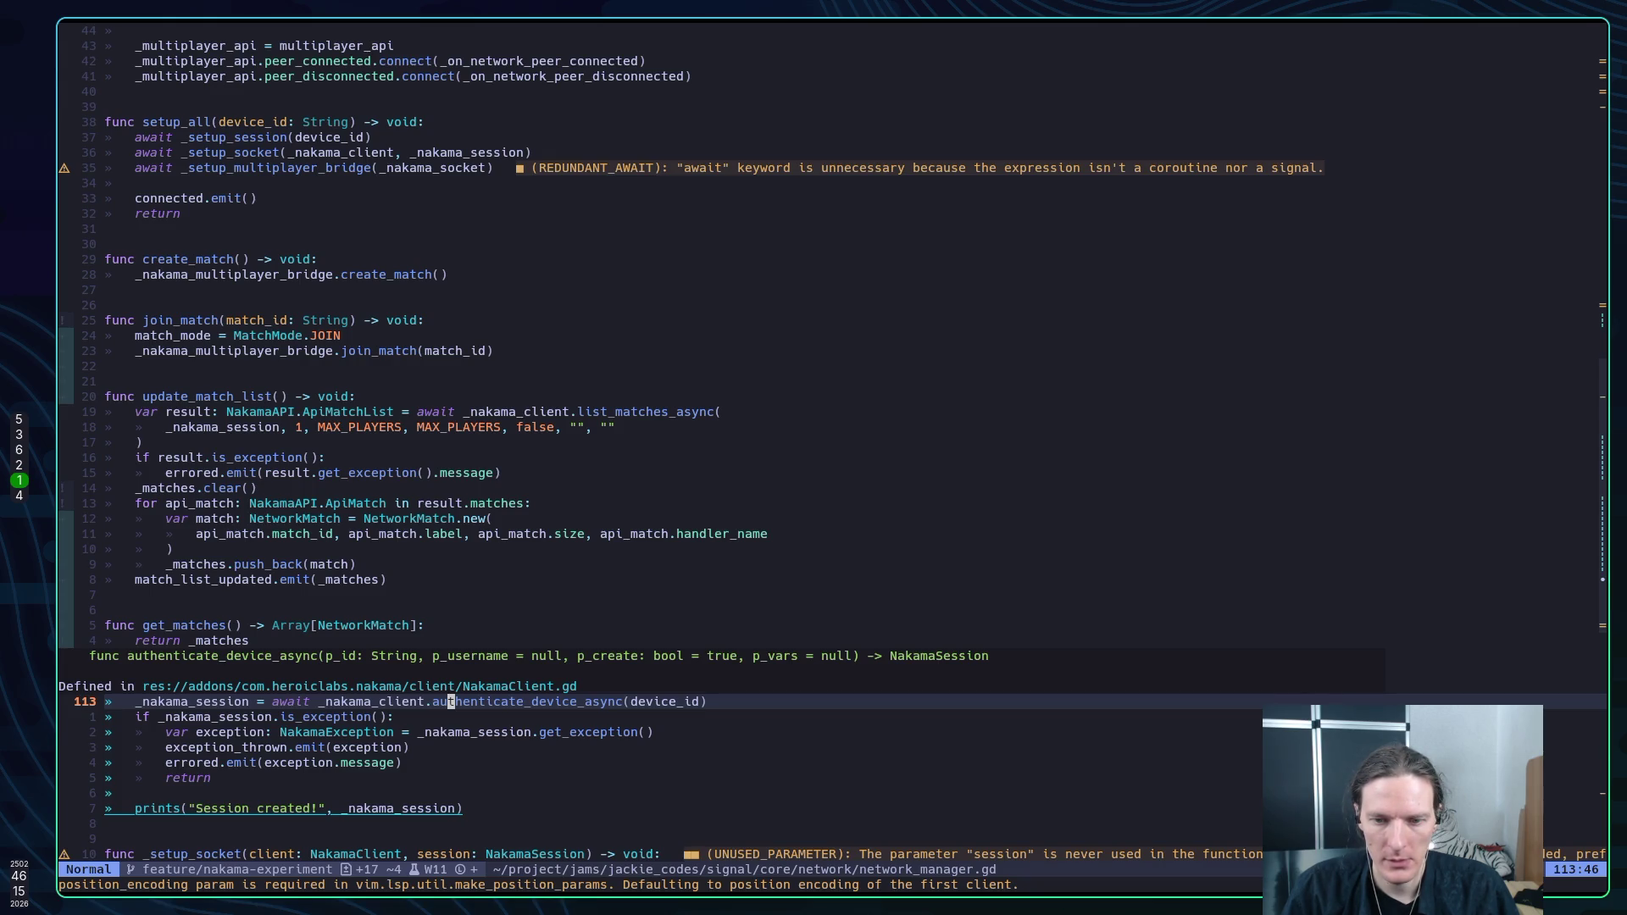
key(l)
key(l)
key(l)
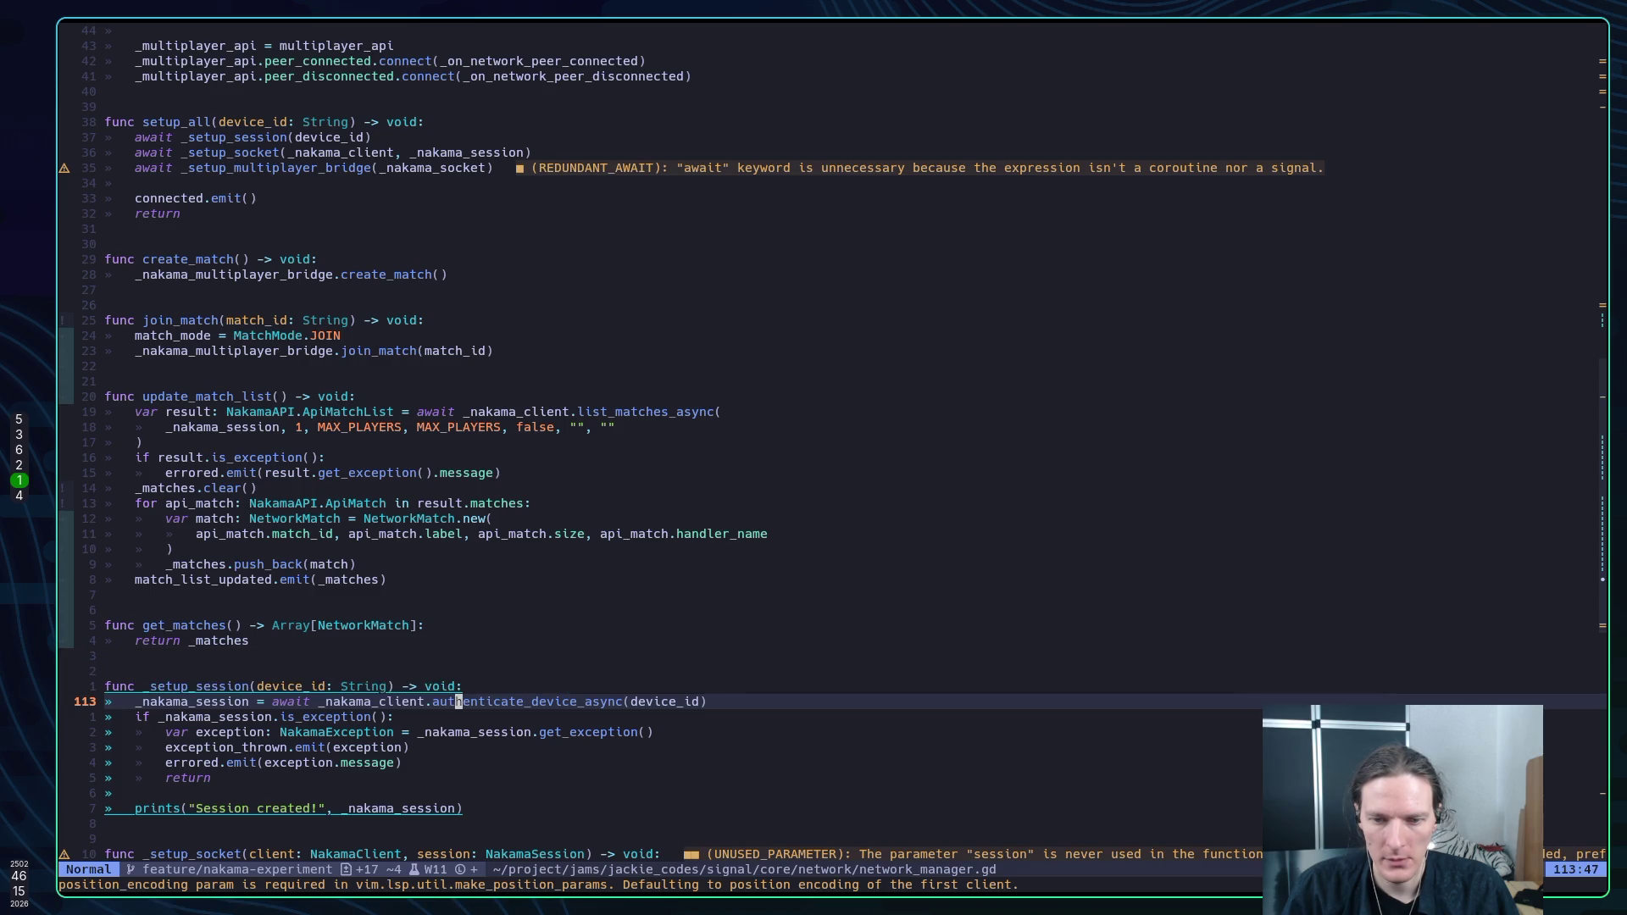
text(e_)
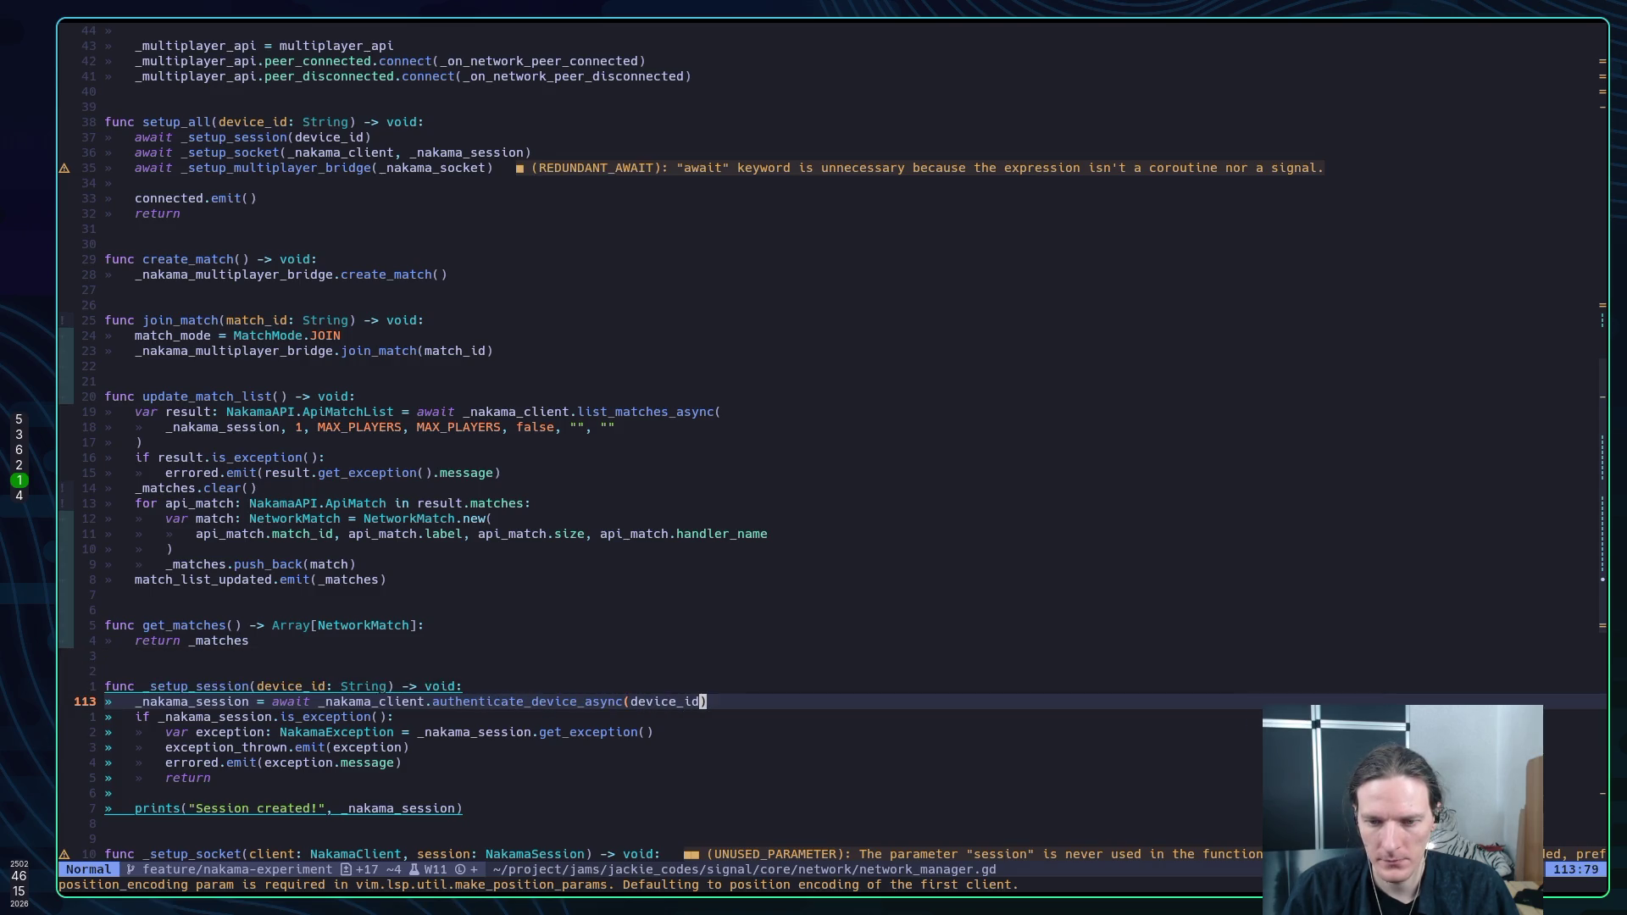
text(async(device_id, )
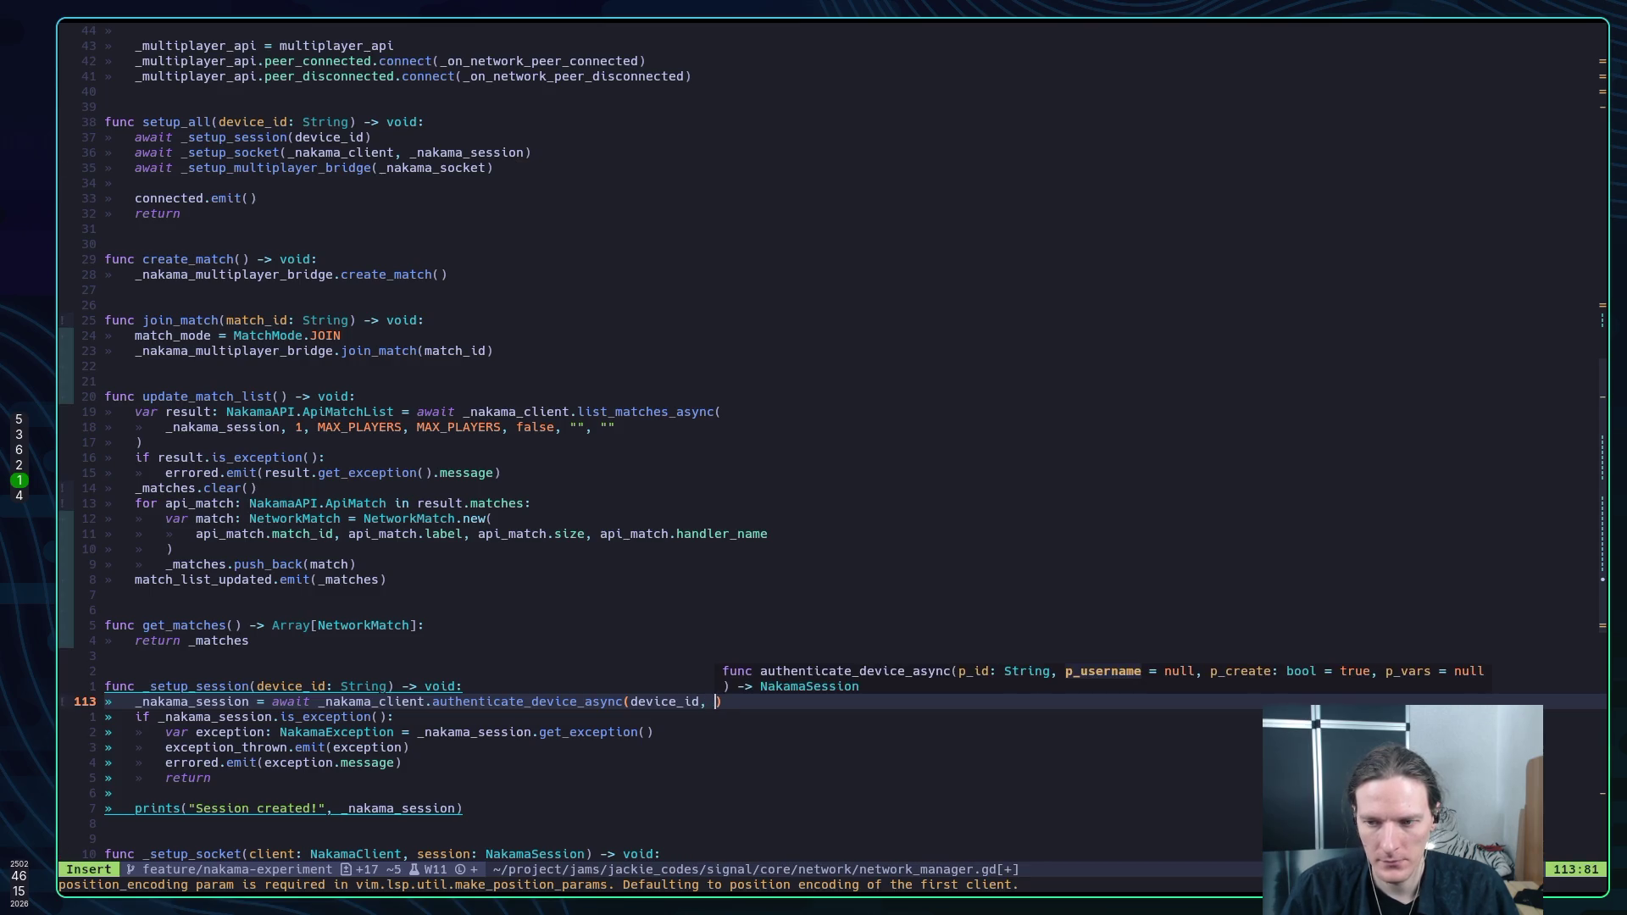
text(null, false)
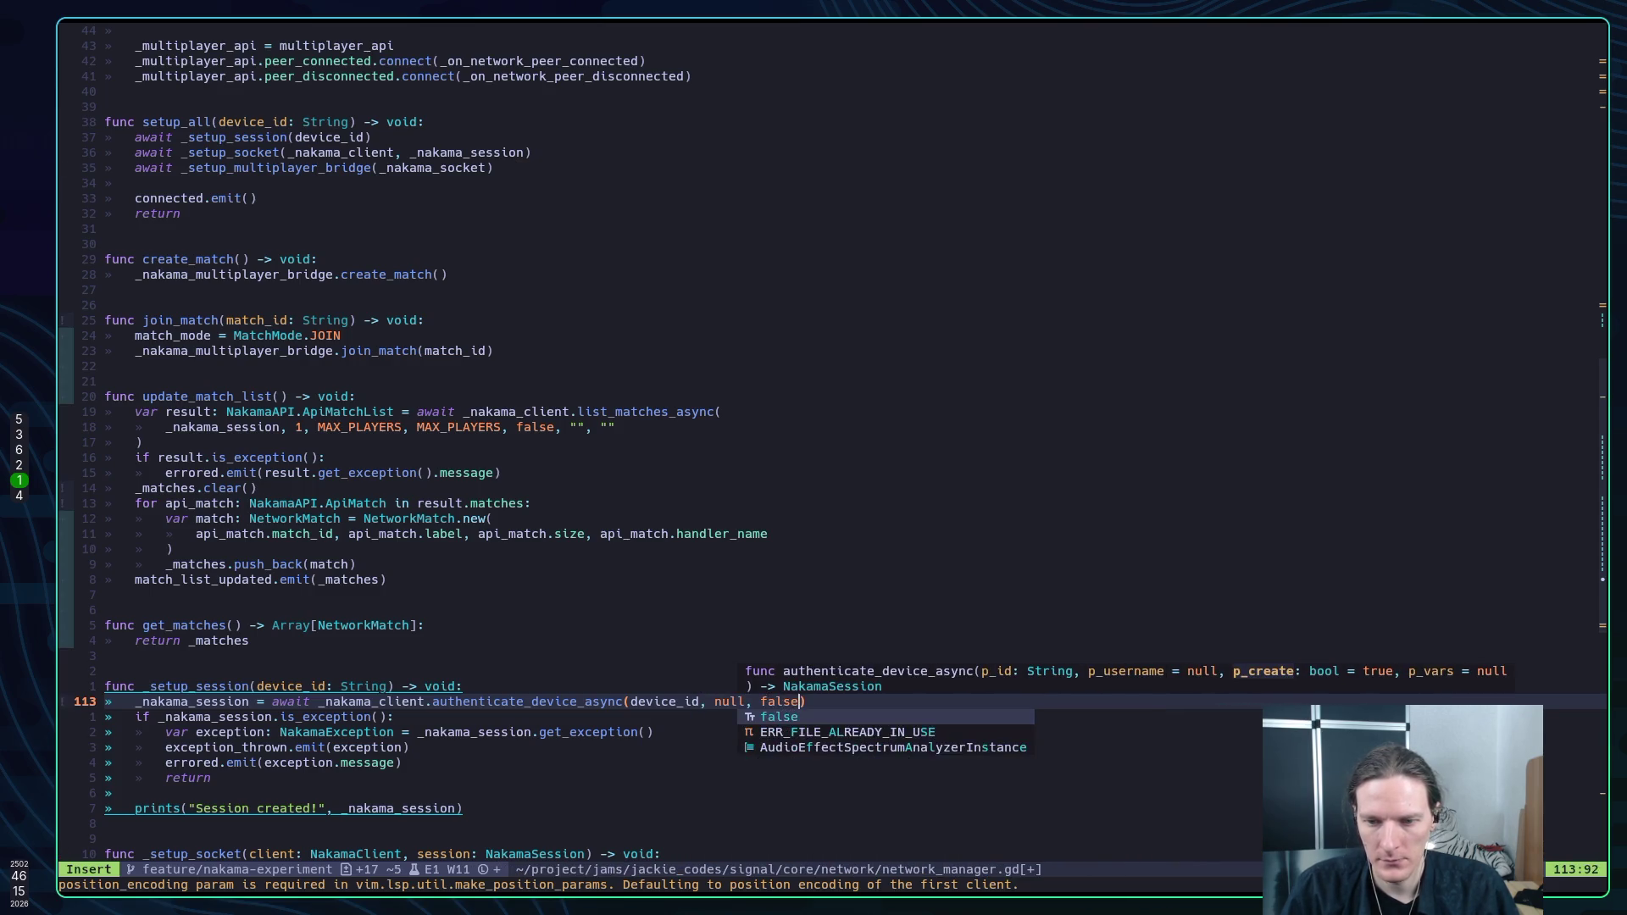
key(Escape)
text(:w)
key(Return)
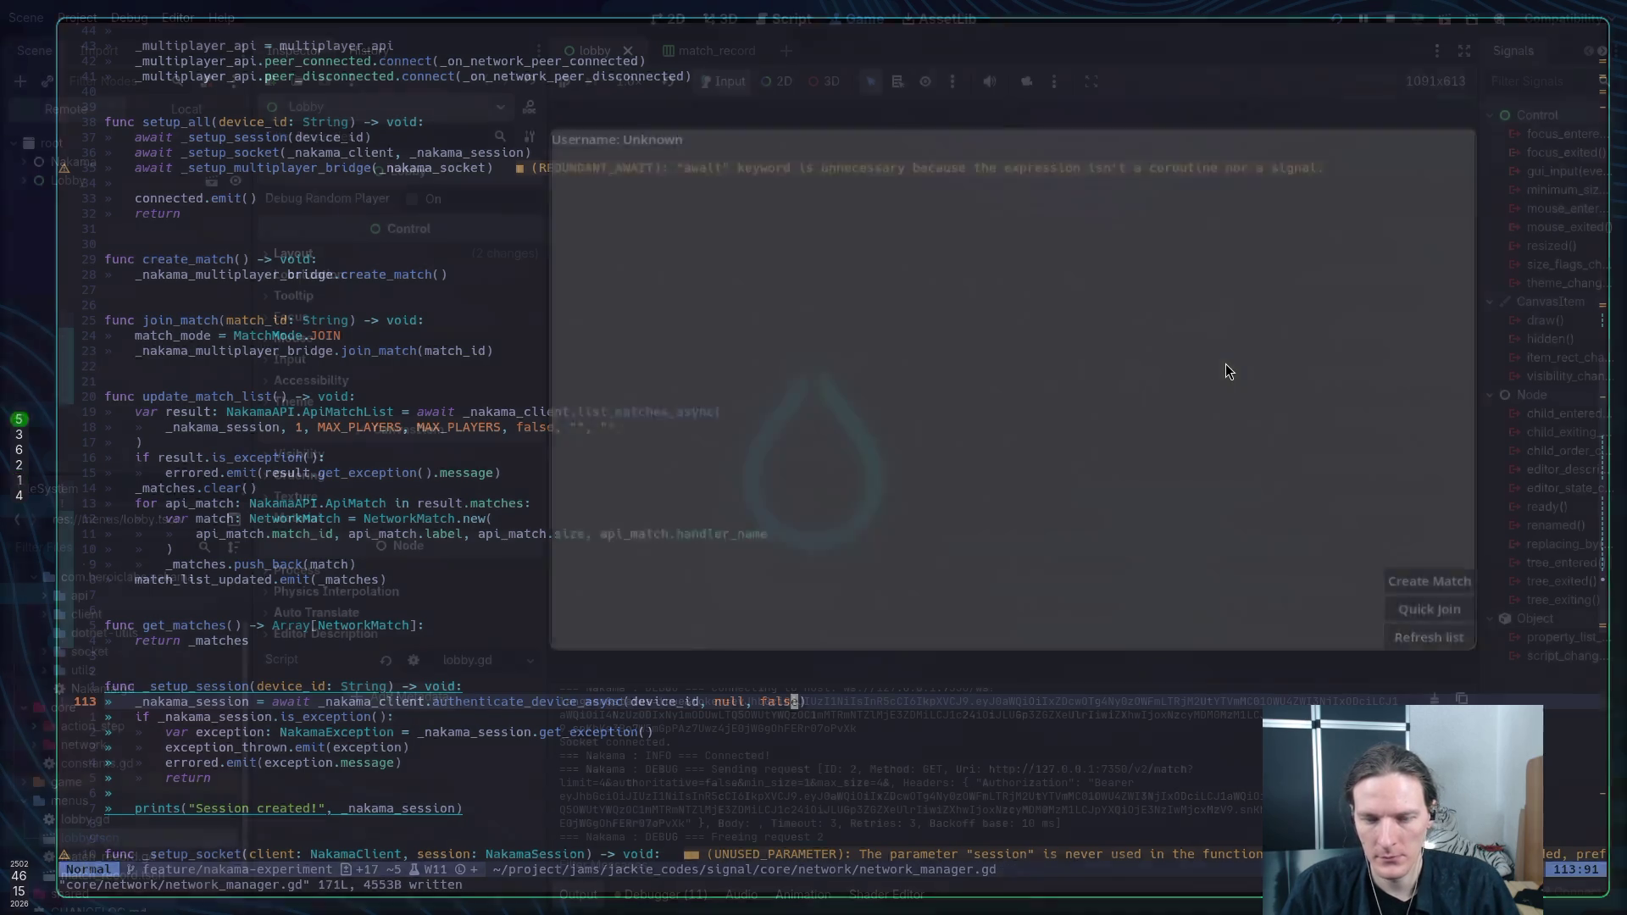
Stop and relaunch the running game in Godot, then switch to the Nakama console.
key(alt+Tab)
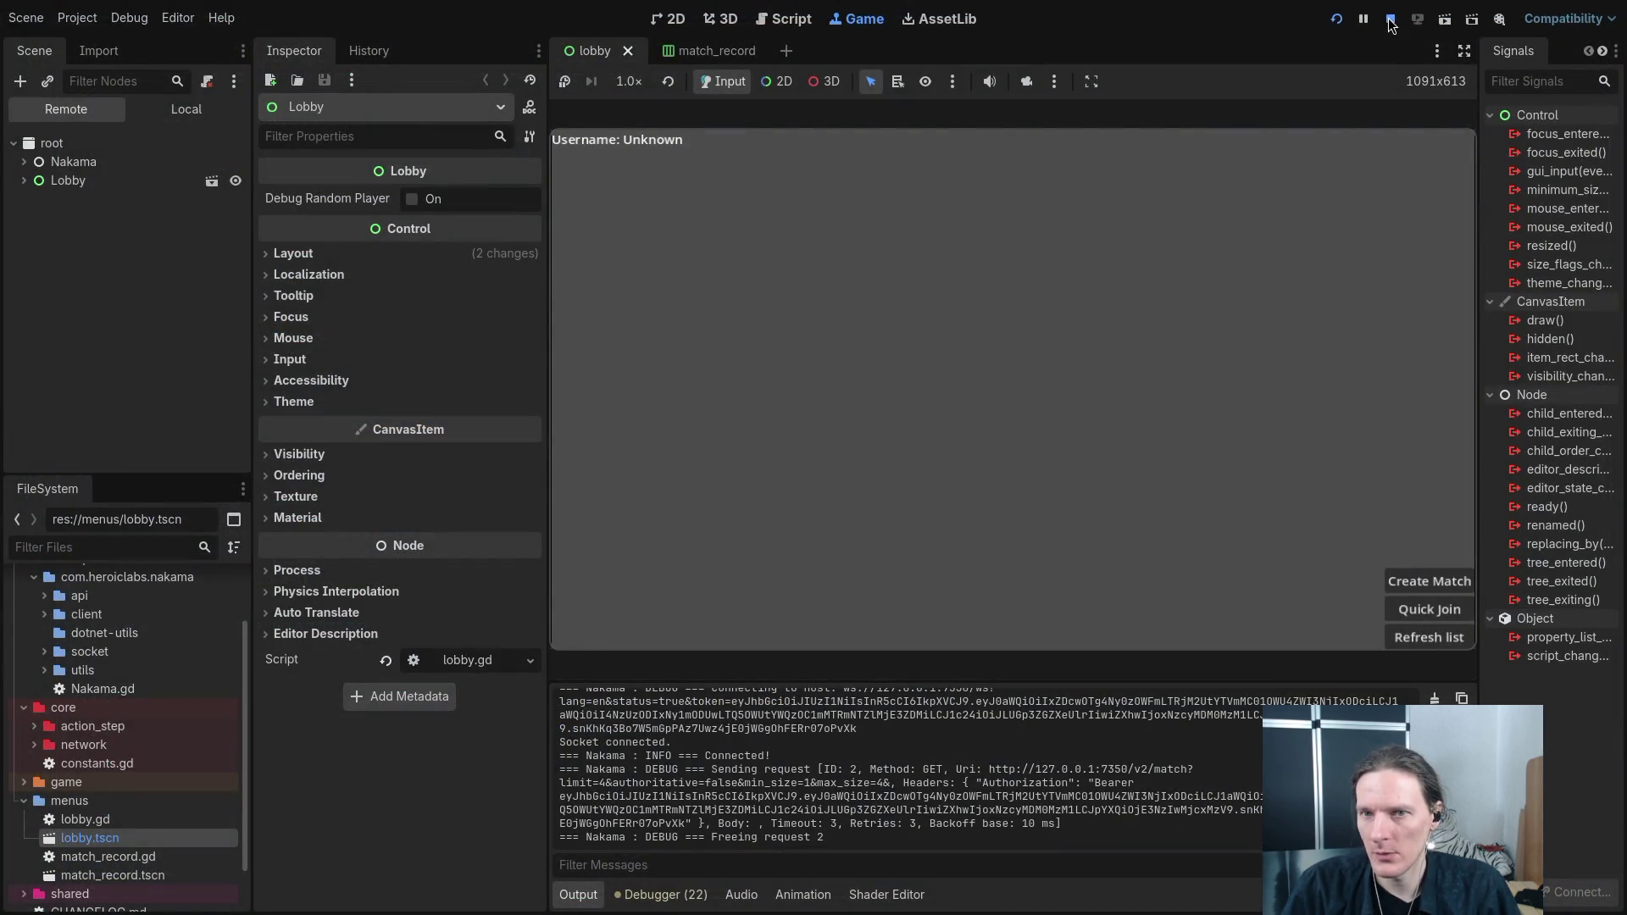
click(1391, 26)
click(1333, 25)
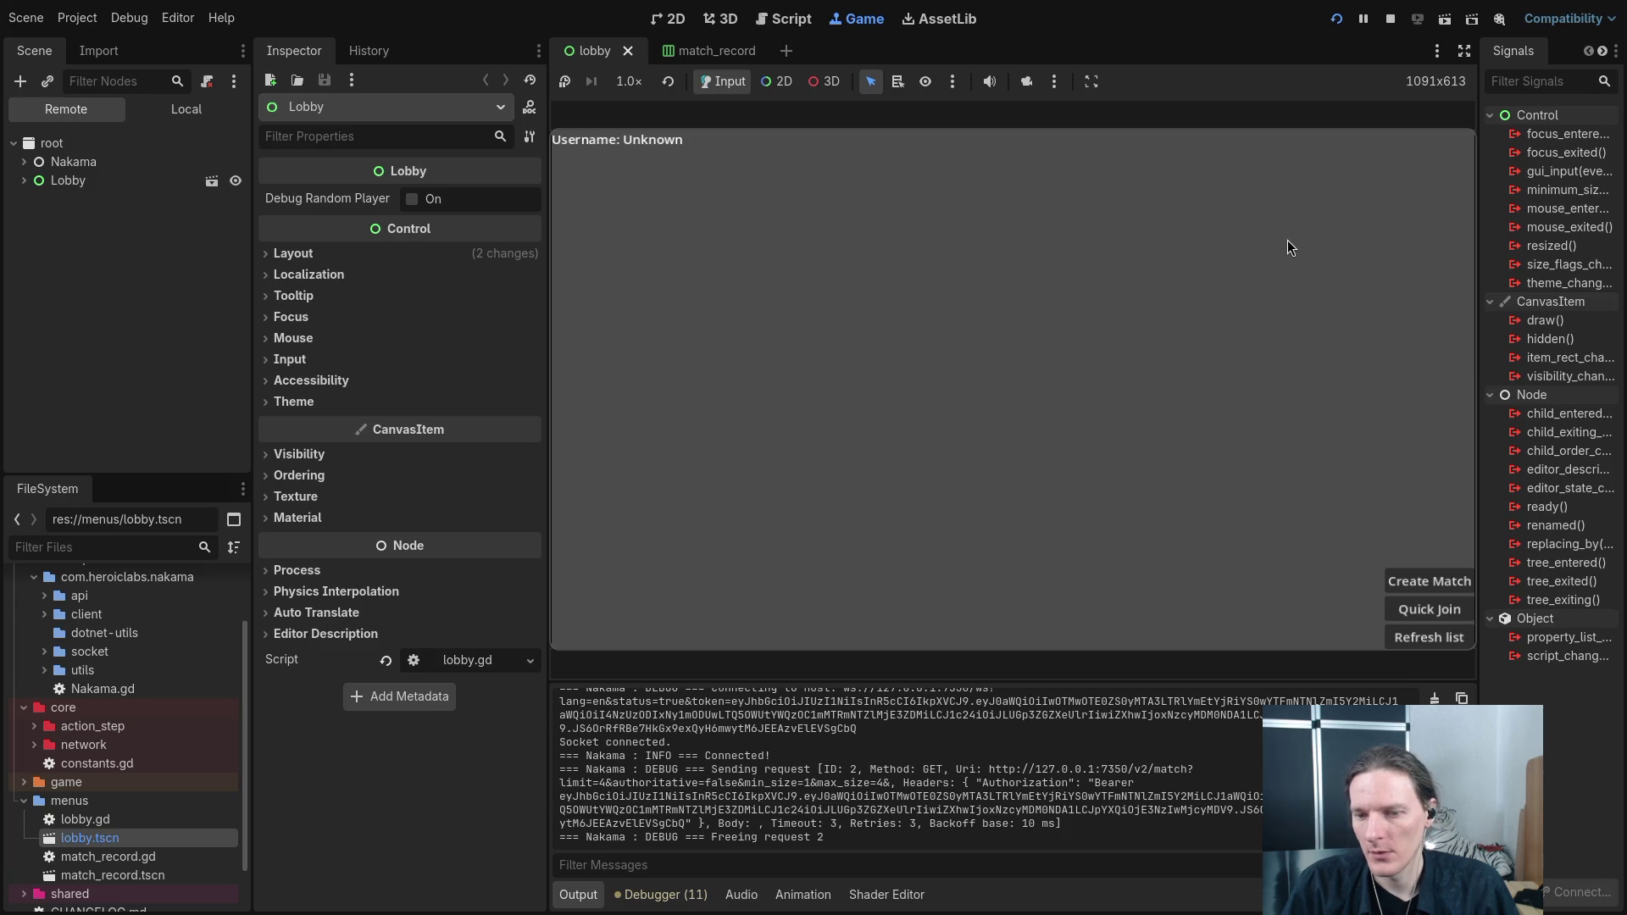
key(super+2)
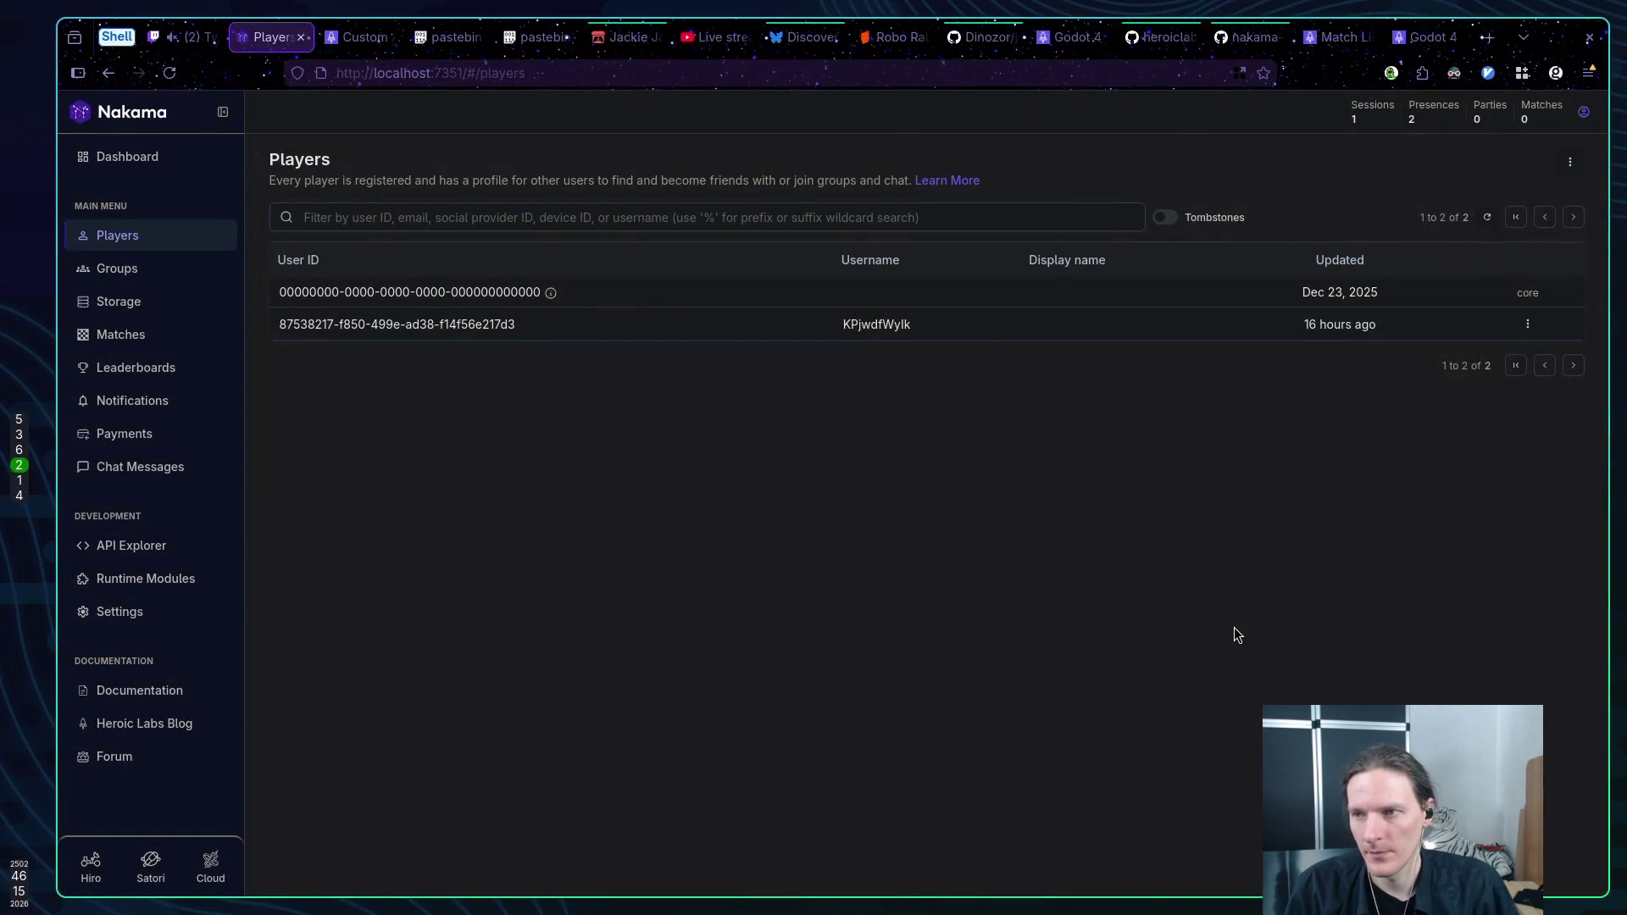
Refresh the Nakama Players list, confirm Matches shows none, then return to Neovim with :wa.
key(F5)
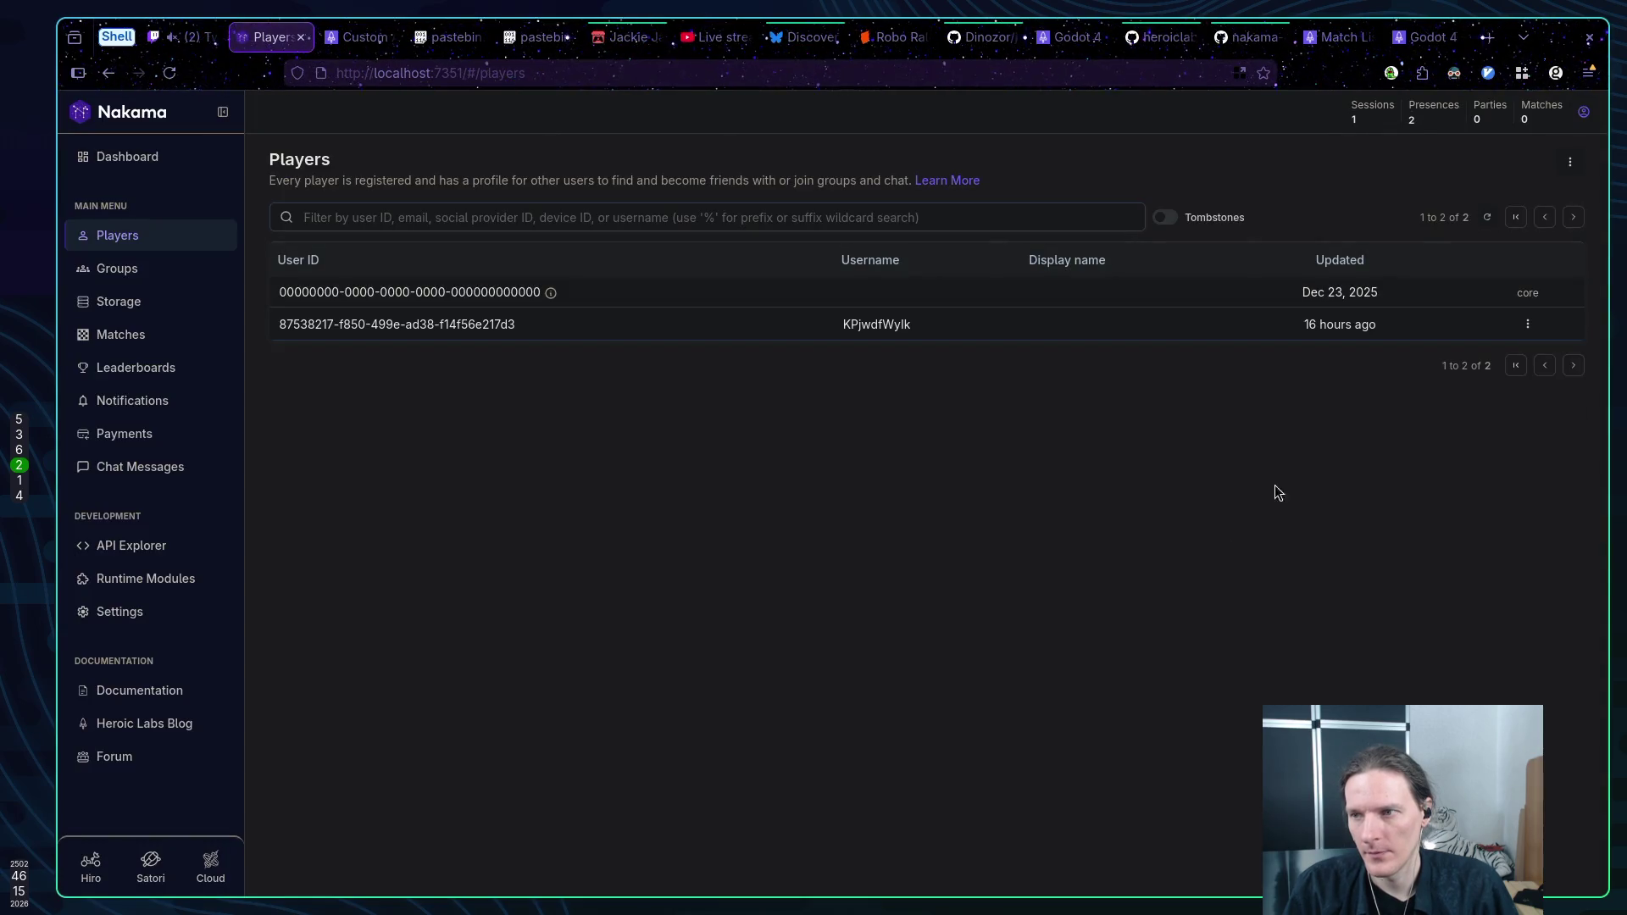
click(1488, 219)
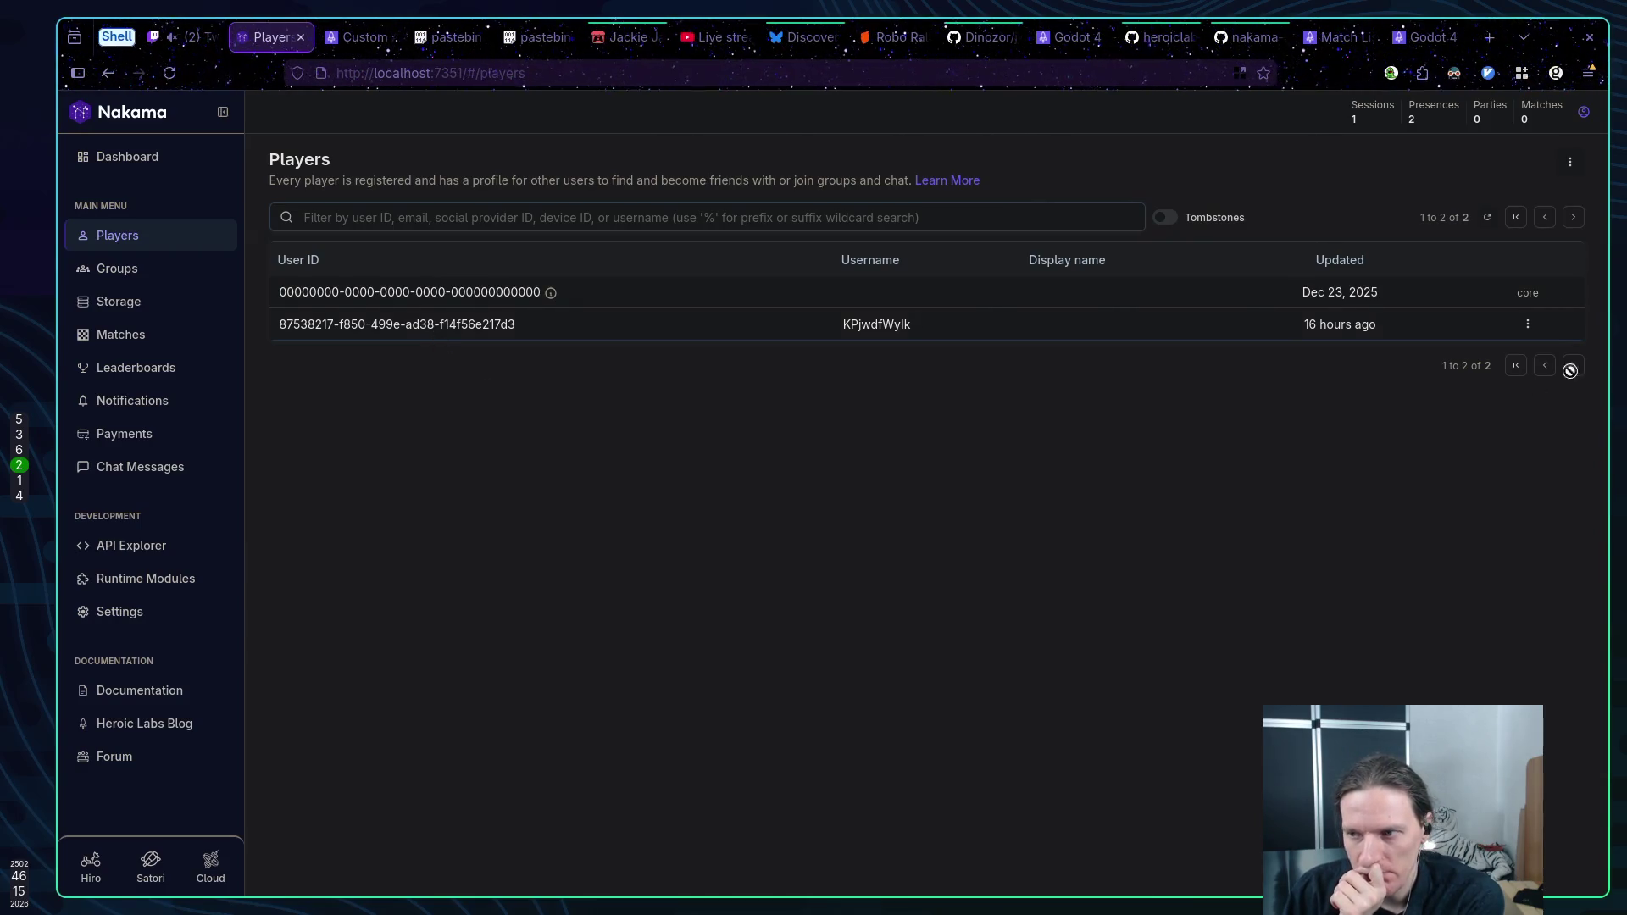
click(170, 269)
click(149, 333)
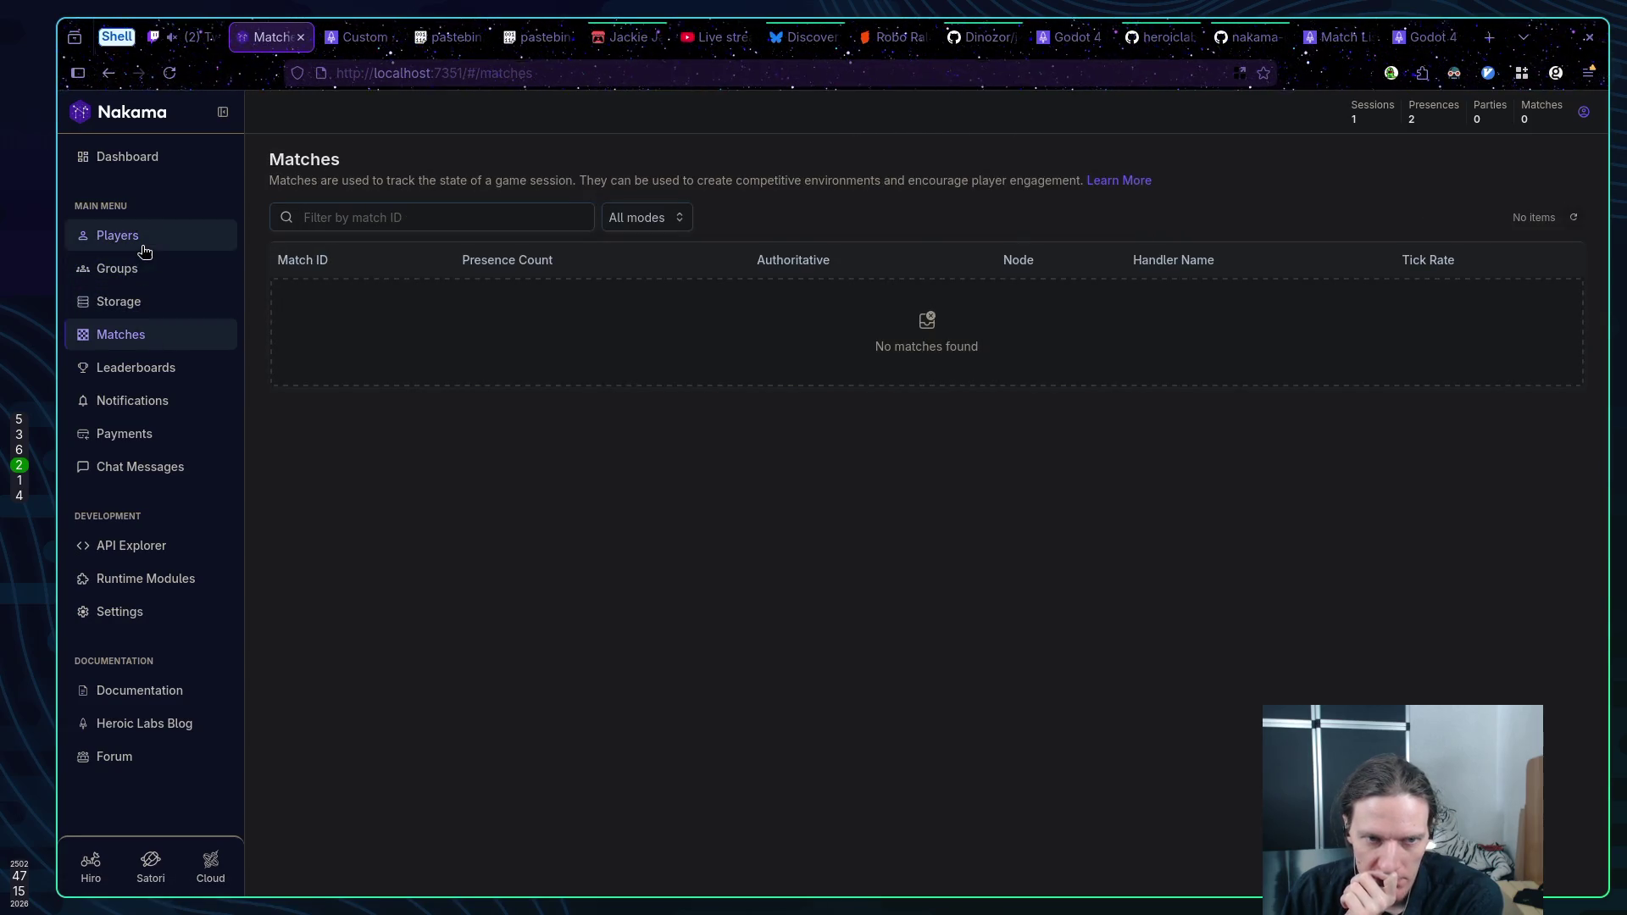
click(144, 245)
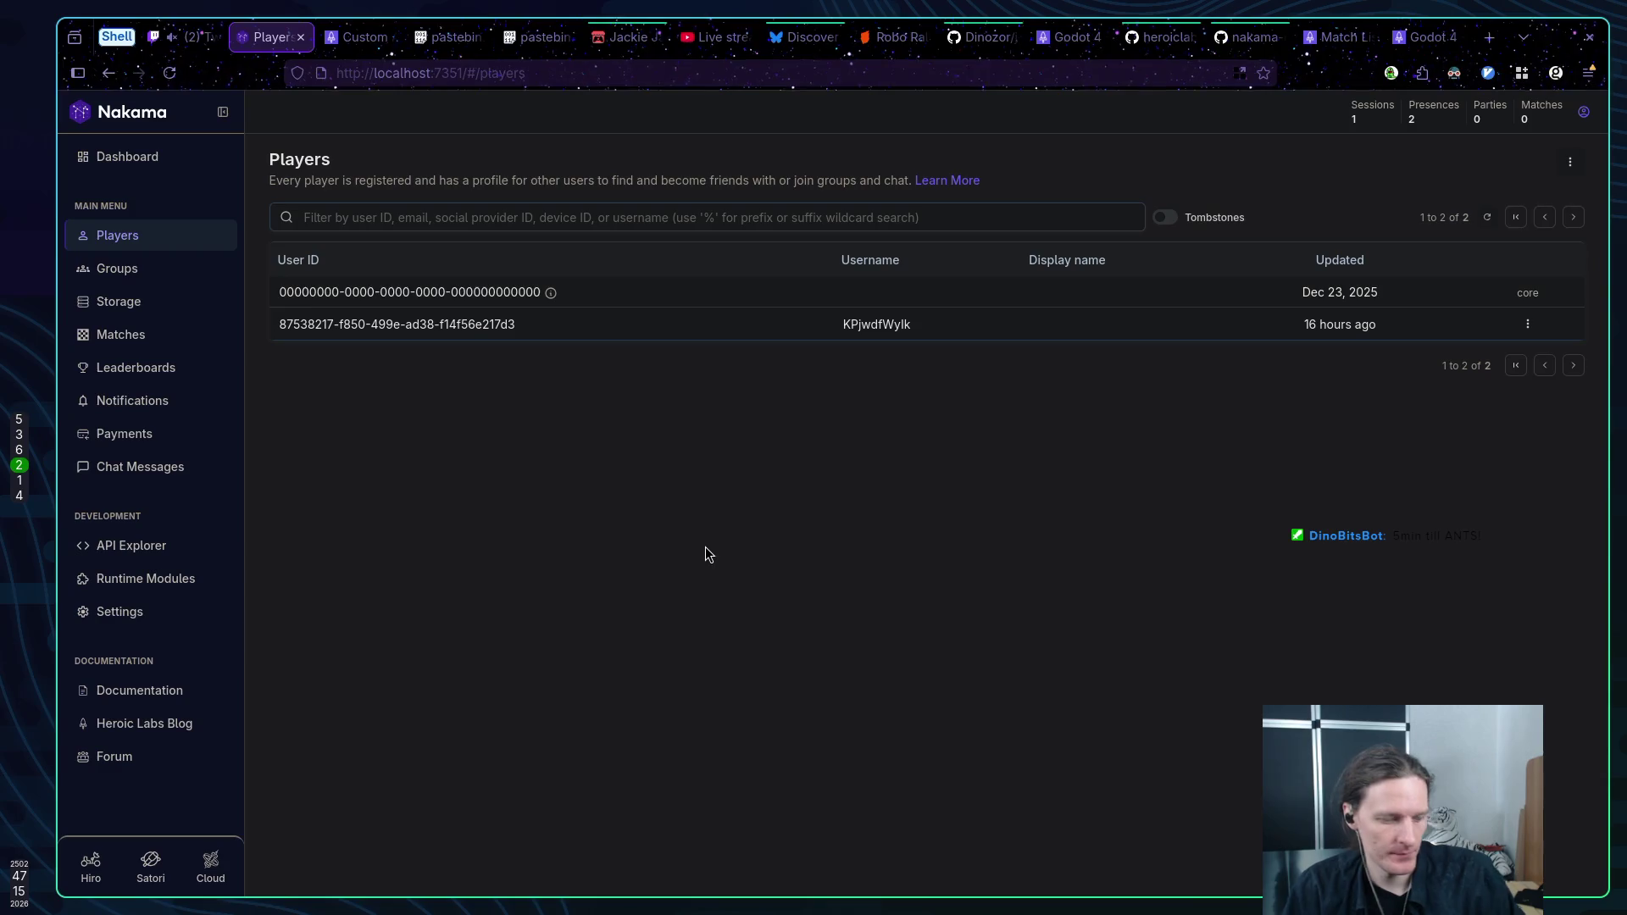
key(super+1)
text(:wa)
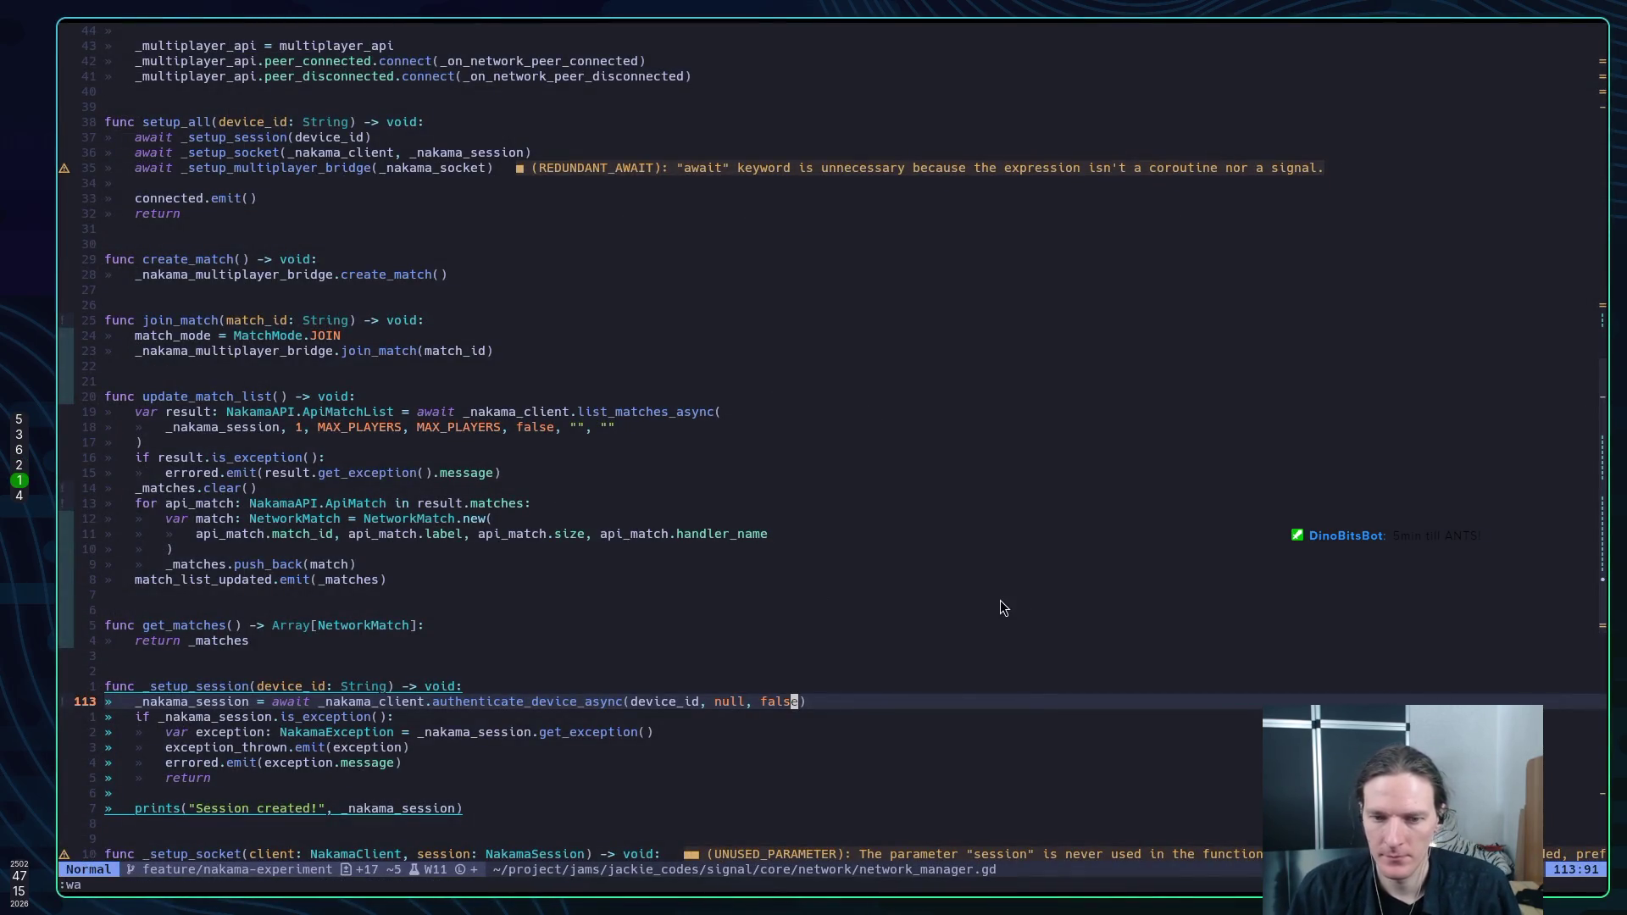
Return to lobby.gd in Neovim at the setup_all call.
key(ctrl+e)
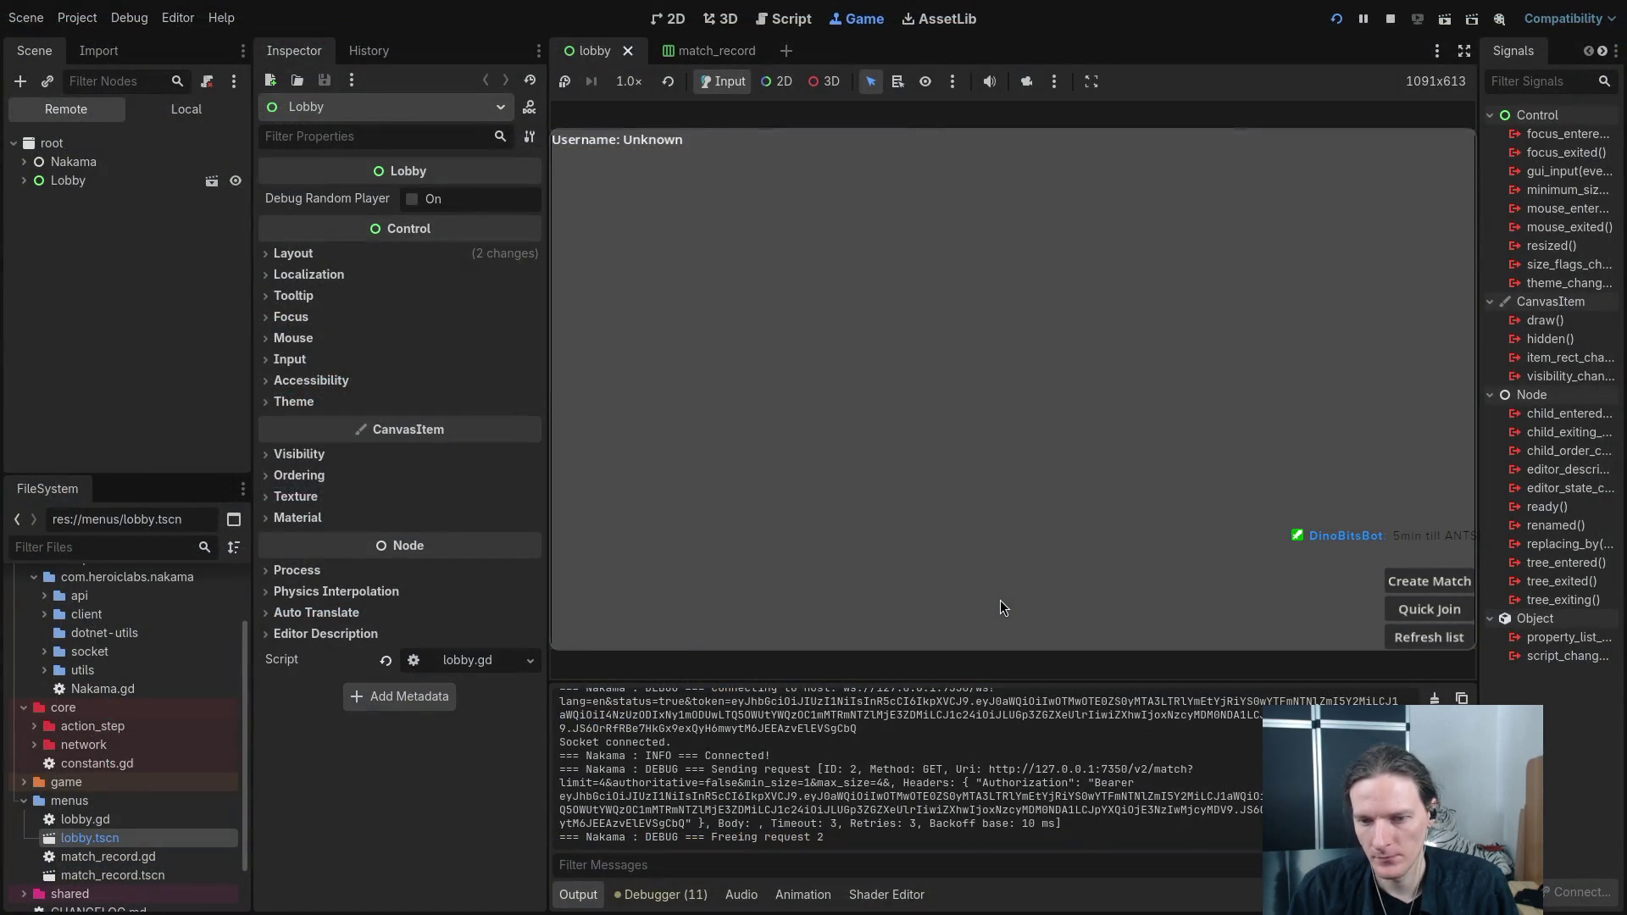
scroll(988, 765, up, 5)
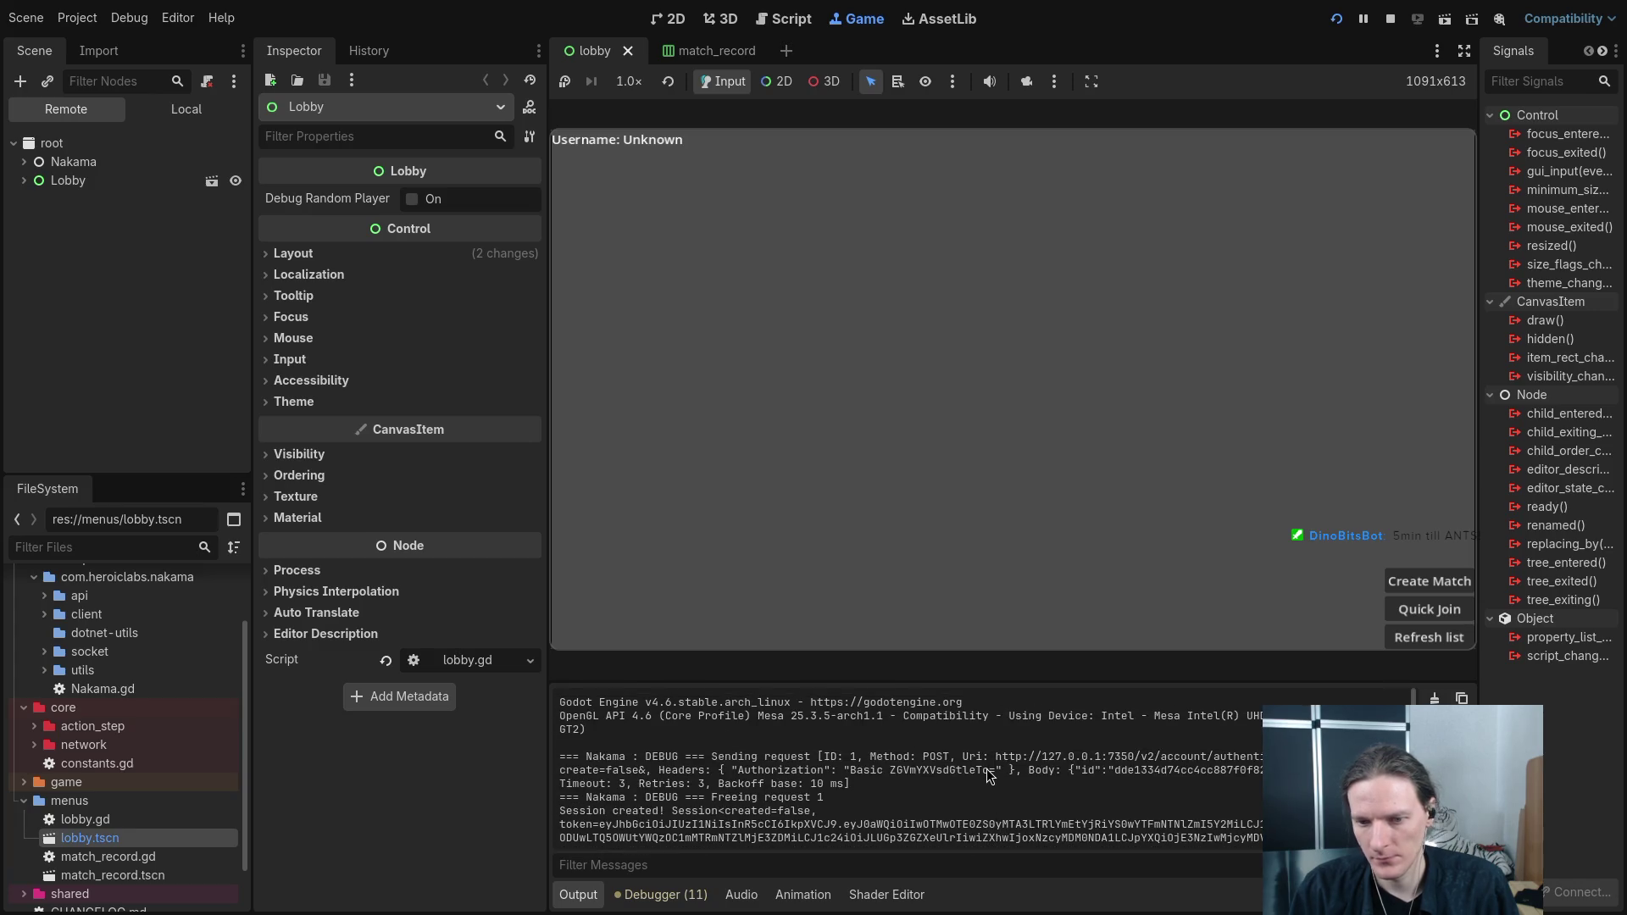
key(alt+Tab)
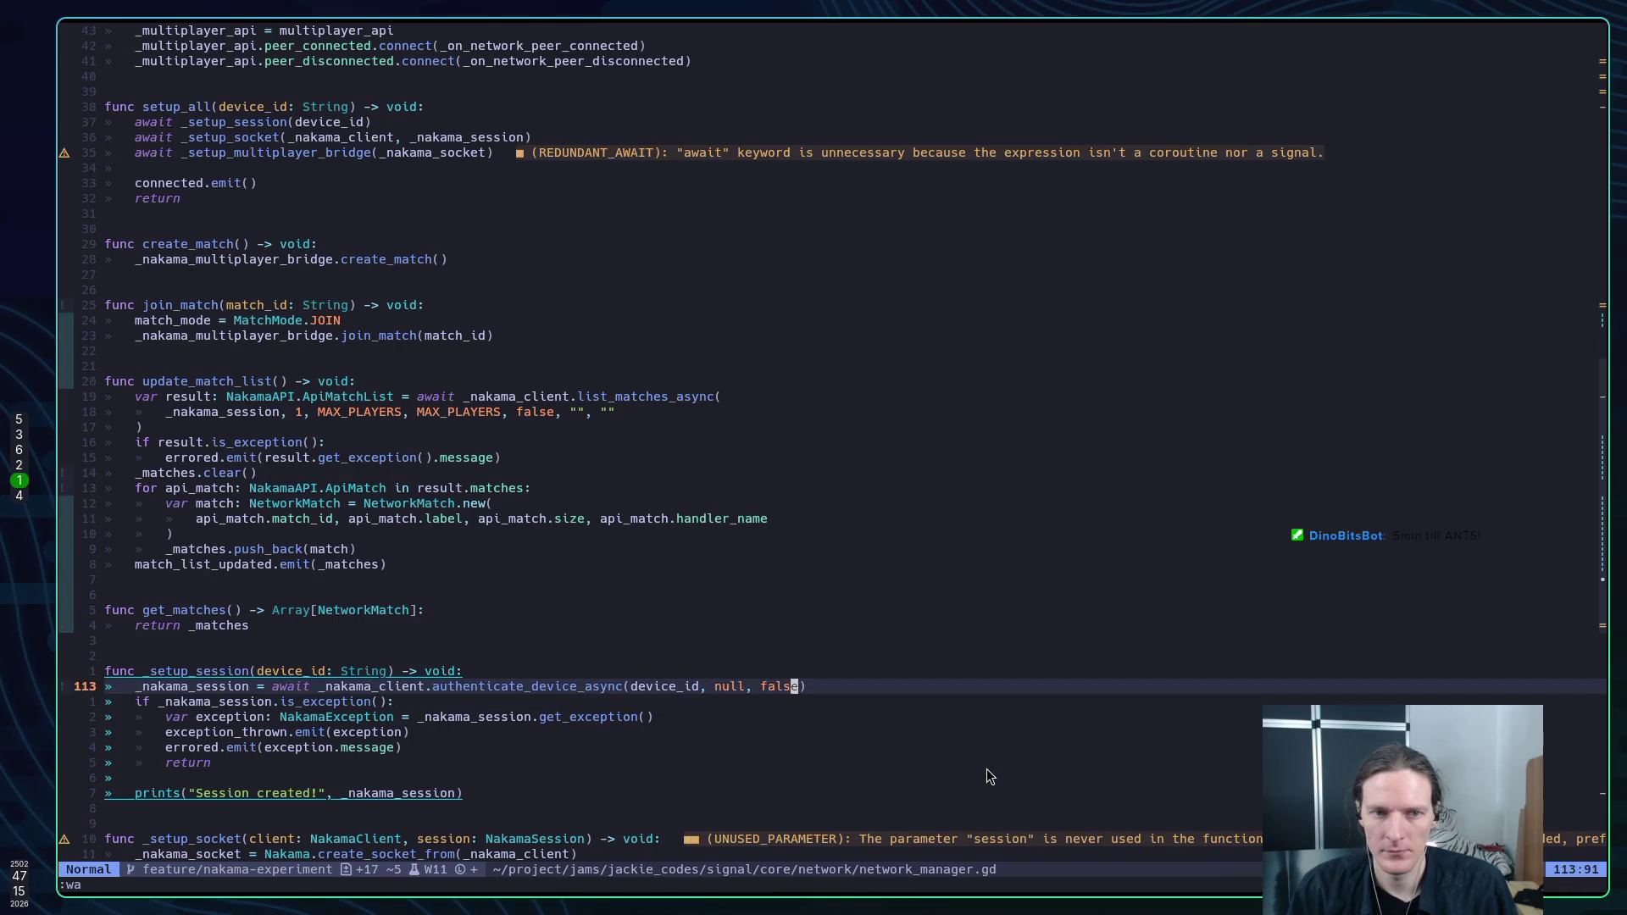
key(j)
key(ctrl+o)
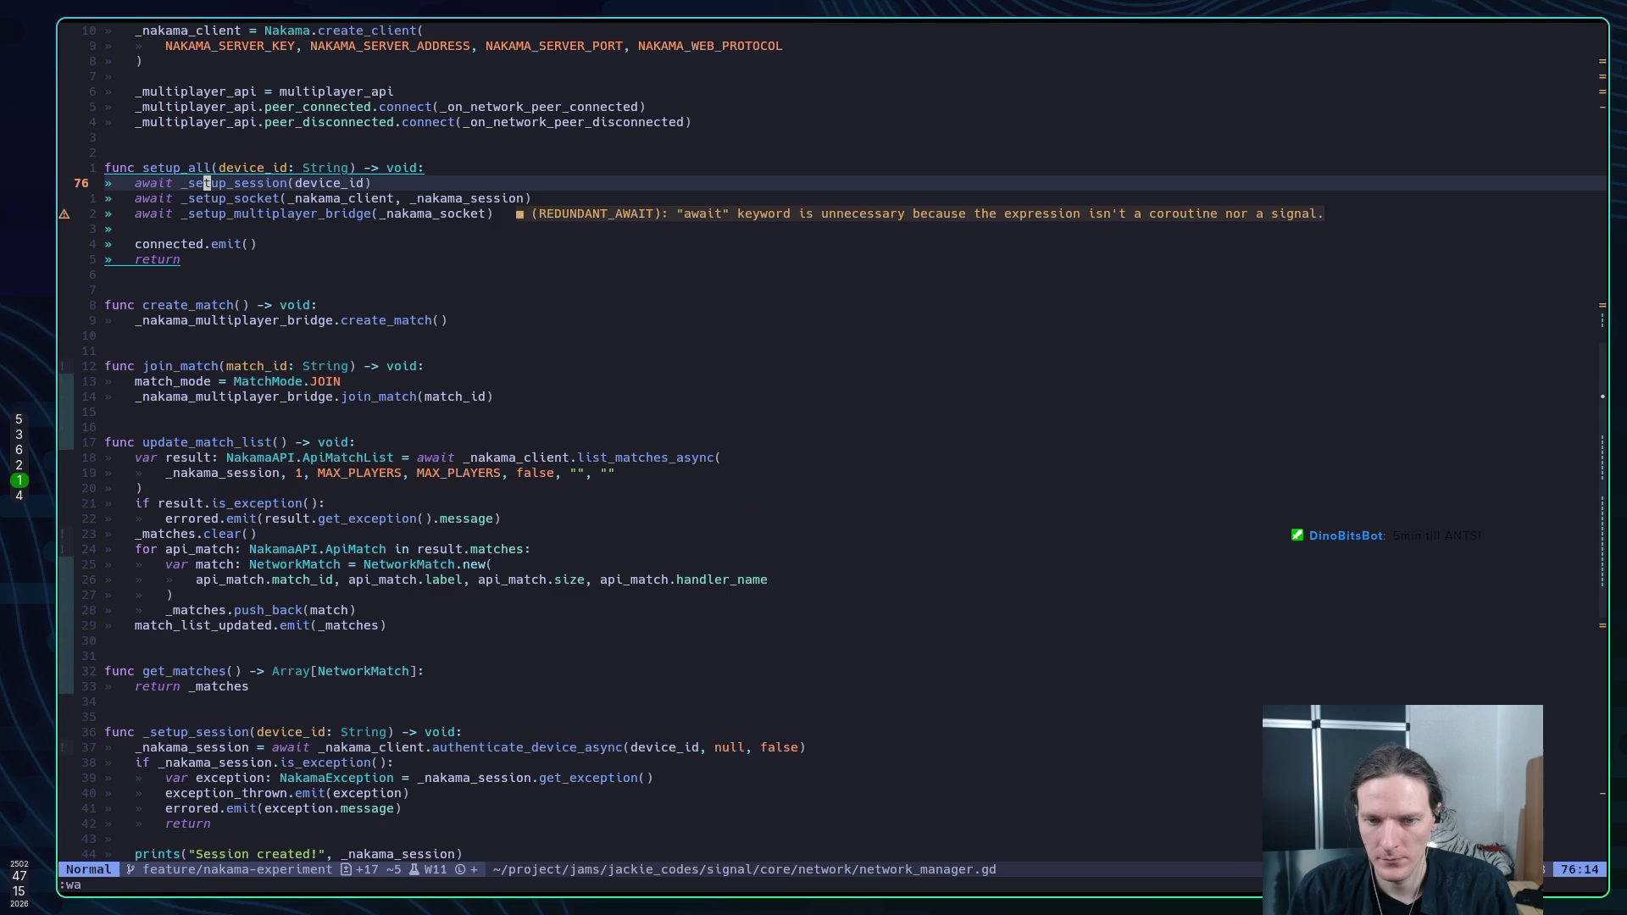
key(ctrl+o)
key(k)
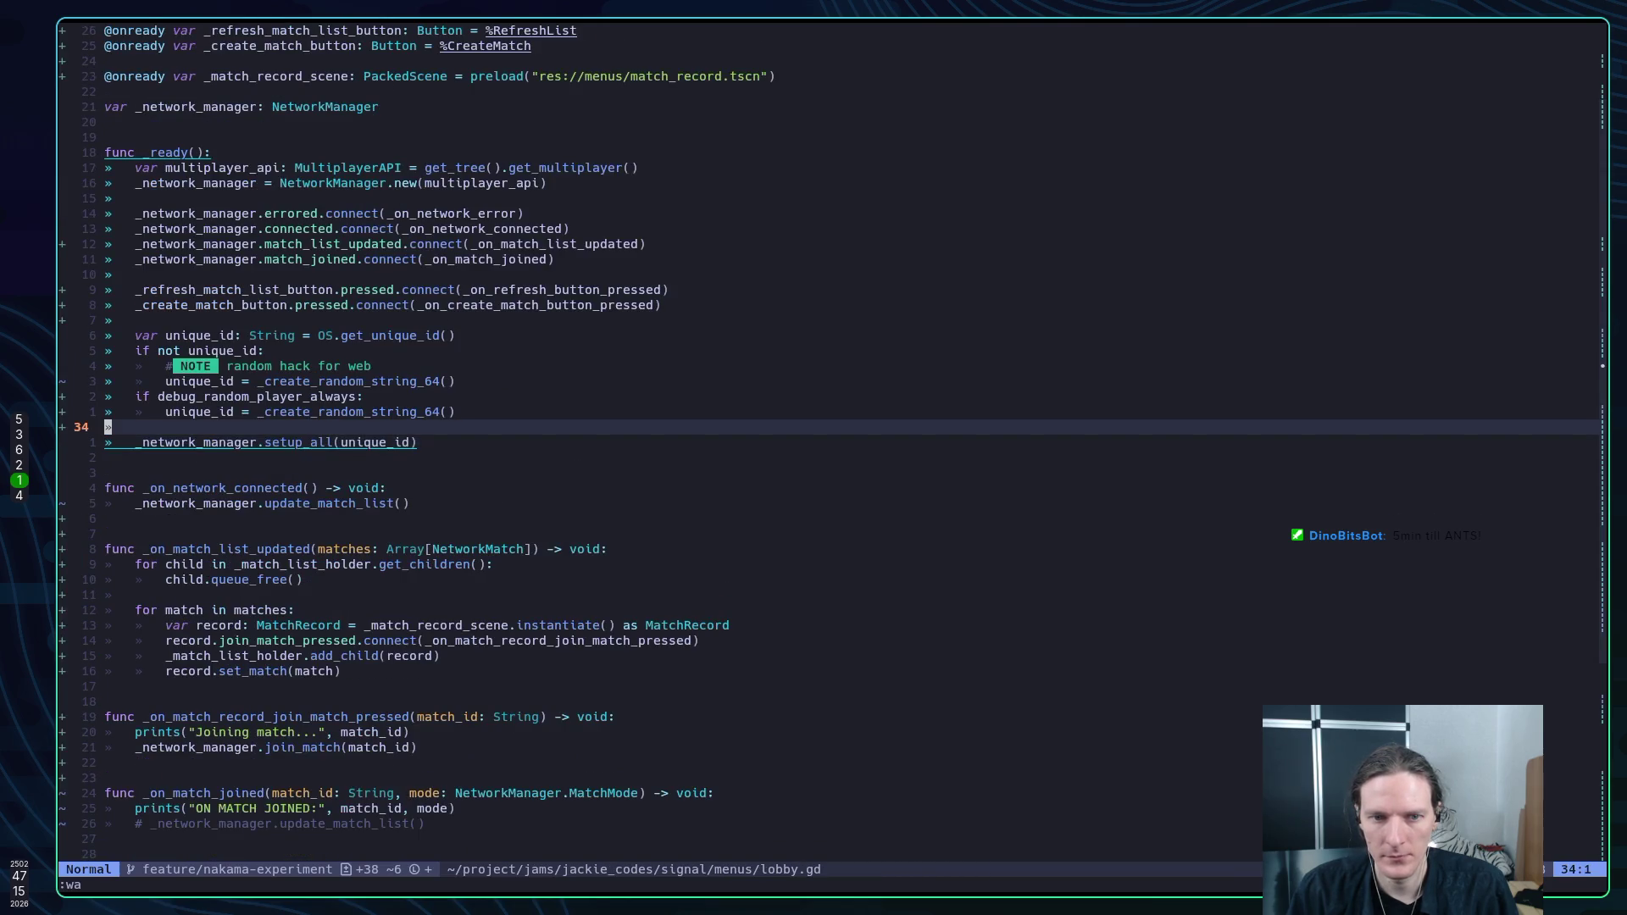
Insert prints("DEVICE_ID:", unique_id) on line 35 above setup_all, fixing the closing parenthesis.
key(k)
key(o)
key(Return)
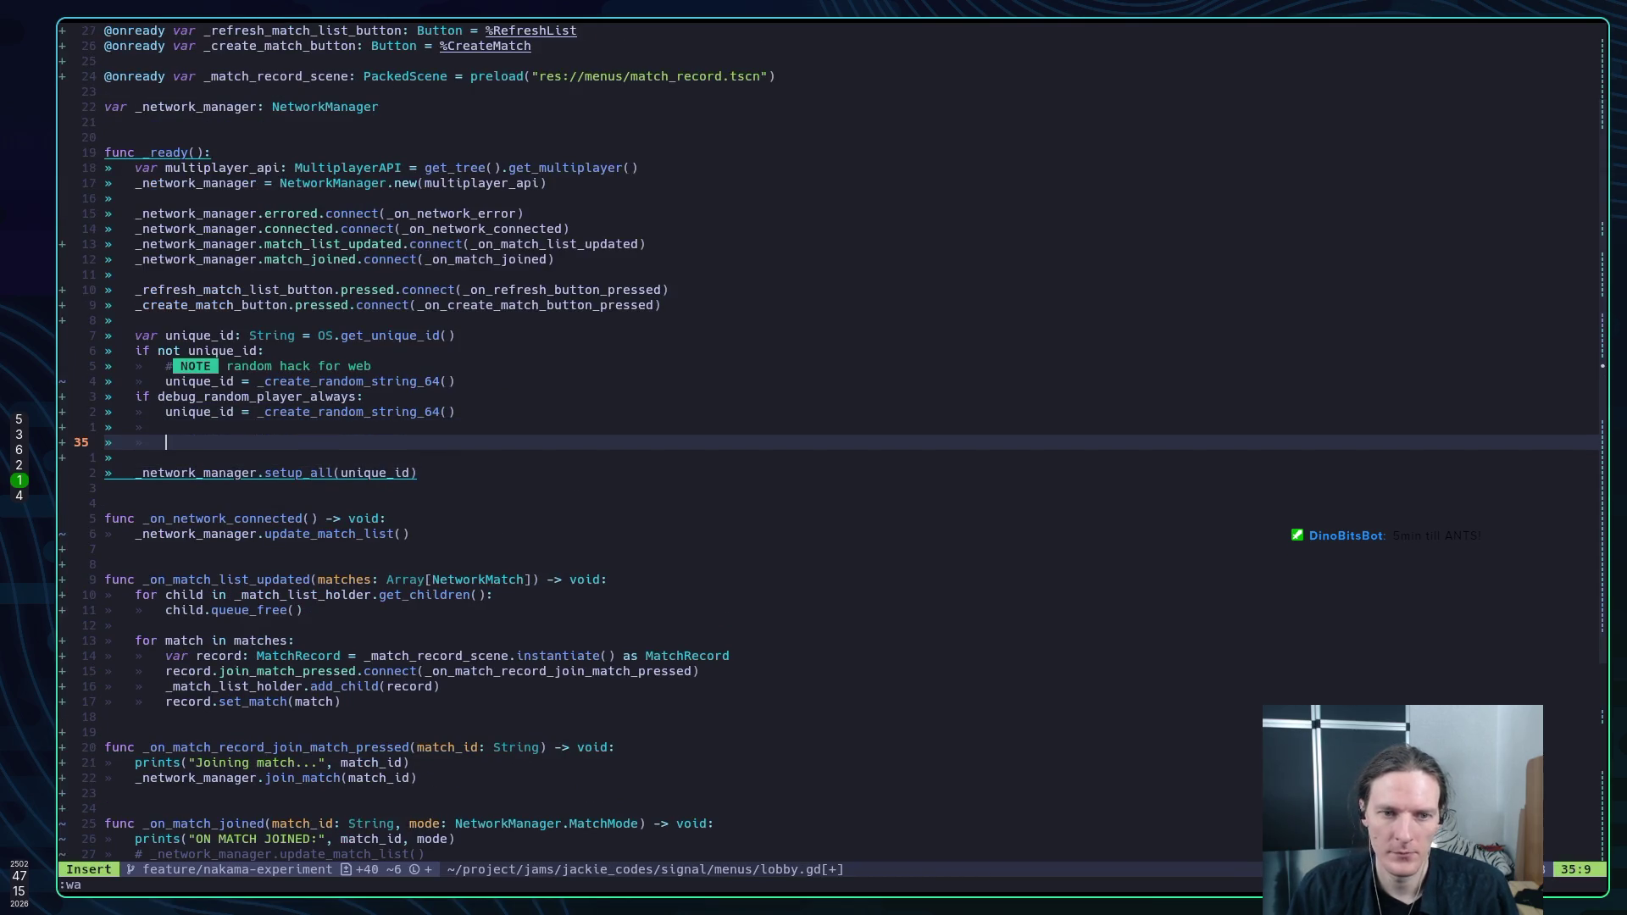
text(prints()
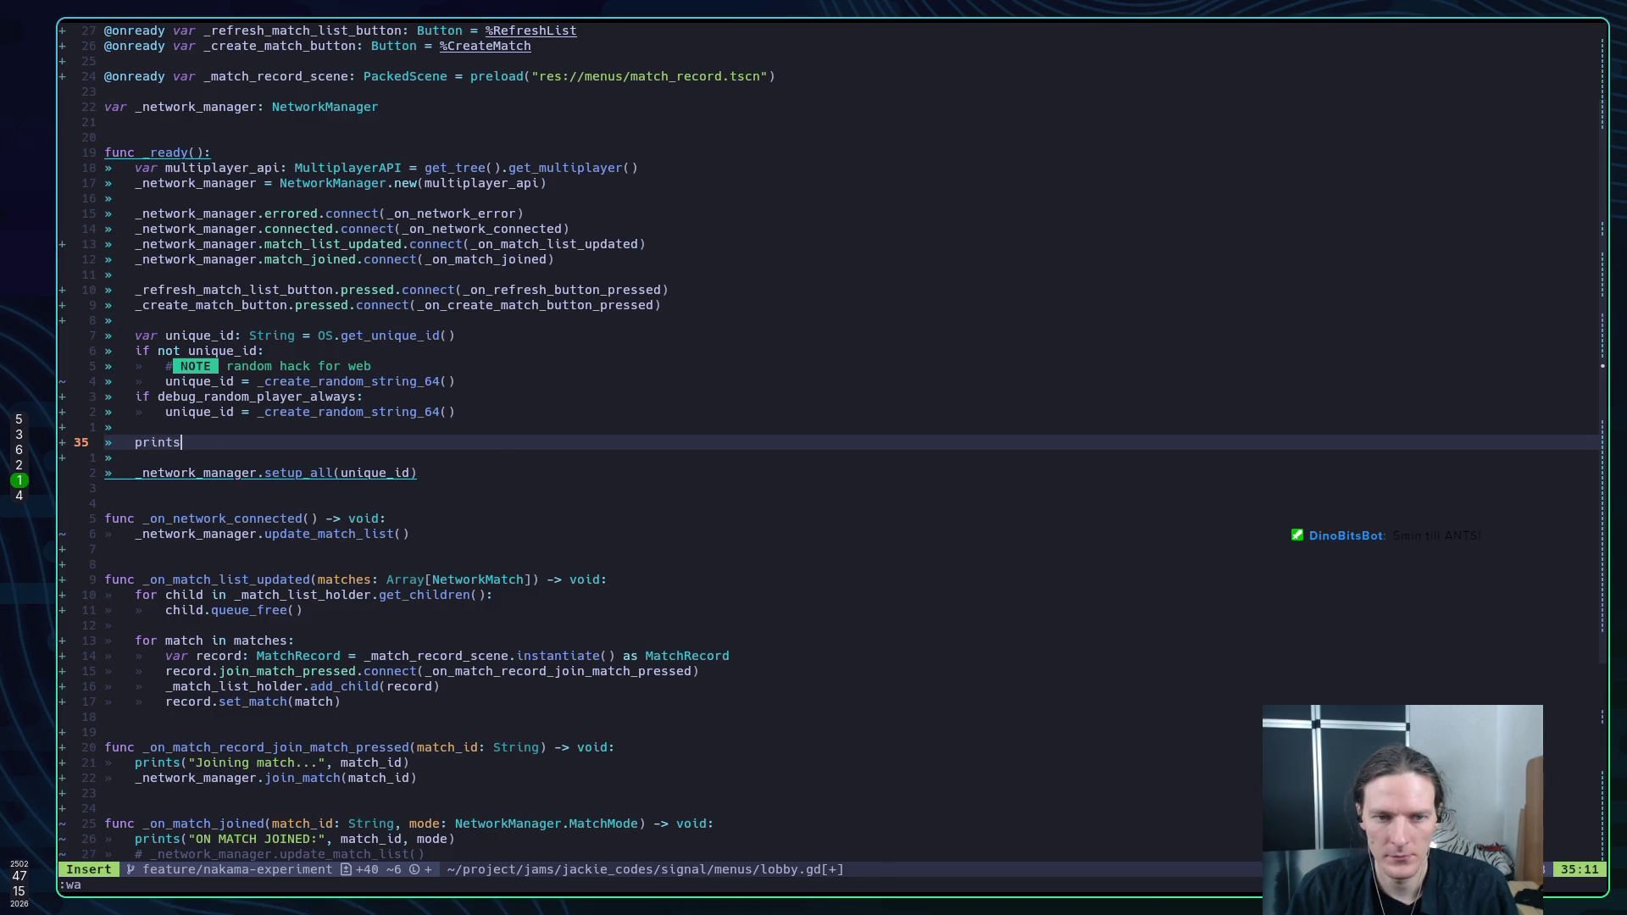
text("DEVI)
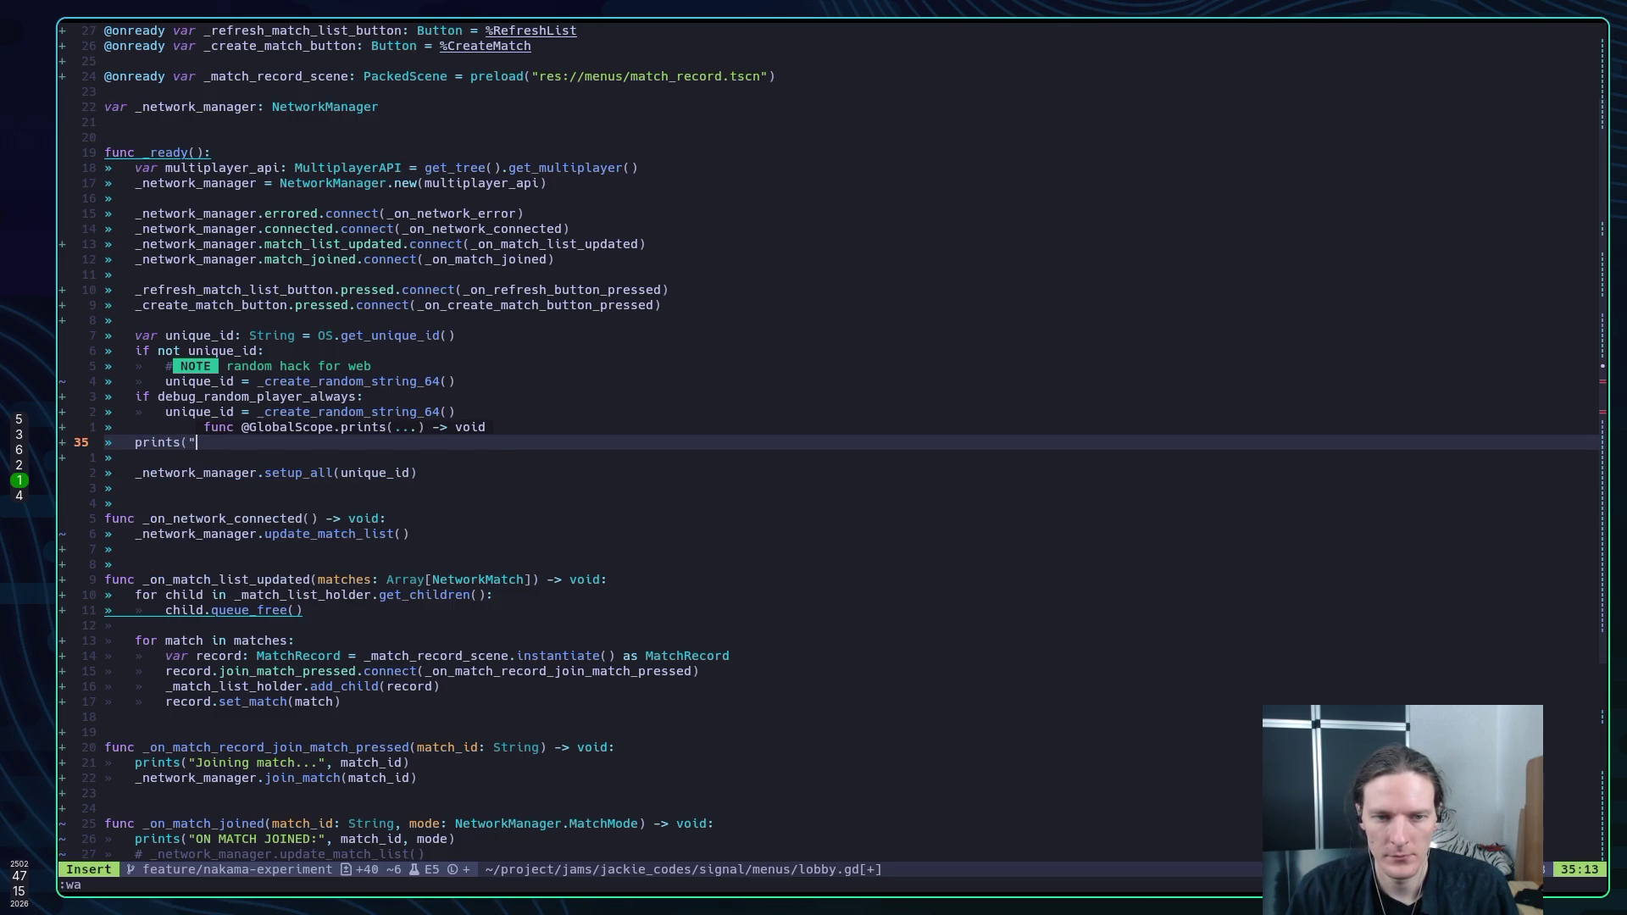
text(CE_ID:")
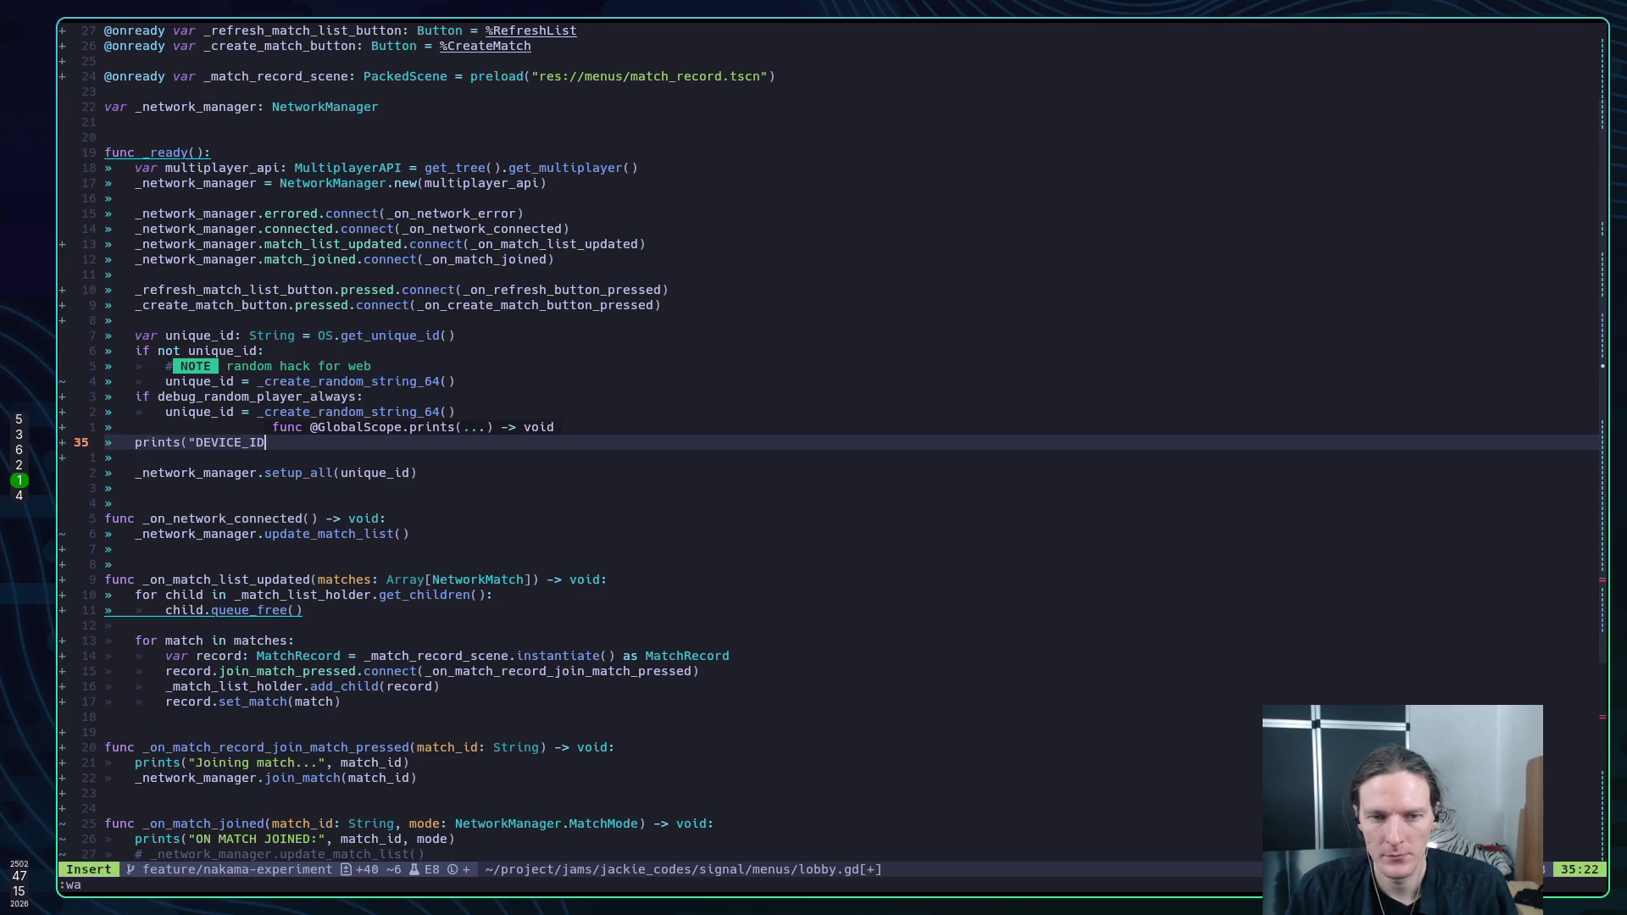
text(, )
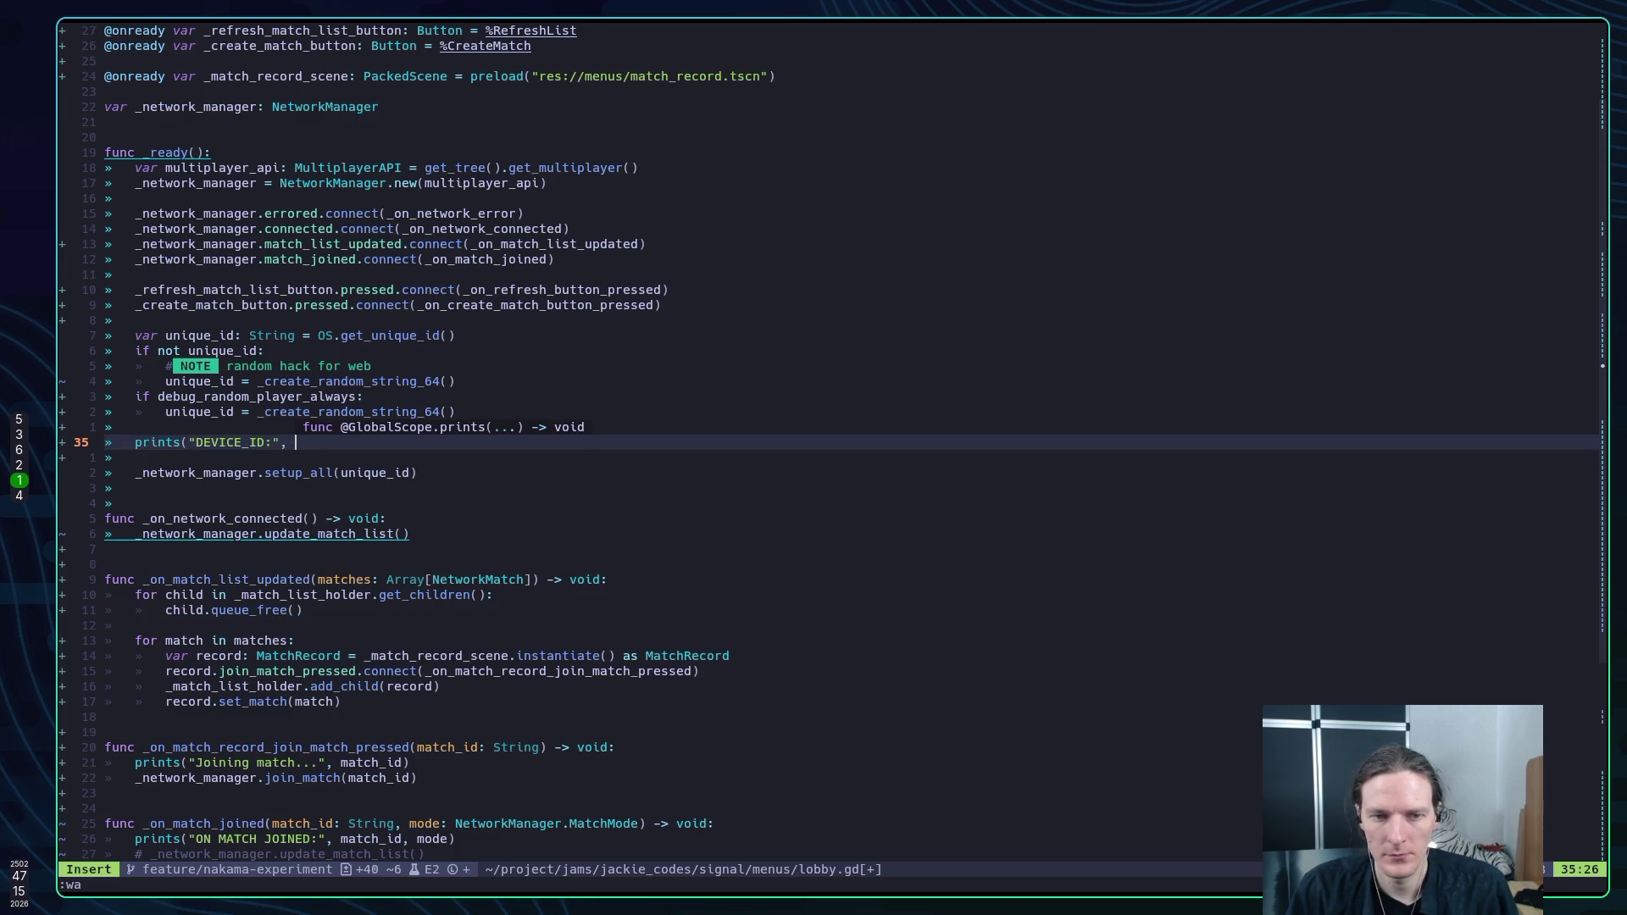
text(unique_id)
key(Escape)
text(:)
key(Escape)
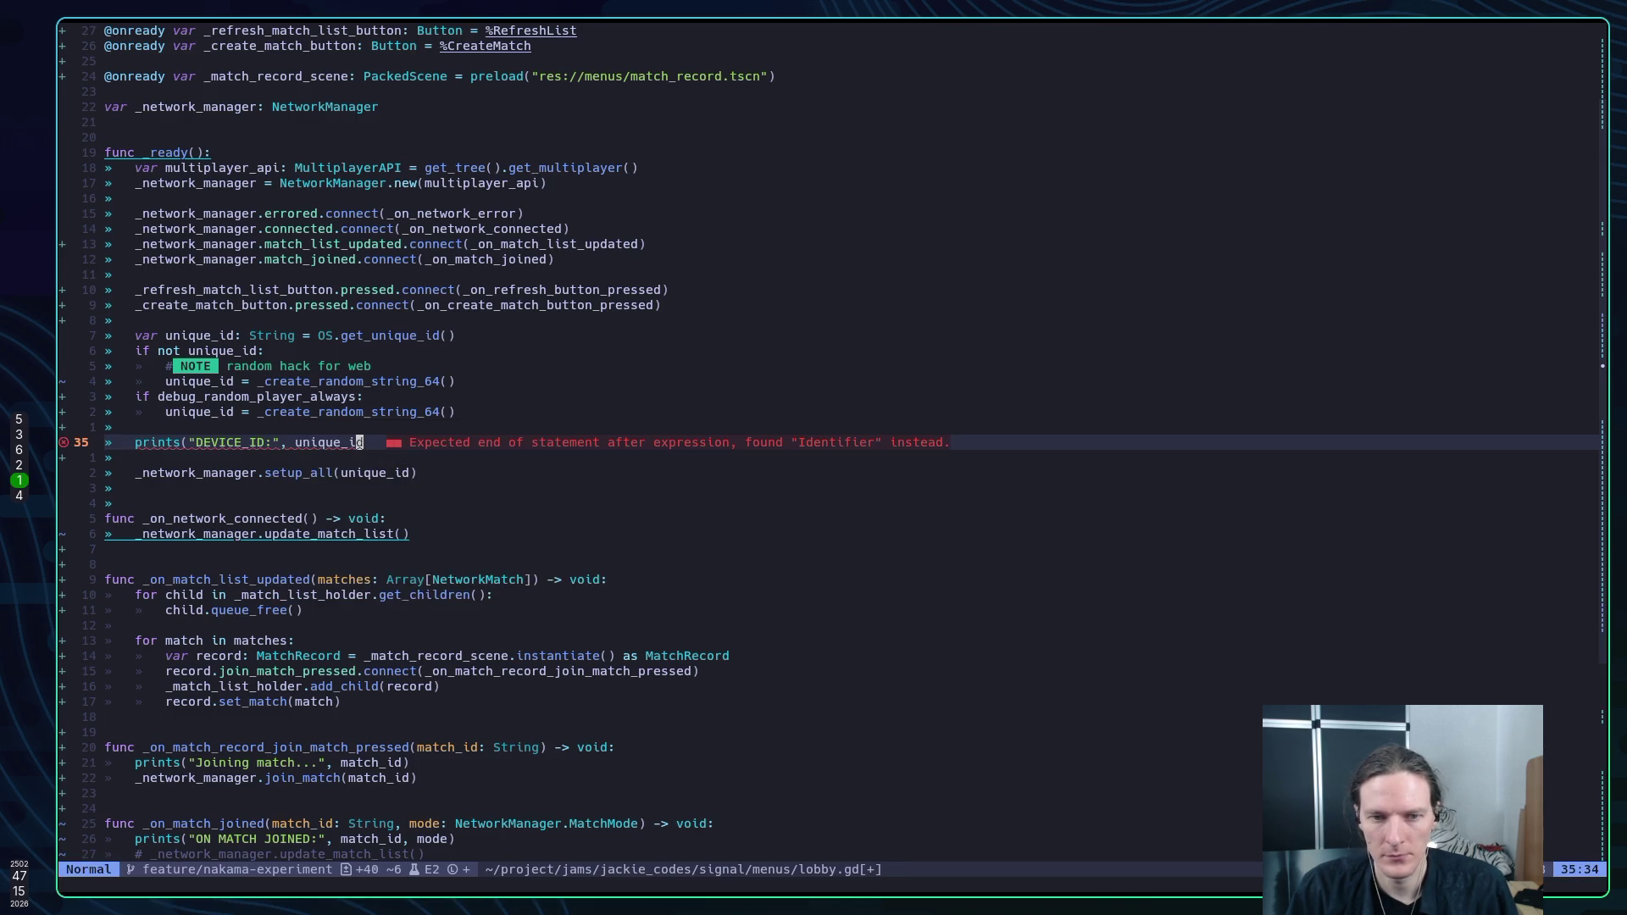
text(A))
key(Escape)
Save lobby.gd with :w and relaunch the project in Godot.
text(:)
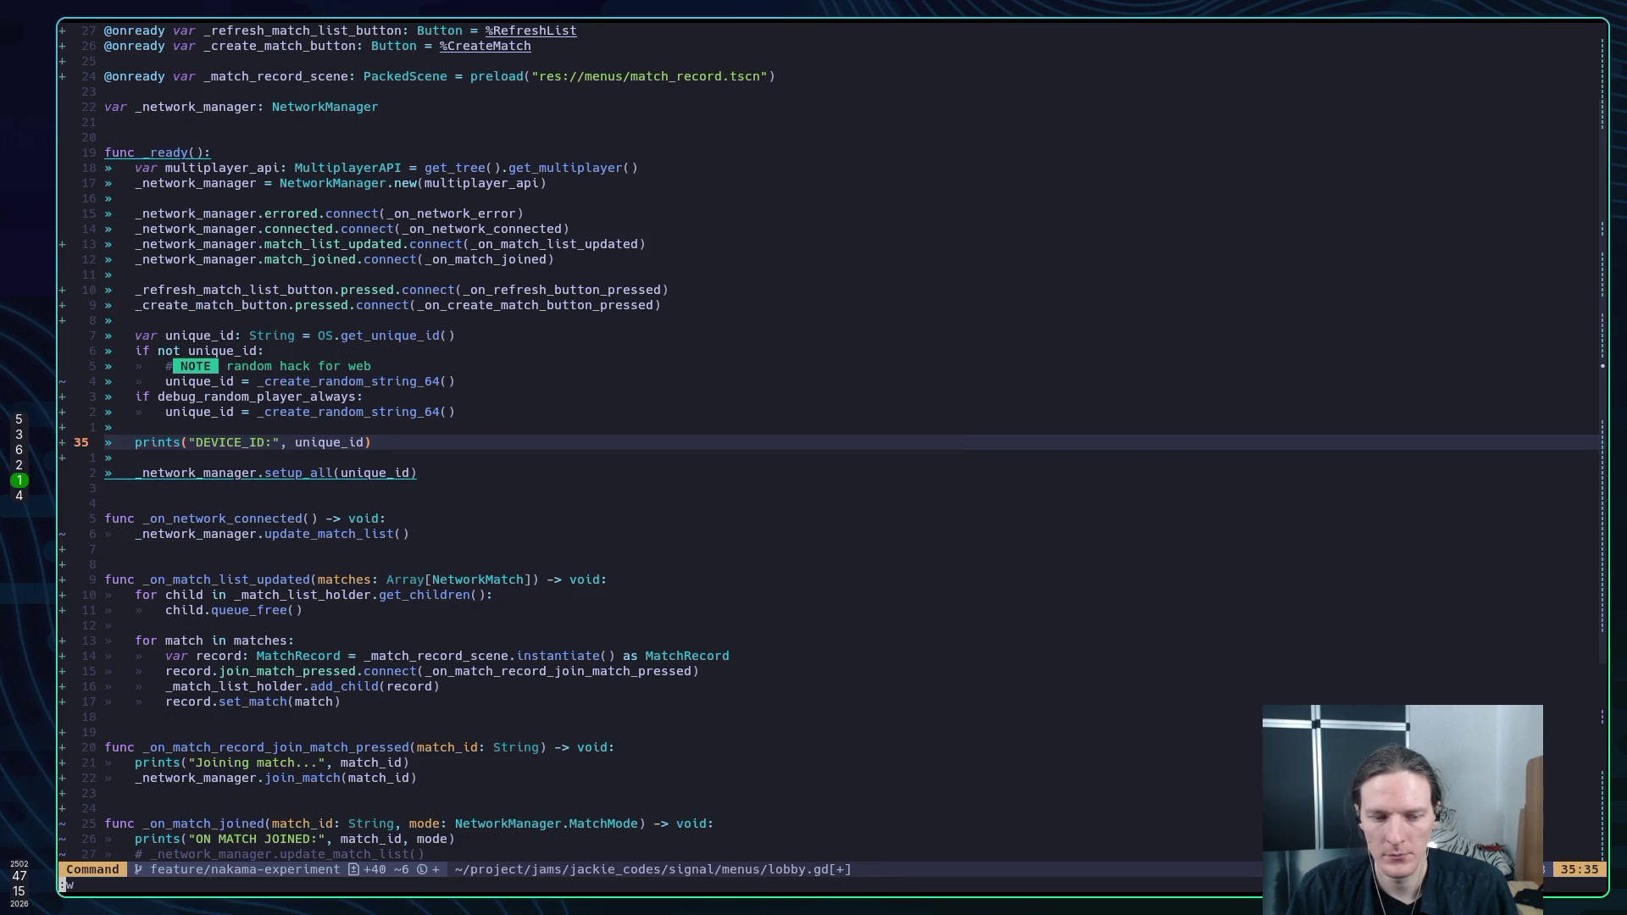
text(w)
key(Return)
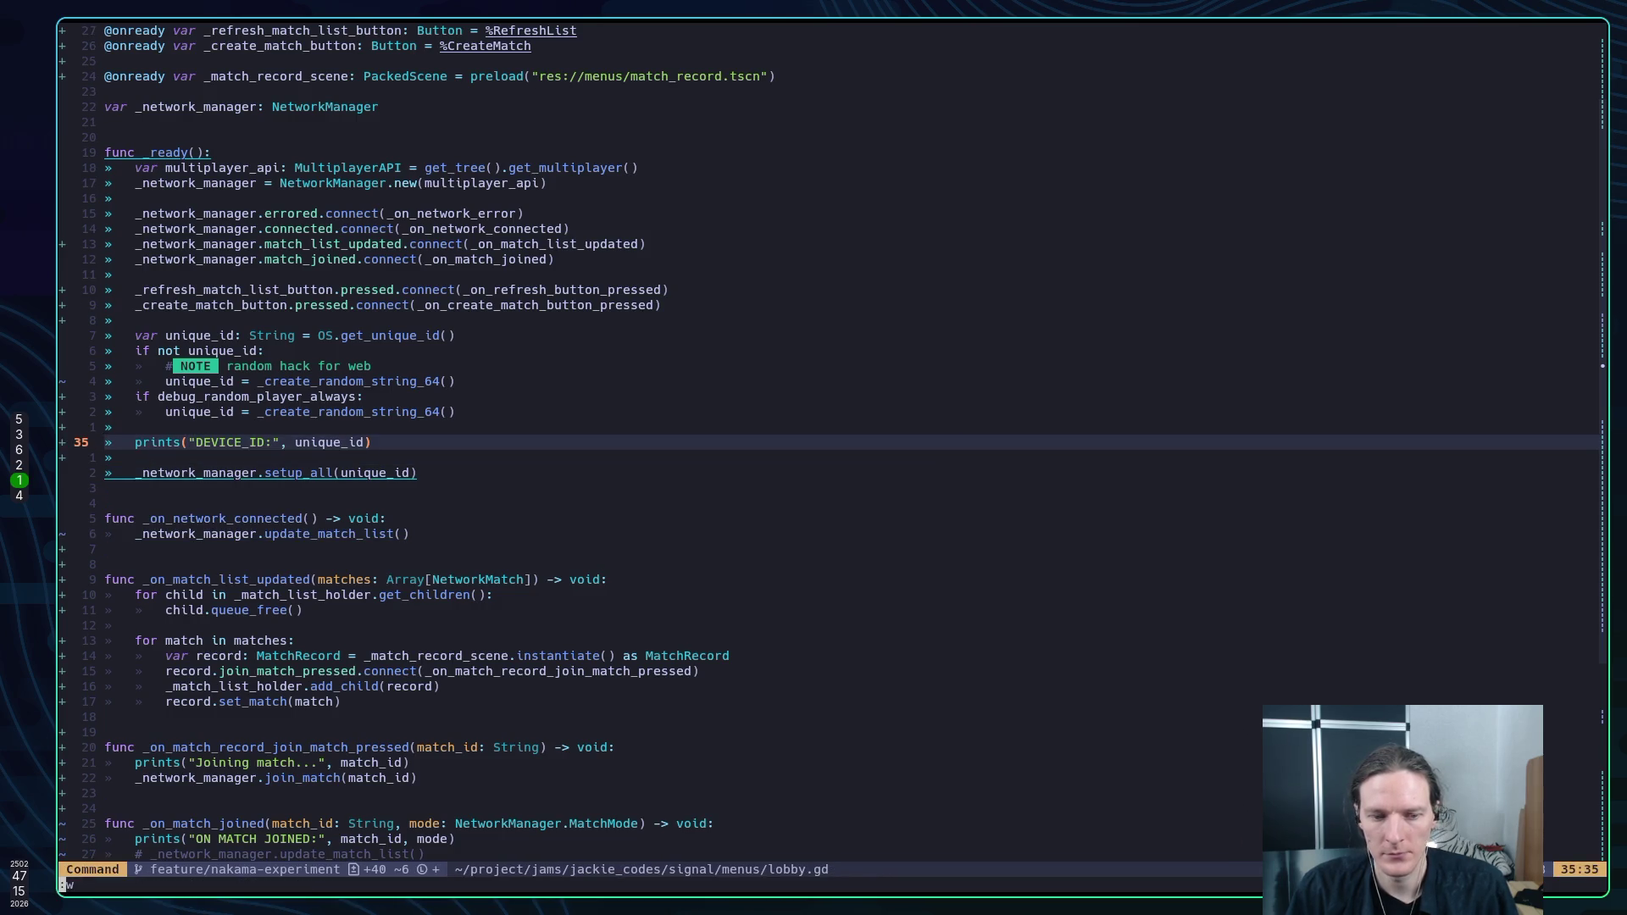
key(alt+Tab)
key(F5)
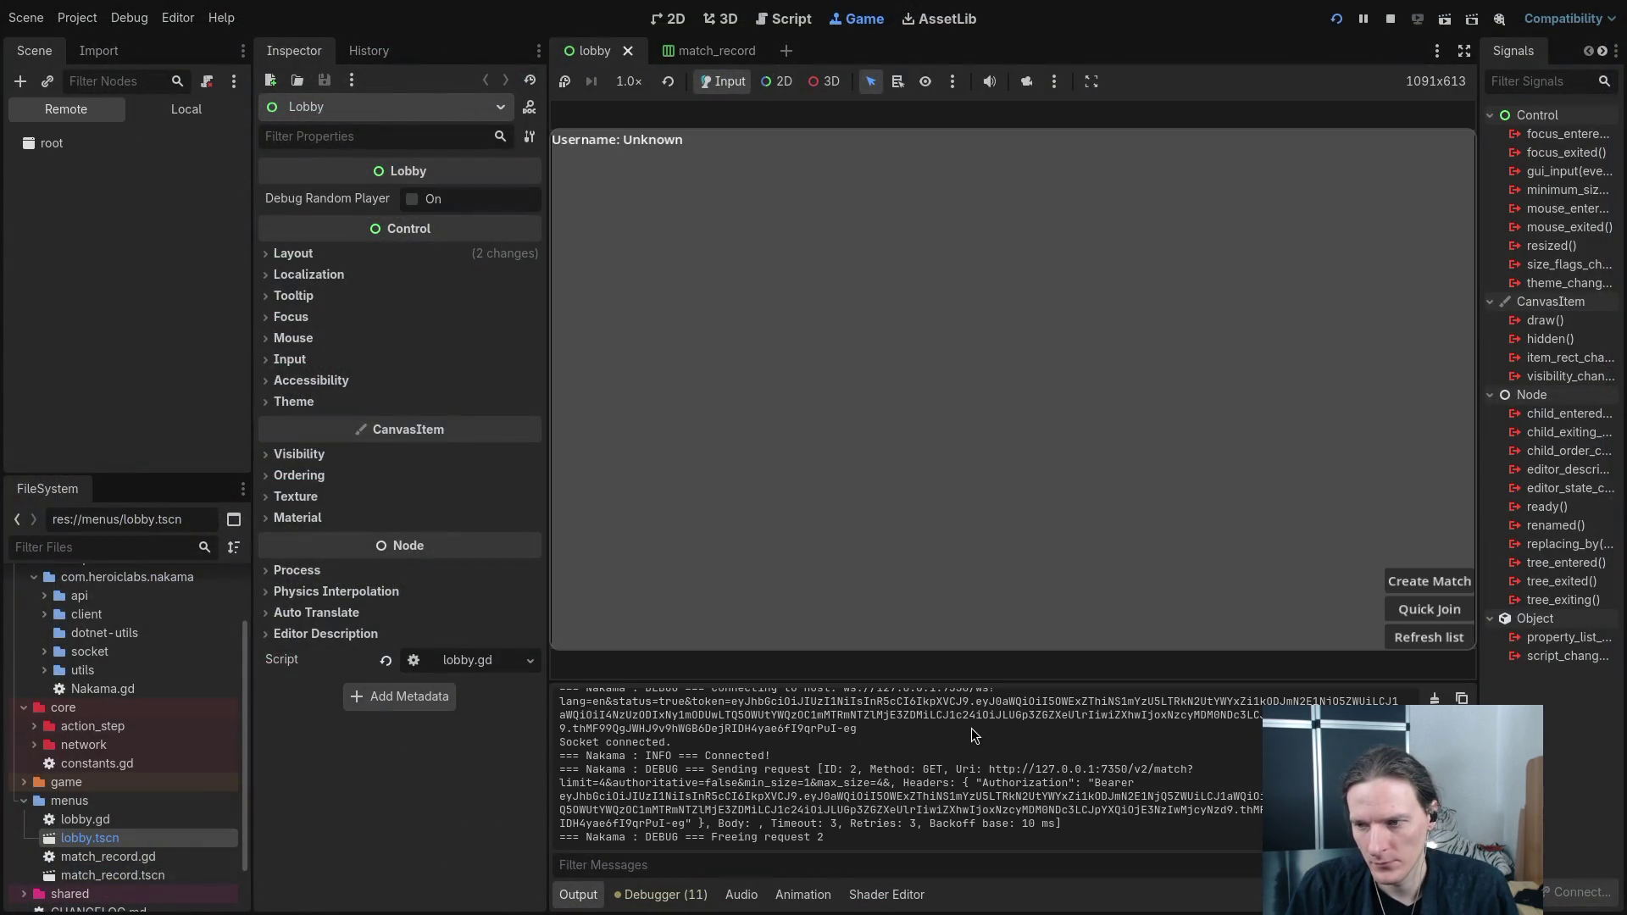
Scroll the Output panel up to the DEVICE_ID and session logs, then go to the Nakama console.
scroll(971, 729, up, 10)
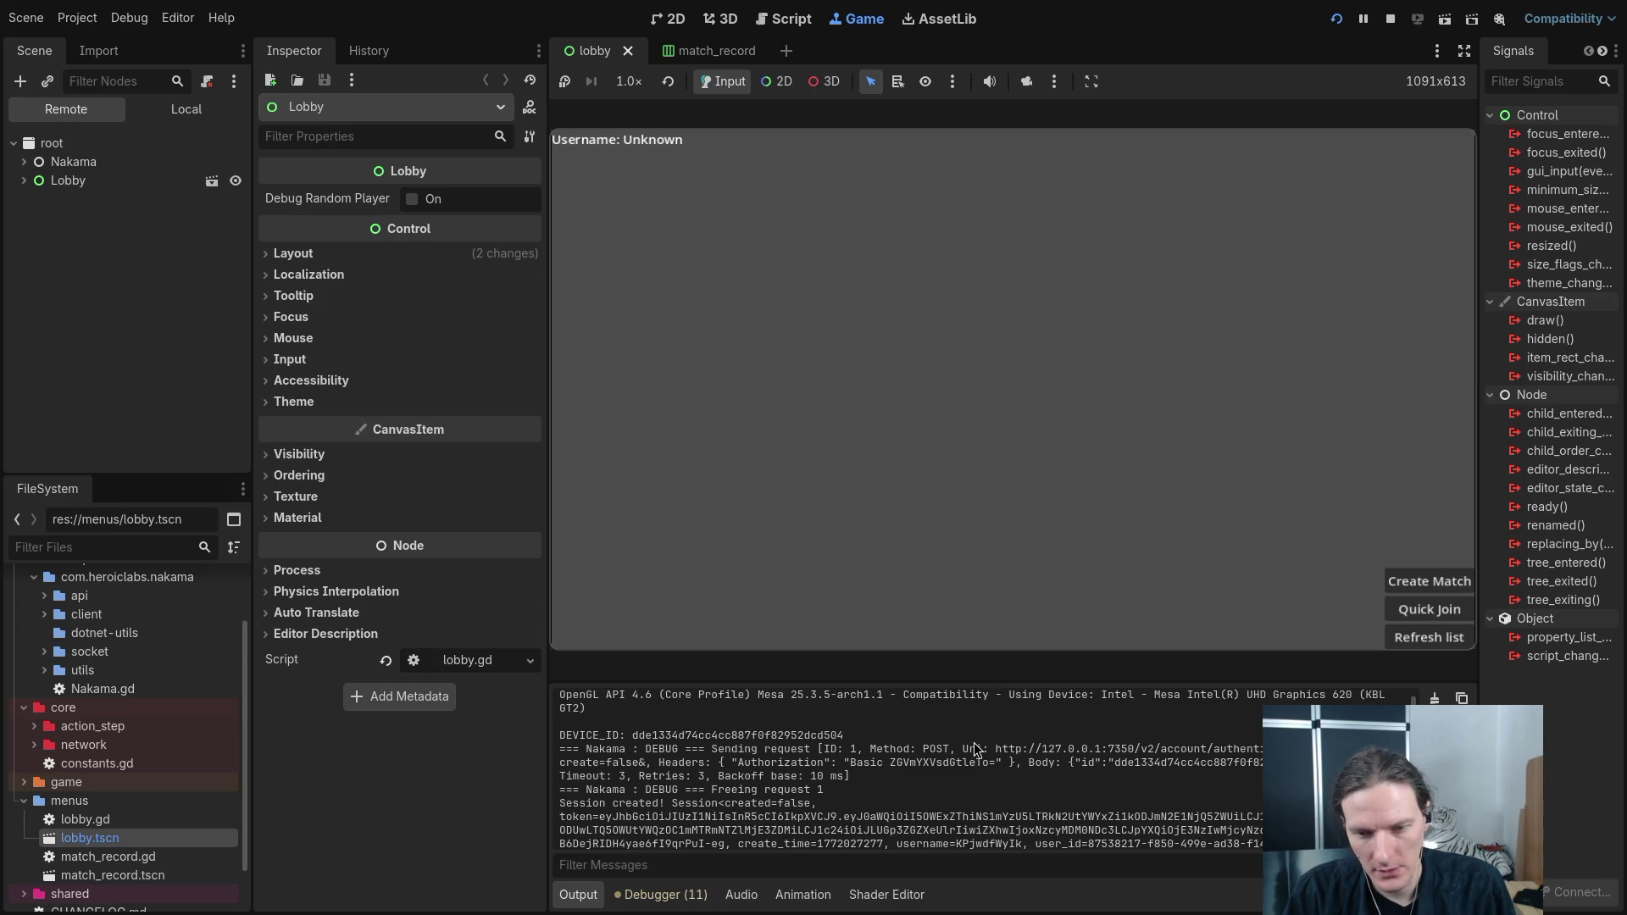
key(super+2)
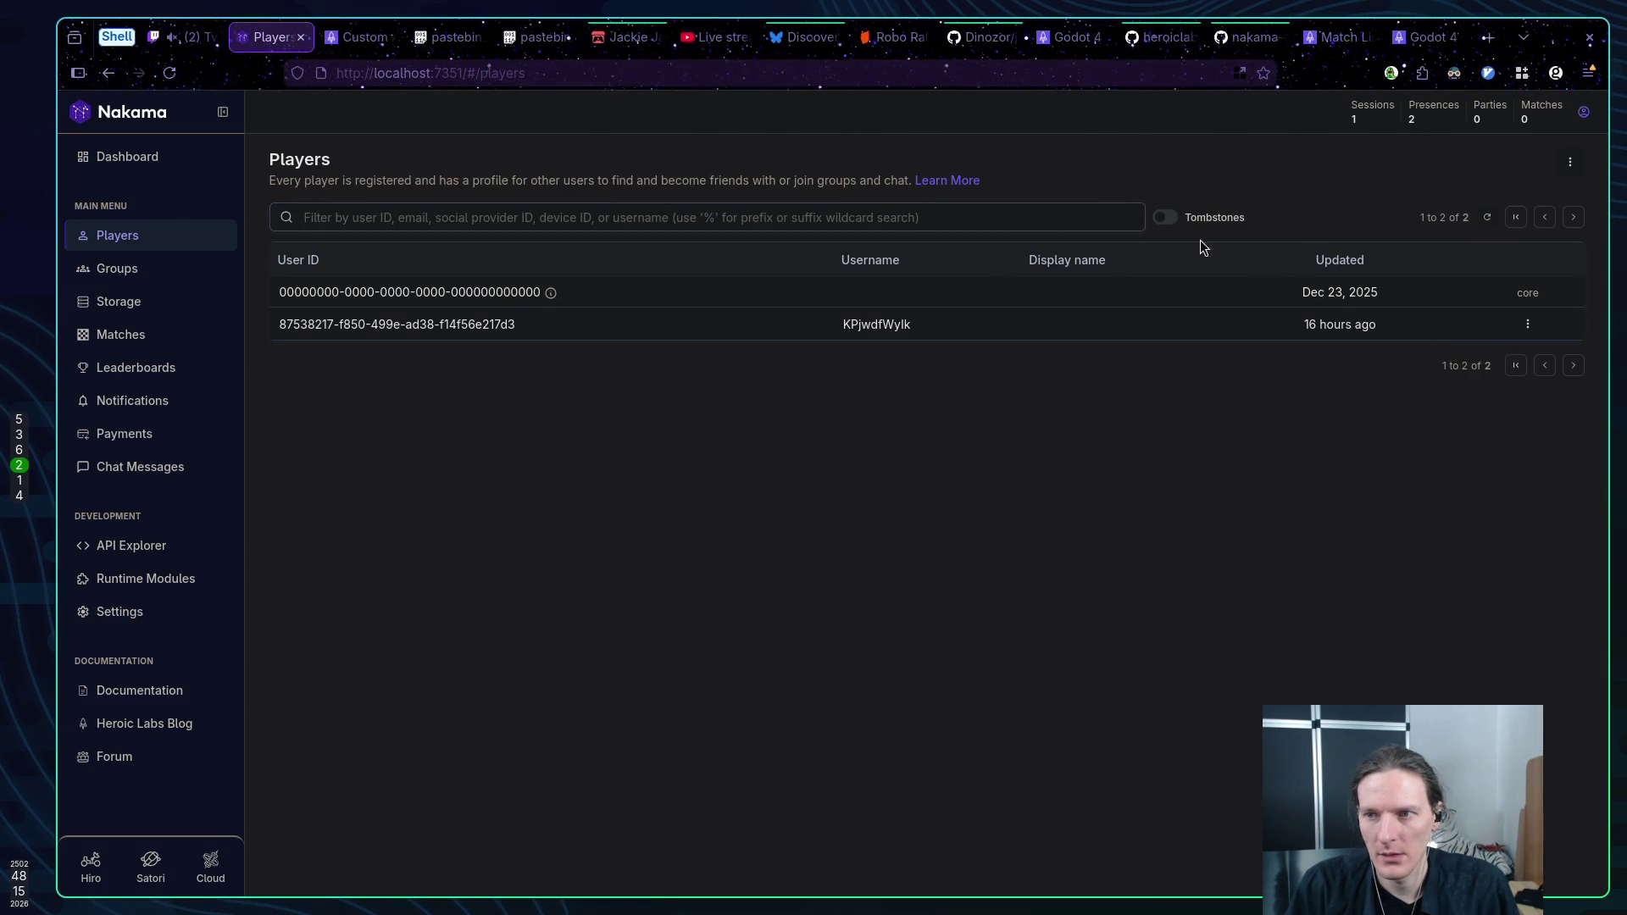
Toggle Tombstones on and off in the Players list, then return to the running Godot lobby.
click(1166, 219)
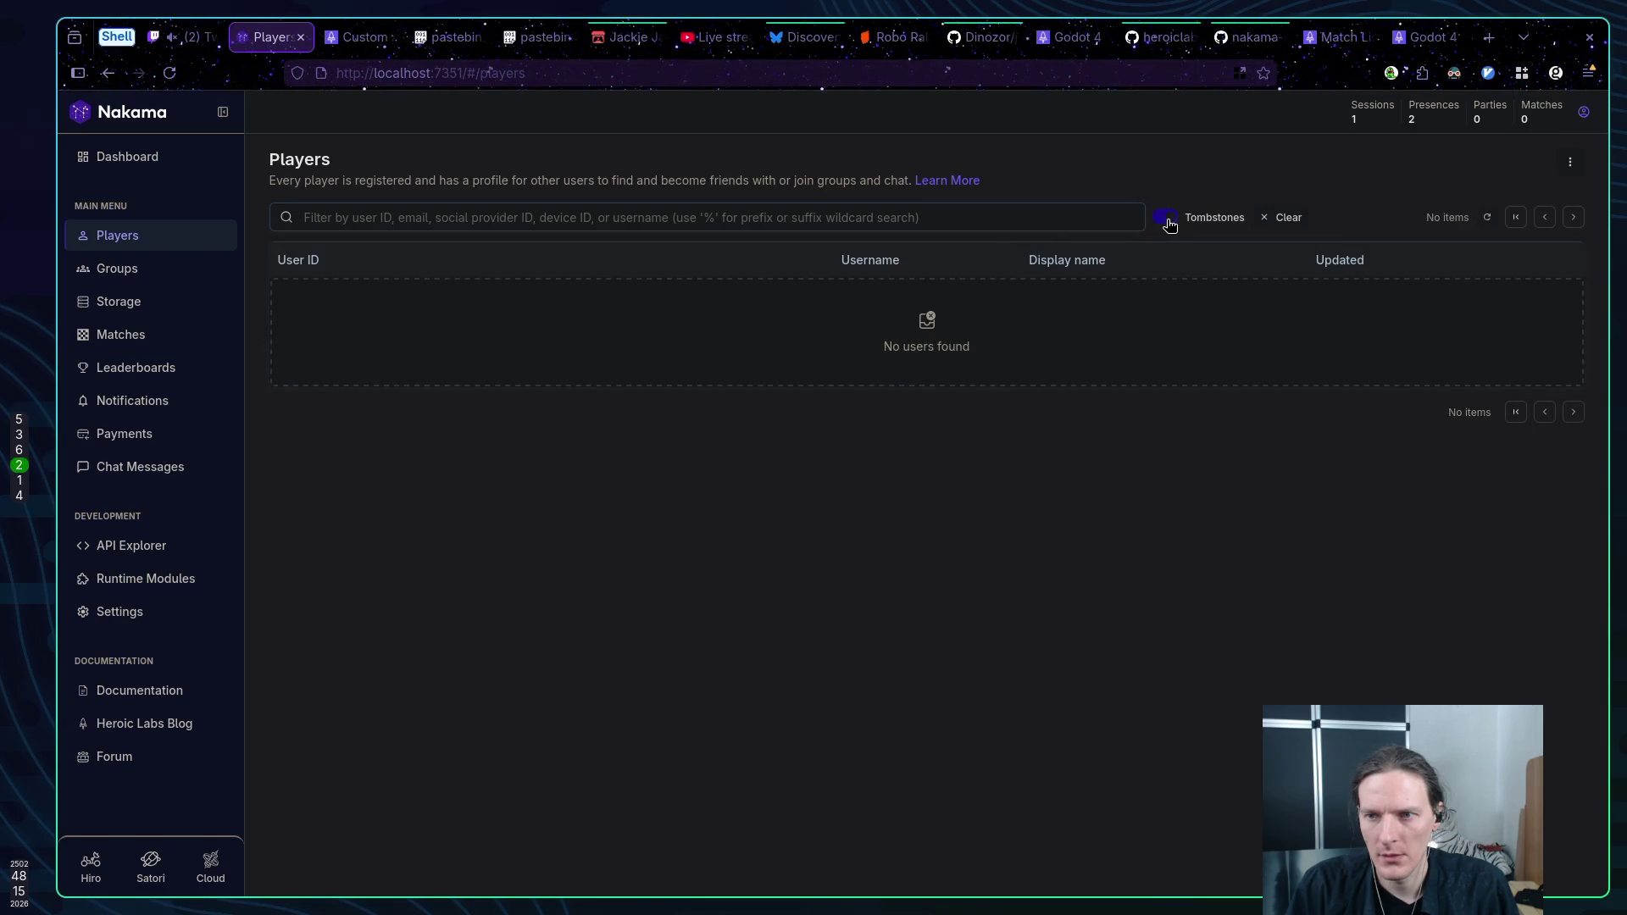
click(1168, 221)
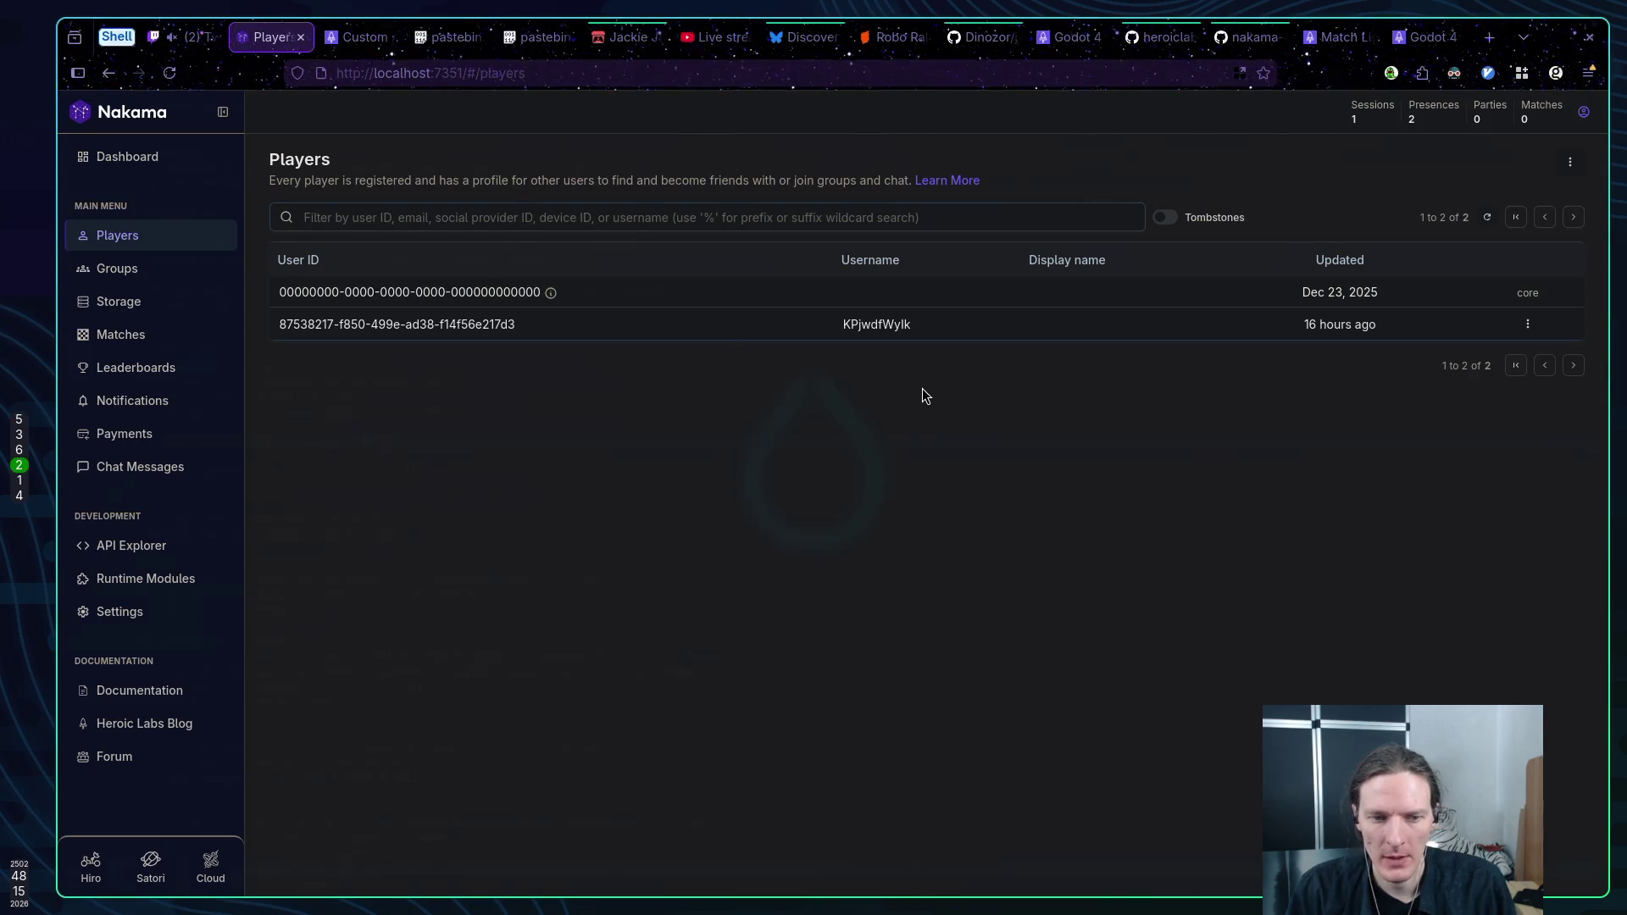
key(super+1)
key(super+3)
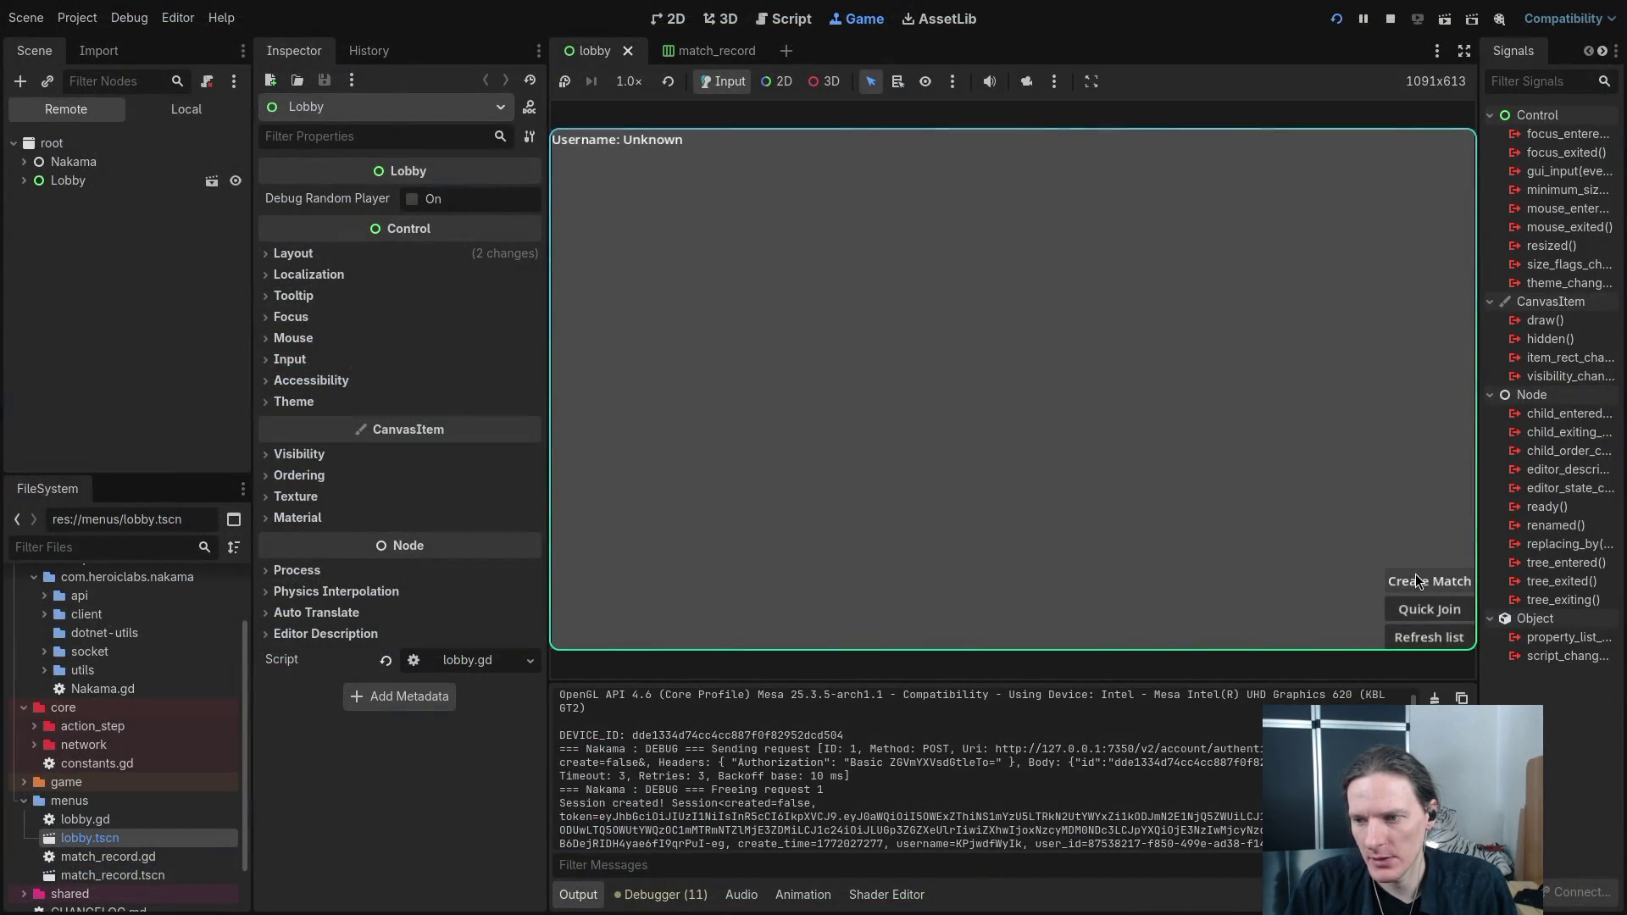
Create a one-player match from the running lobby and switch to the Nakama console.
click(1427, 638)
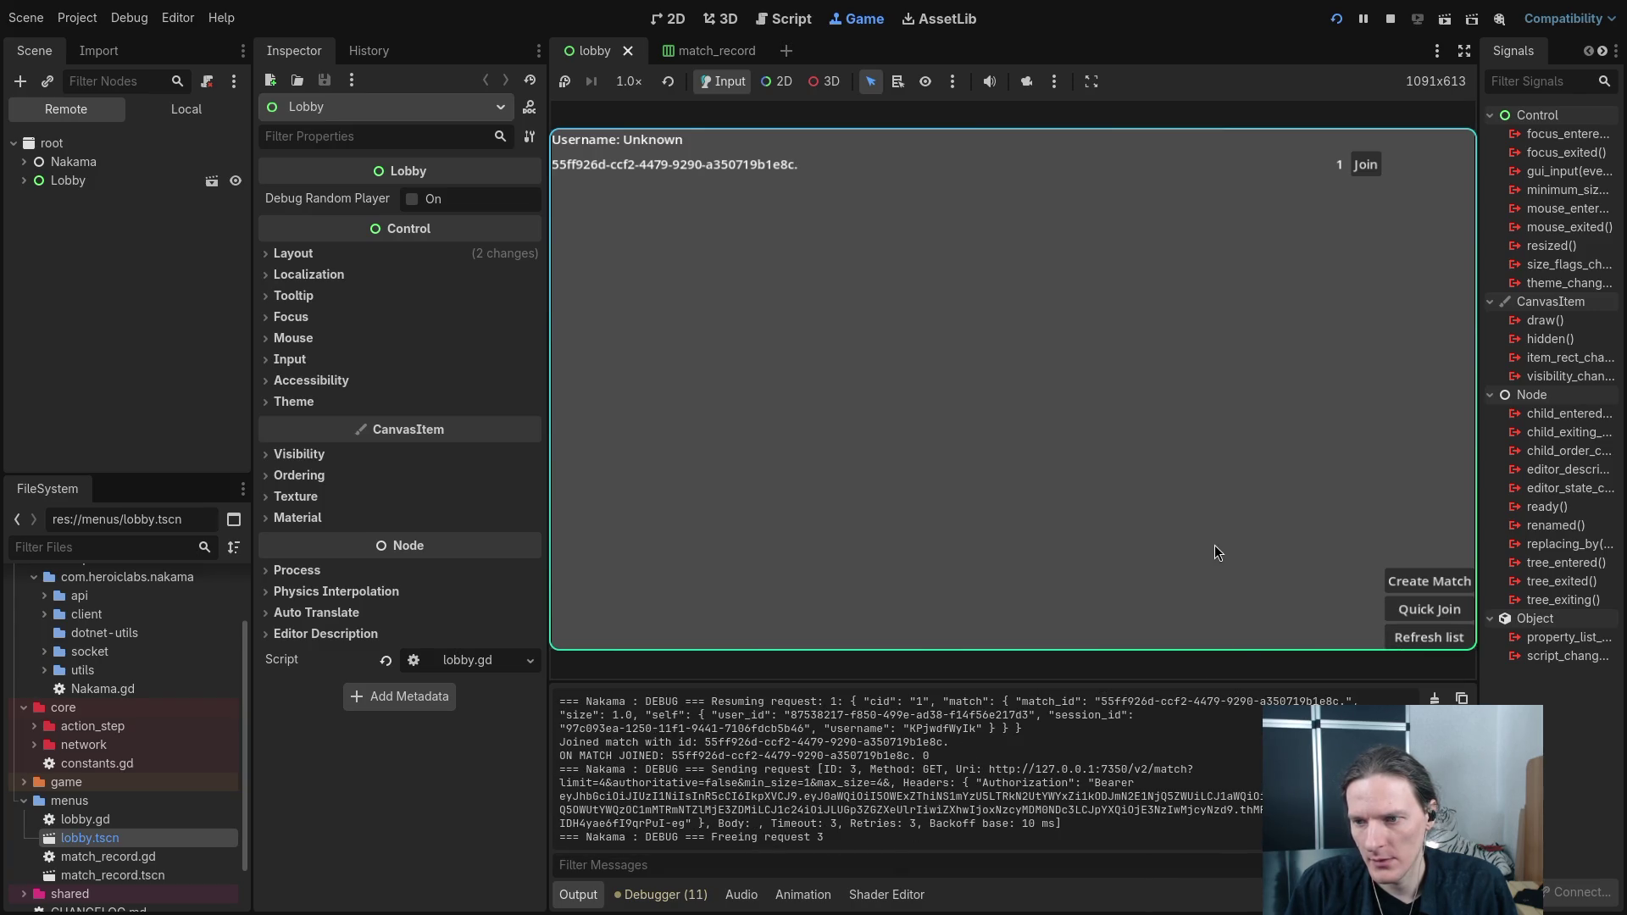
key(super+2)
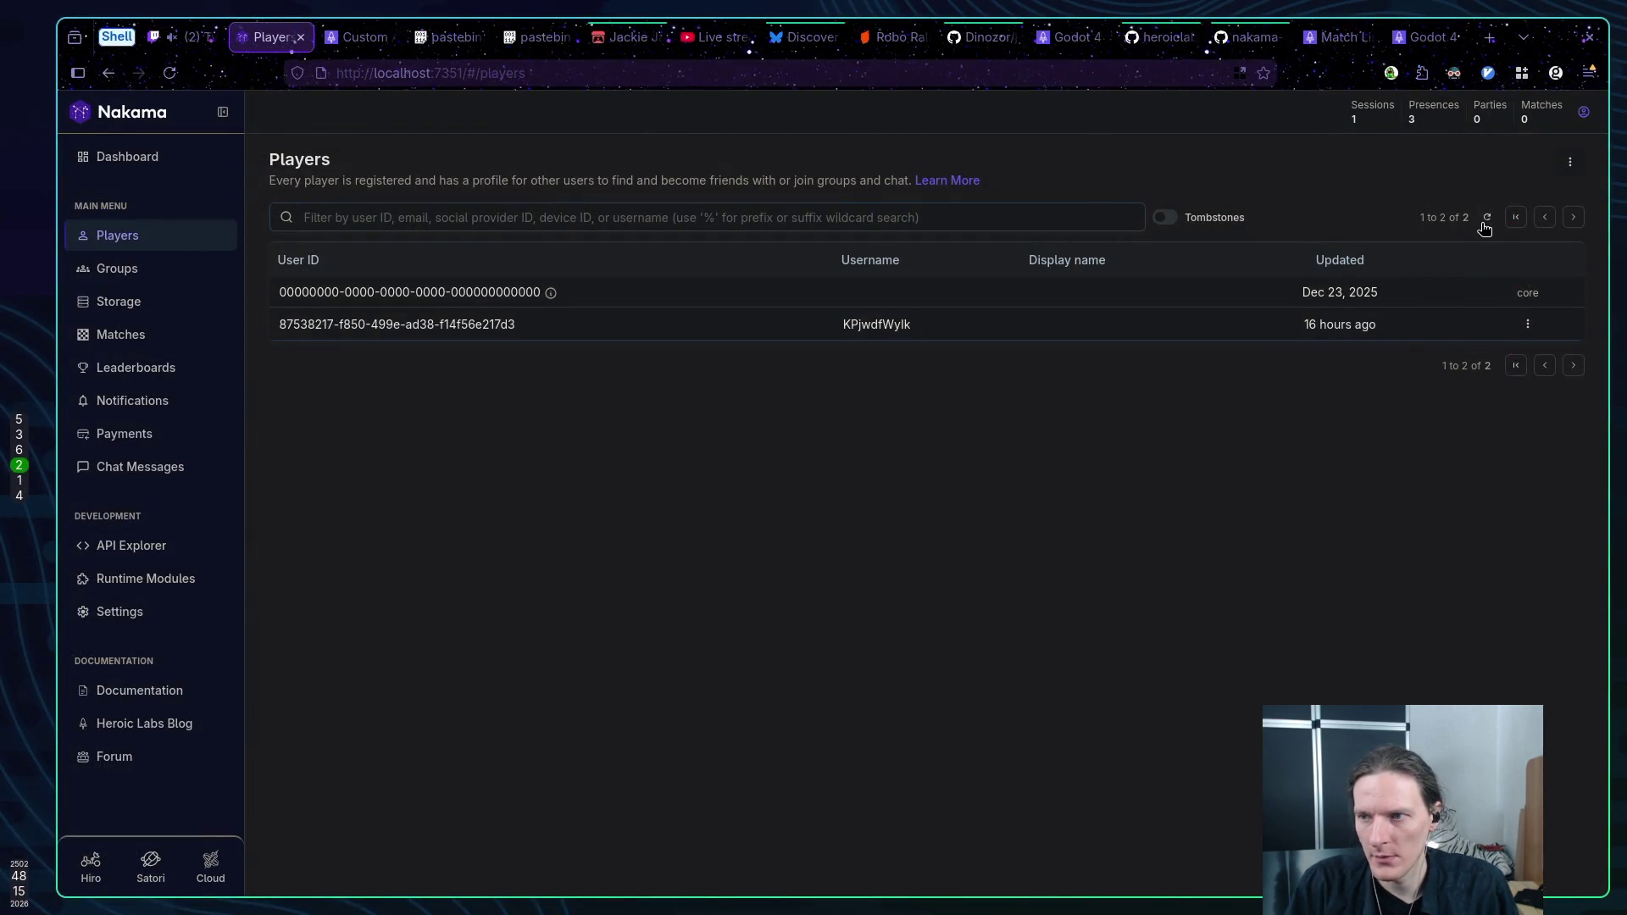
Open Matches and inspect the single one-presence match, whose details report 'Match not found'.
click(125, 334)
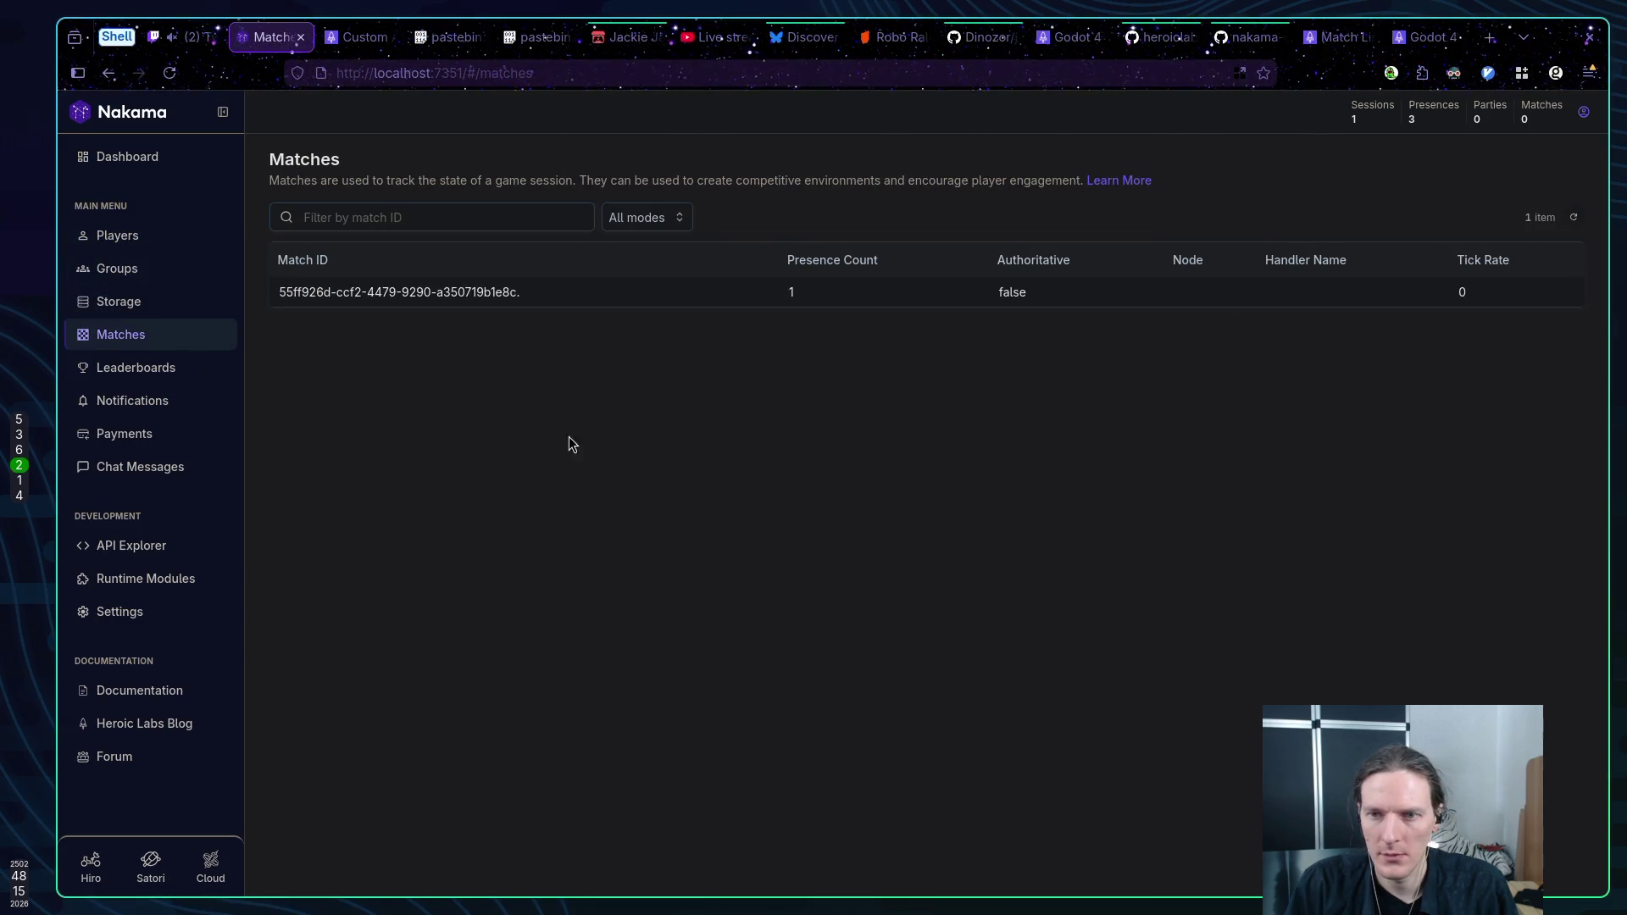
click(813, 293)
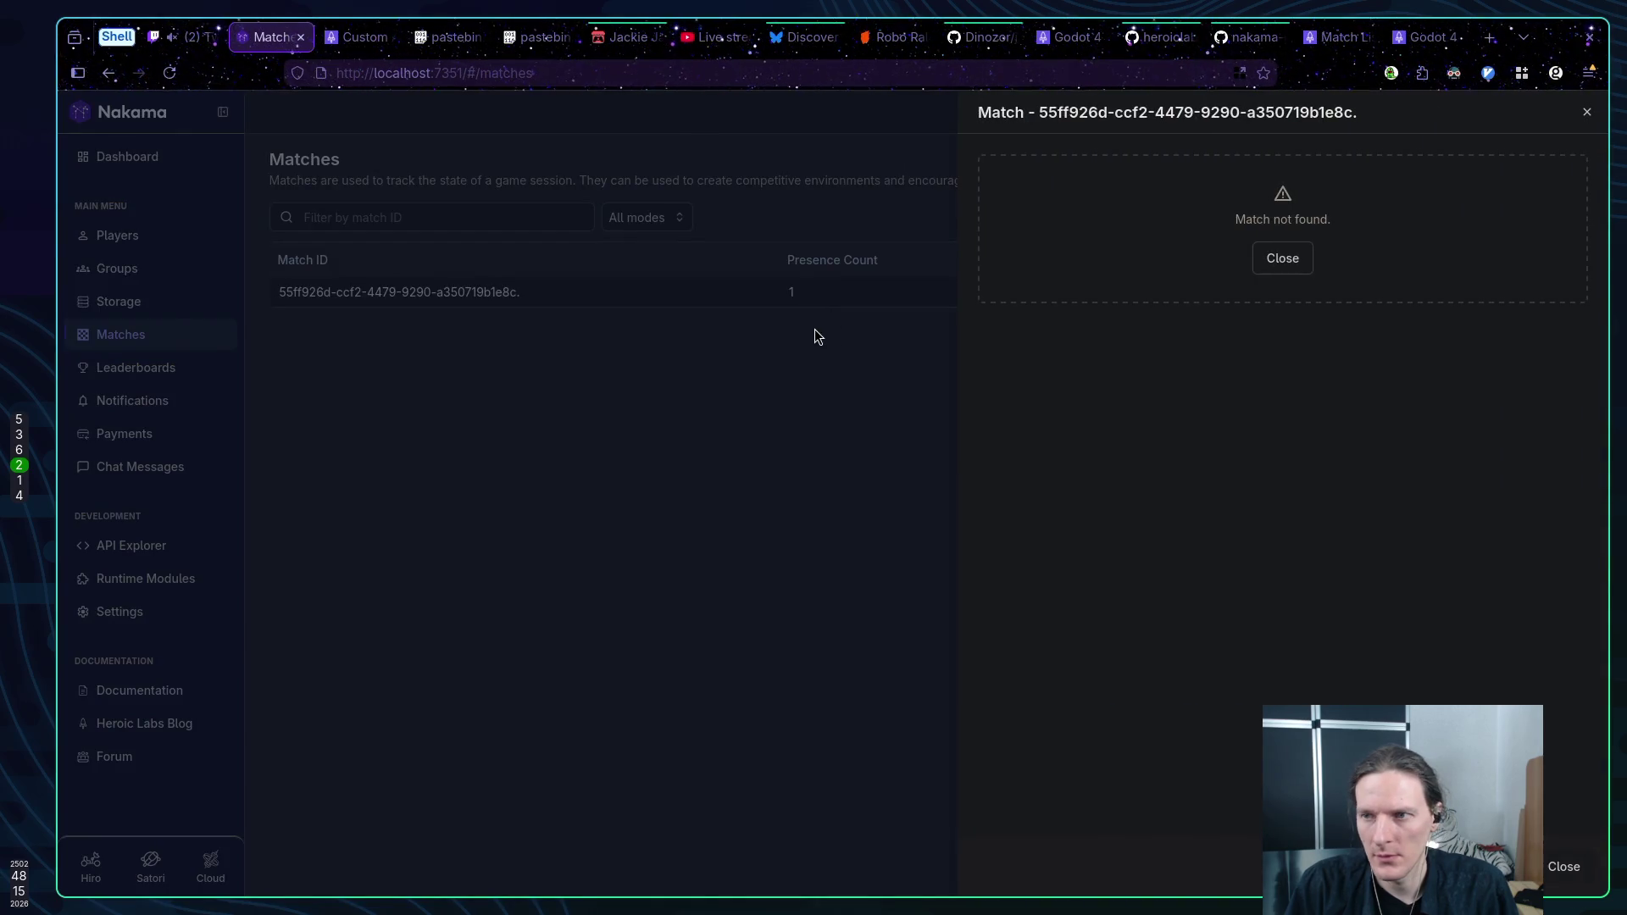
click(1269, 266)
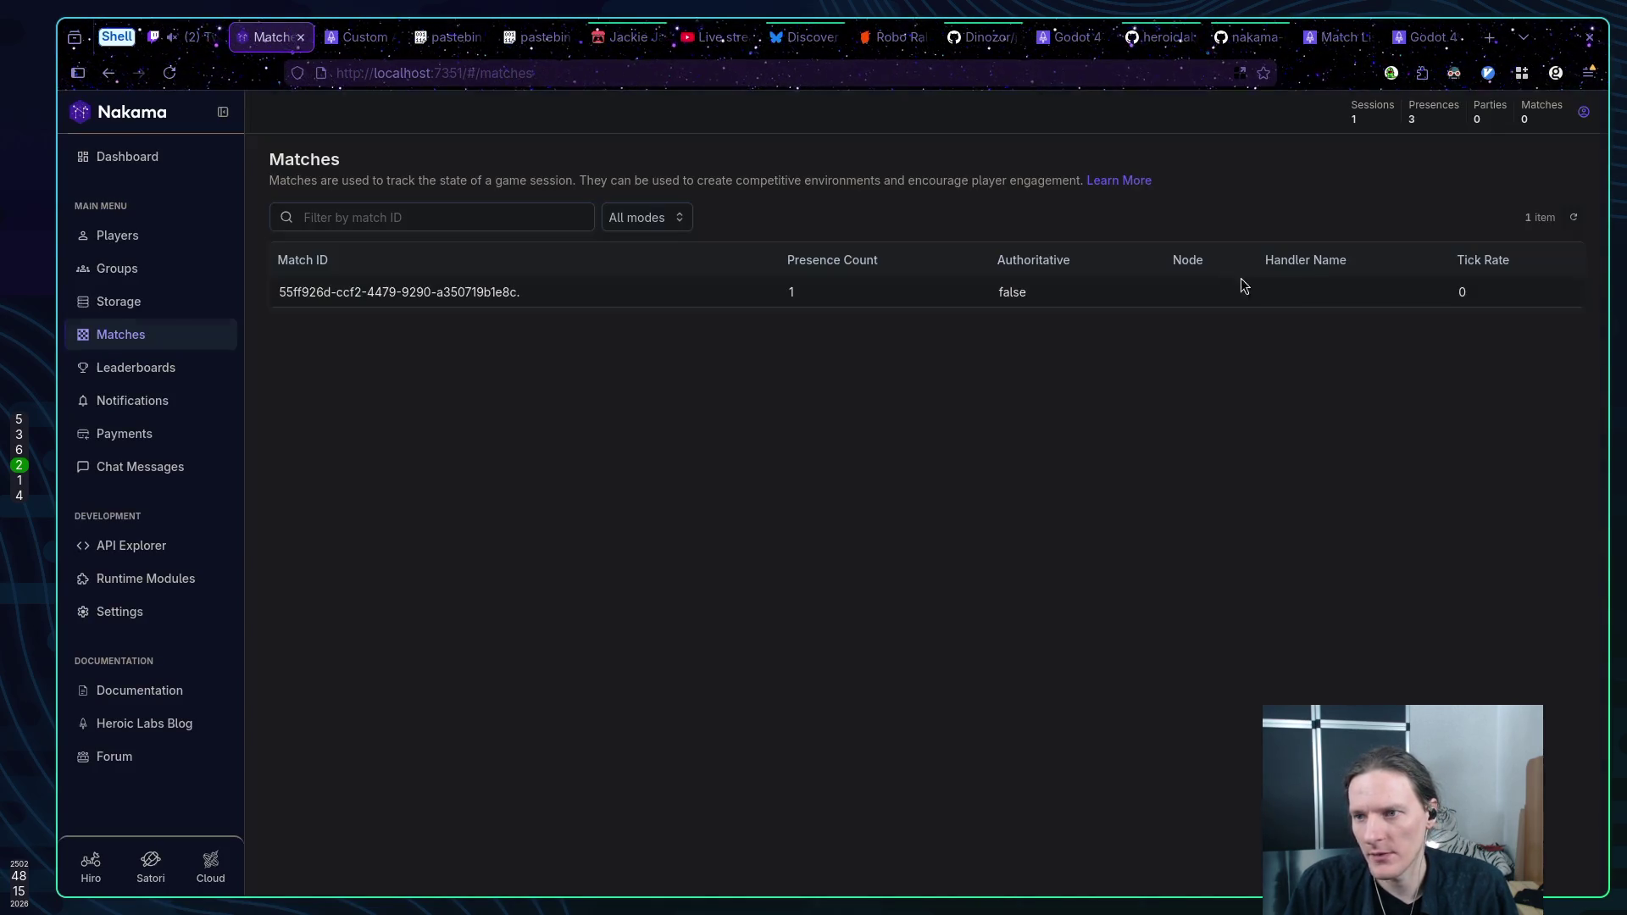
click(453, 295)
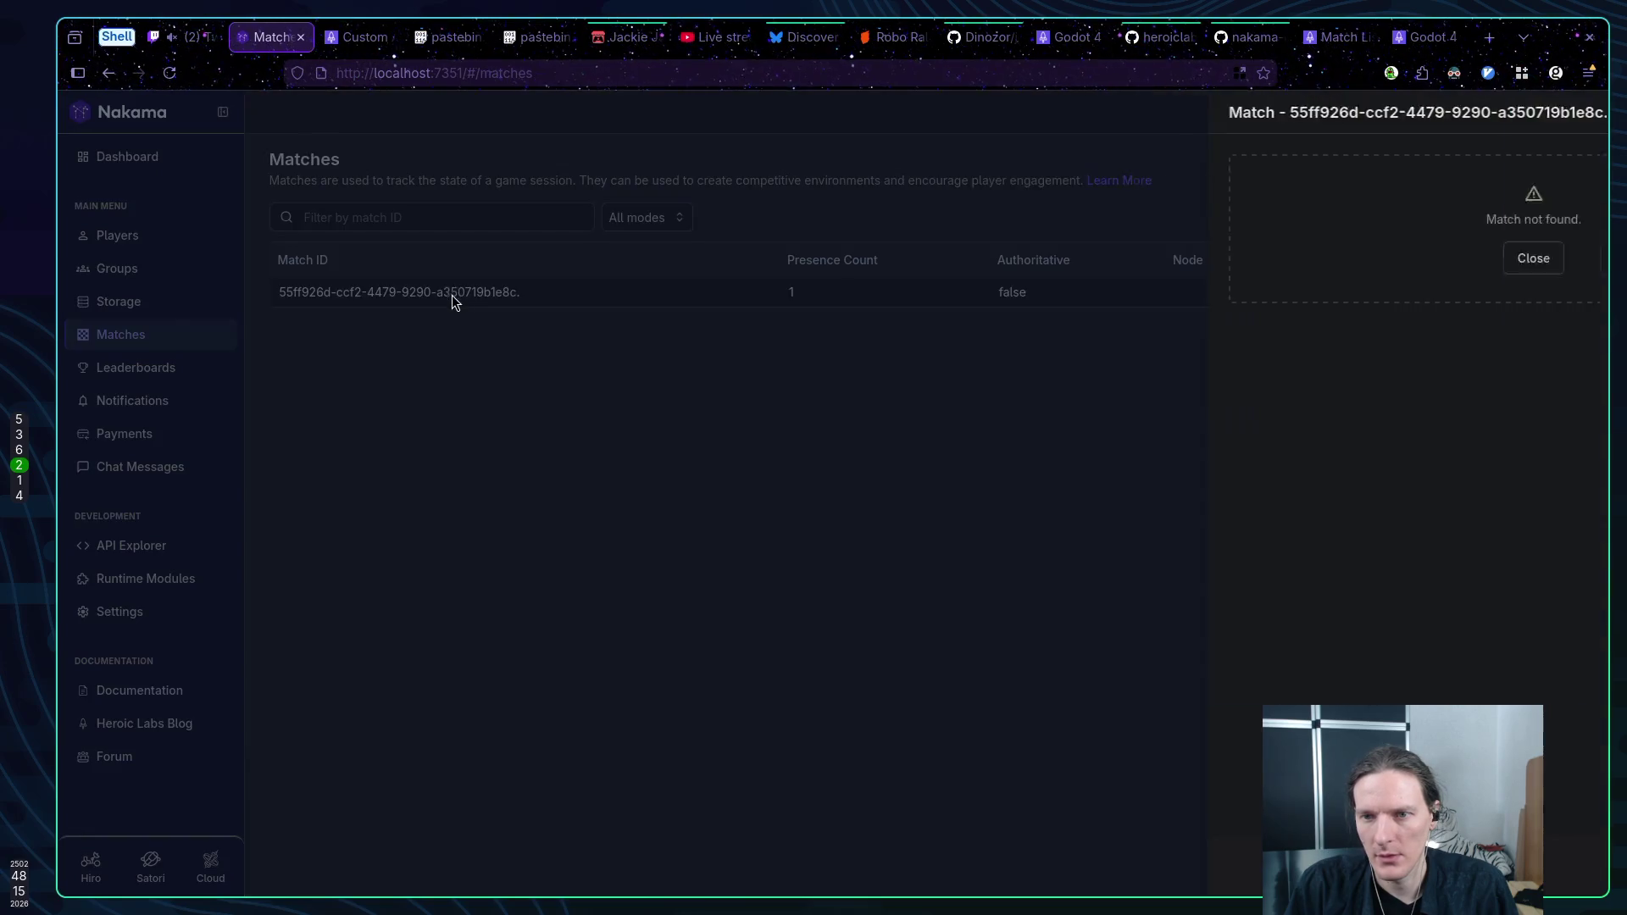
click(528, 371)
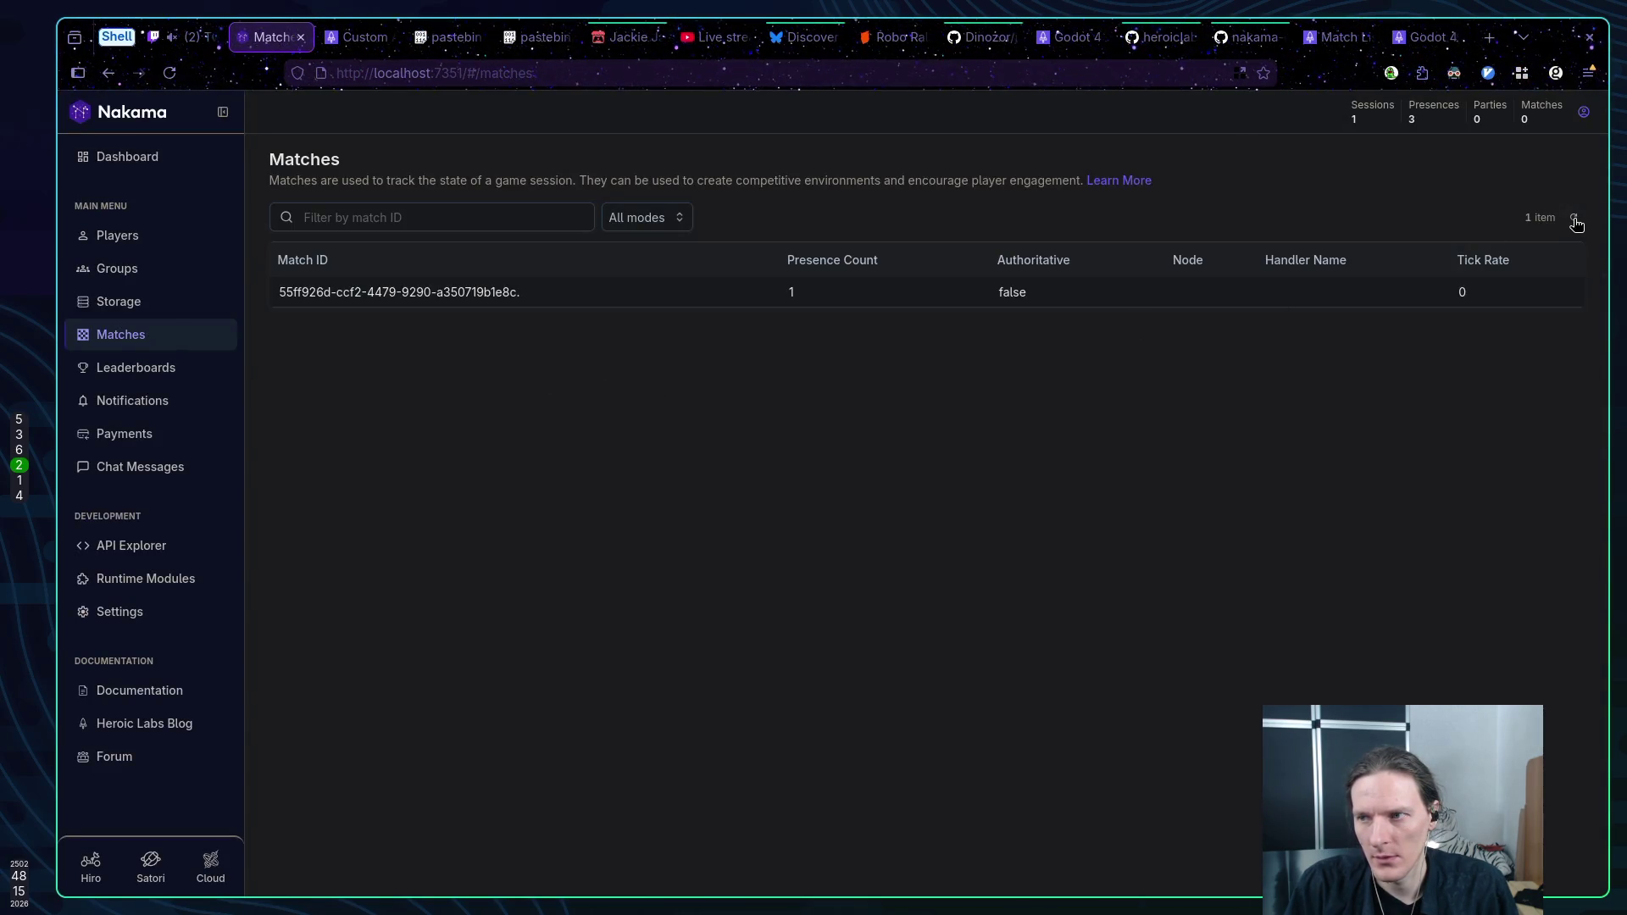
click(563, 296)
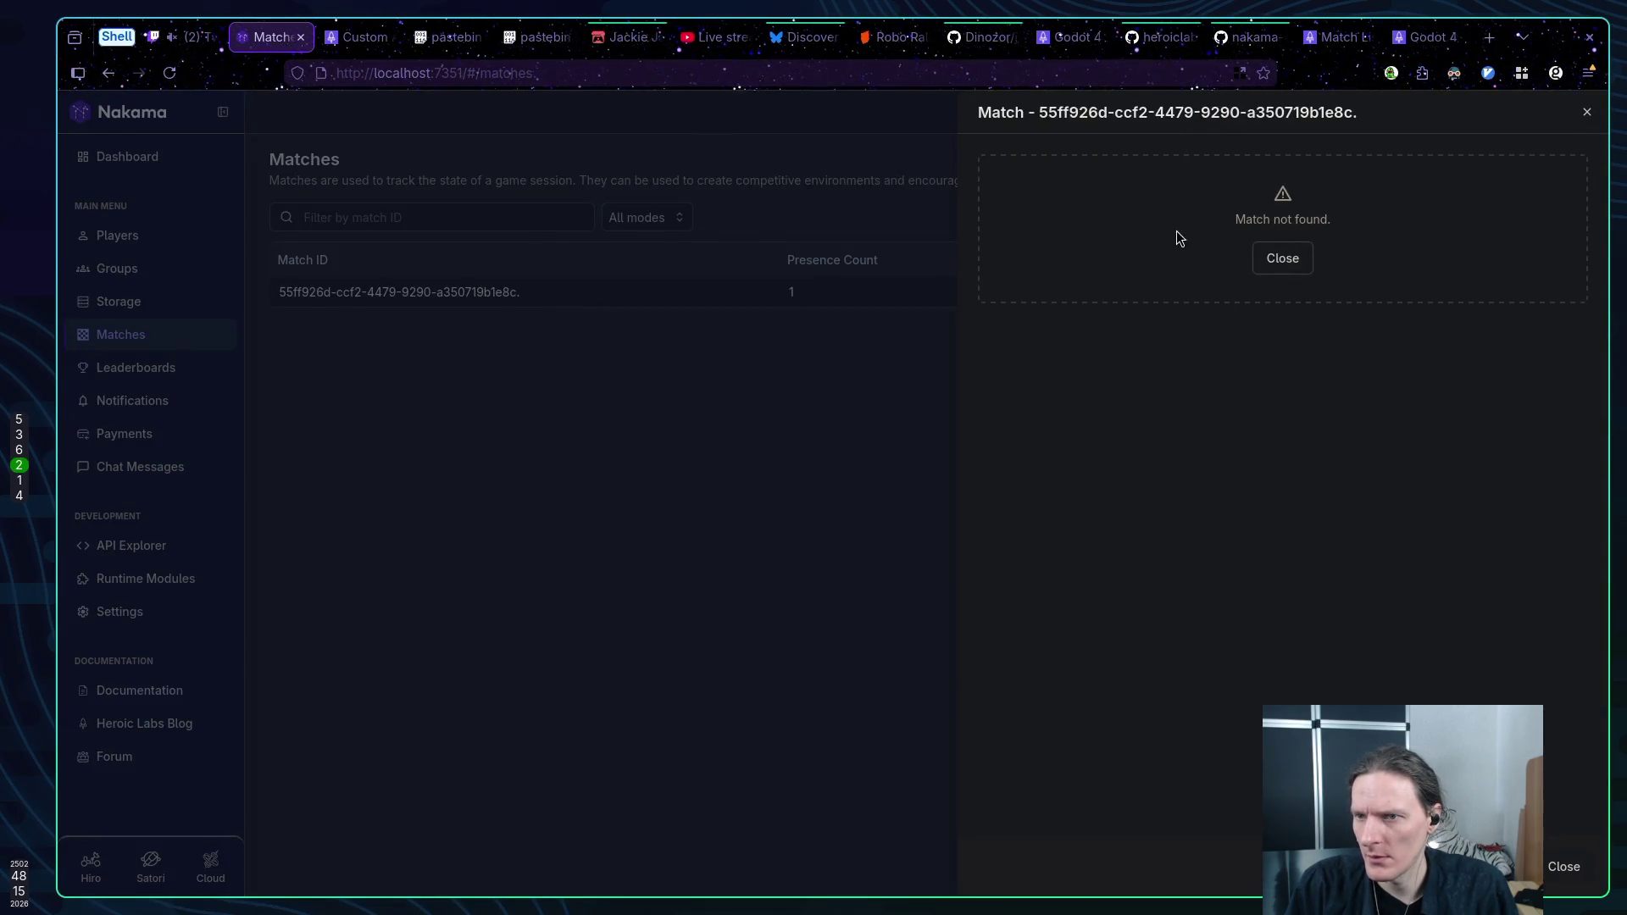
click(1283, 259)
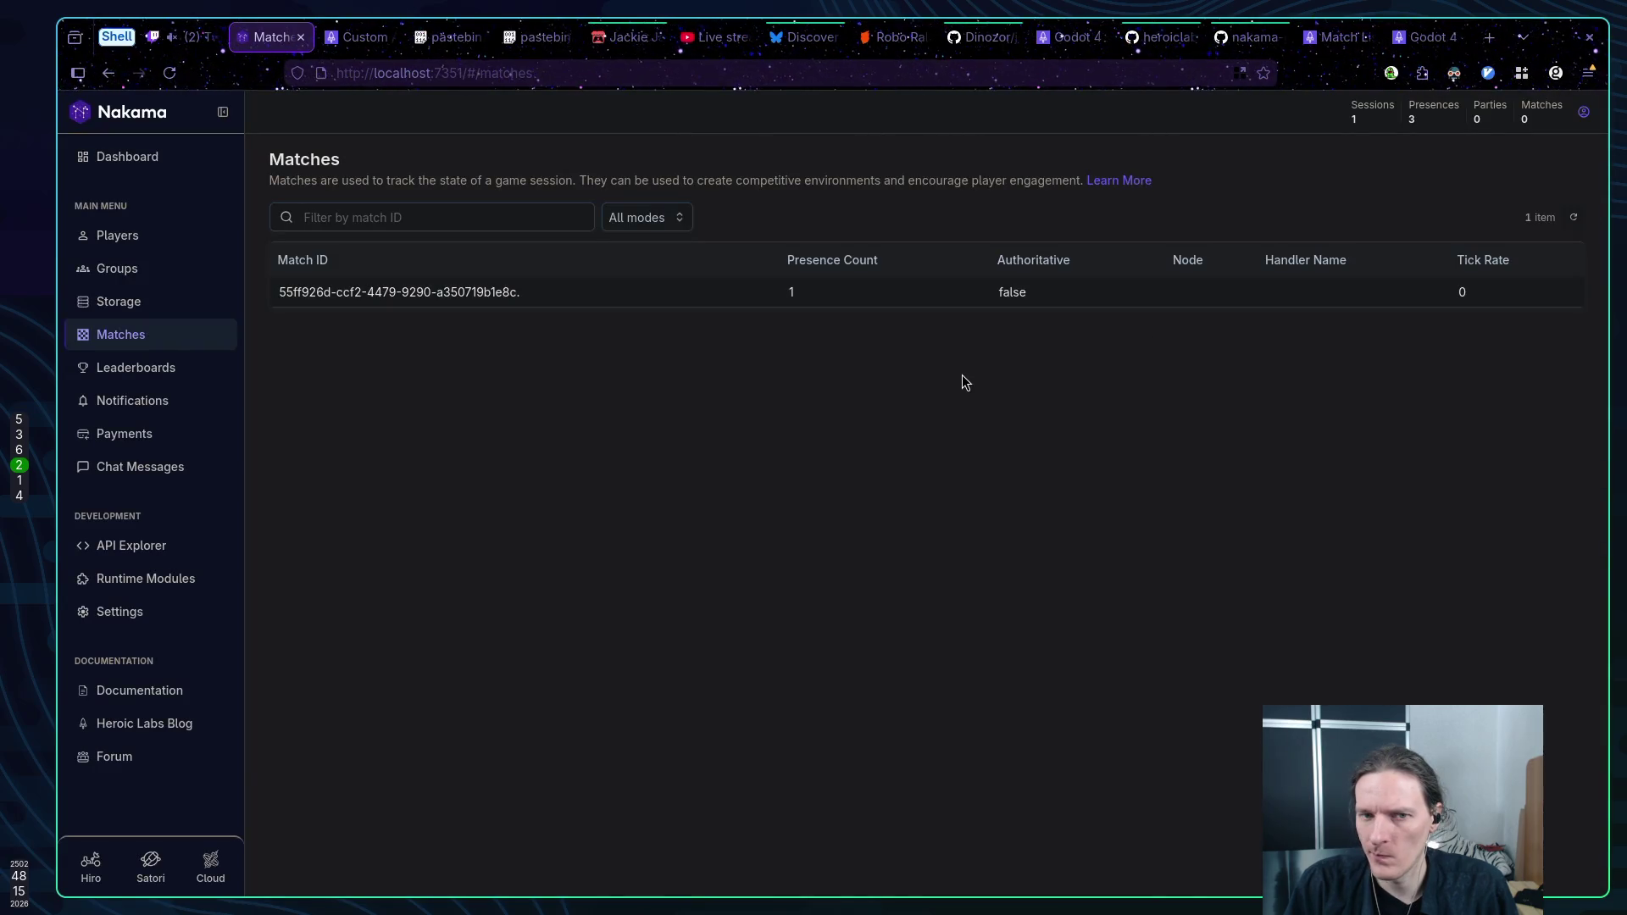
key(super+1)
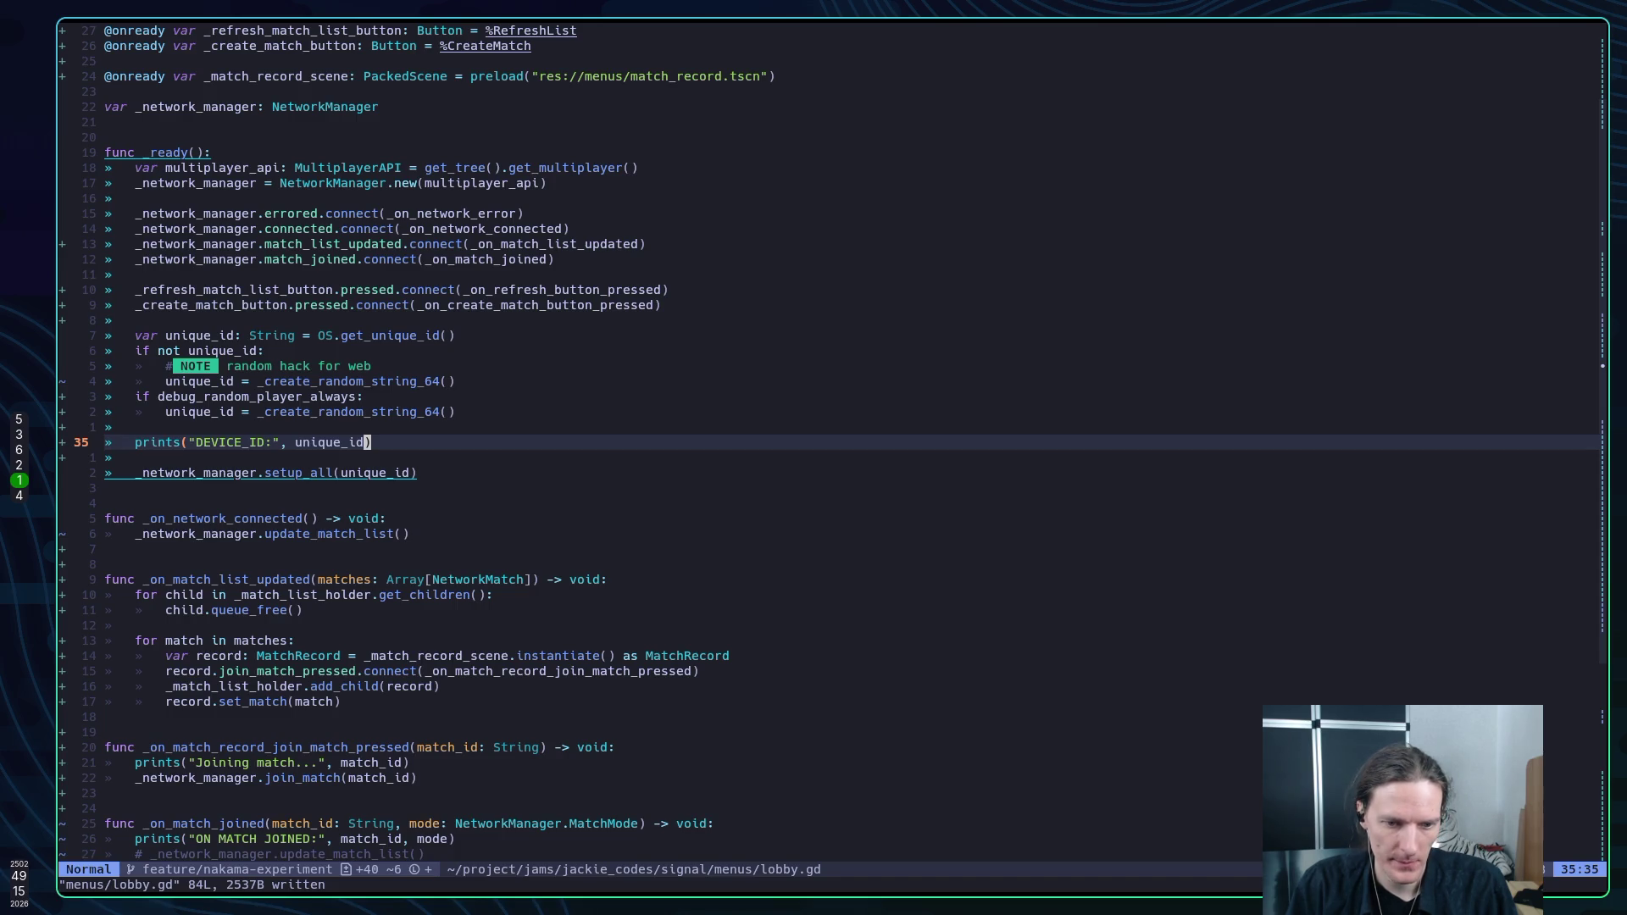
Stop the game, enable launching two run instances, and run the project again.
key(super+3)
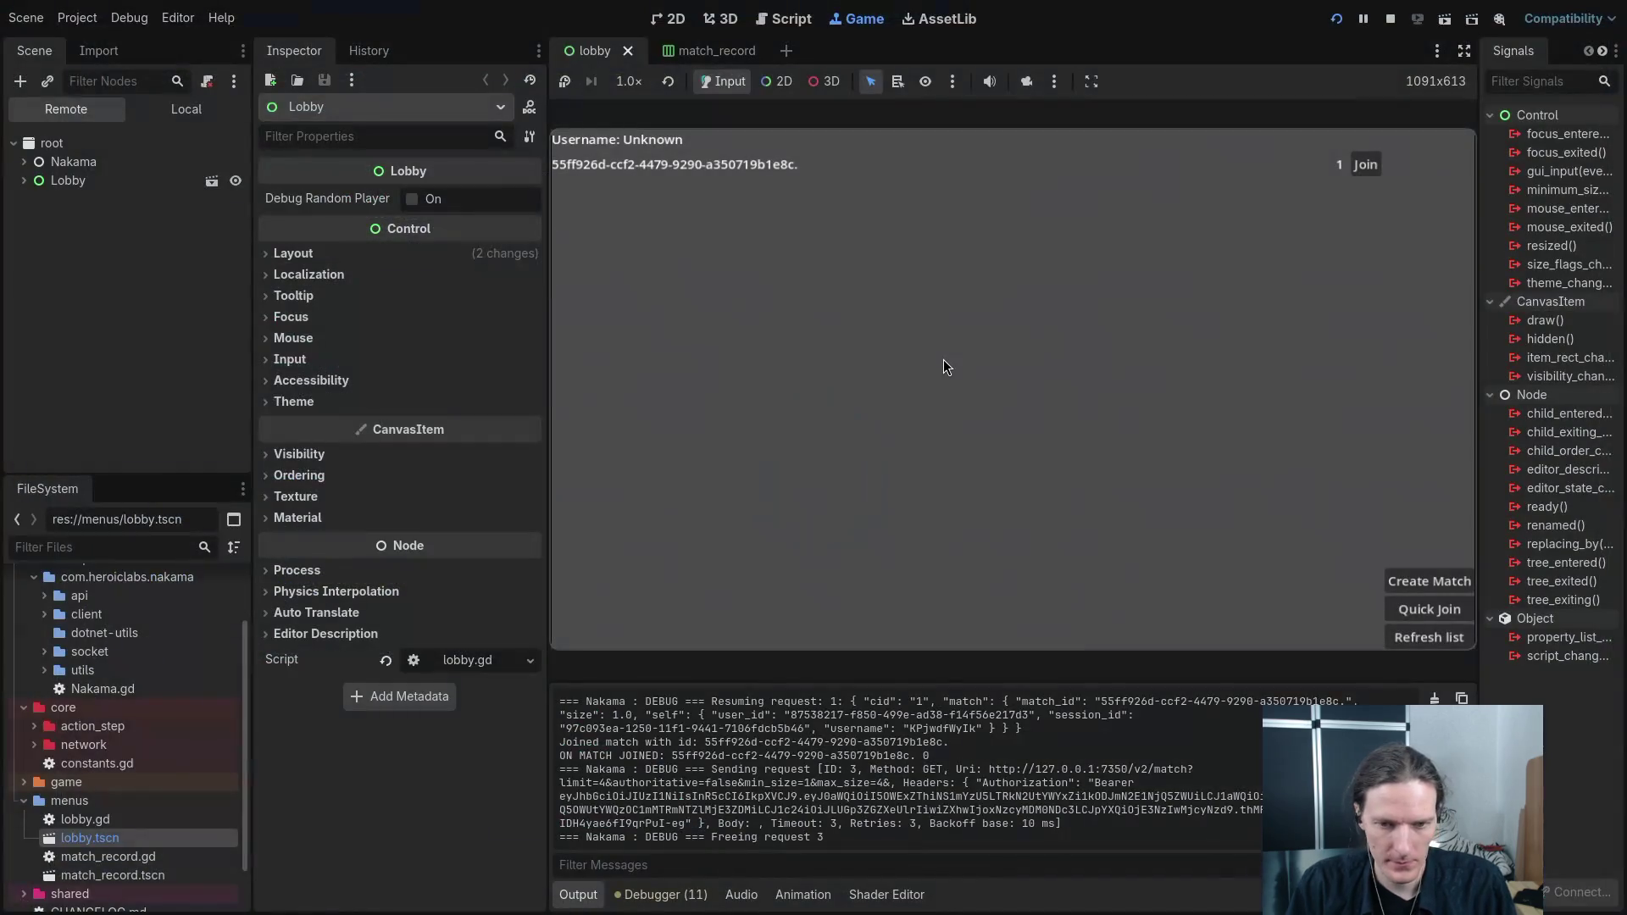
click(1390, 12)
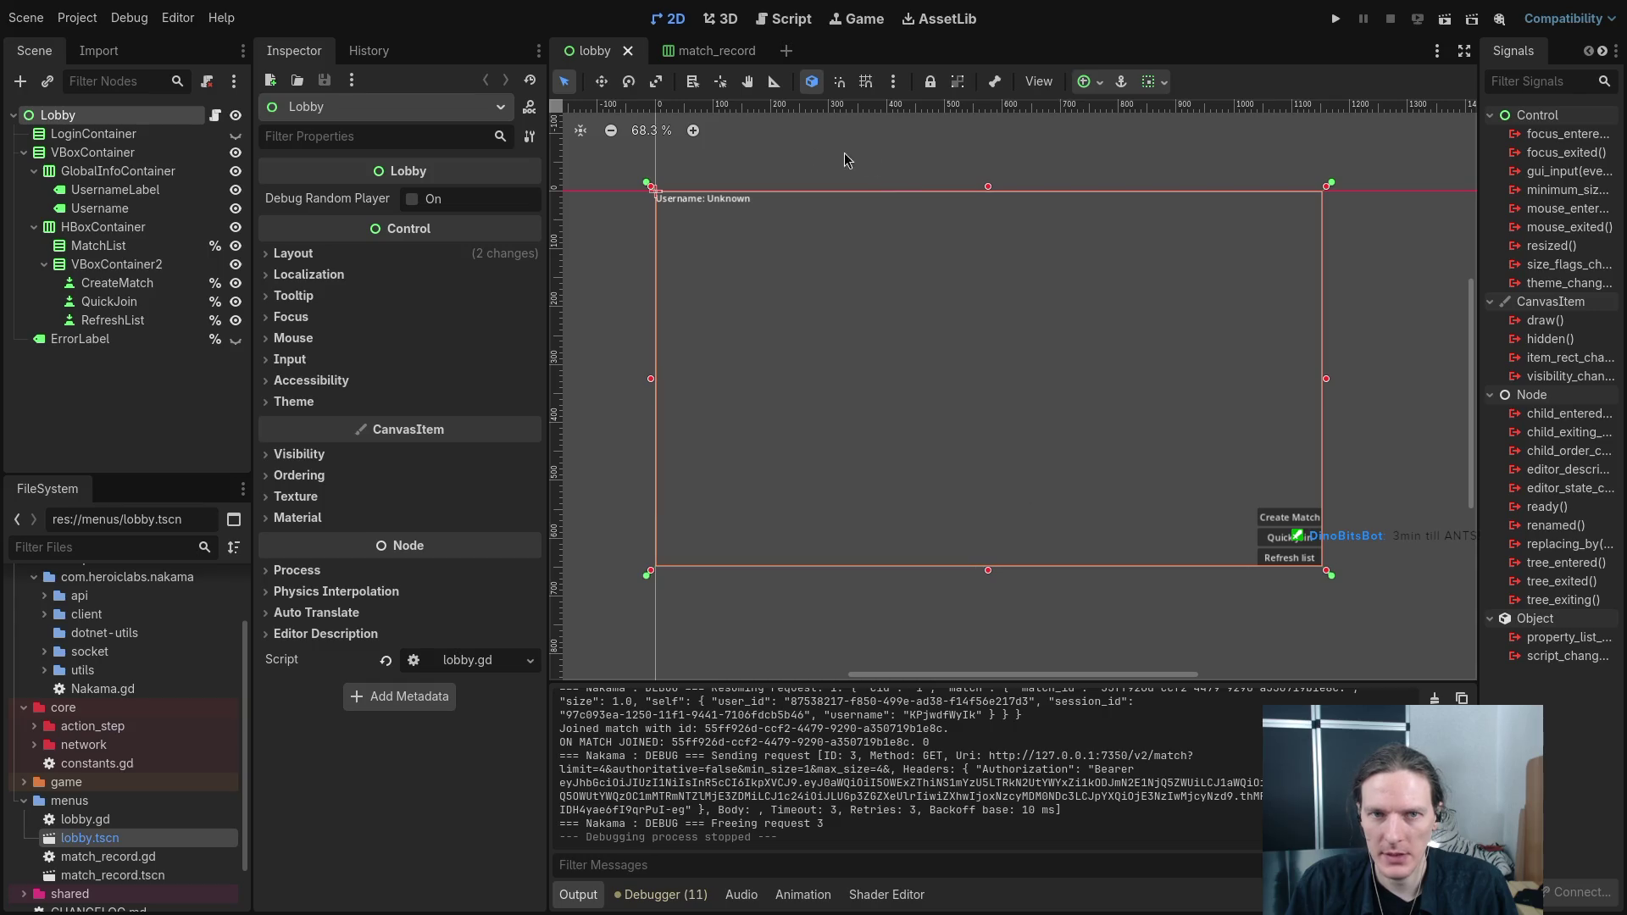
click(128, 18)
click(194, 270)
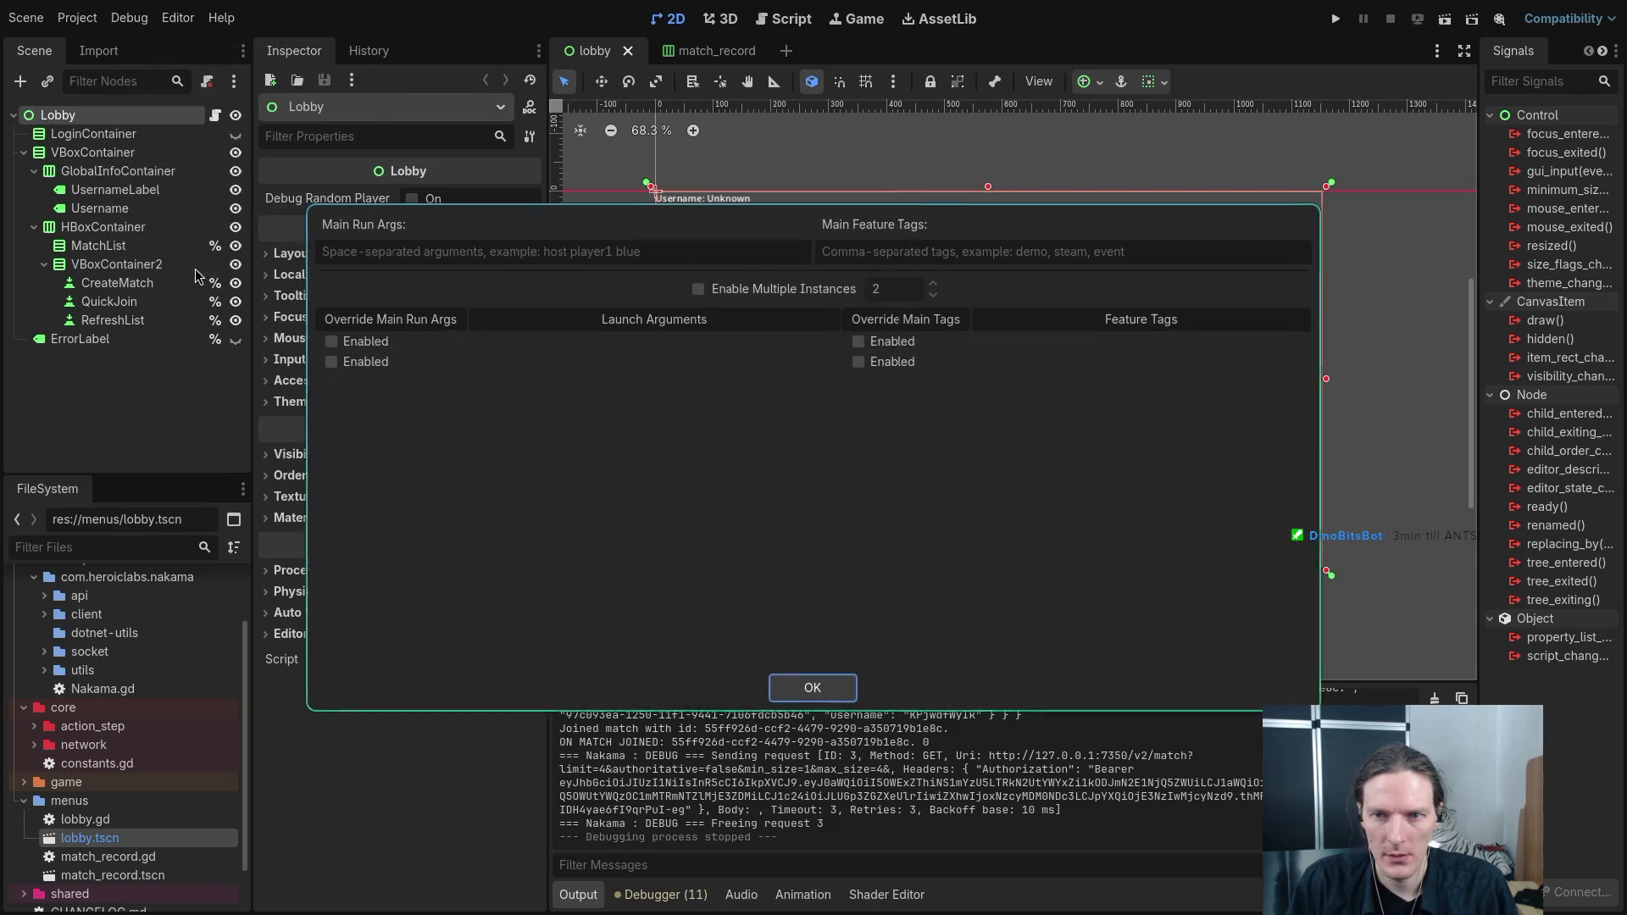
click(698, 289)
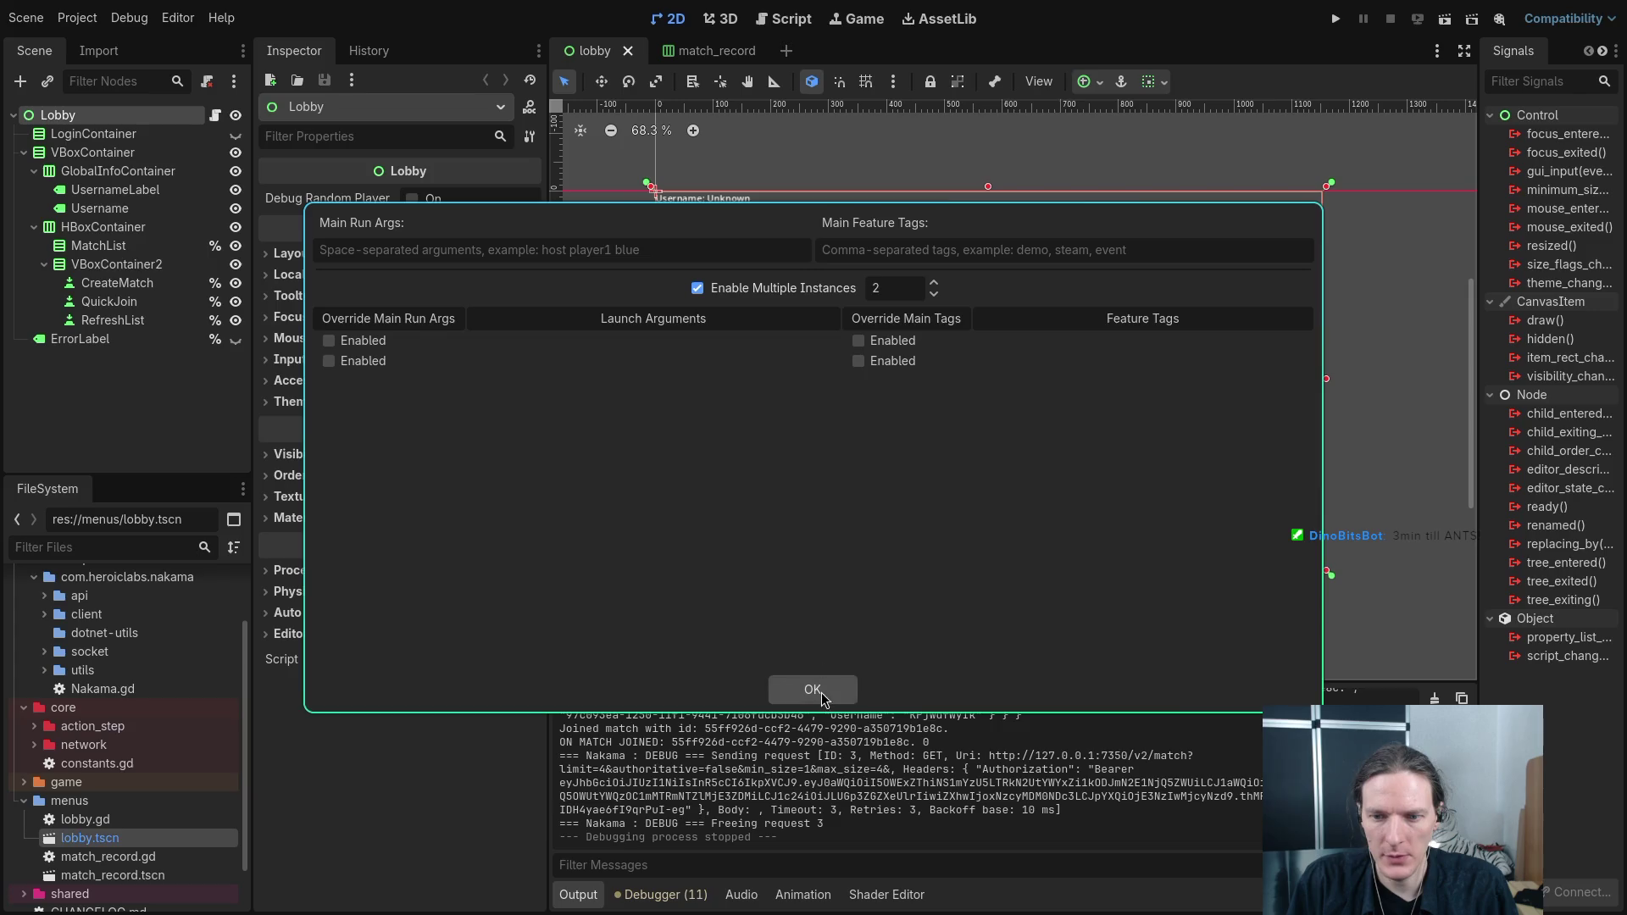
click(821, 693)
key(F5)
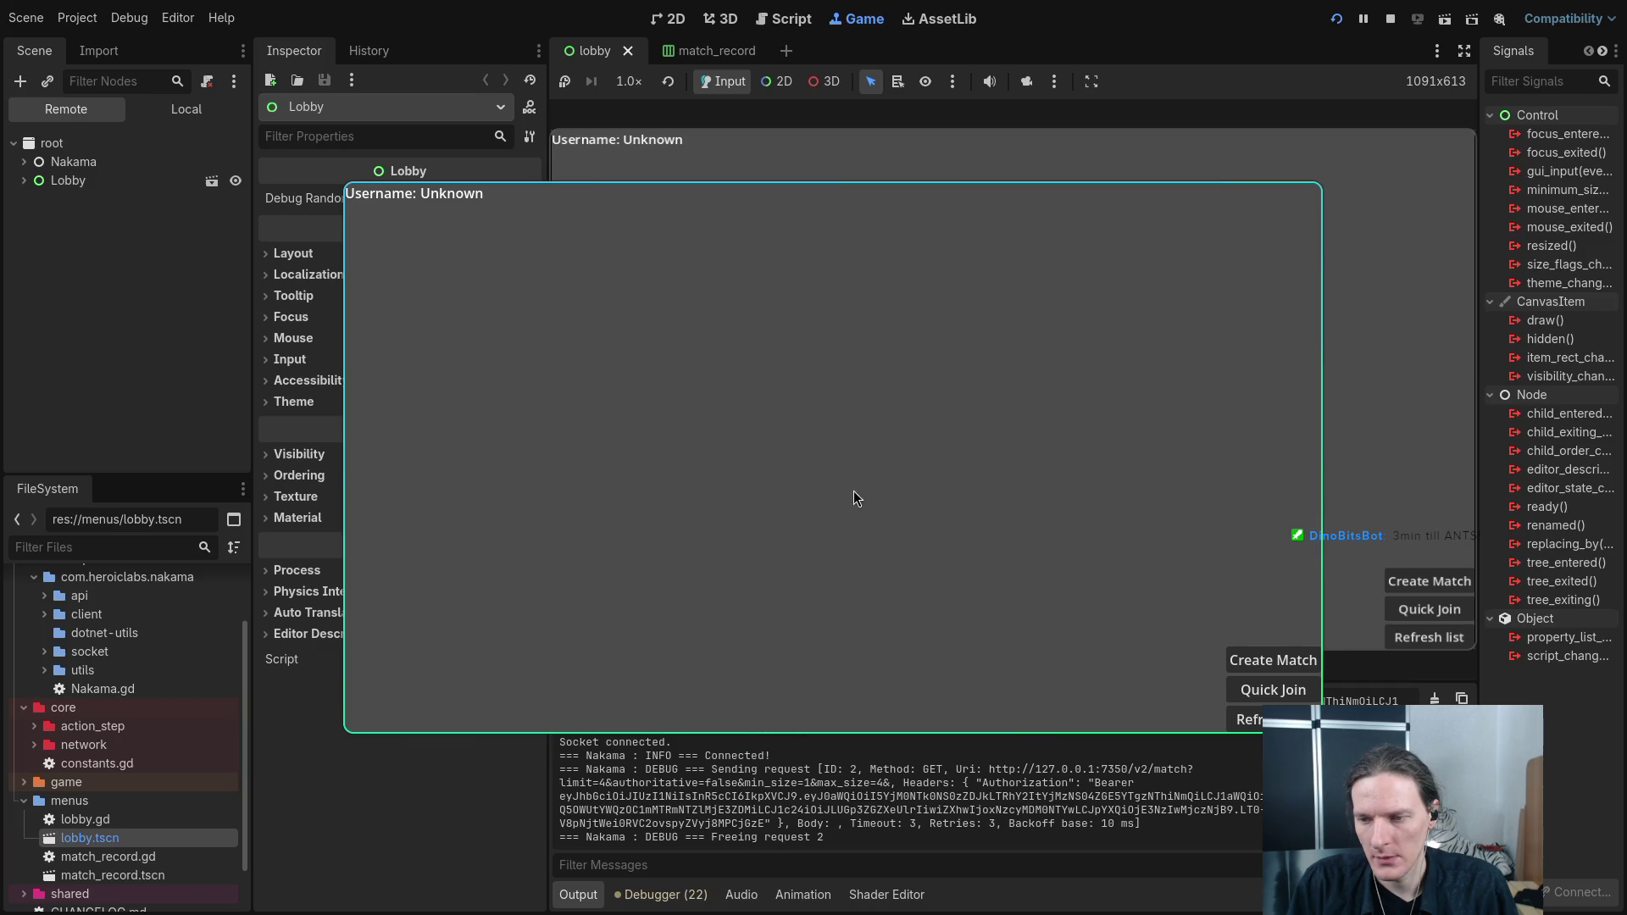
Create a match in one client, then refresh the list in the second client and join it.
click(1267, 659)
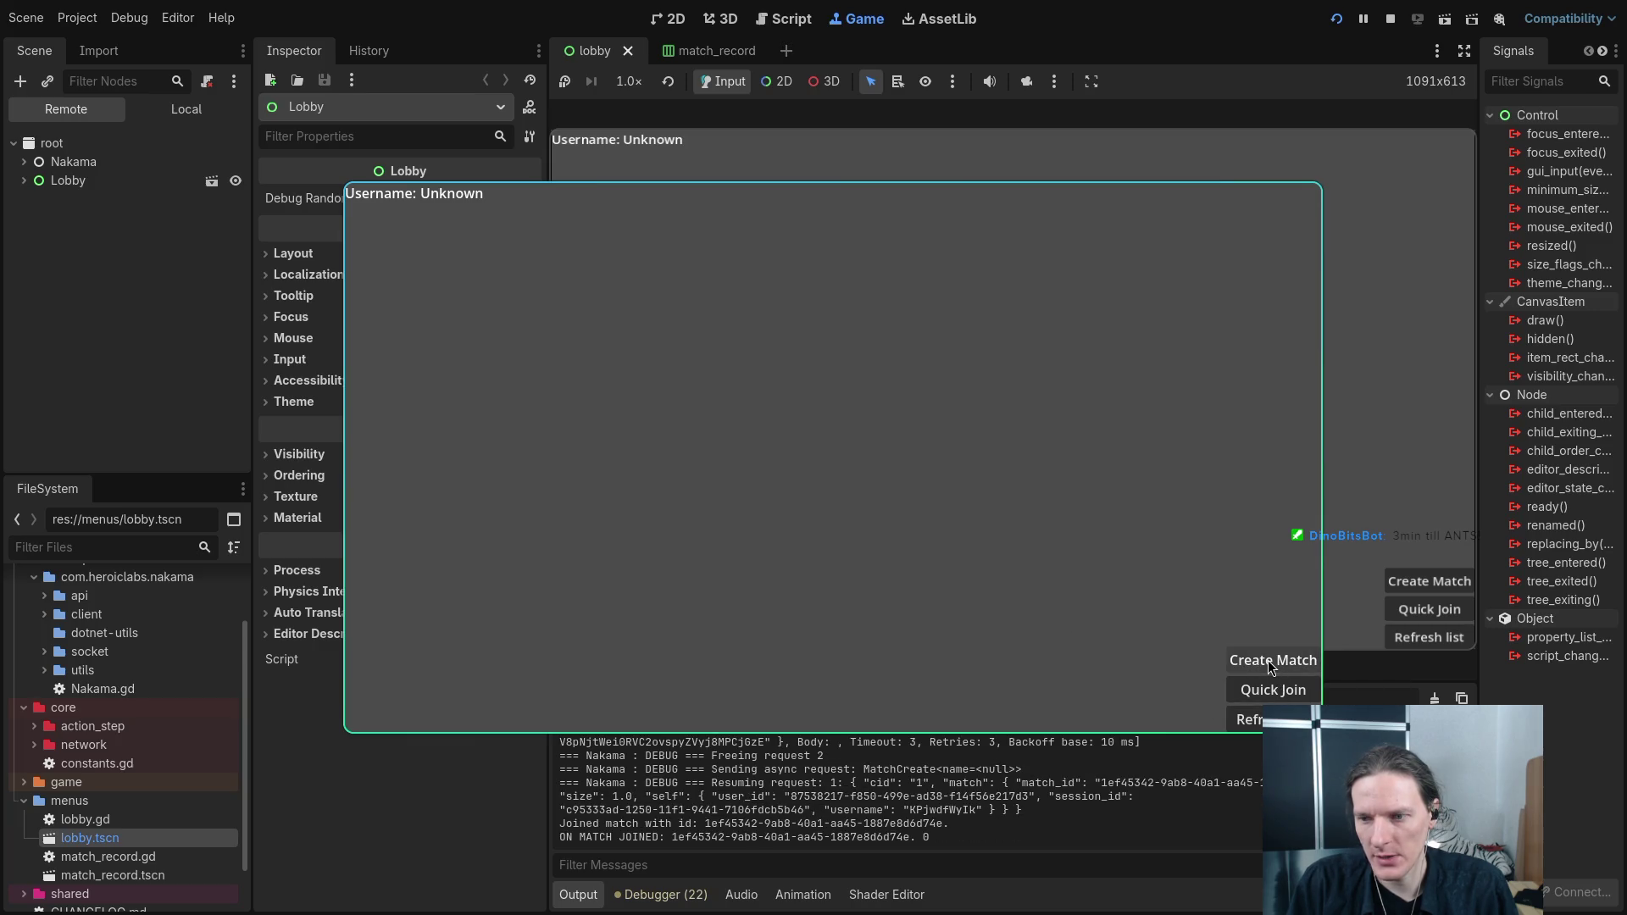
click(1279, 718)
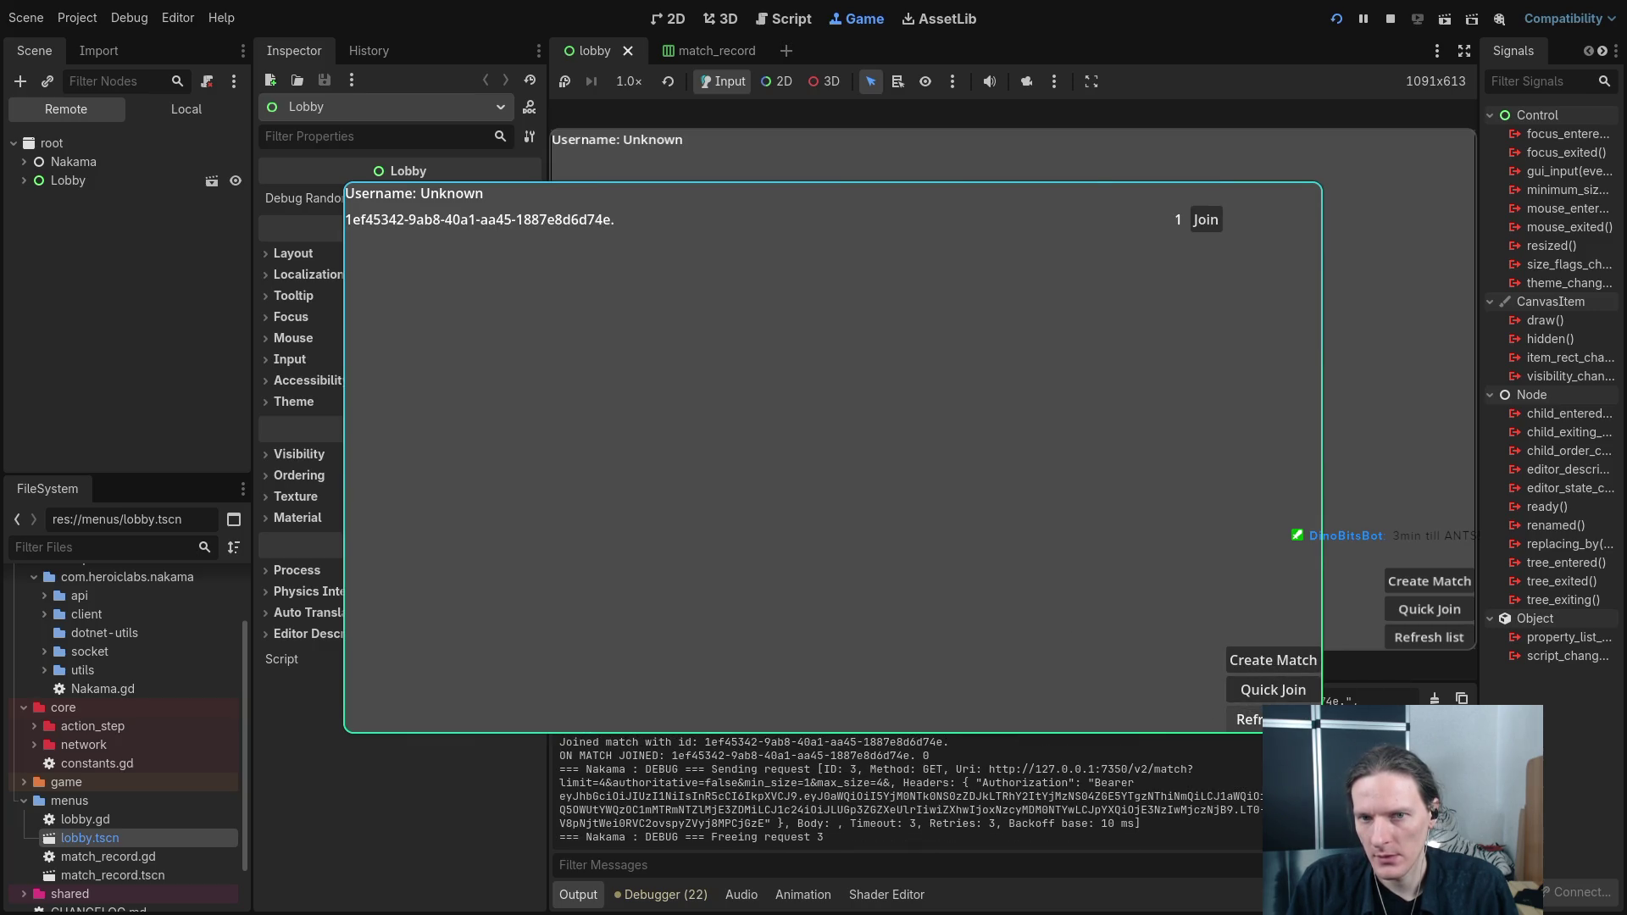
click(1385, 532)
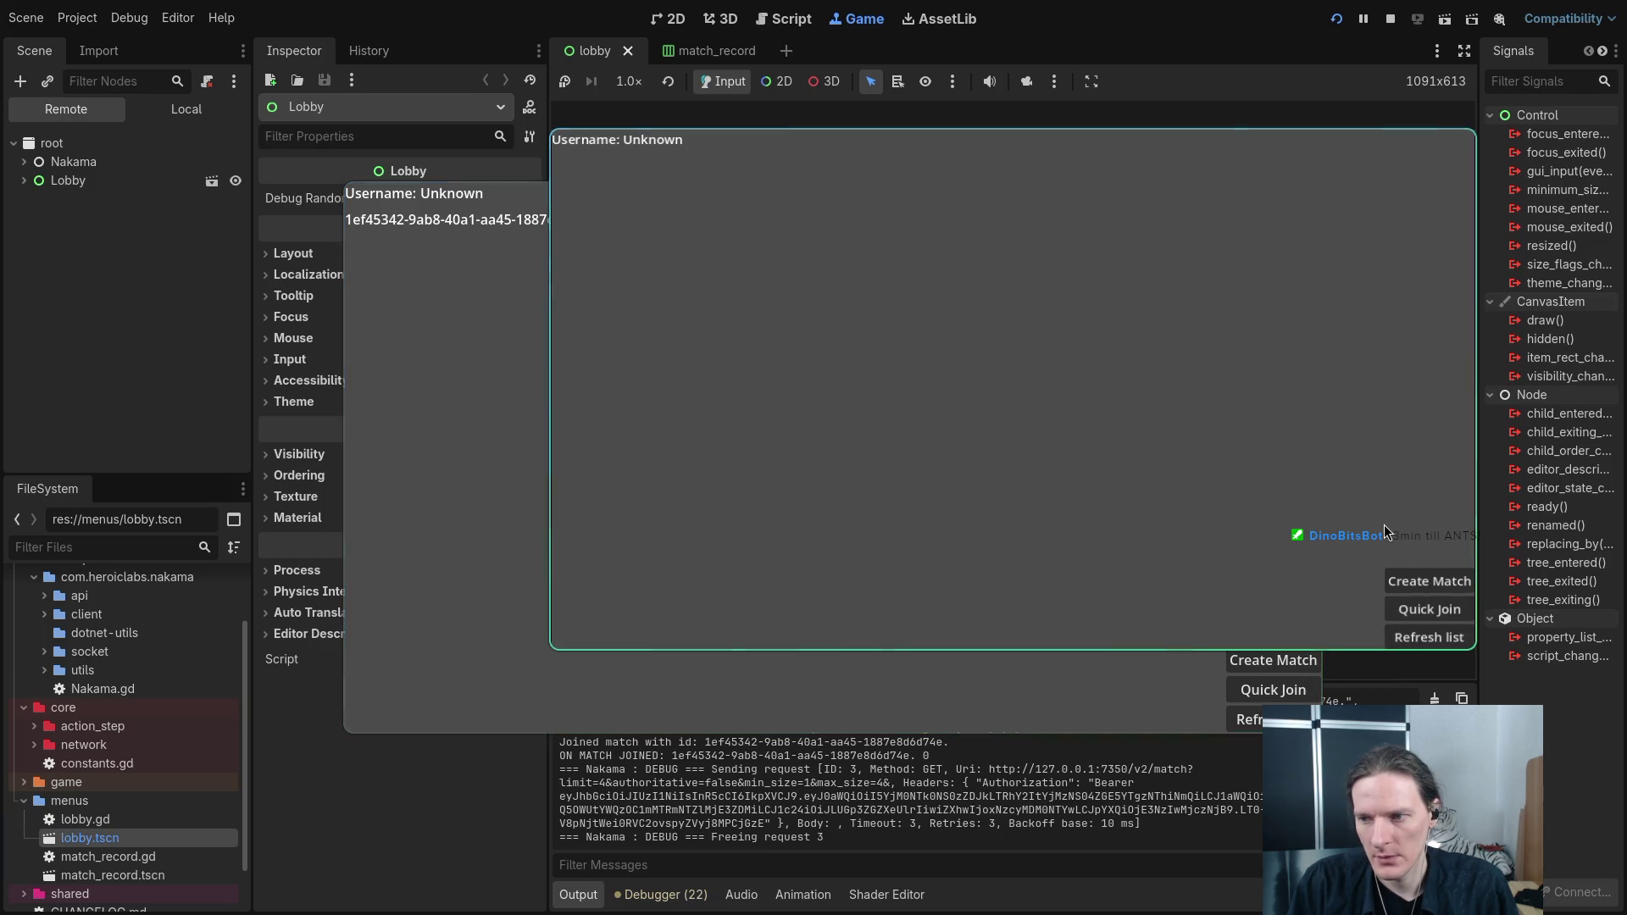
click(1427, 637)
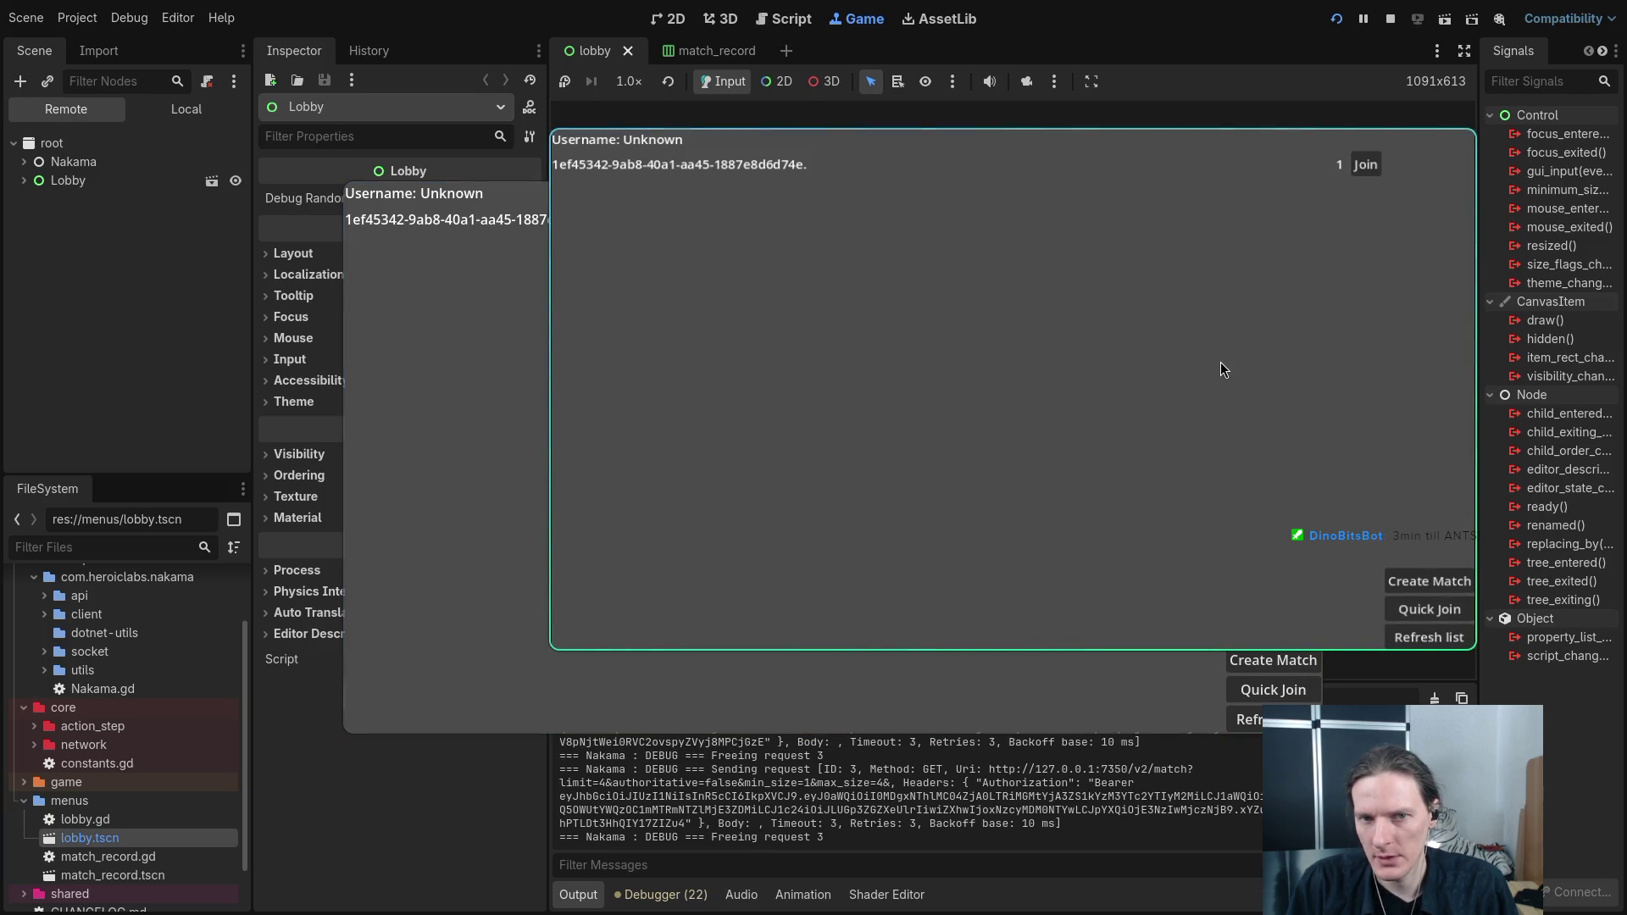
click(1366, 167)
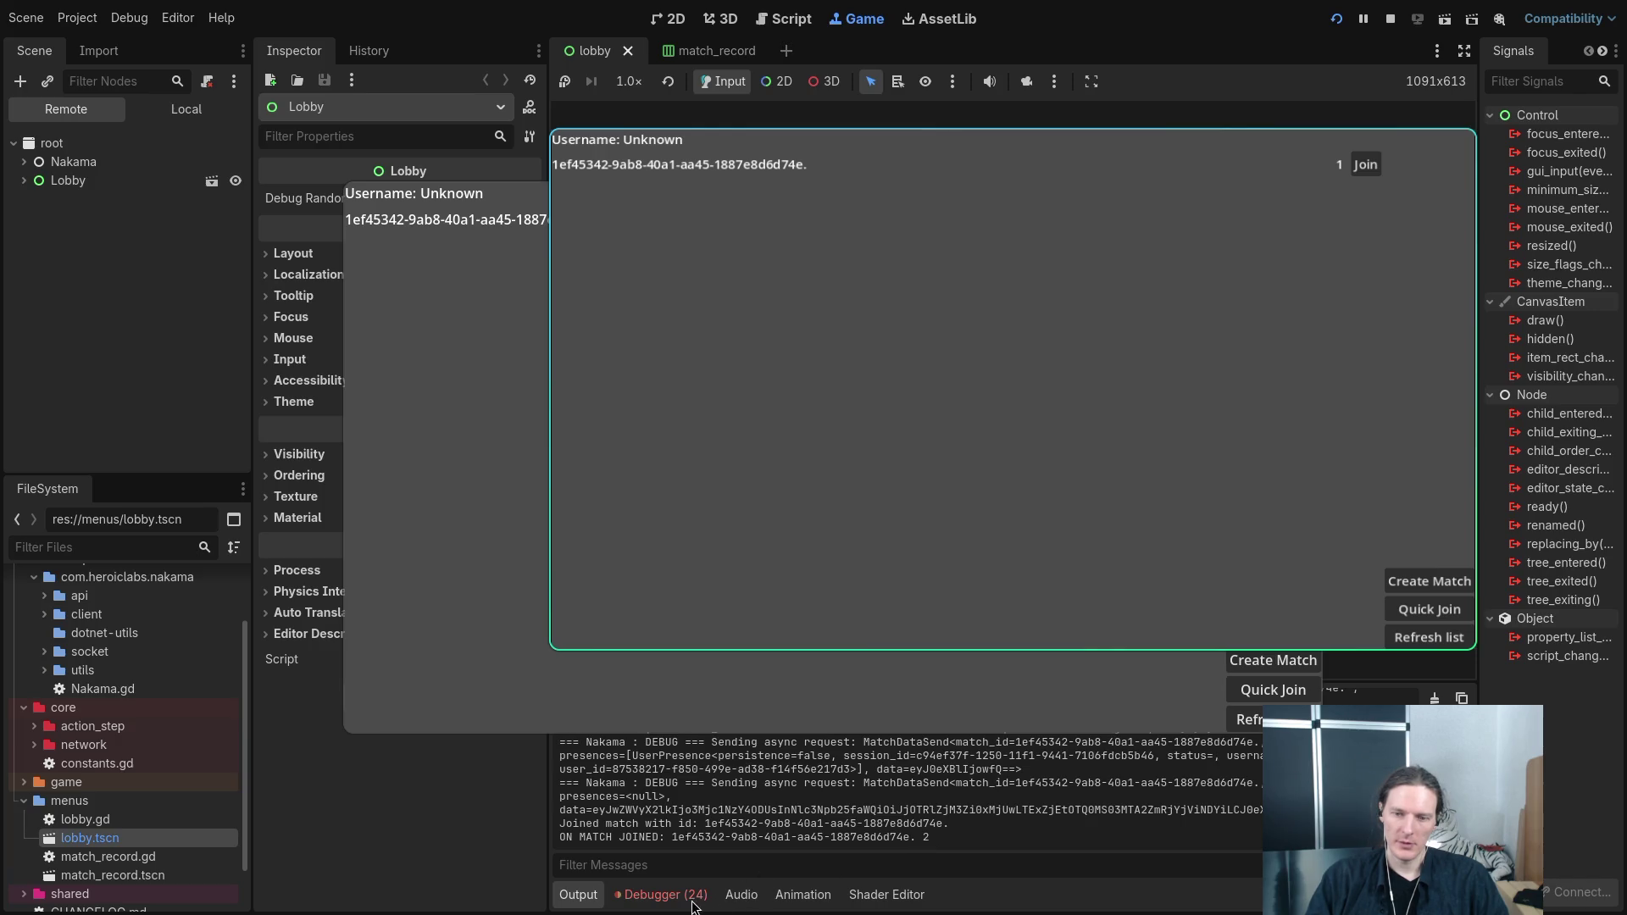
key(alt+Tab)
key(super+2)
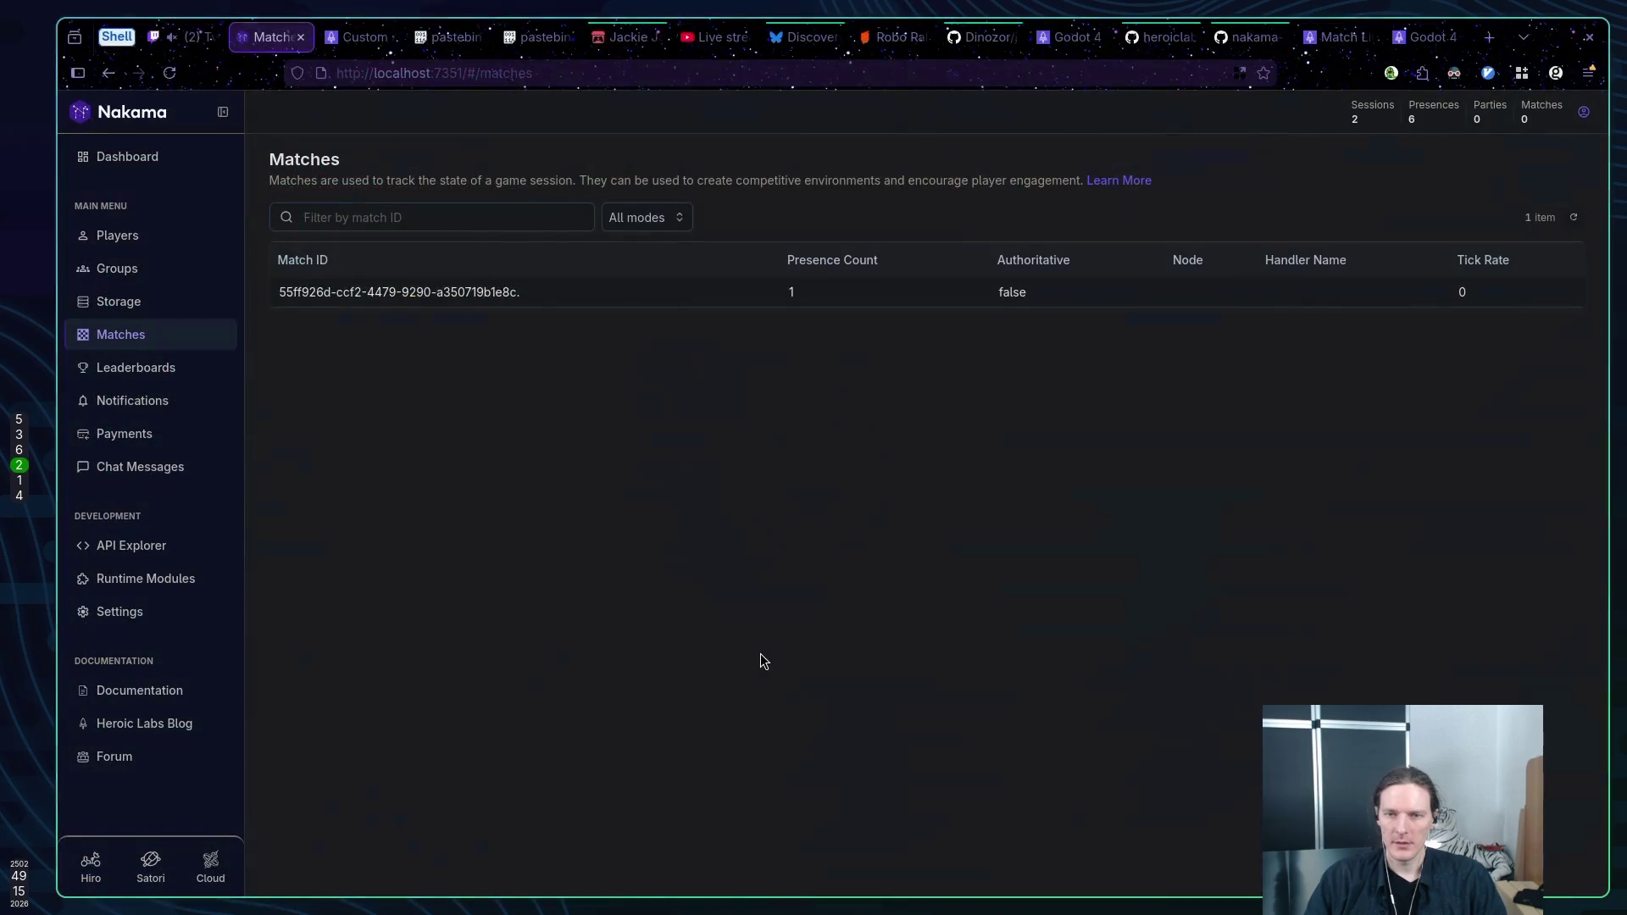
Open the registered player's profile and browse its Wallet, Storage and Friends tabs.
click(133, 240)
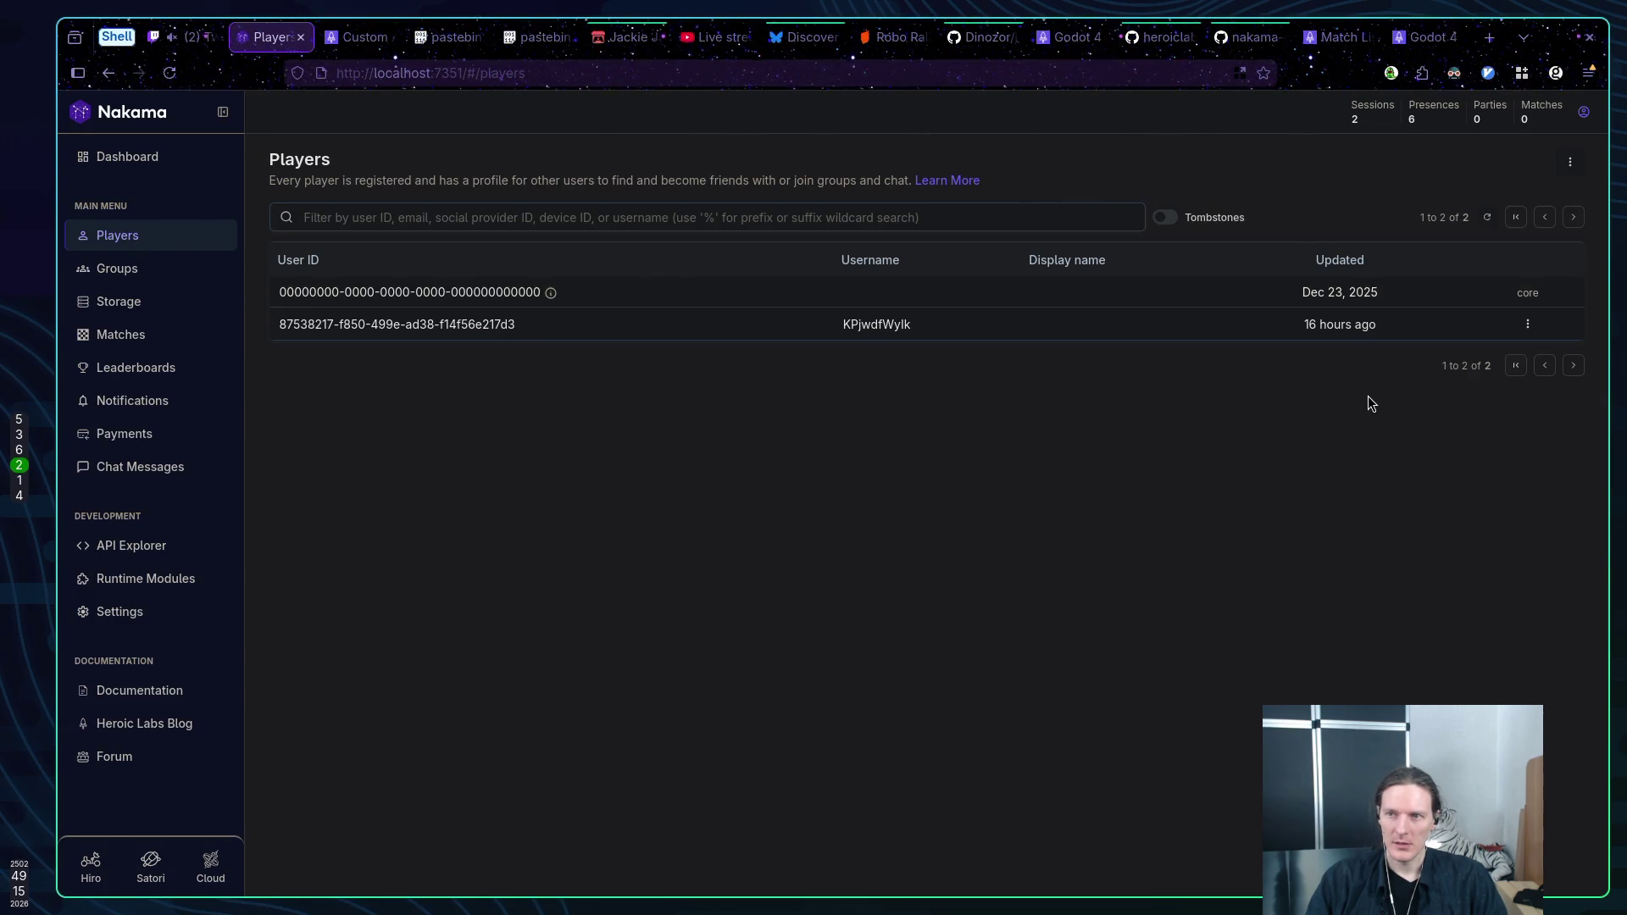
click(1570, 162)
click(1327, 174)
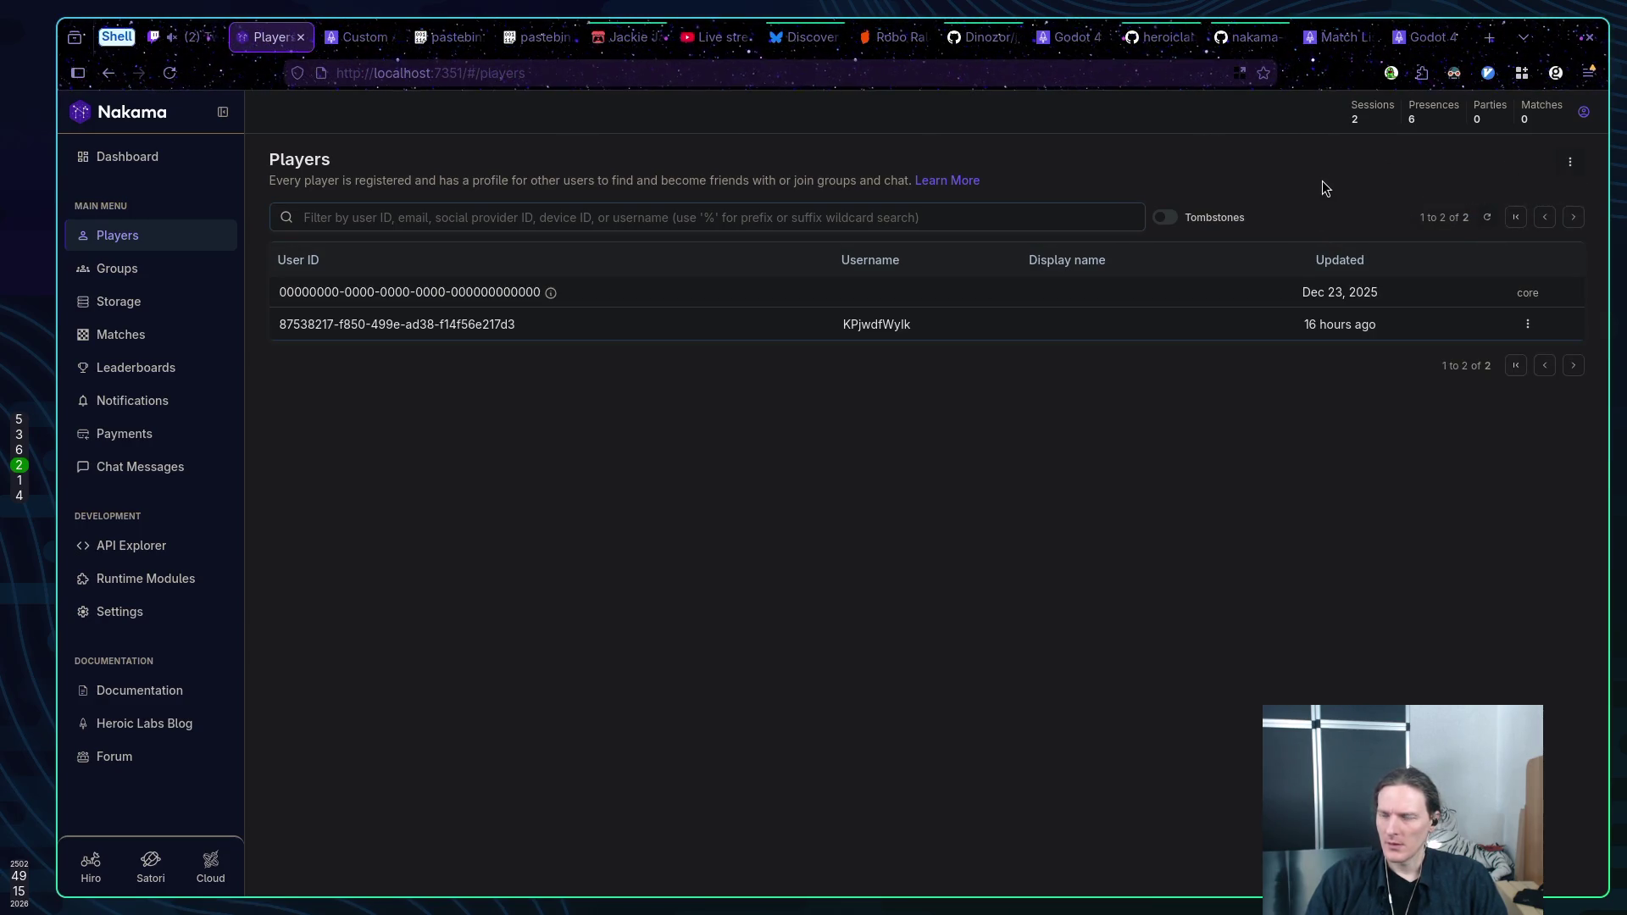
click(1070, 332)
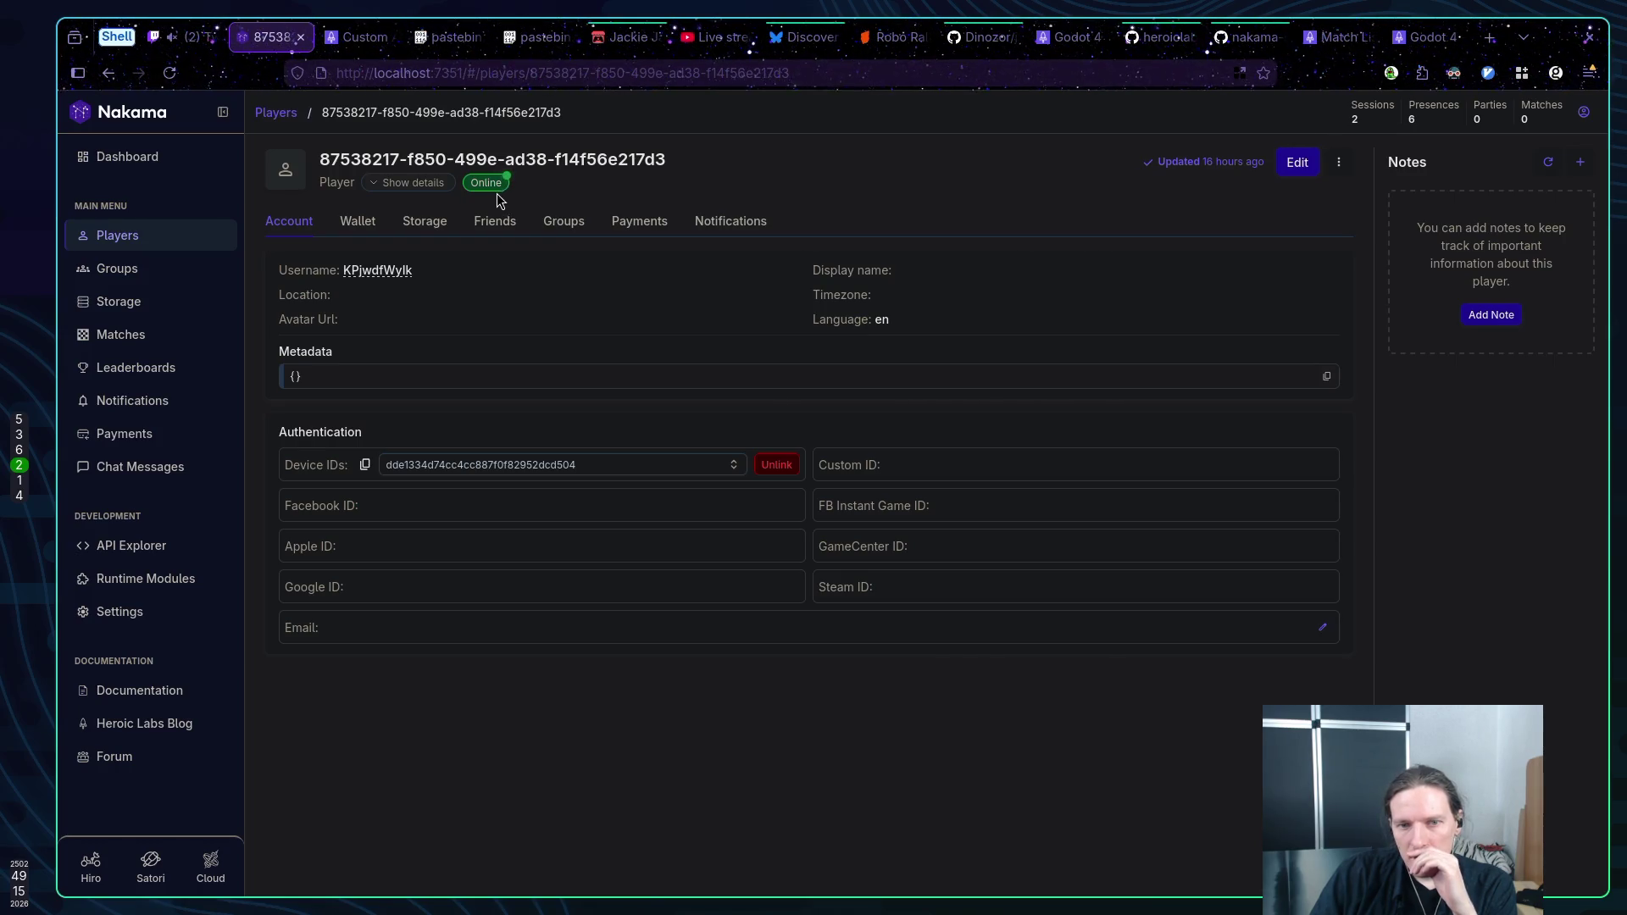
click(360, 224)
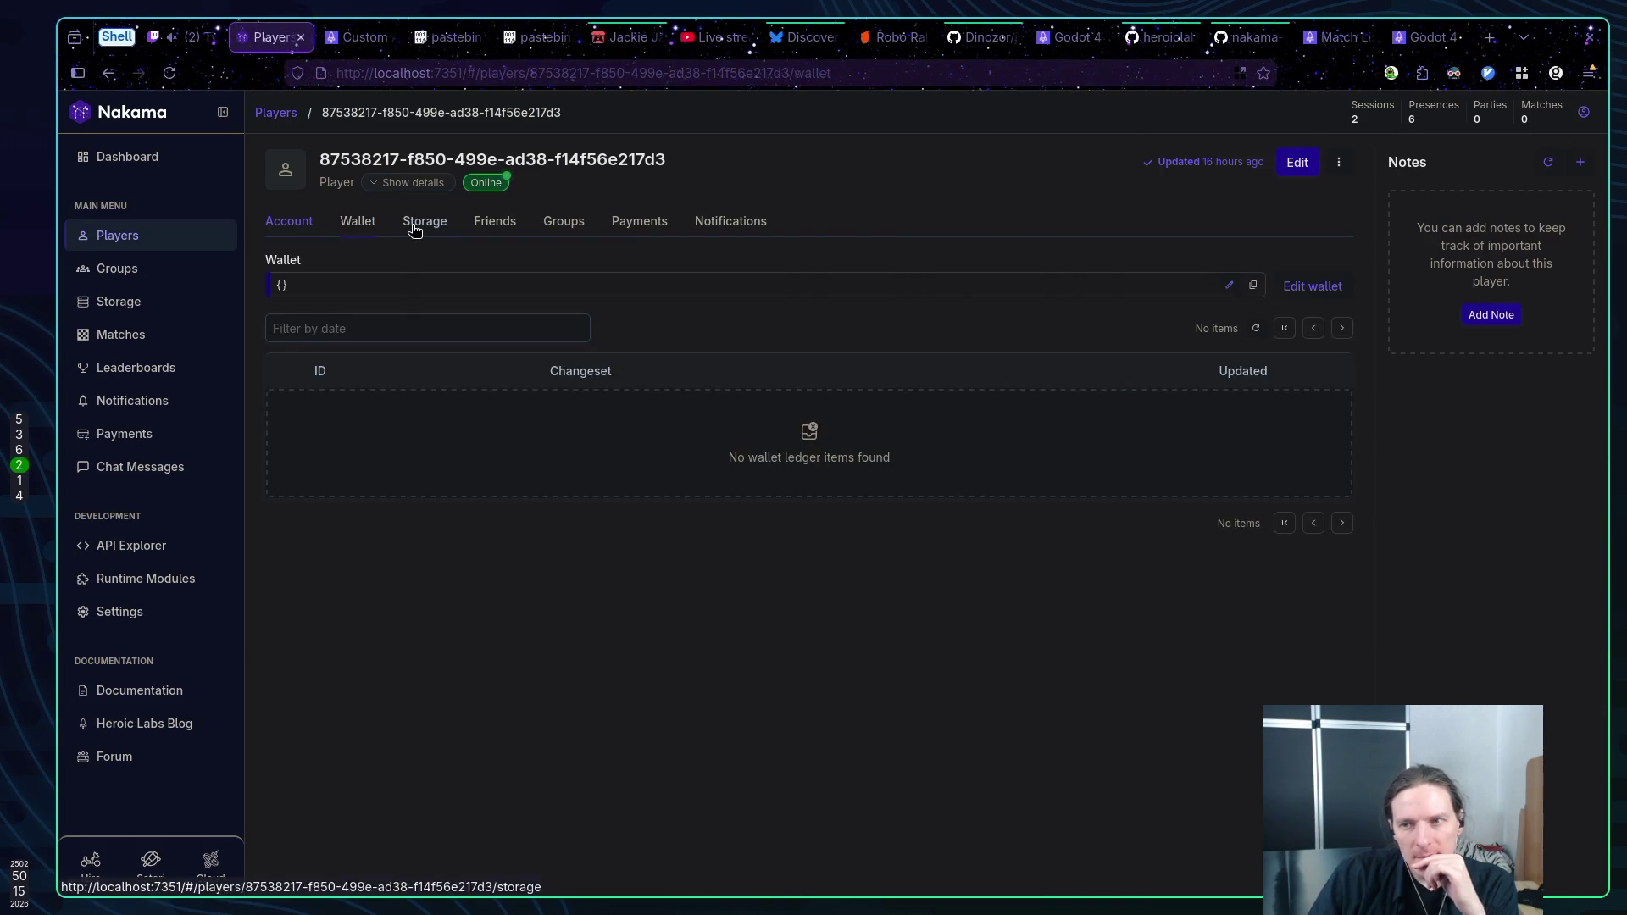
click(415, 227)
click(508, 228)
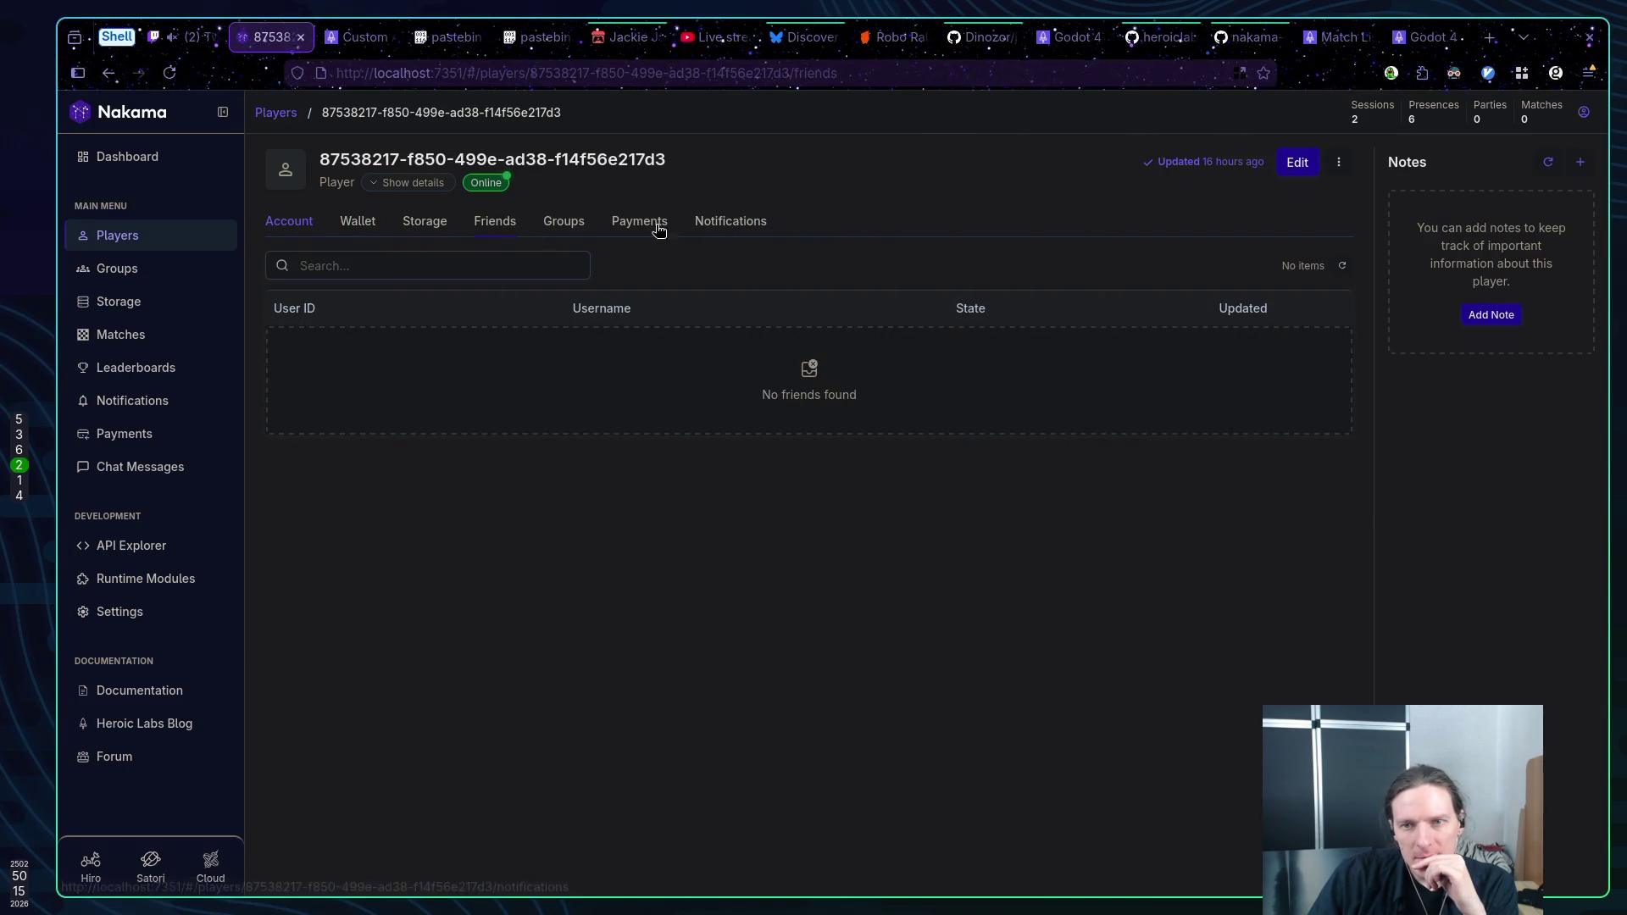
click(289, 223)
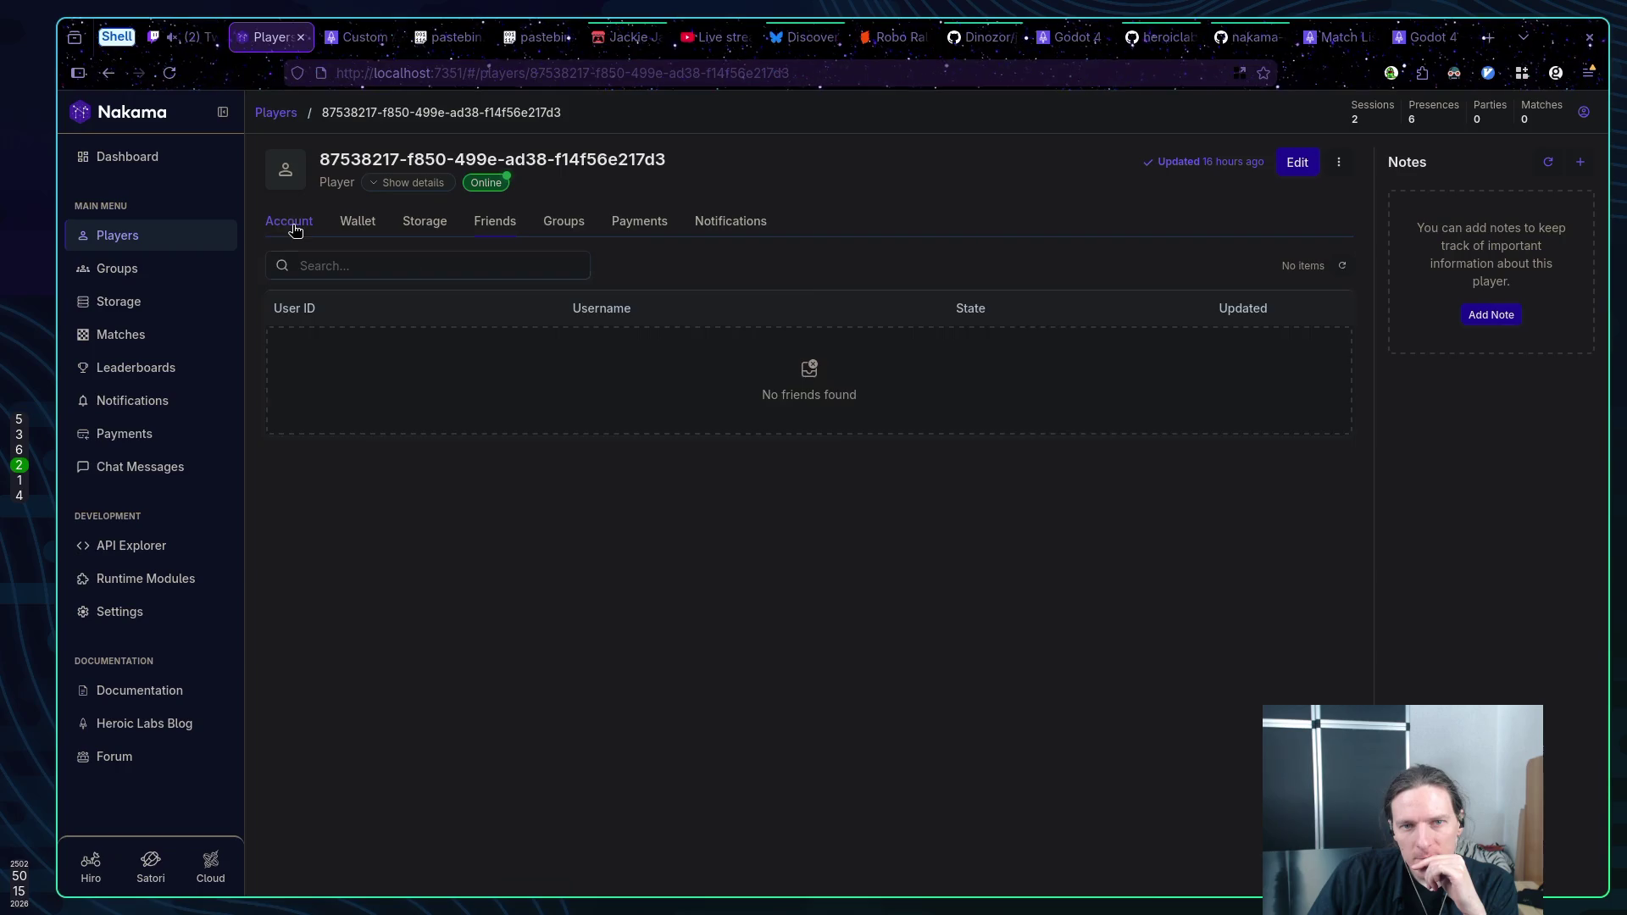
Toggle the extra account details, then open the ⋮ account actions menu showing Delete.
click(377, 184)
click(378, 184)
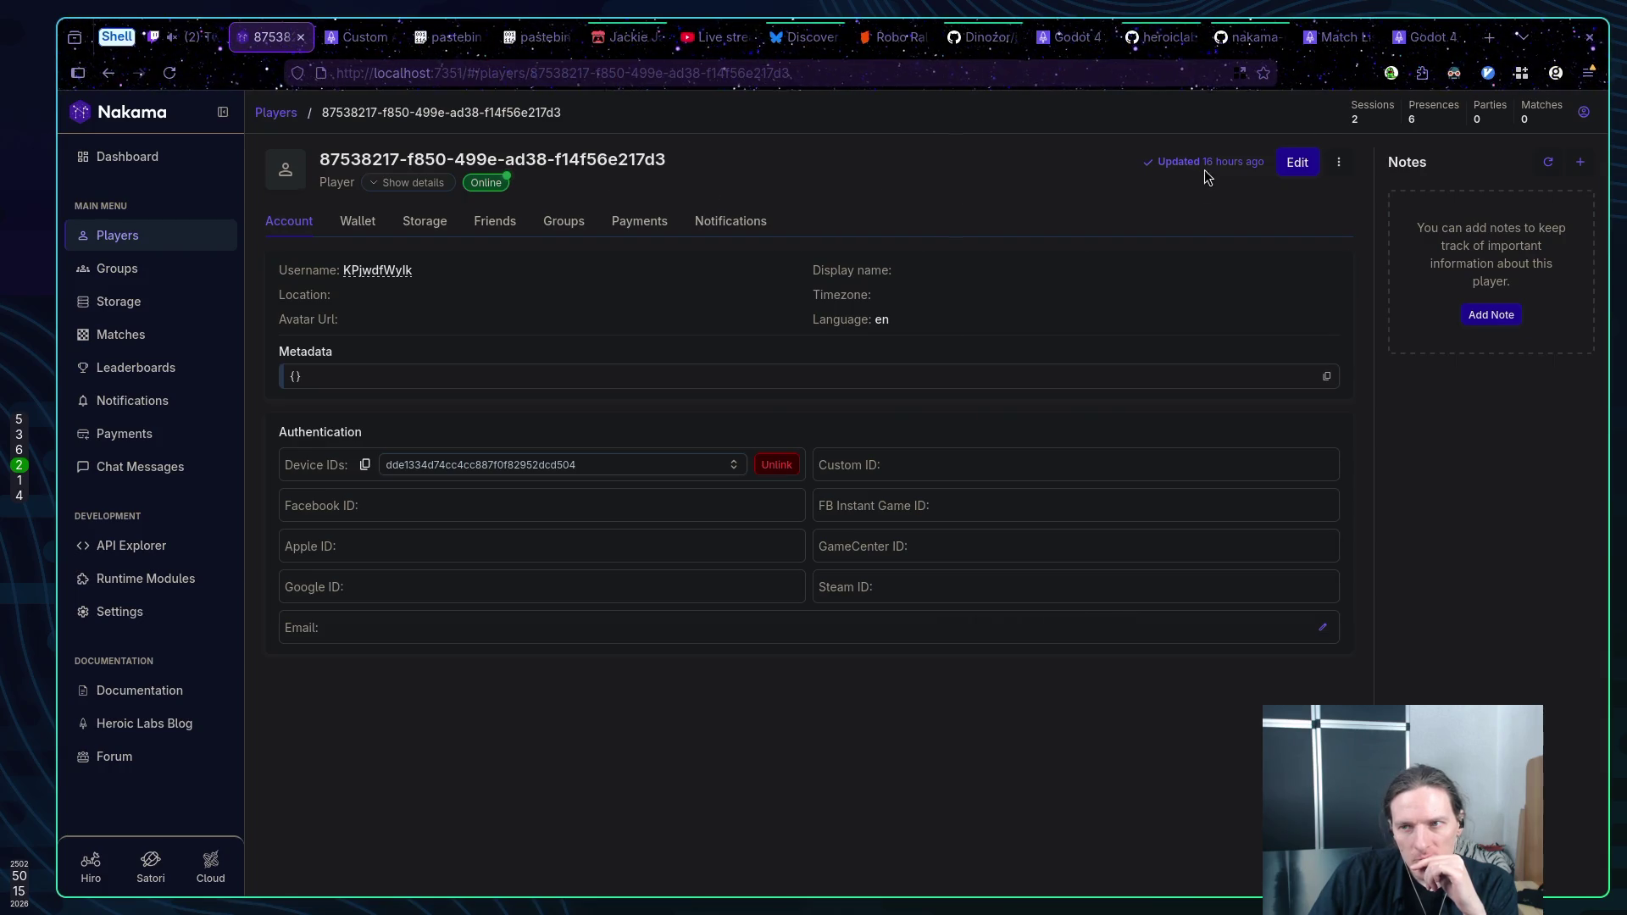
click(1339, 164)
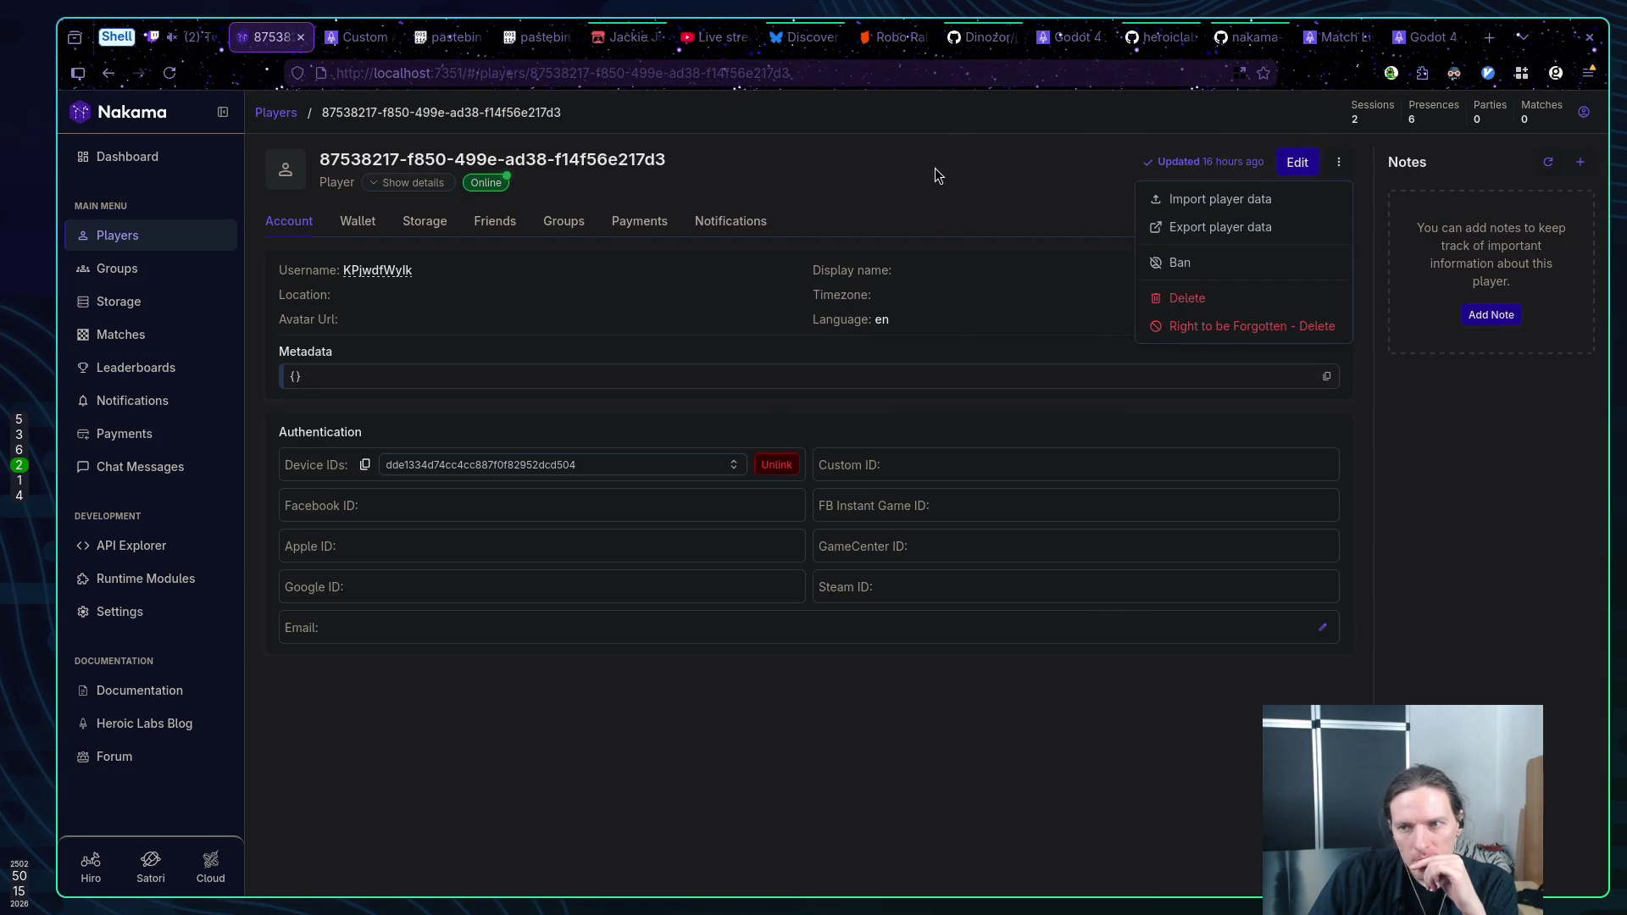
click(935, 169)
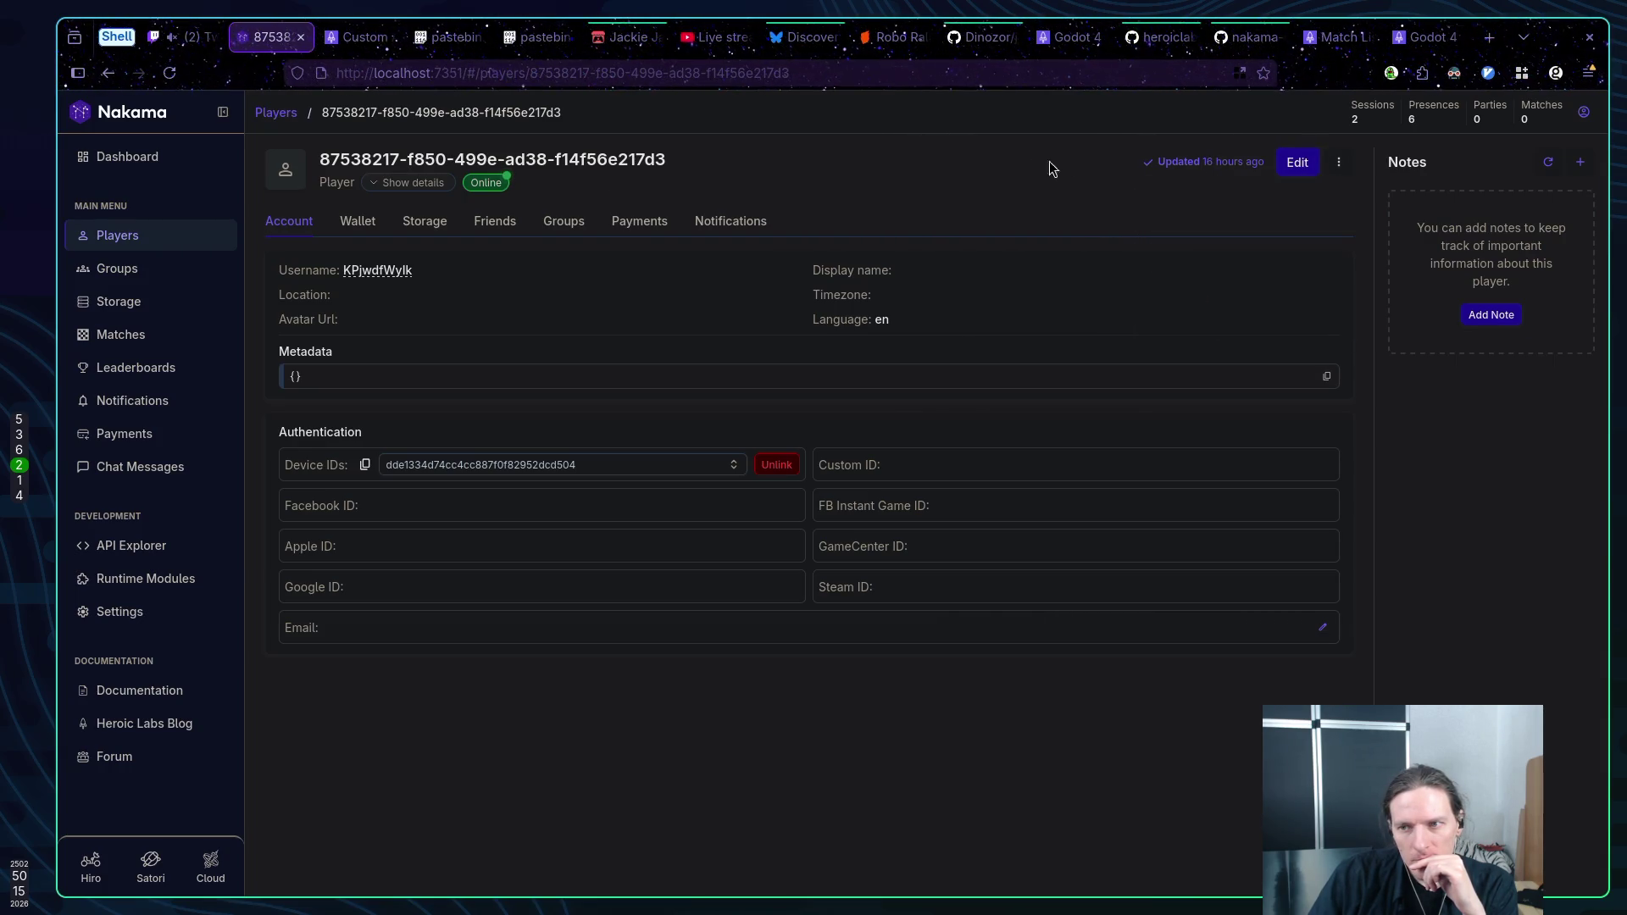
click(1343, 163)
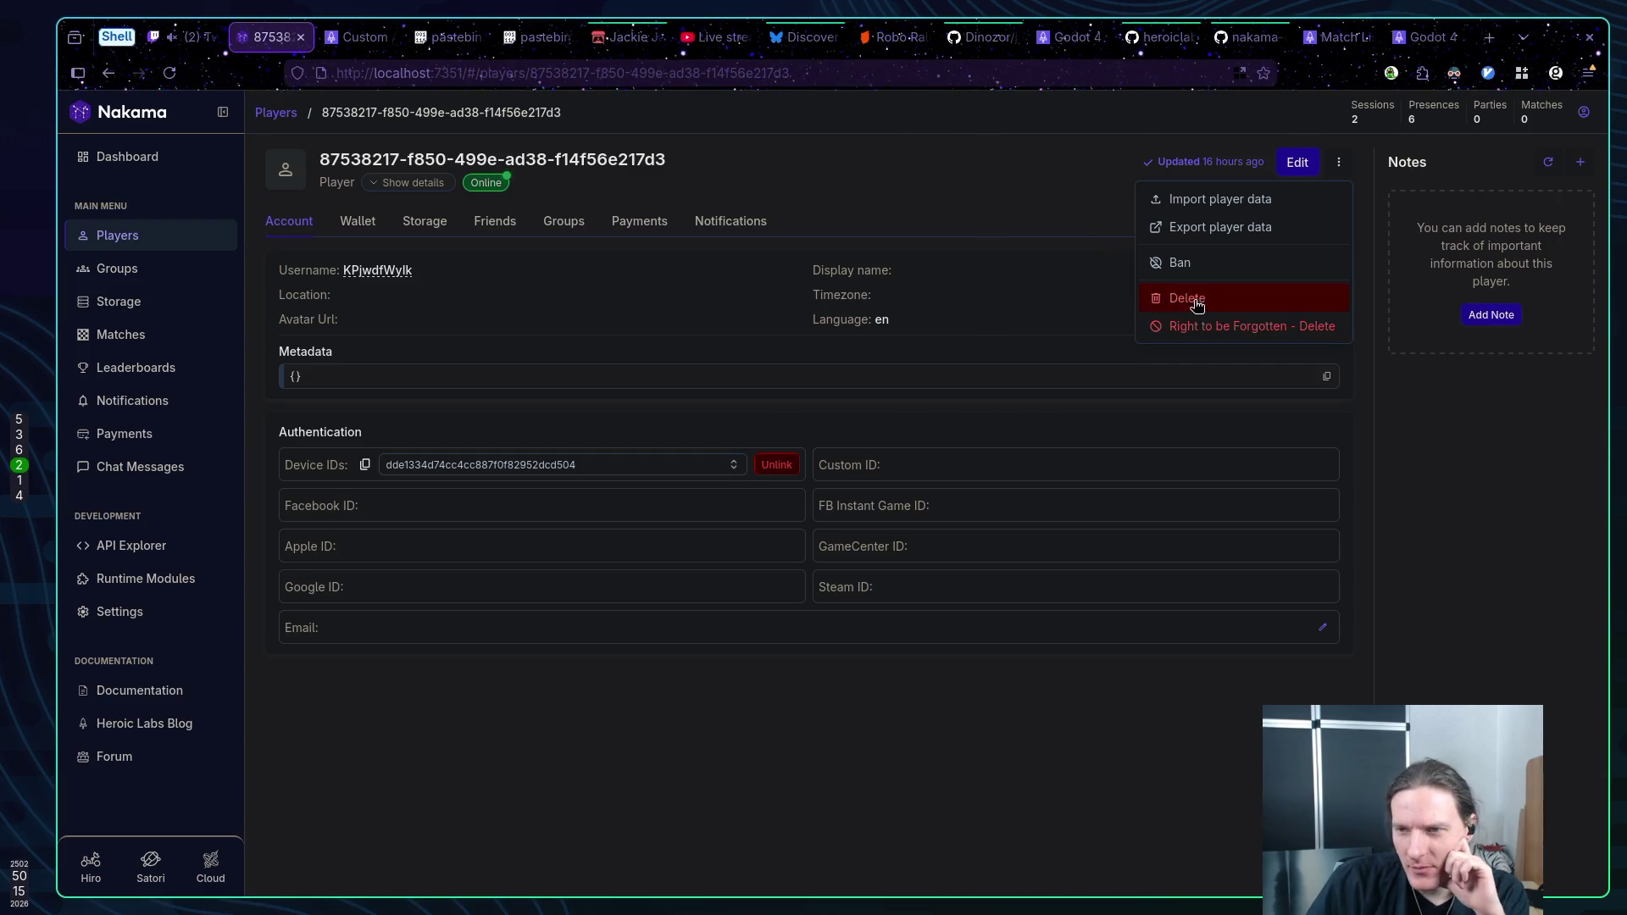
Dismiss the account actions menu, go back to the Players list, and return to Godot.
click(1035, 211)
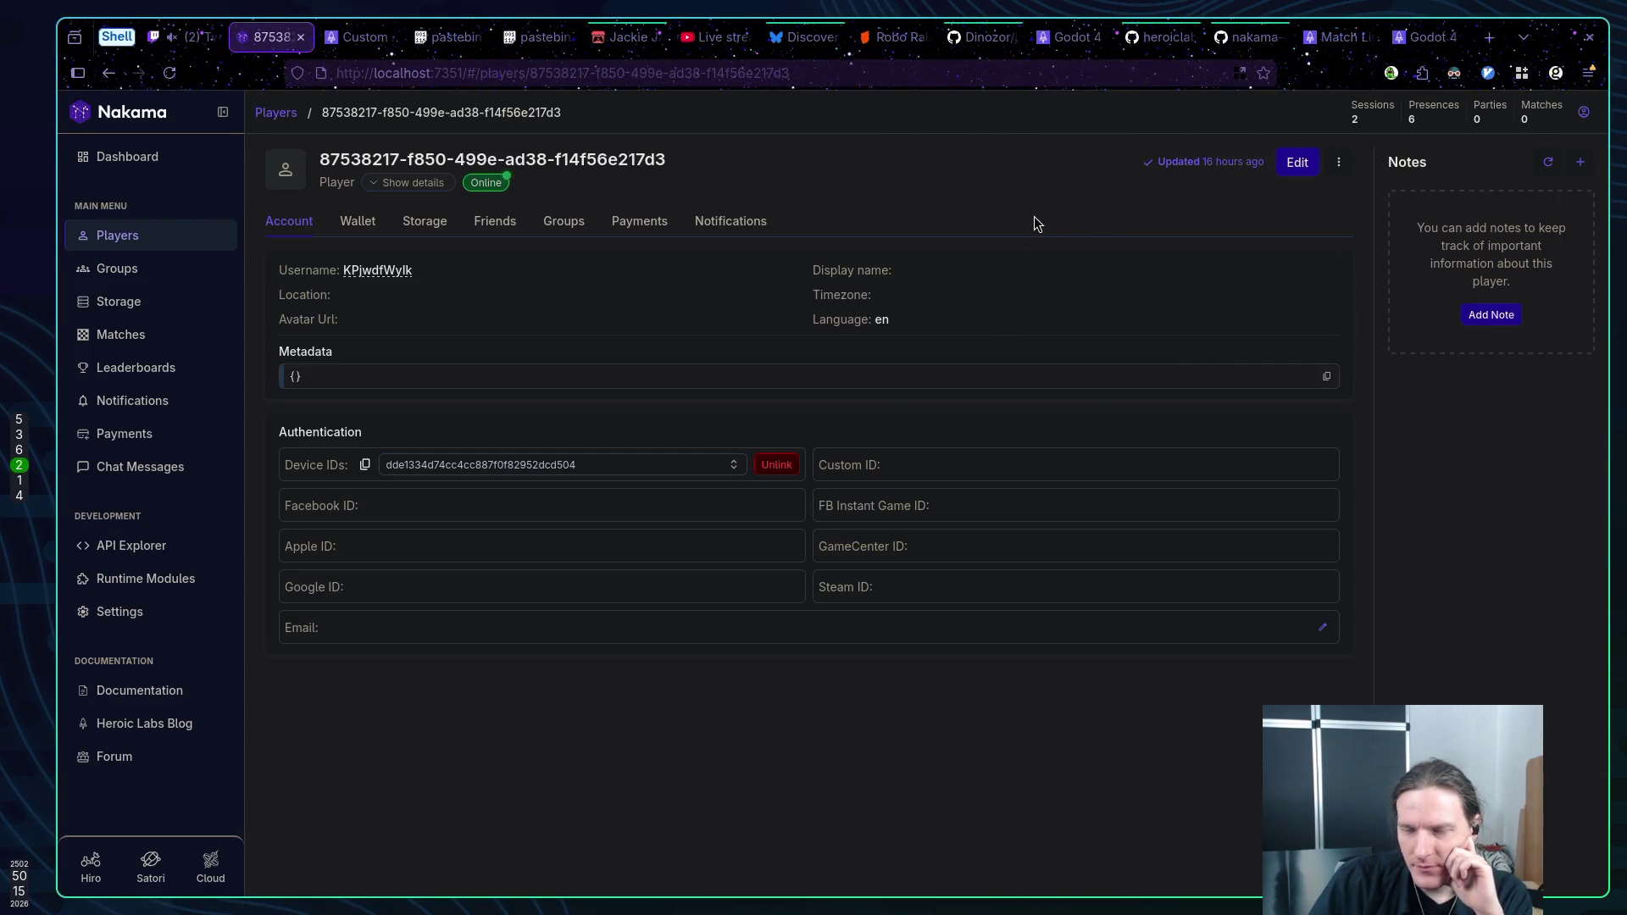
click(140, 244)
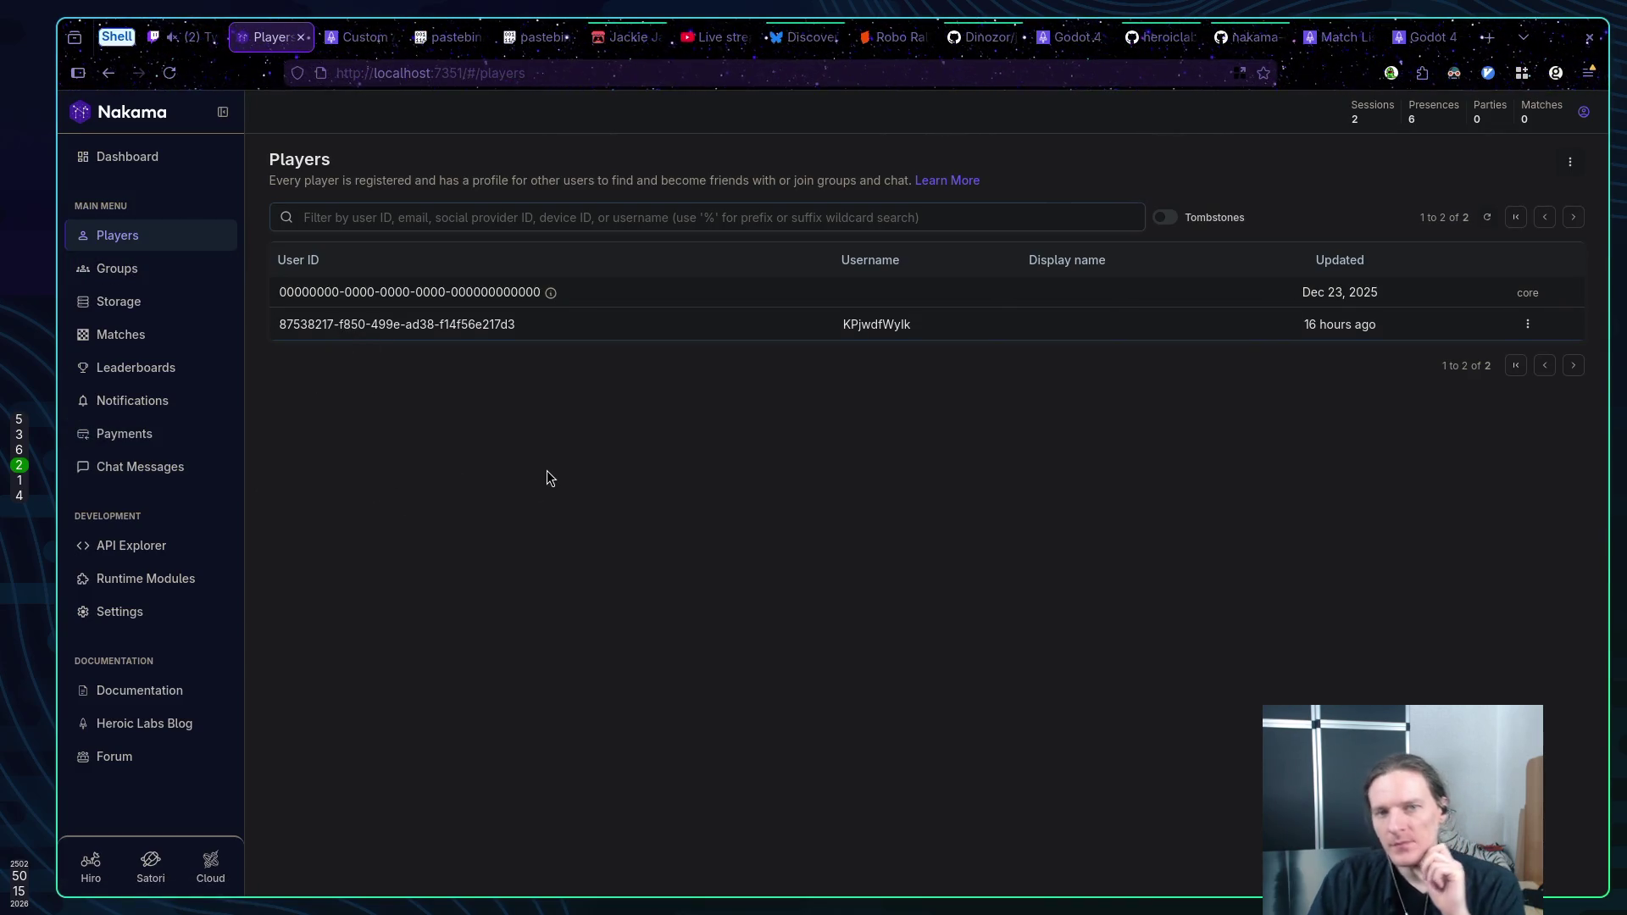
key(alt+Tab)
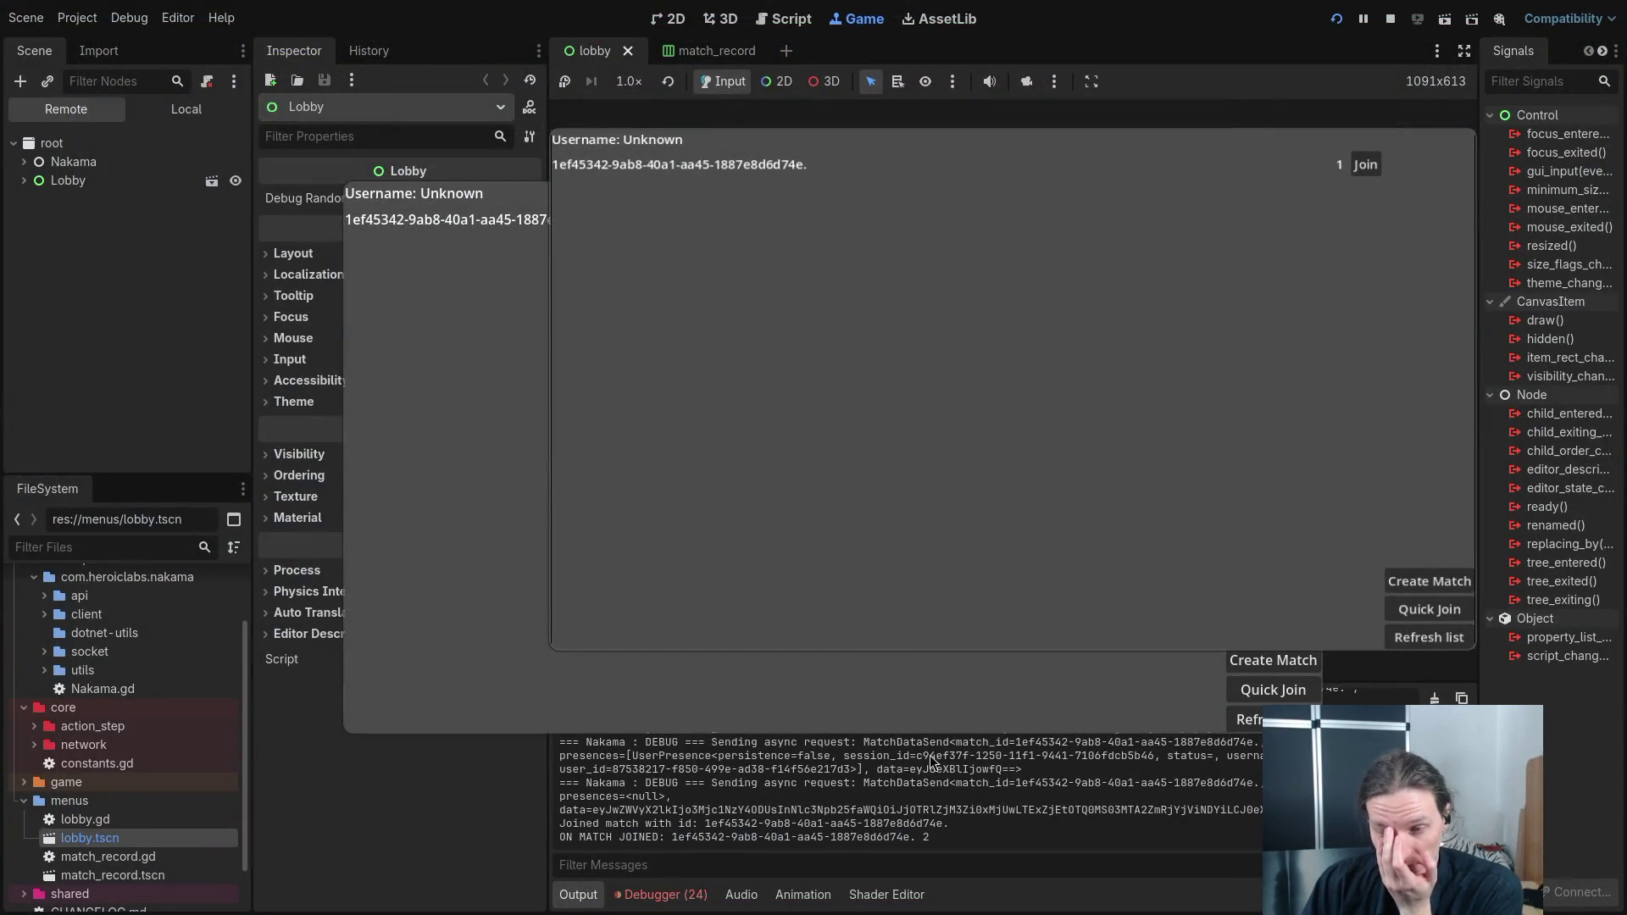
Check the Debugger's Profiler, then stop the running game clients.
click(678, 899)
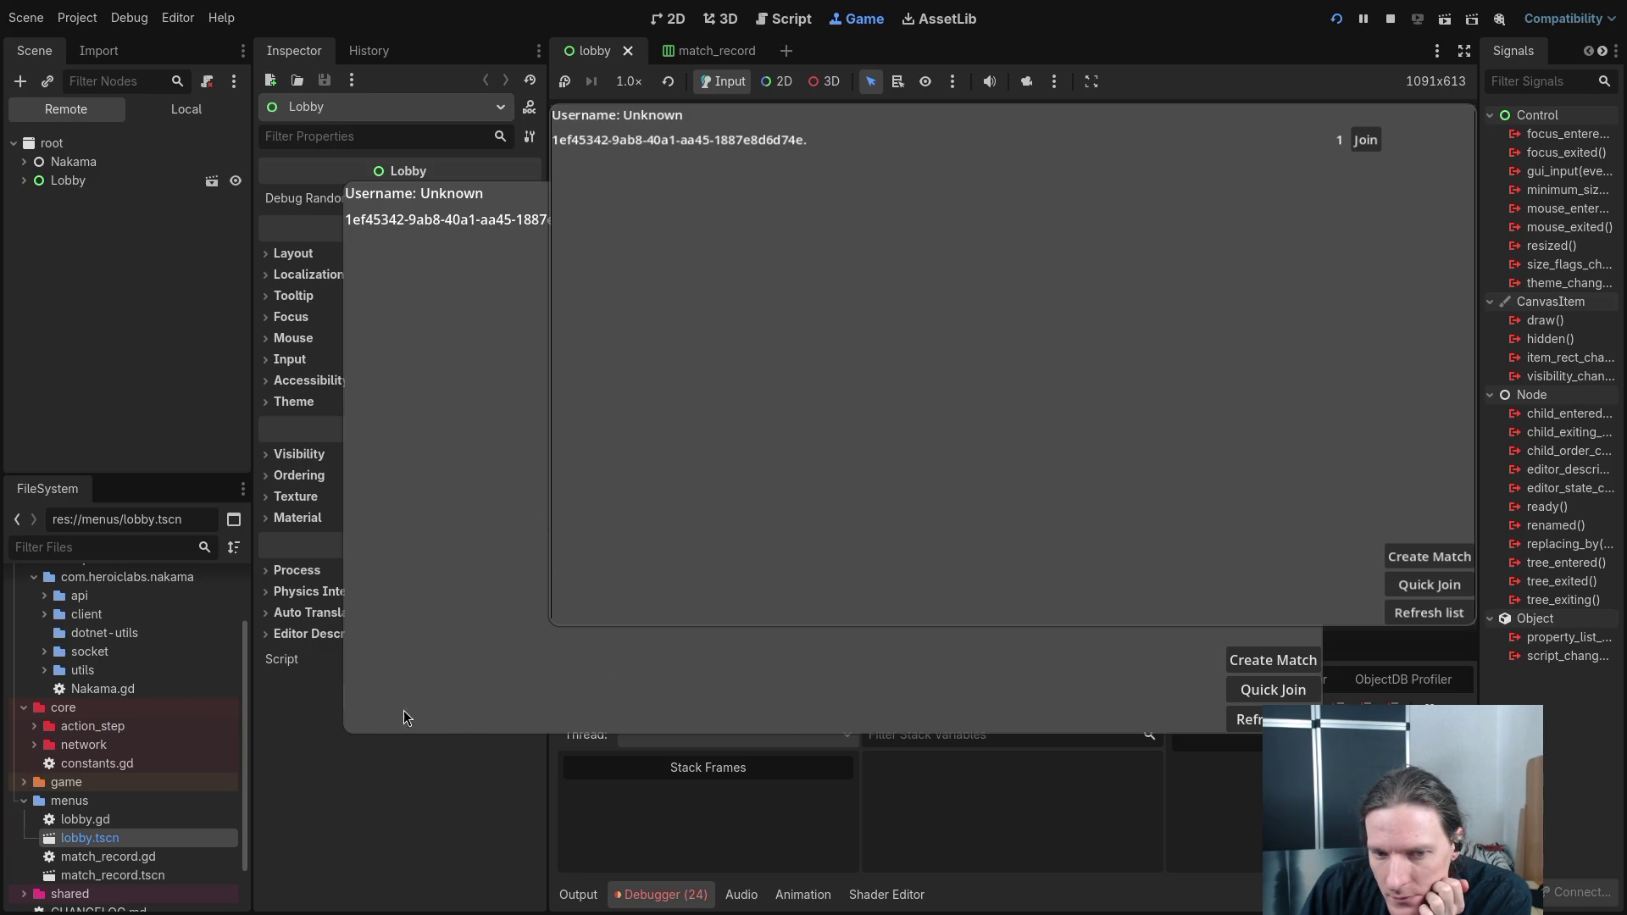
click(853, 673)
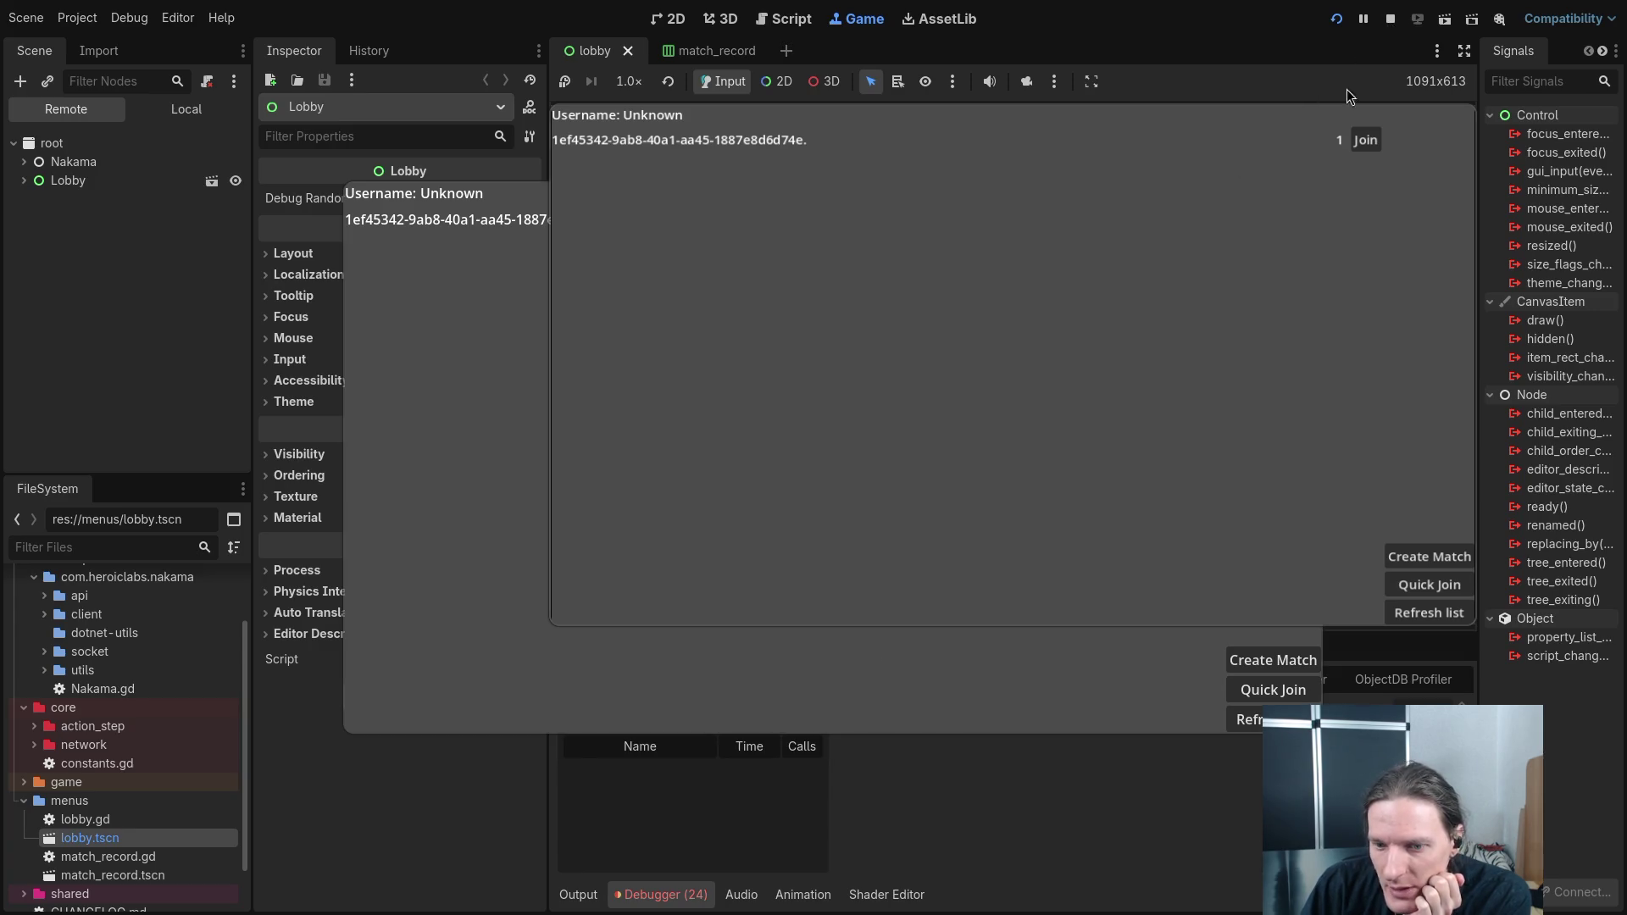
click(666, 900)
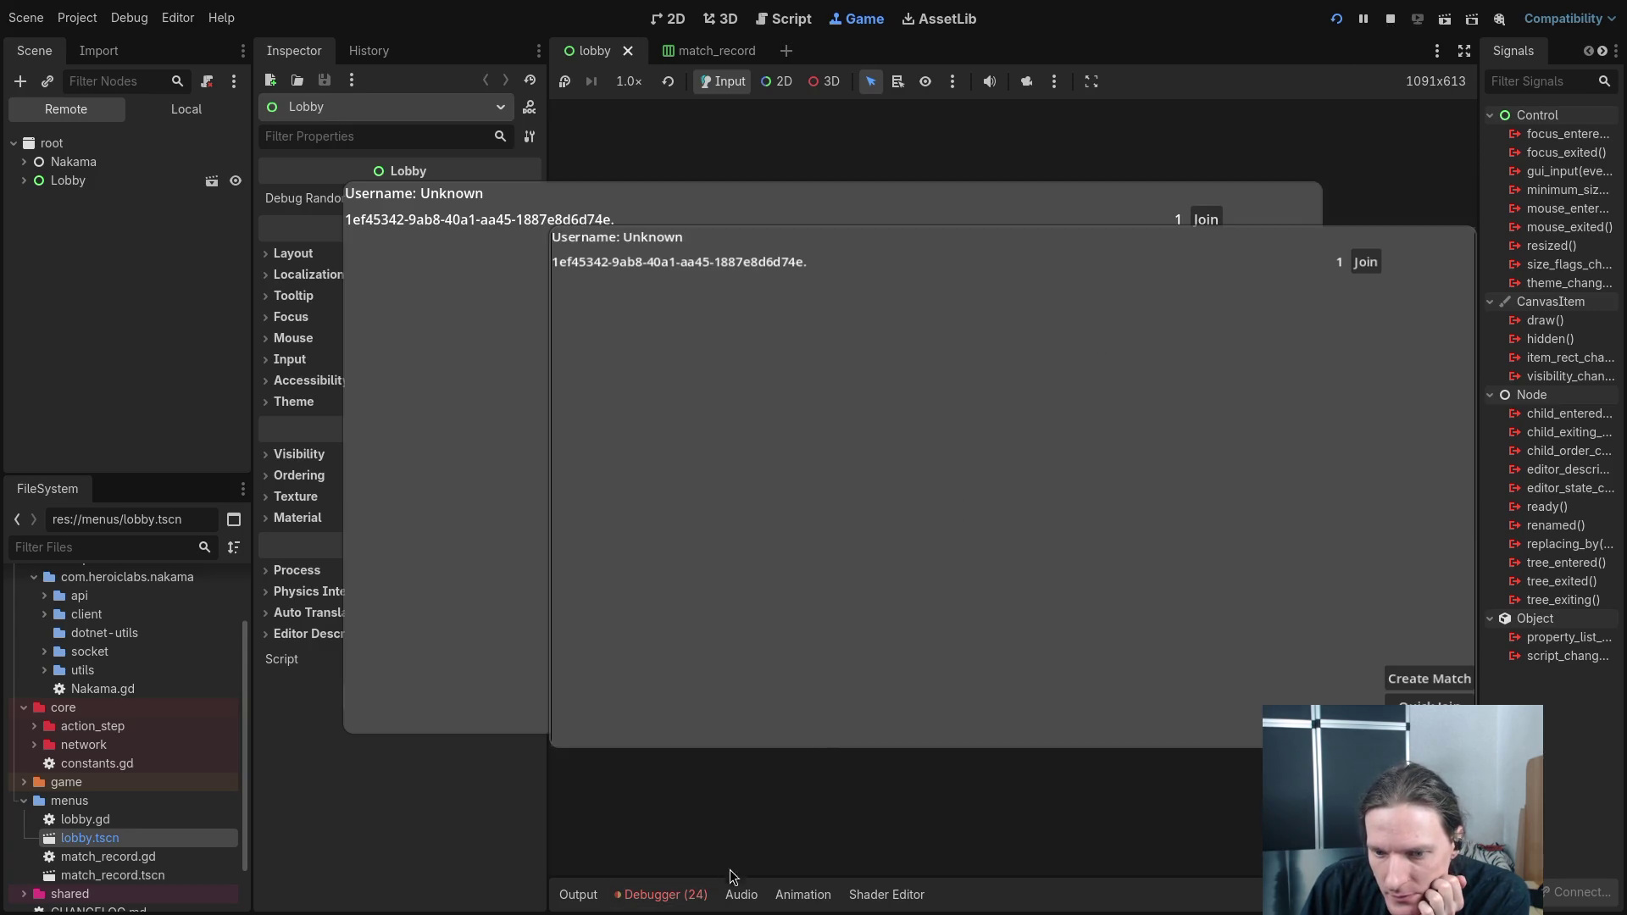
click(666, 894)
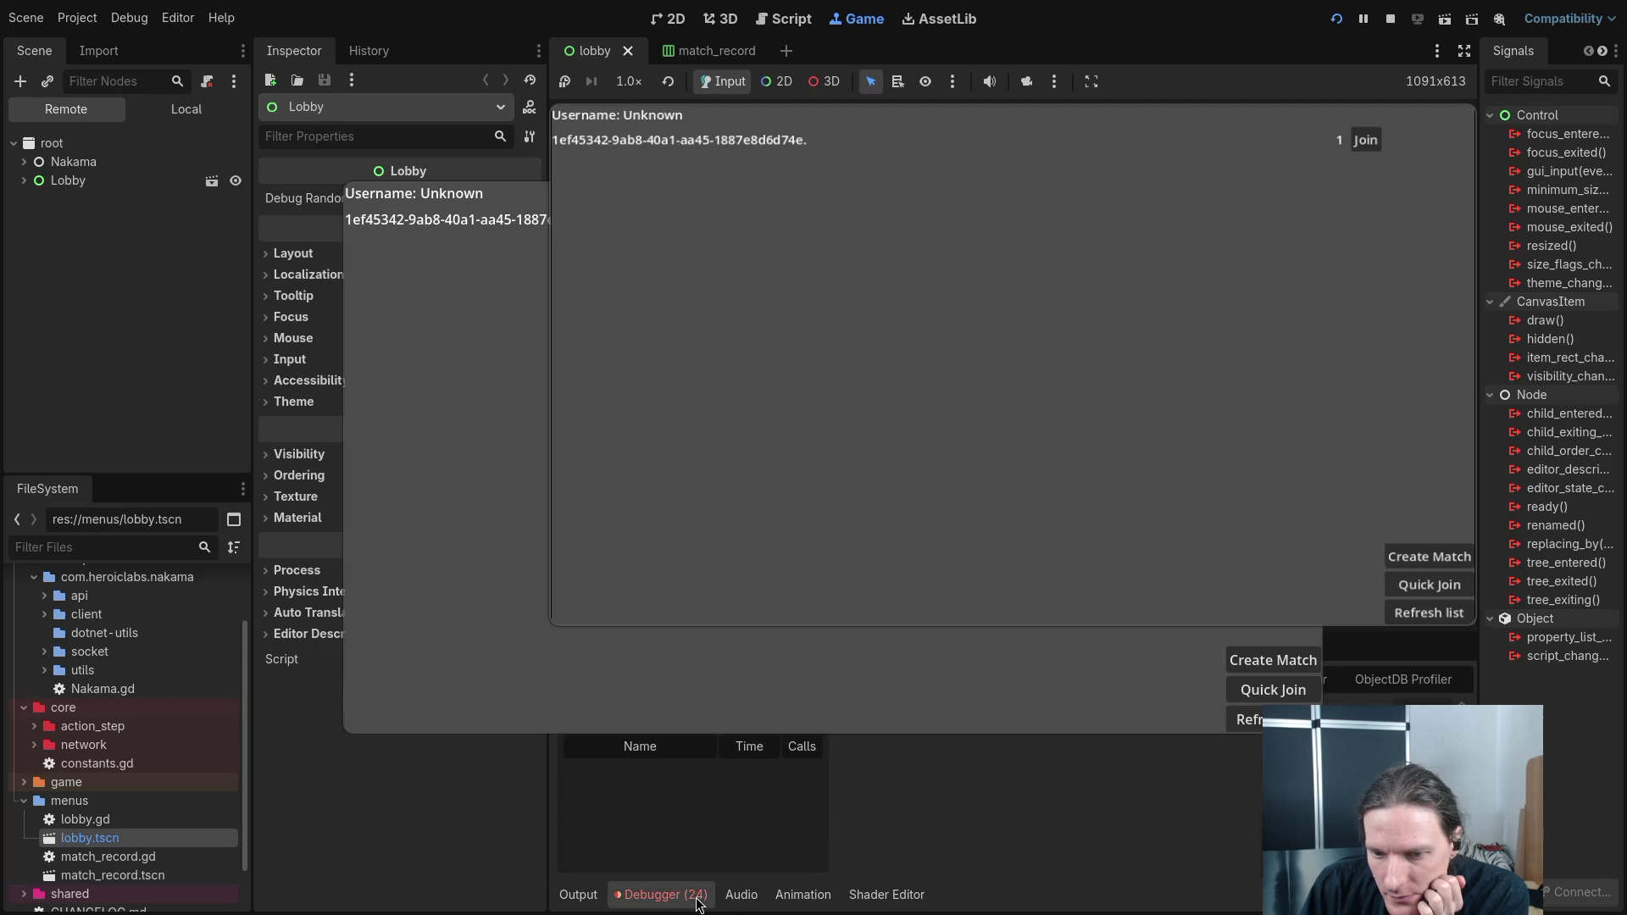
click(1390, 19)
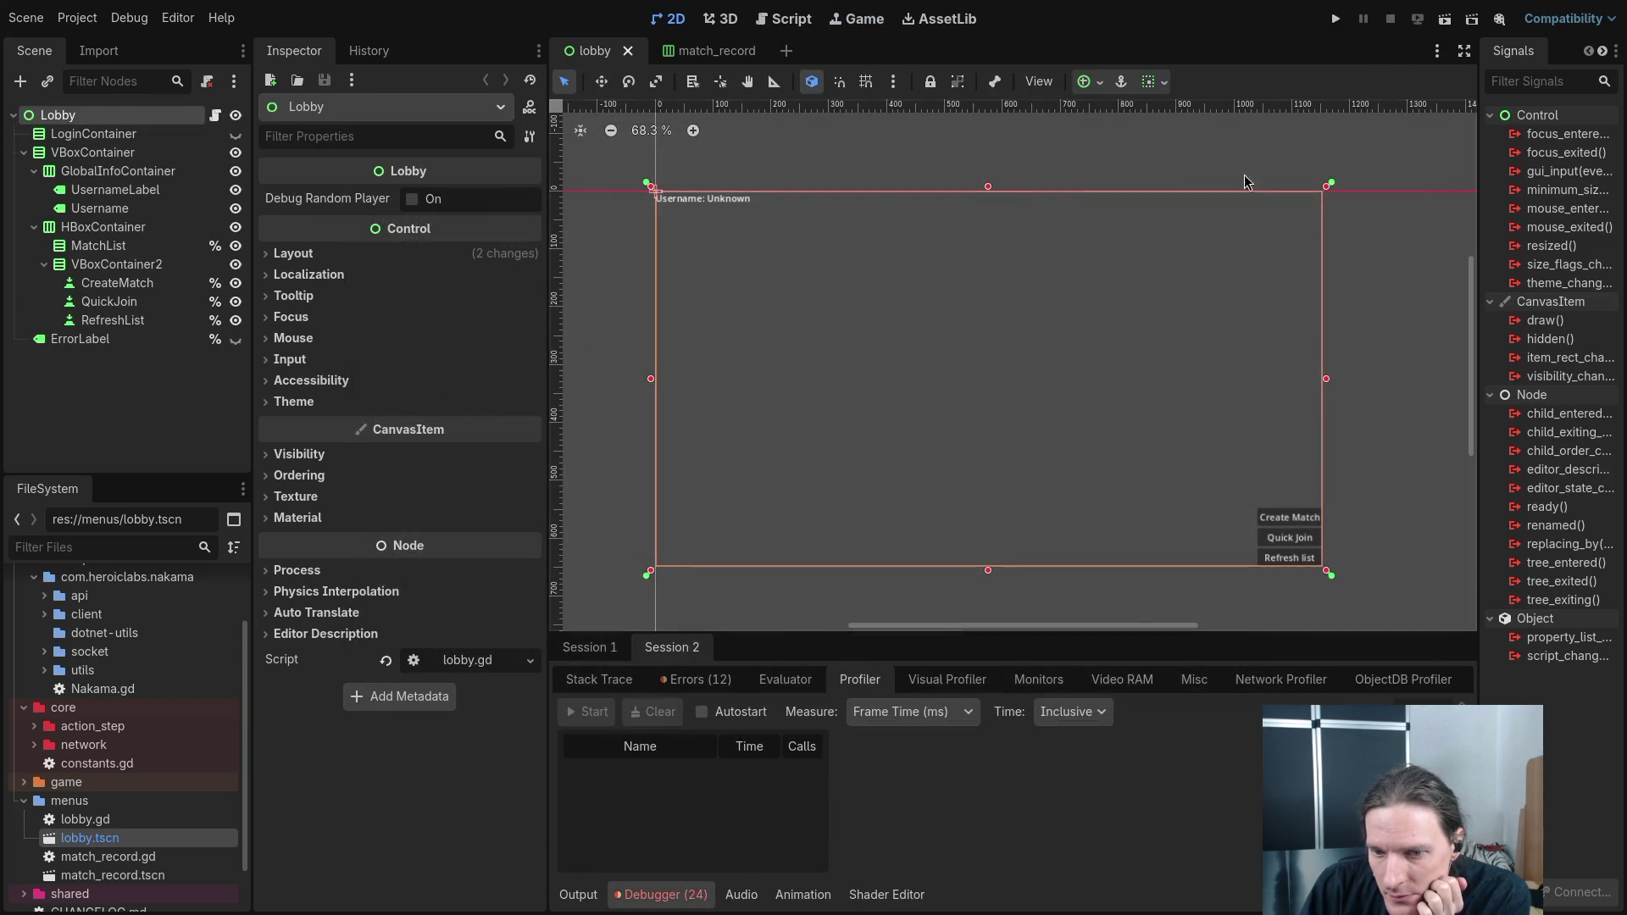
Browse both debug sessions' Errors lists to the peer_connected error expecting 0 arguments.
click(592, 649)
click(675, 680)
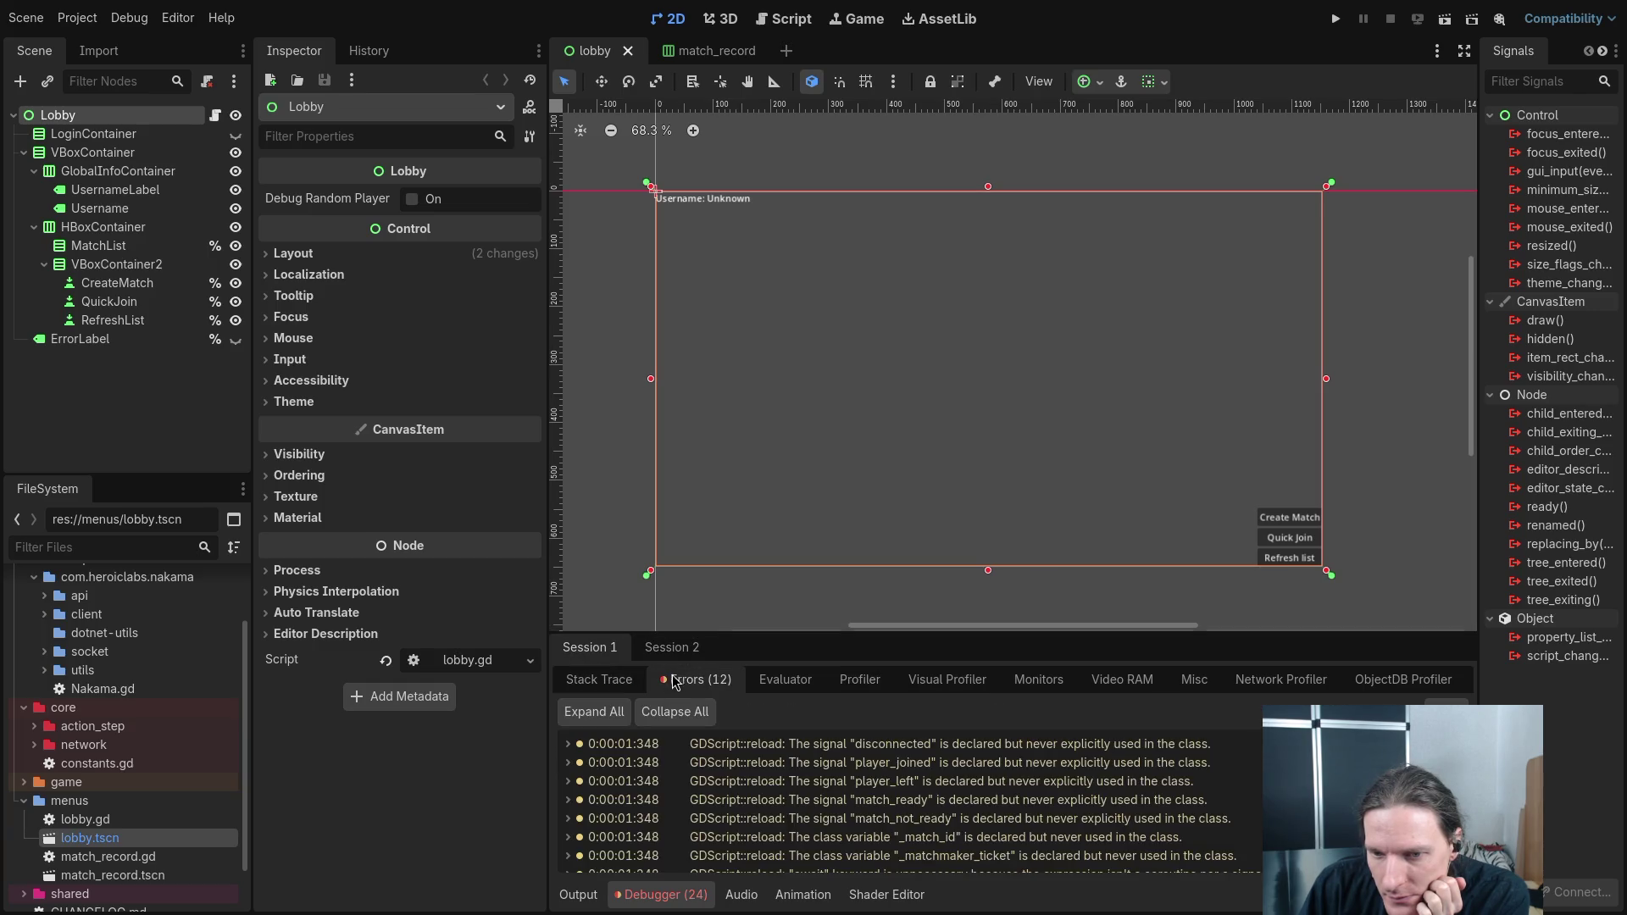
click(672, 647)
click(679, 679)
scroll(737, 771, down, 5)
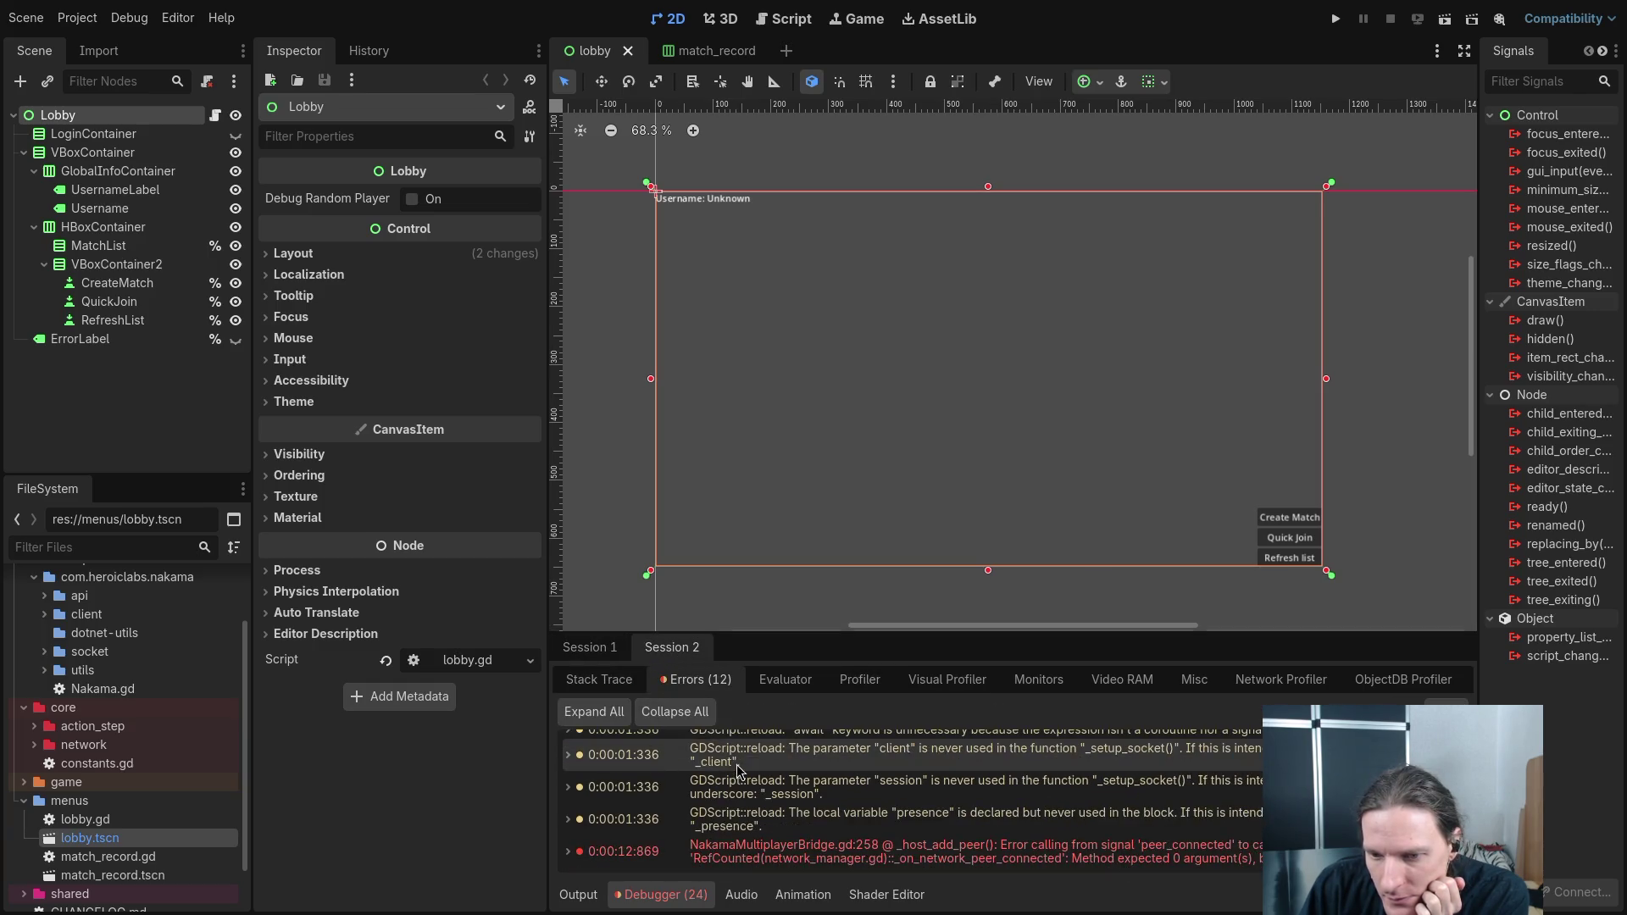
mouse_move(734, 766)
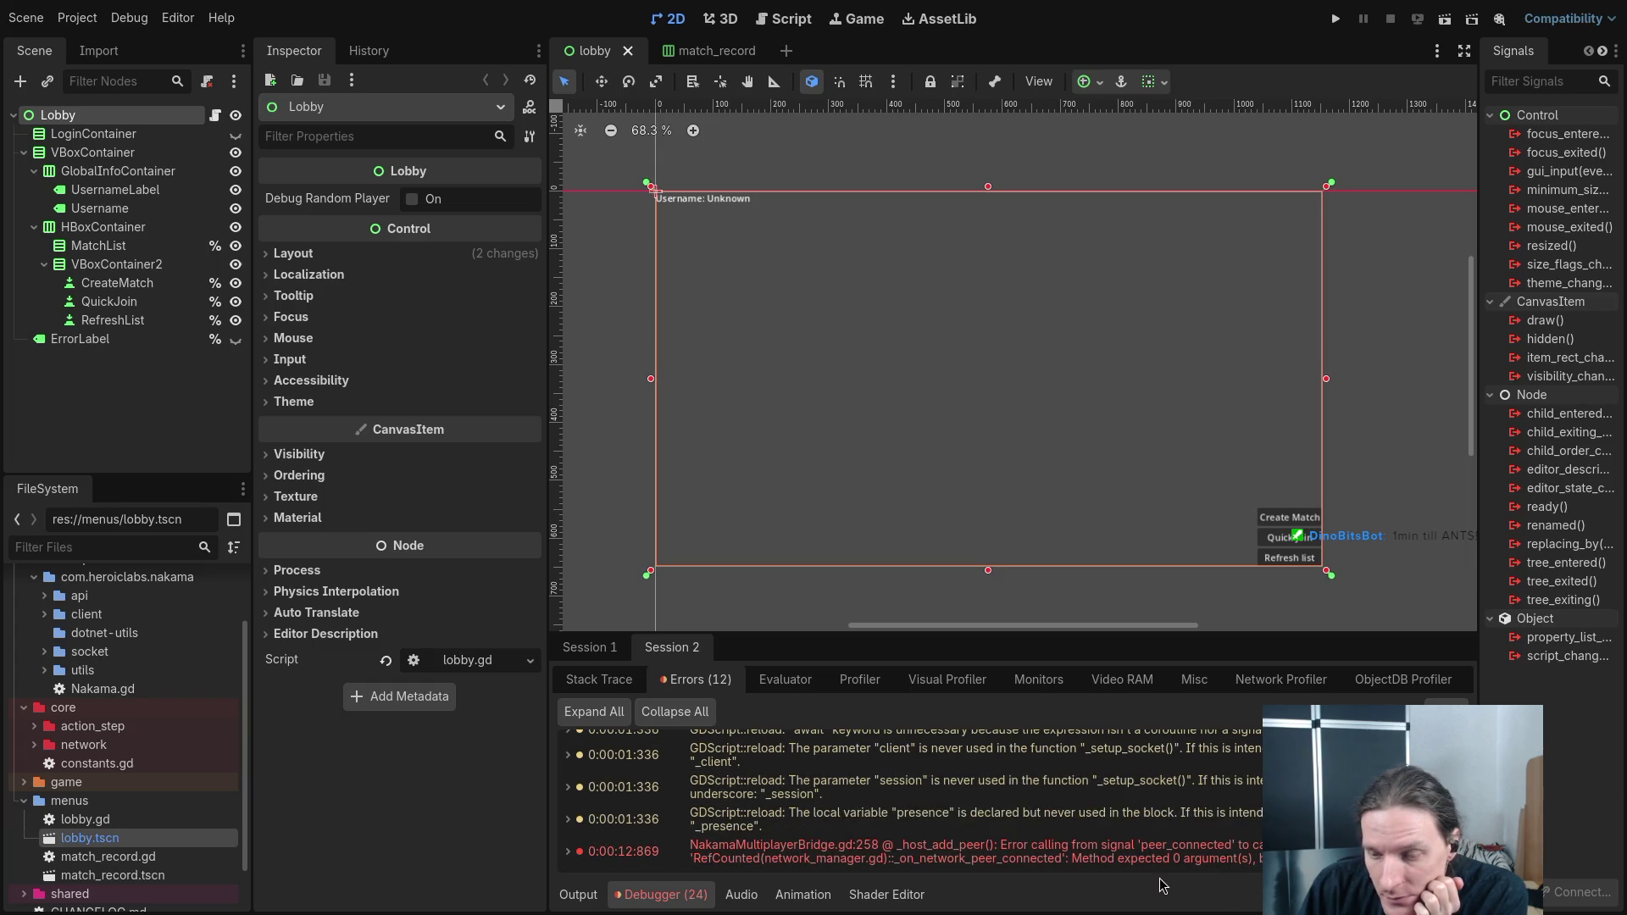
click(584, 648)
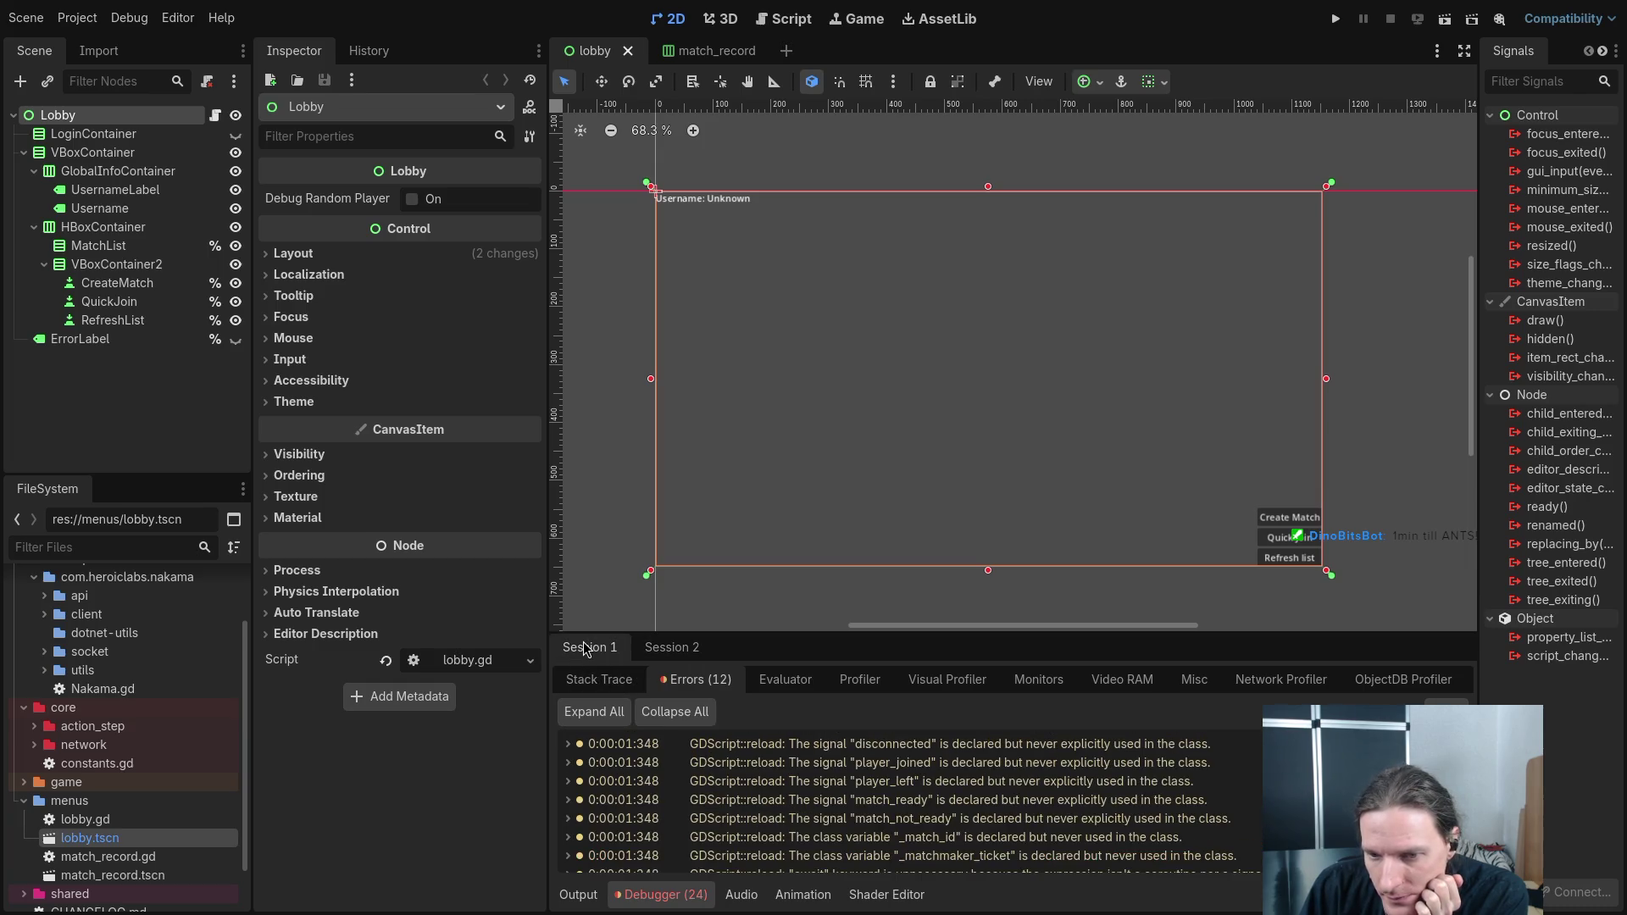
scroll(908, 802, down, 5)
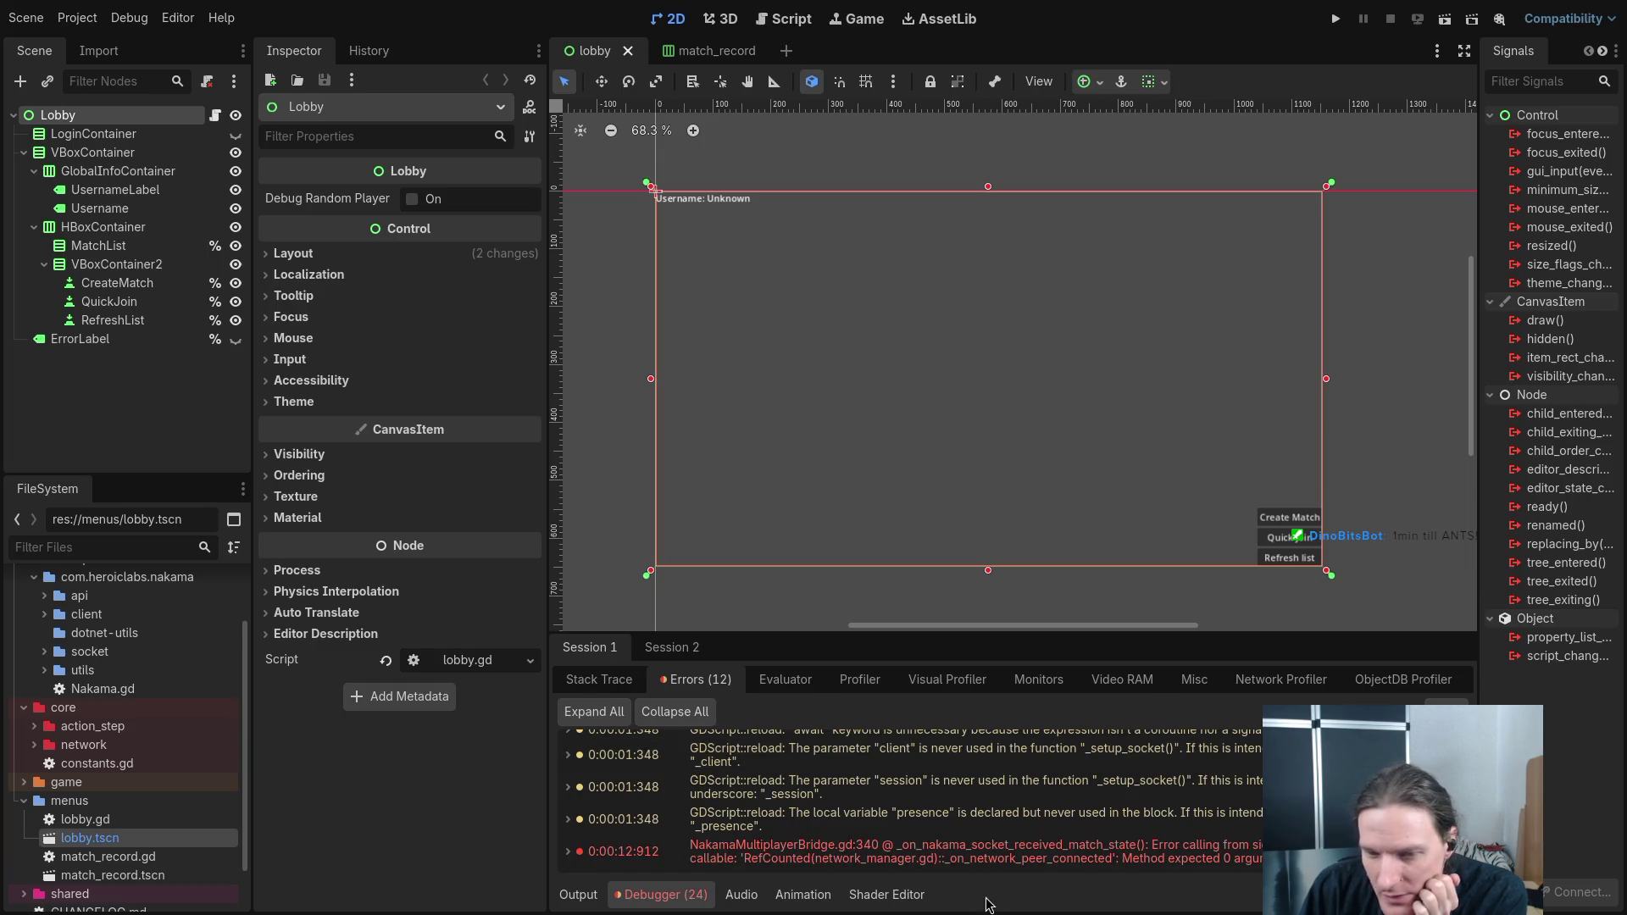
mouse_move(949, 863)
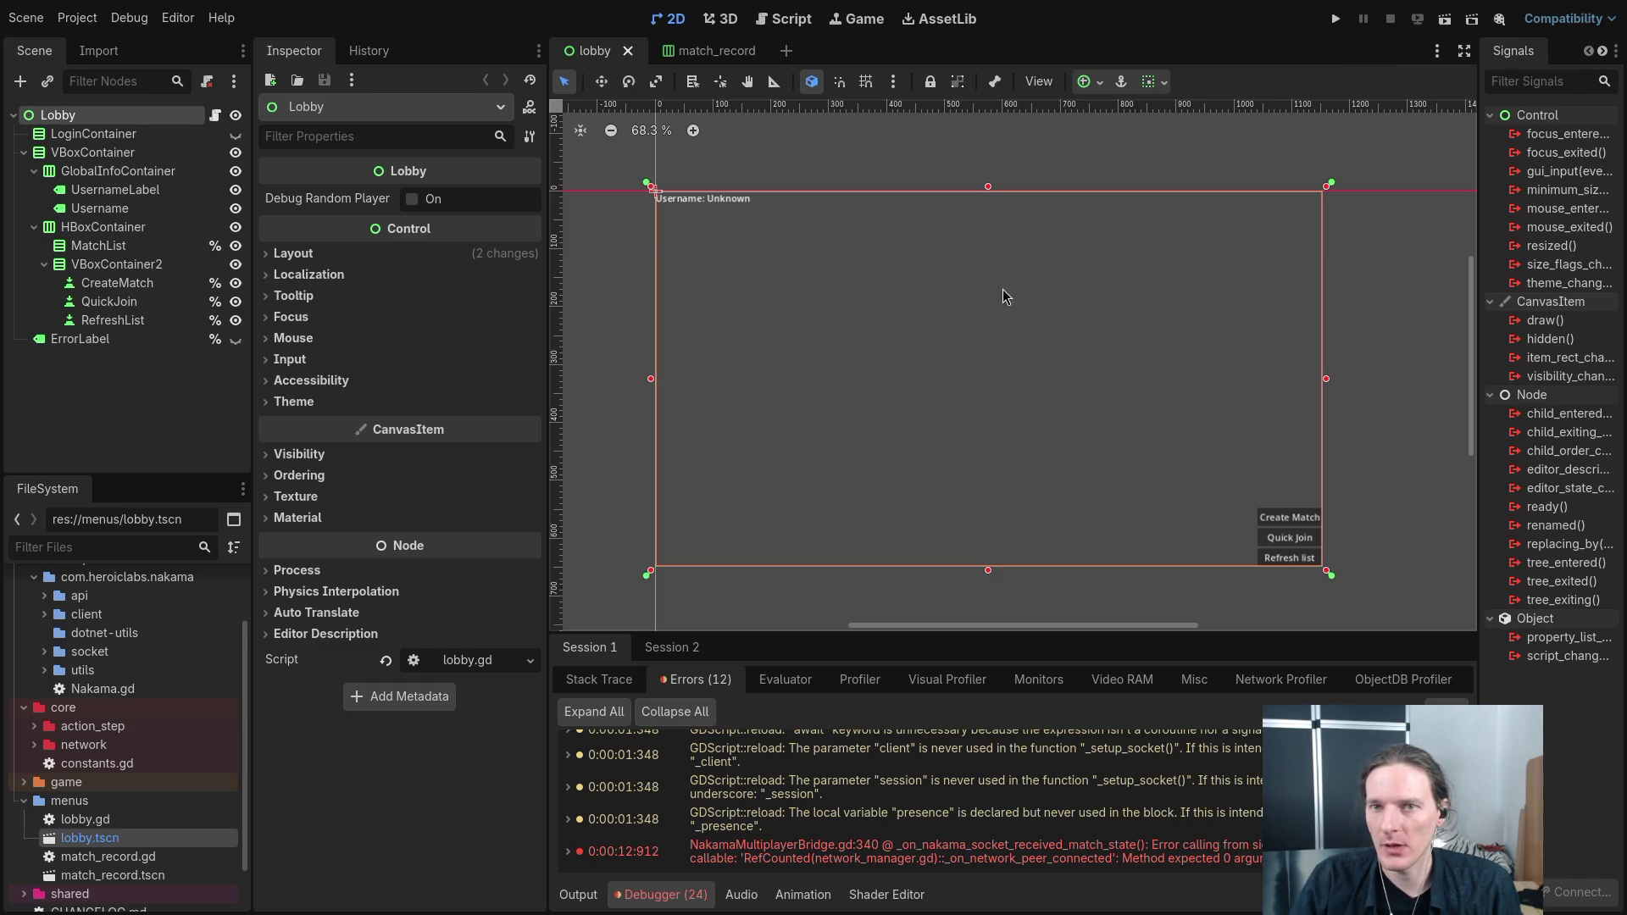
Enable the lobby's Debug Random Player option, save the scene, and run the project.
click(412, 200)
key(ctrl+s)
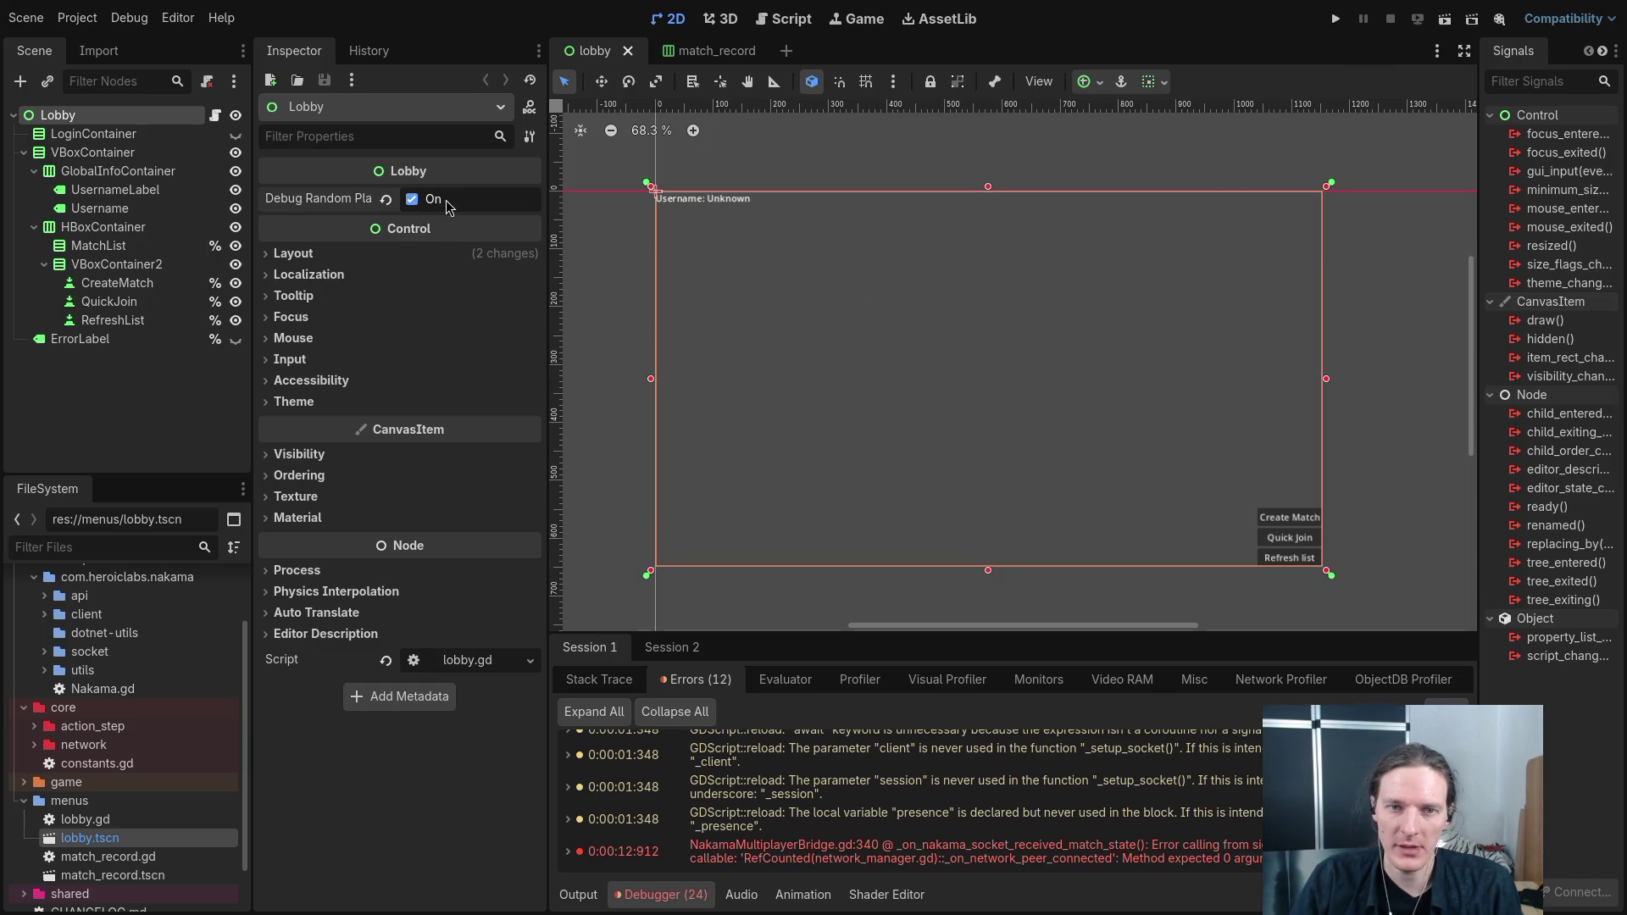
click(1336, 20)
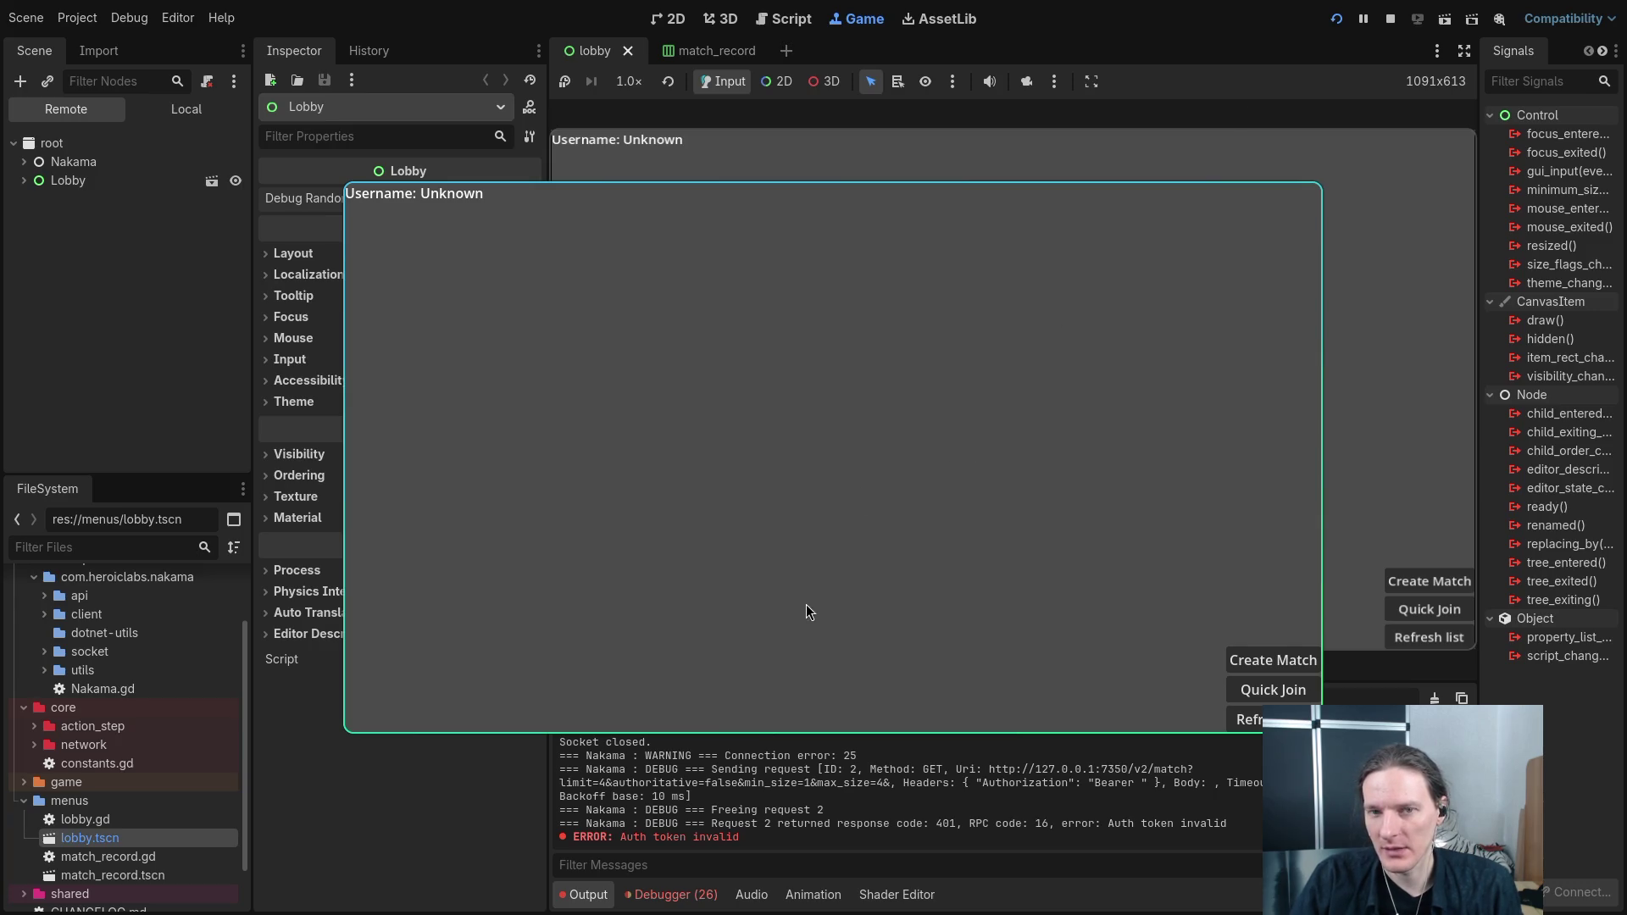
Try Create Match in the running game, then stop the game.
click(1284, 653)
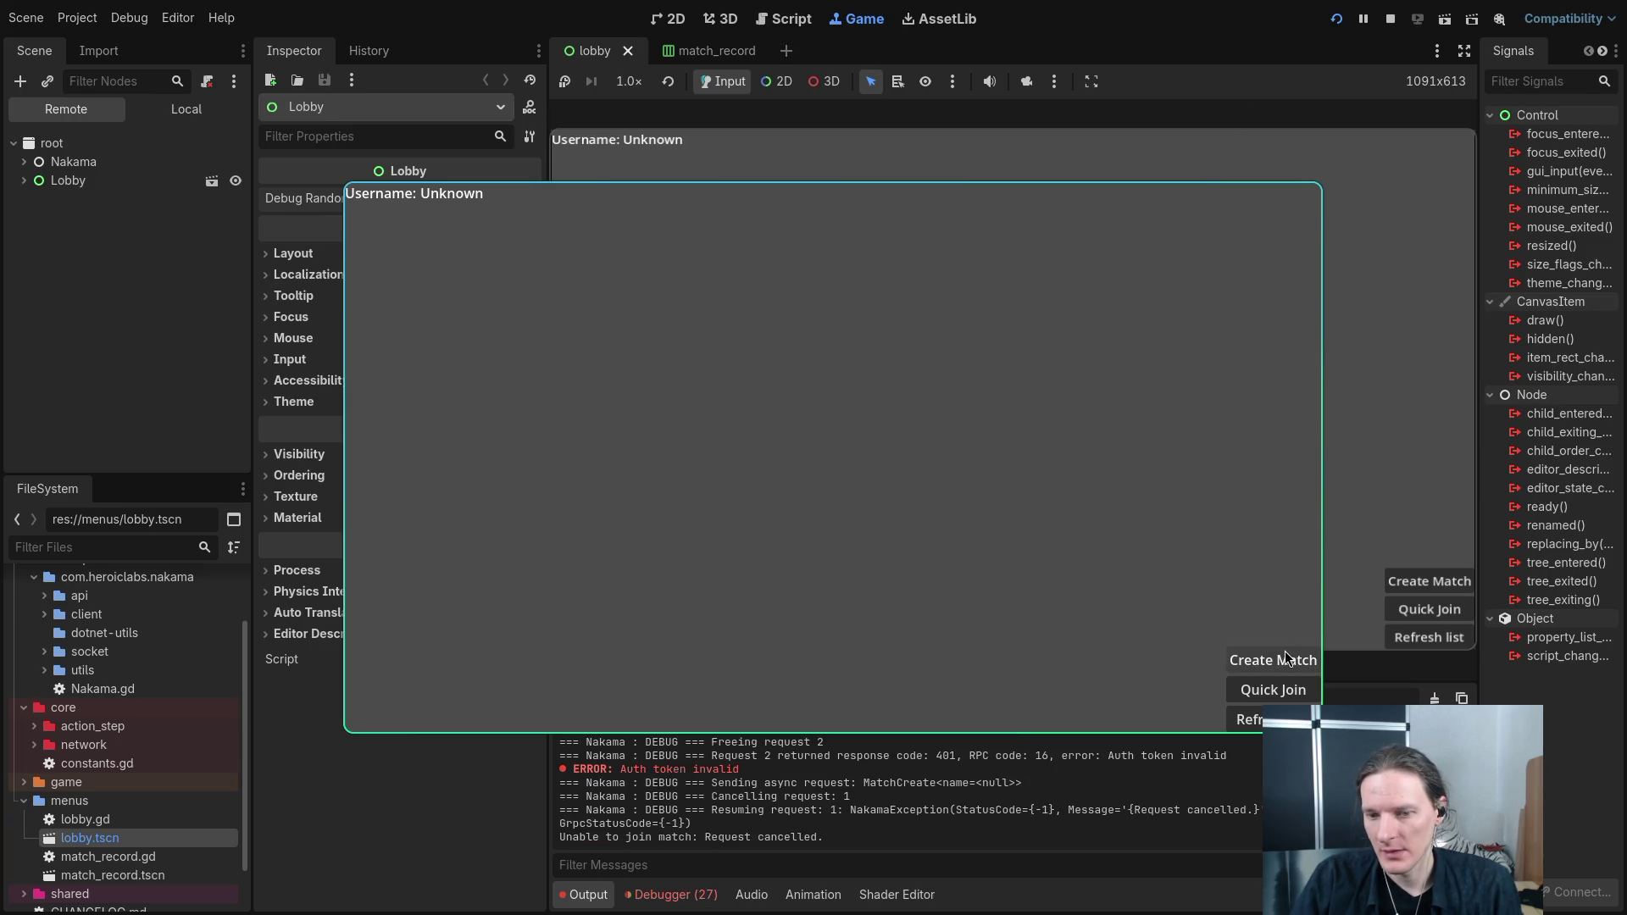
click(1417, 587)
click(825, 679)
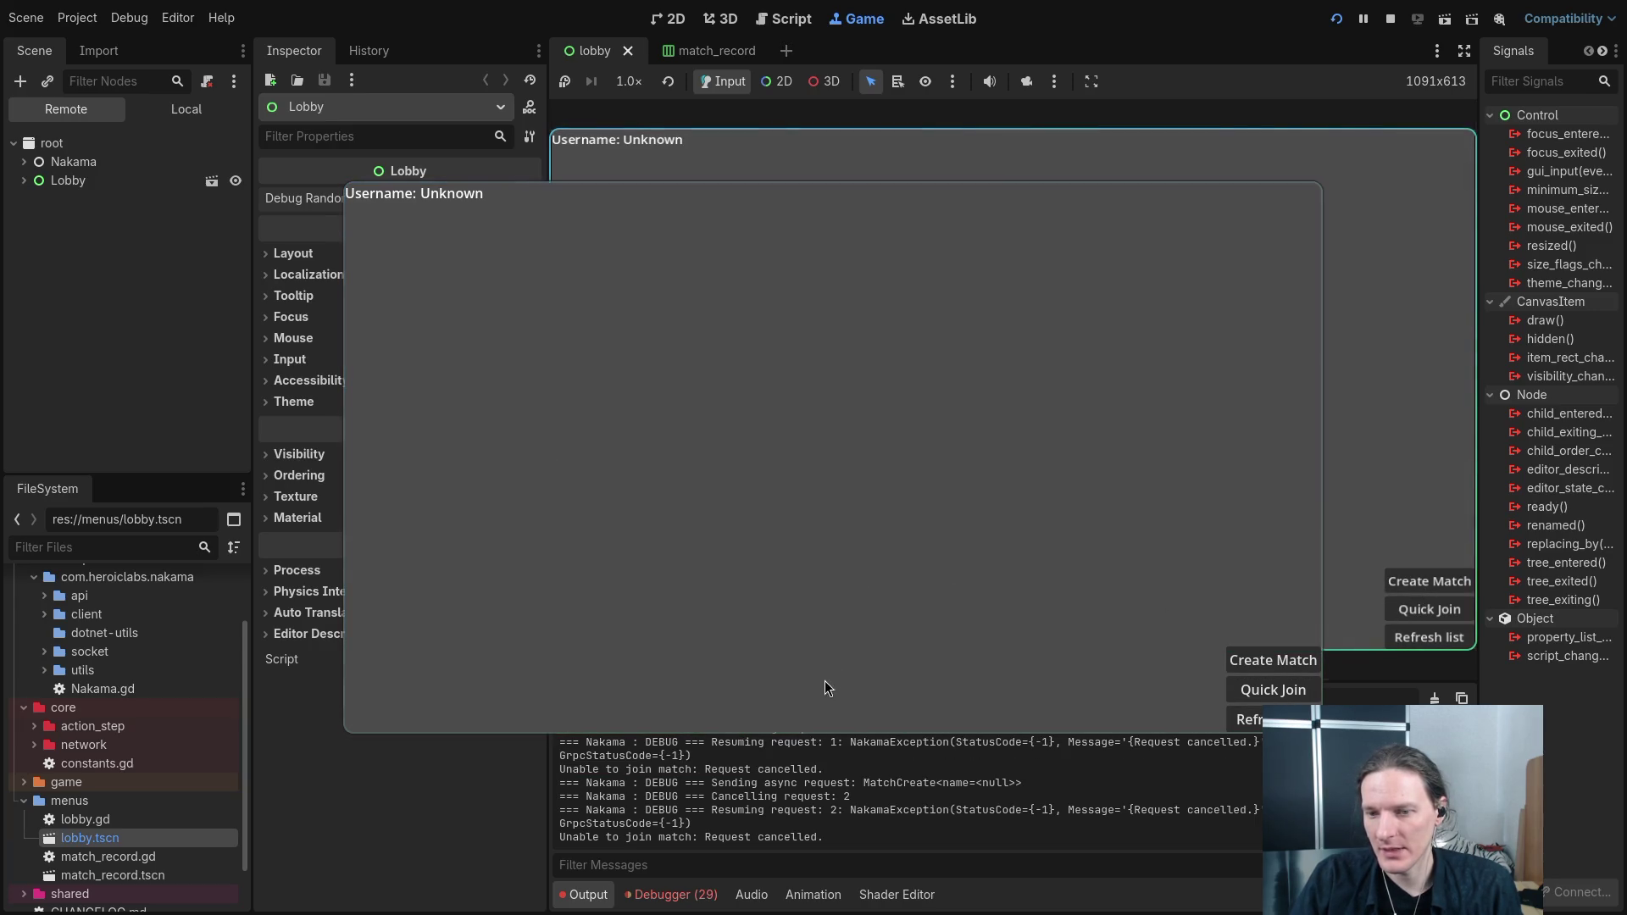
click(1391, 19)
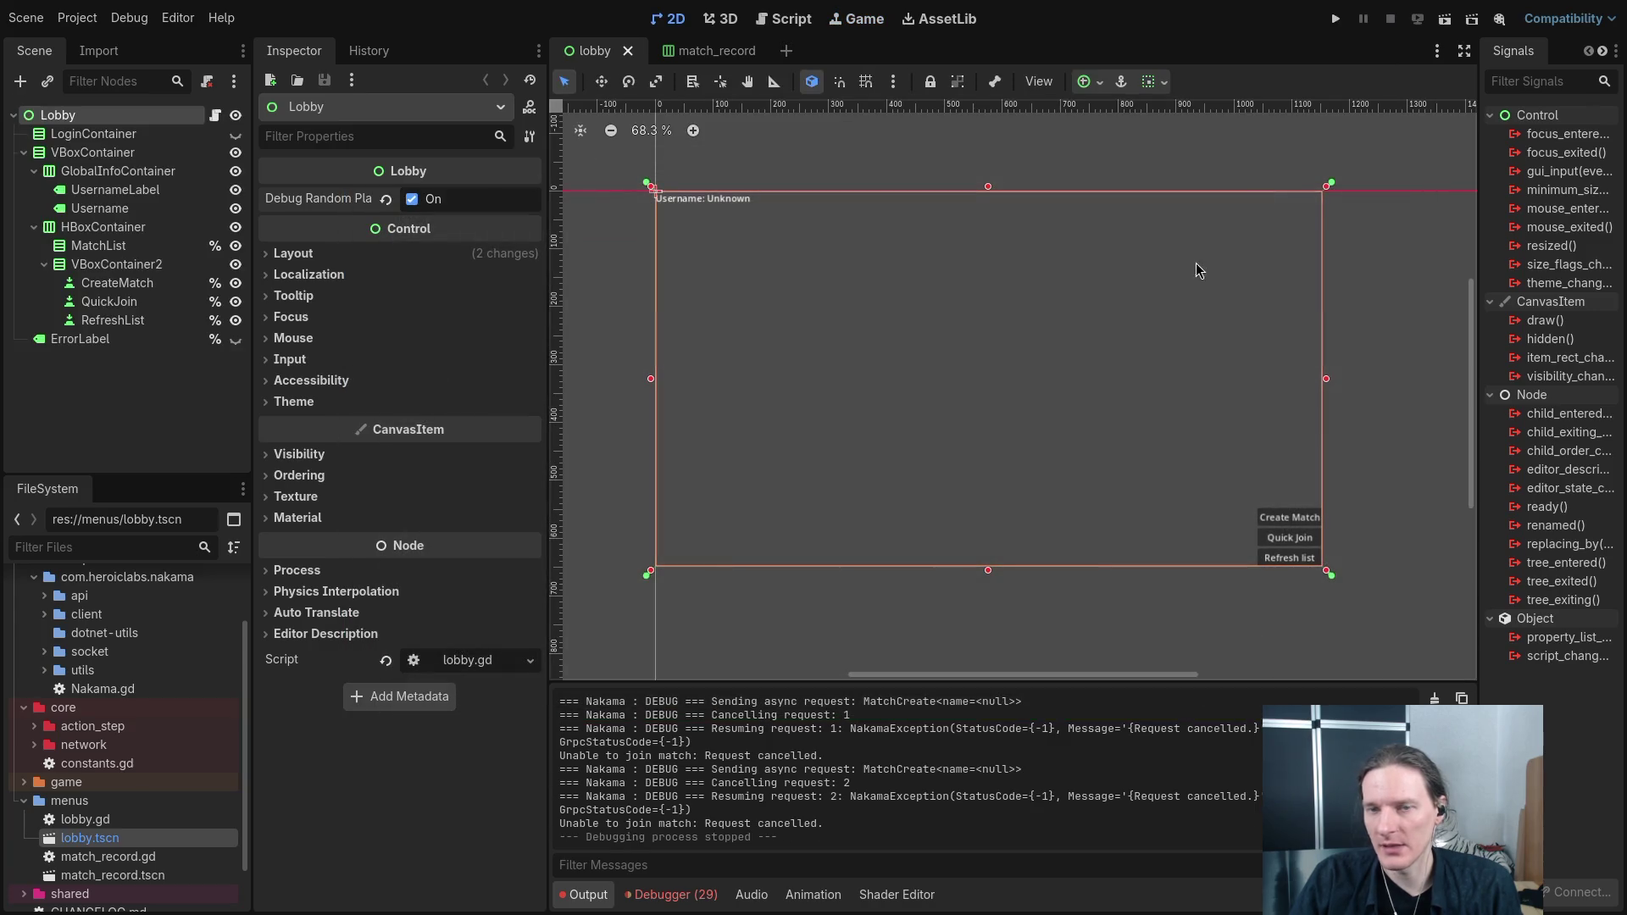
key(alt+Tab)
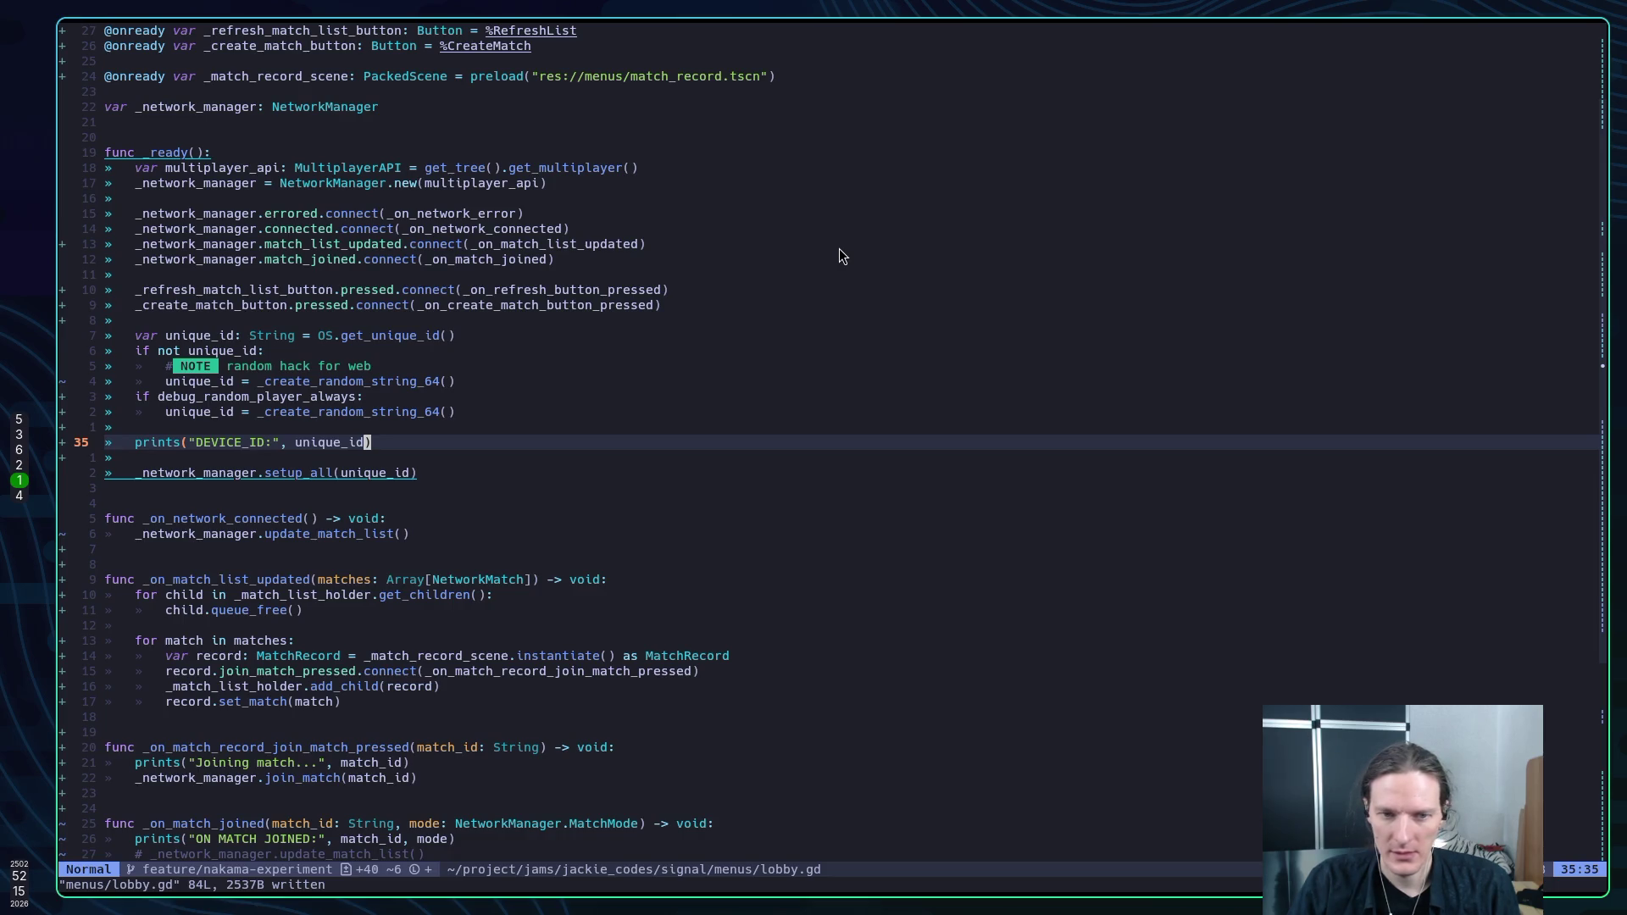
Move through lobby.gd and cycle the open buffers to reach network_manager.gd.
key(k)
key(k)
key(k)
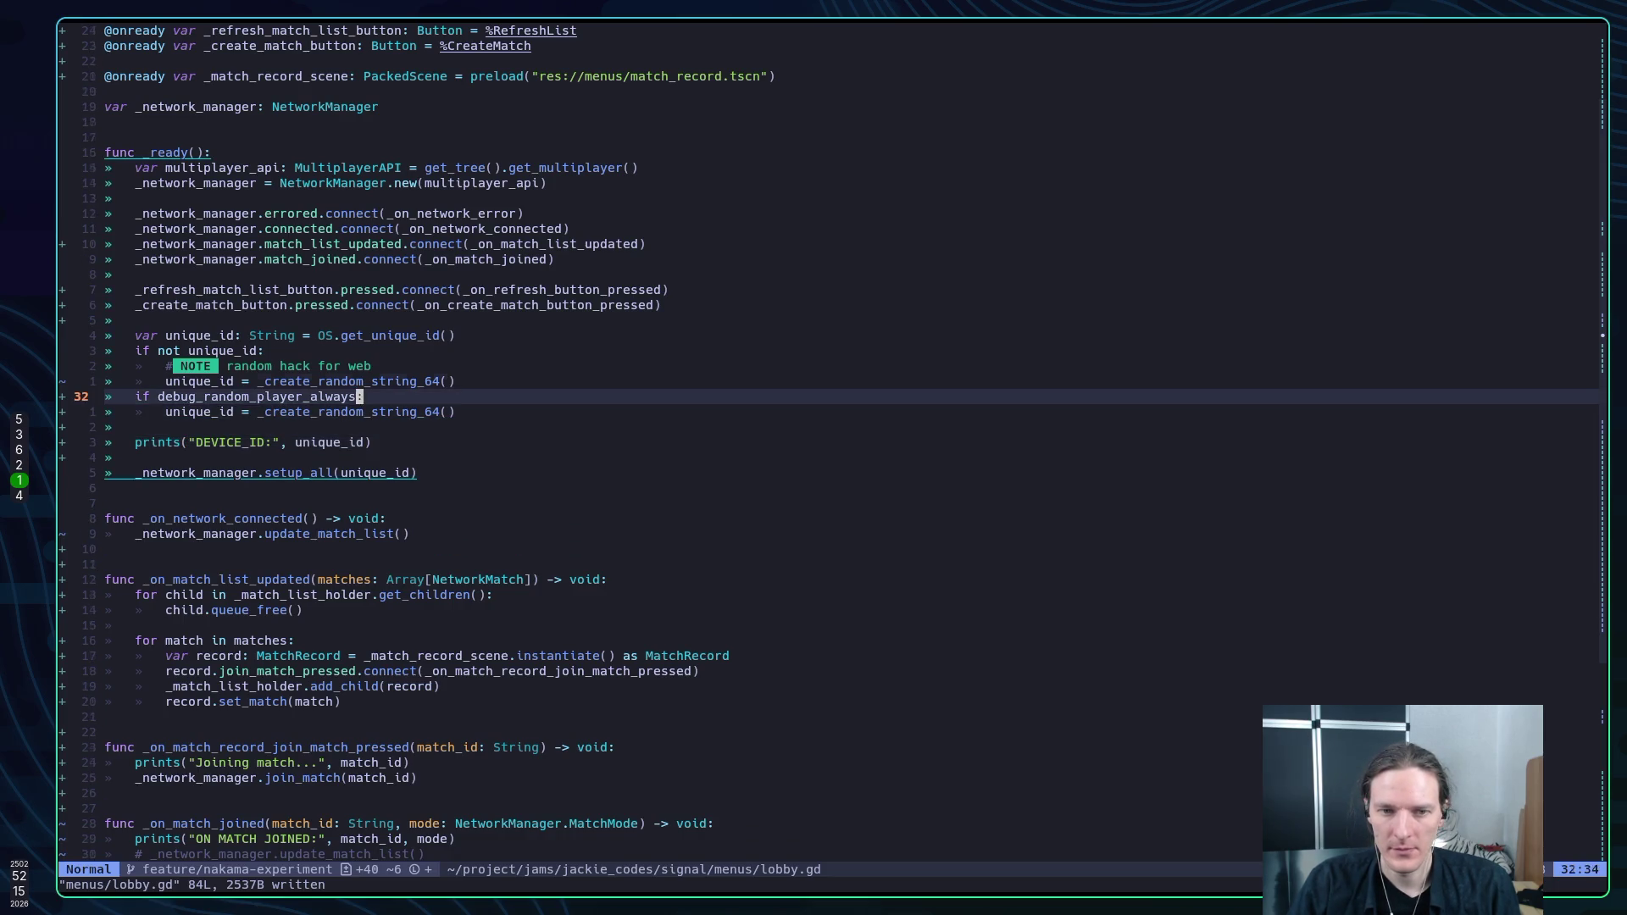
key(braceright)
key(braceright)
key(braceright)
key(ctrl+6)
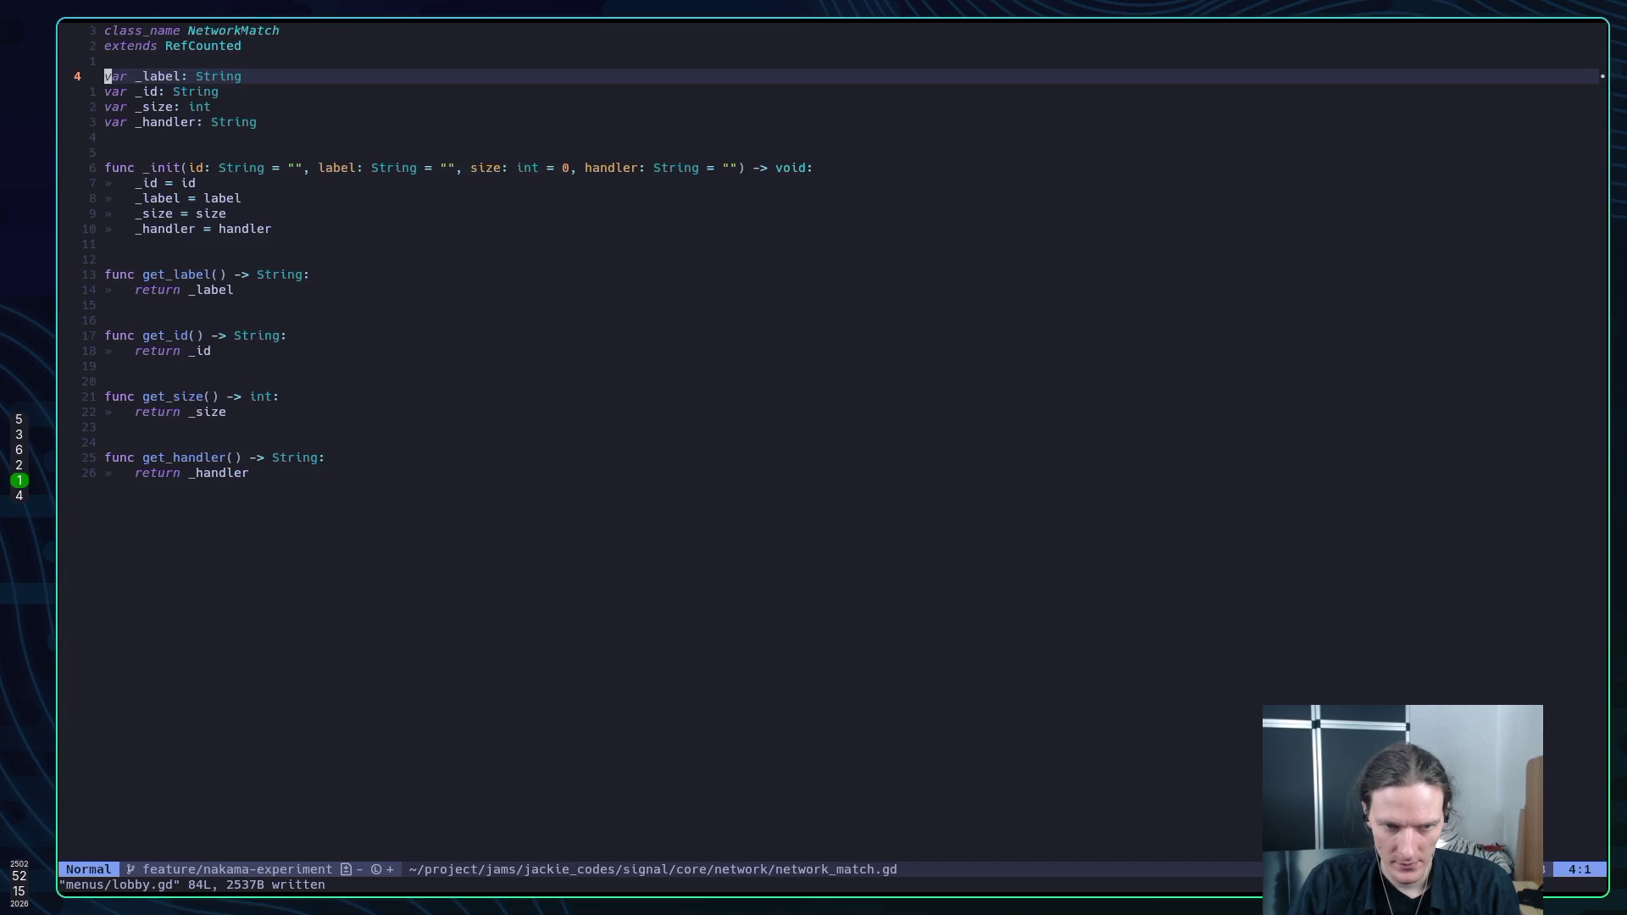
key(ctrl+o)
key(ctrl+o)
key(ctrl+o)
key(ctrl+o)
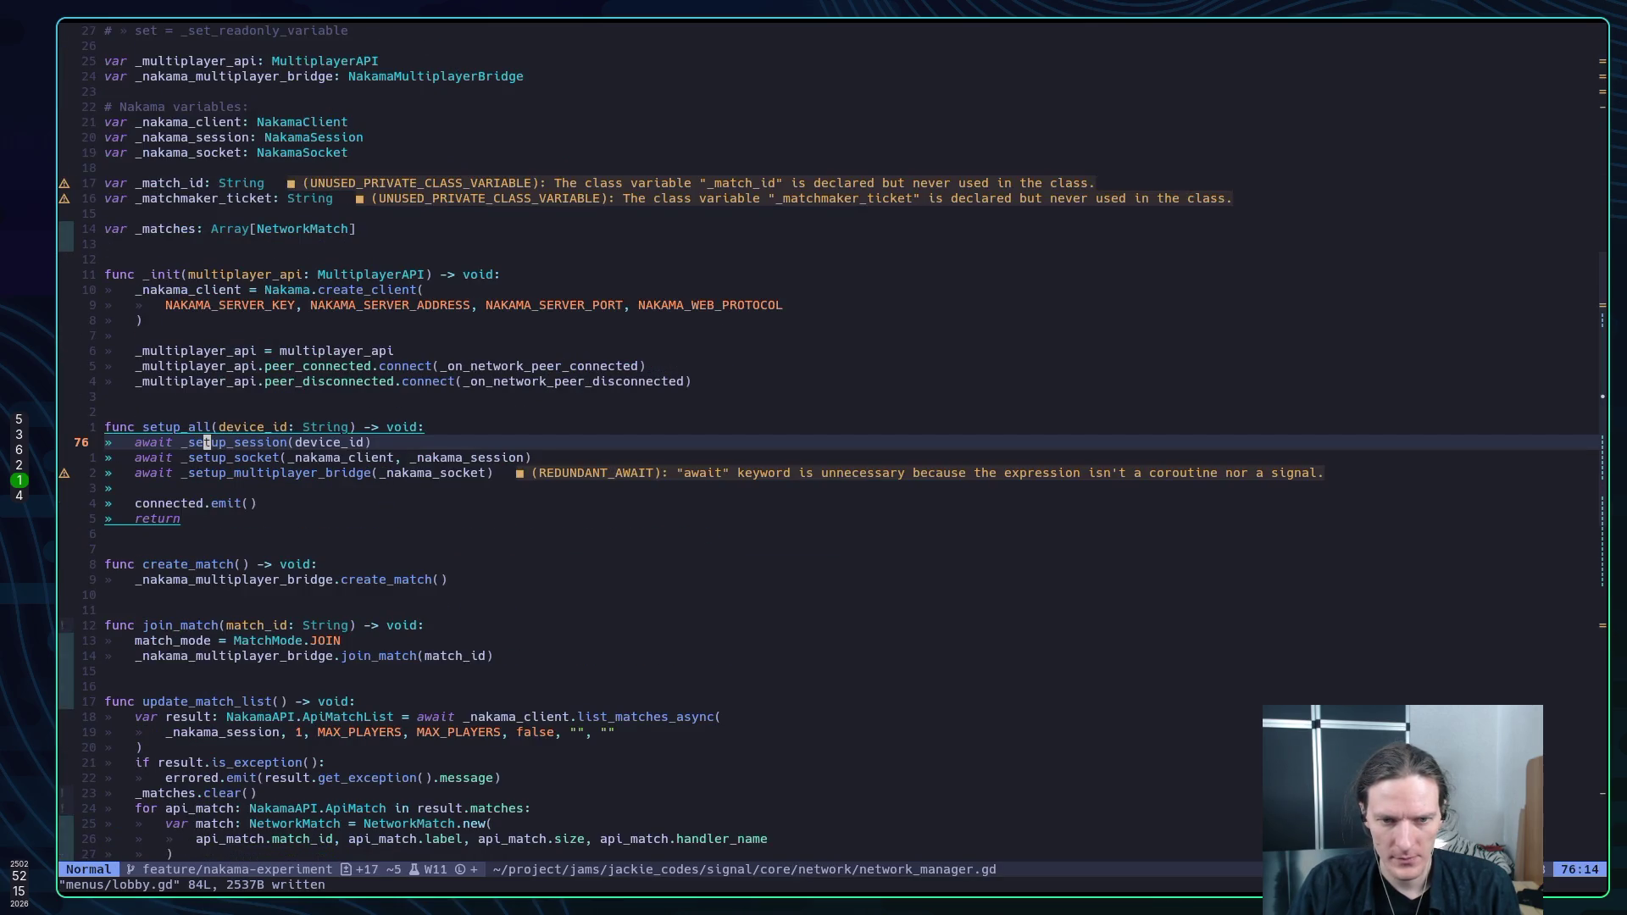
key(v)
key(i)
key(w)
key(p)
Go to _setup_session's authenticate_device_async call and its trailing false argument.
key(g)
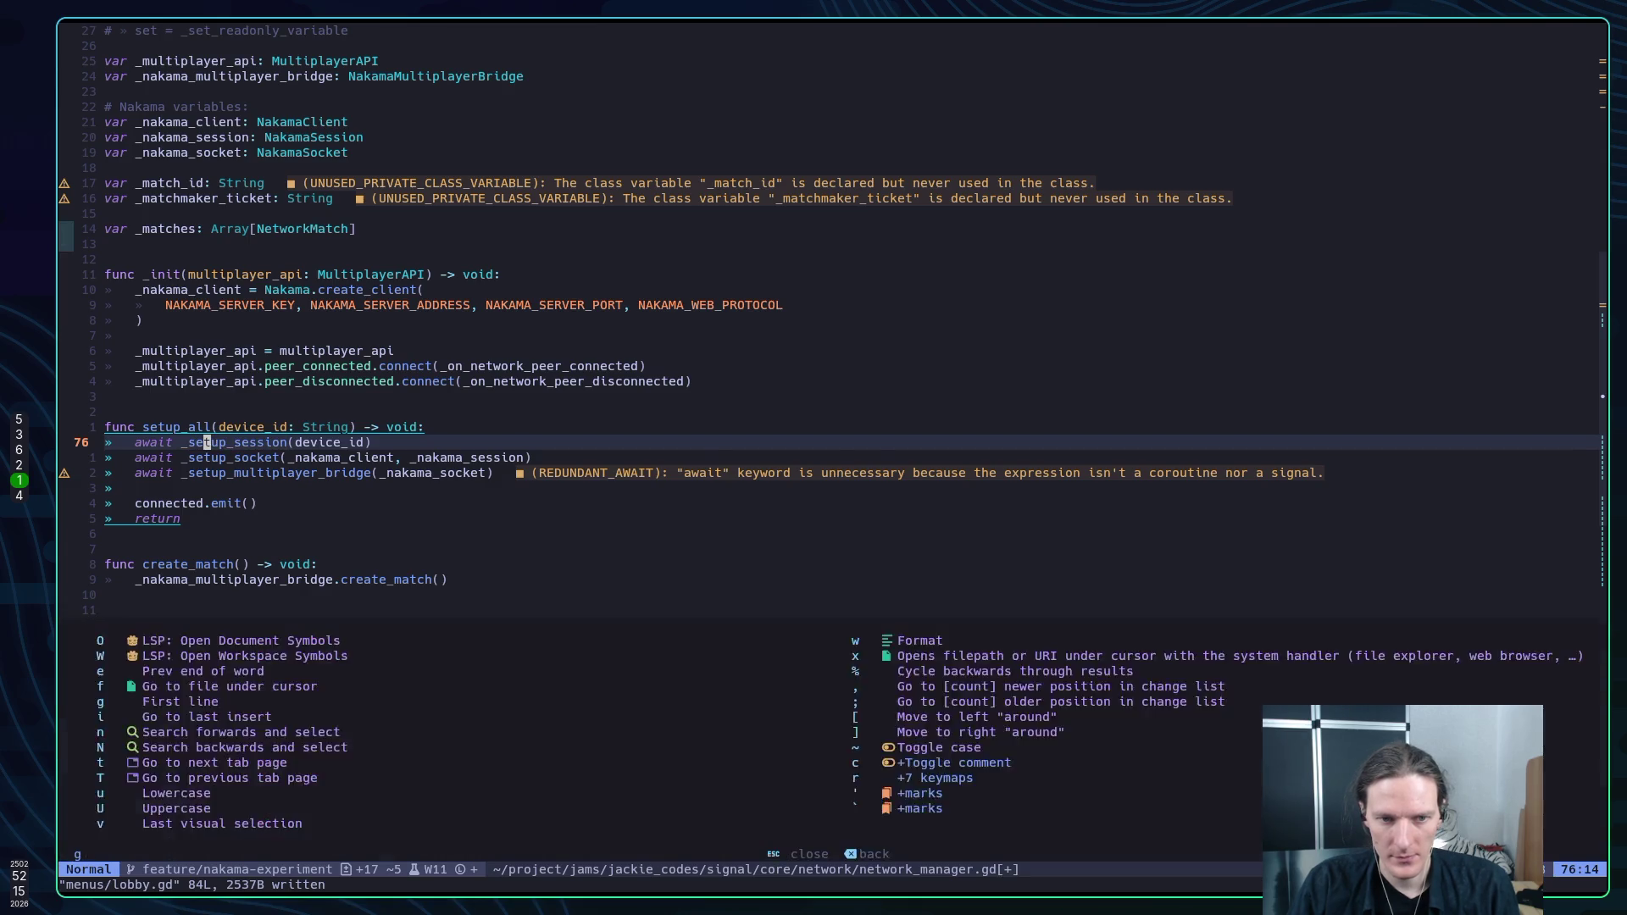
key(d)
key(j)
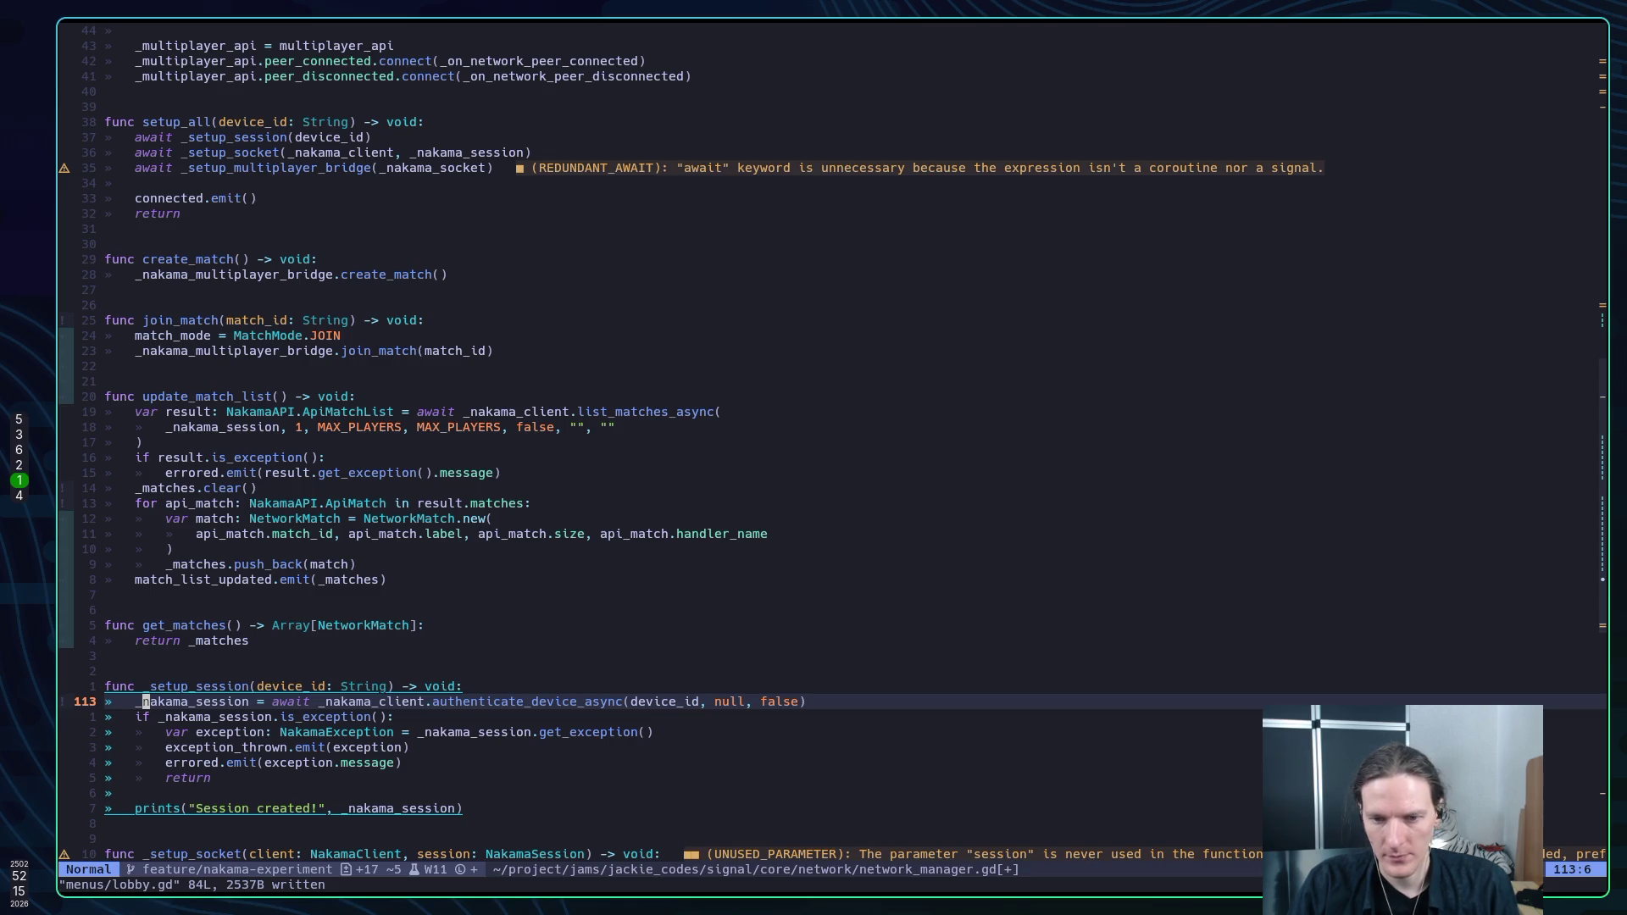
key(2)
key(0)
key(k)
key(j)
key(j)
key(j)
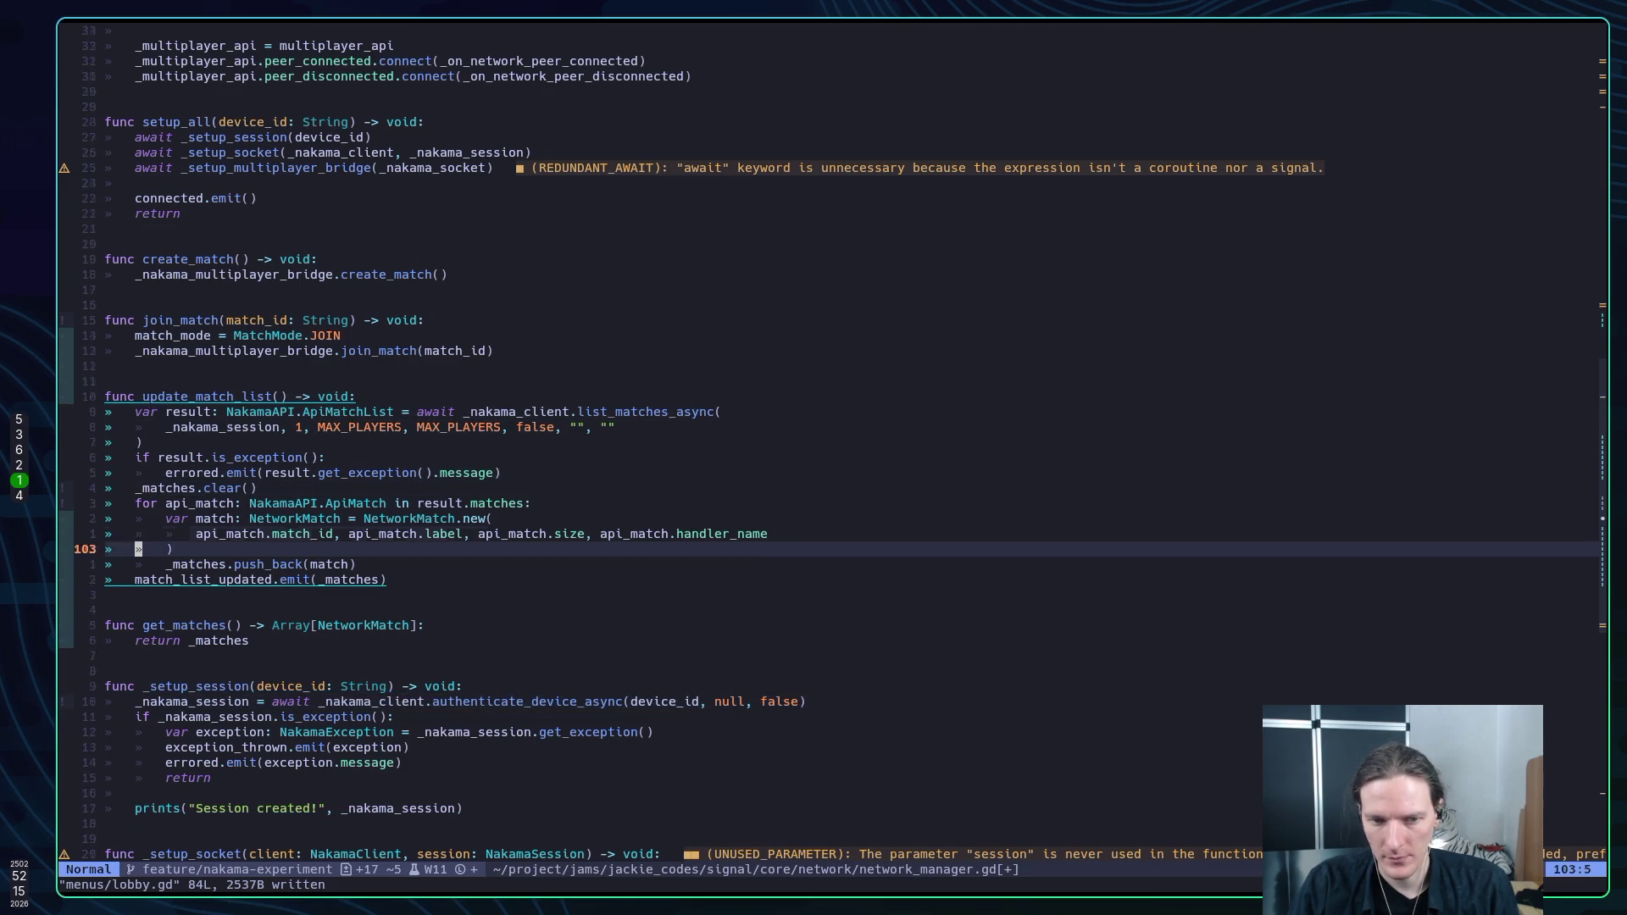
key(k)
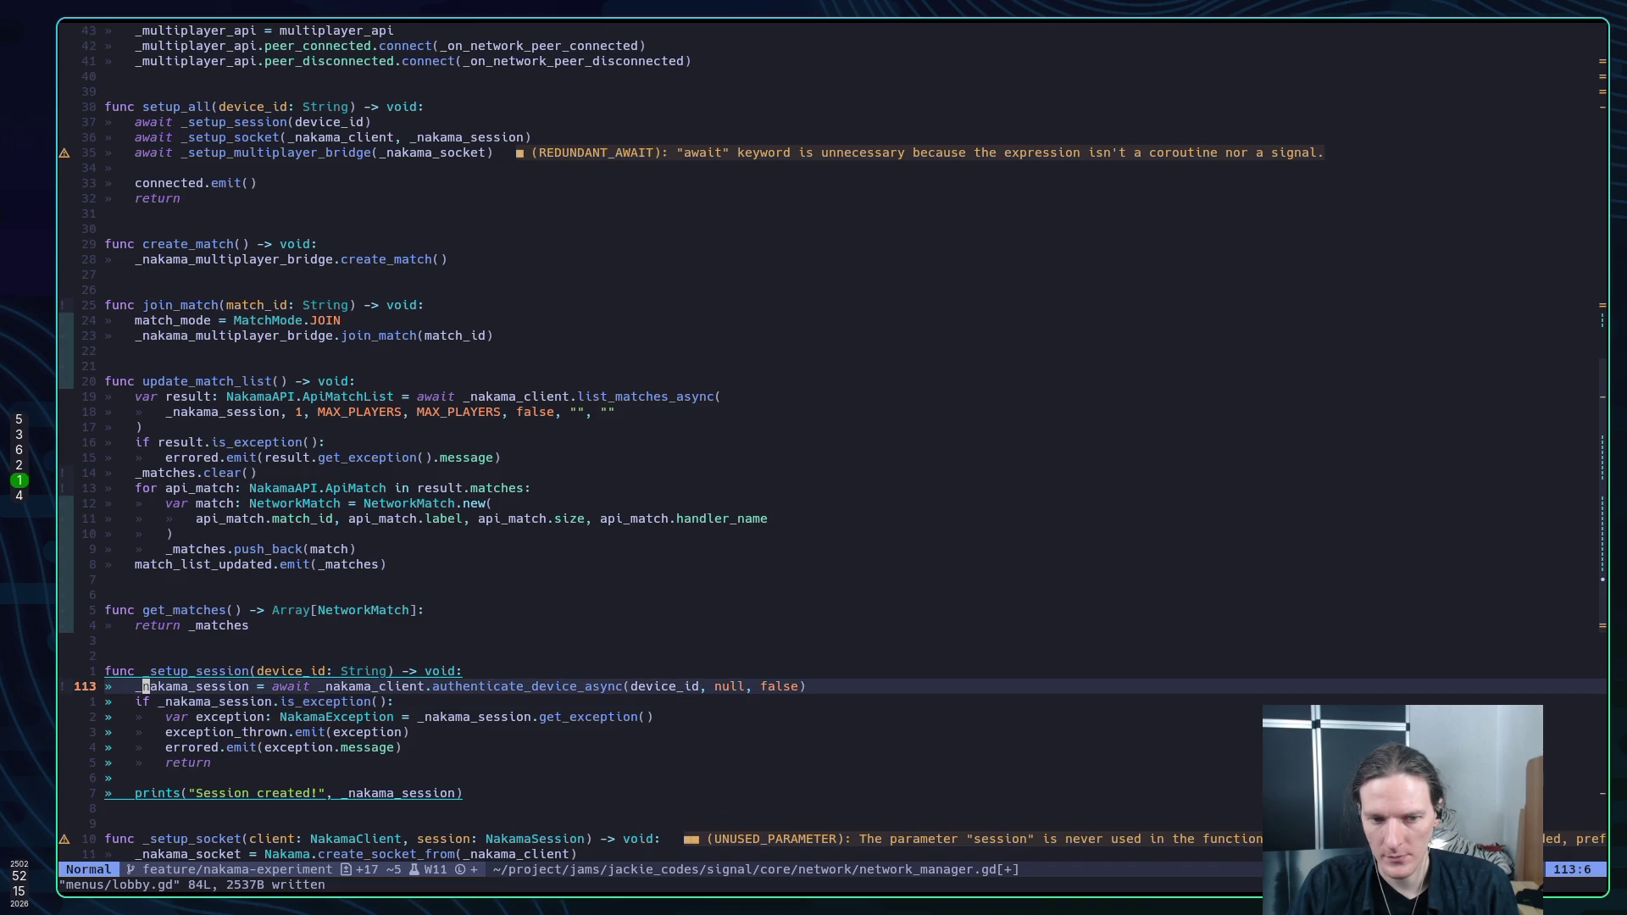
key(t)
key(a)
key(l)
key(f)
key(comma)
key($)
key(b)
key(b)
key(b)
key(l)
Change the last authenticate_device_async argument from false to true and save network_manager.gd.
key(w)
key(w)
key(w)
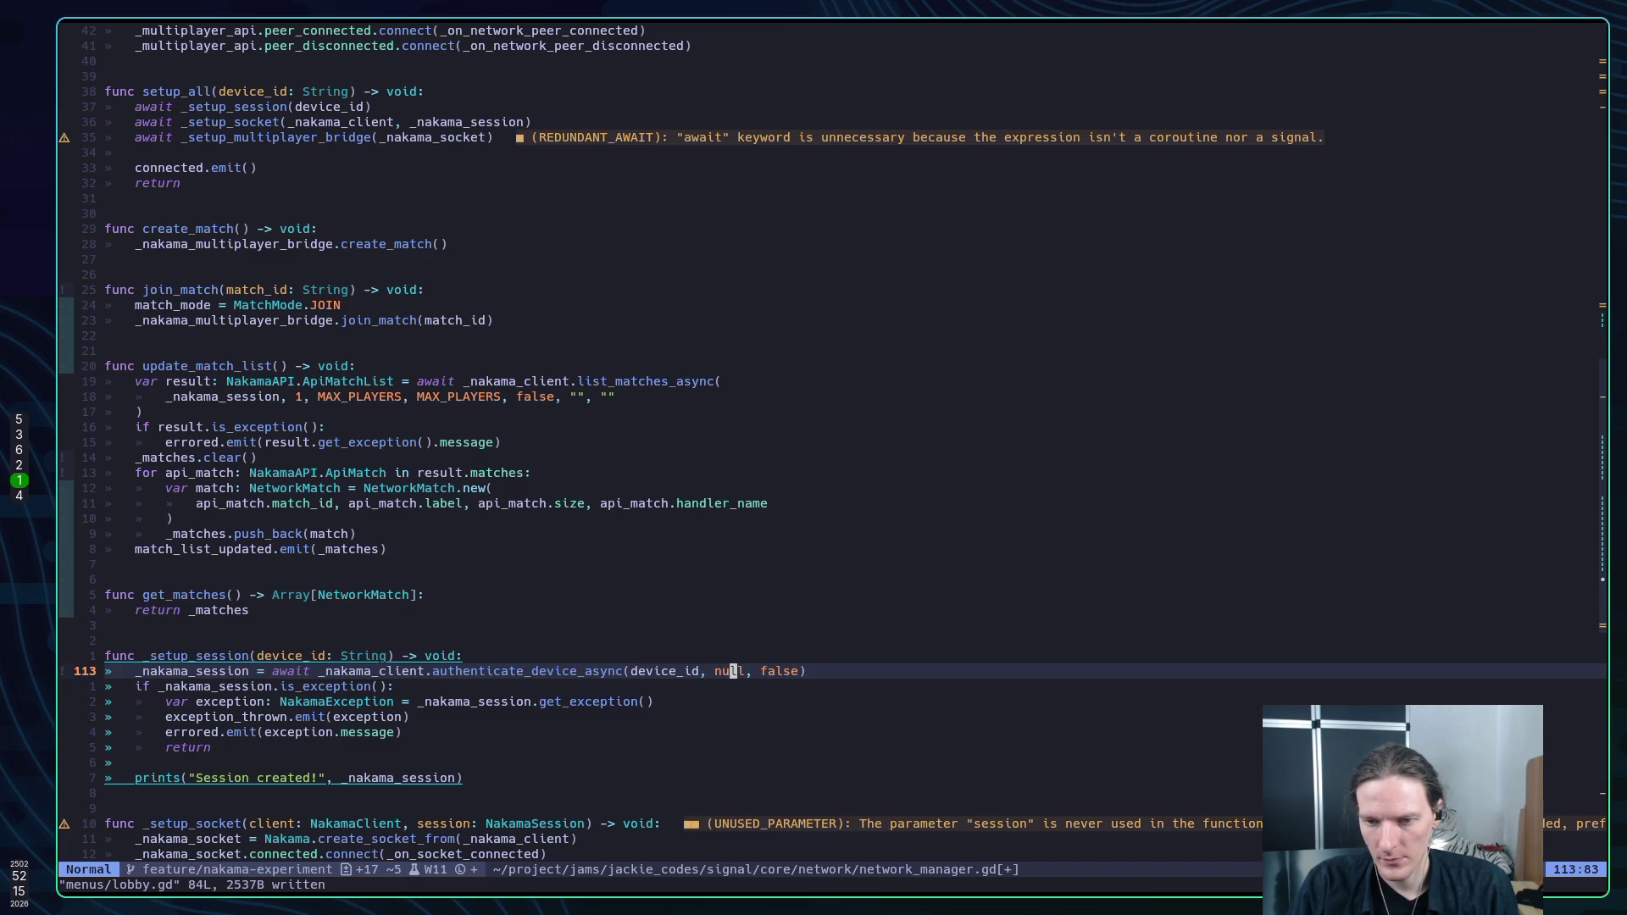
text(cwtrue)
key(Escape)
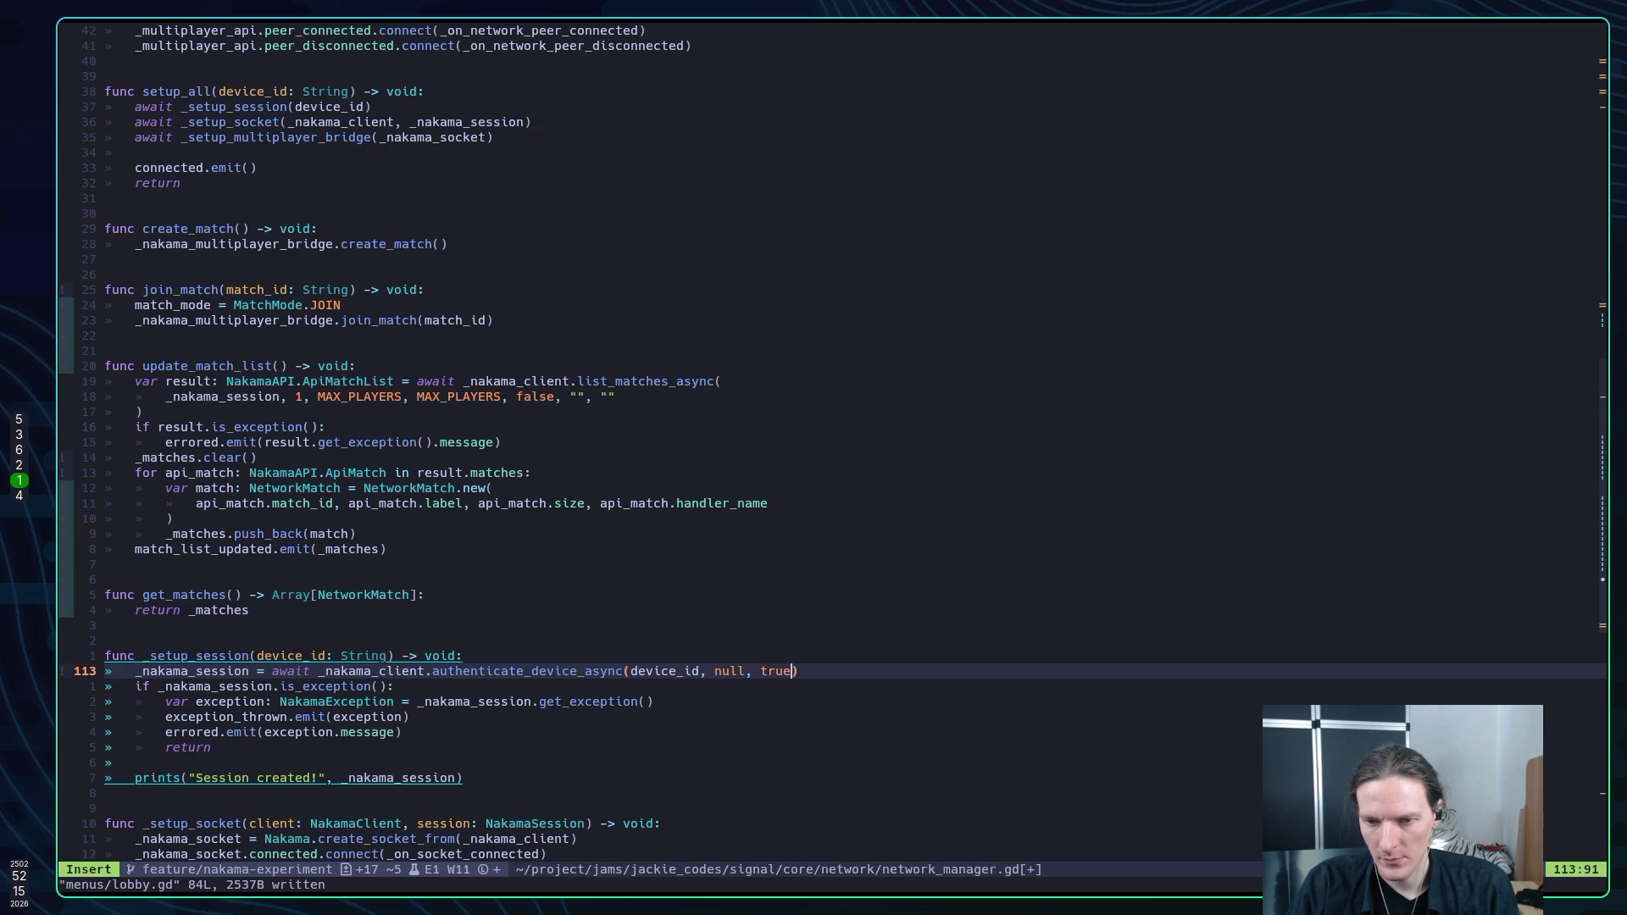
text(:w)
key(Return)
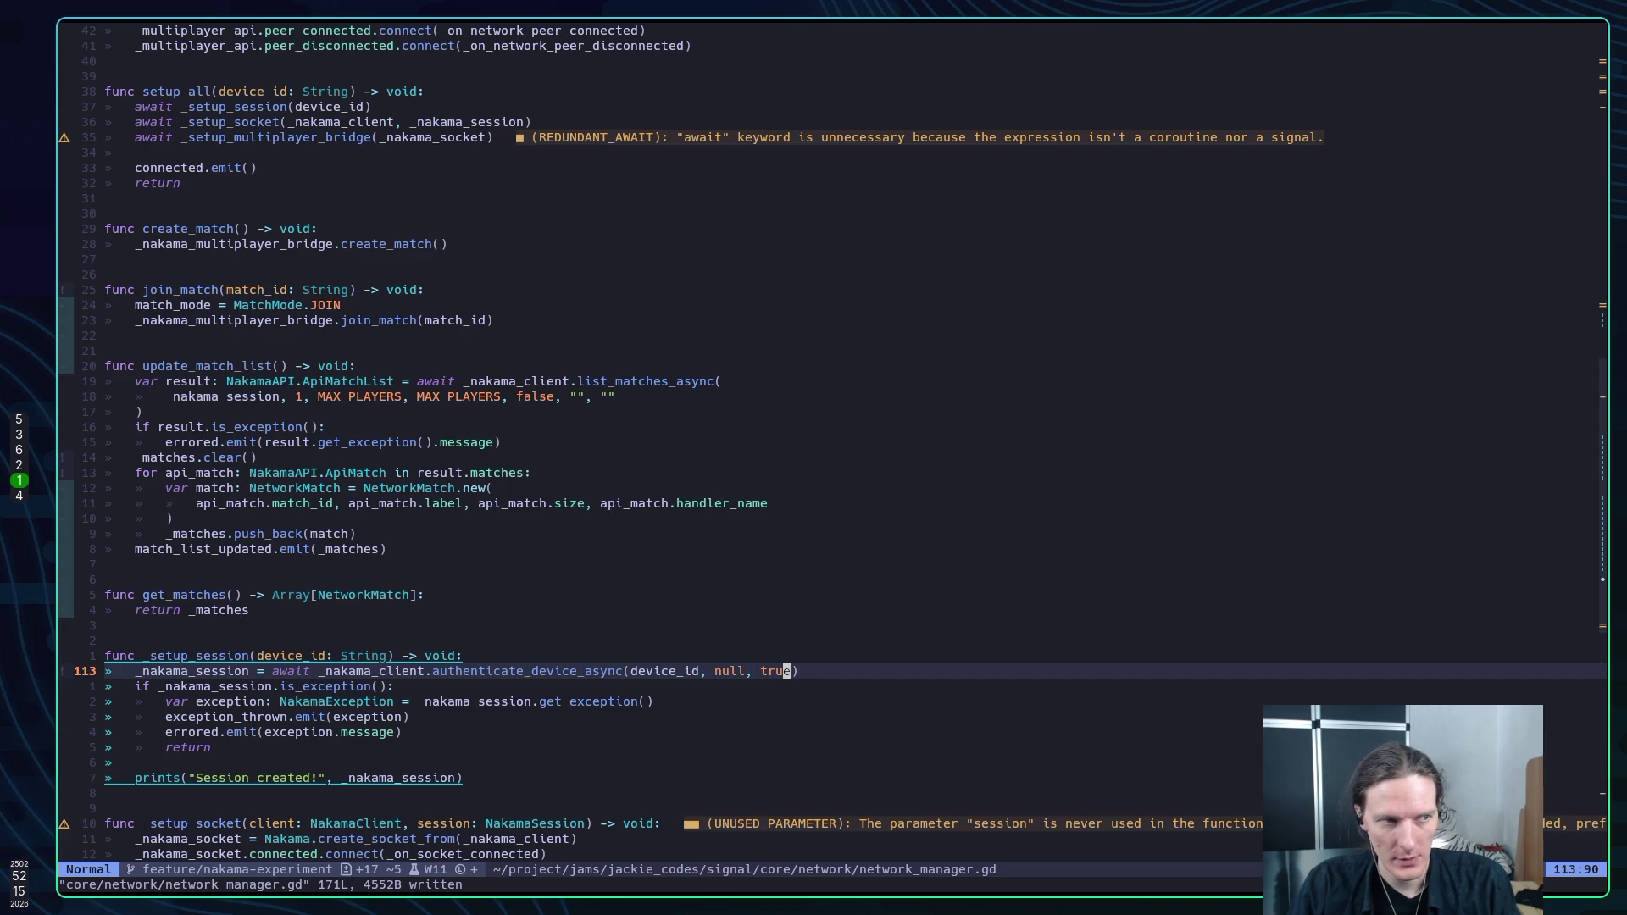
key(alt+Tab)
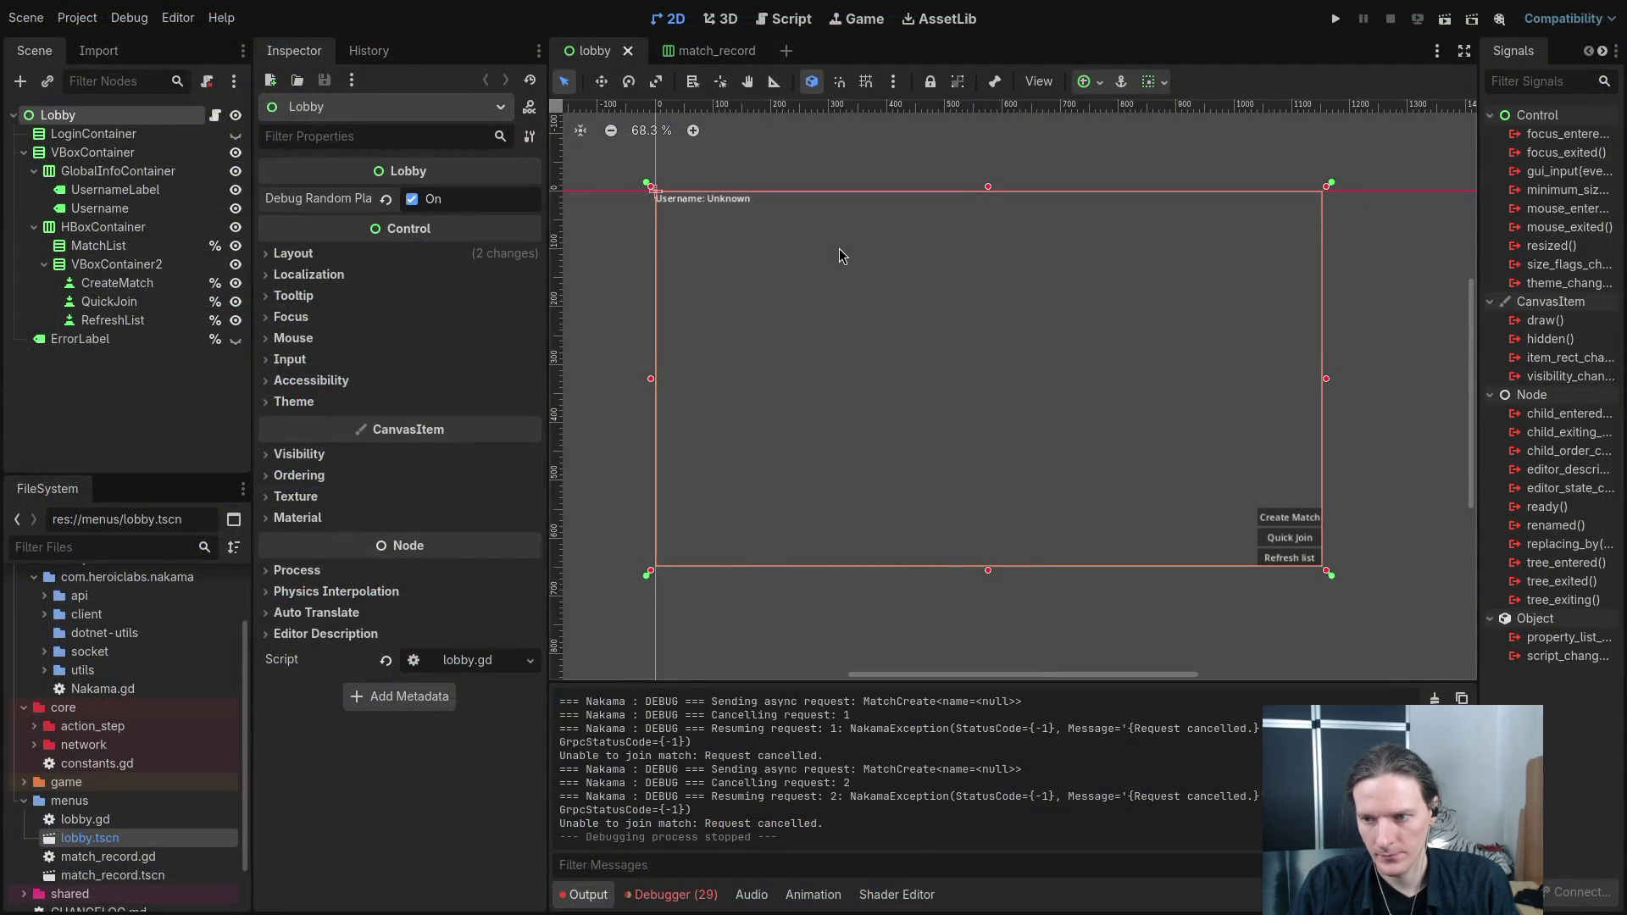
Run the lobby again with F5 and refresh the Nakama console's Players list.
key(F5)
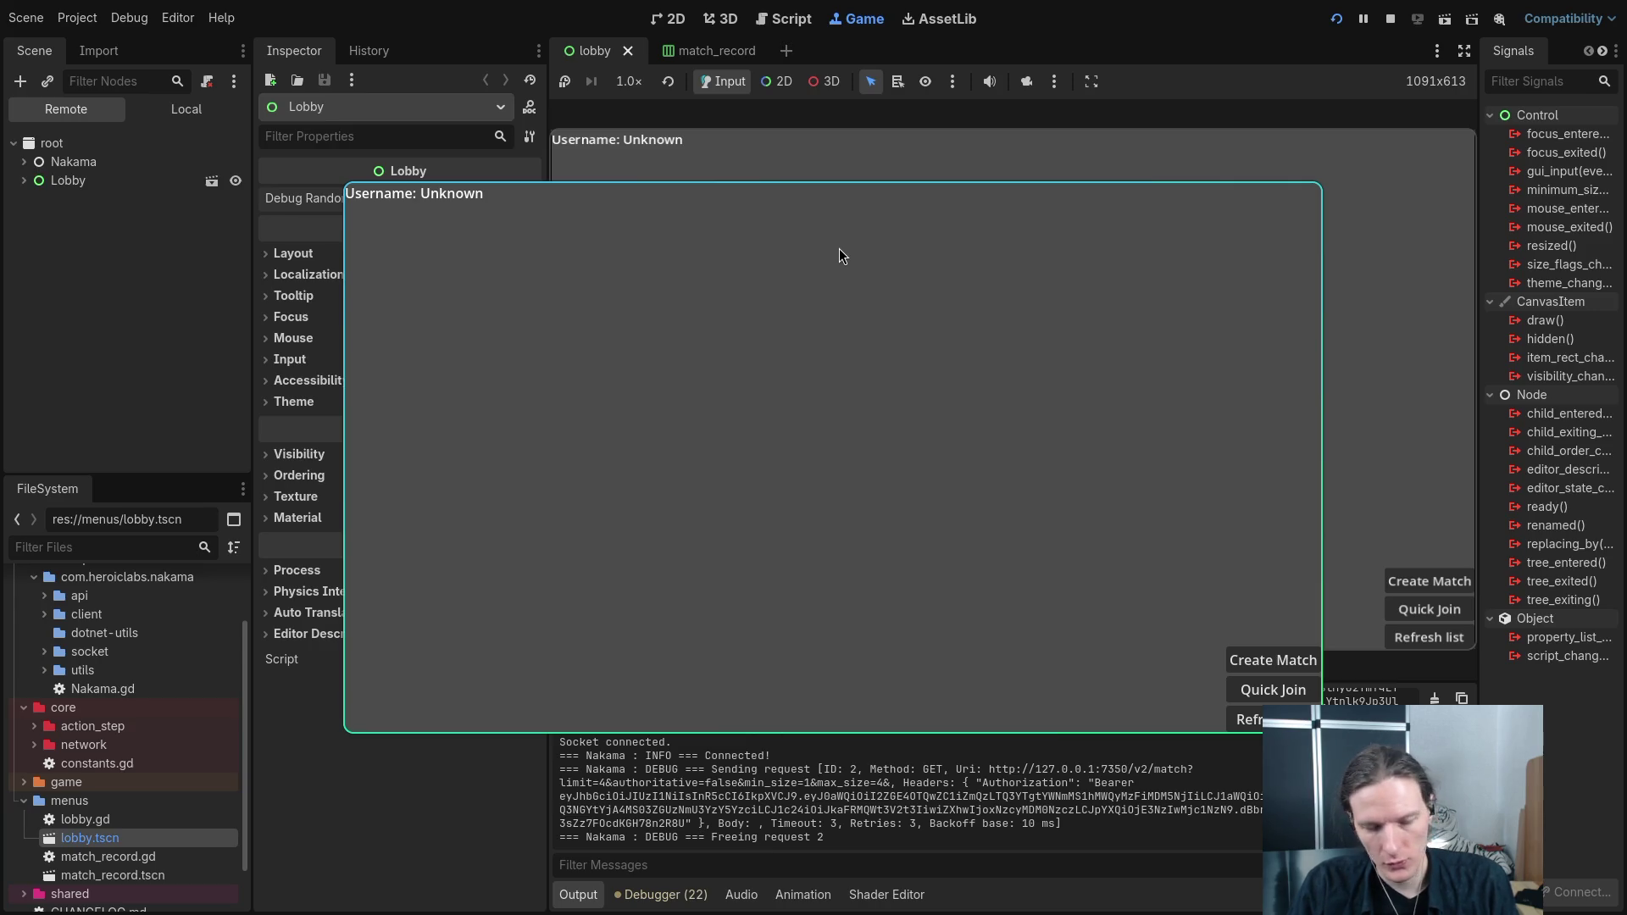
key(alt+Tab)
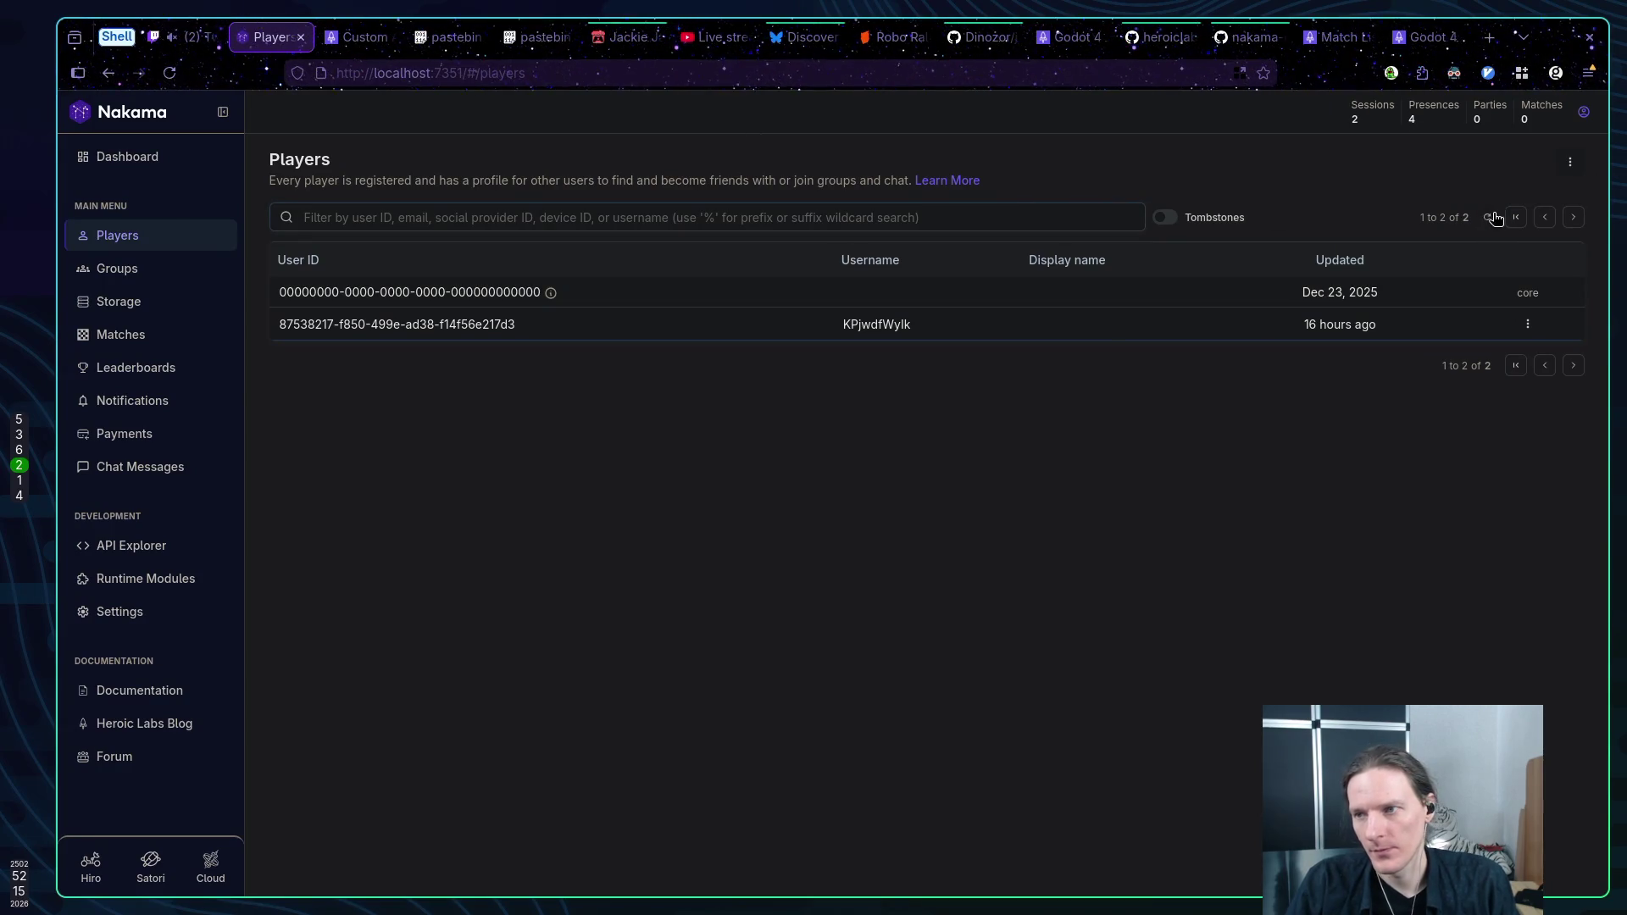
click(1489, 218)
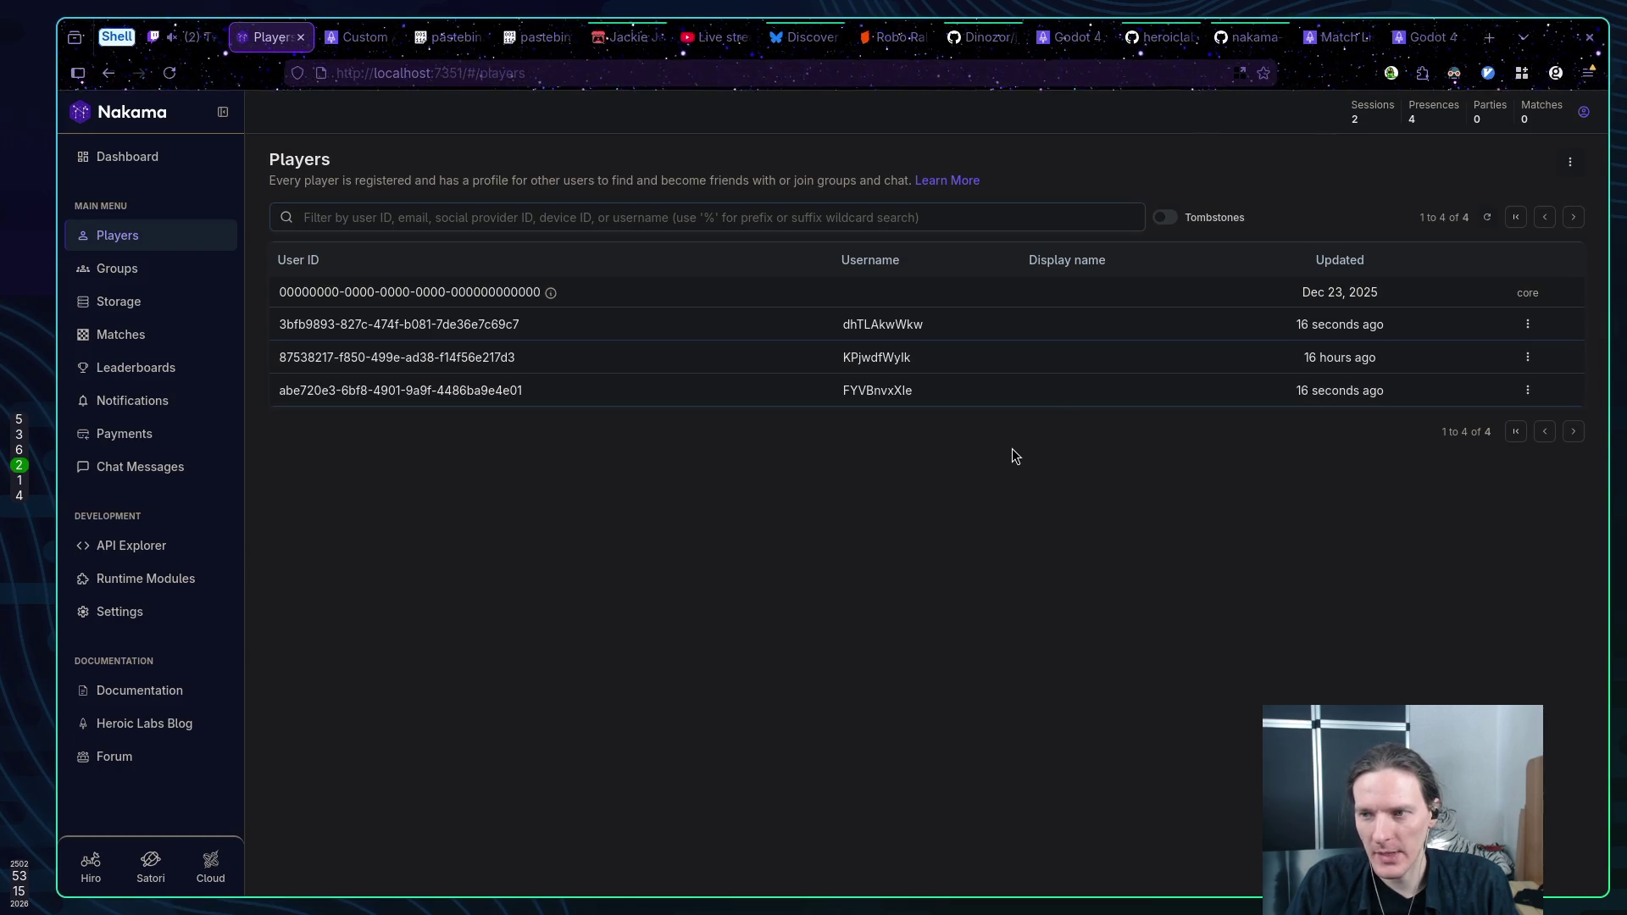
Switch workspaces back to the Godot editor with the running game.
key(super+1)
key(super+3)
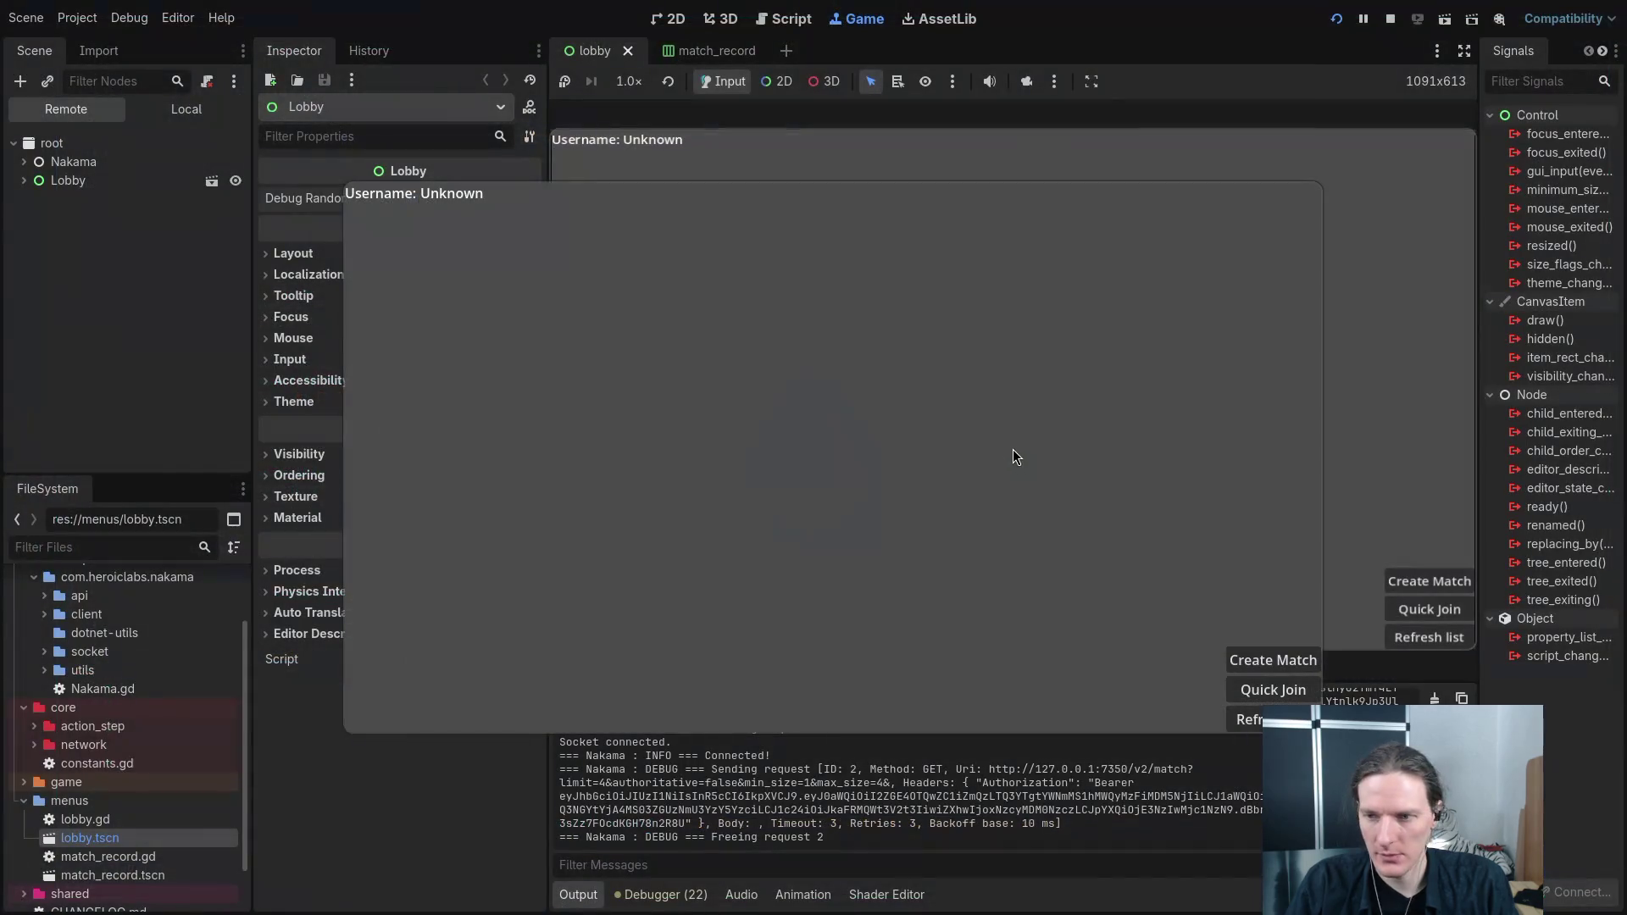
Create a match and refresh the match list in both game clients, then stop the game.
click(1256, 661)
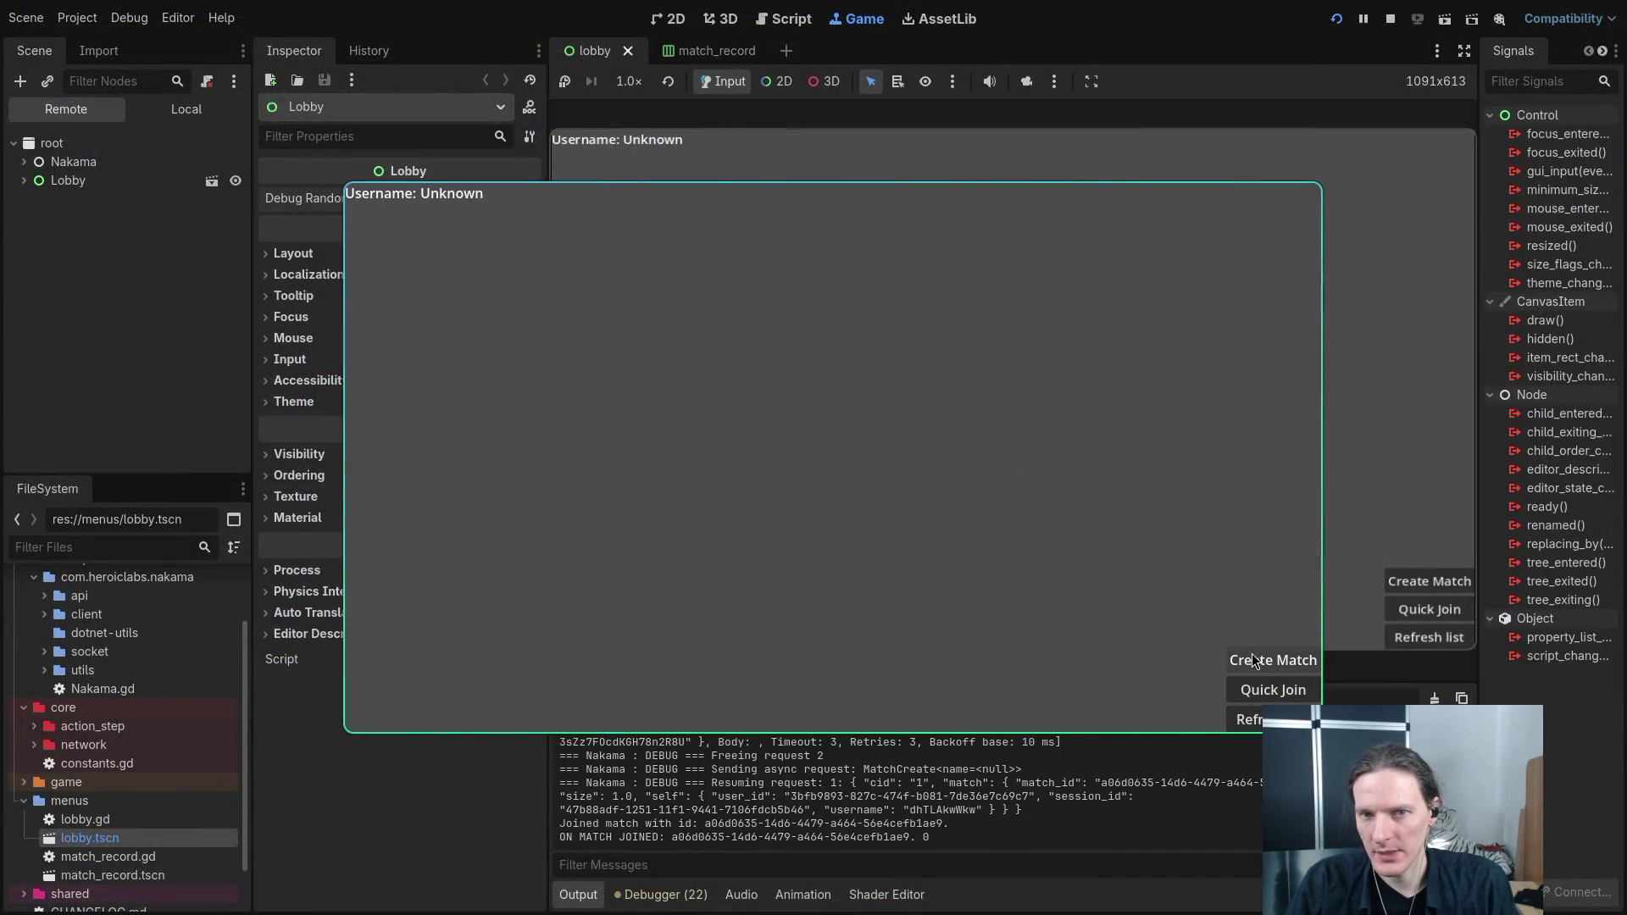
click(1252, 716)
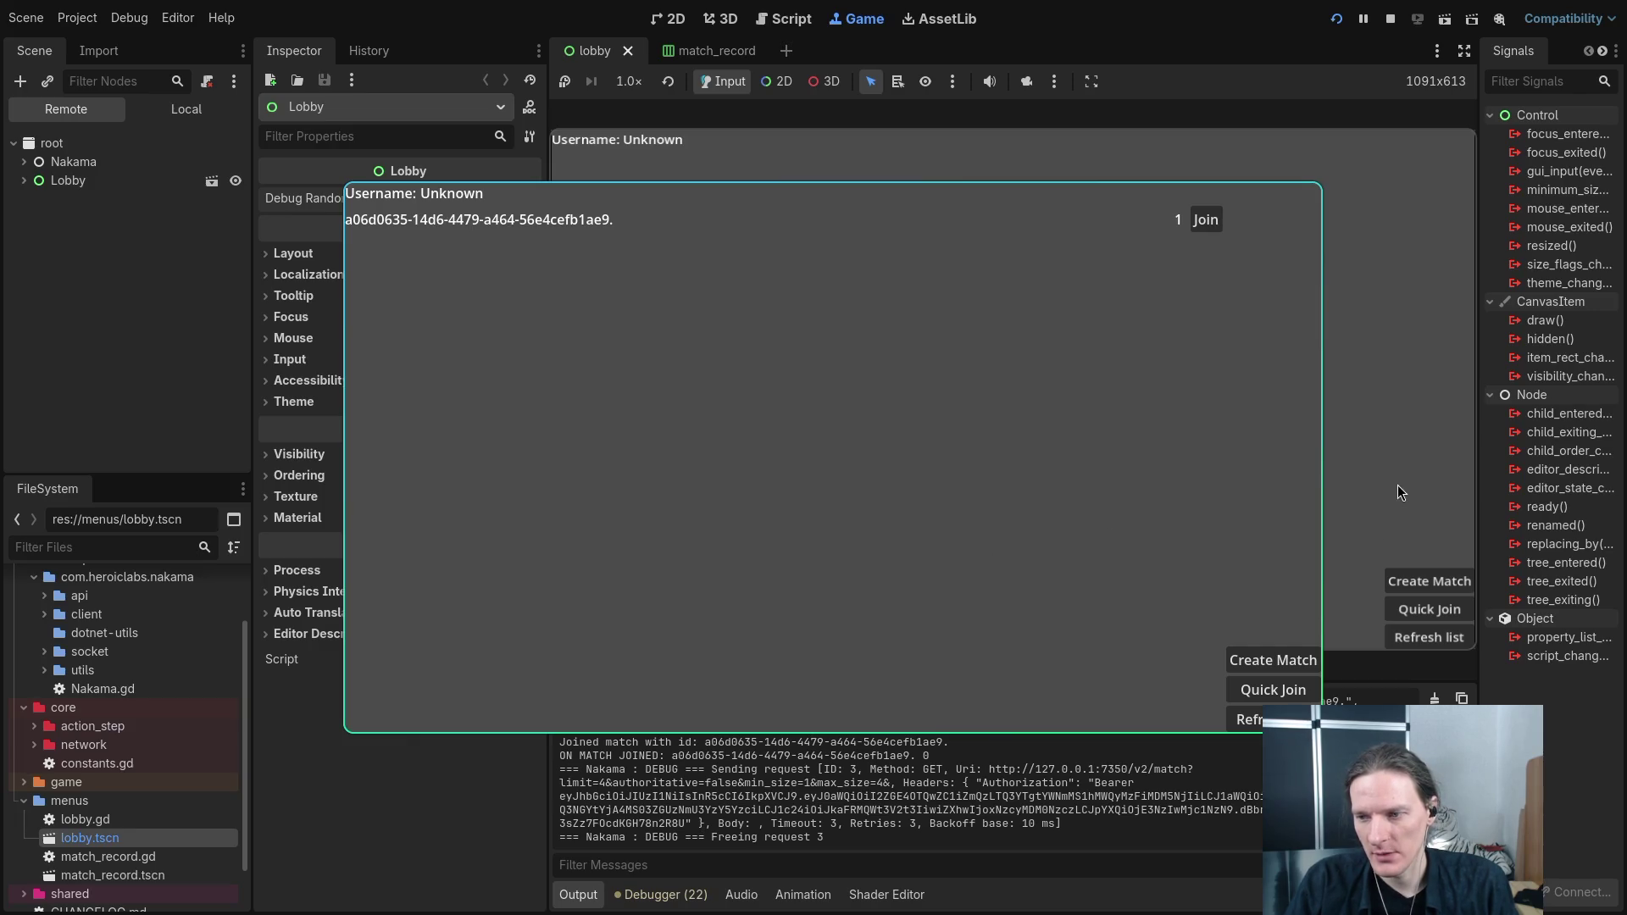
click(1422, 578)
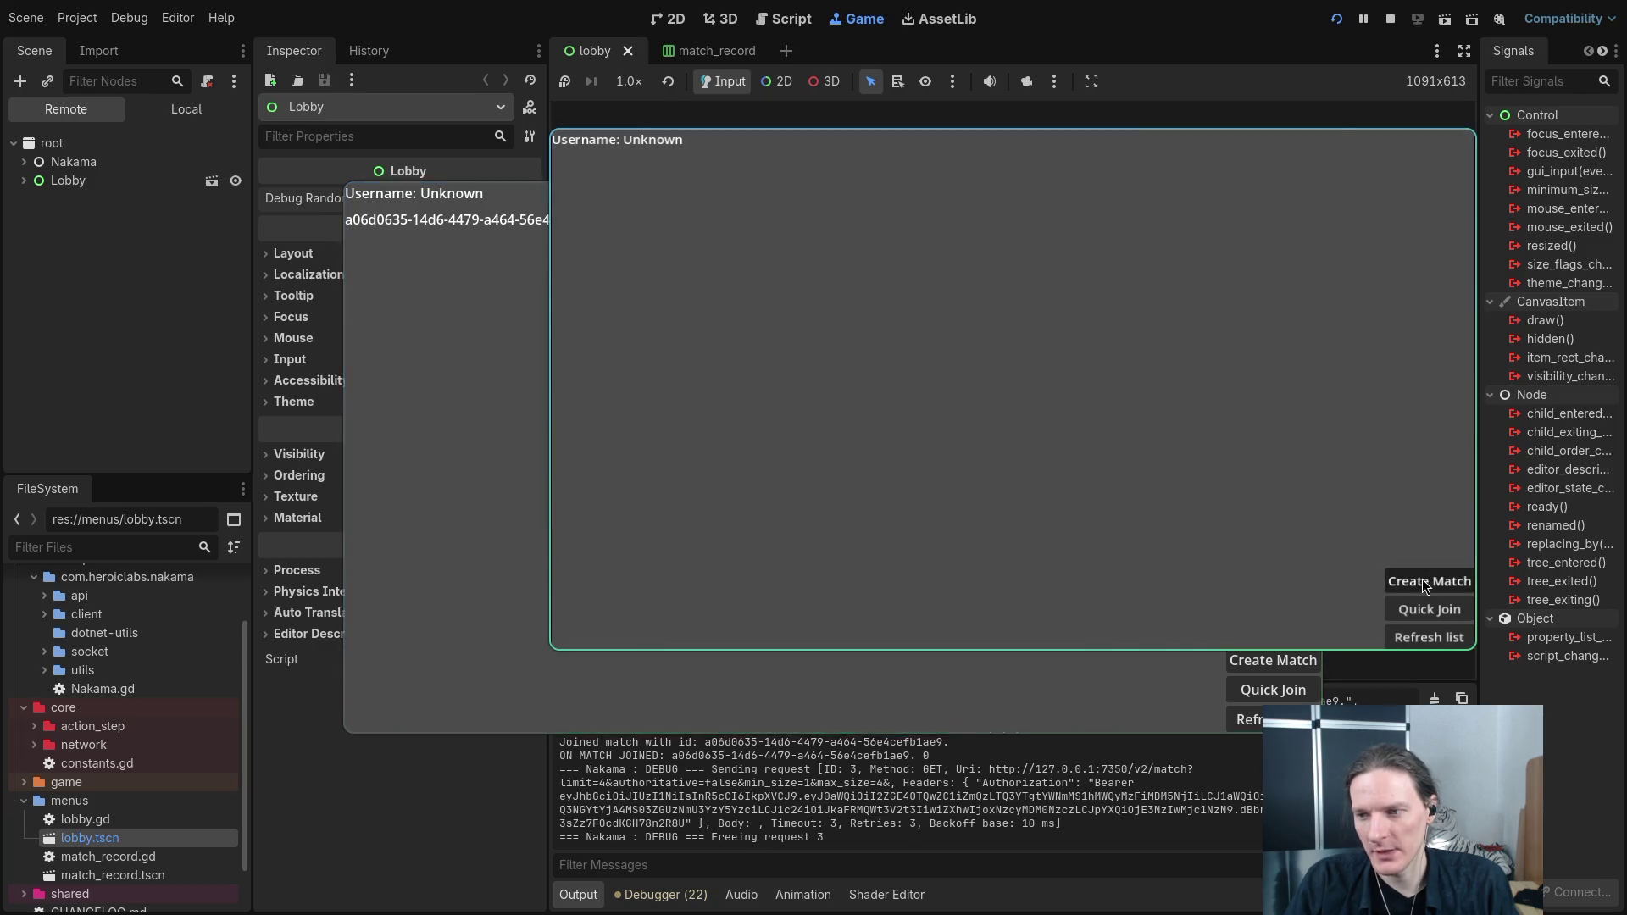
click(1422, 635)
click(1241, 717)
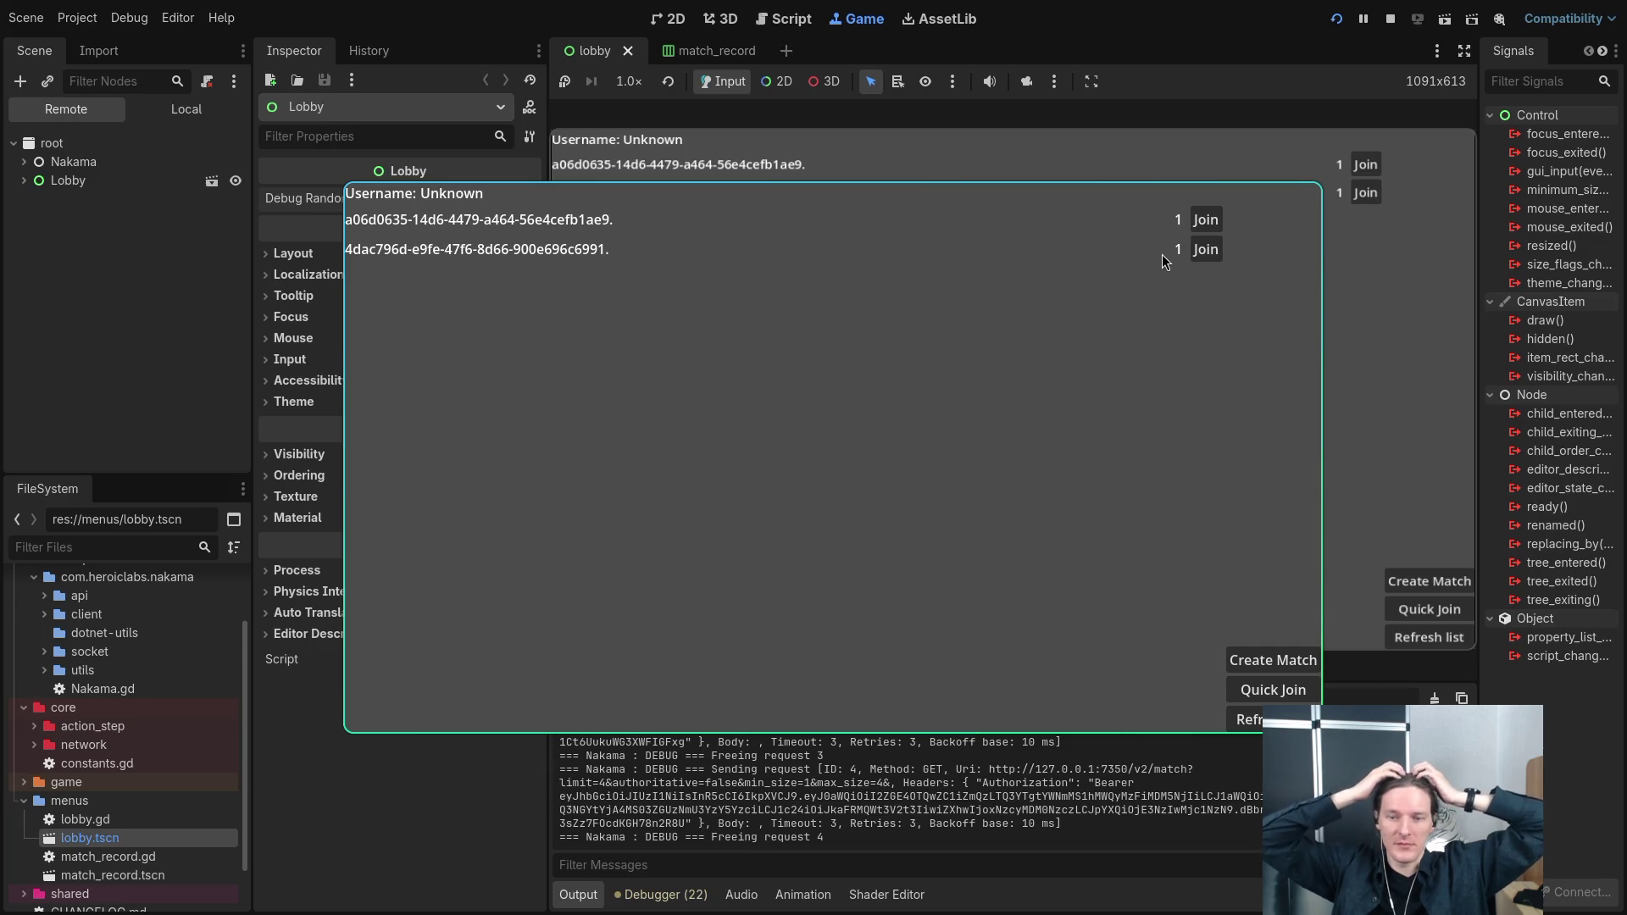
key(F8)
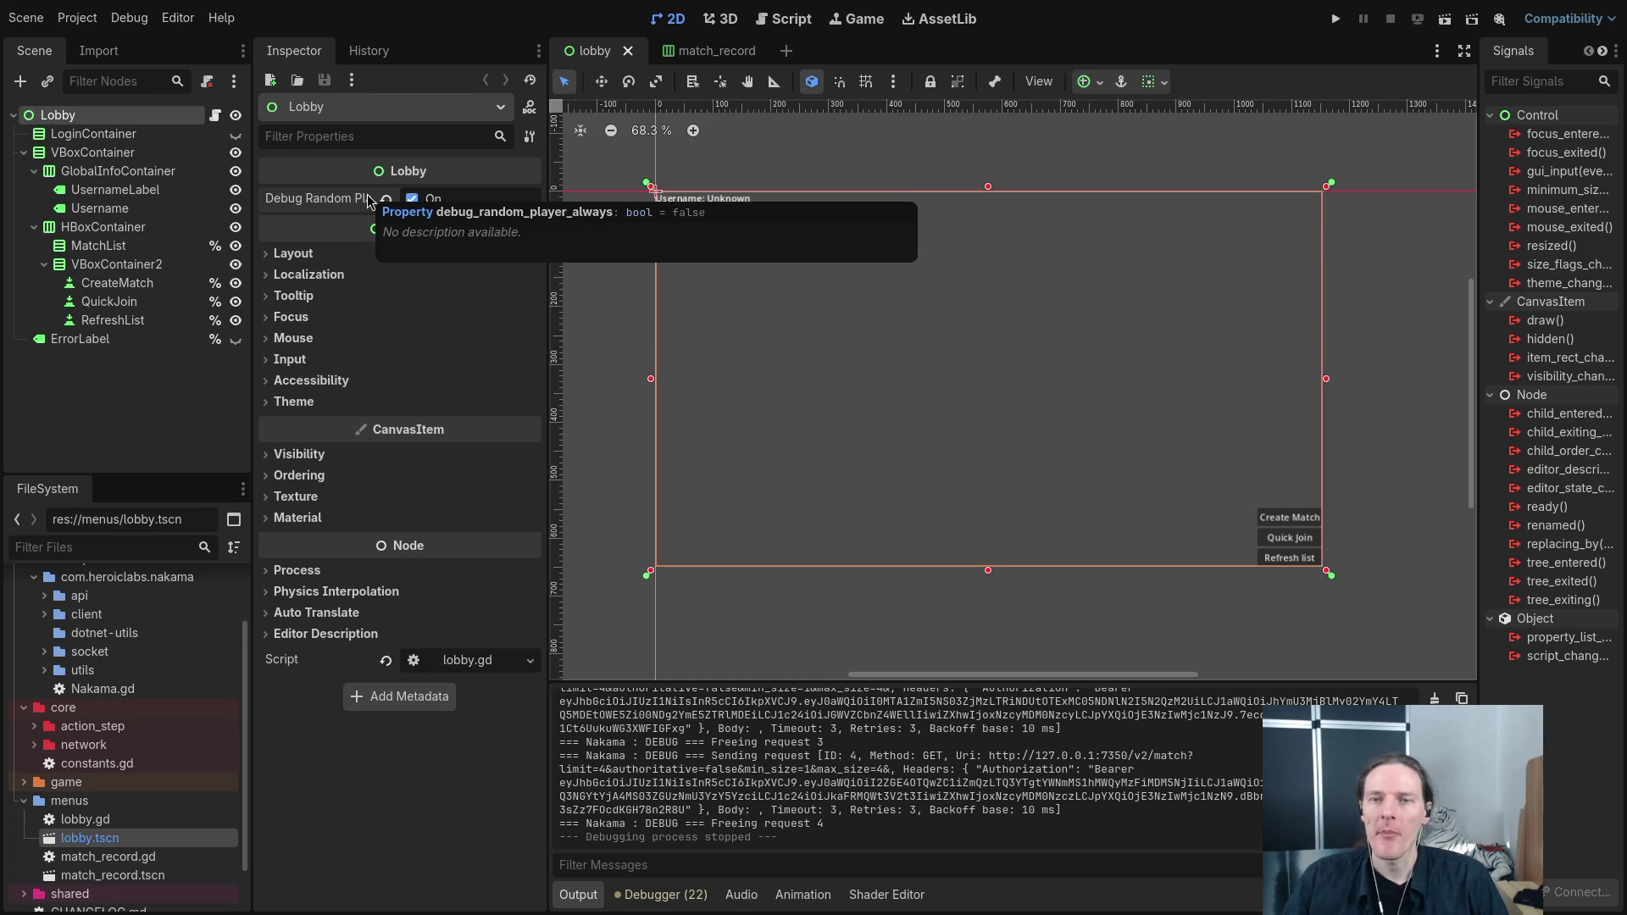
Check the Nakama Players list, then return to network_manager.gd in Neovim.
key(alt+Tab)
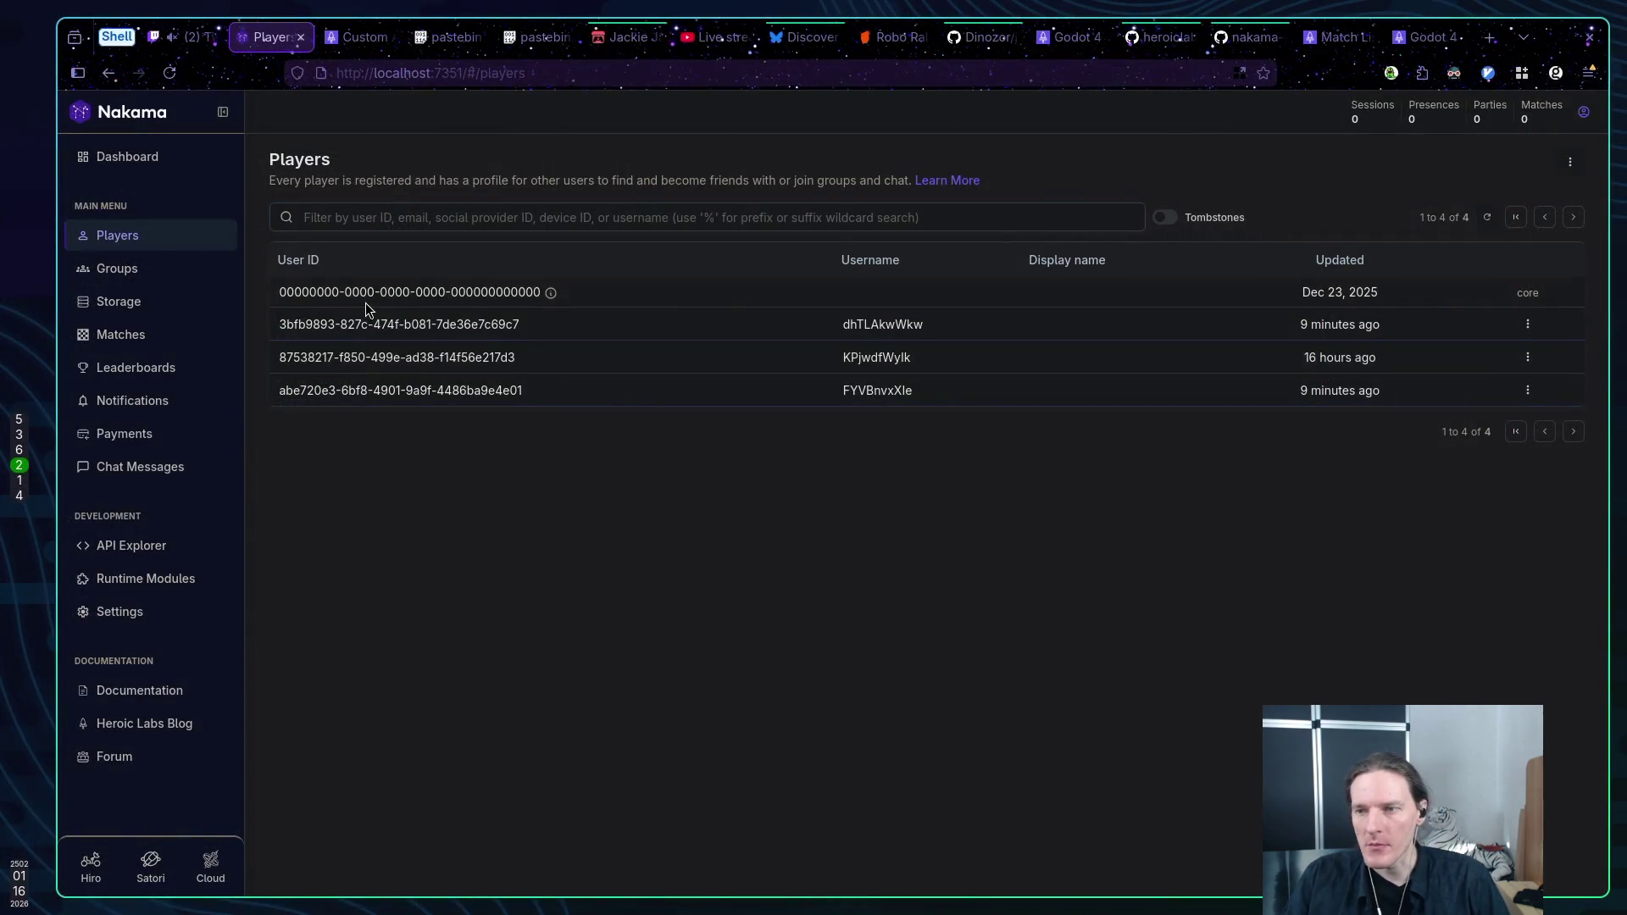
key(alt+Tab)
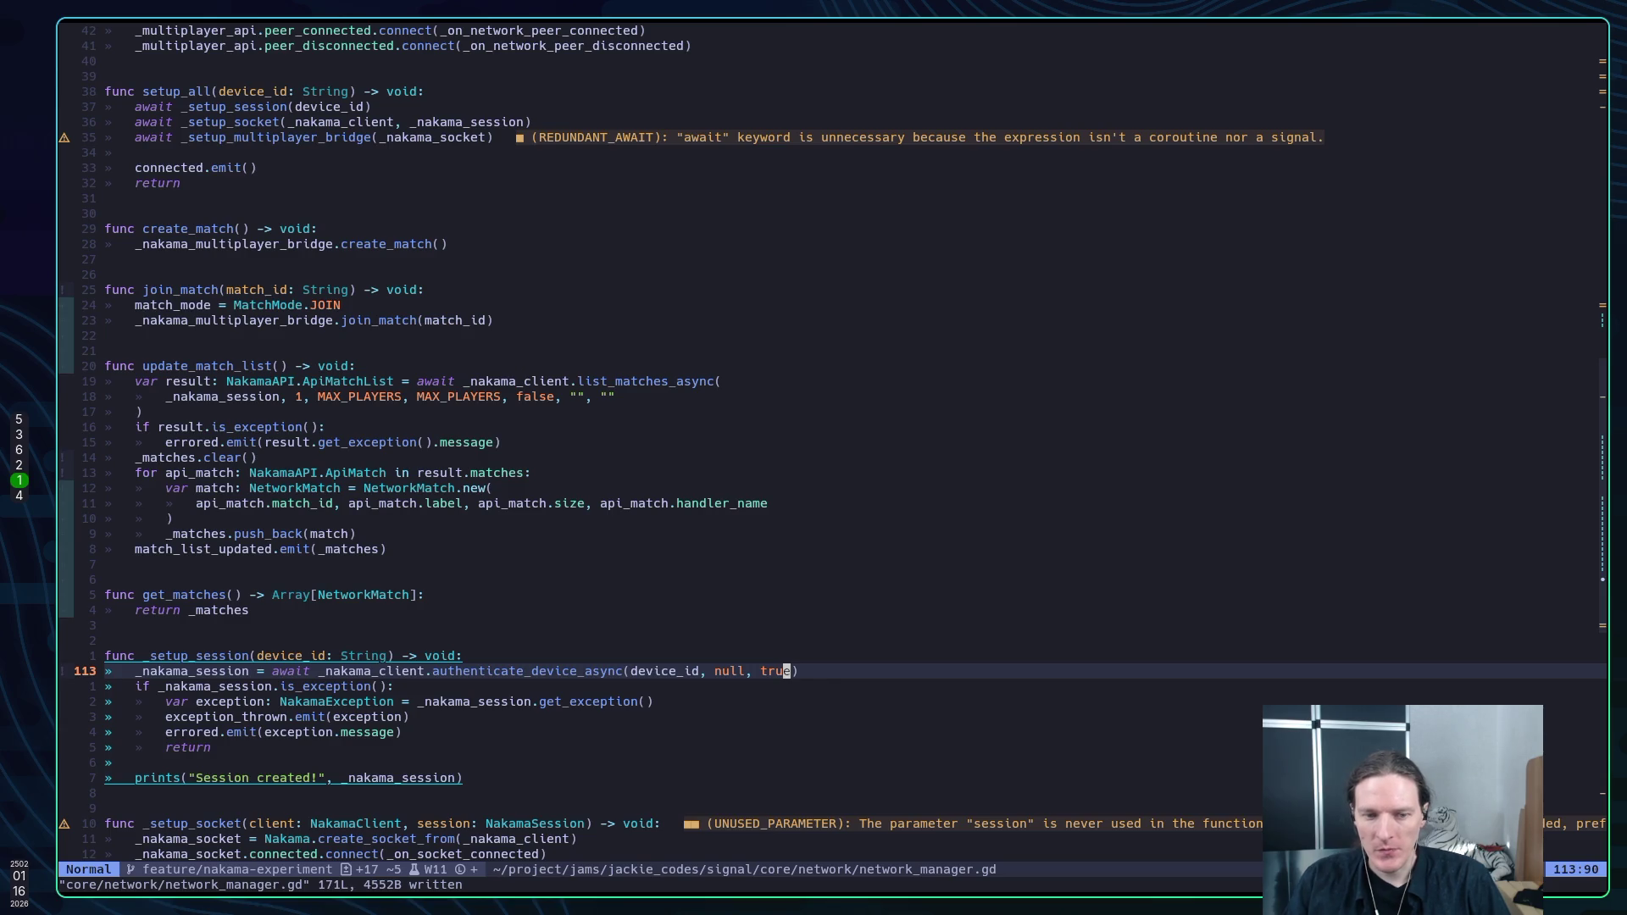
Move down to the empty _on_network_peer_connected stub in network_manager.gd.
key(braceright)
key(braceright)
key(braceright)
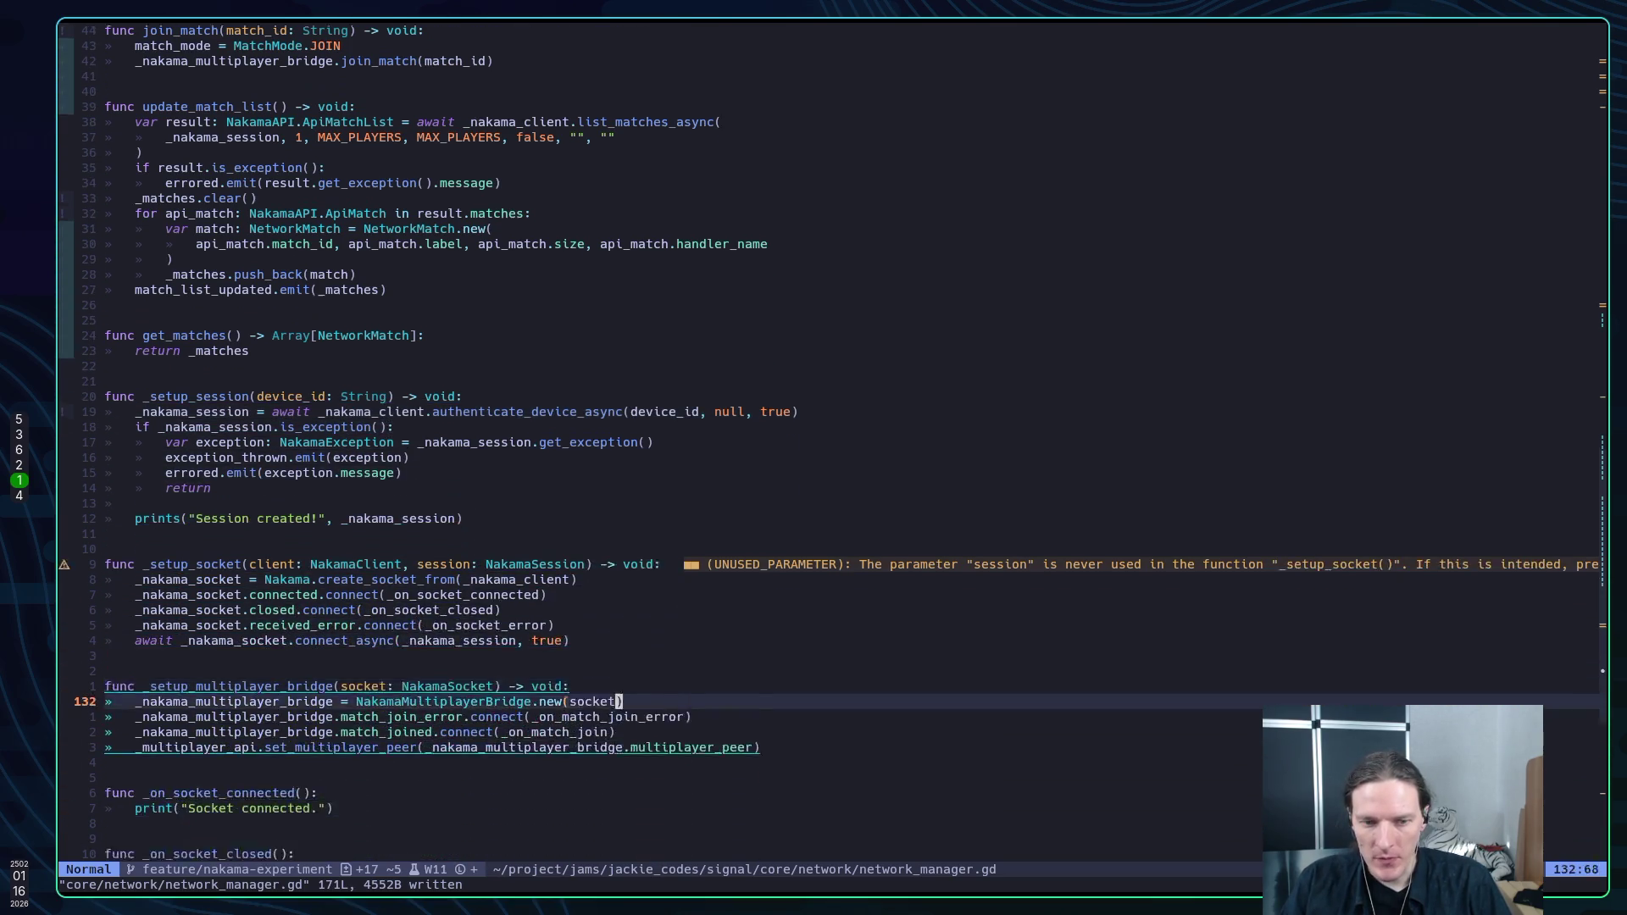
key(braceright)
key(braceright)
key(braceright)
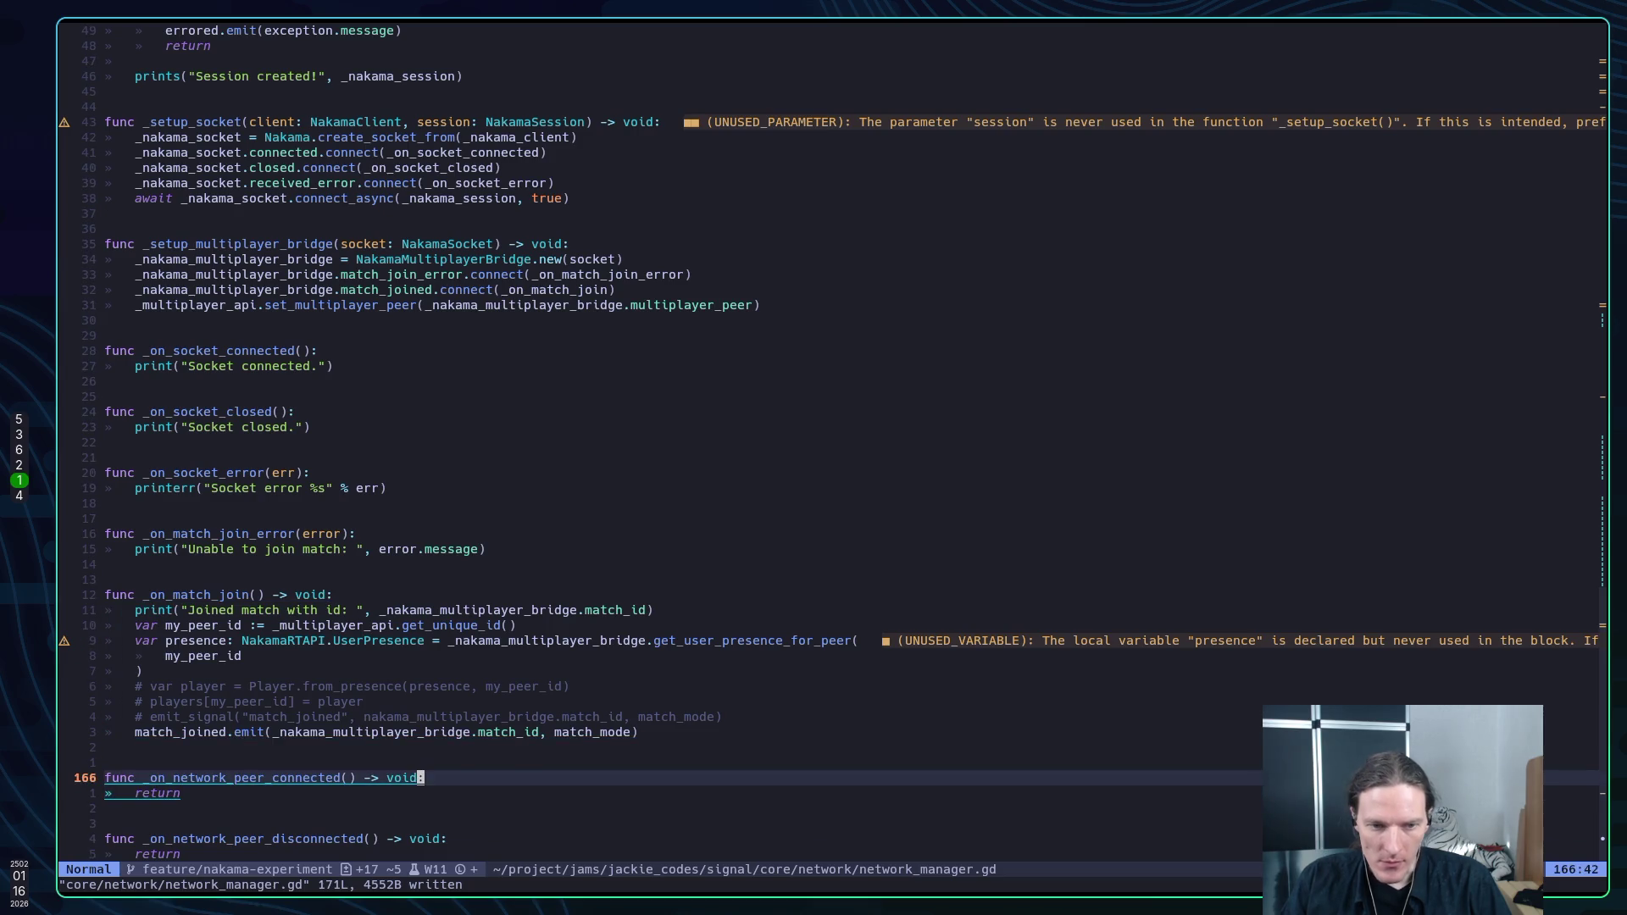
key(j)
key(braceright)
key(j)
key(j)
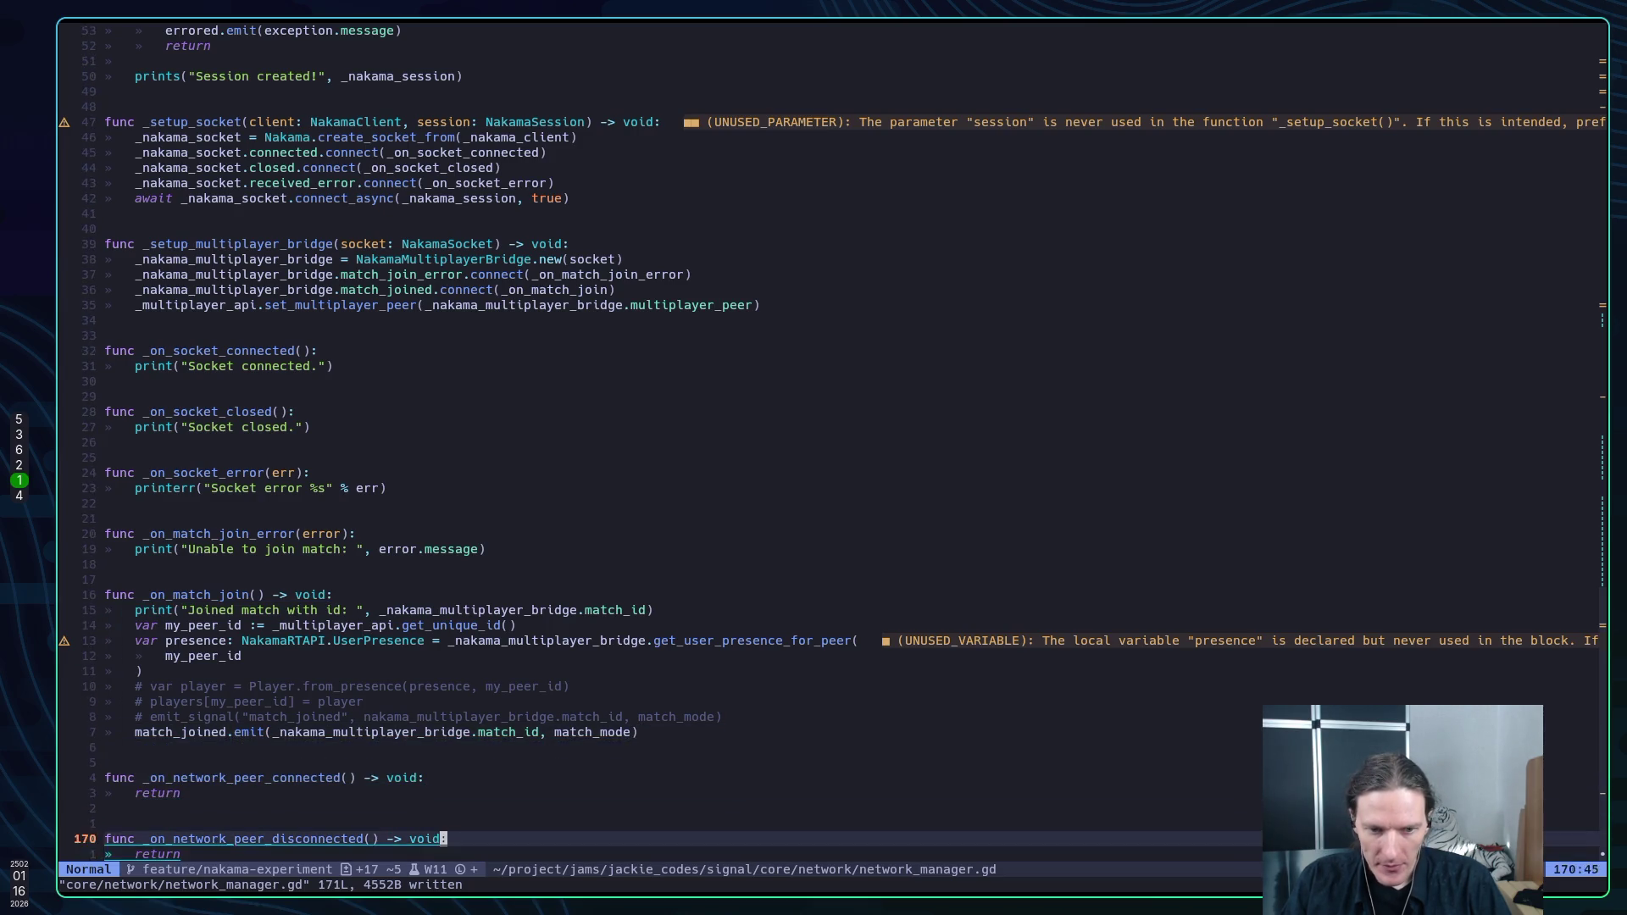
key(k)
key(k)
key(k)
key(k)
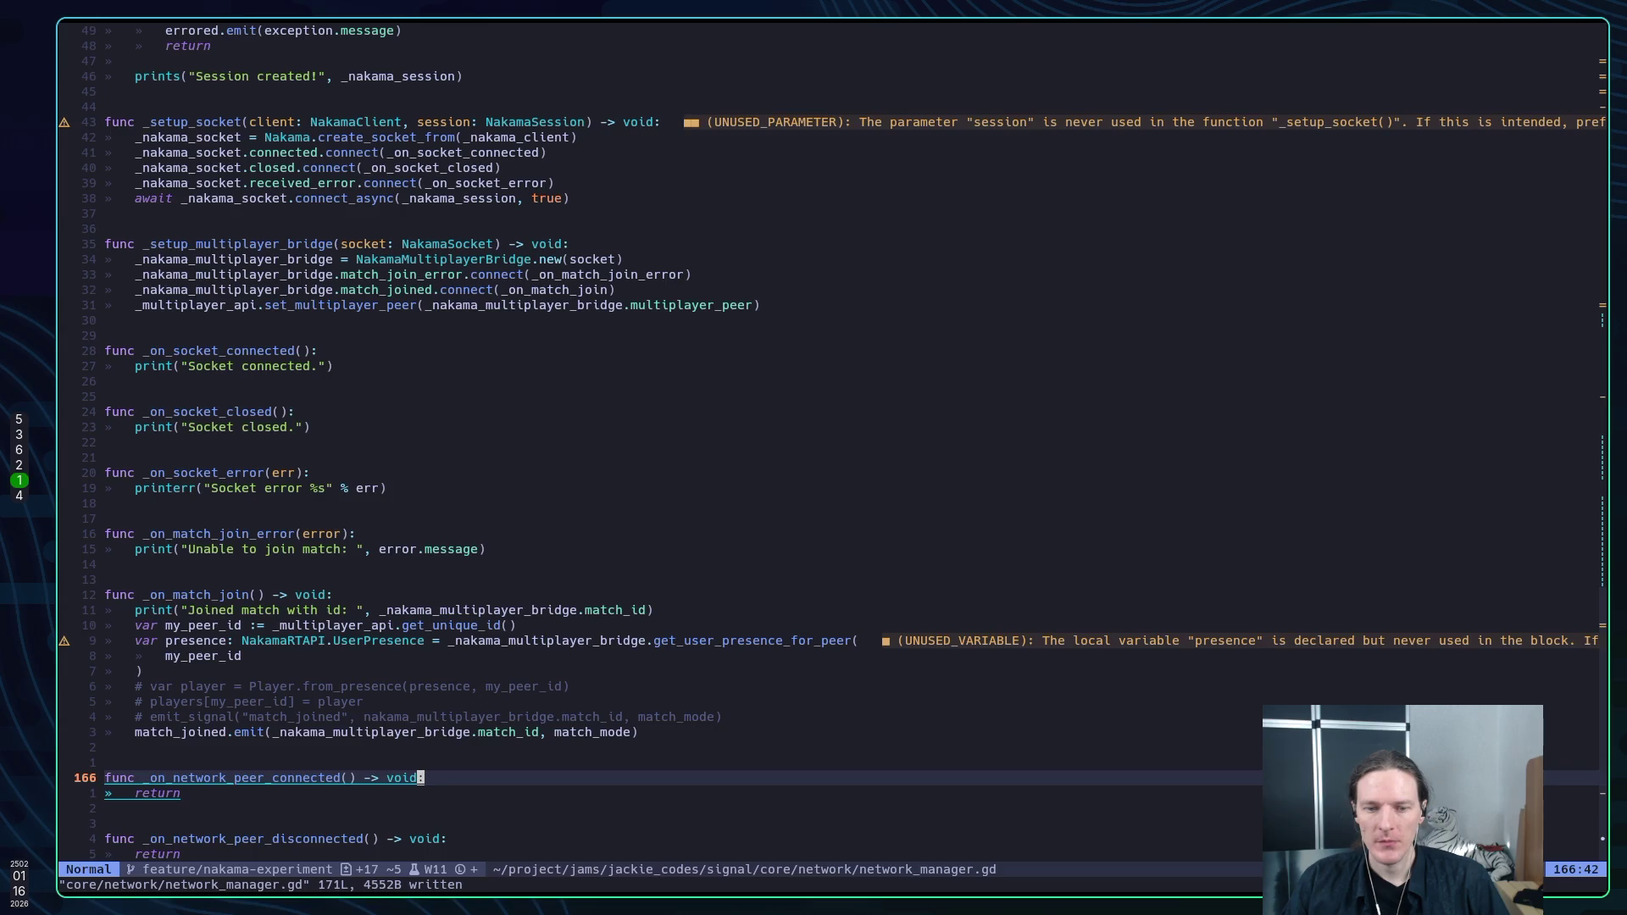
Open the Telescope Buffers picker filtered by "ne".
key(space)
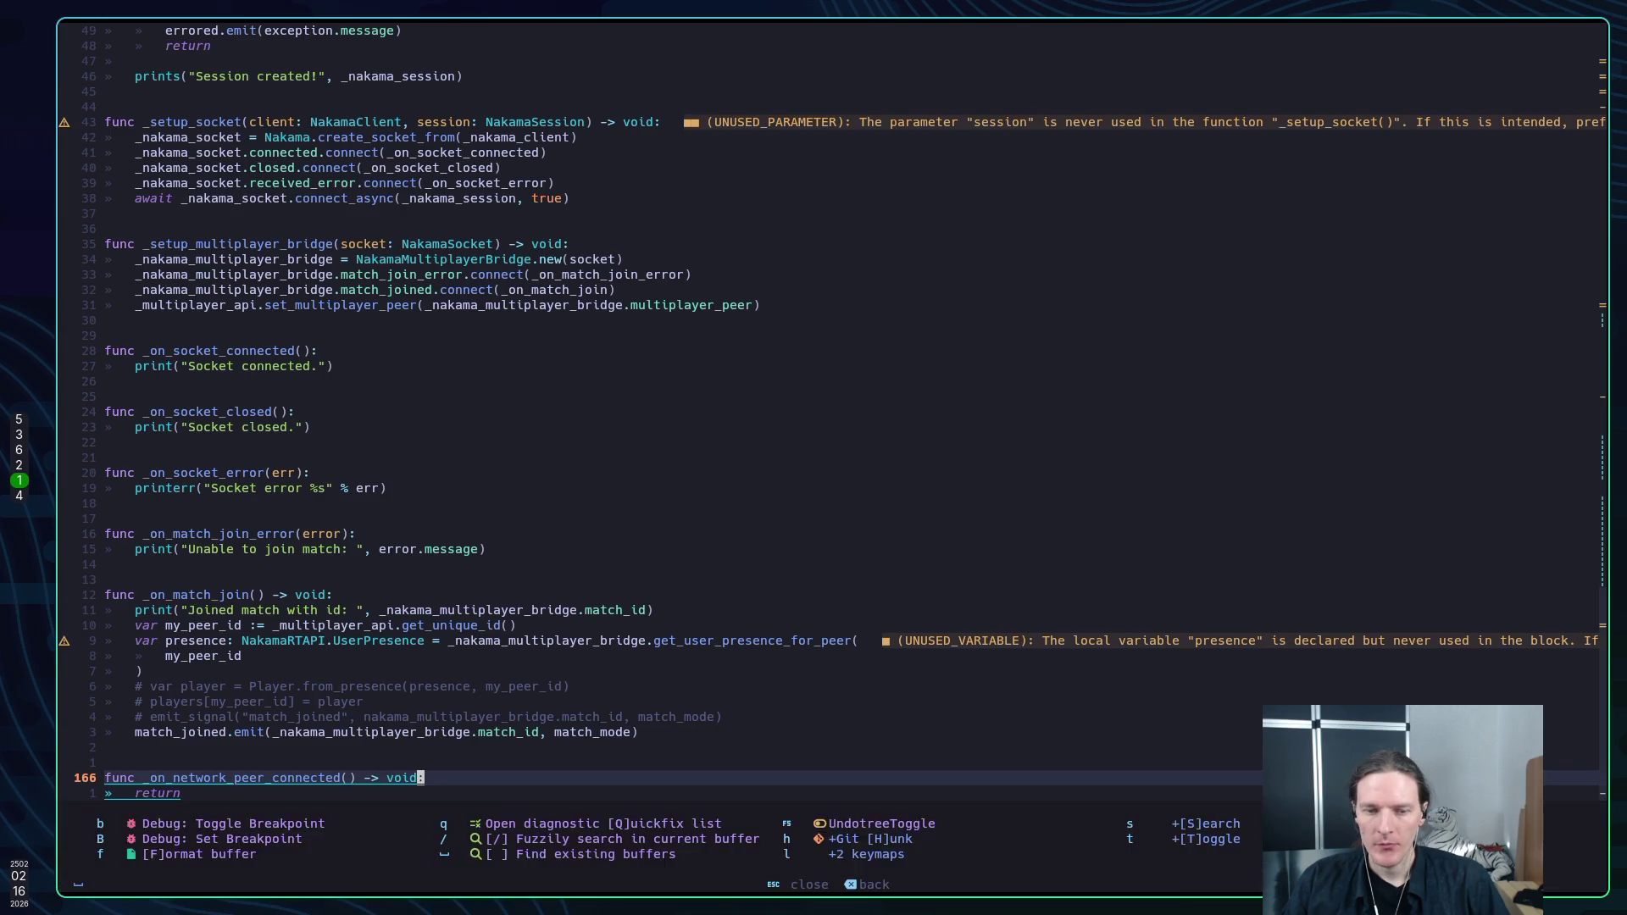
key(space)
text(ne)
key(Up)
key(Up)
key(Up)
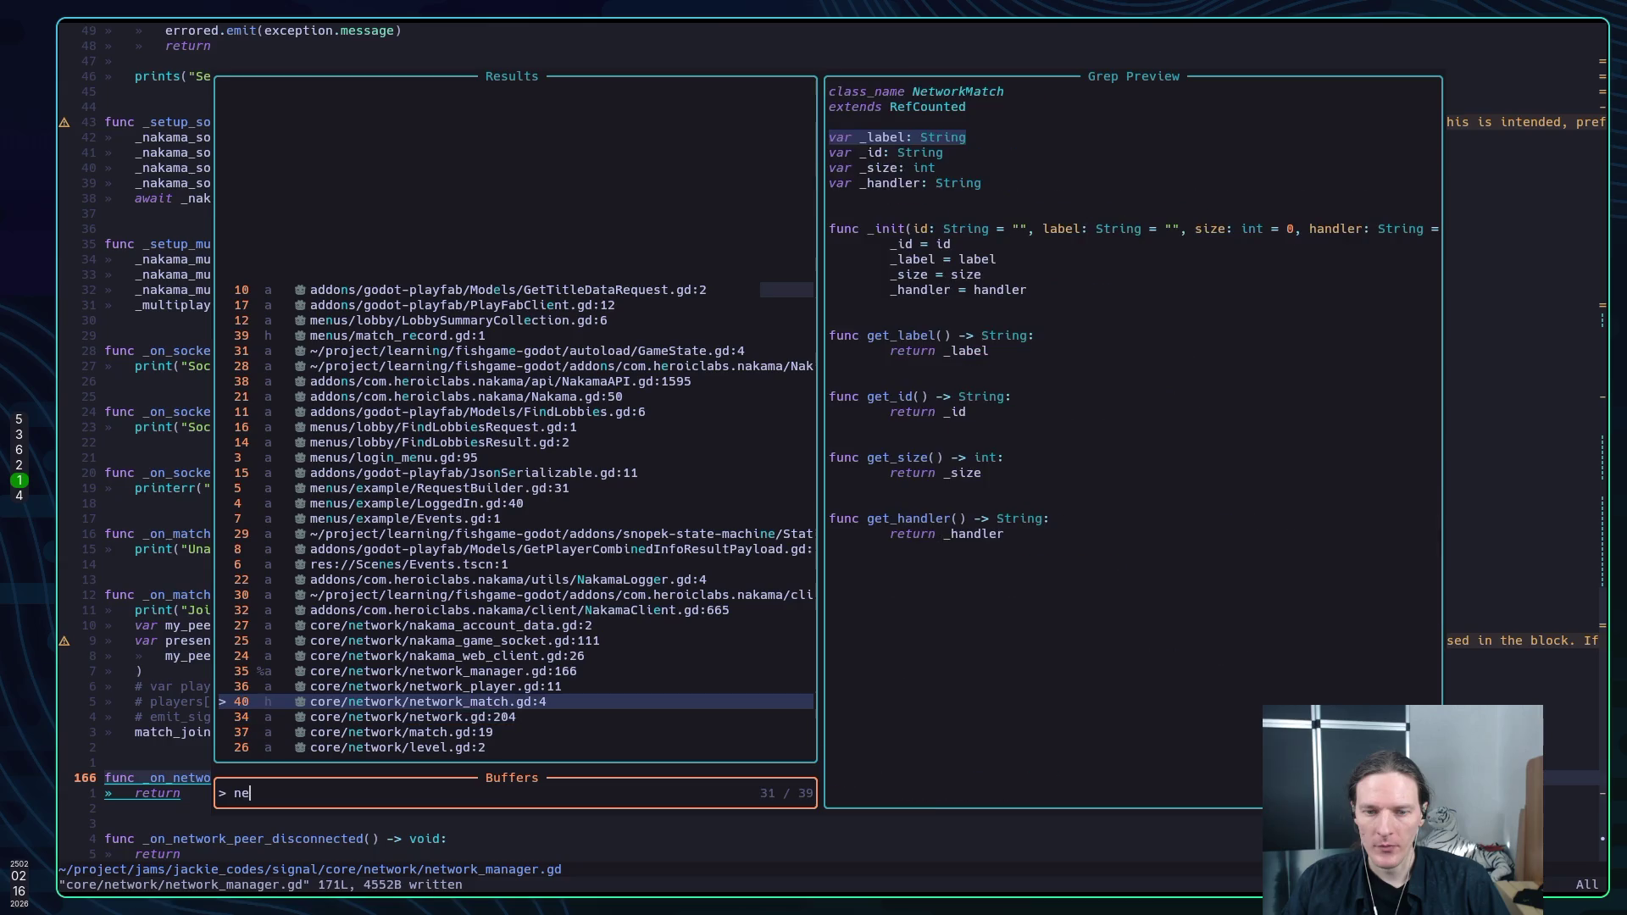
Open network.gd and search /peer_con to reach _on_network_peer_connected.
key(Down)
key(Return)
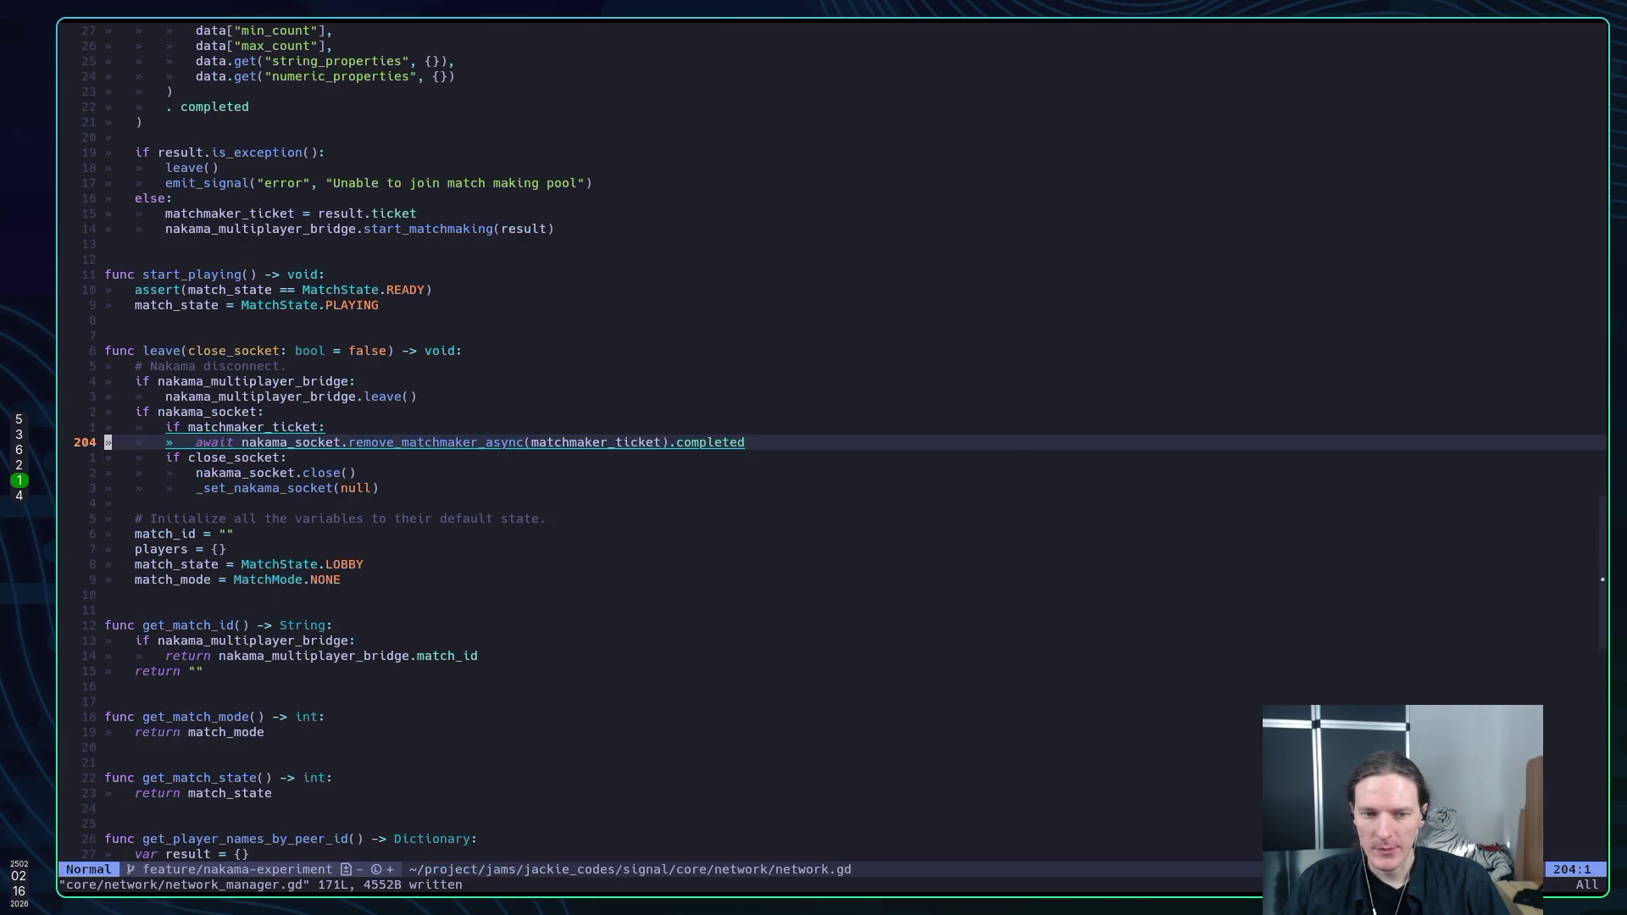
text(/peer_)
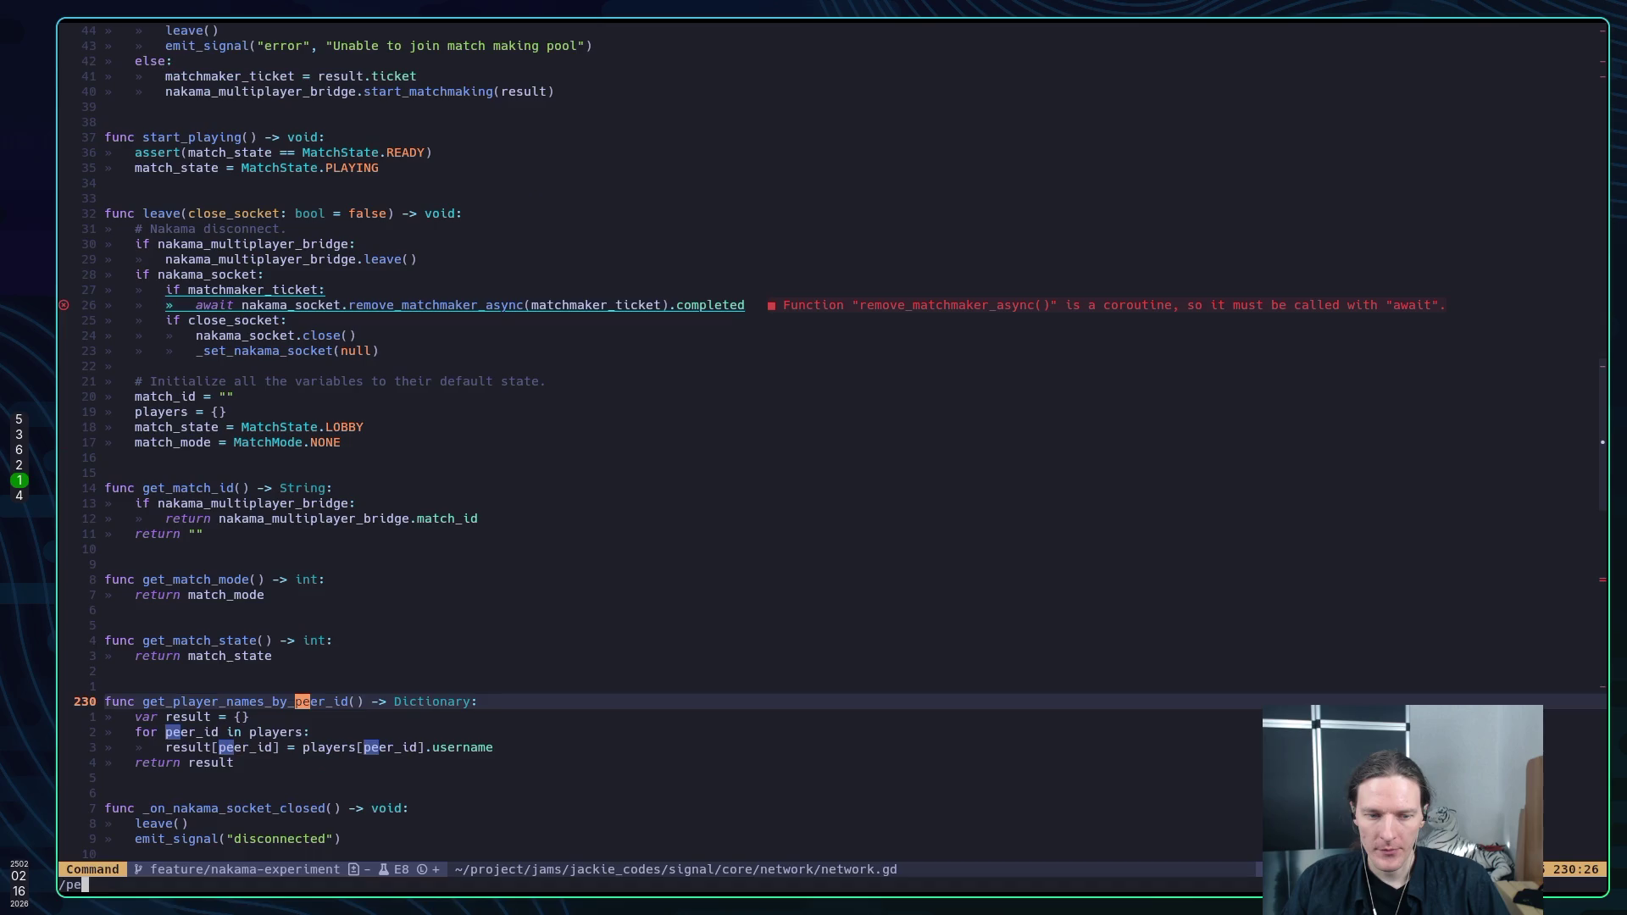
text(con)
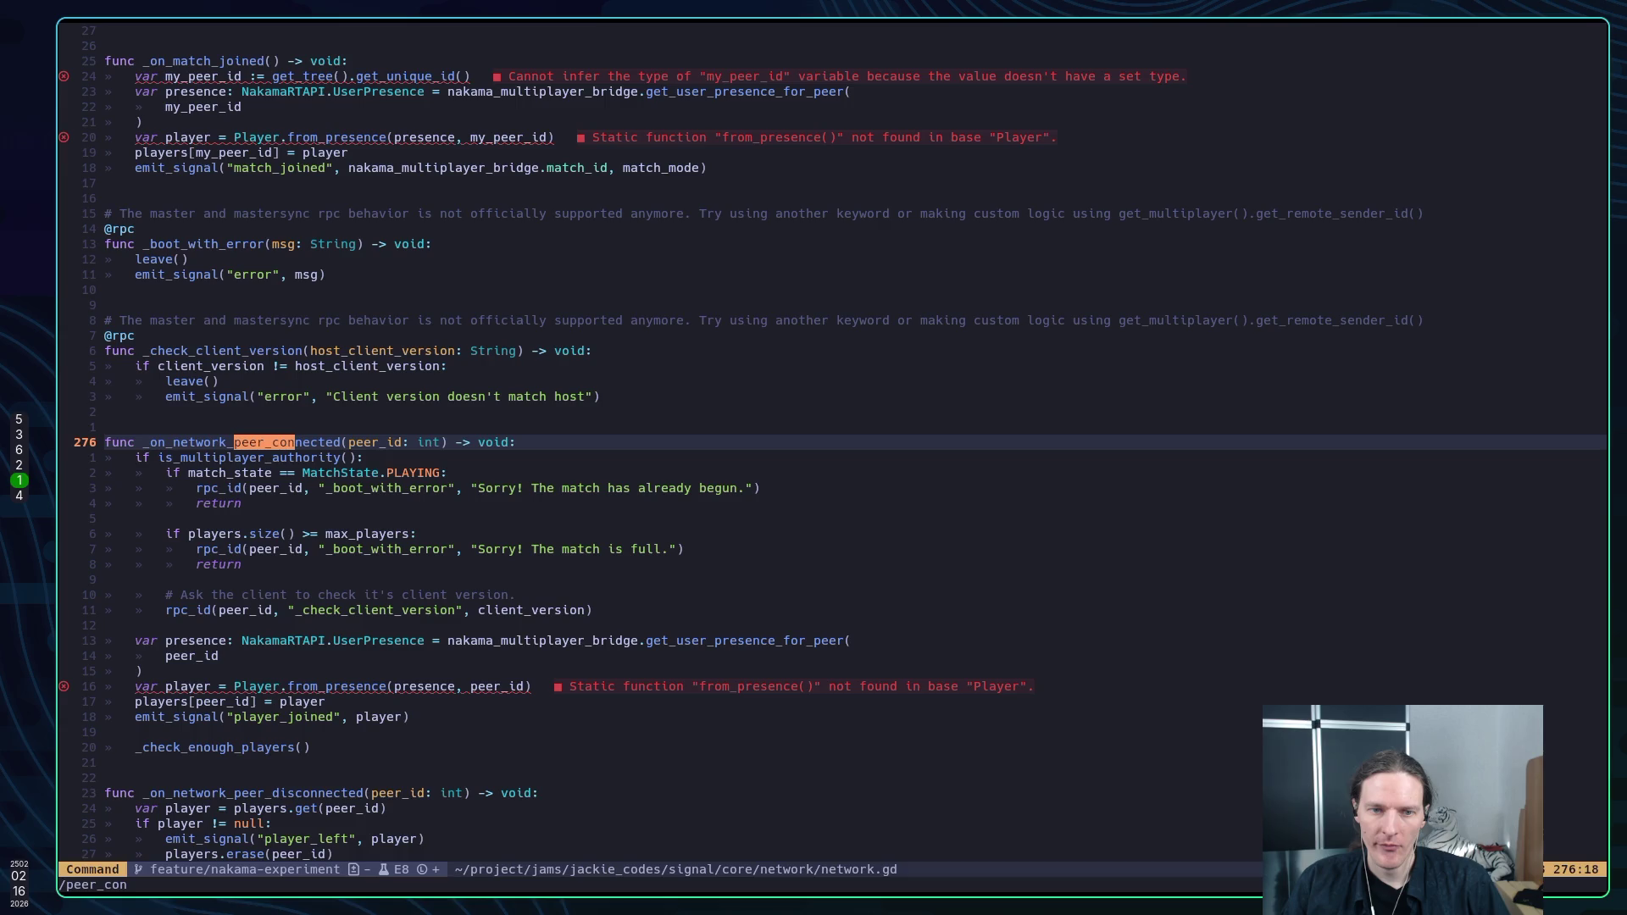
key(Return)
Yank the whole 21-line _on_network_peer_connected function, then return to network_manager.gd.
key(l)
key(l)
key(l)
key(l)
key(l)
key(l)
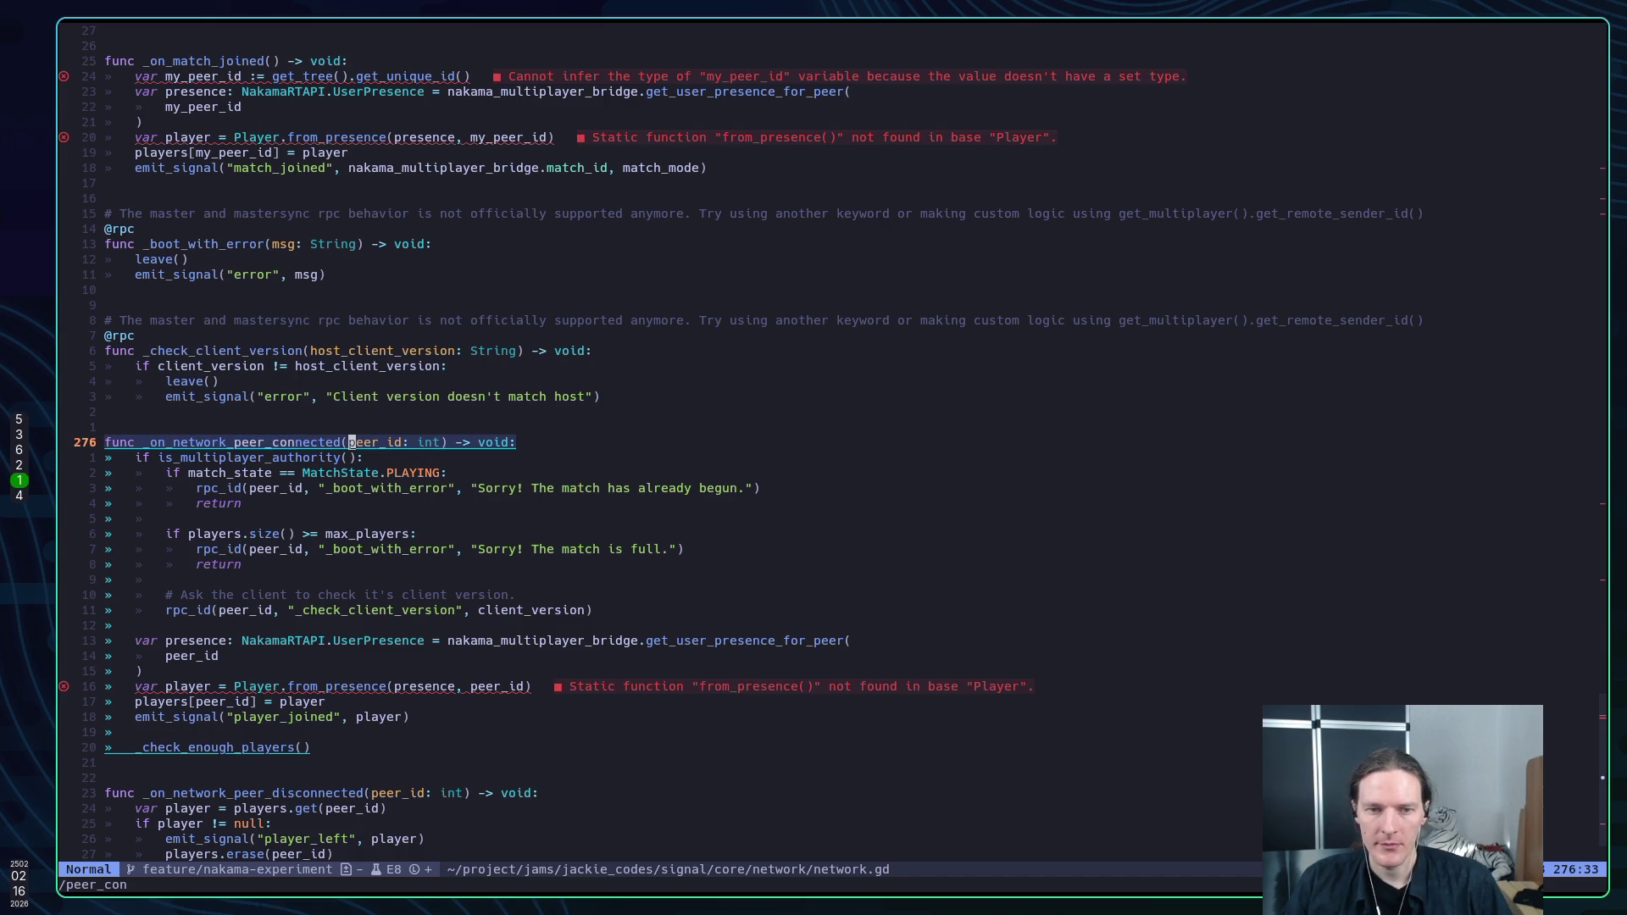
key(j)
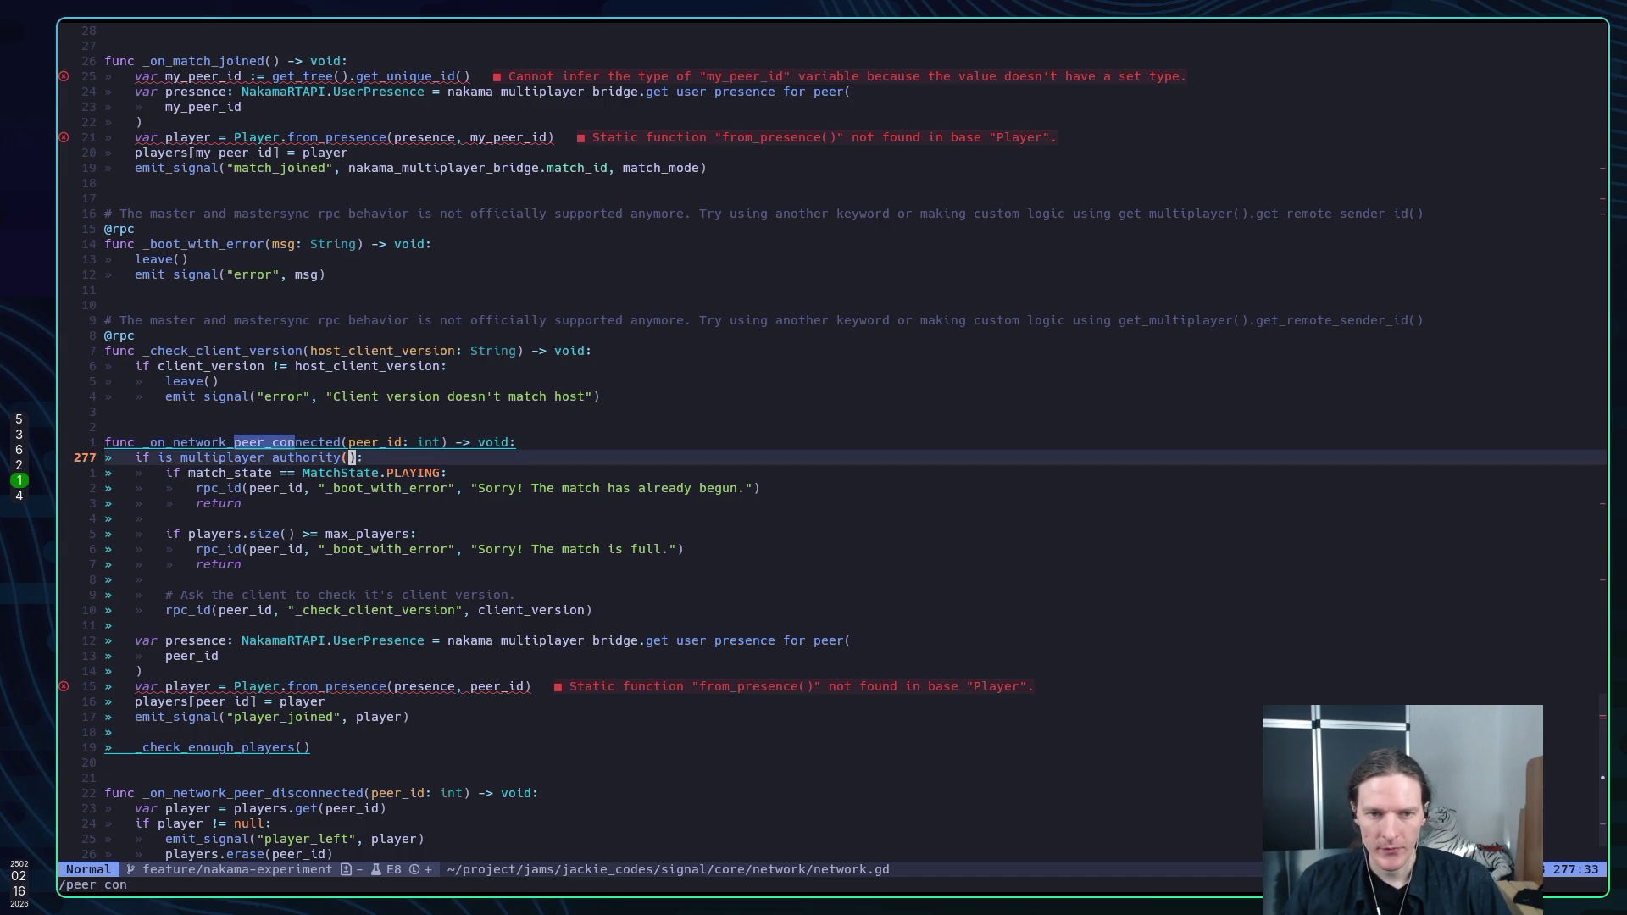
key(k)
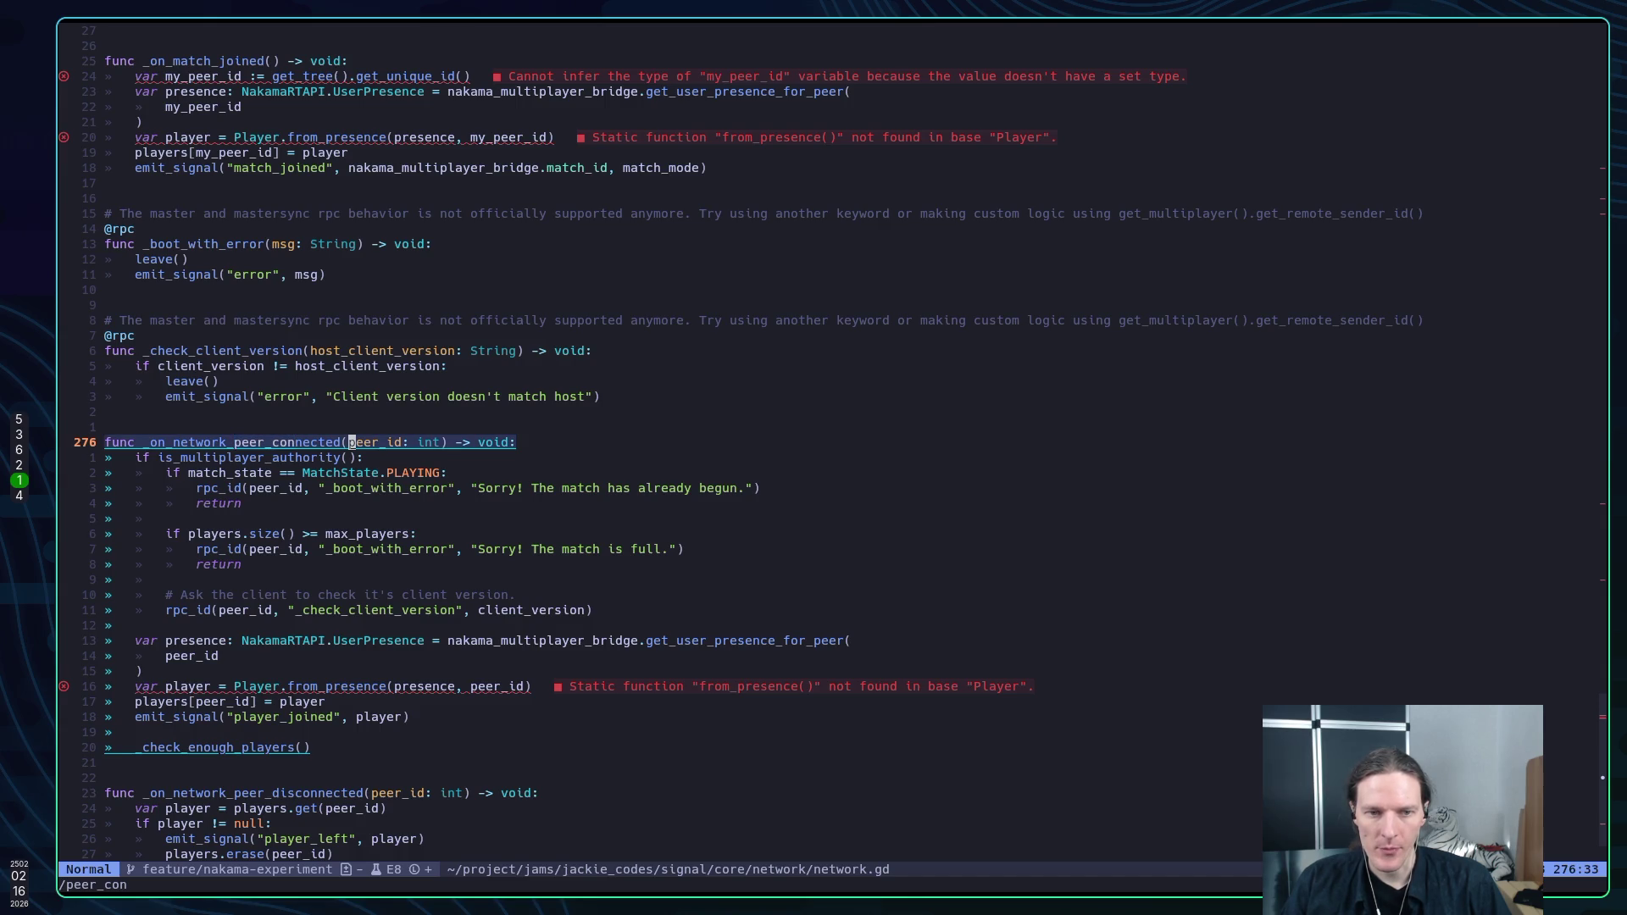
key(shift+v)
key(j)
key(j)
key(j)
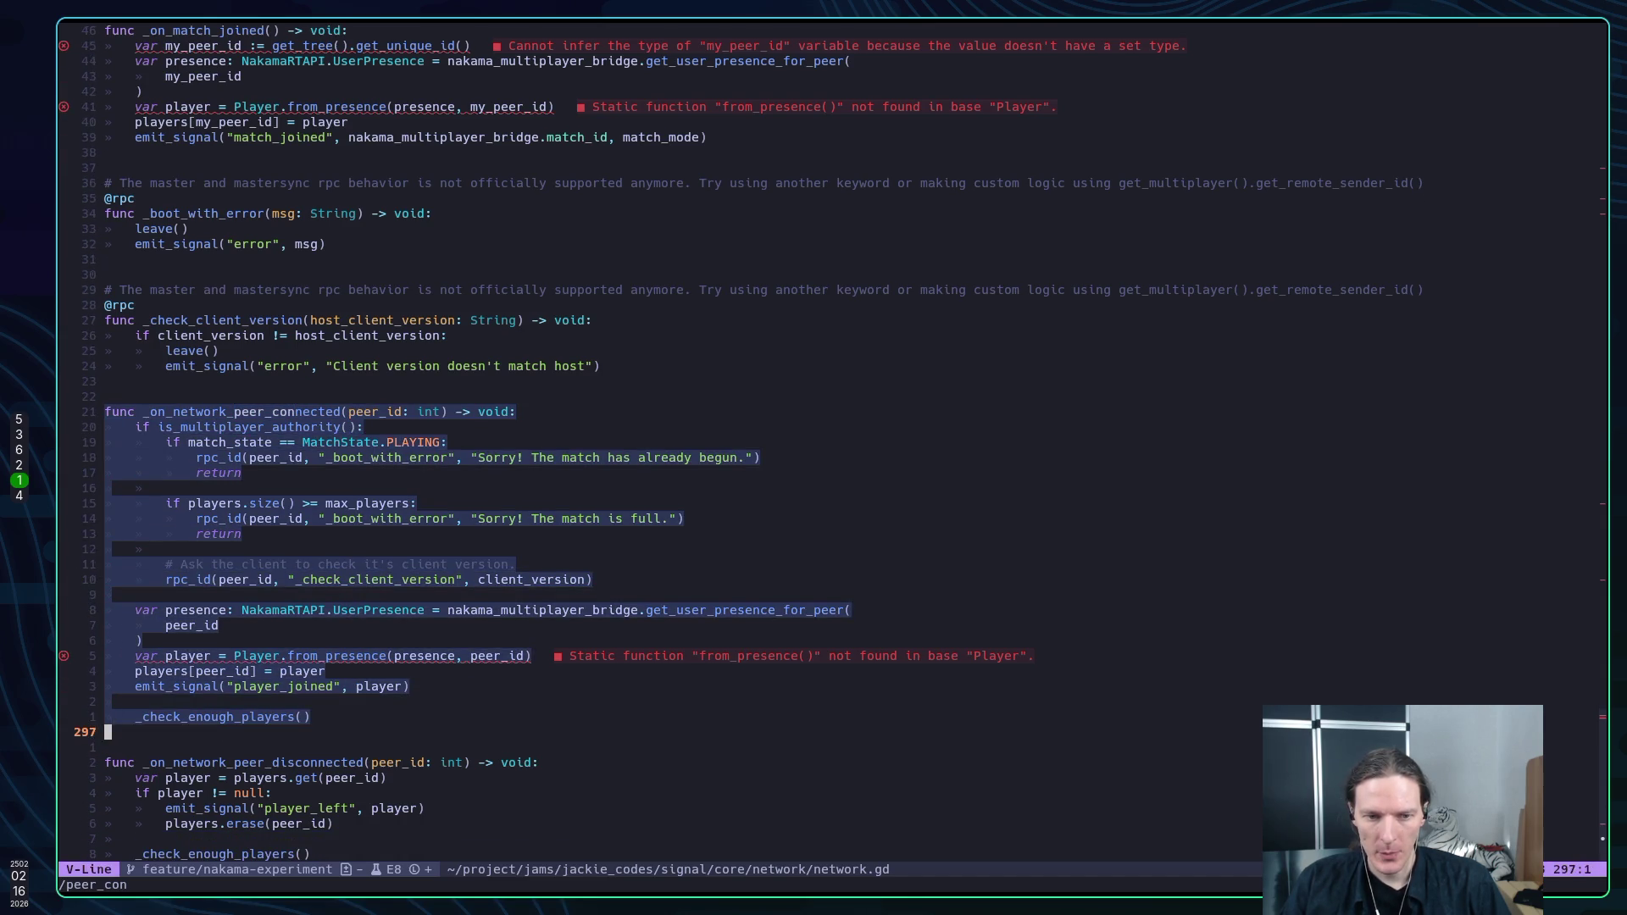
key(k)
key(y)
key(ctrl+6)
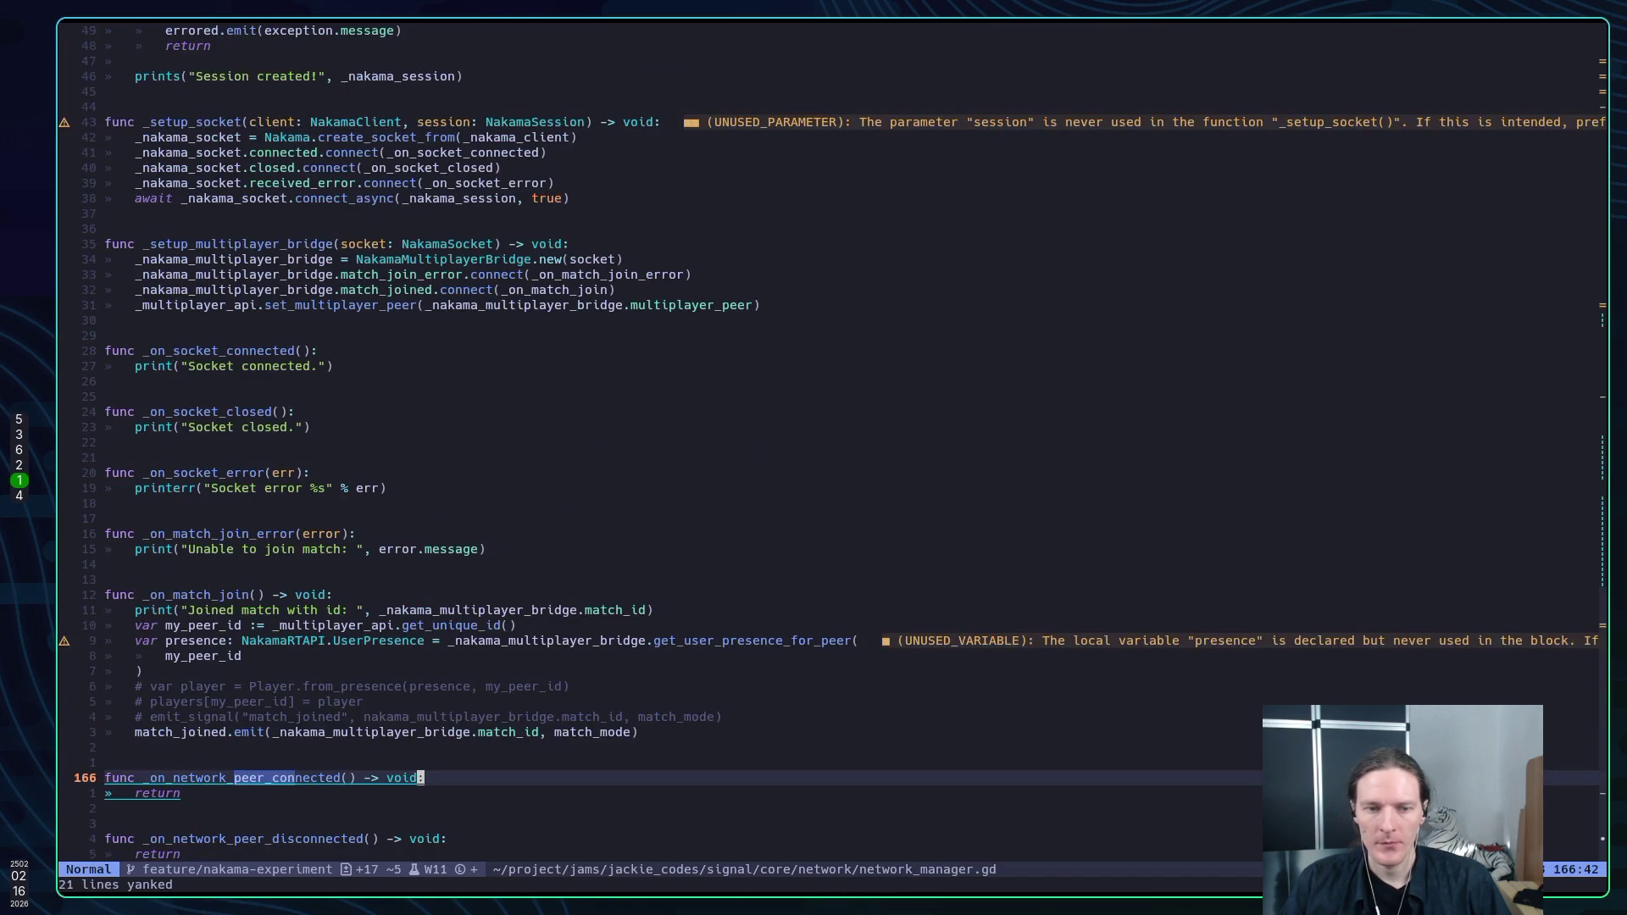
Paste the copied function into network_manager.gd and delete the old two-line empty stub.
key(j)
key(j)
key(j)
key(j)
key(j)
key(k)
key(k)
key(k)
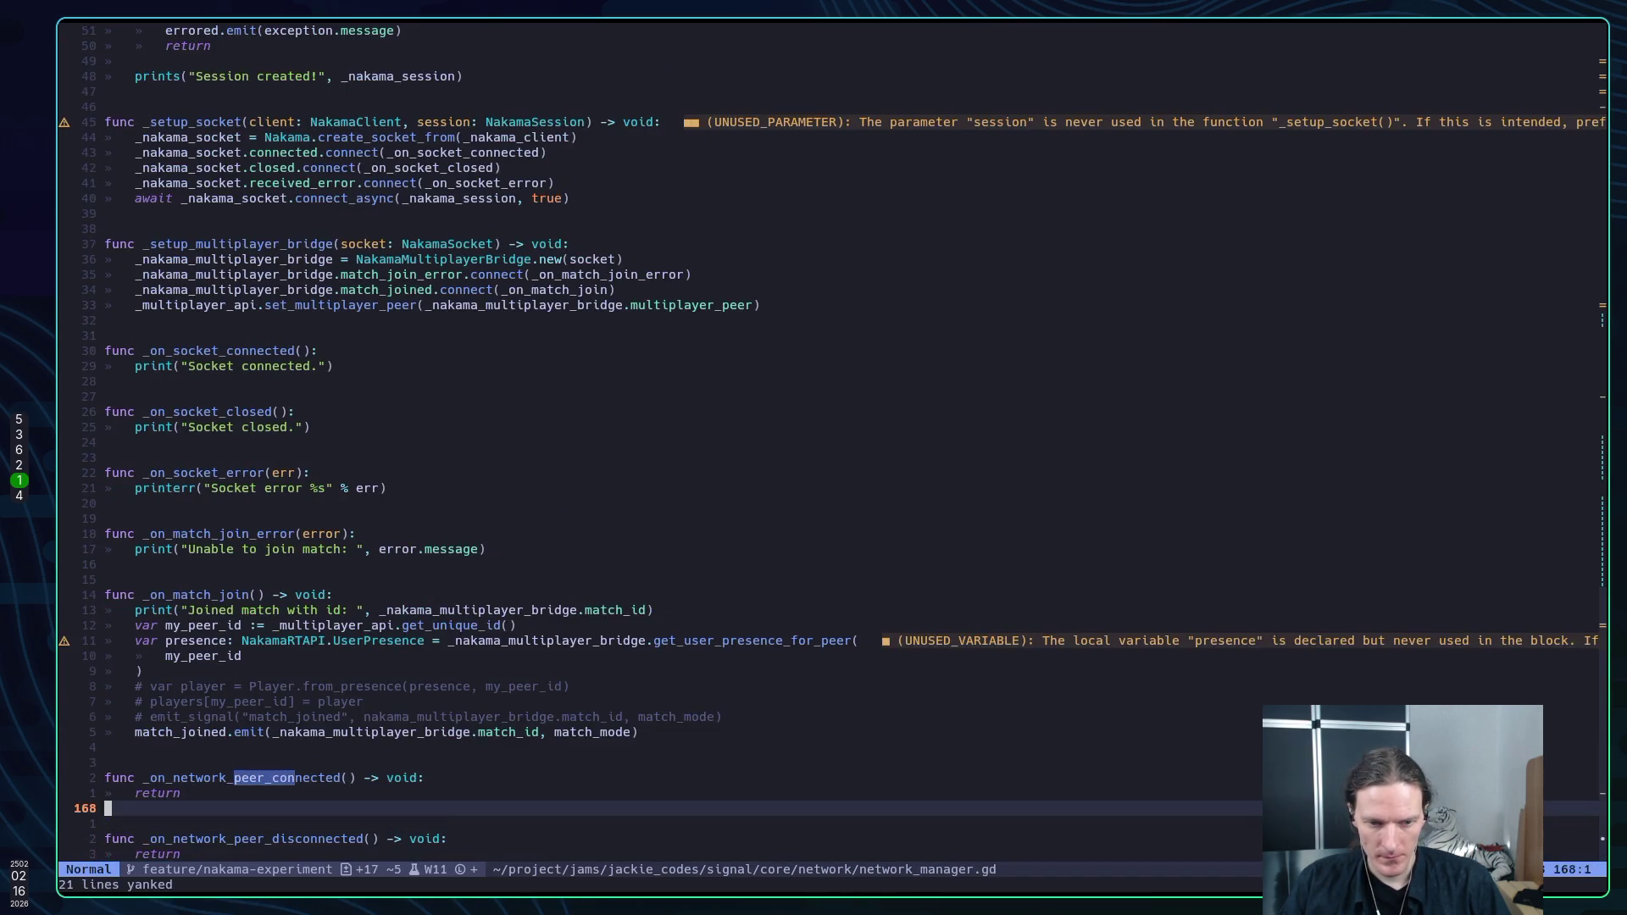
key(P)
key(k)
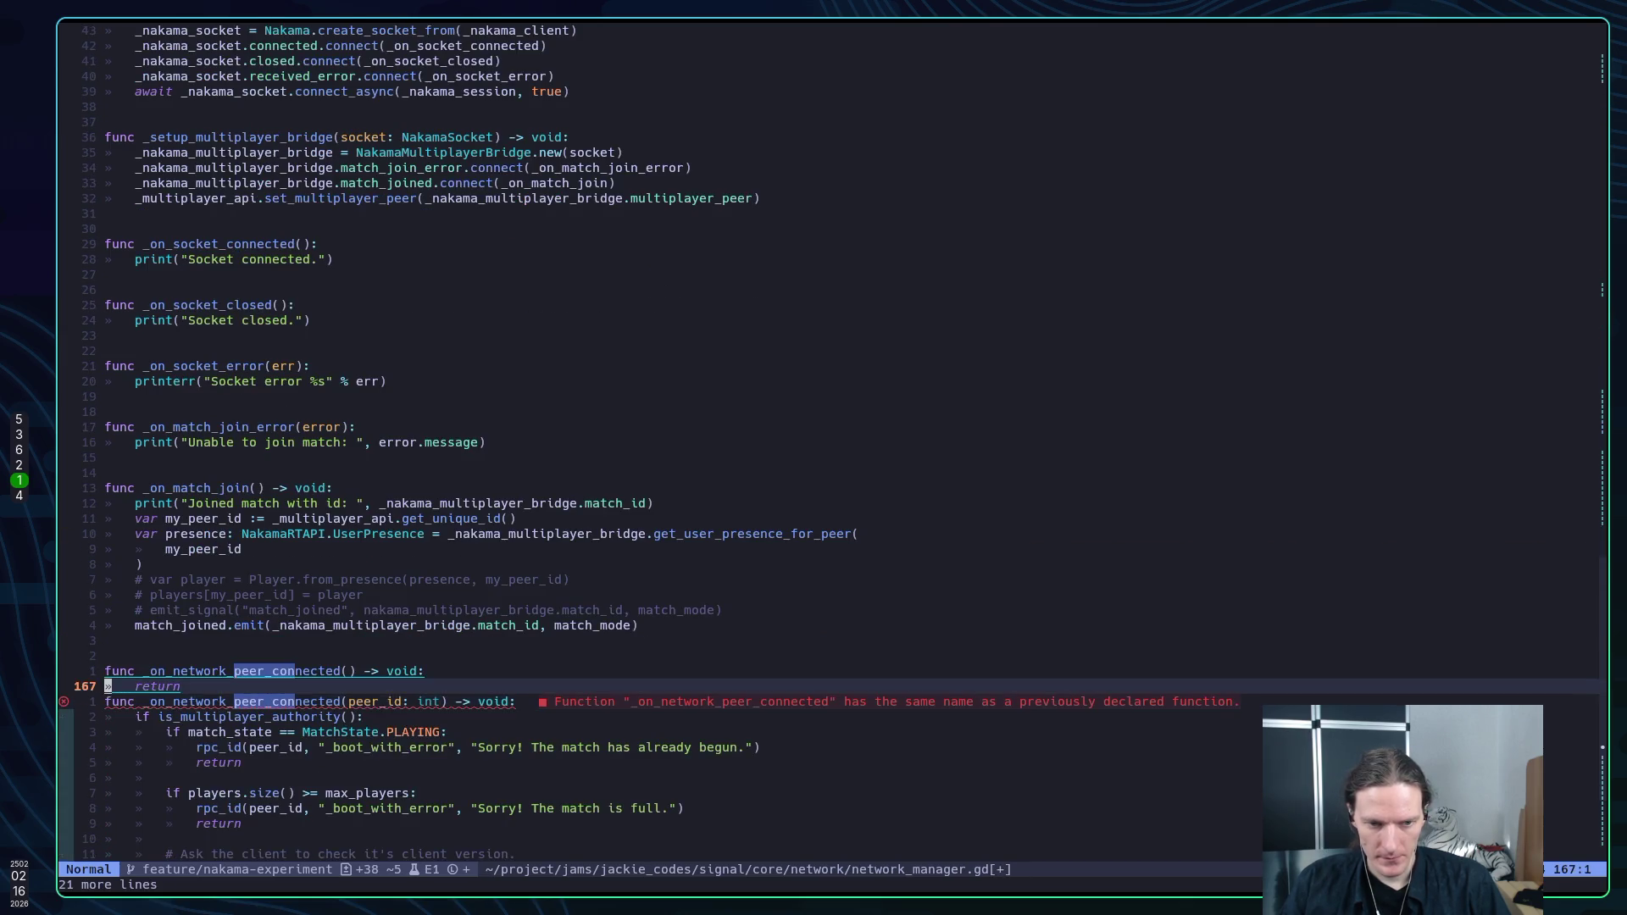
key(k)
key(shift+v)
key(j)
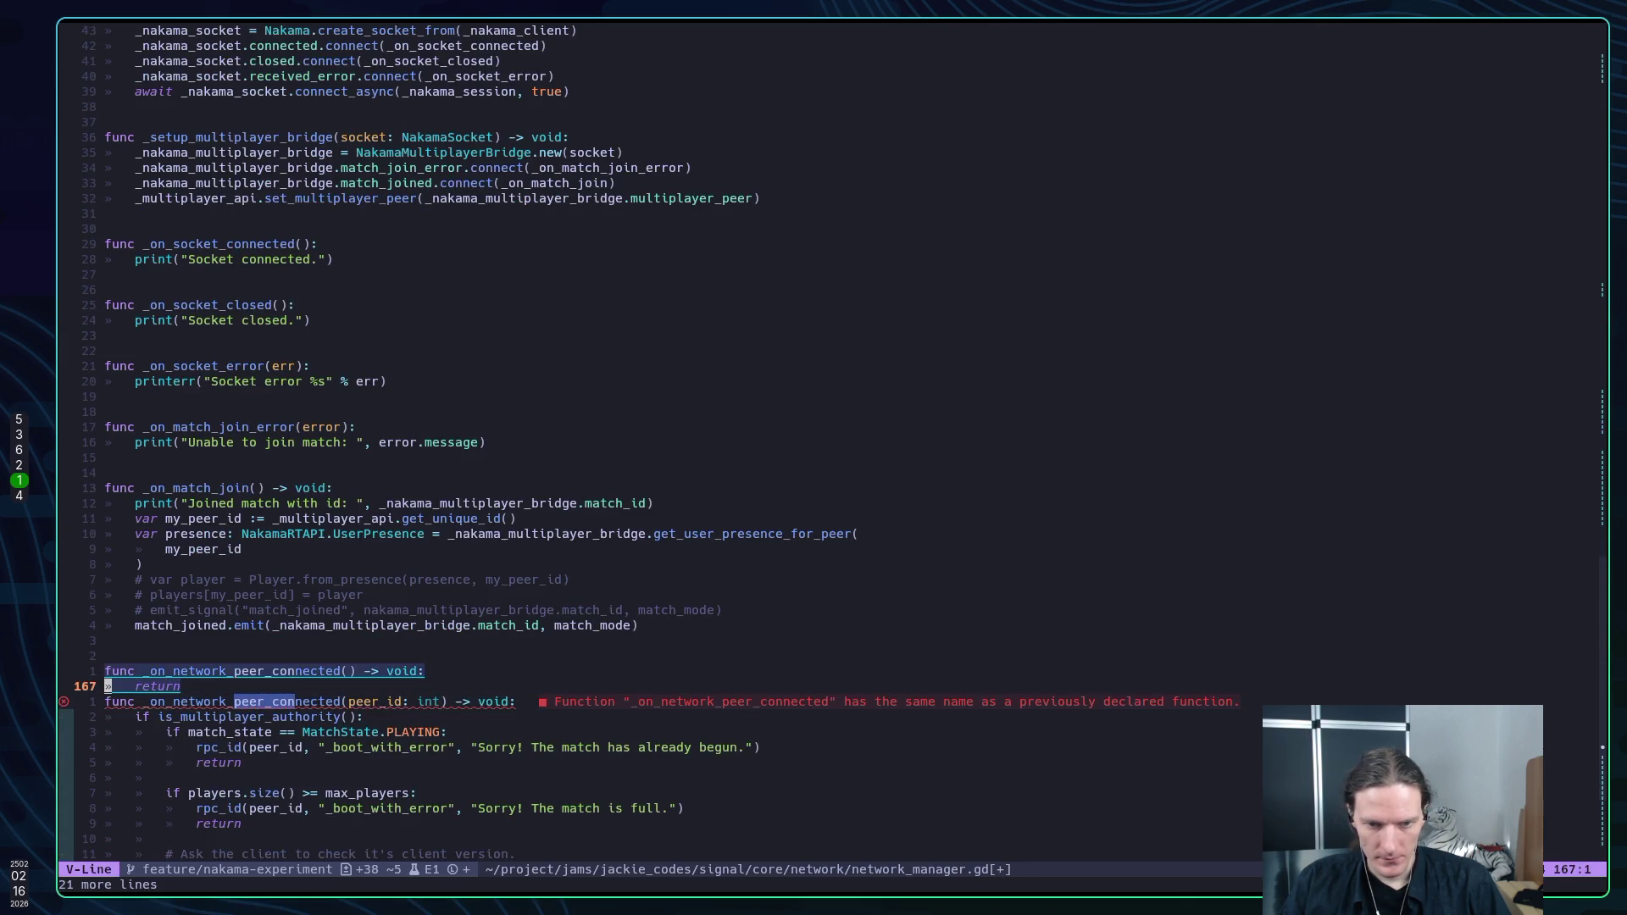
key(d)
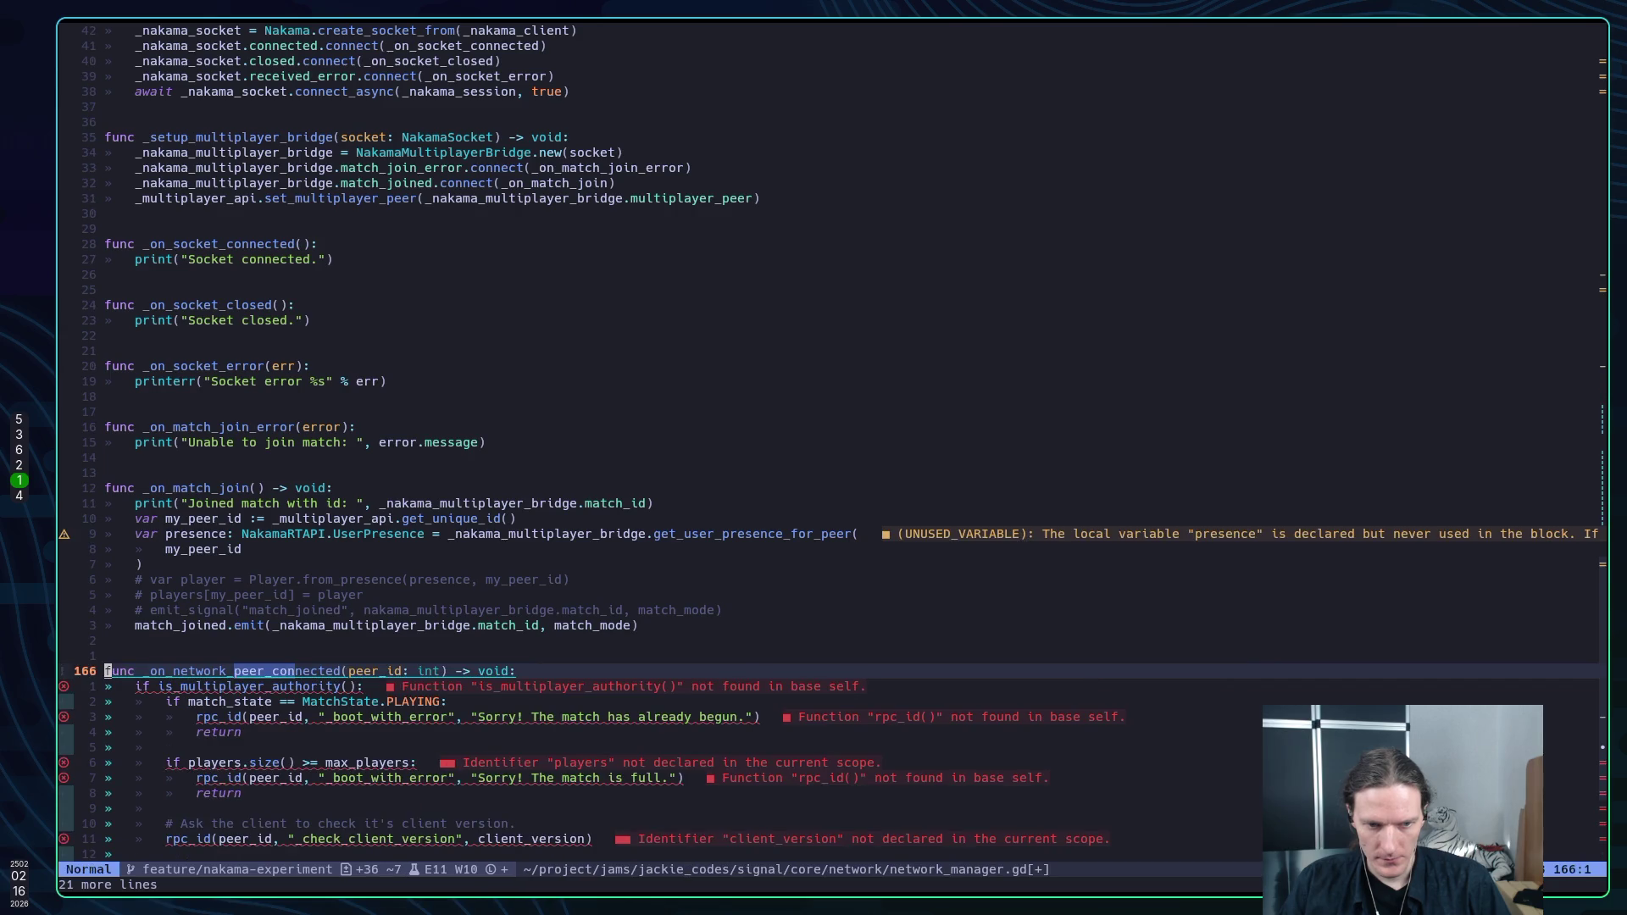
key(j)
key(j)
key(j)
key(j)
key(j)
key(j)
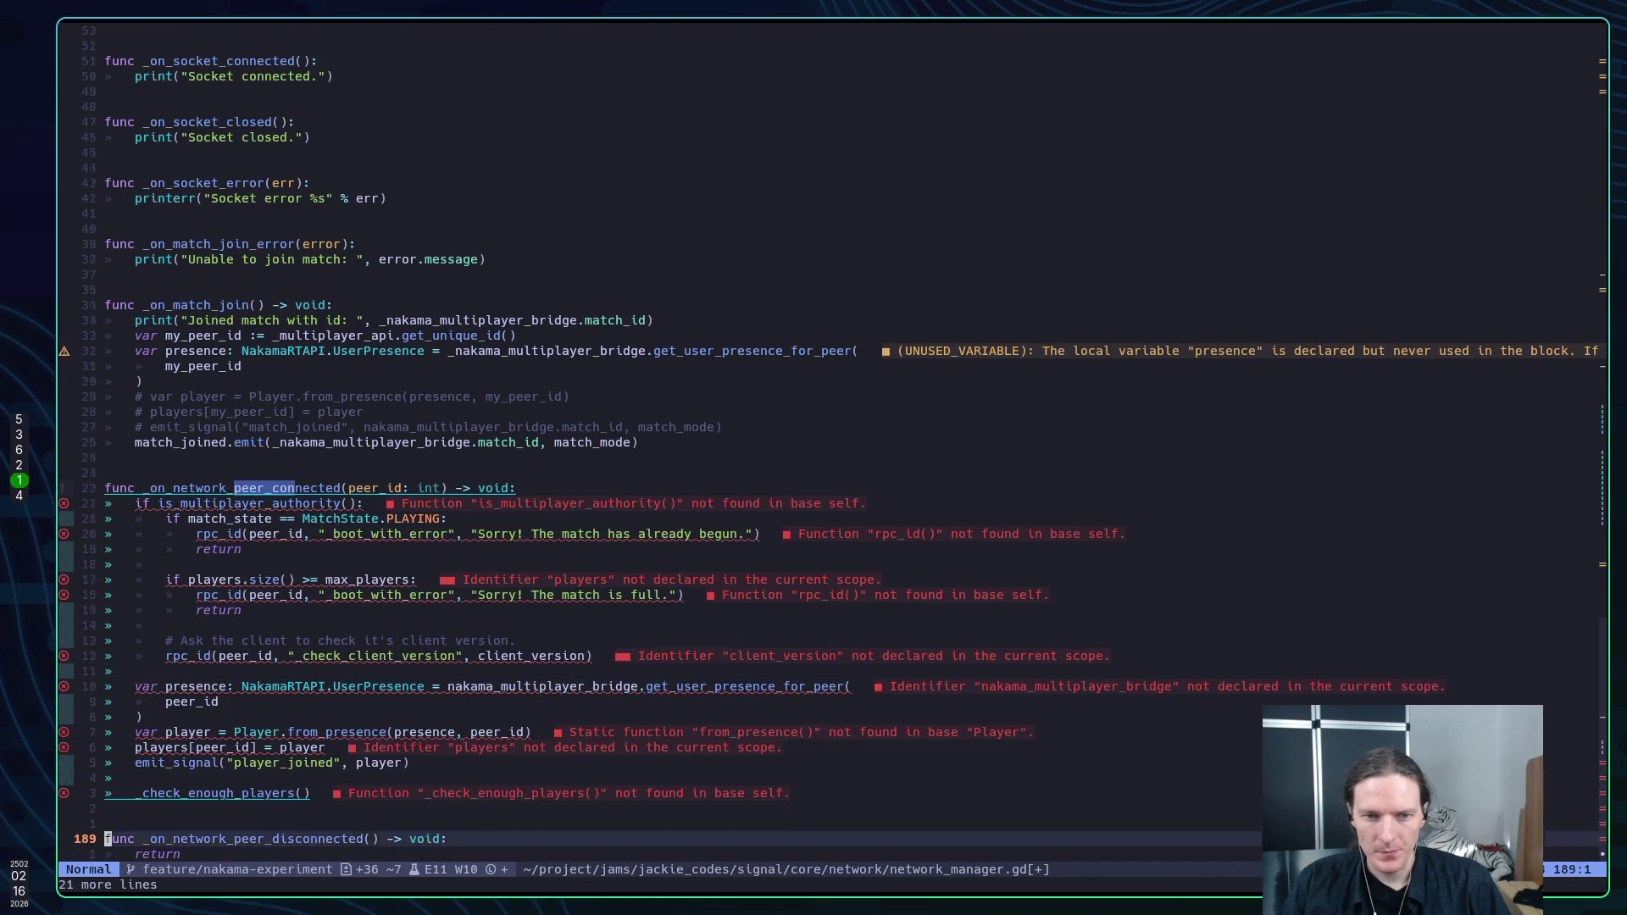
Line-select the pasted function's body so it can be commented out.
key(k)
key(k)
key(k)
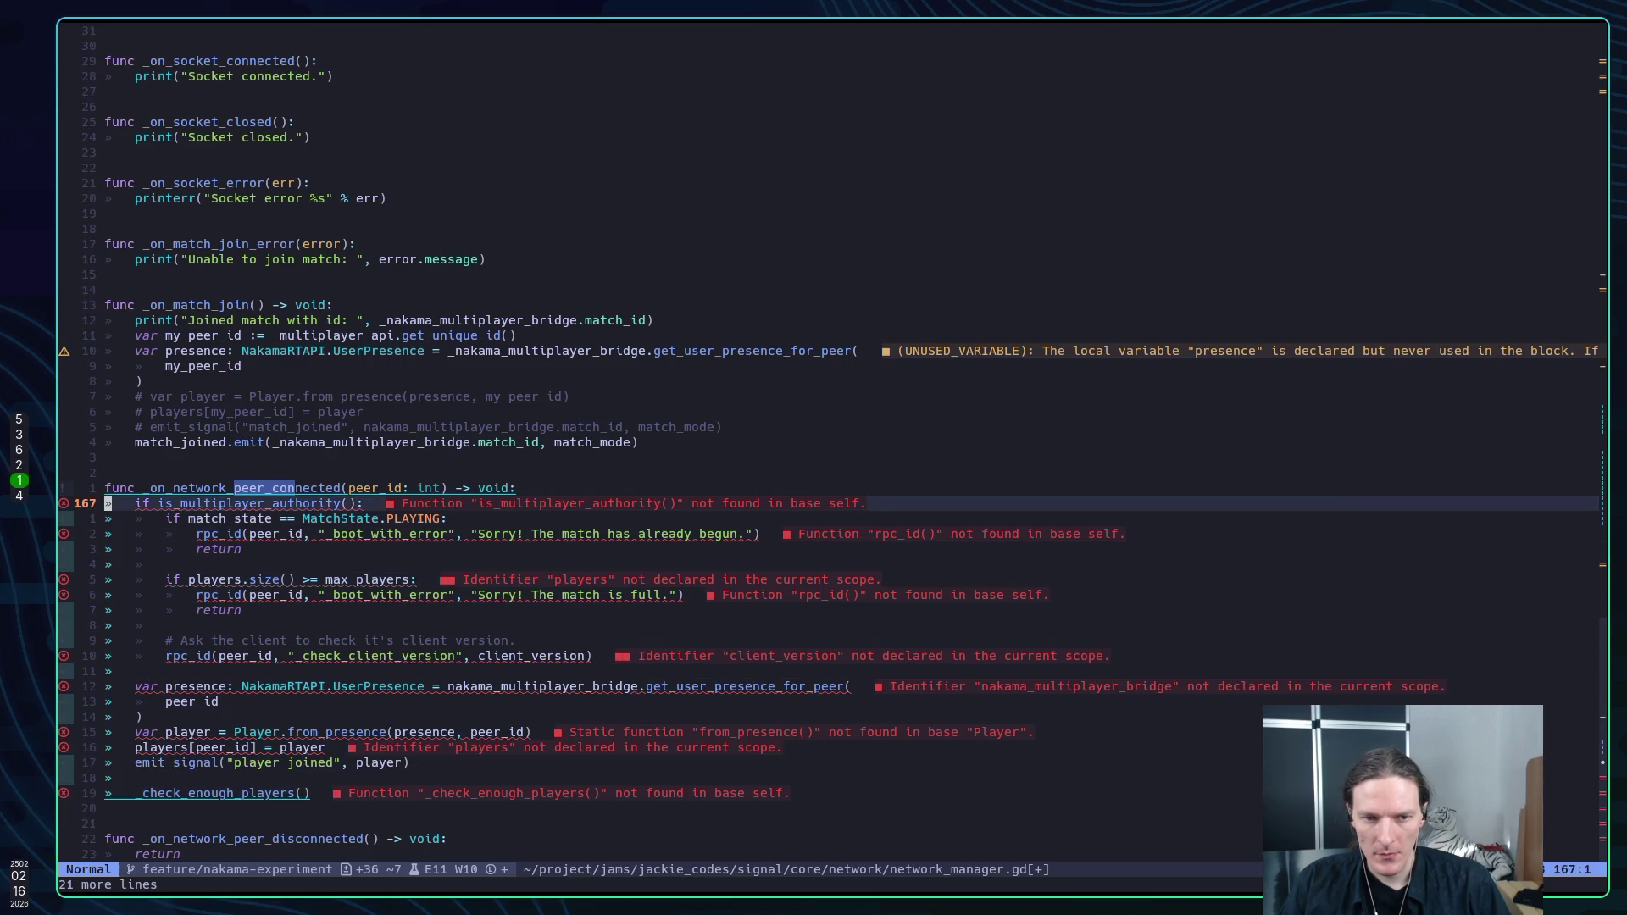
key(w)
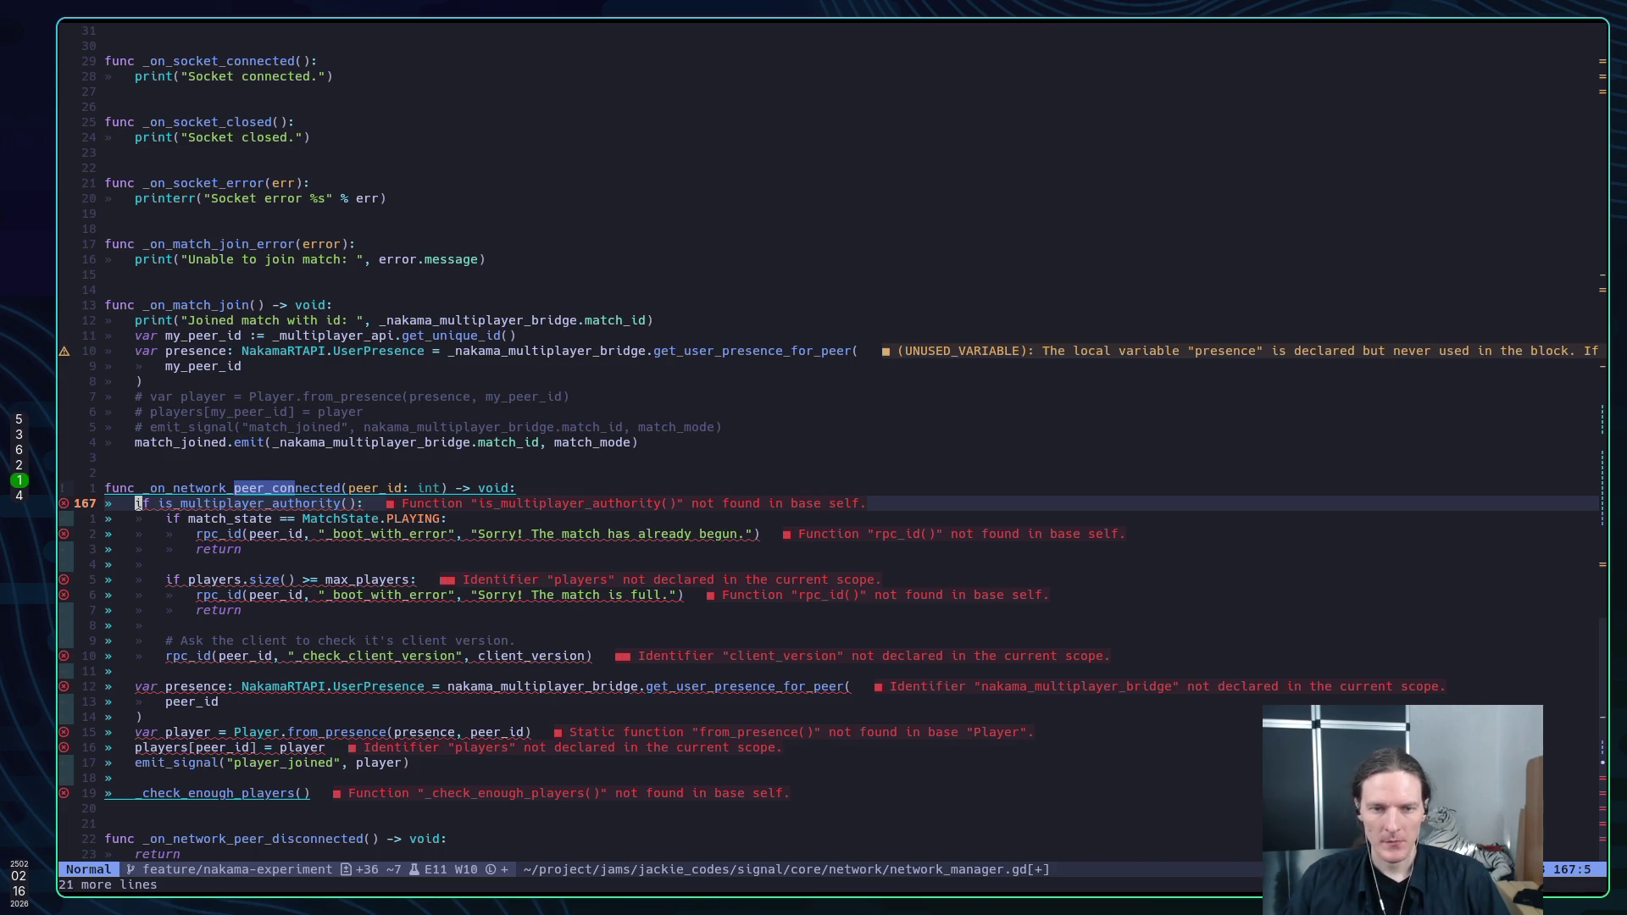
key(j)
key(j)
key(j)
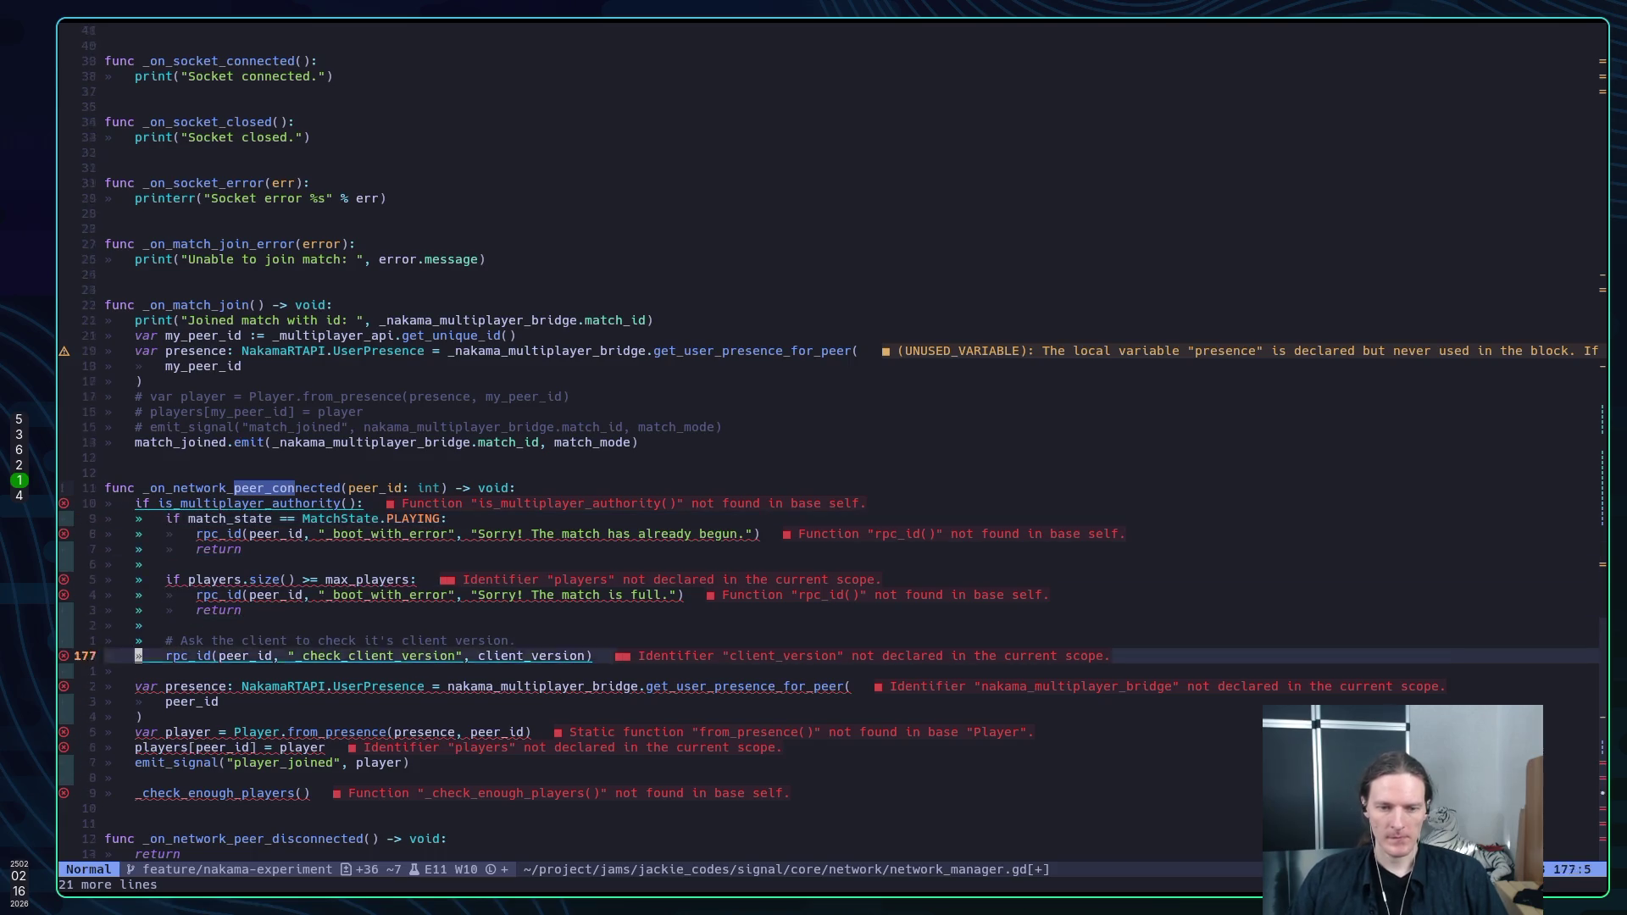
key(w)
key(l)
key(l)
key(k)
key(k)
key(k)
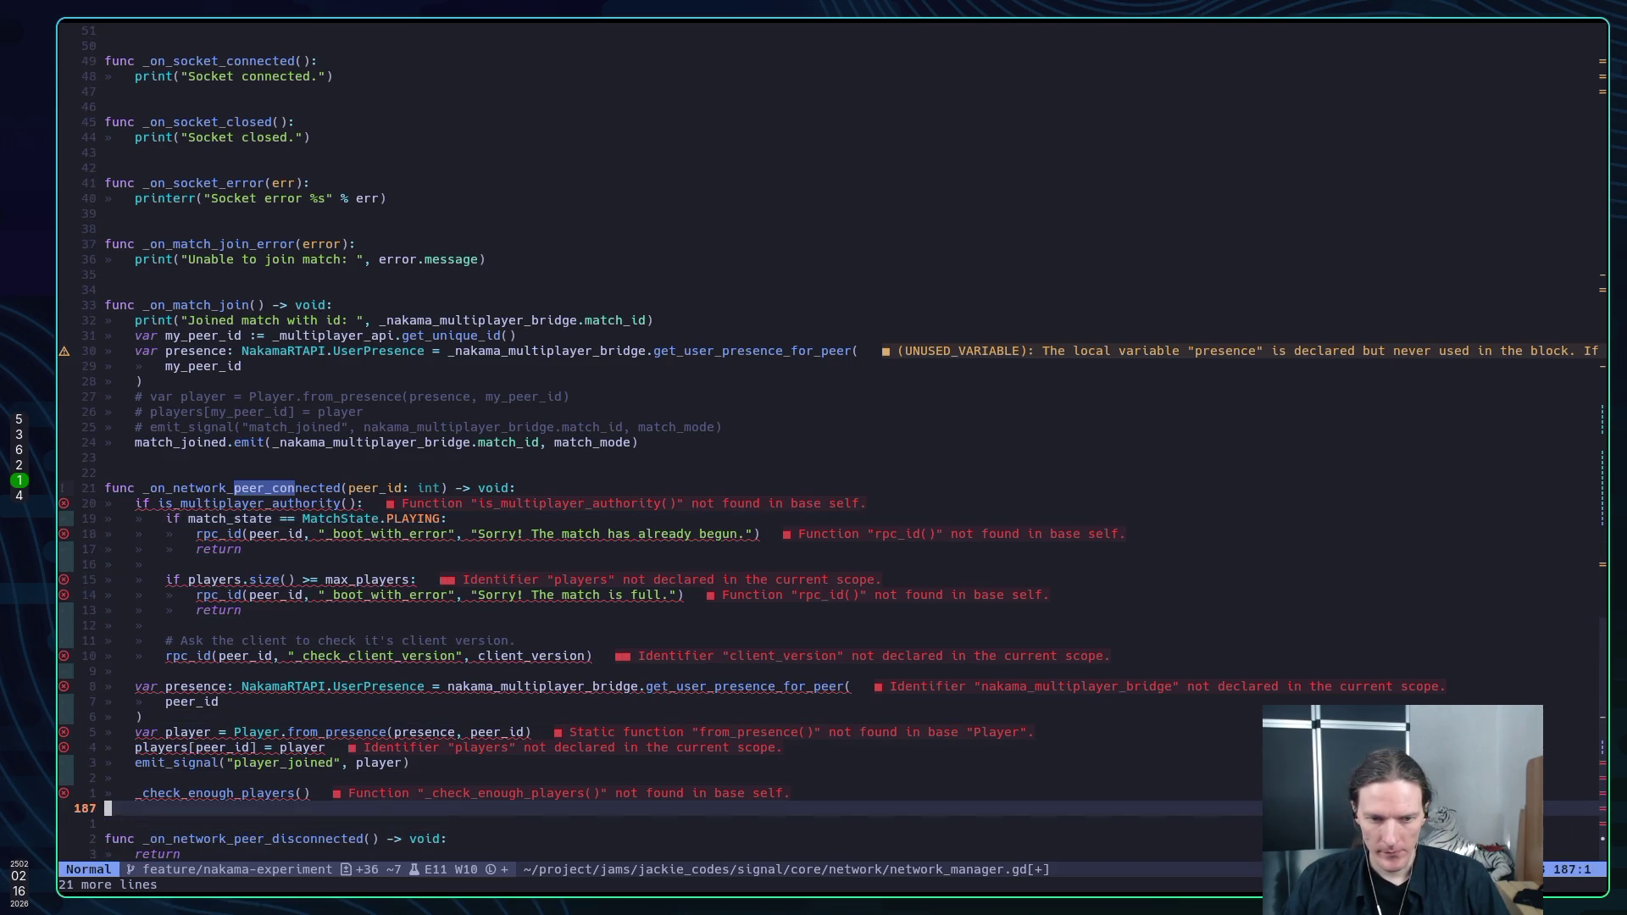
key(l)
key(l)
key(shift+v)
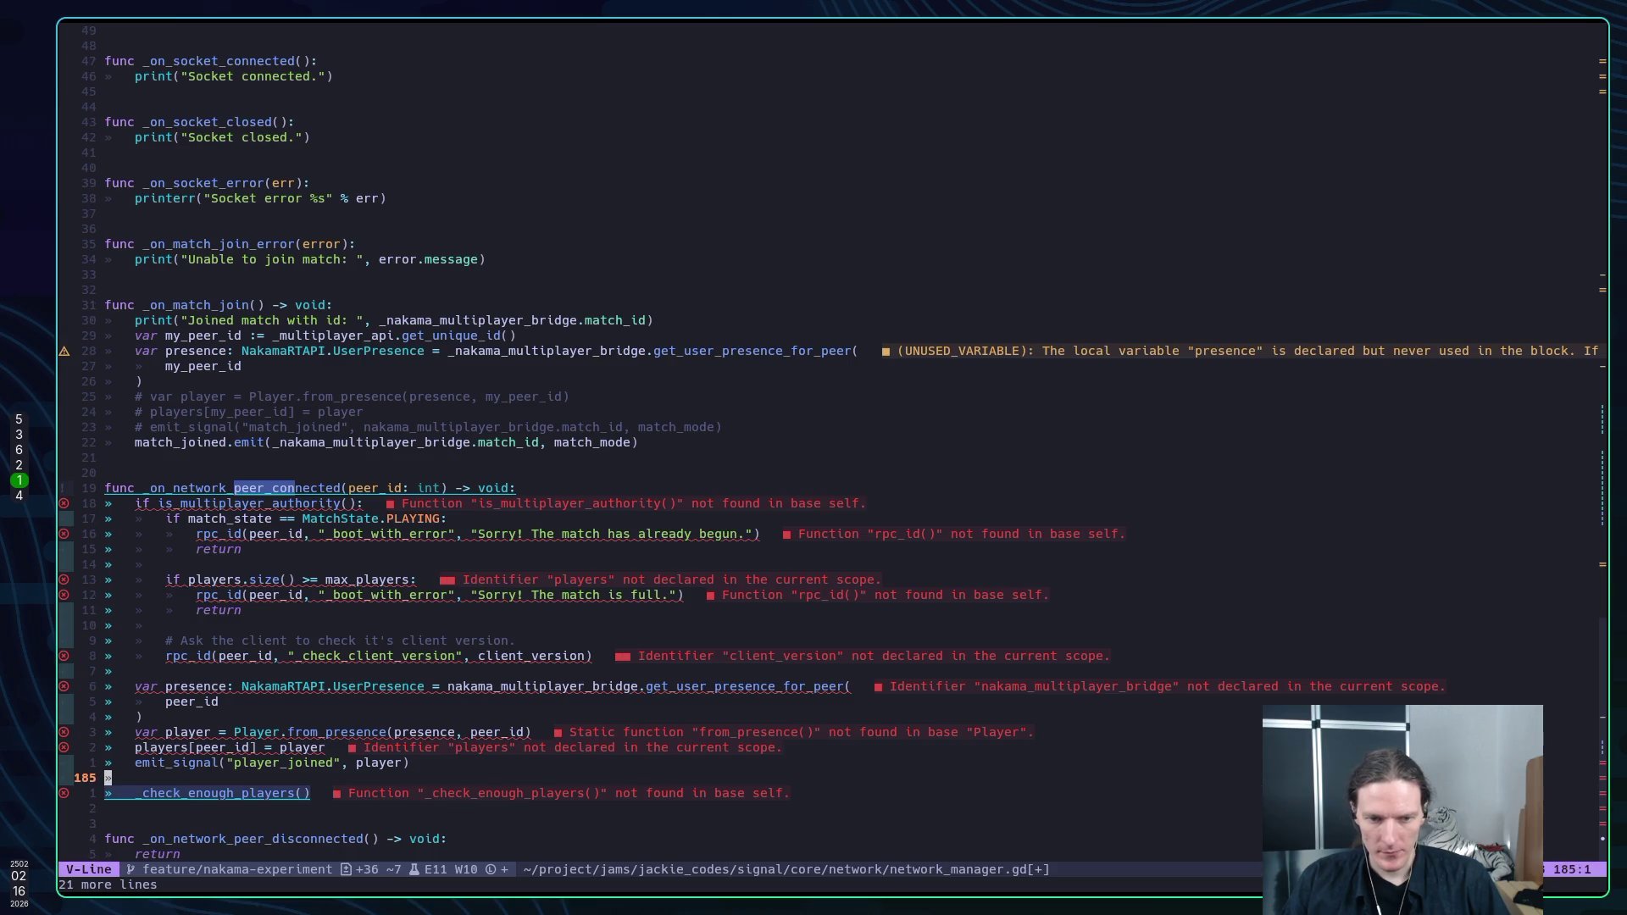
key(k)
key(k)
key(k)
key(k)
key(k)
key(k)
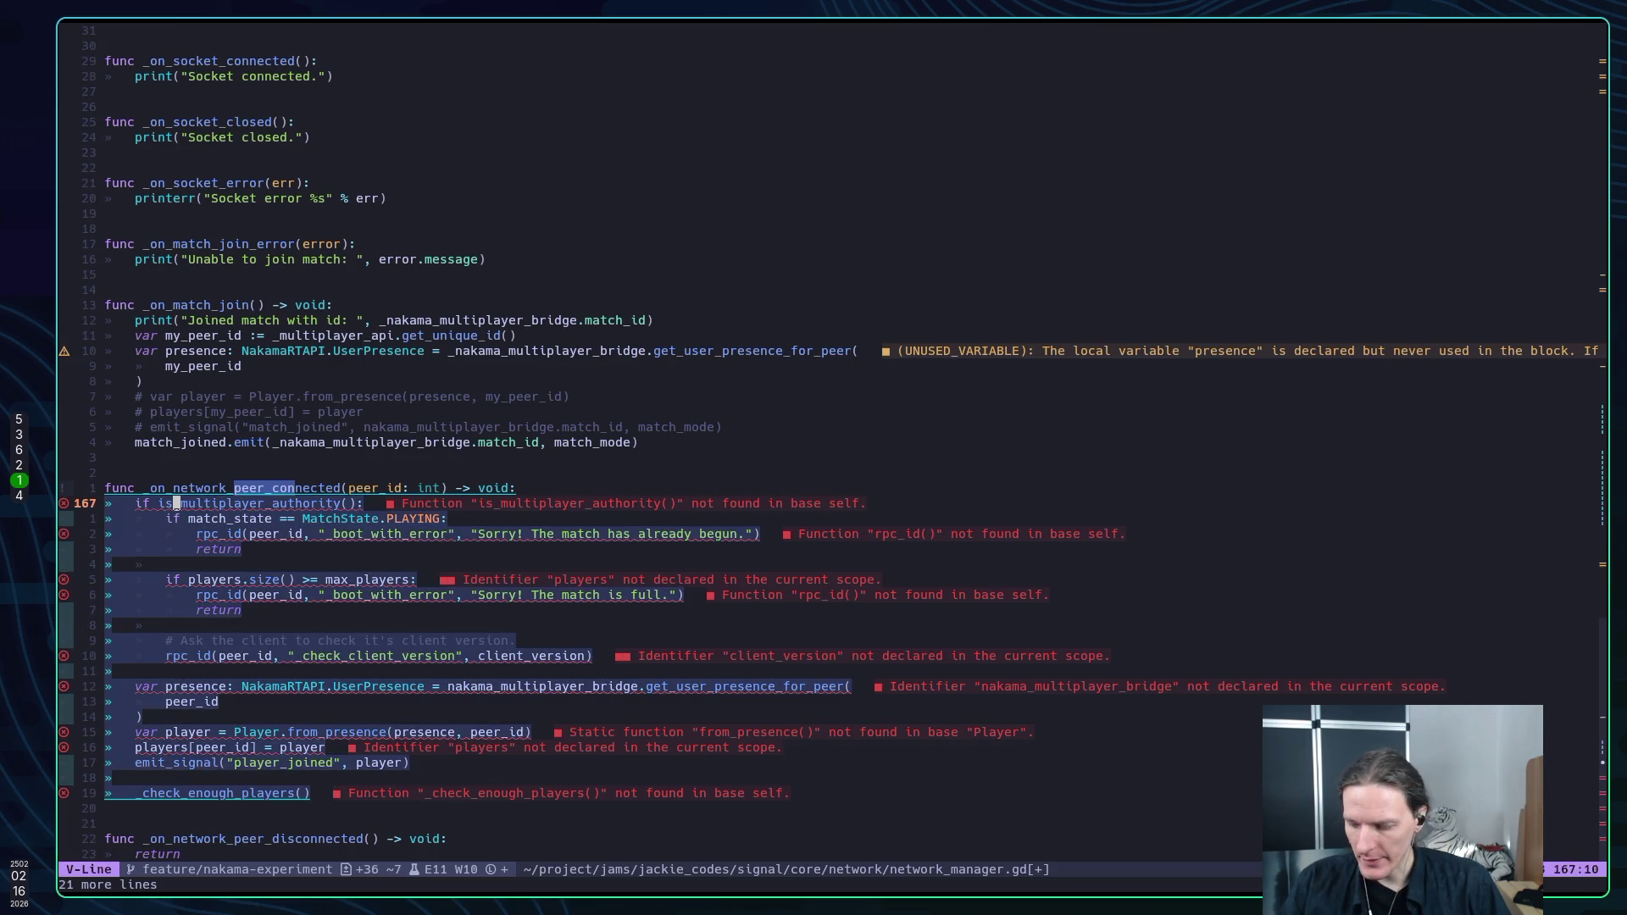
key(ctrl+y)
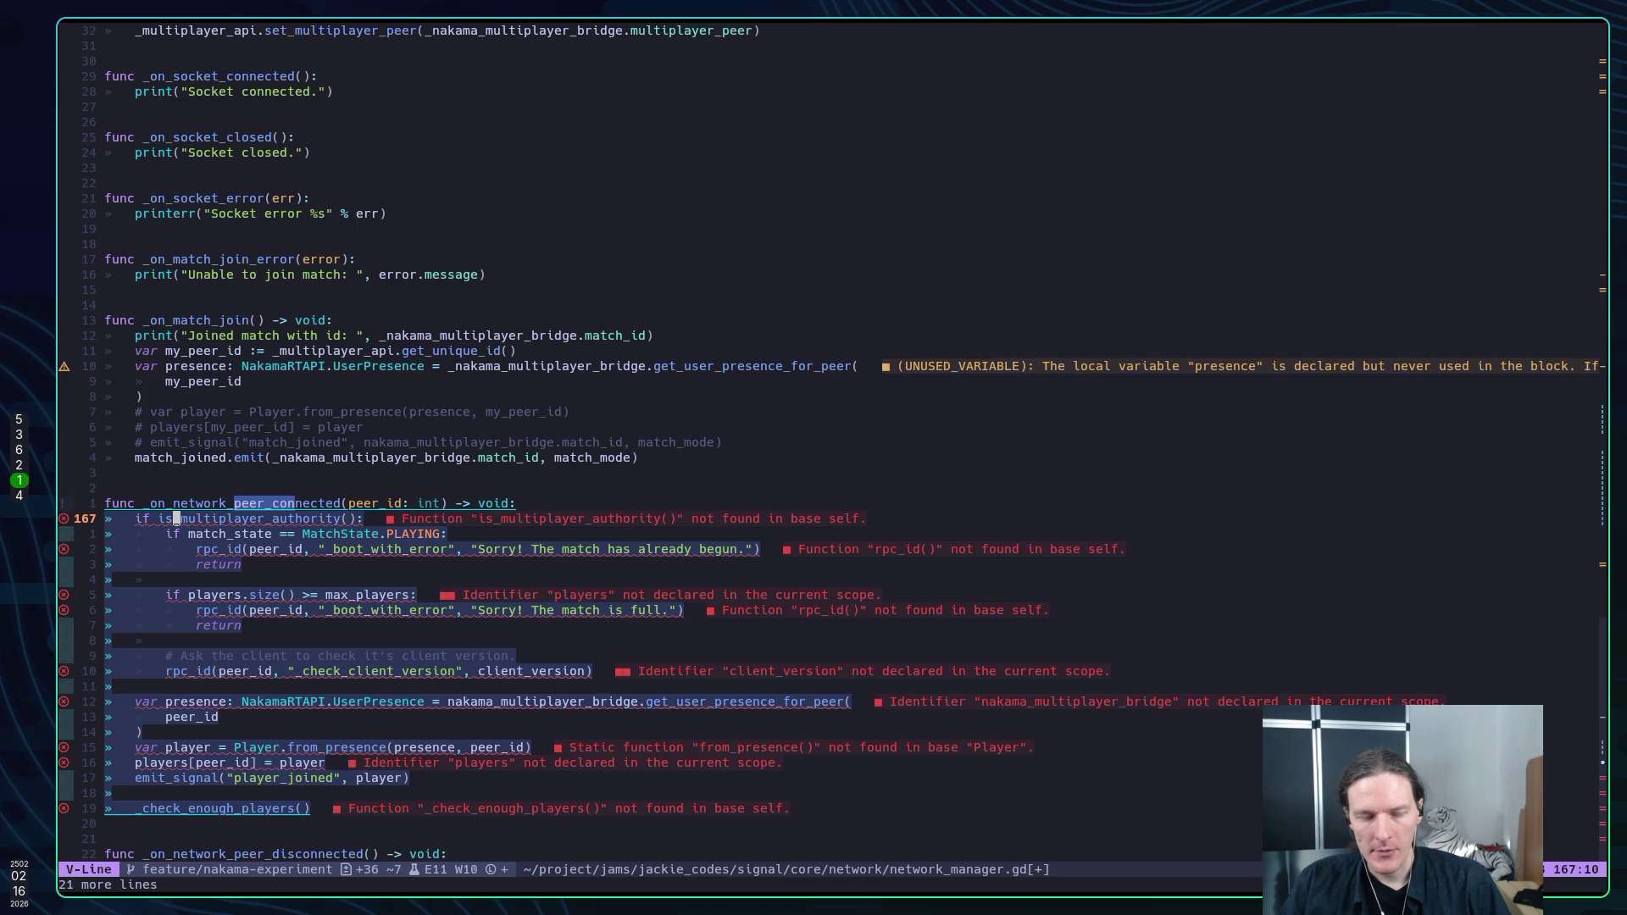
Comment out the pasted body, add prints("On Network Peer Connected:", peer_id), and save.
key(g)
key(c)
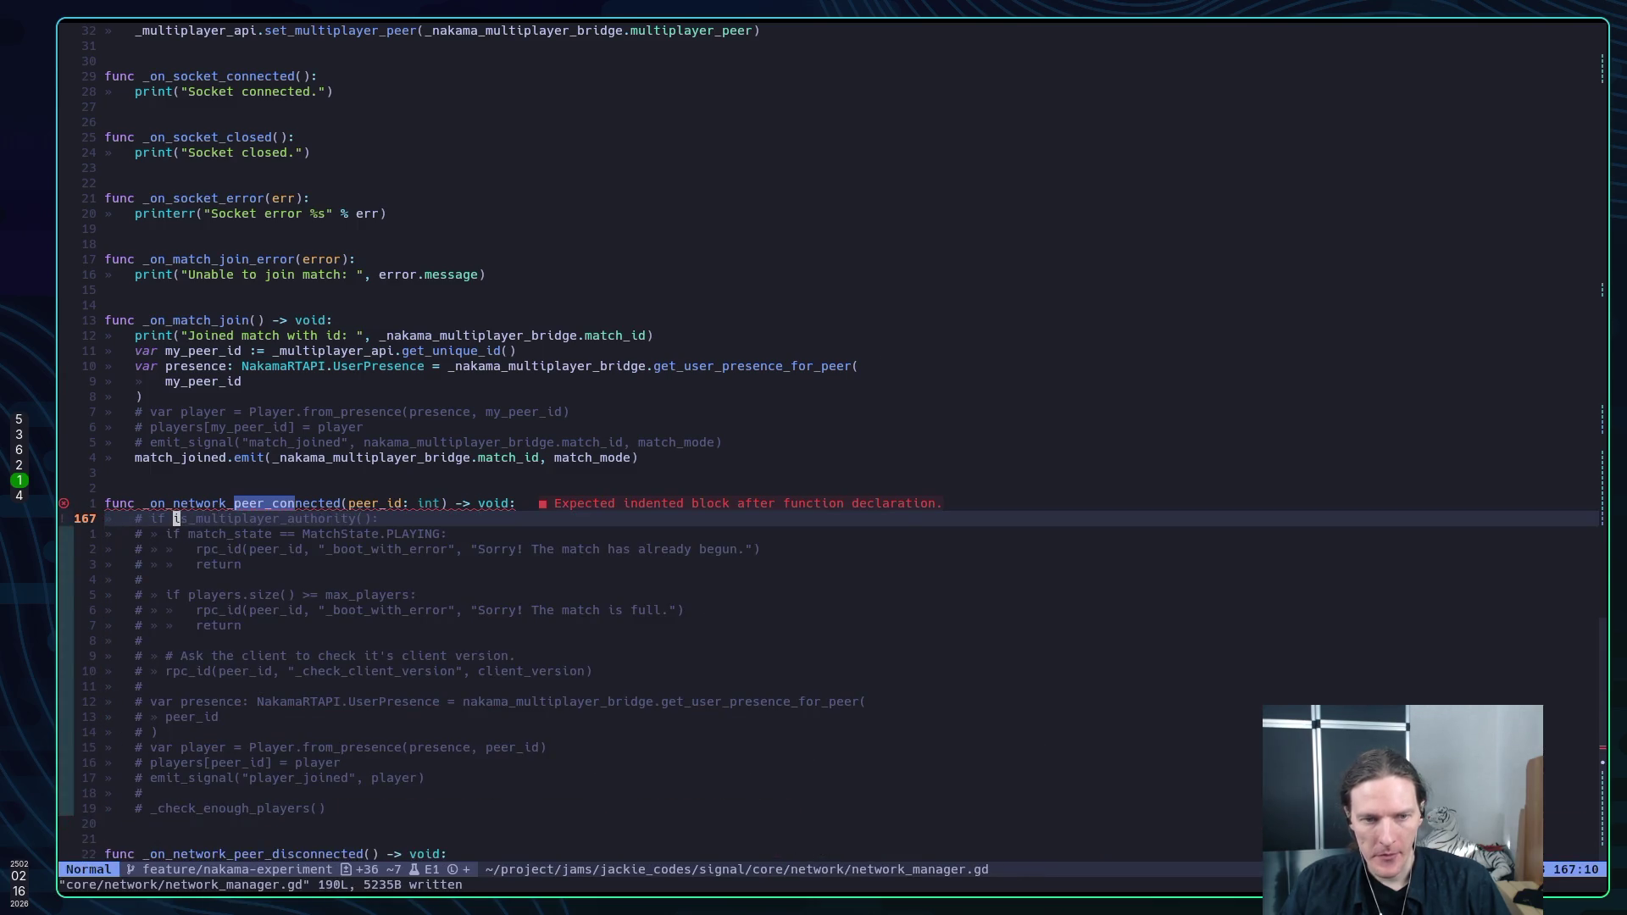
text(O)
text(pr)
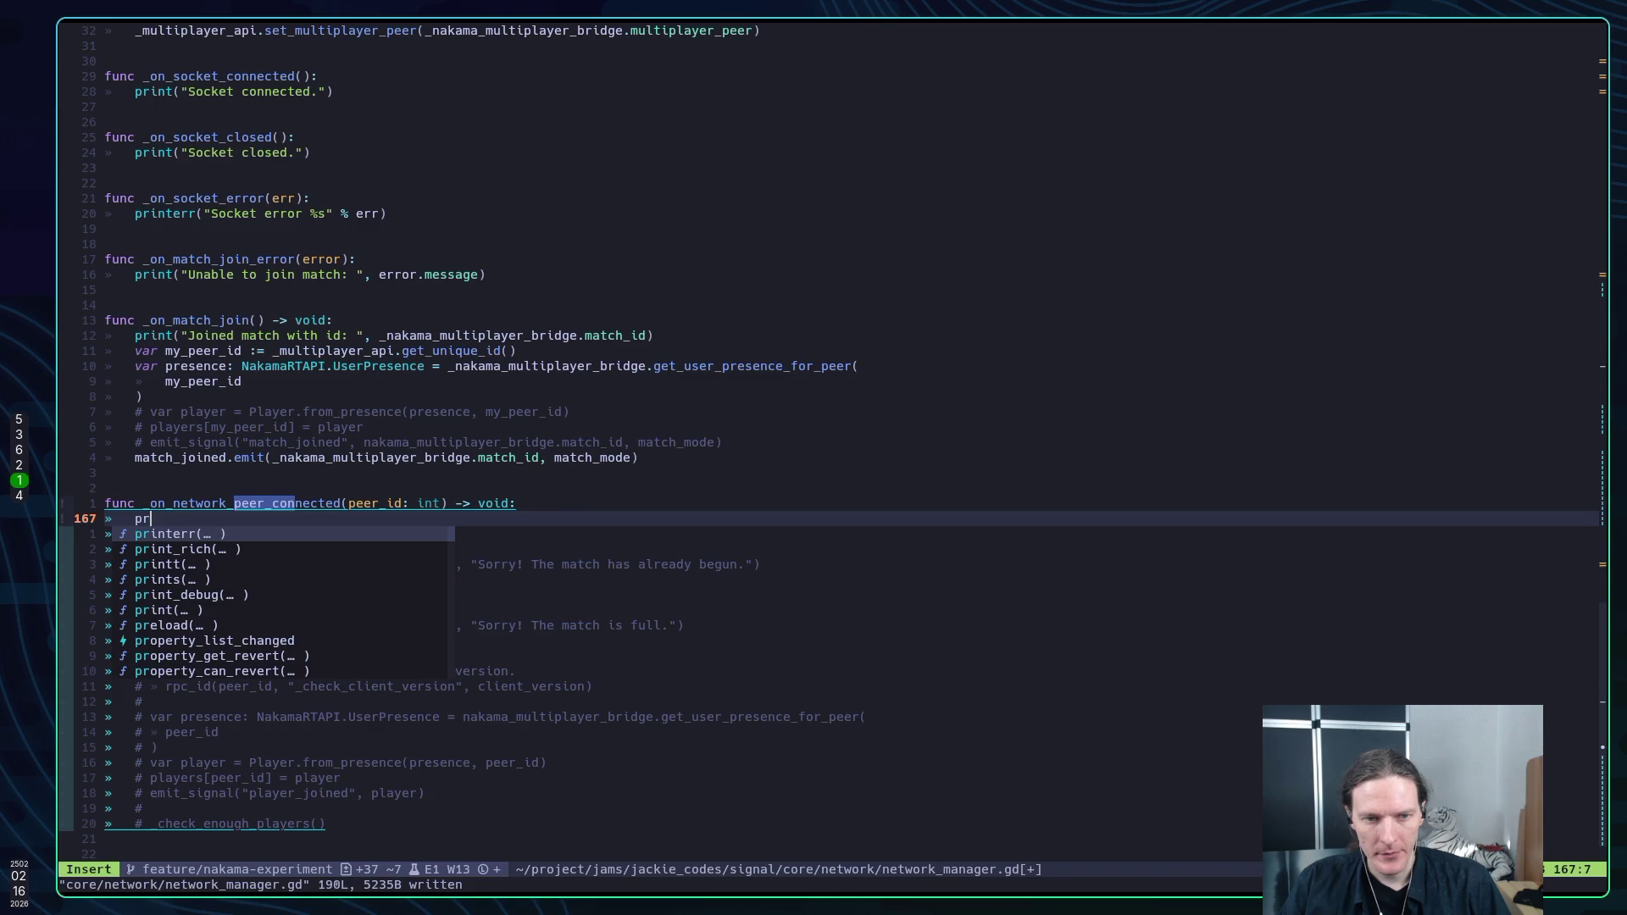
text(ints)
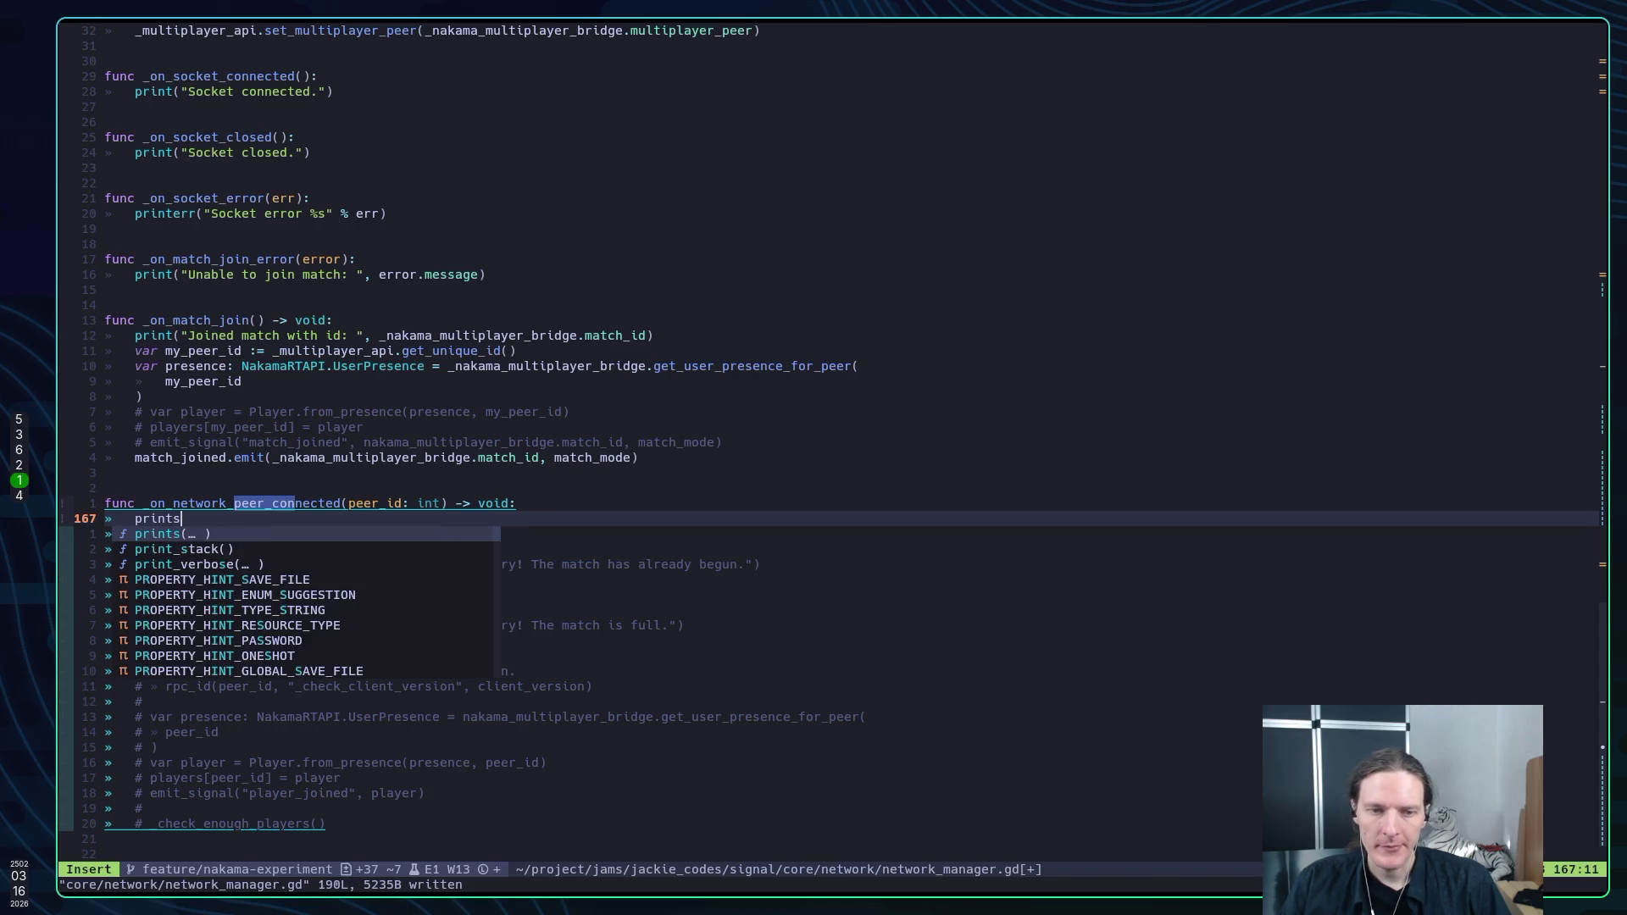
text((")
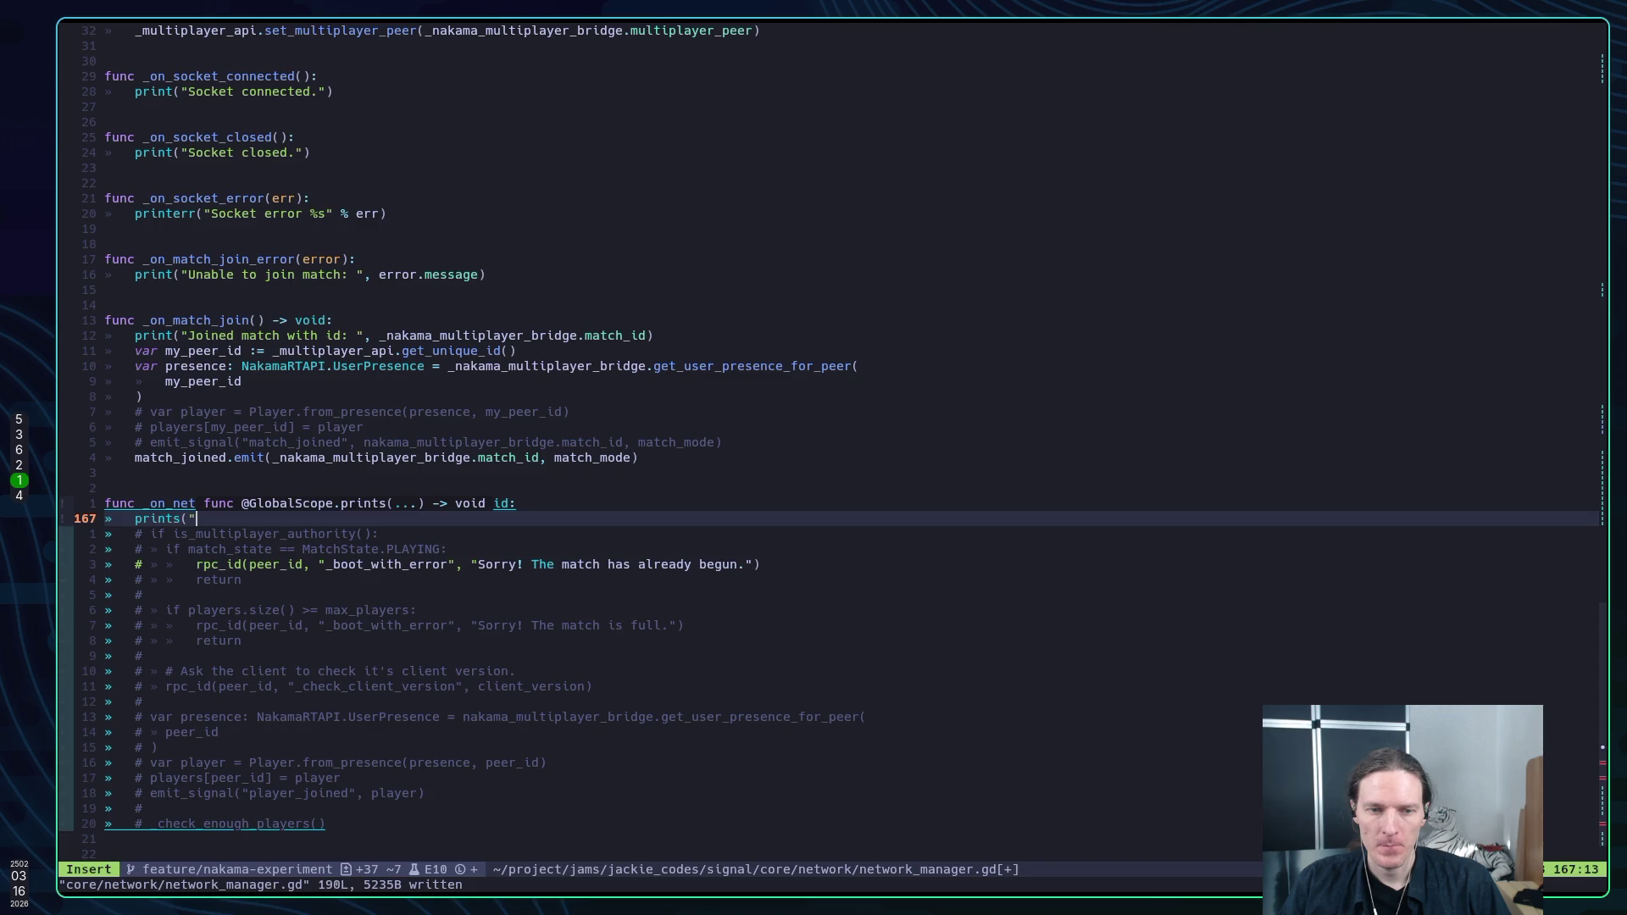
text(On Netw)
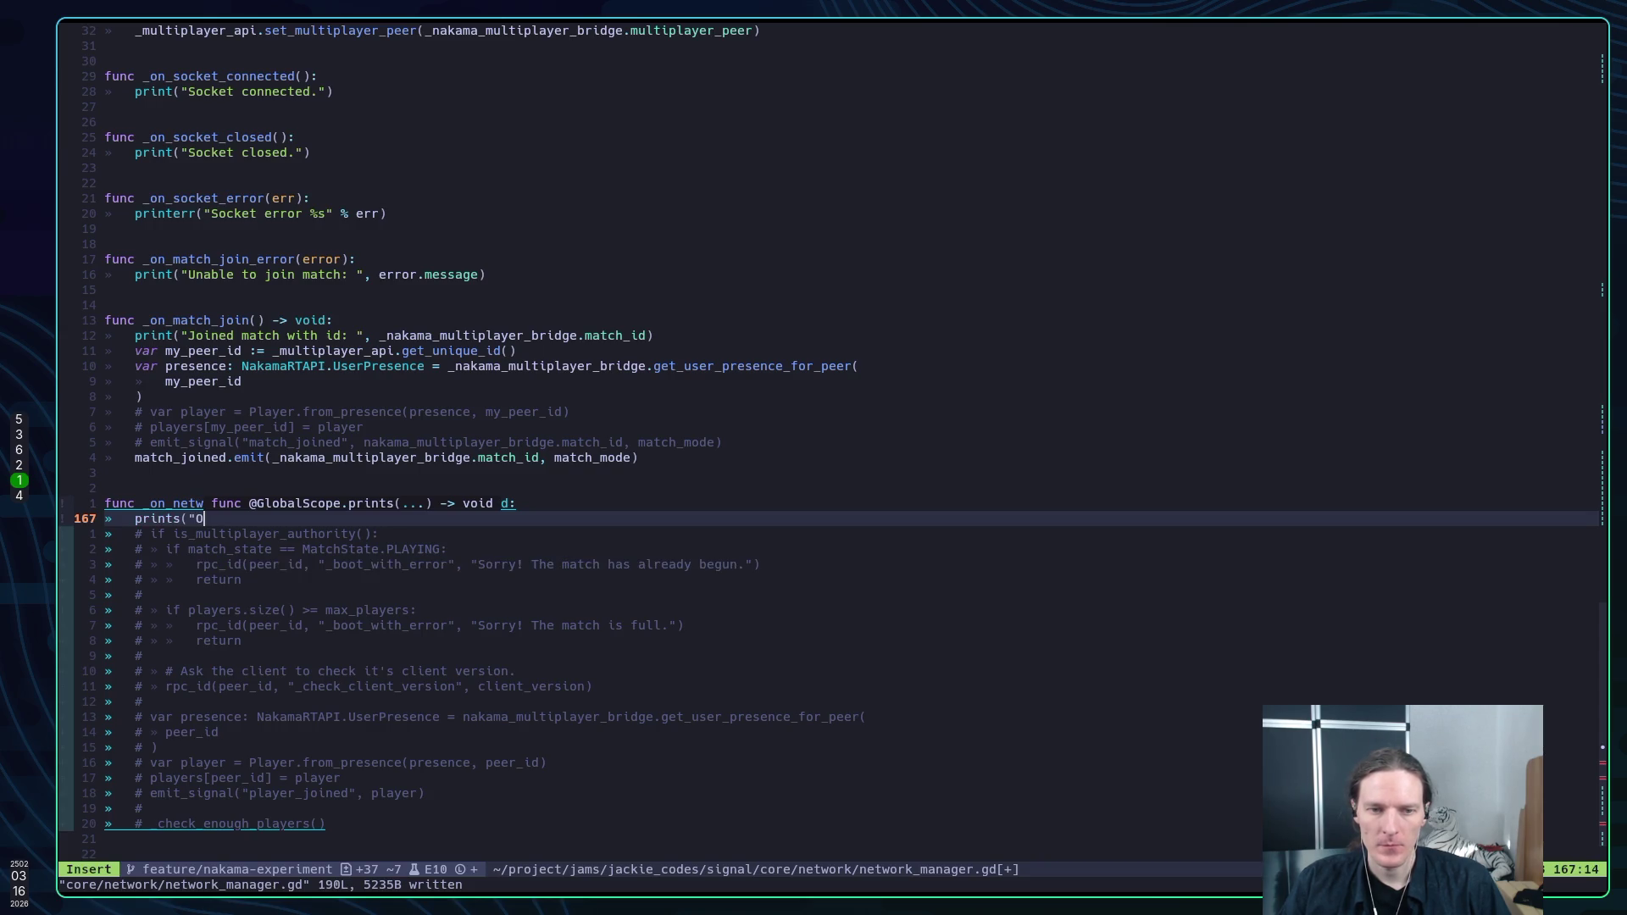
text(ork Peer)
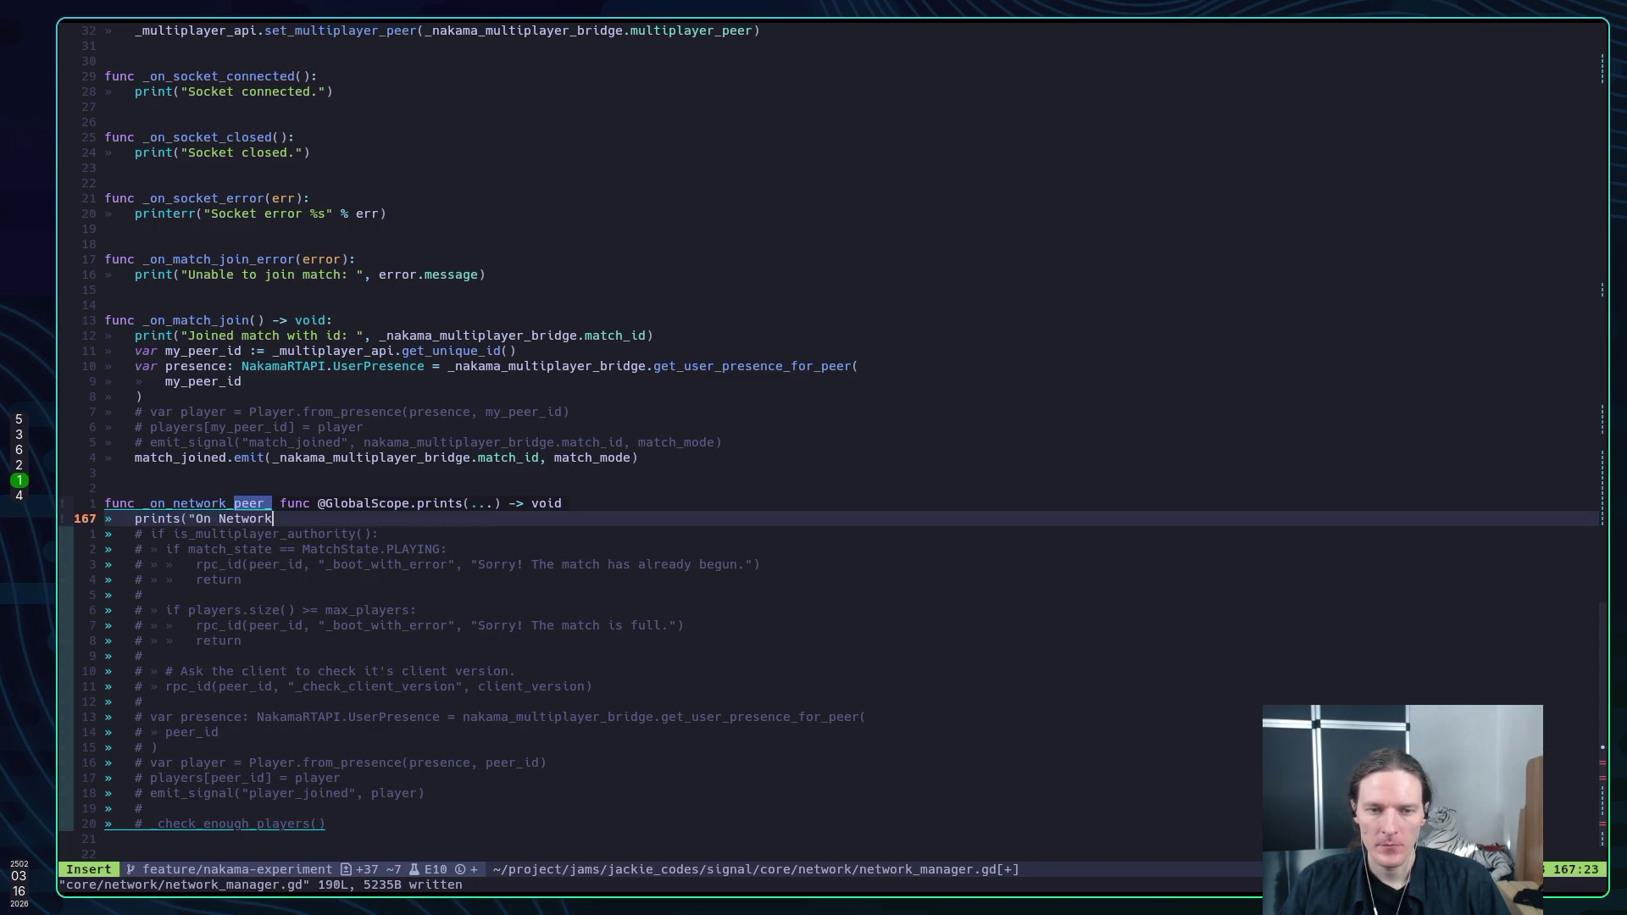
text( Connecte)
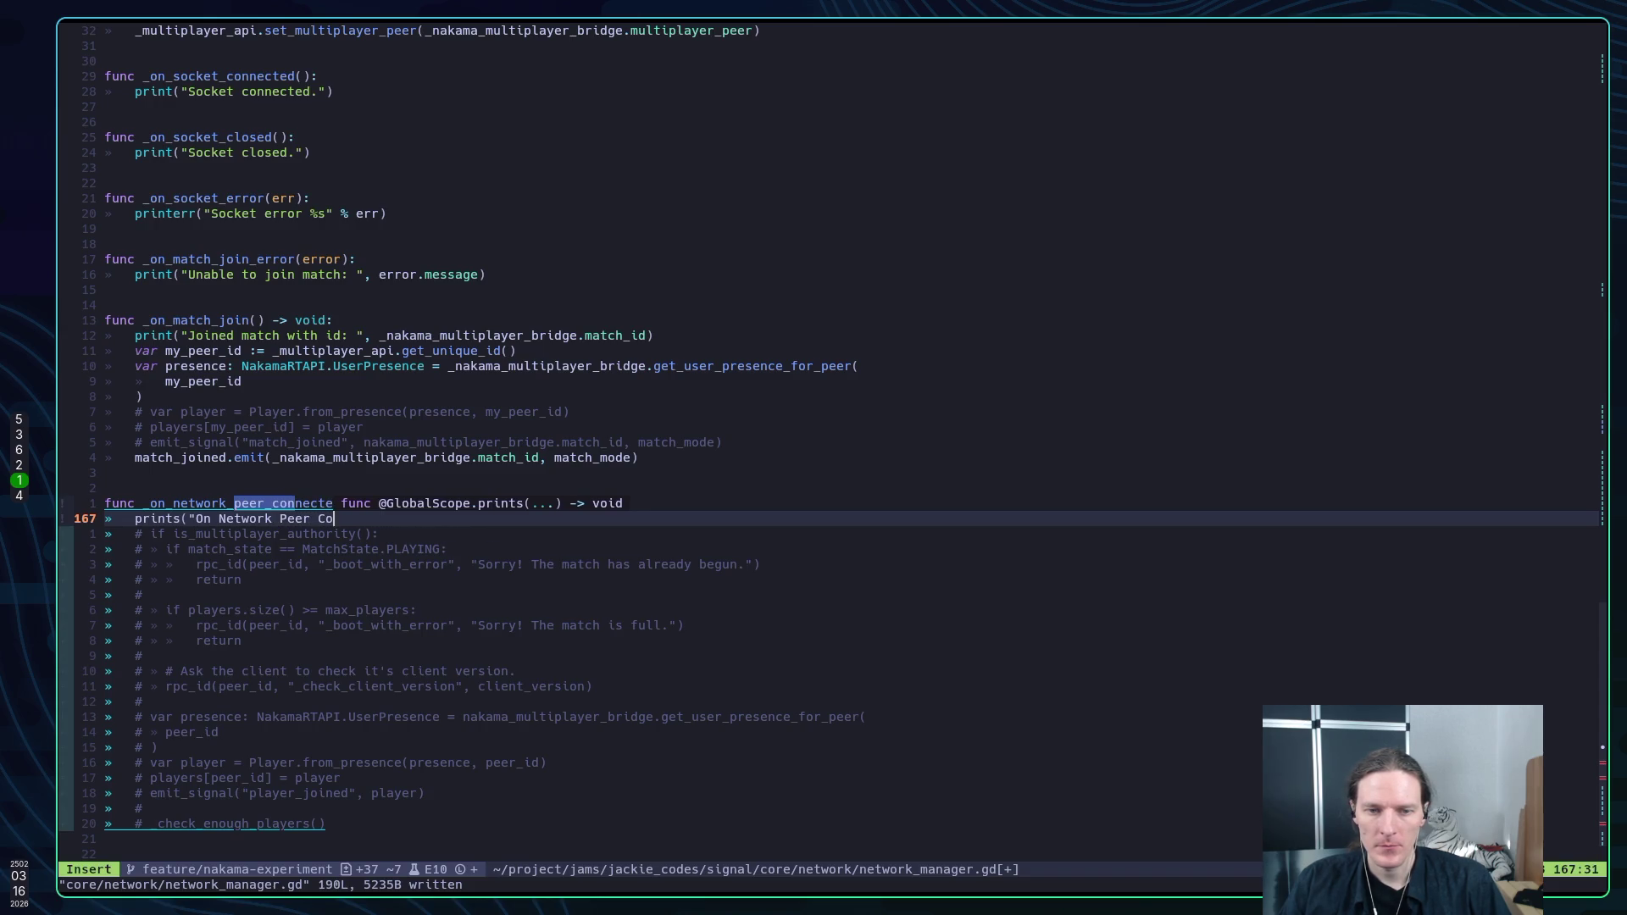
text(d)
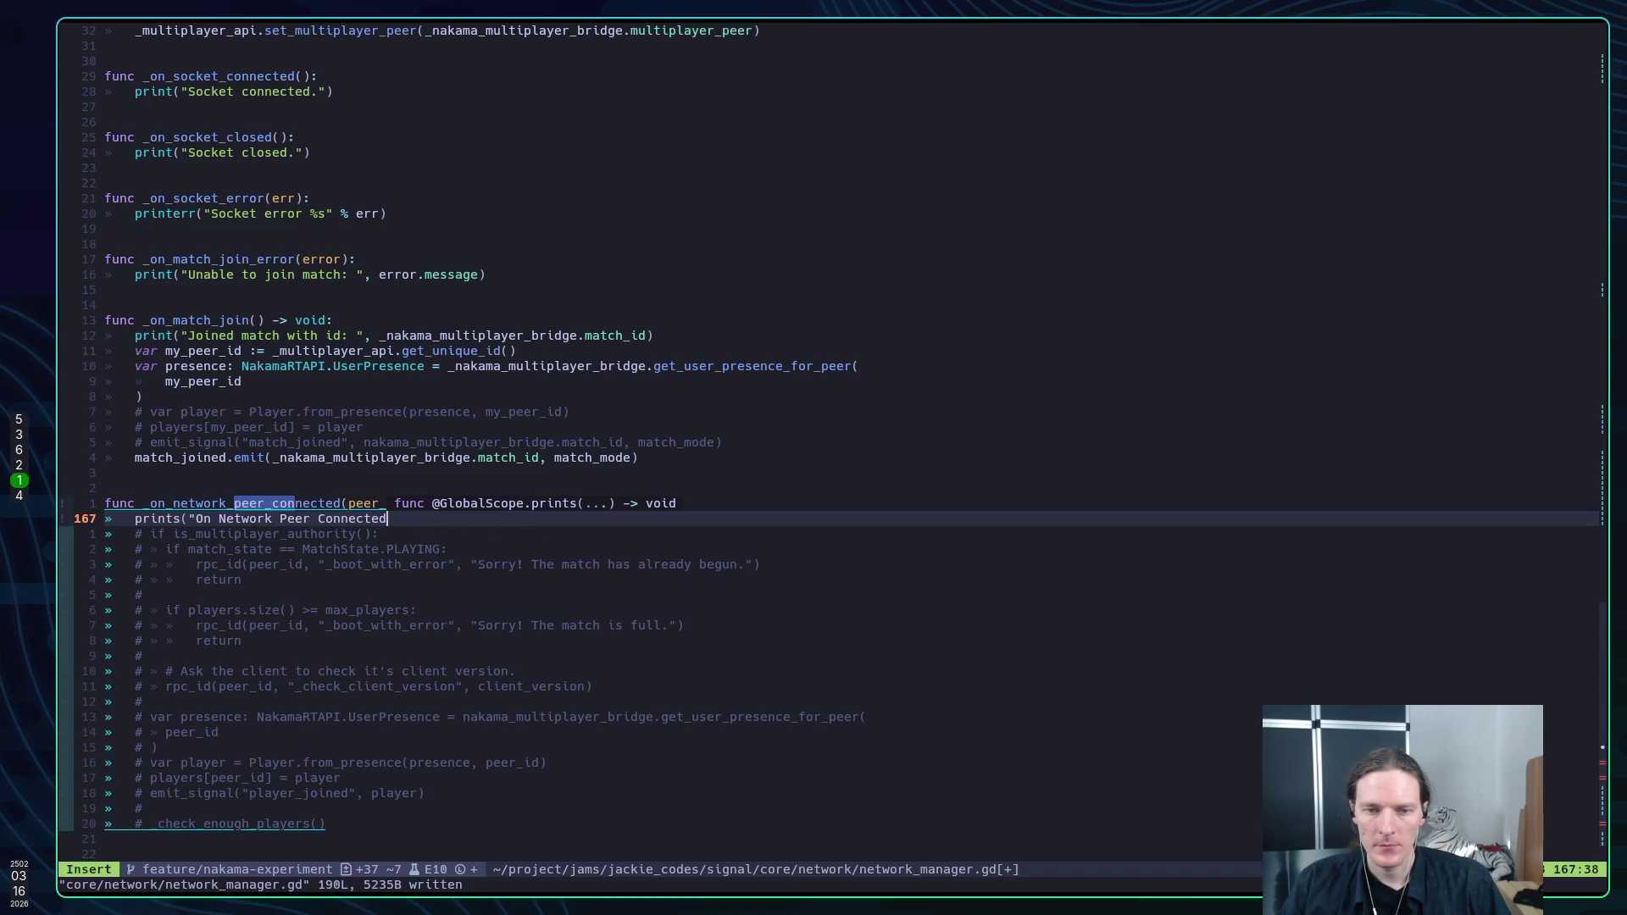
text(:" , p)
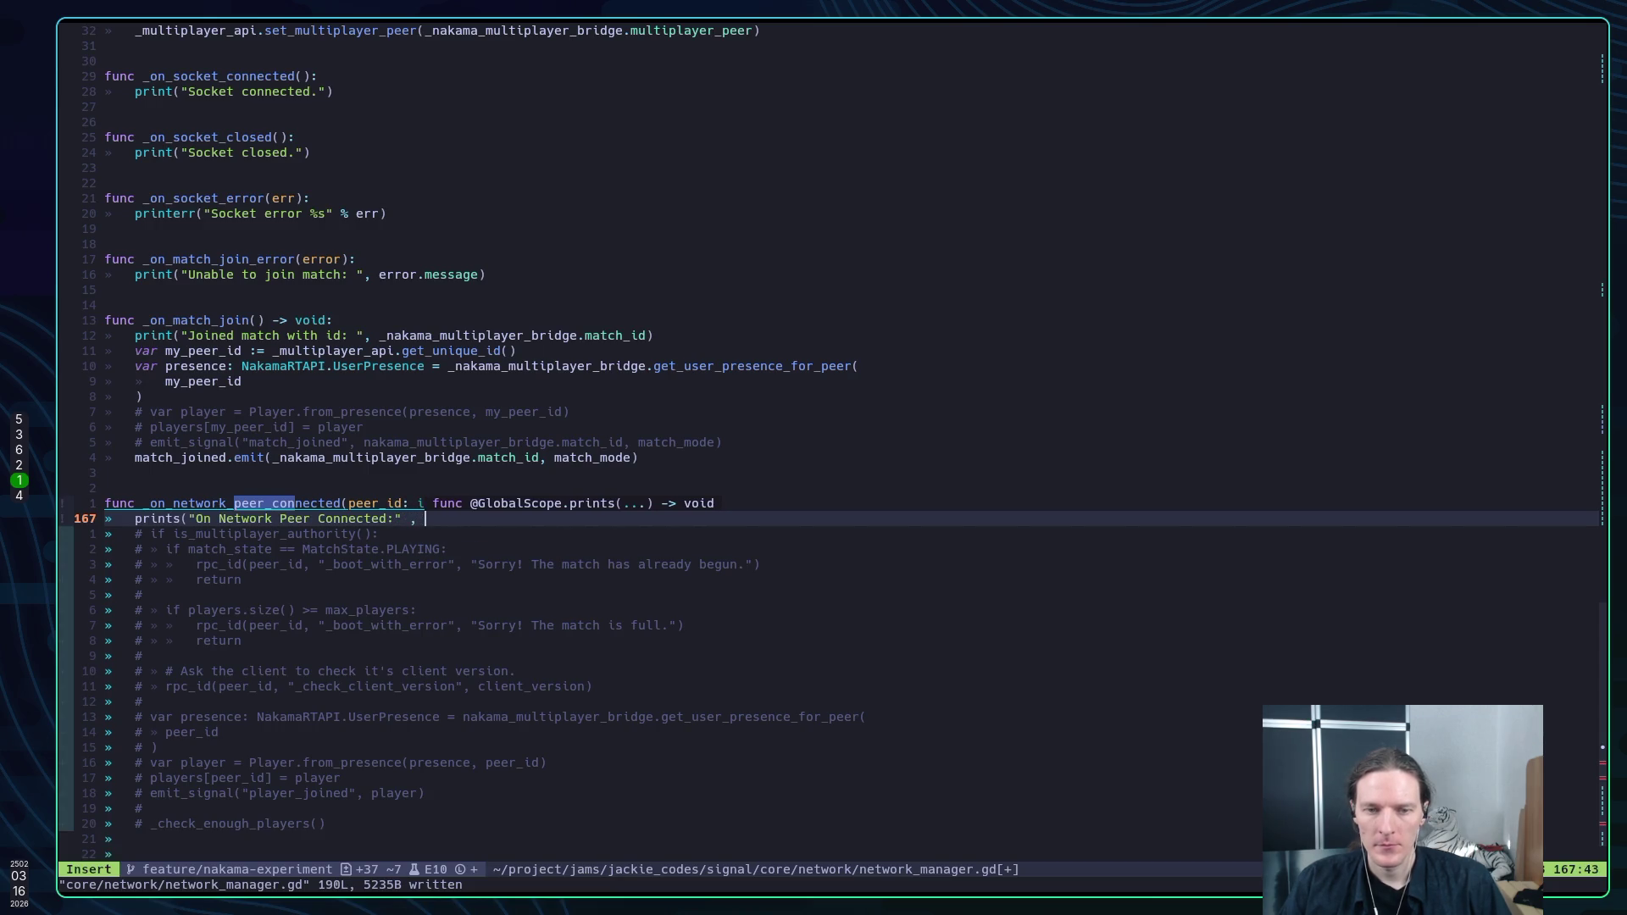
key(BackSpace)
key(BackSpace)
key(BackSpace)
text(, peer)
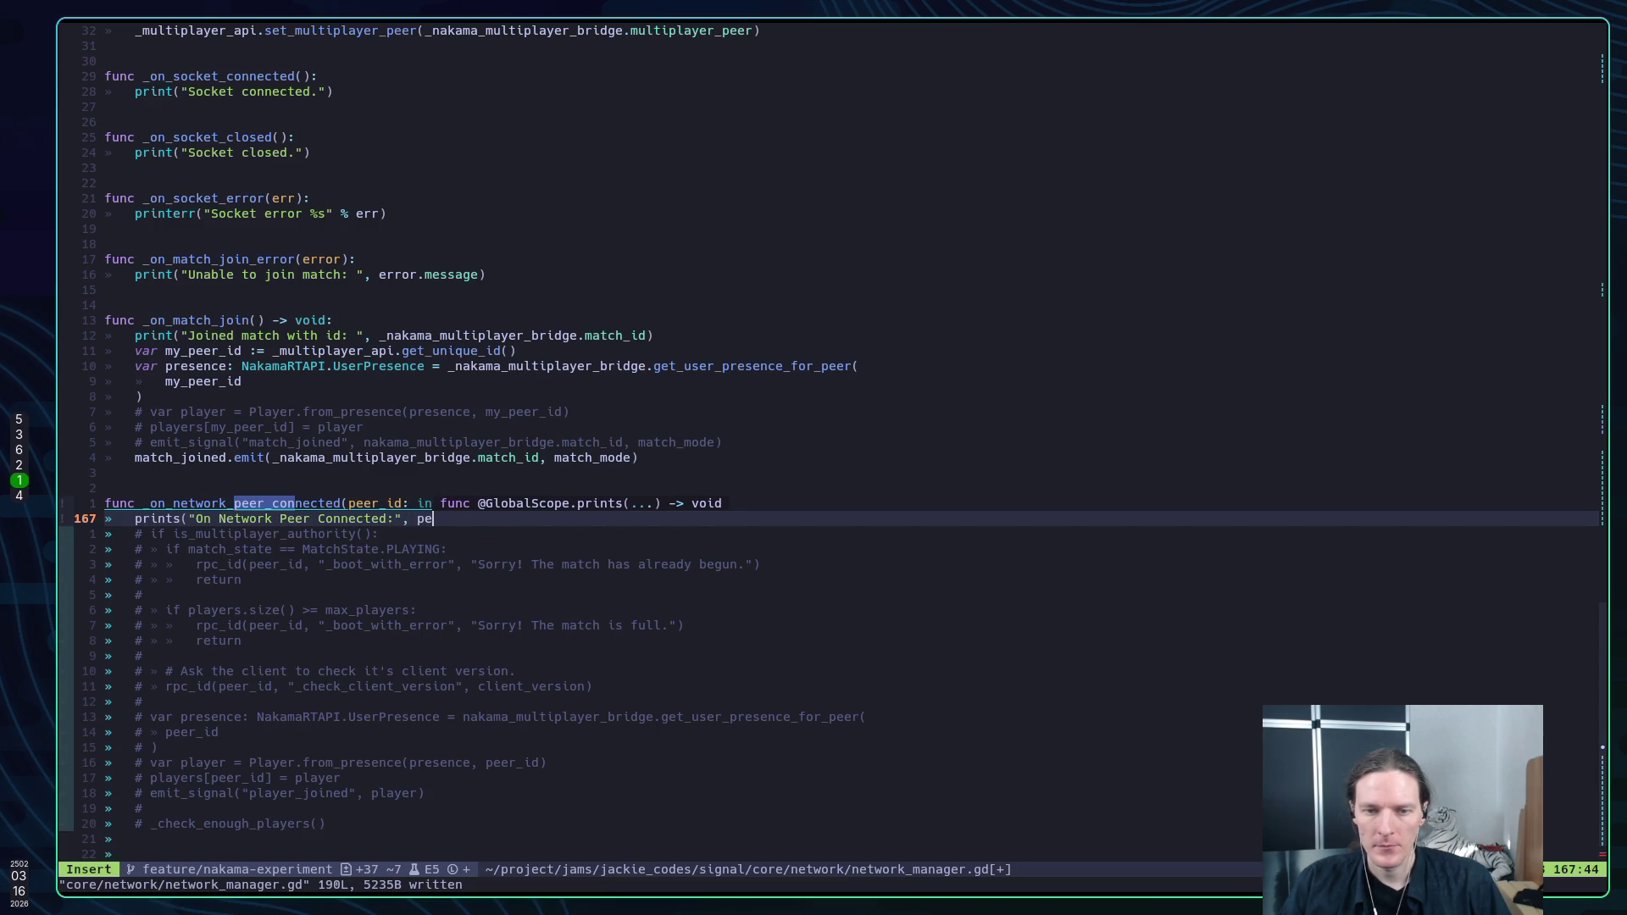
text(_id))
key(Escape)
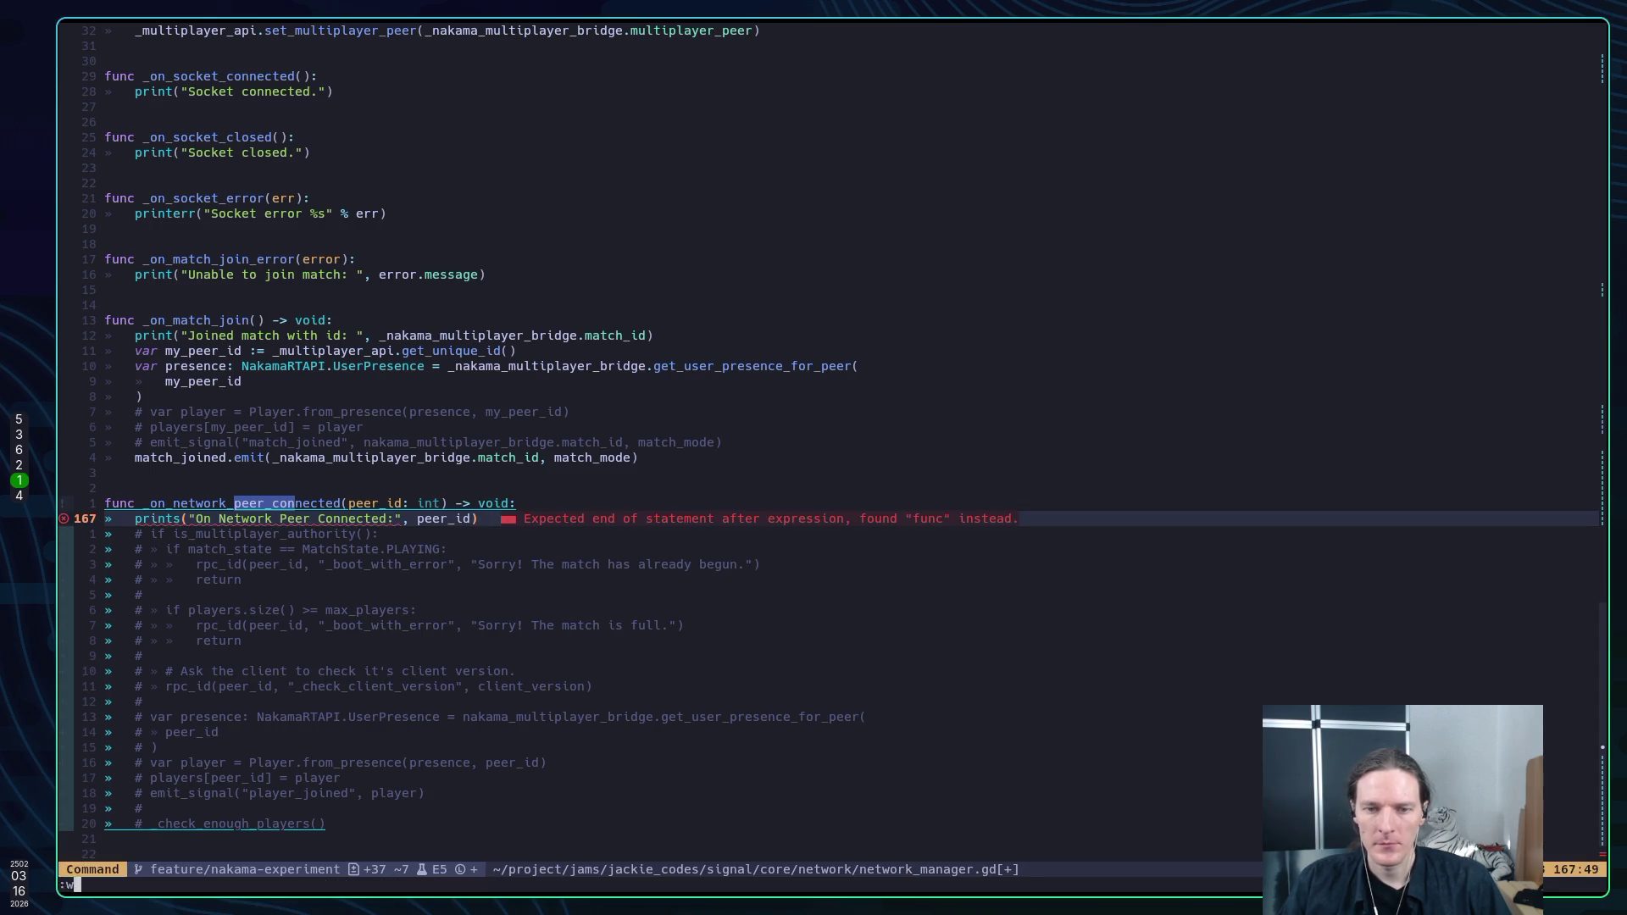
text(:w)
key(Return)
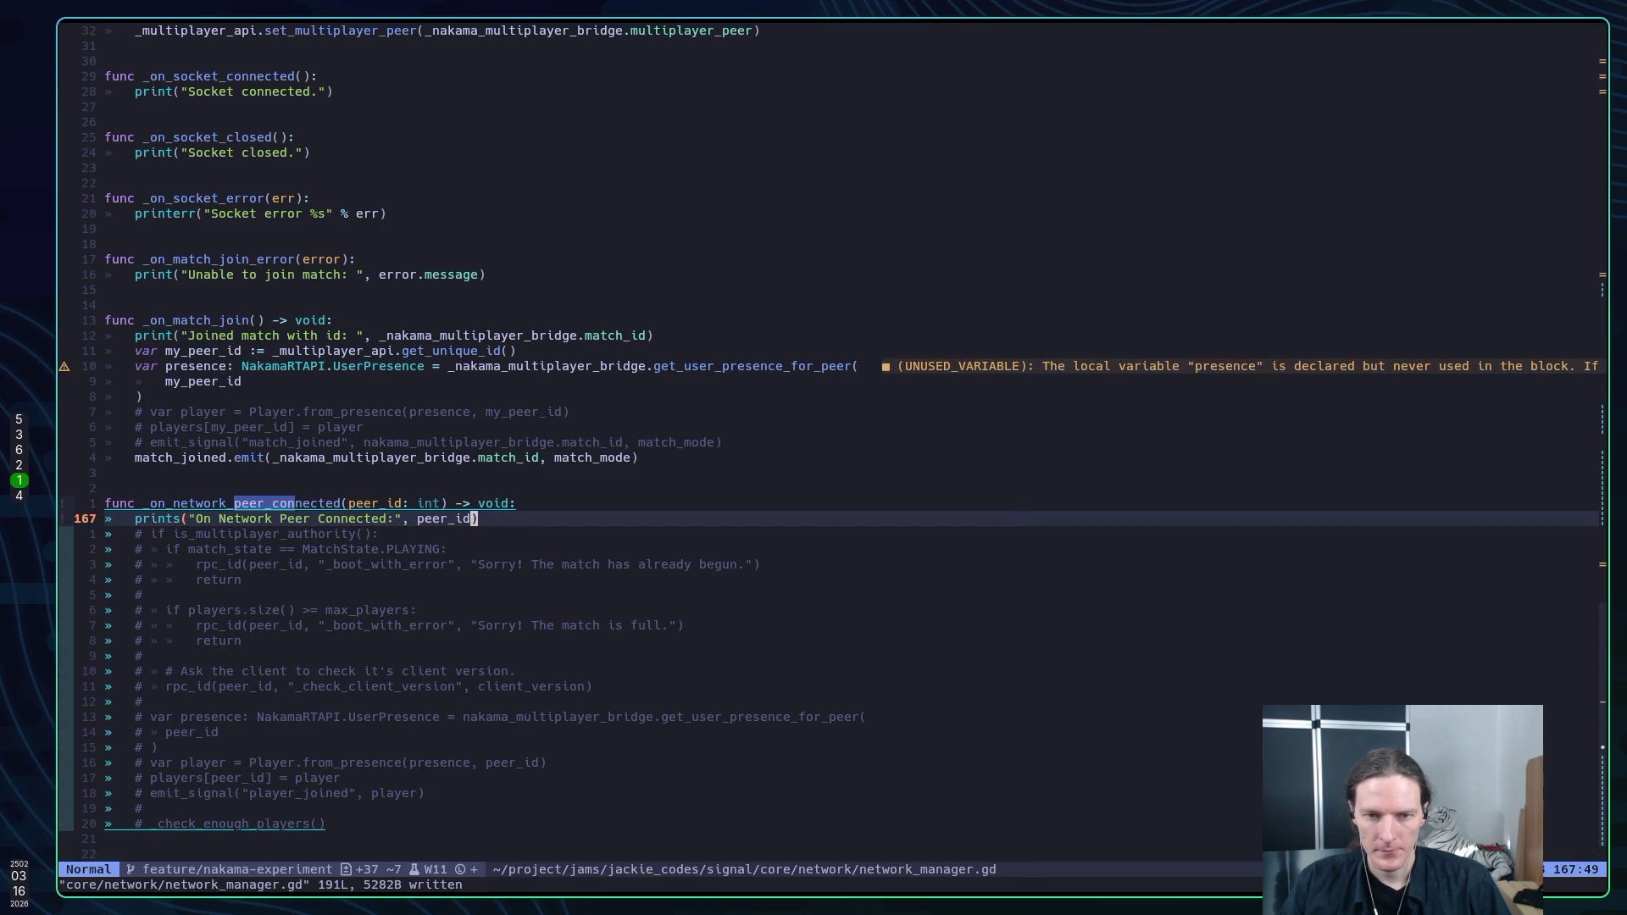
Add prints("On network peer disconnected:", peer_id) to _on_network_peer_disconnected.
key(j)
key(j)
key(j)
key(j)
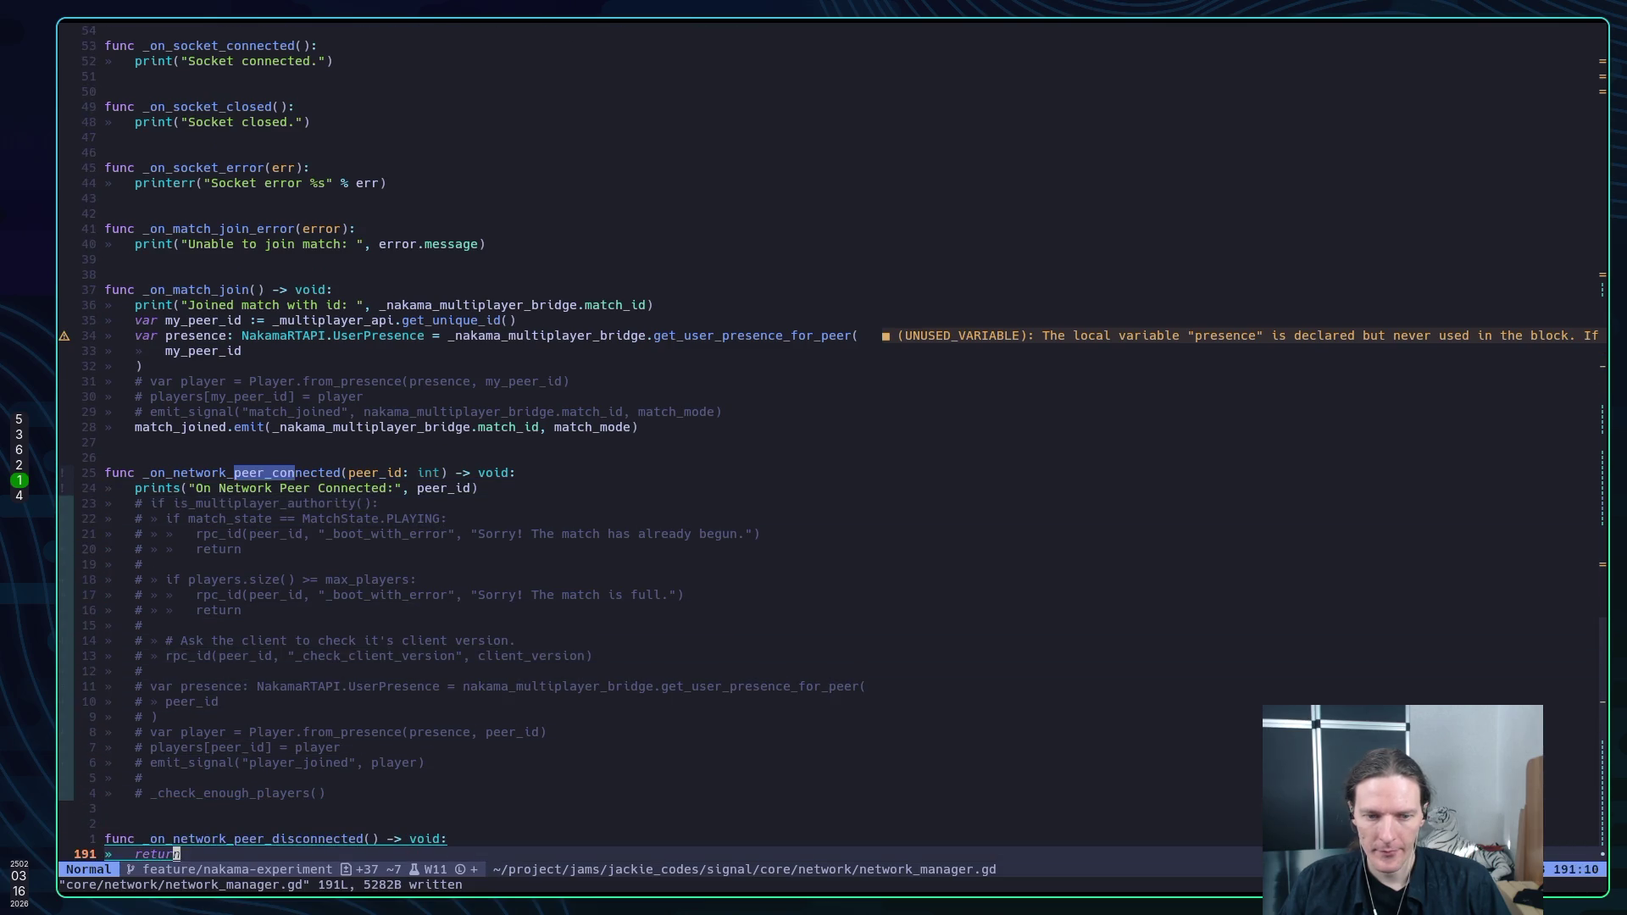
key(dollar)
key(b)
key(b)
key(b)
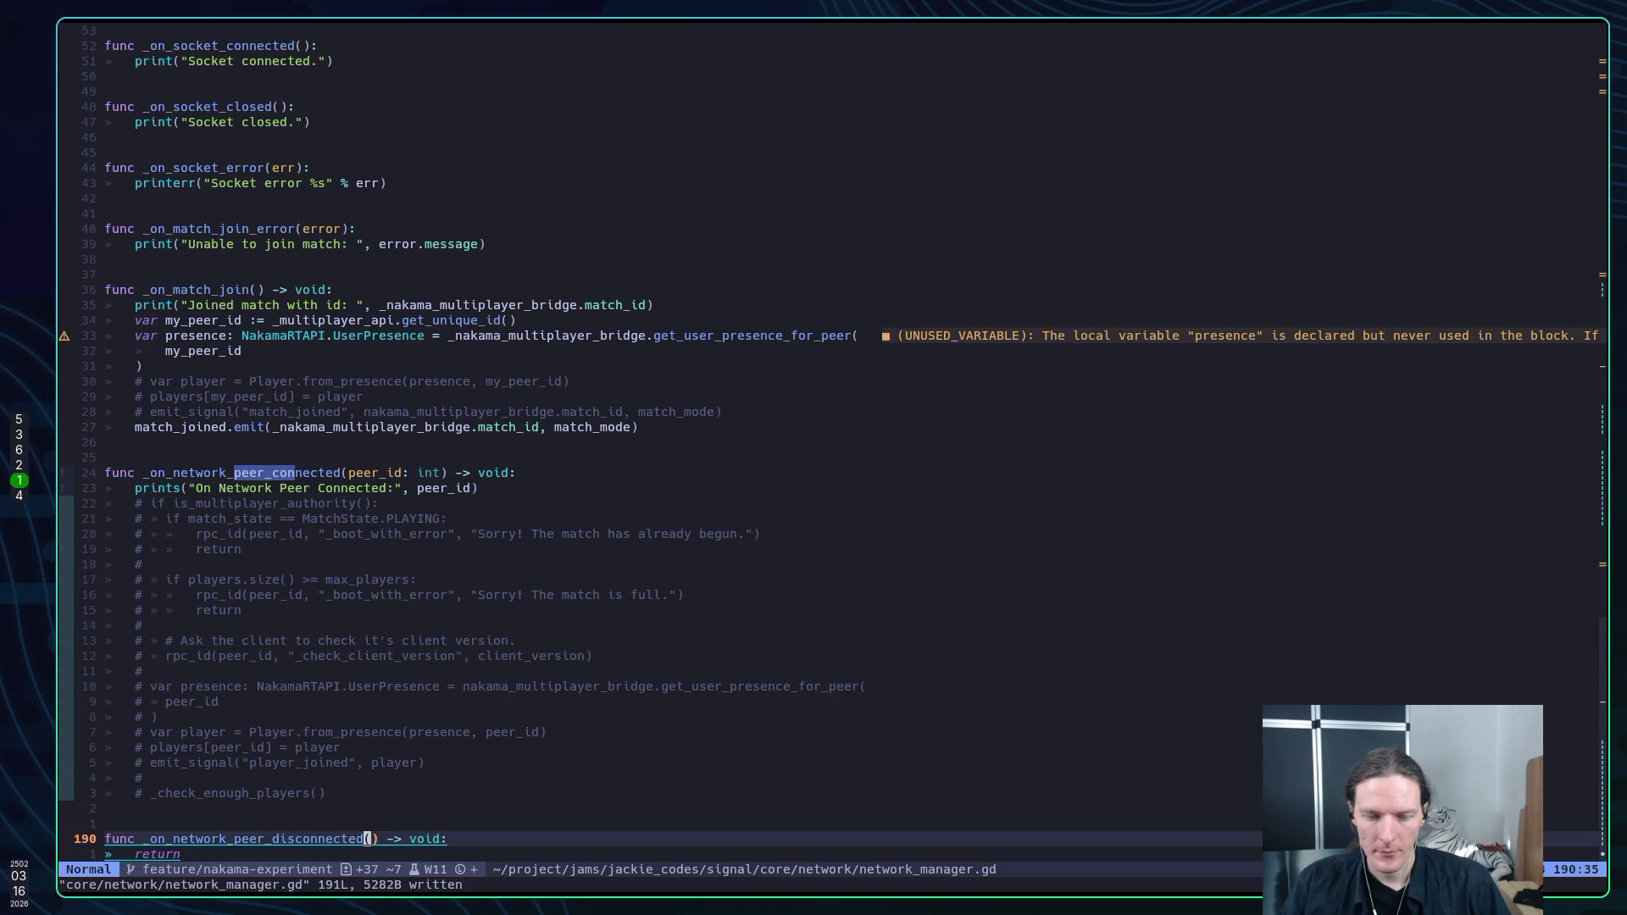
text(o)
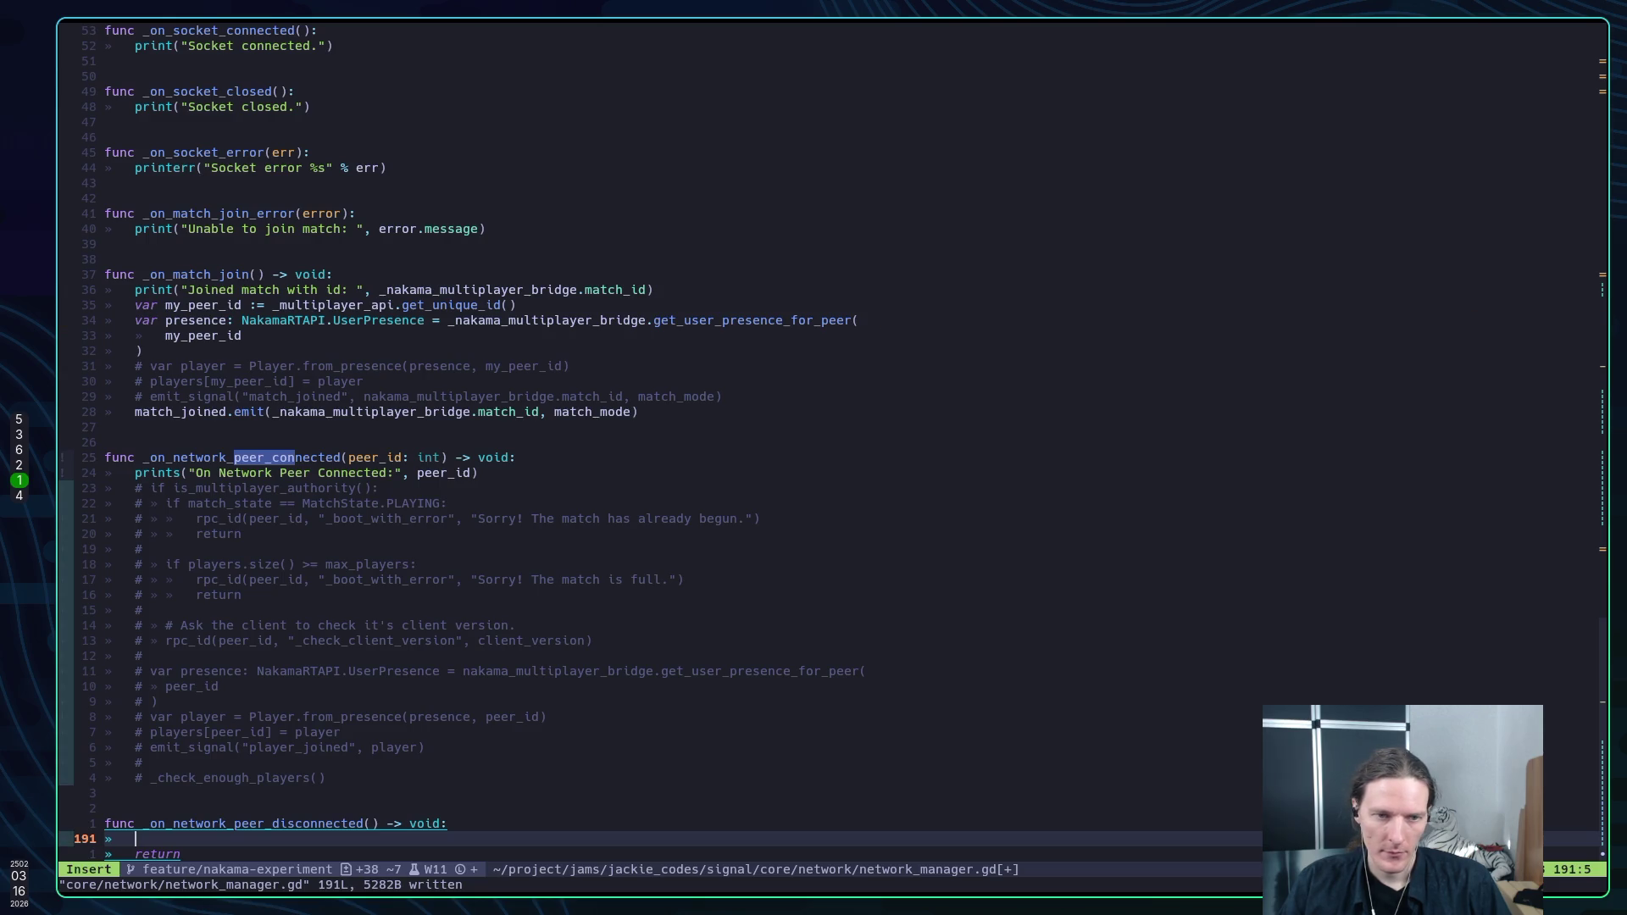
text(prints()
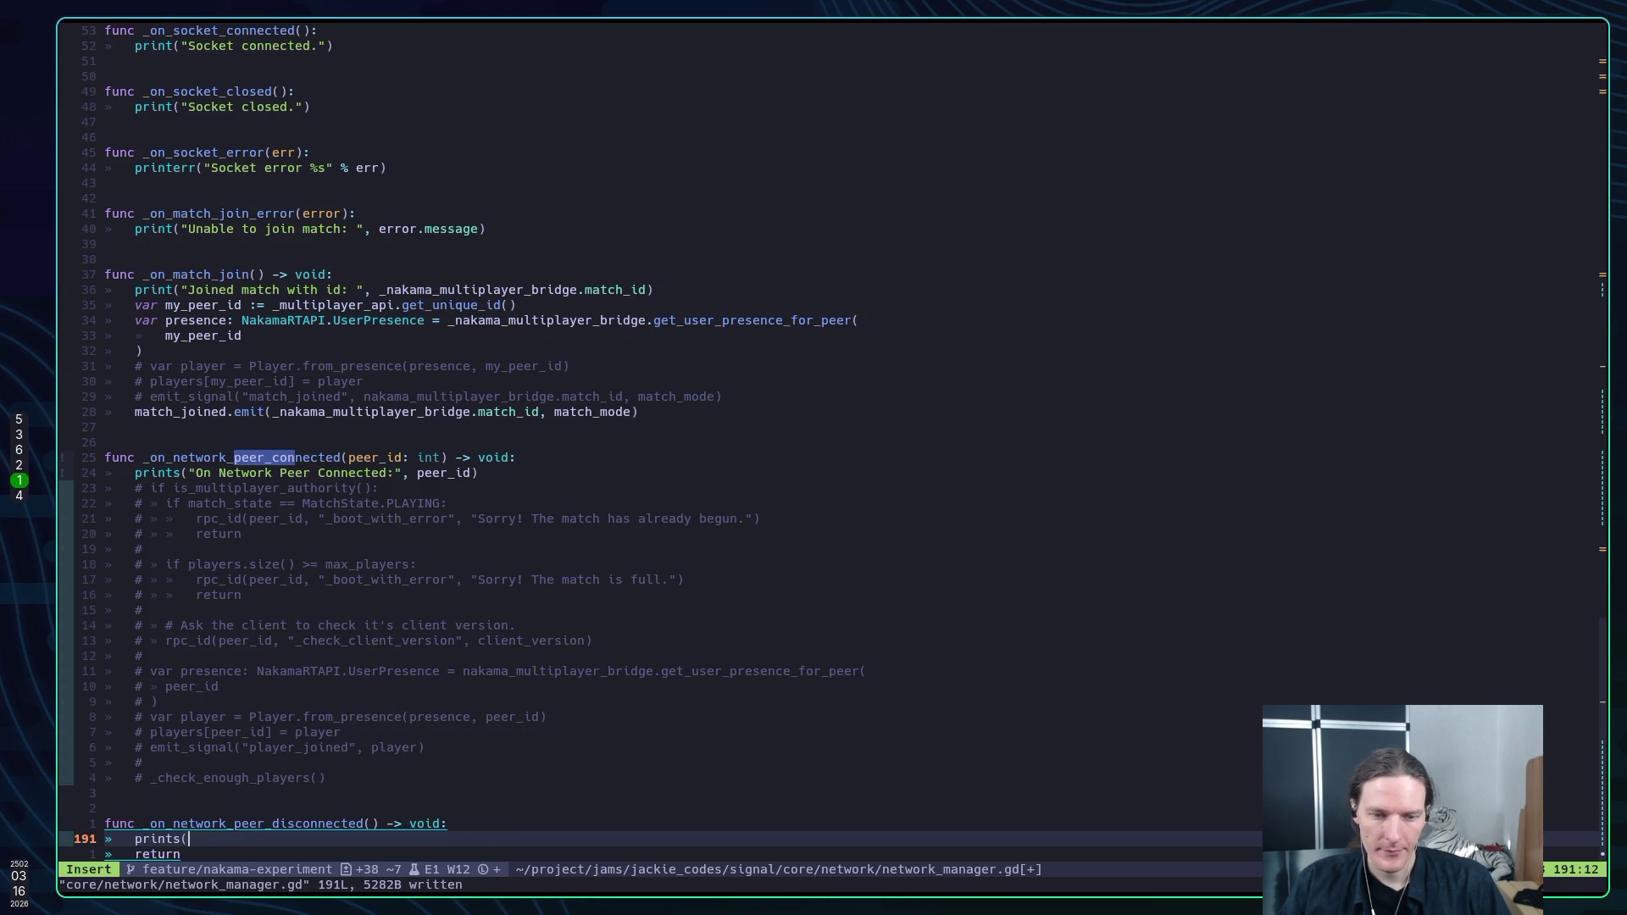
text("On netwo)
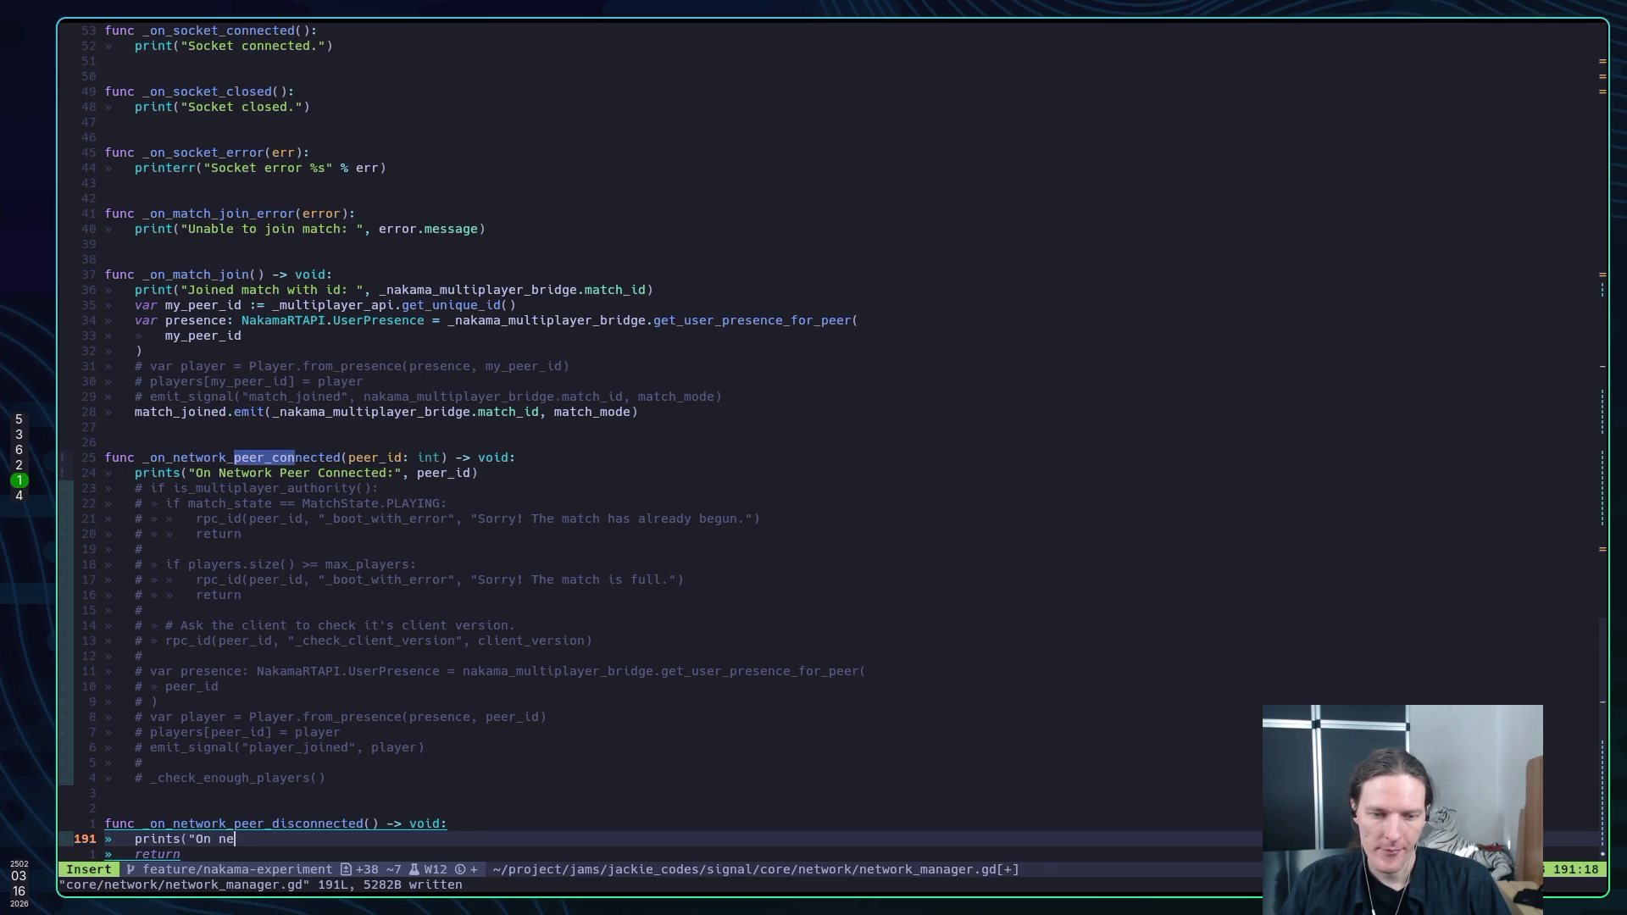
text(rk peer dis)
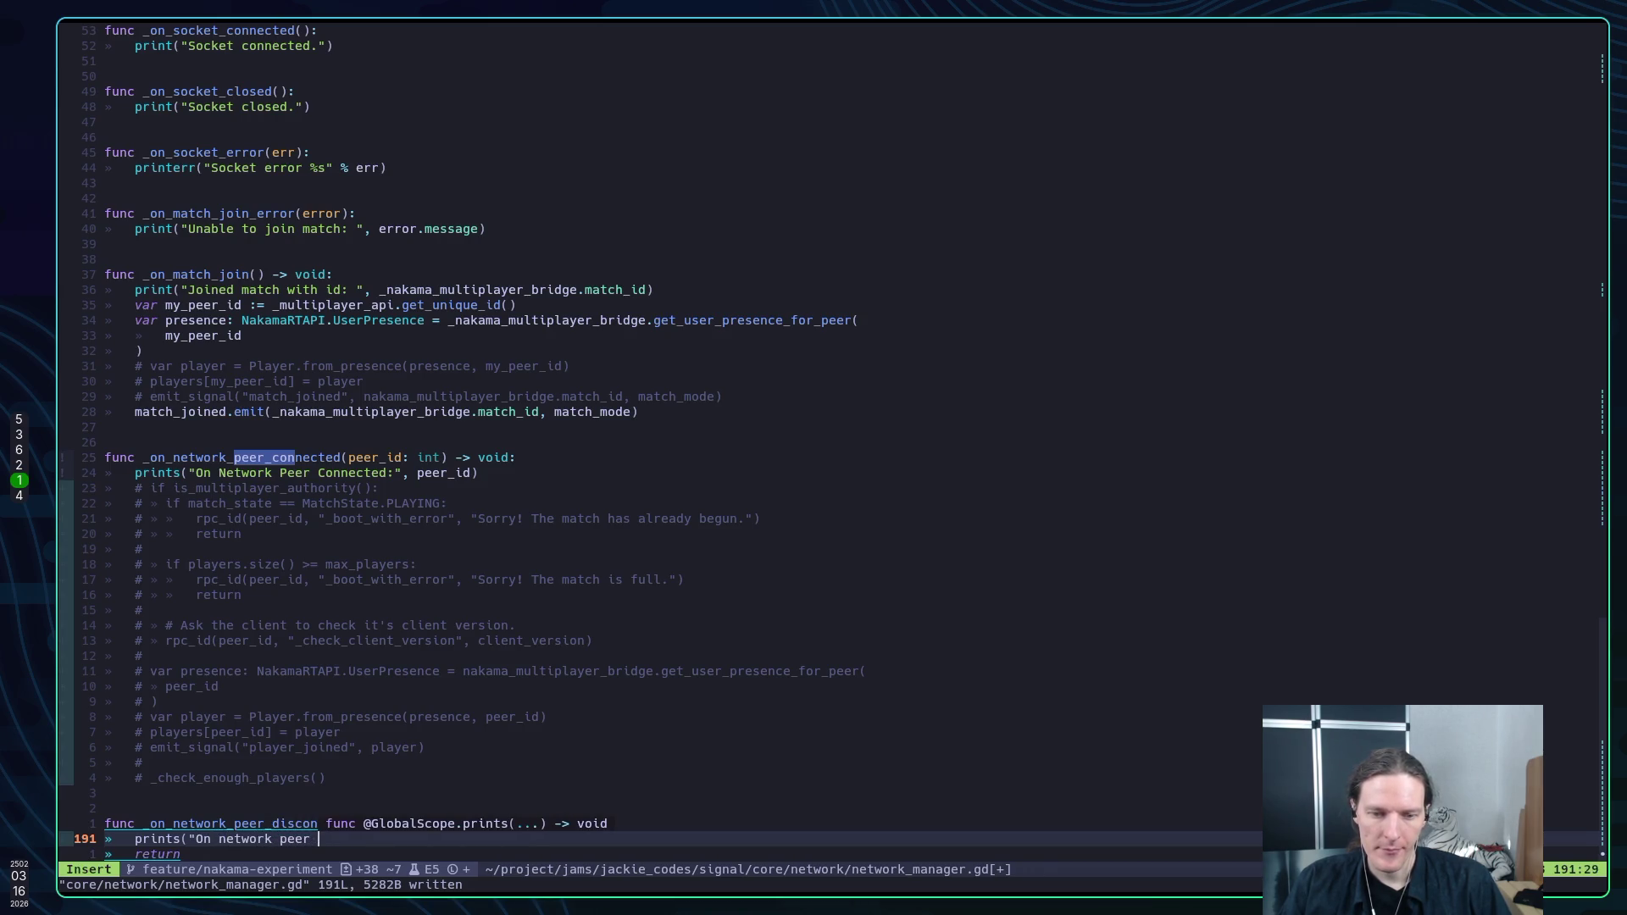
text(conn)
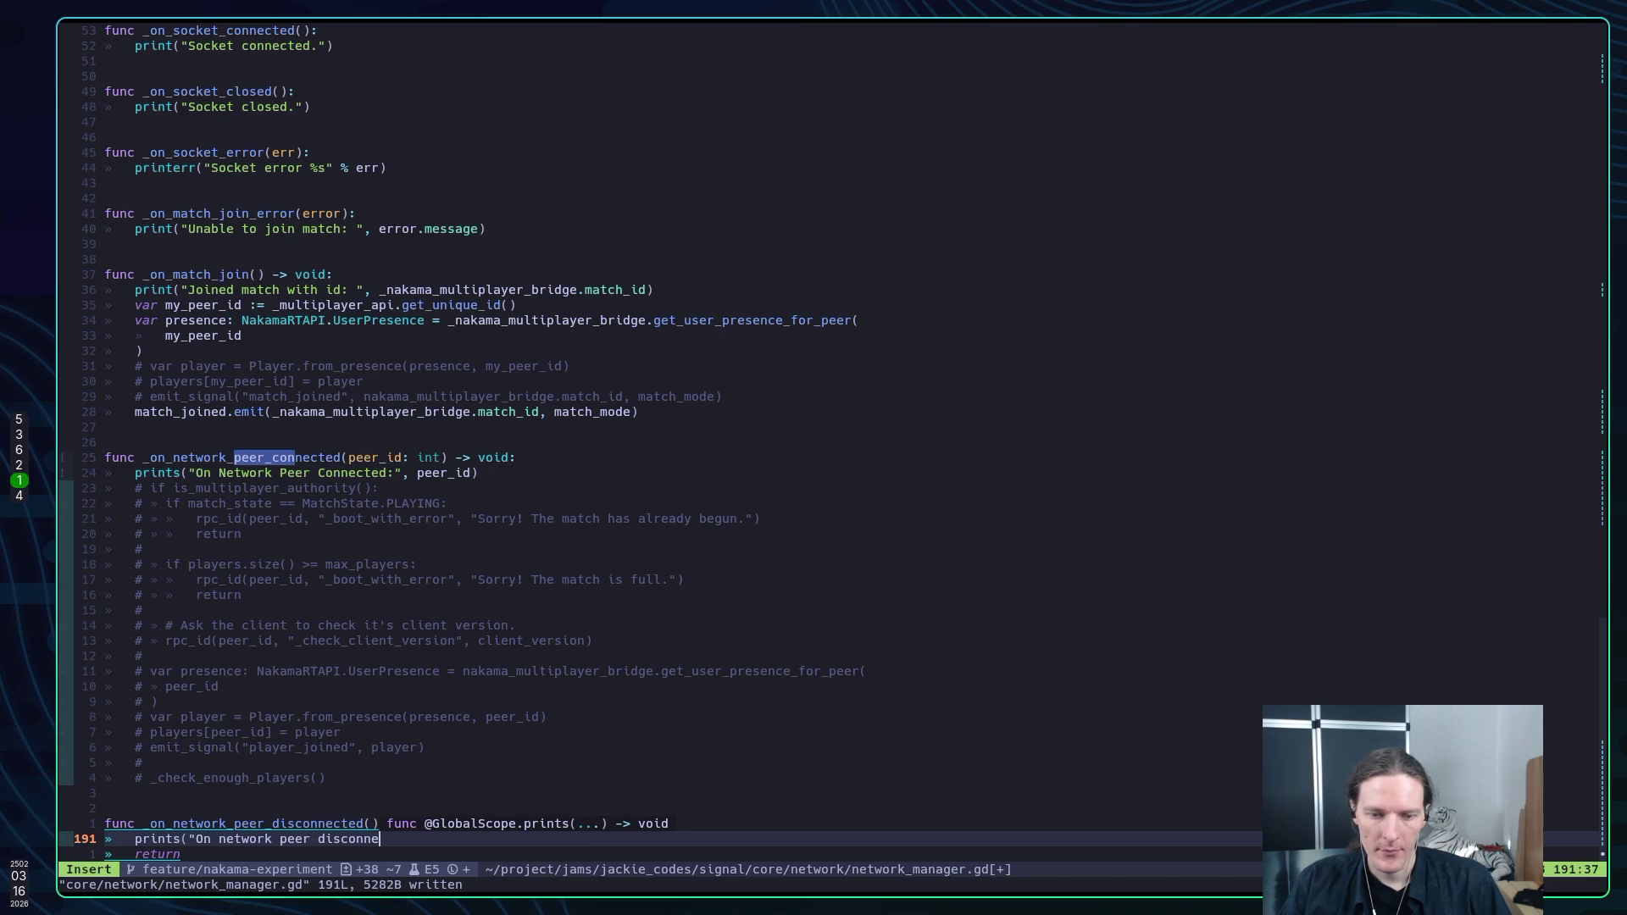
text(c)
key(BackSpace)
text(ected)
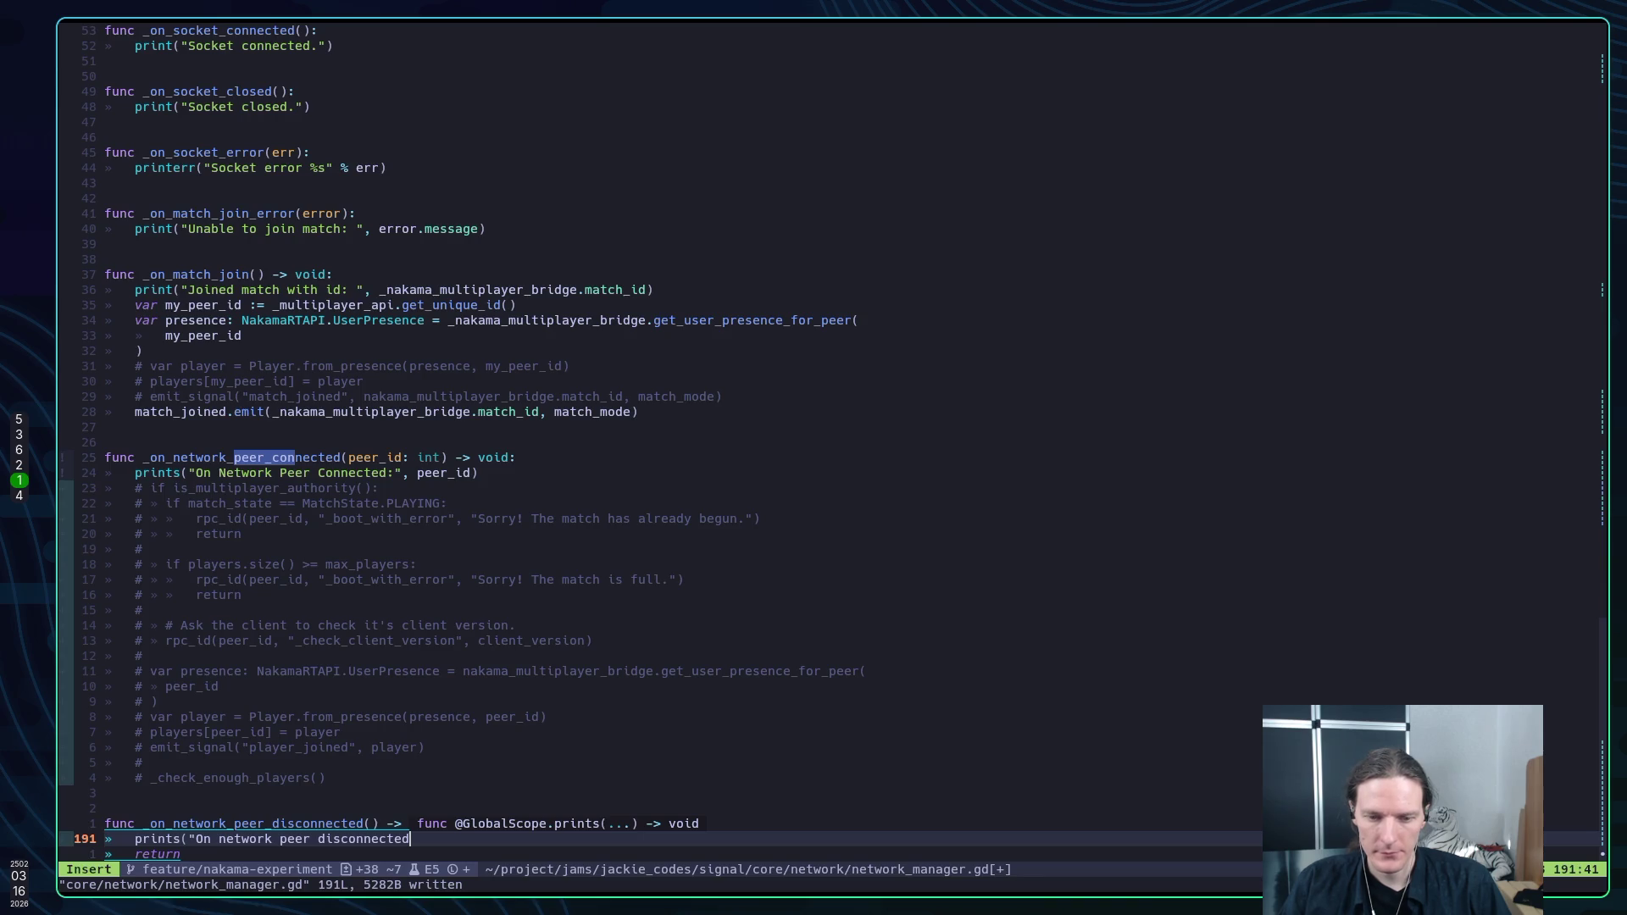
text(:", )
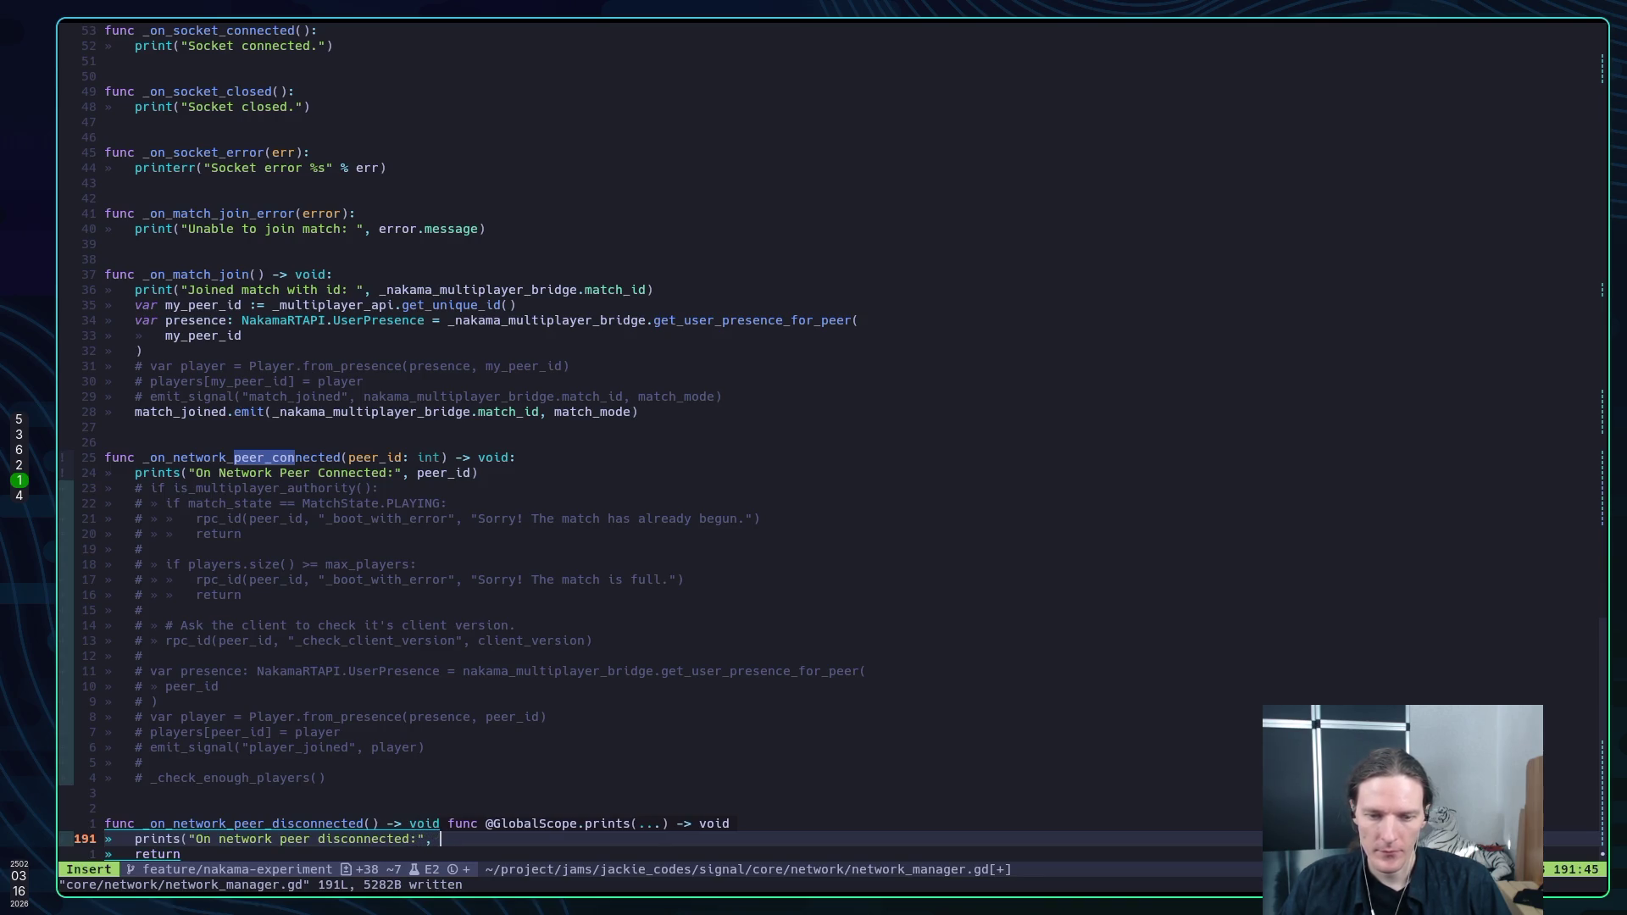
text(peer_id)
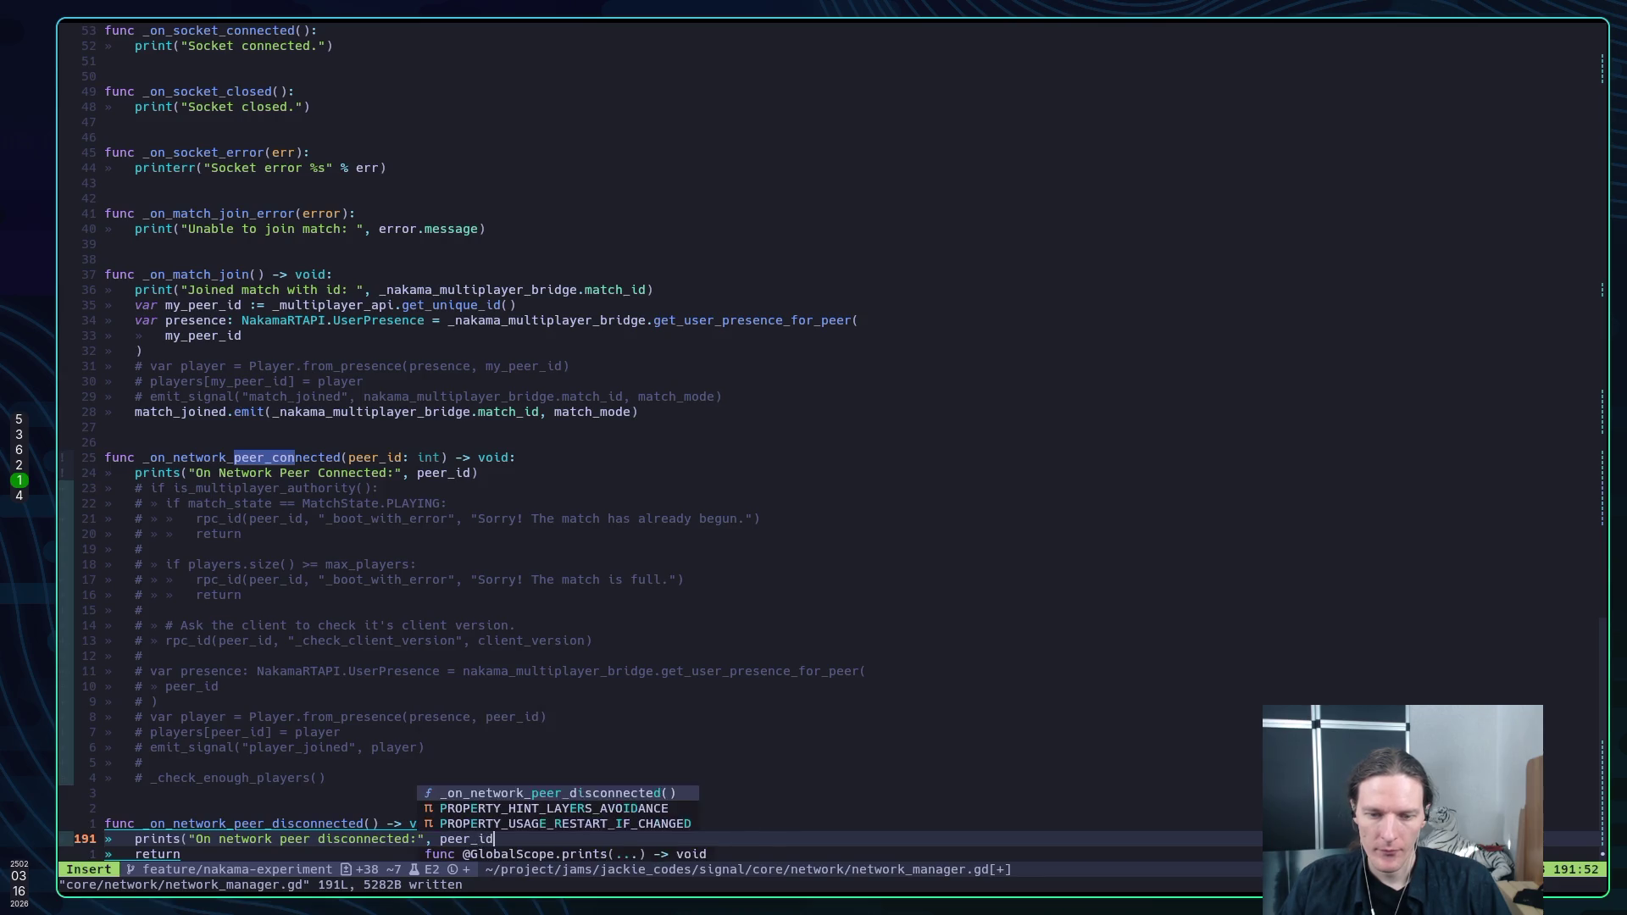
text())
key(Escape)
Give the disconnect handler a peer_id: int parameter and save network_manager.gd.
key(k)
key(b)
key(b)
key(b)
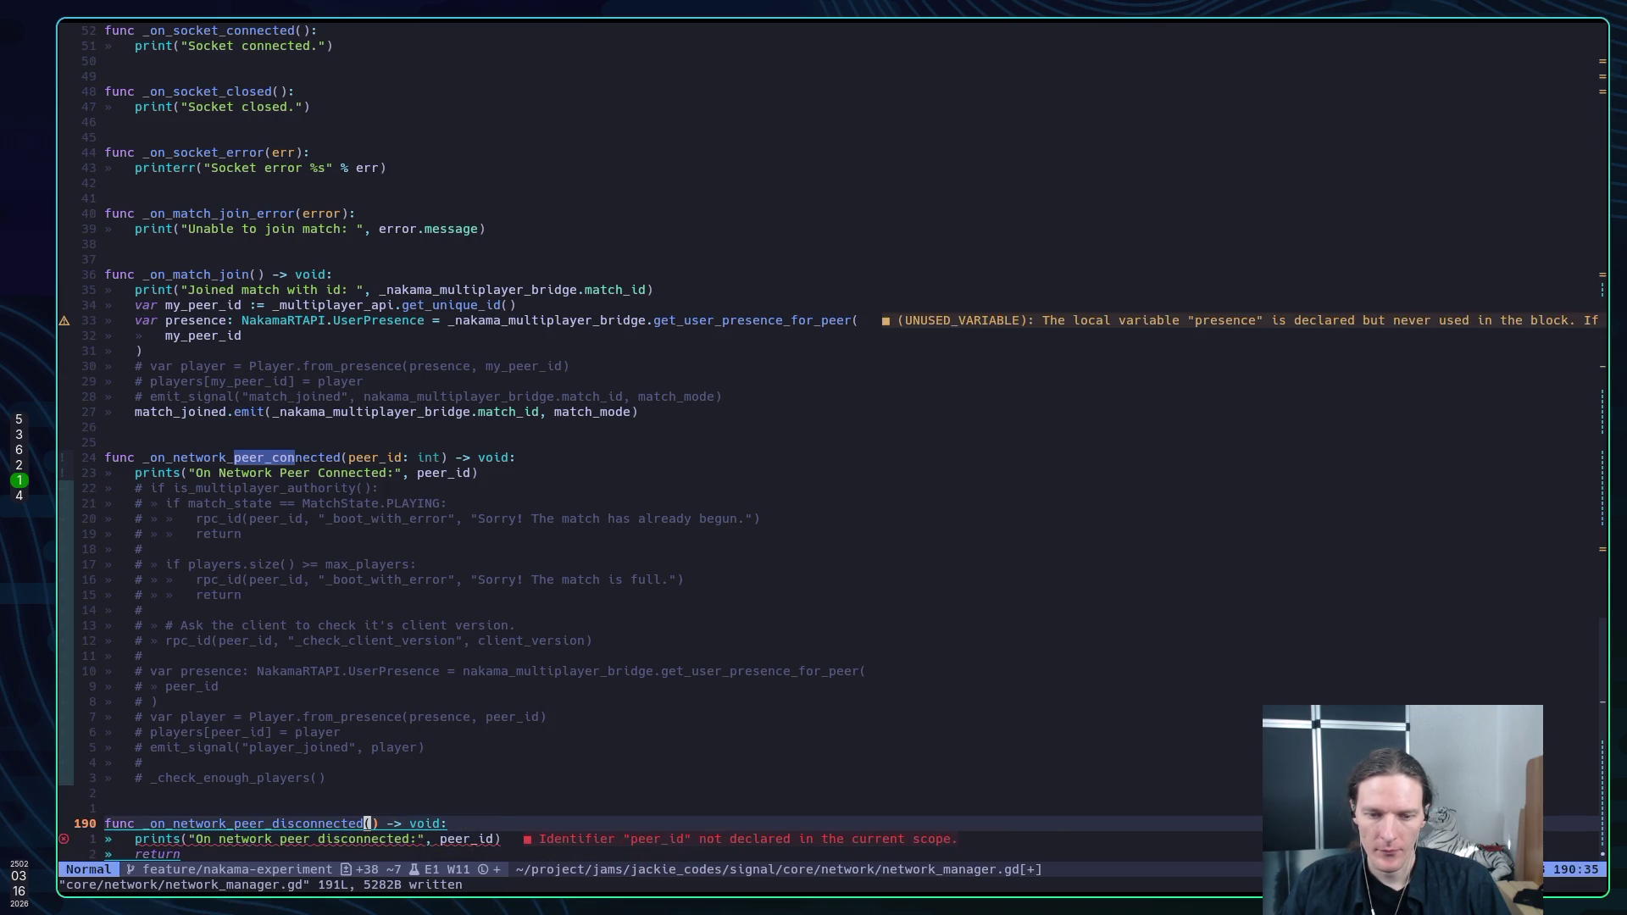
text(apeer-)
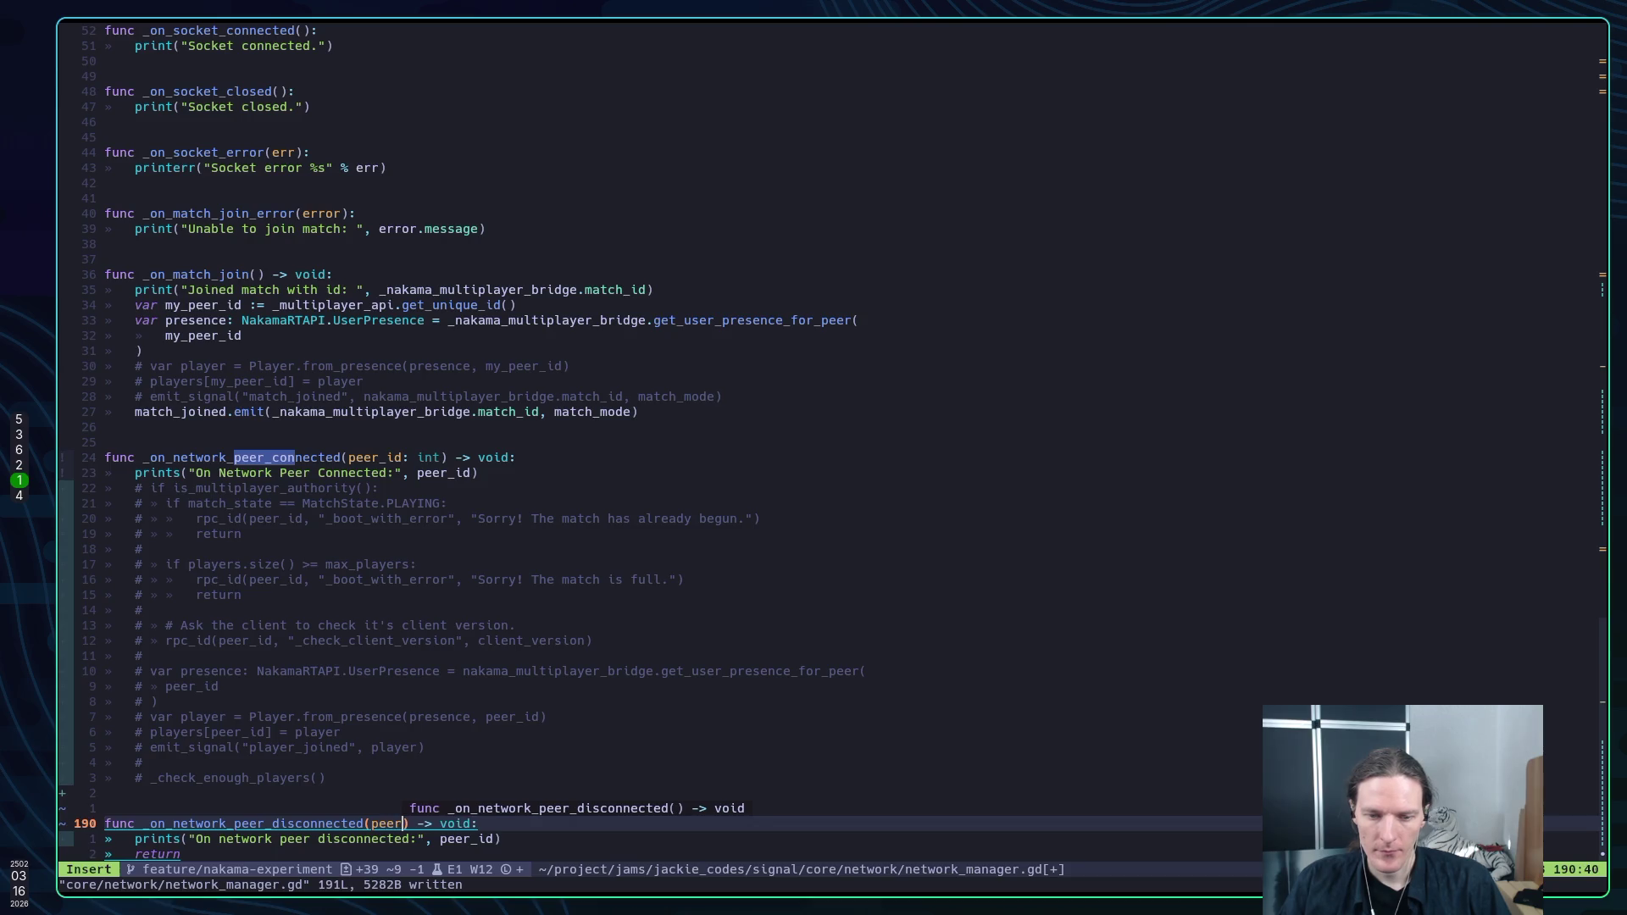
key(BackSpace)
text(_id: )
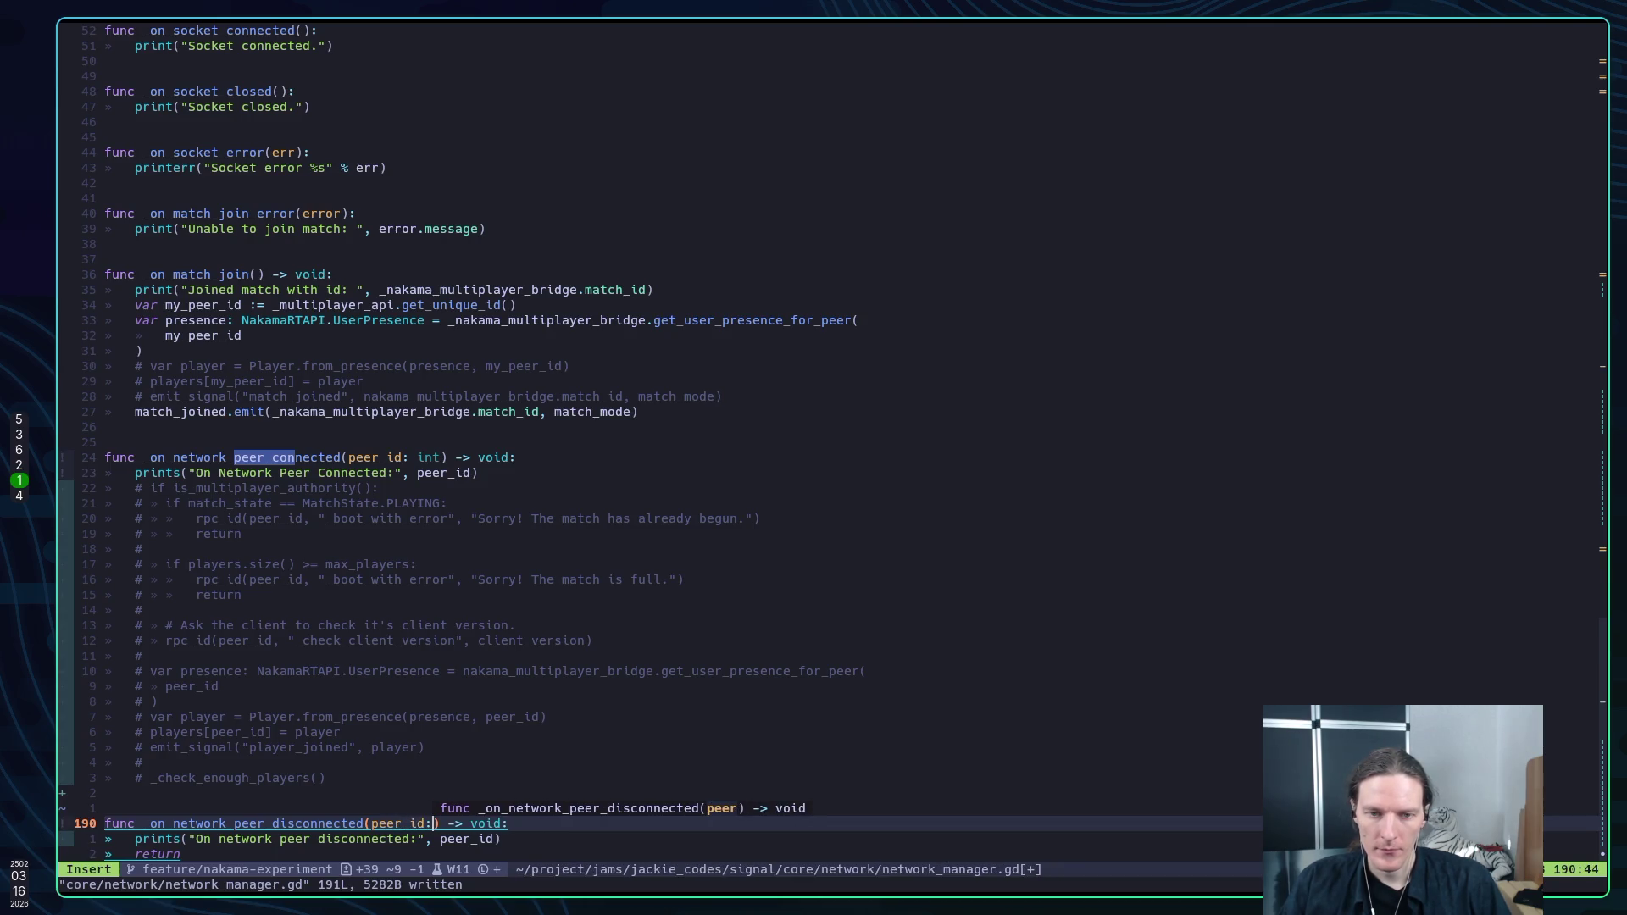
text(int)
key(Escape)
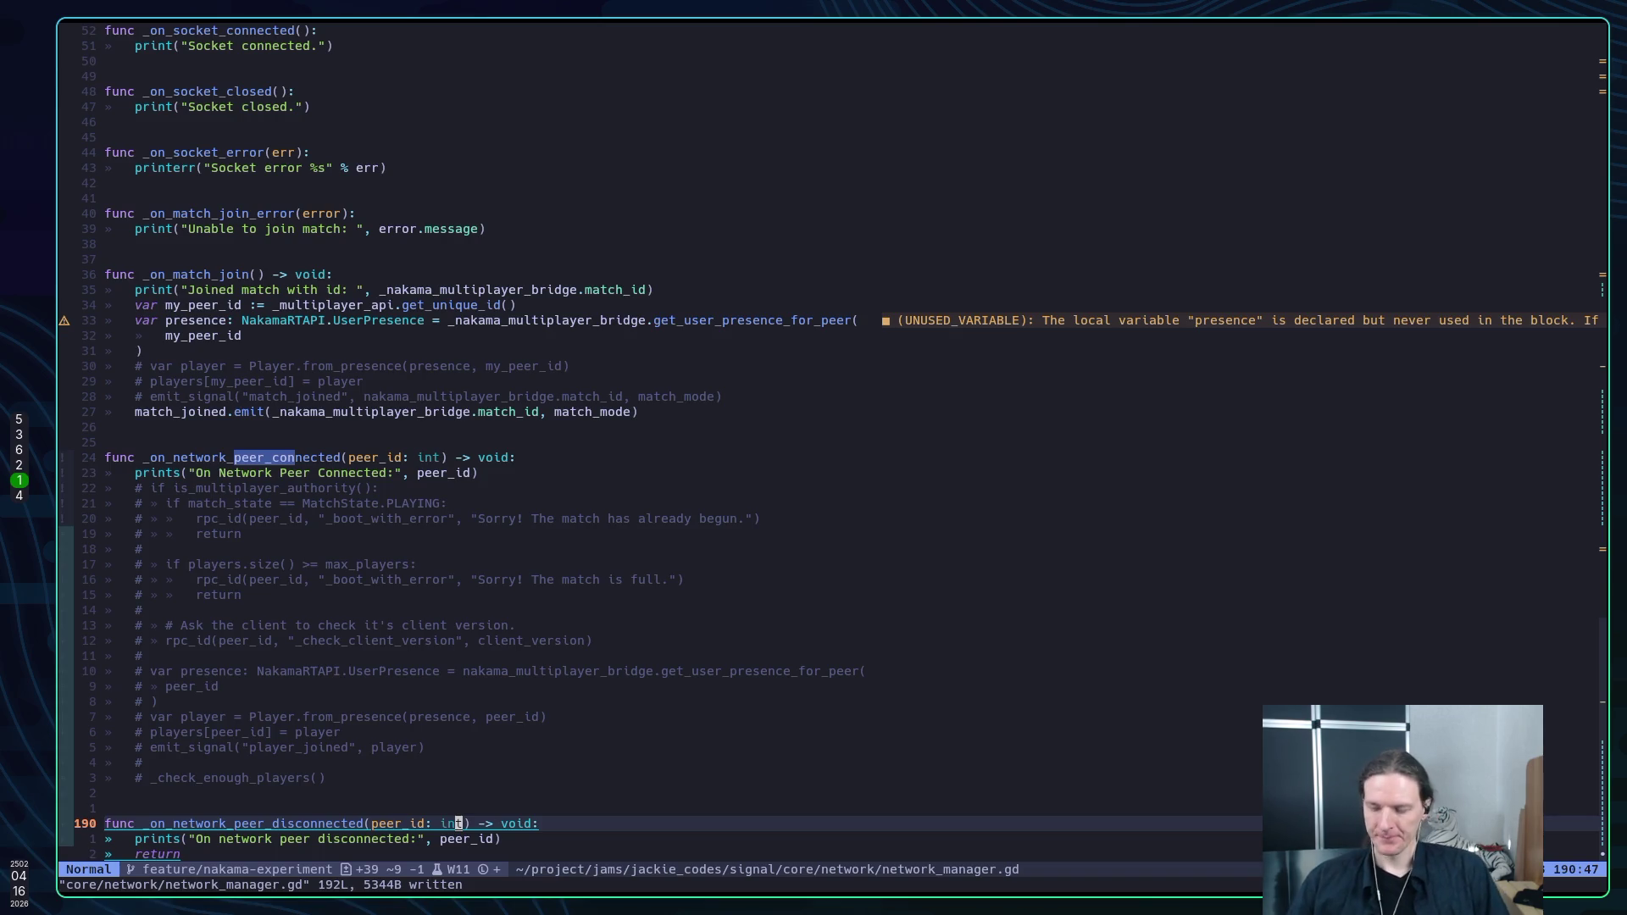
text(:w)
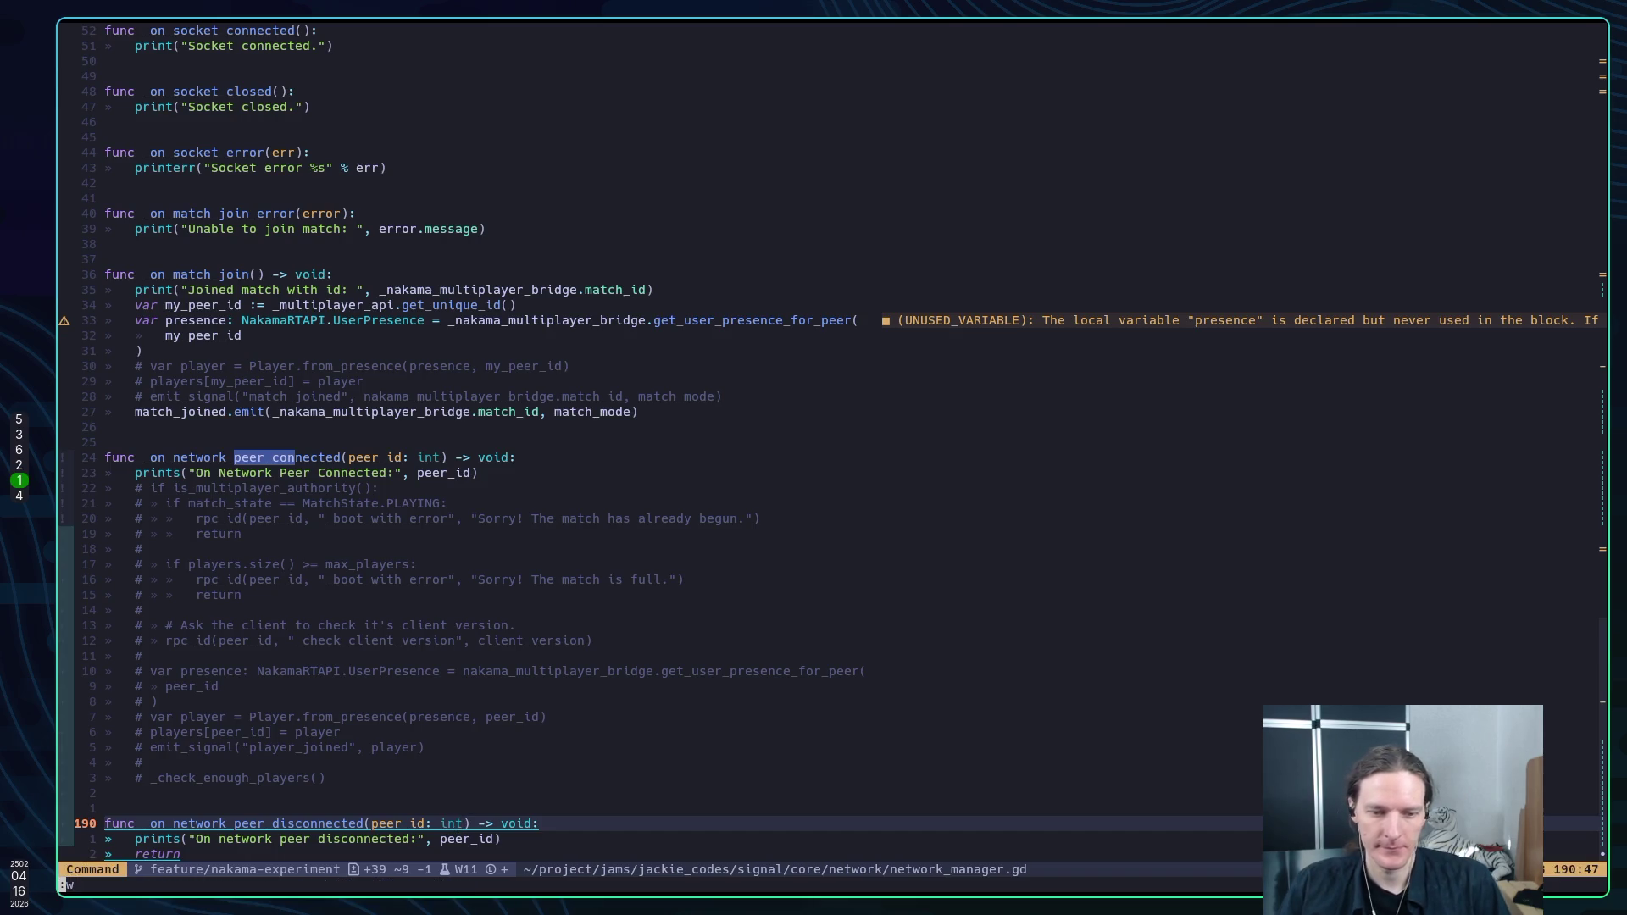
key(Return)
key(ctrl+6)
In network.gd, yank the six player-removal lines from the peer-disconnected handler.
key(j)
key(j)
key(j)
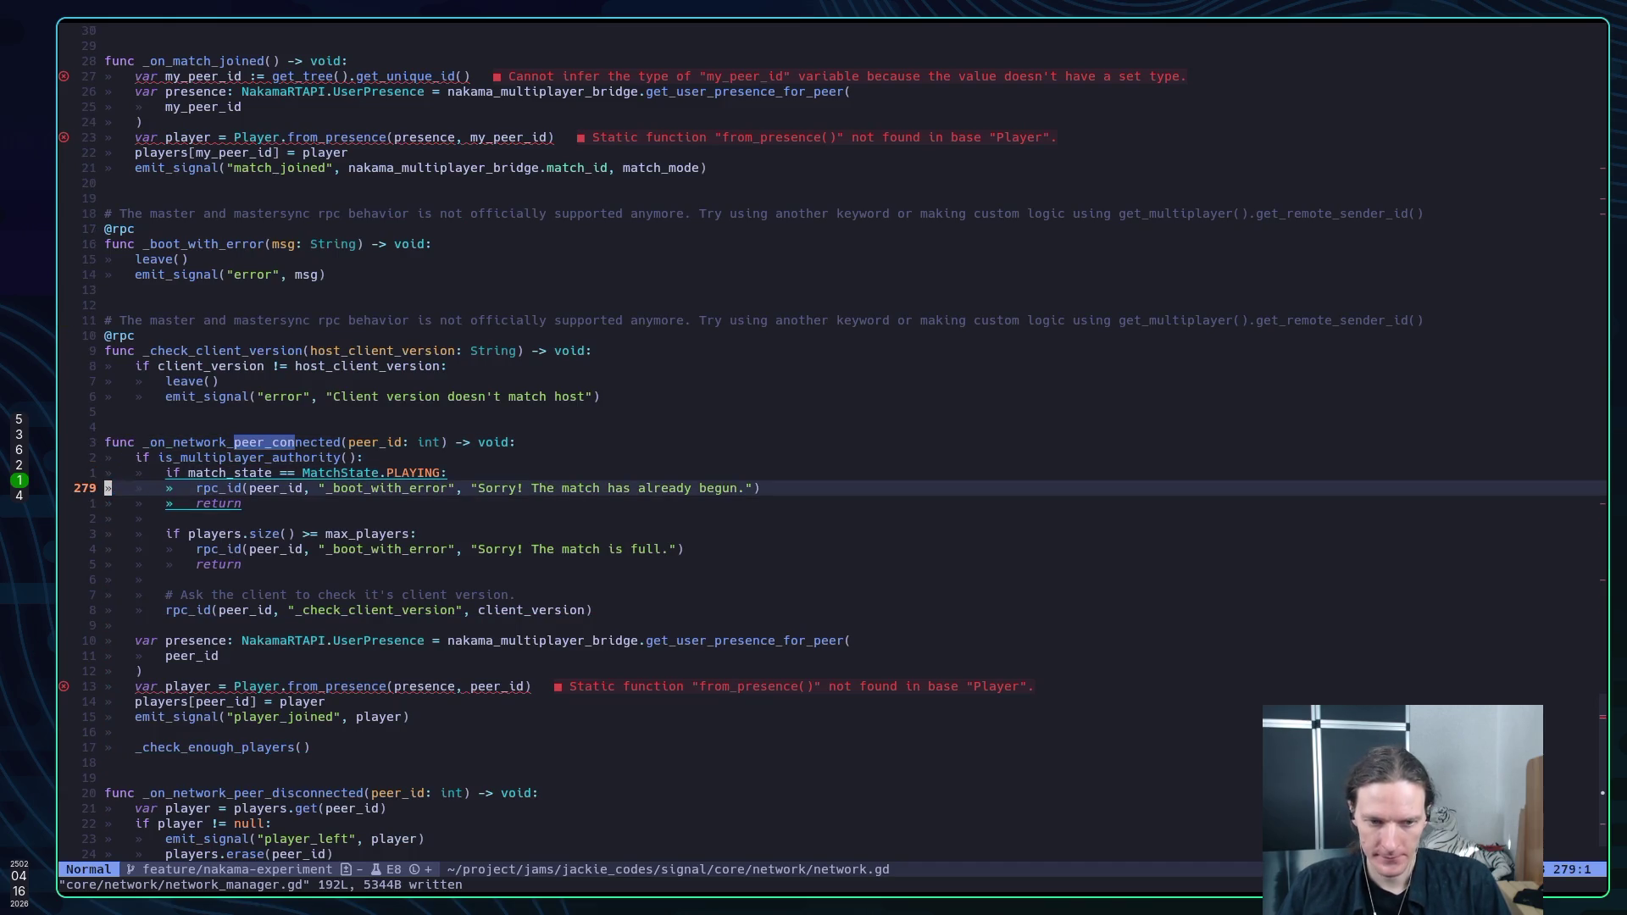
key(j)
key(j)
key(j)
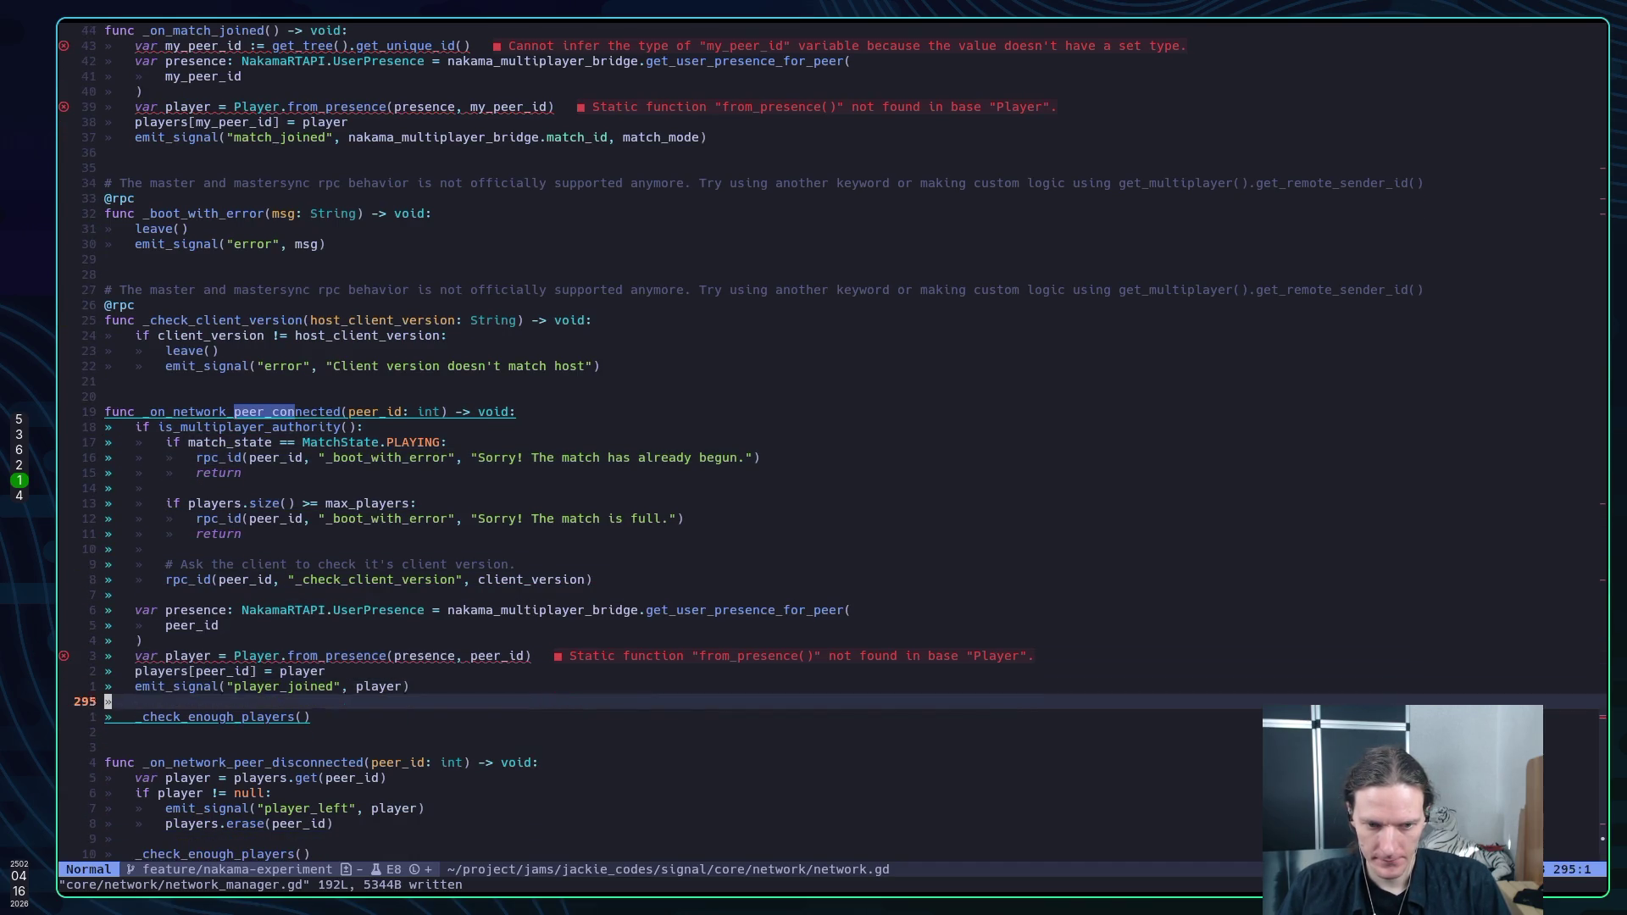
key(j)
key(j)
key(j)
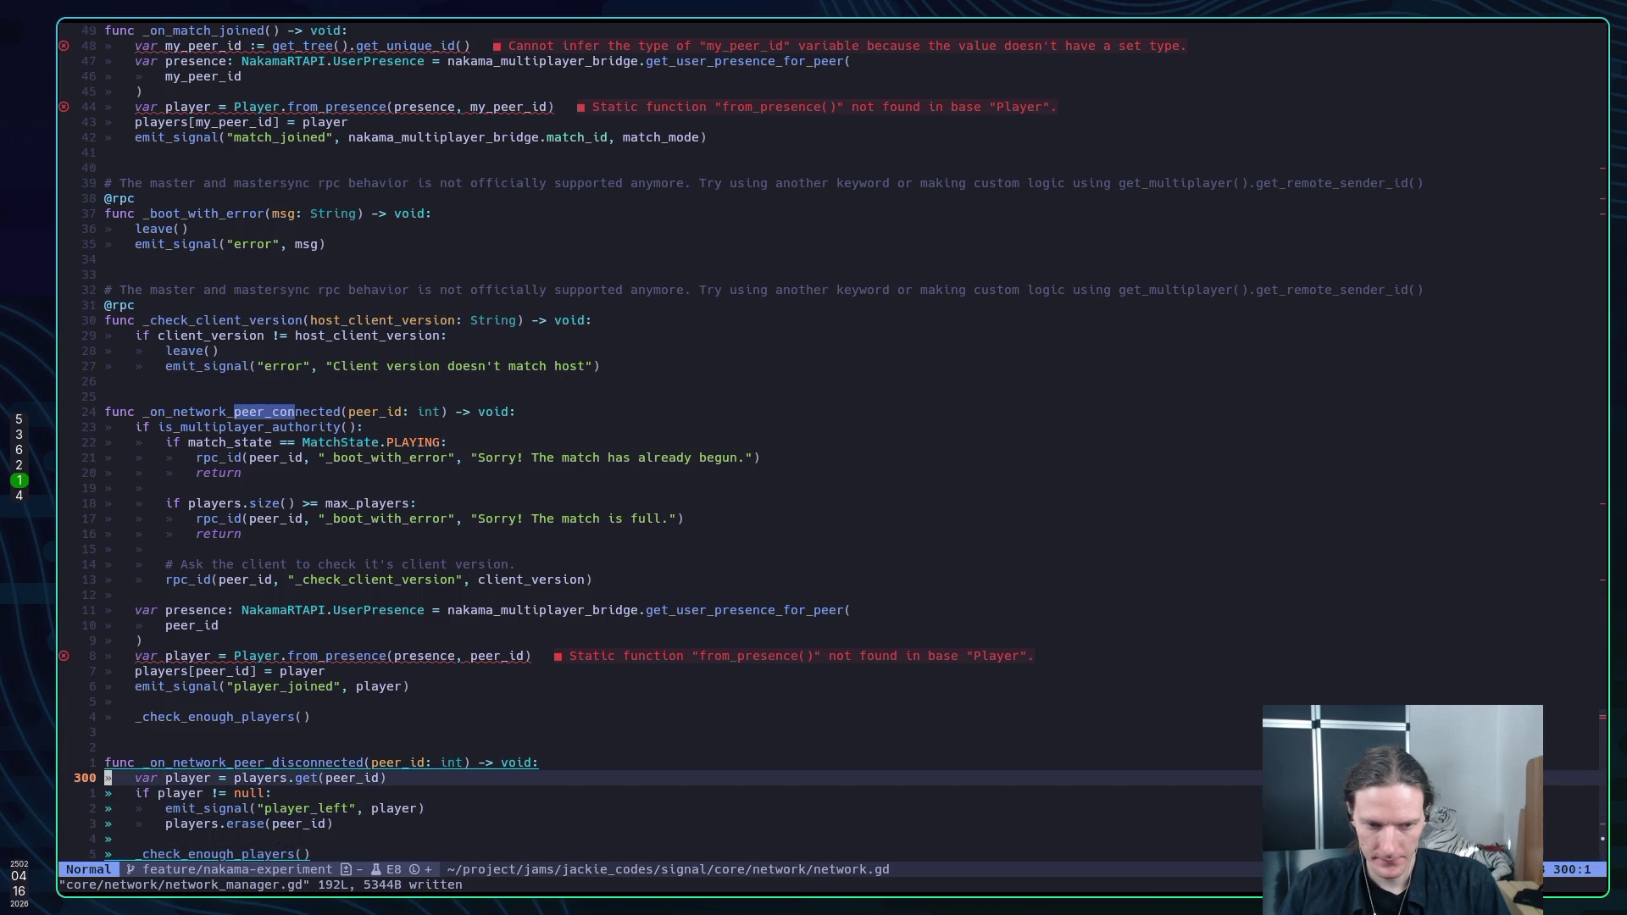
key(shift+v)
key(j)
key(j)
key(j)
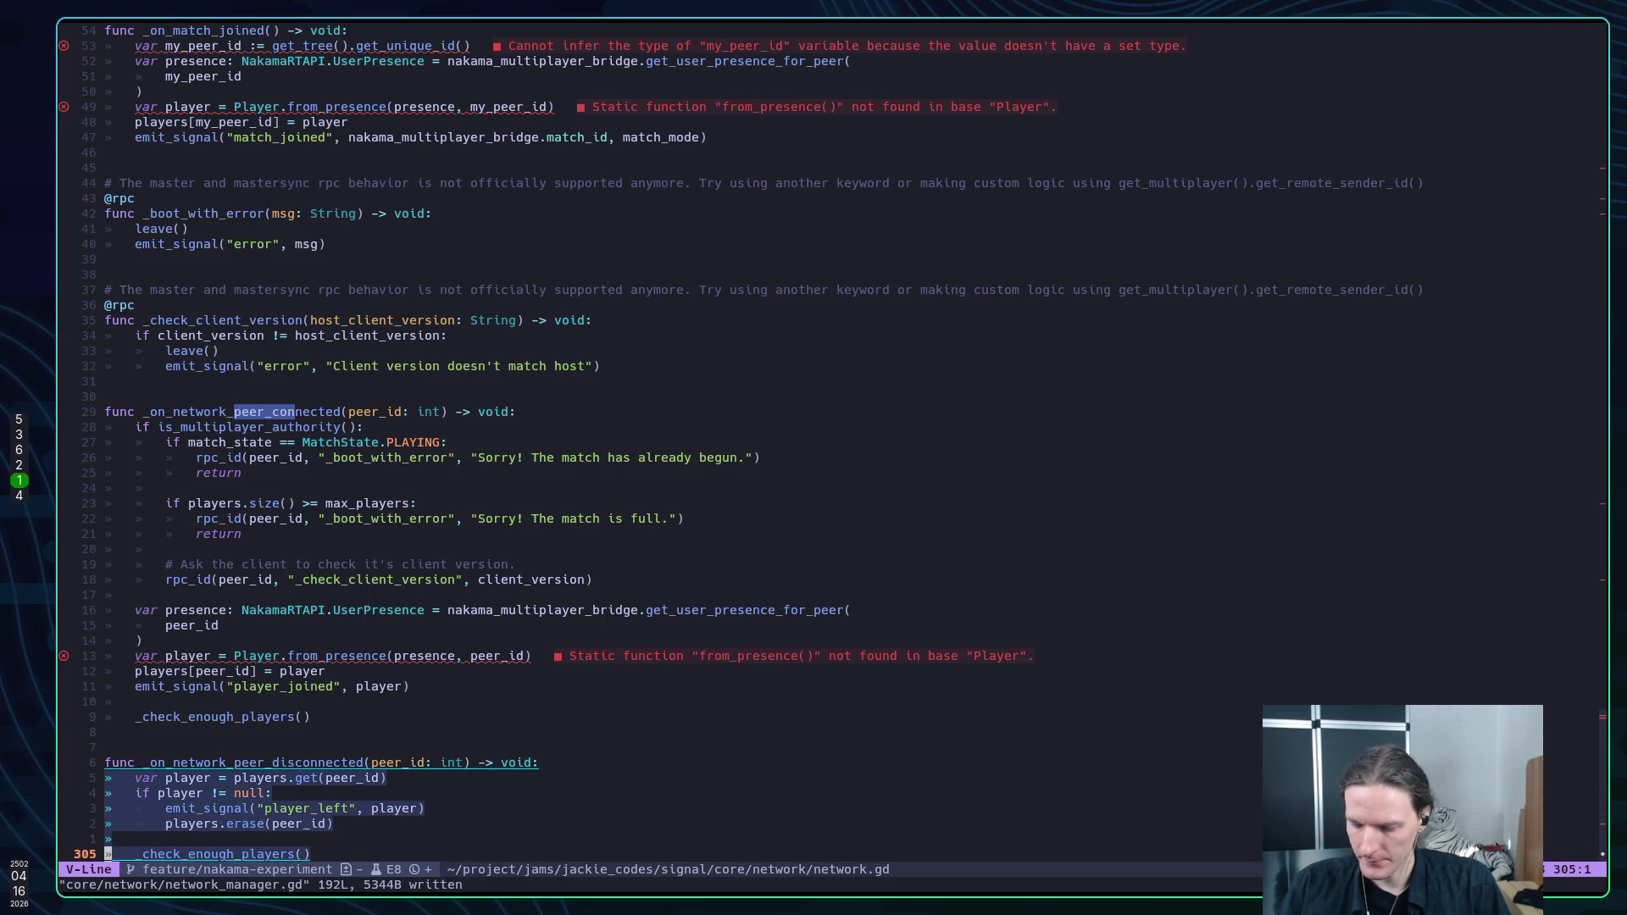
key(y)
Paste them into network_manager.gd's disconnect handler, comment them out with gc, and save.
key(ctrl+6)
key(j)
key(j)
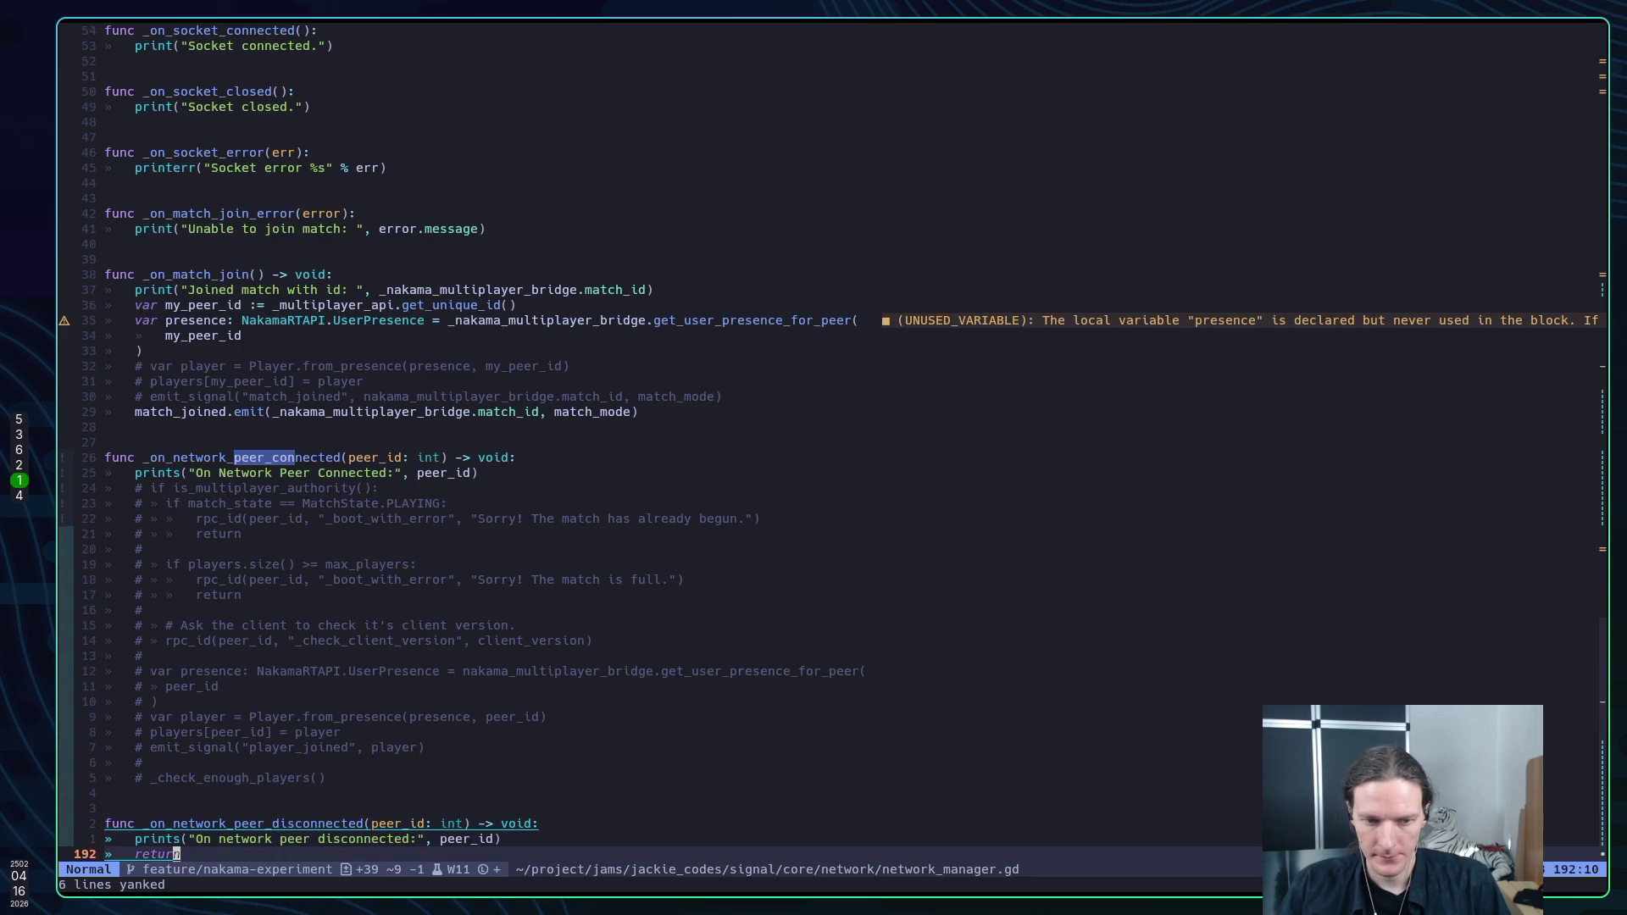
key(shift+p)
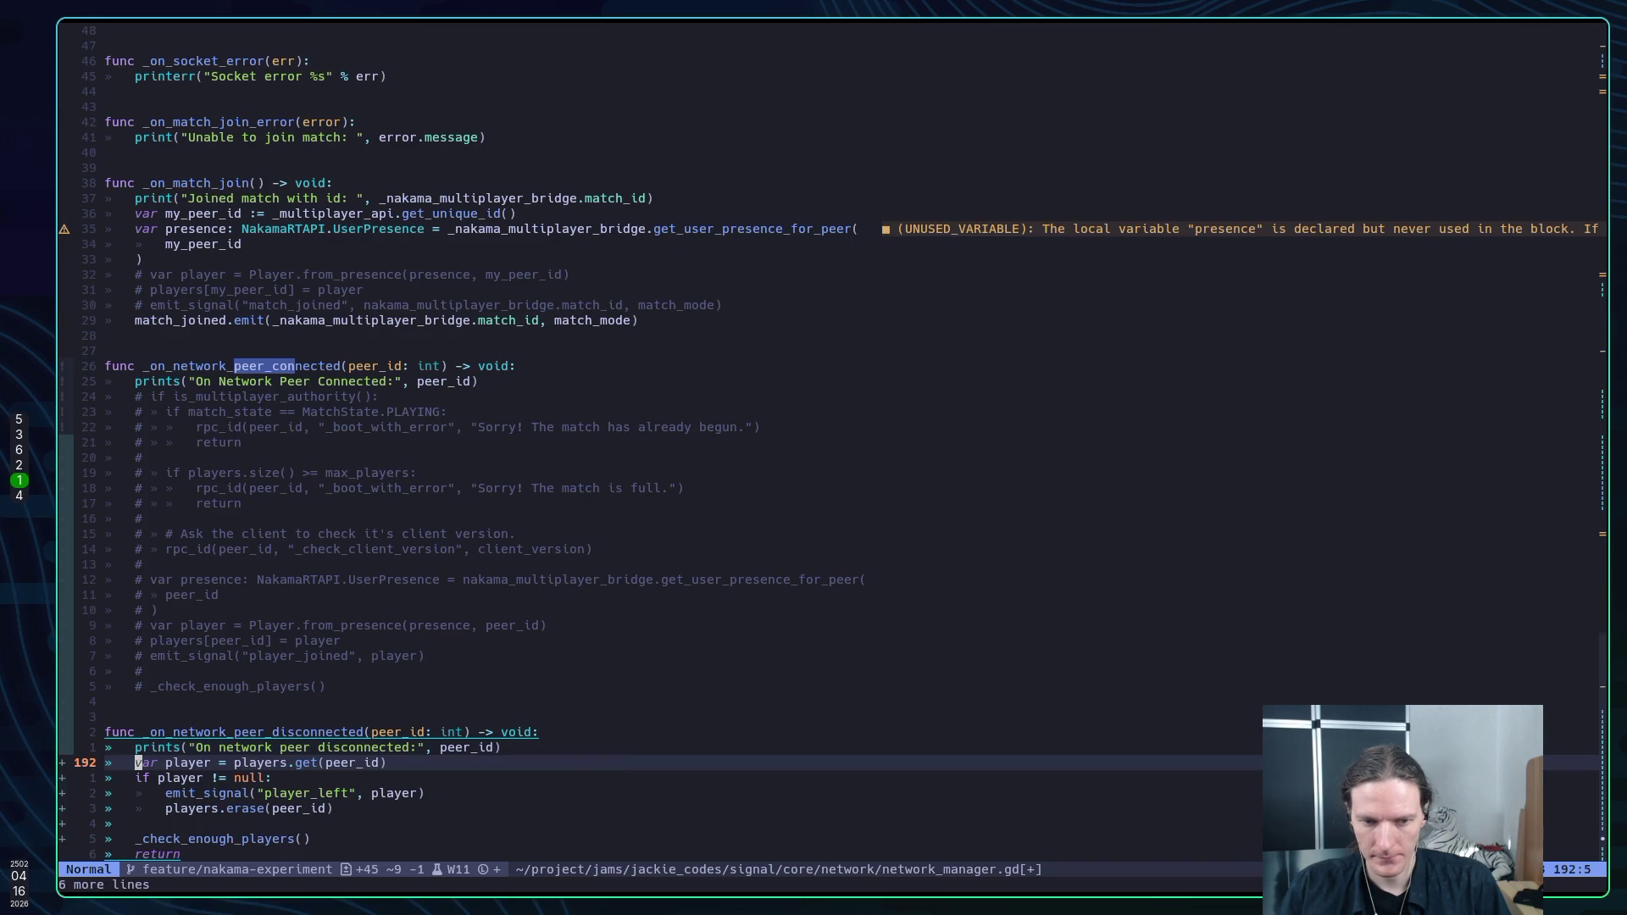
key(shift+v)
key(j)
key(j)
key(j)
key(g)
key(c)
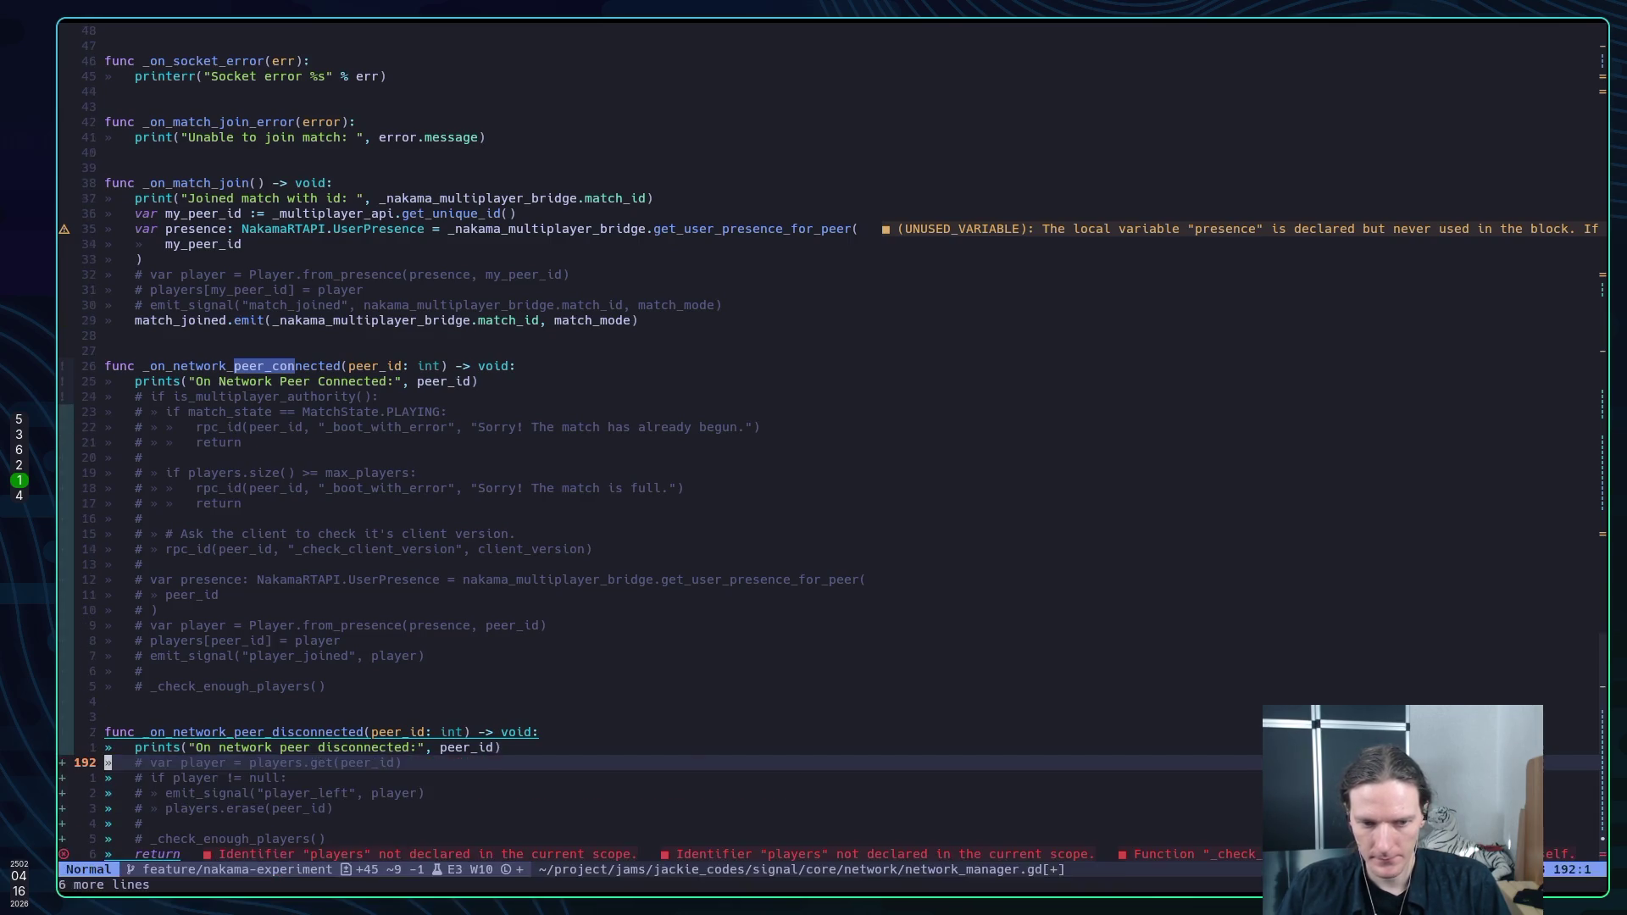
key(ctrl+s)
key(k)
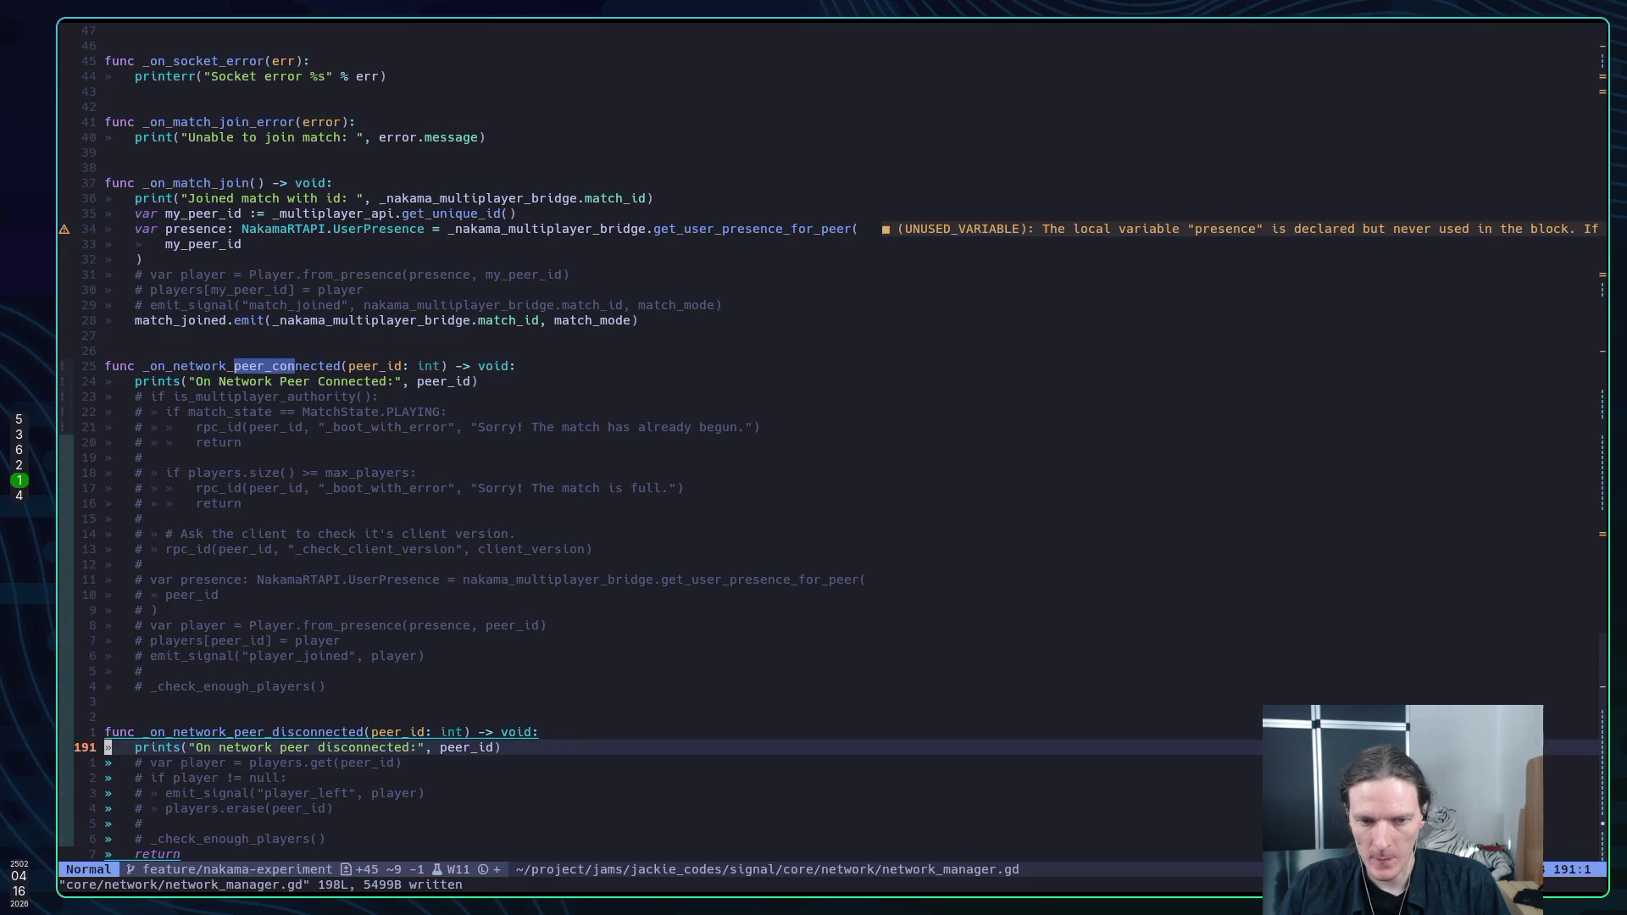
key(super+2)
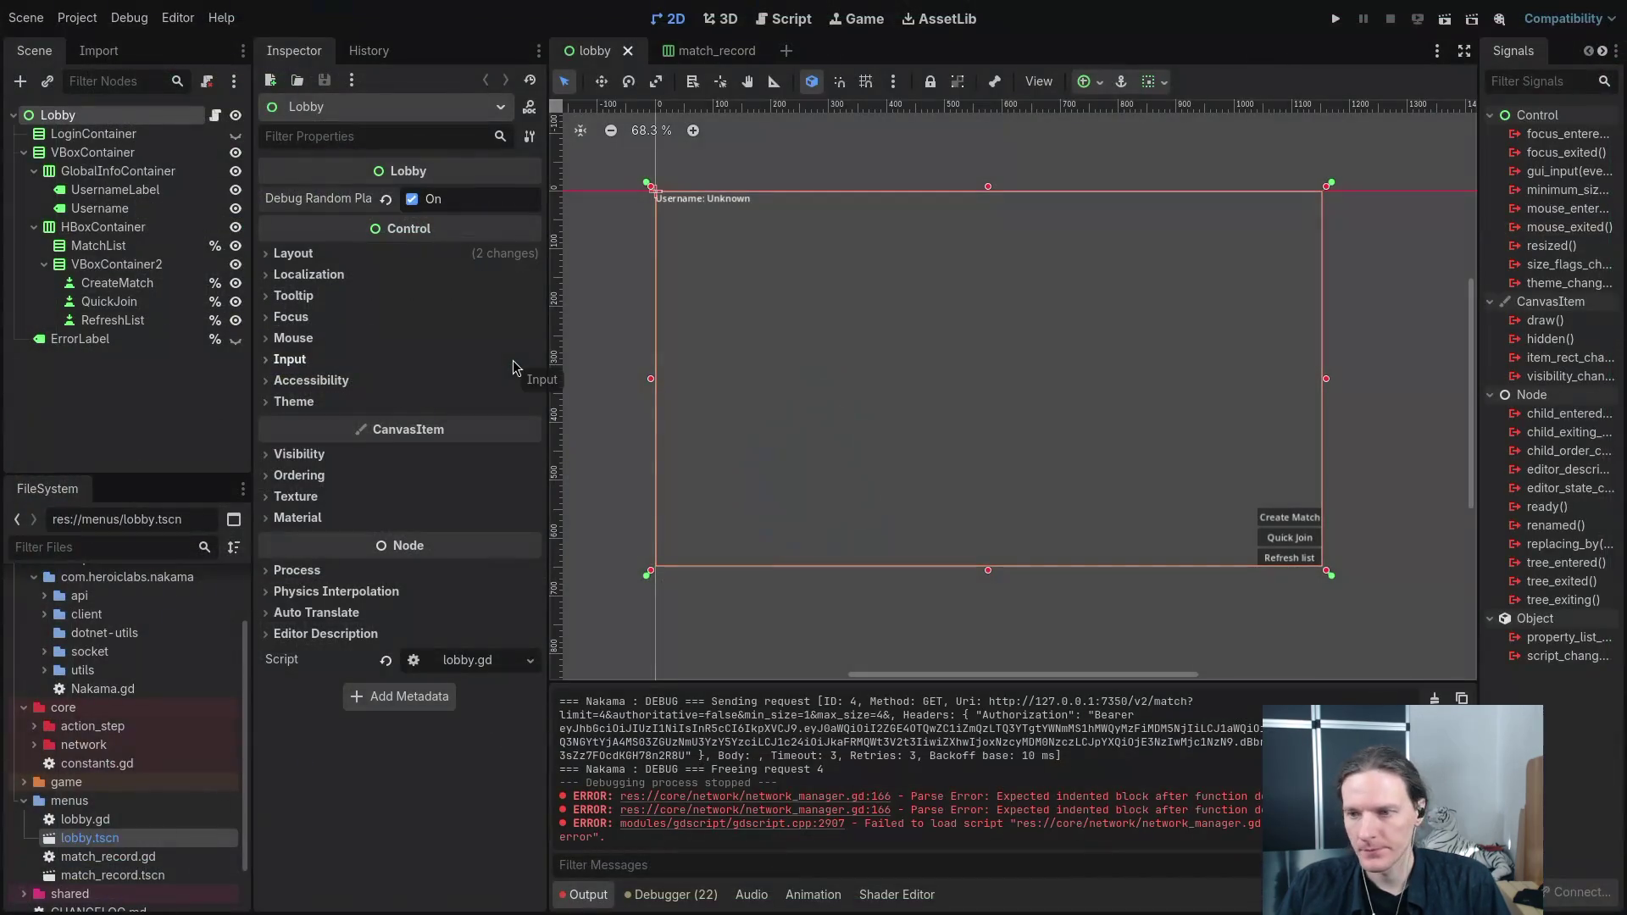
Run the game, Quick Join from one client, join that match from the other, and refresh.
key(F5)
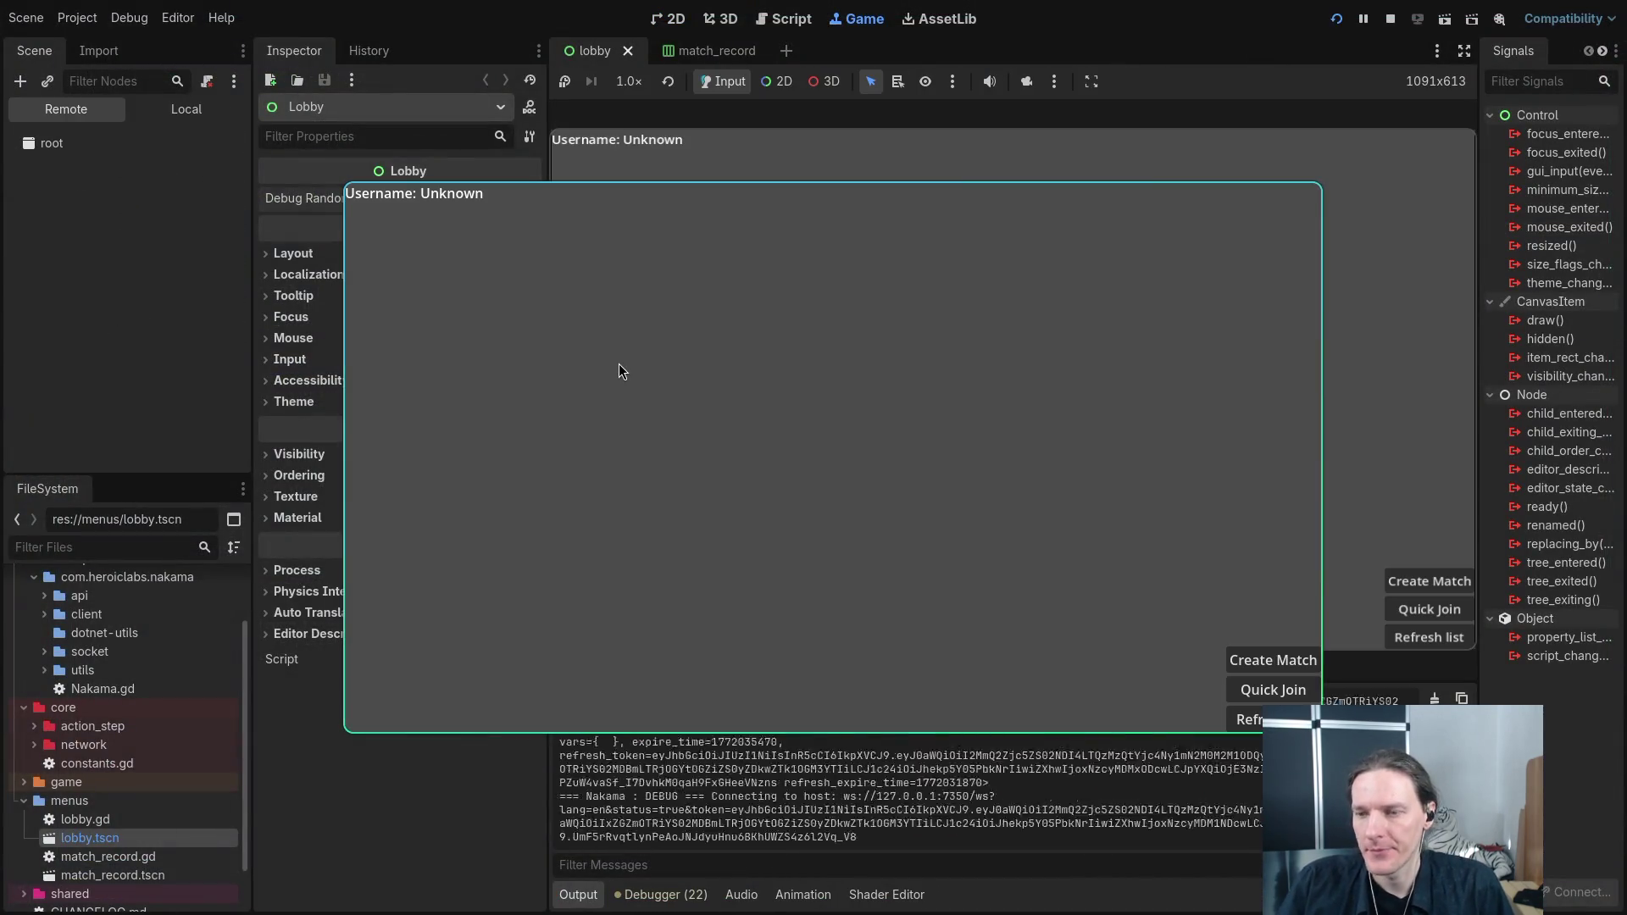
click(1271, 685)
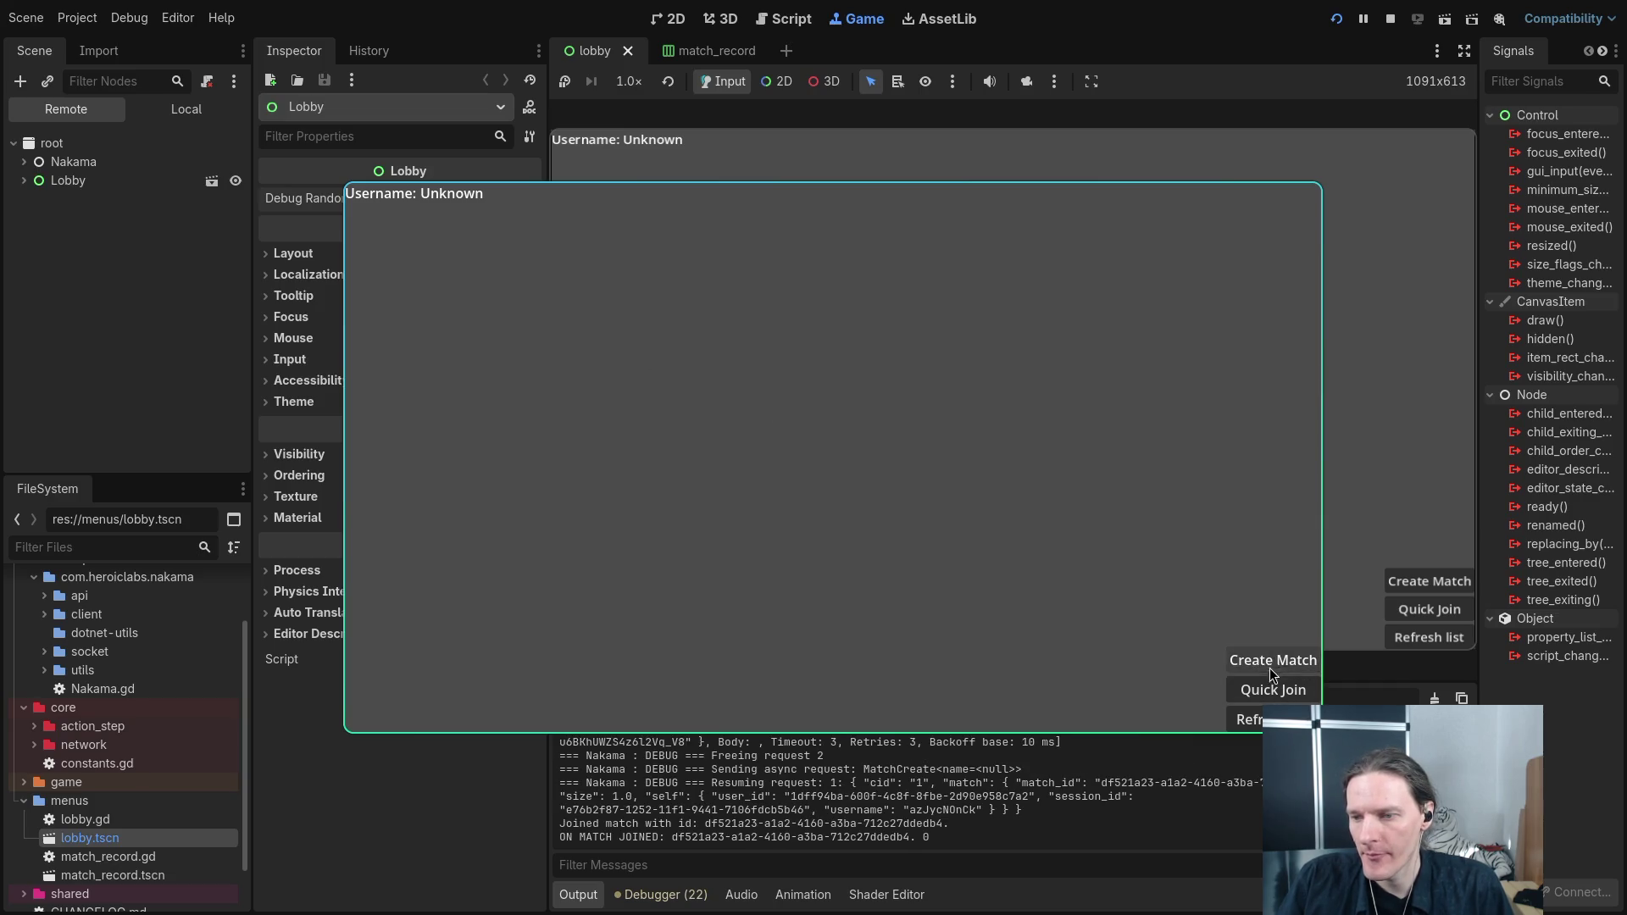
click(1410, 639)
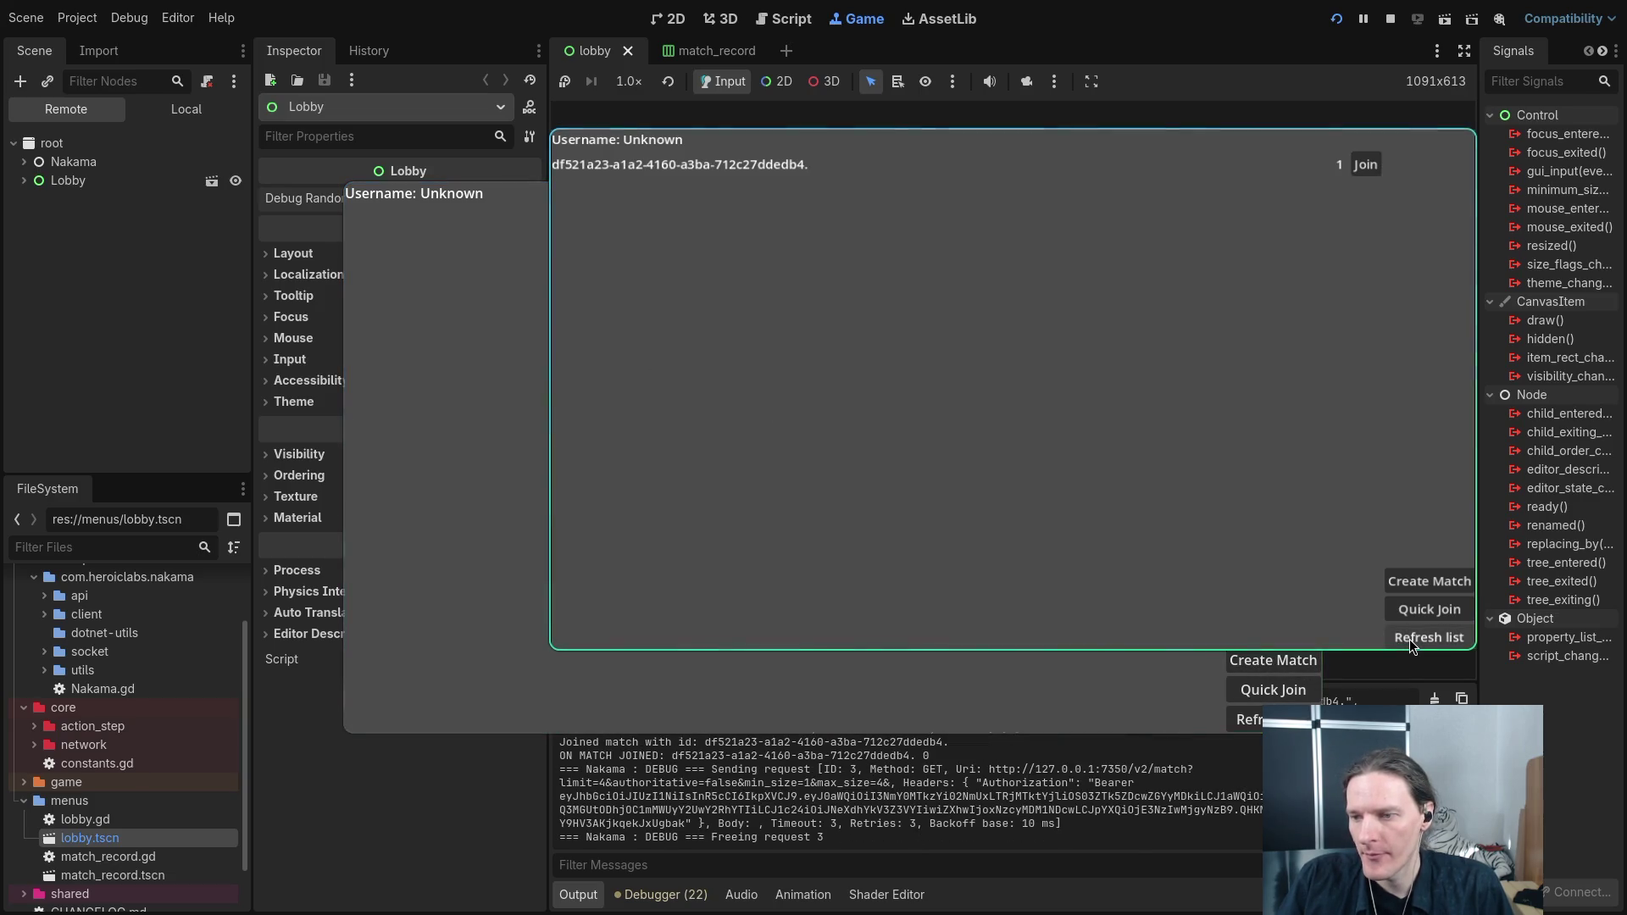
click(1367, 162)
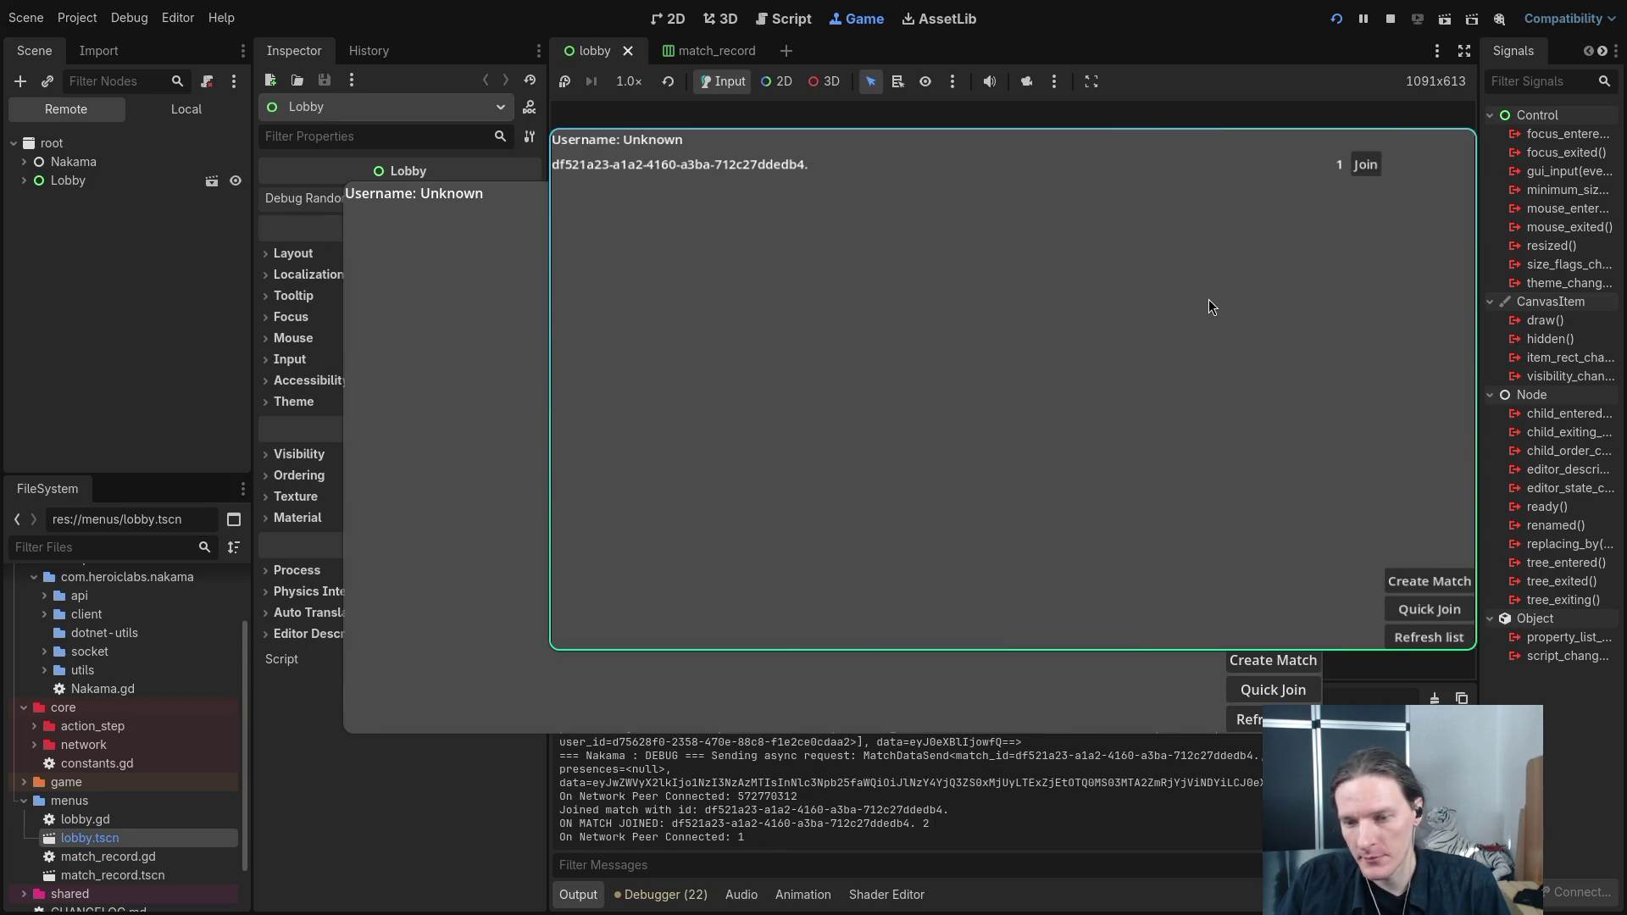
click(1423, 642)
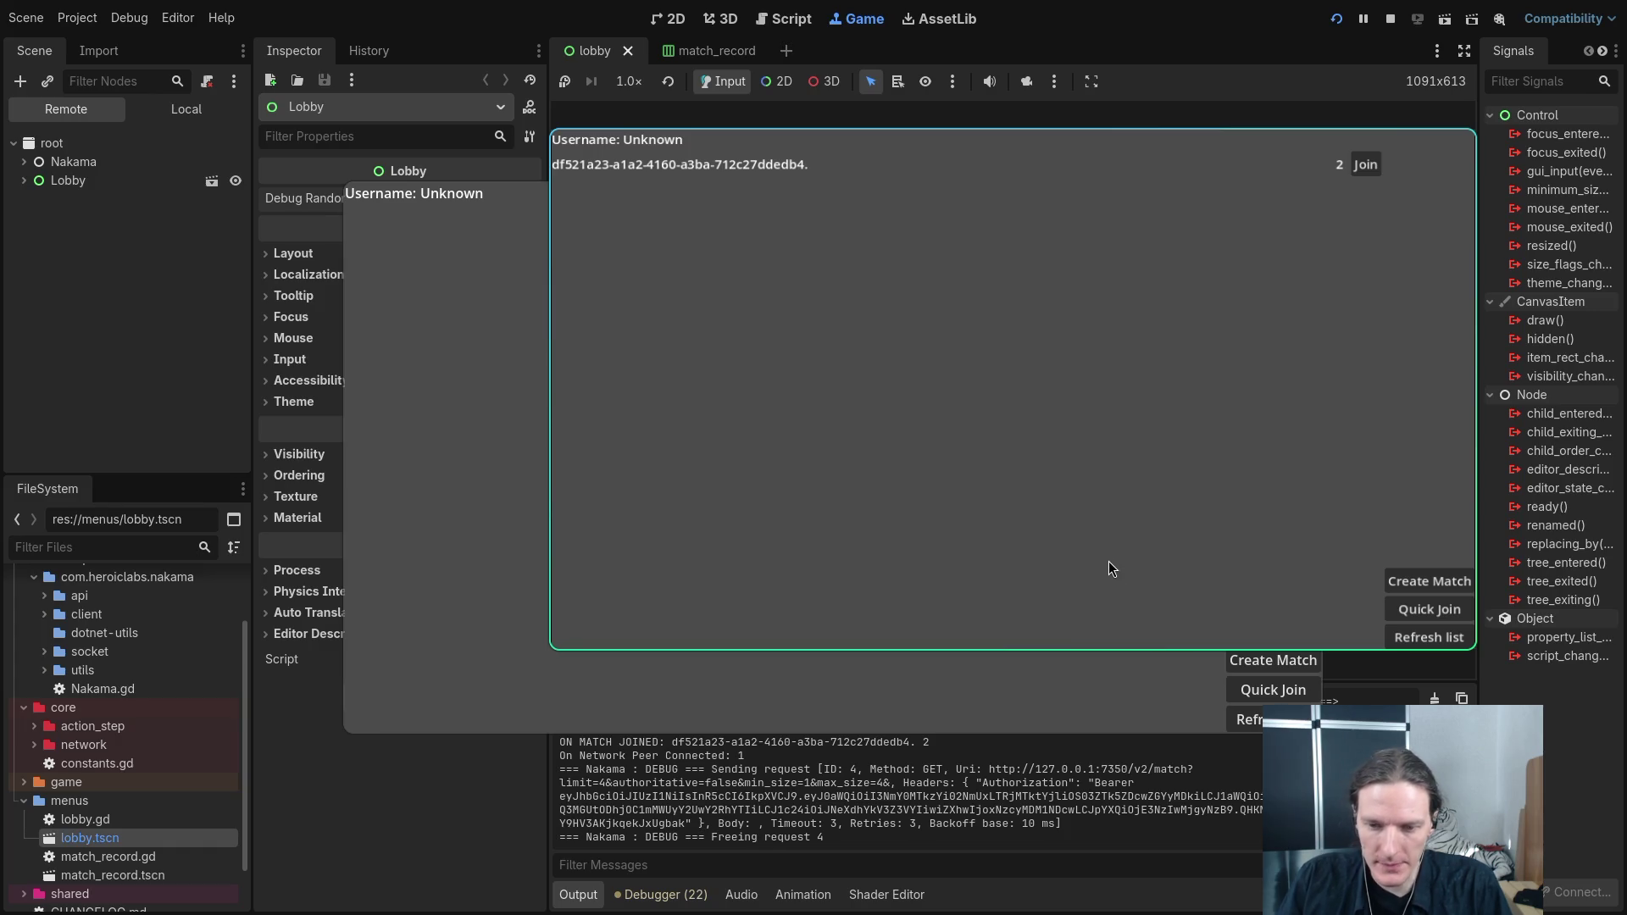
key(alt+Tab)
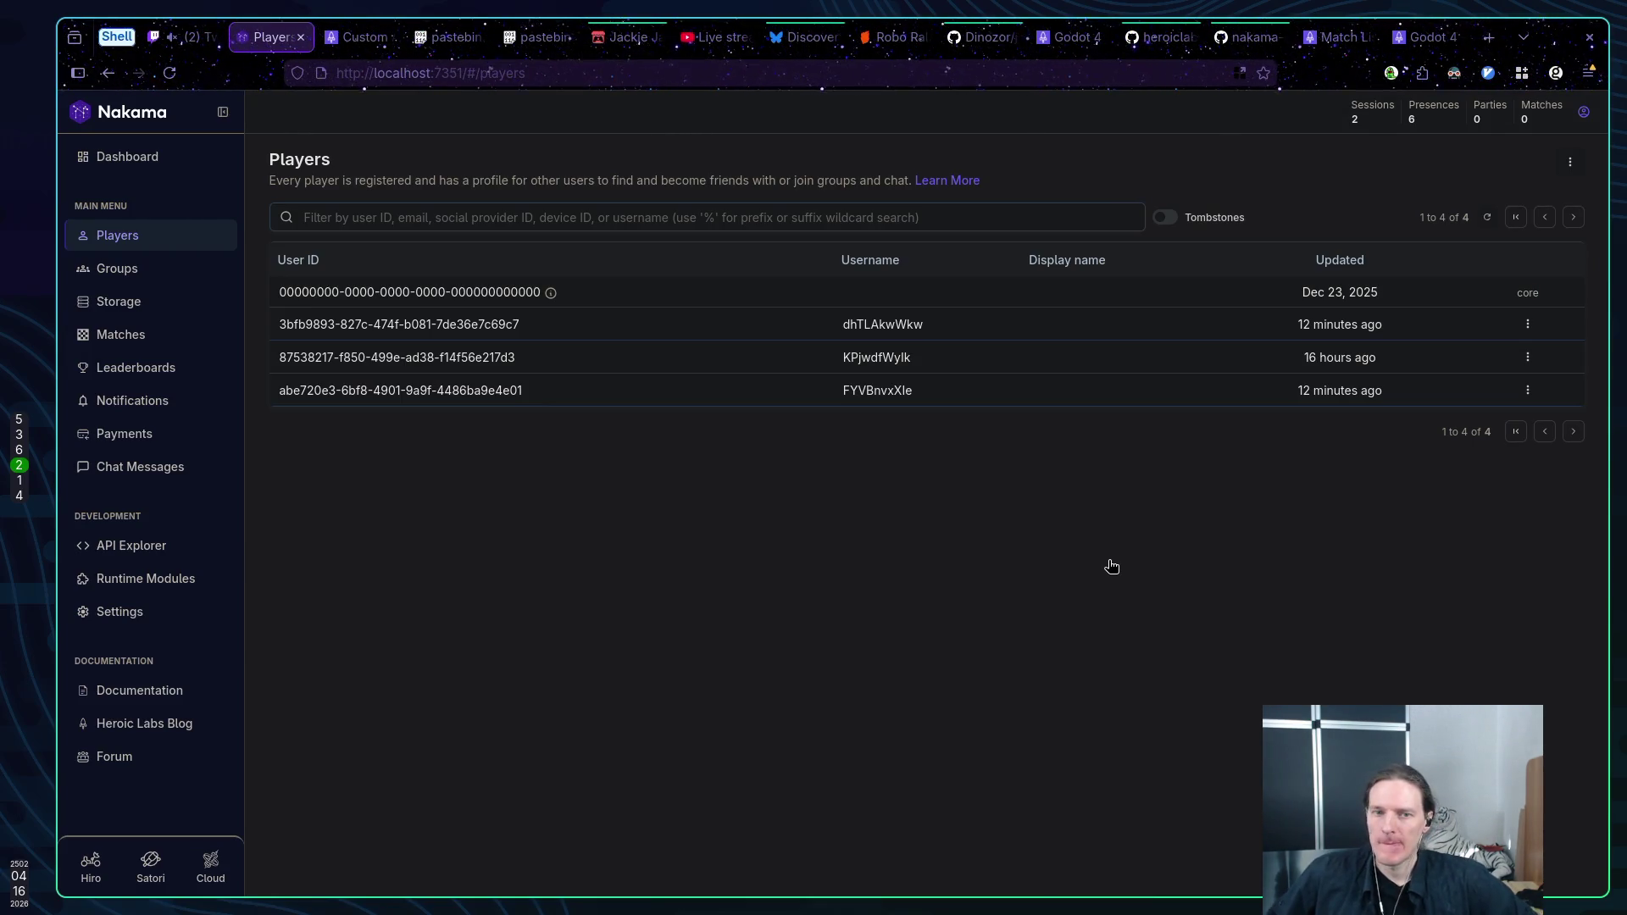
Open the active match's details to confirm 2 presences, then go to the Players list.
click(133, 338)
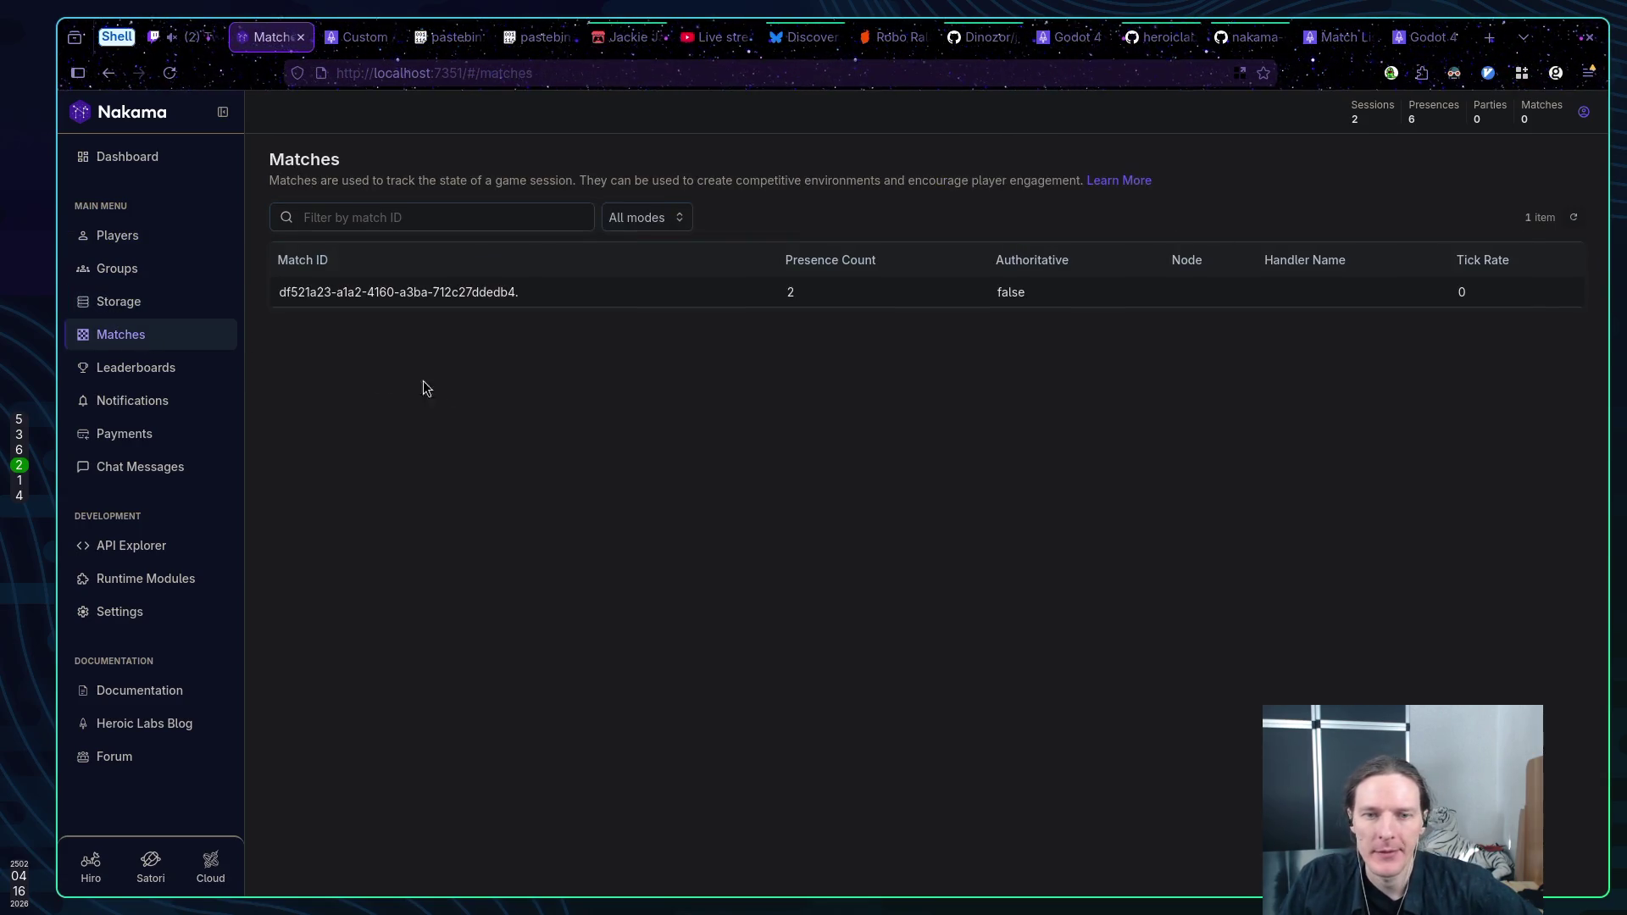
click(897, 299)
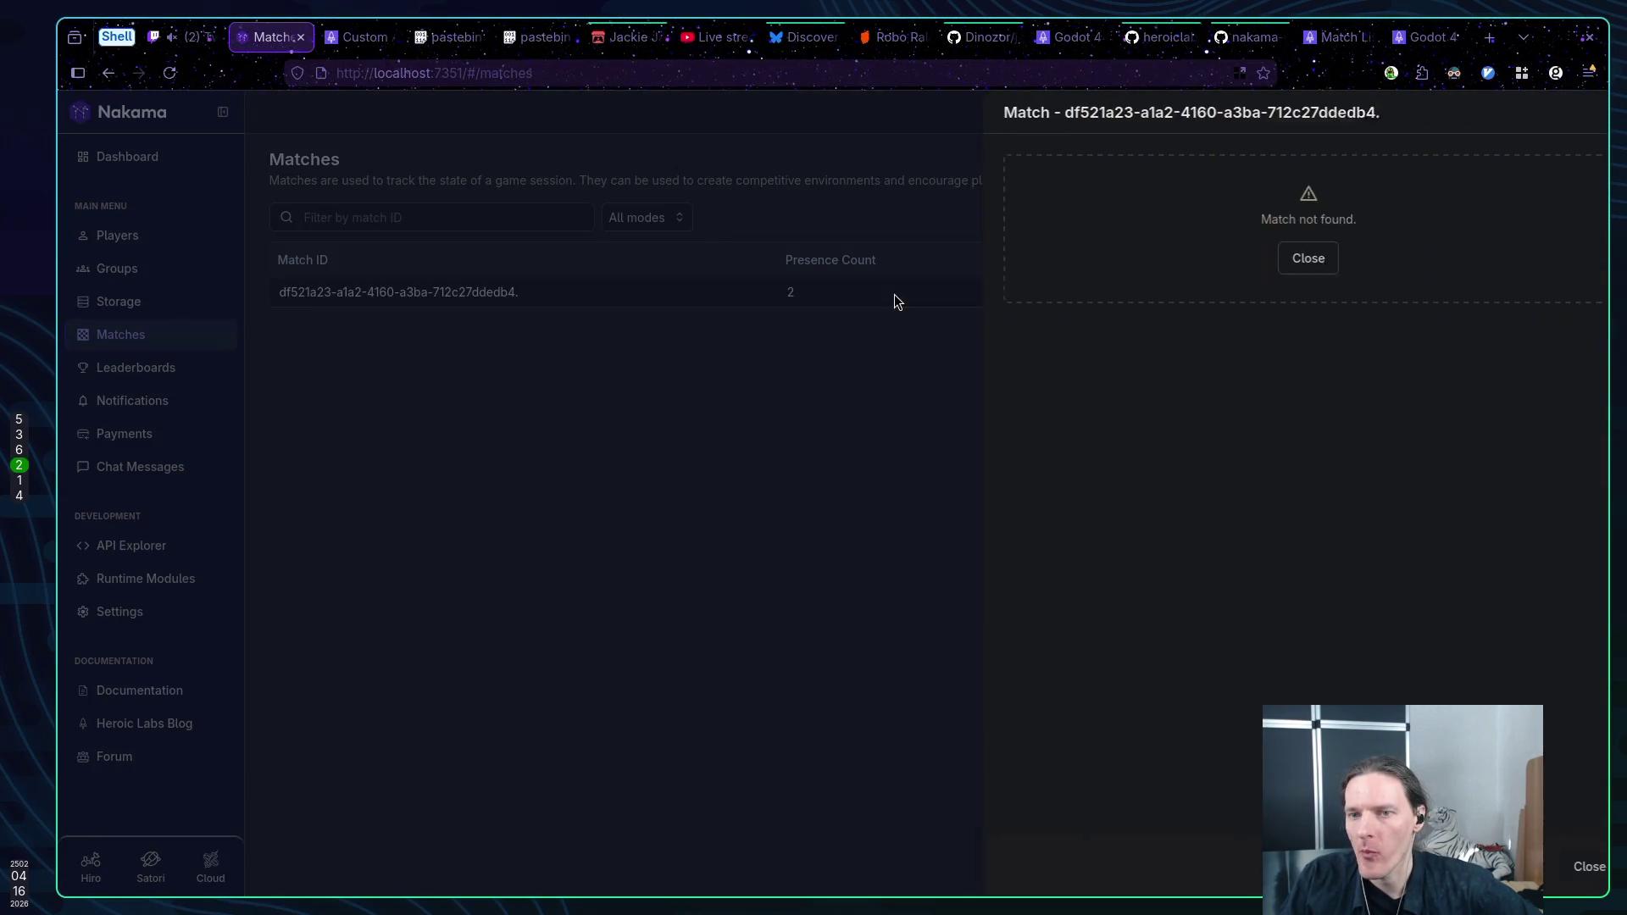
click(1283, 258)
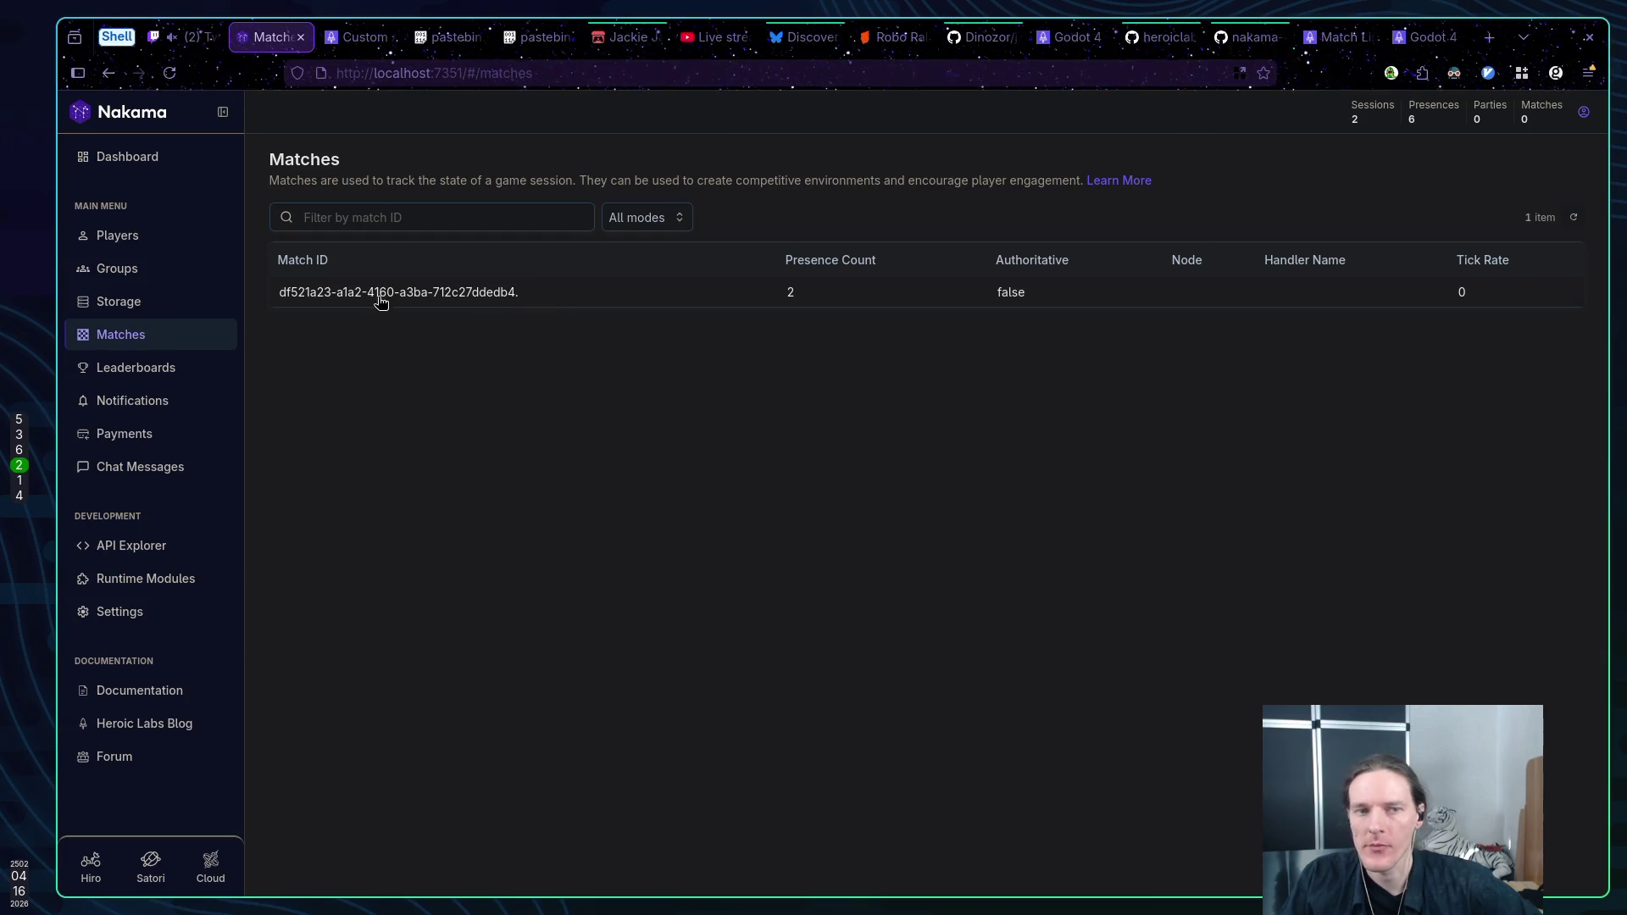
click(145, 246)
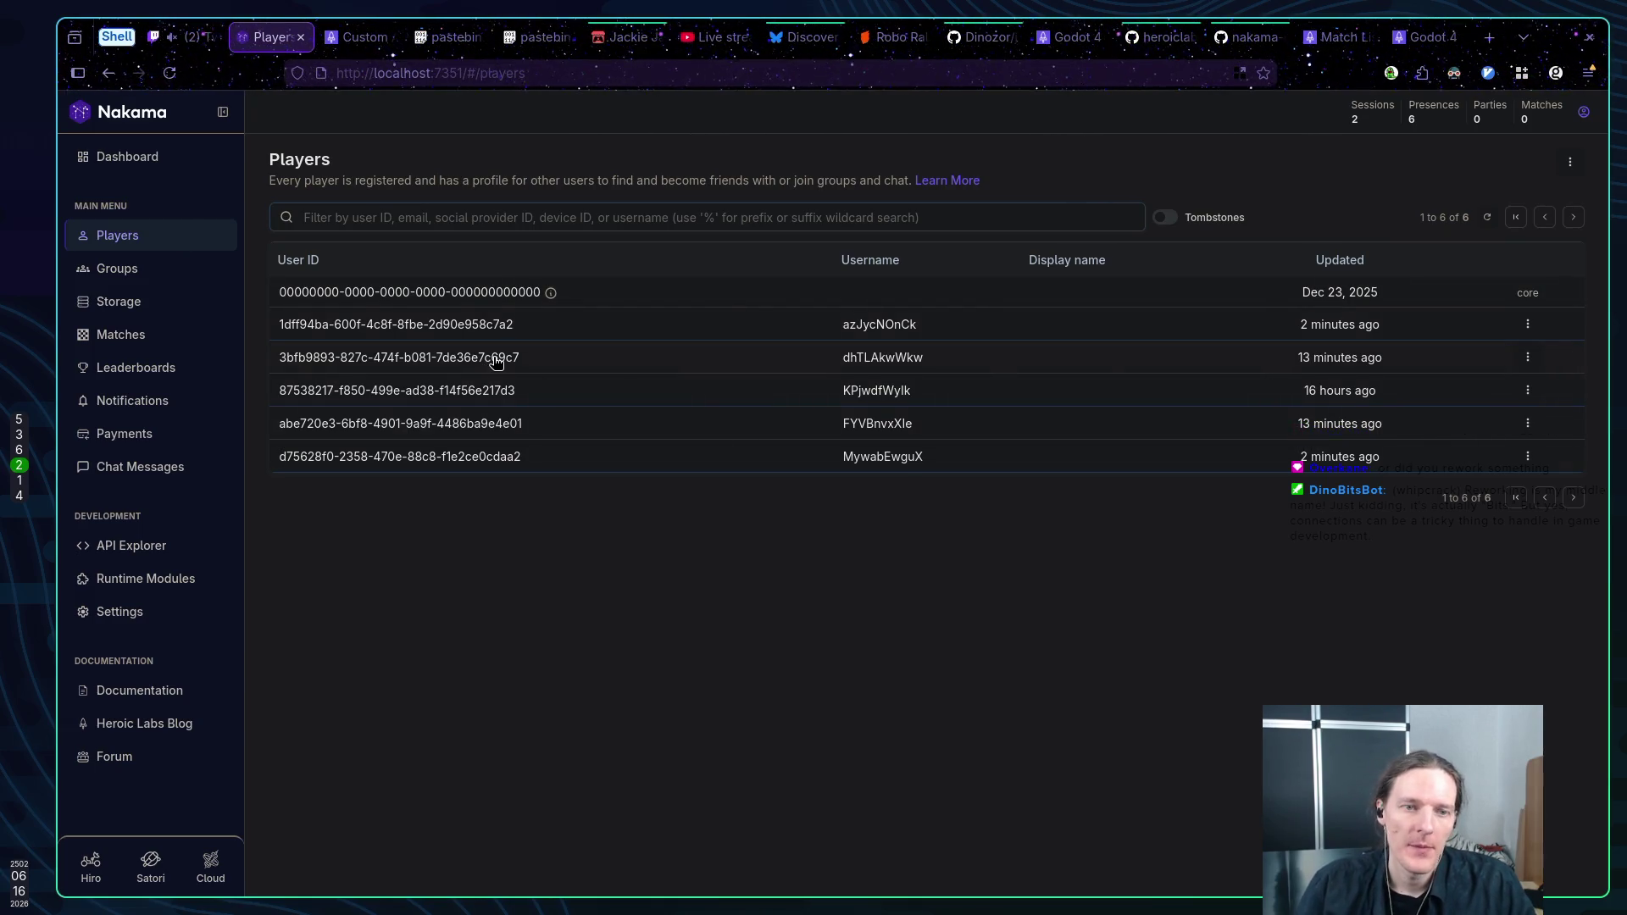
click(102, 336)
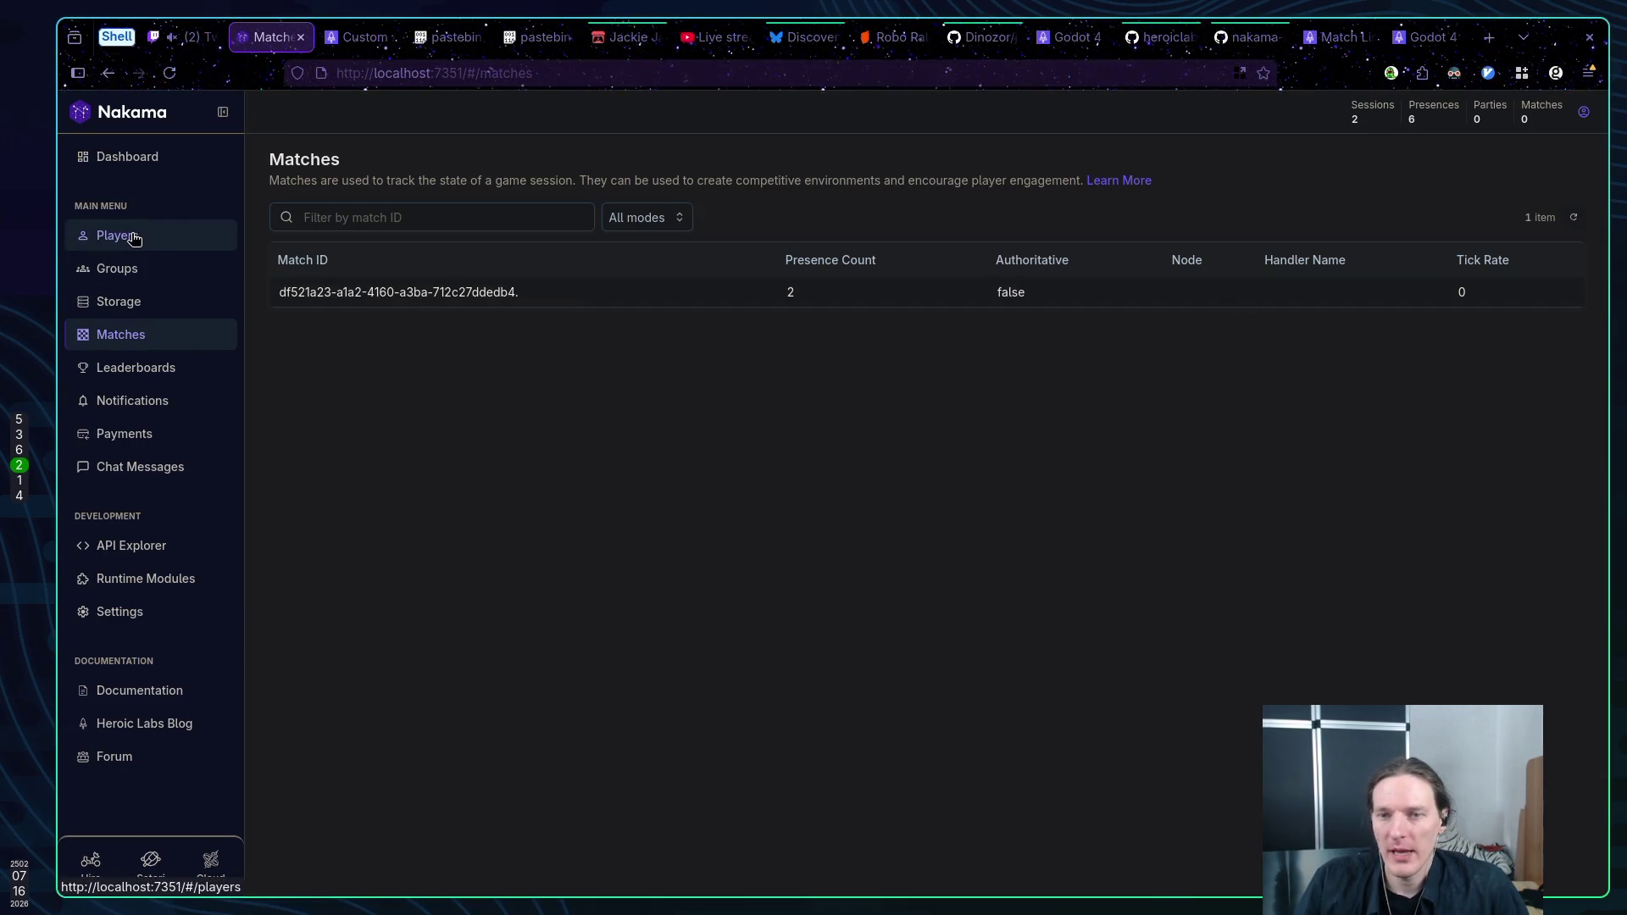
click(663, 219)
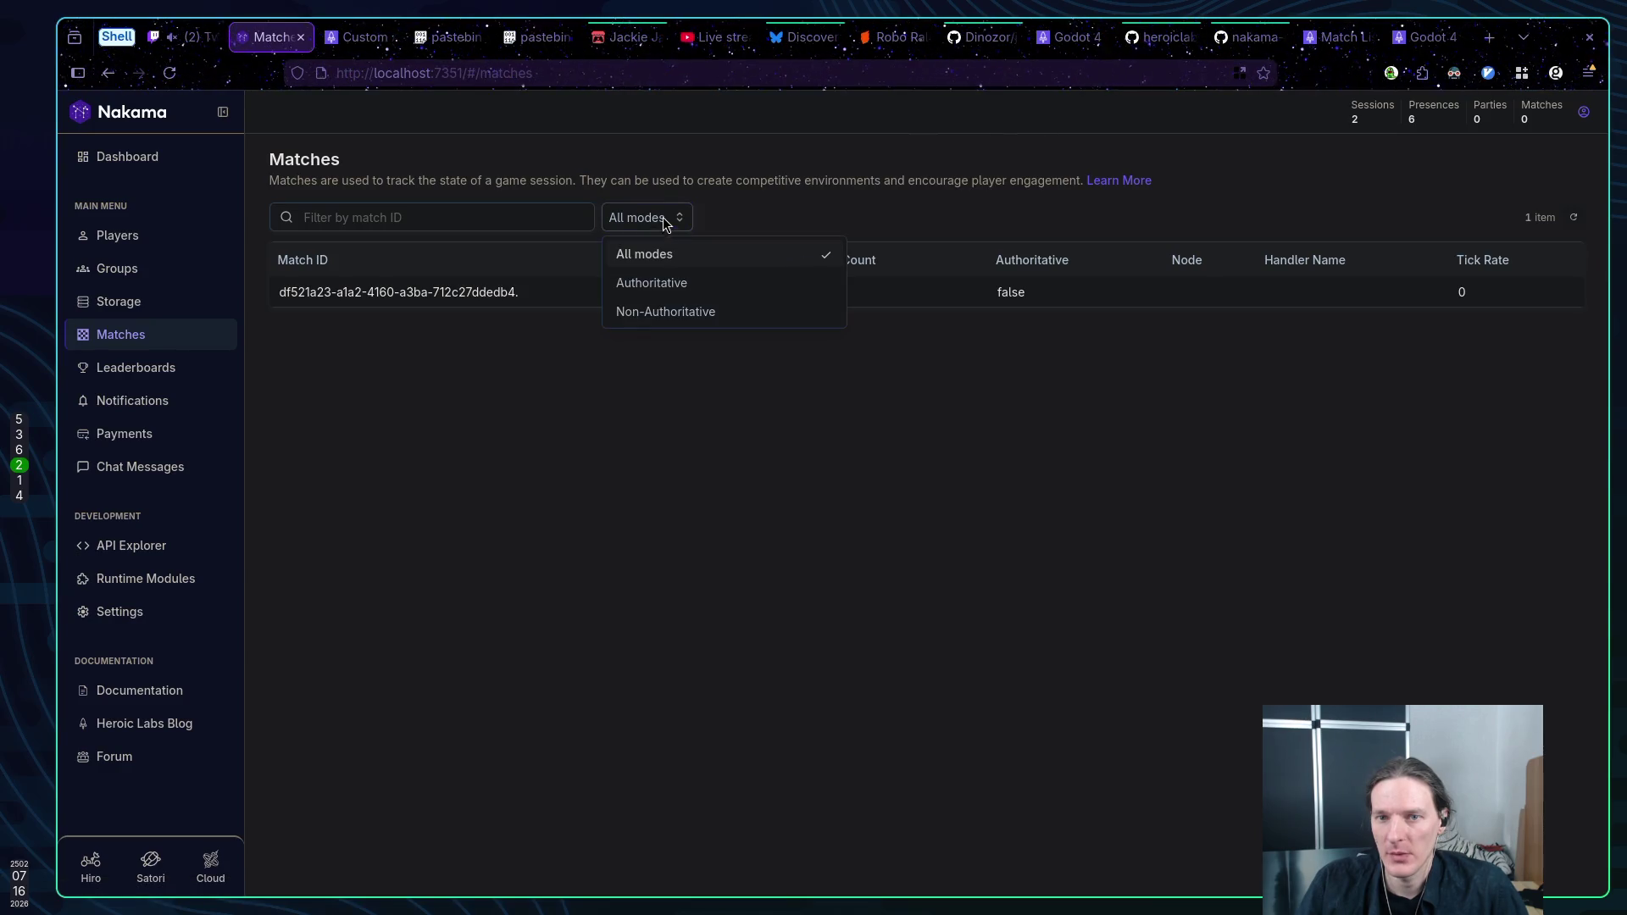
click(730, 206)
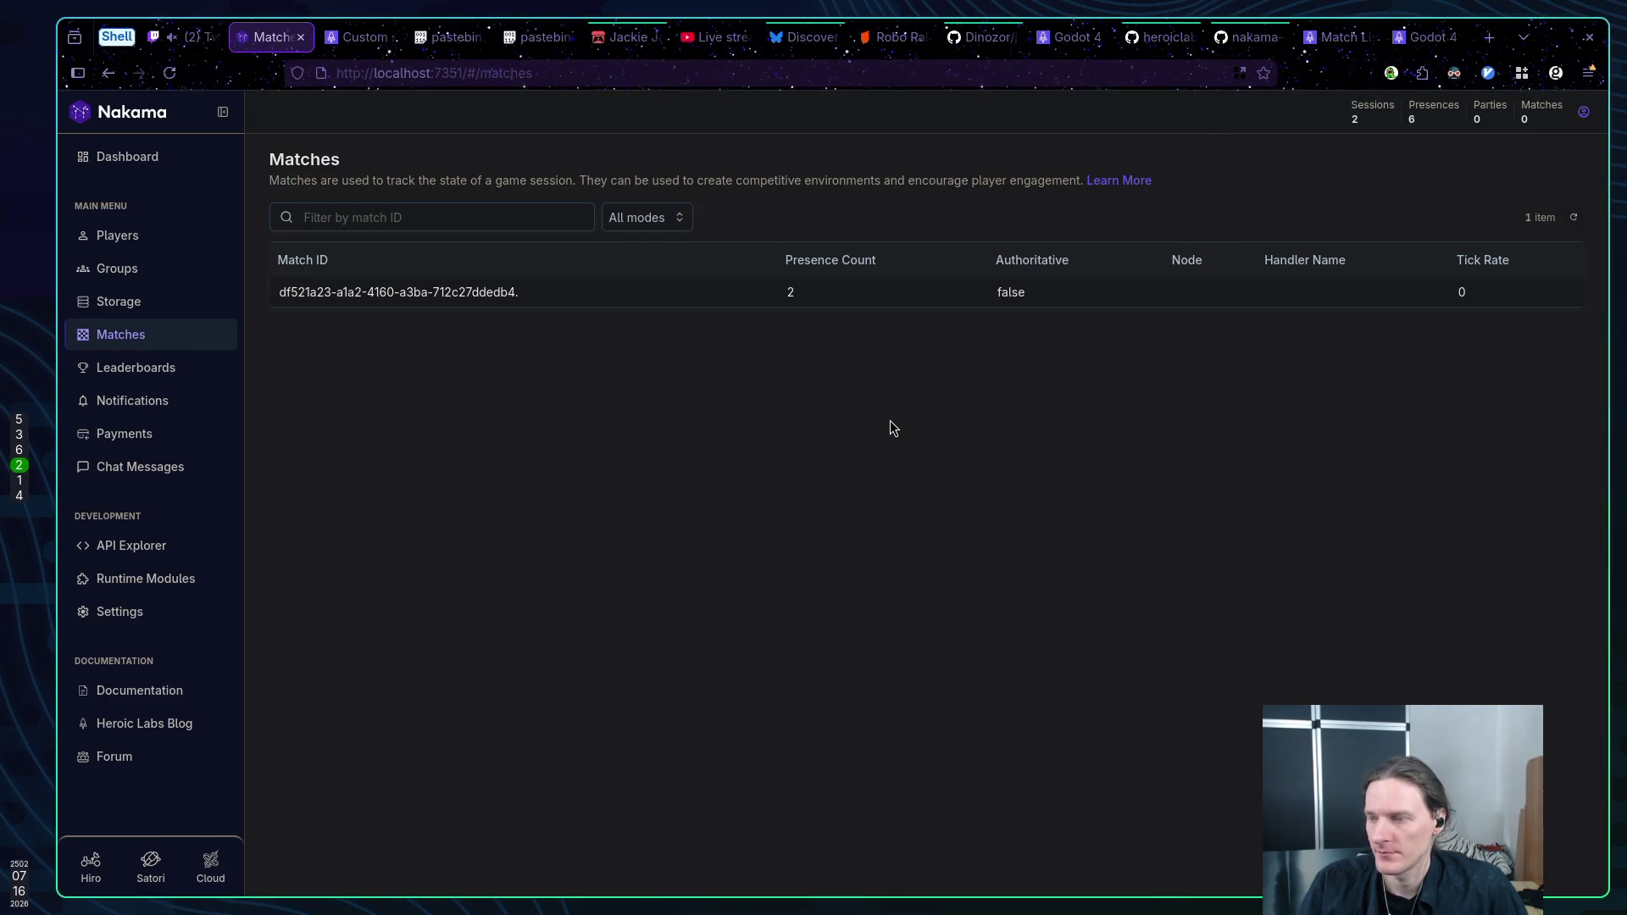
click(792, 291)
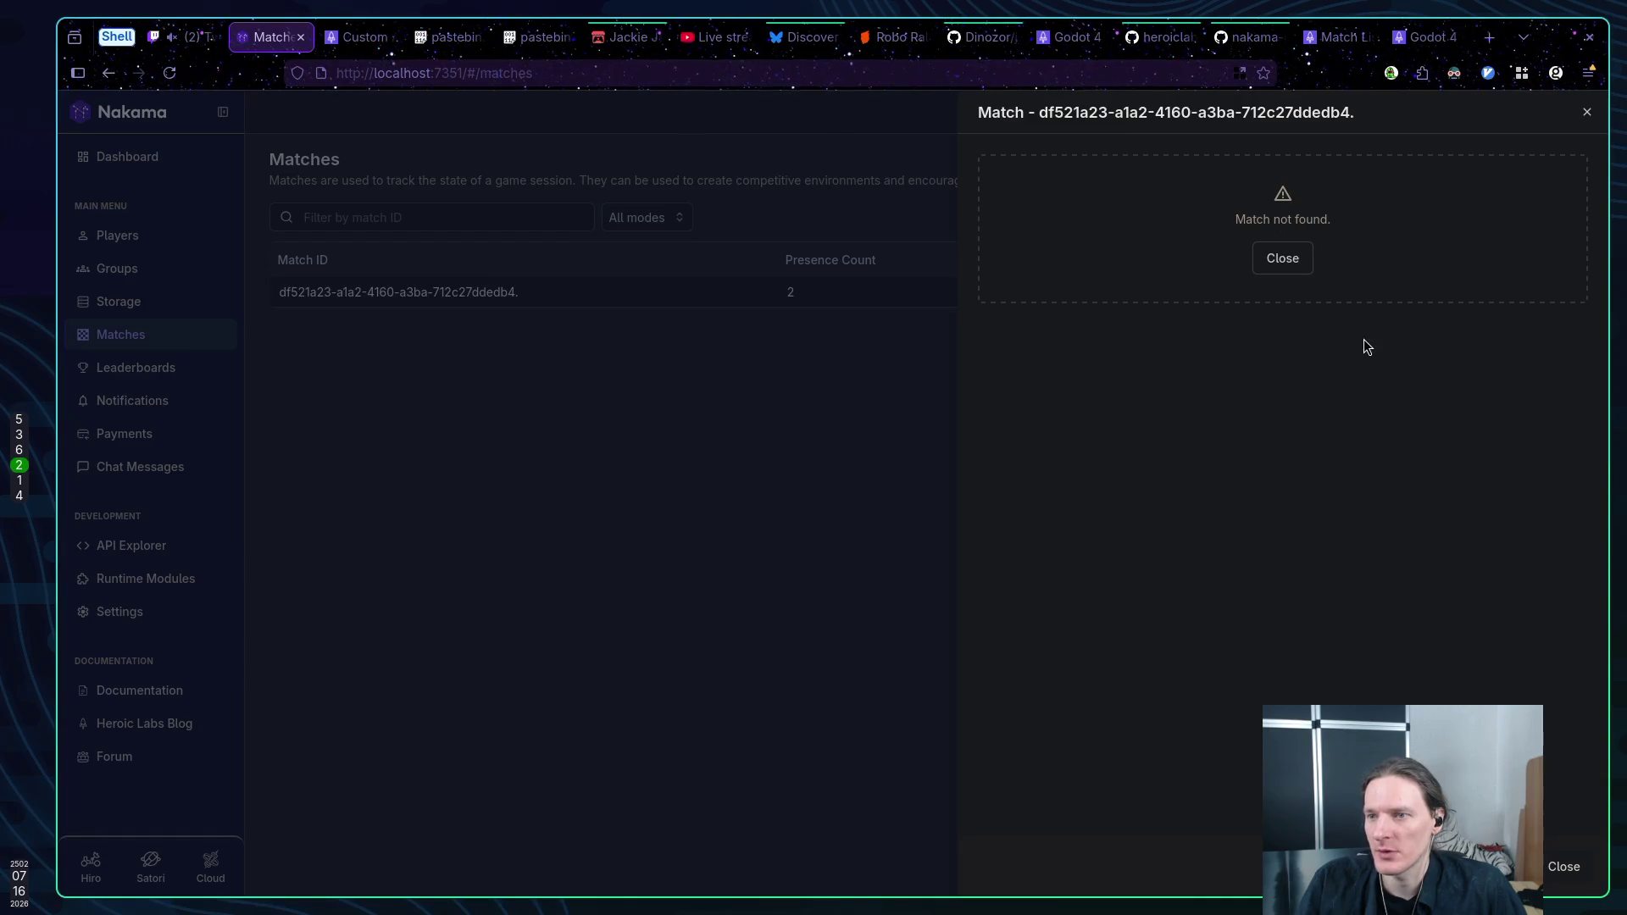
click(1283, 258)
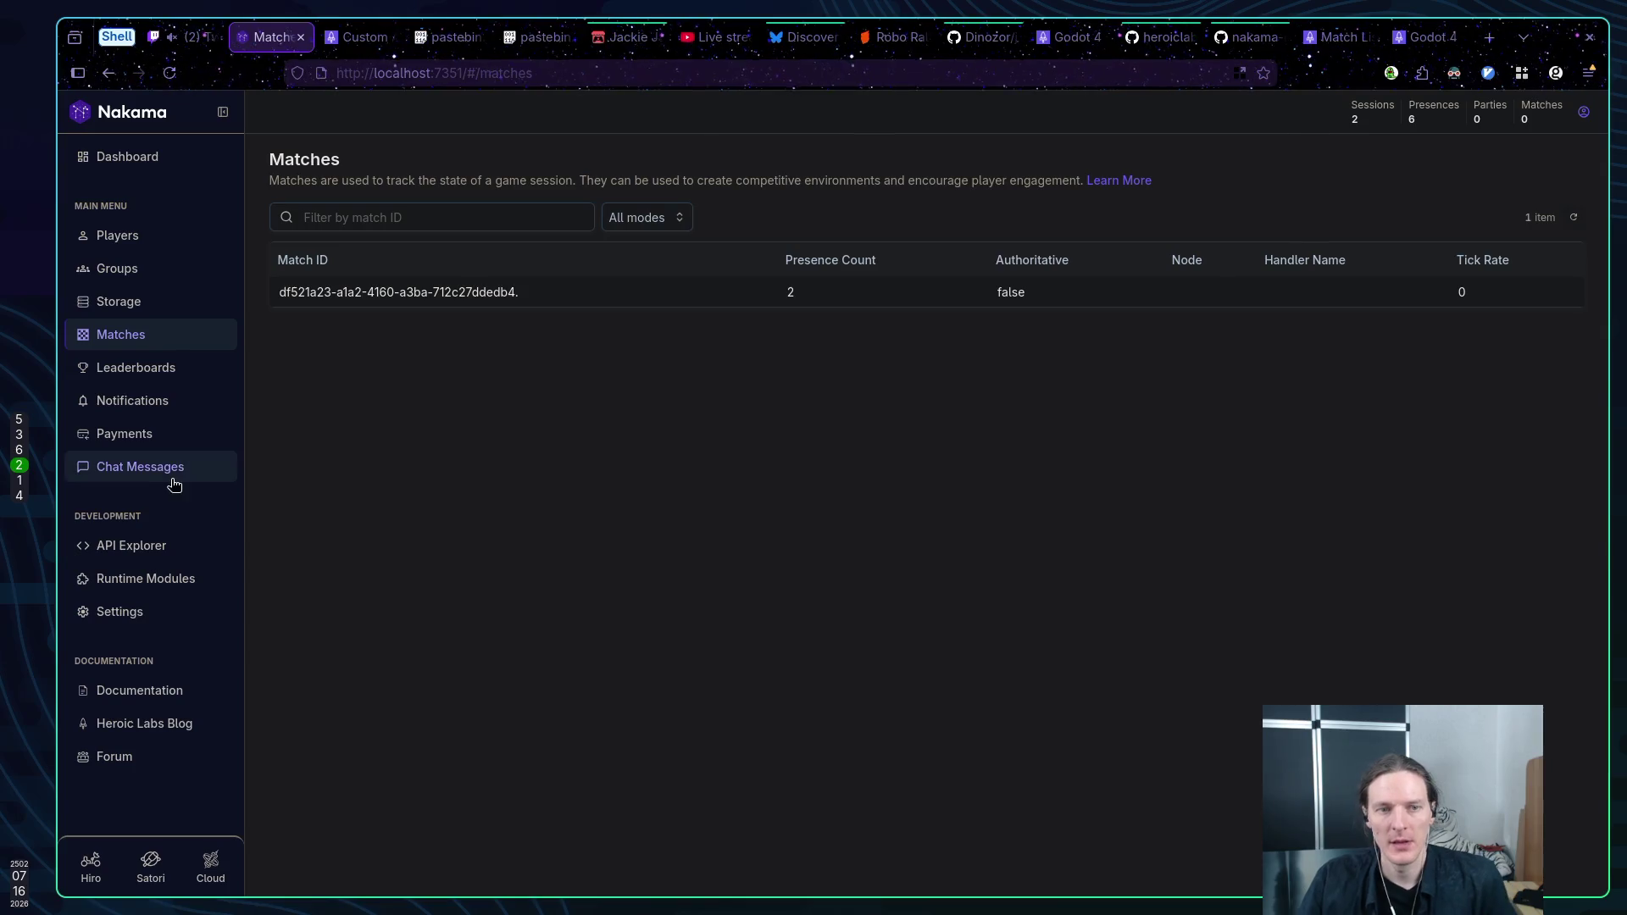
click(120, 303)
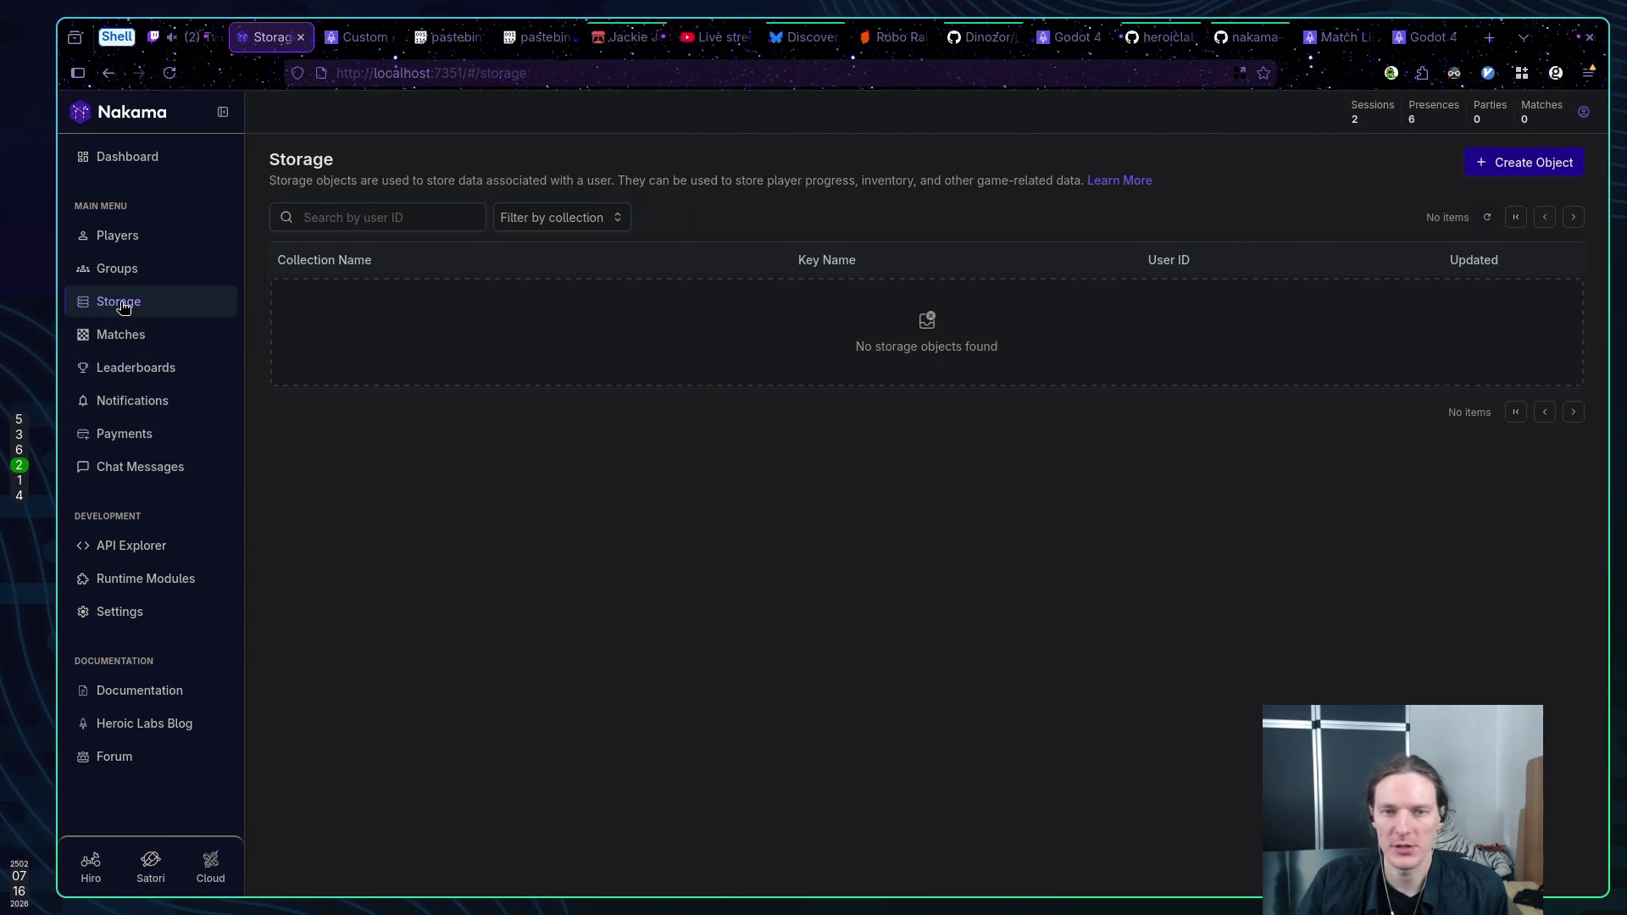
click(127, 237)
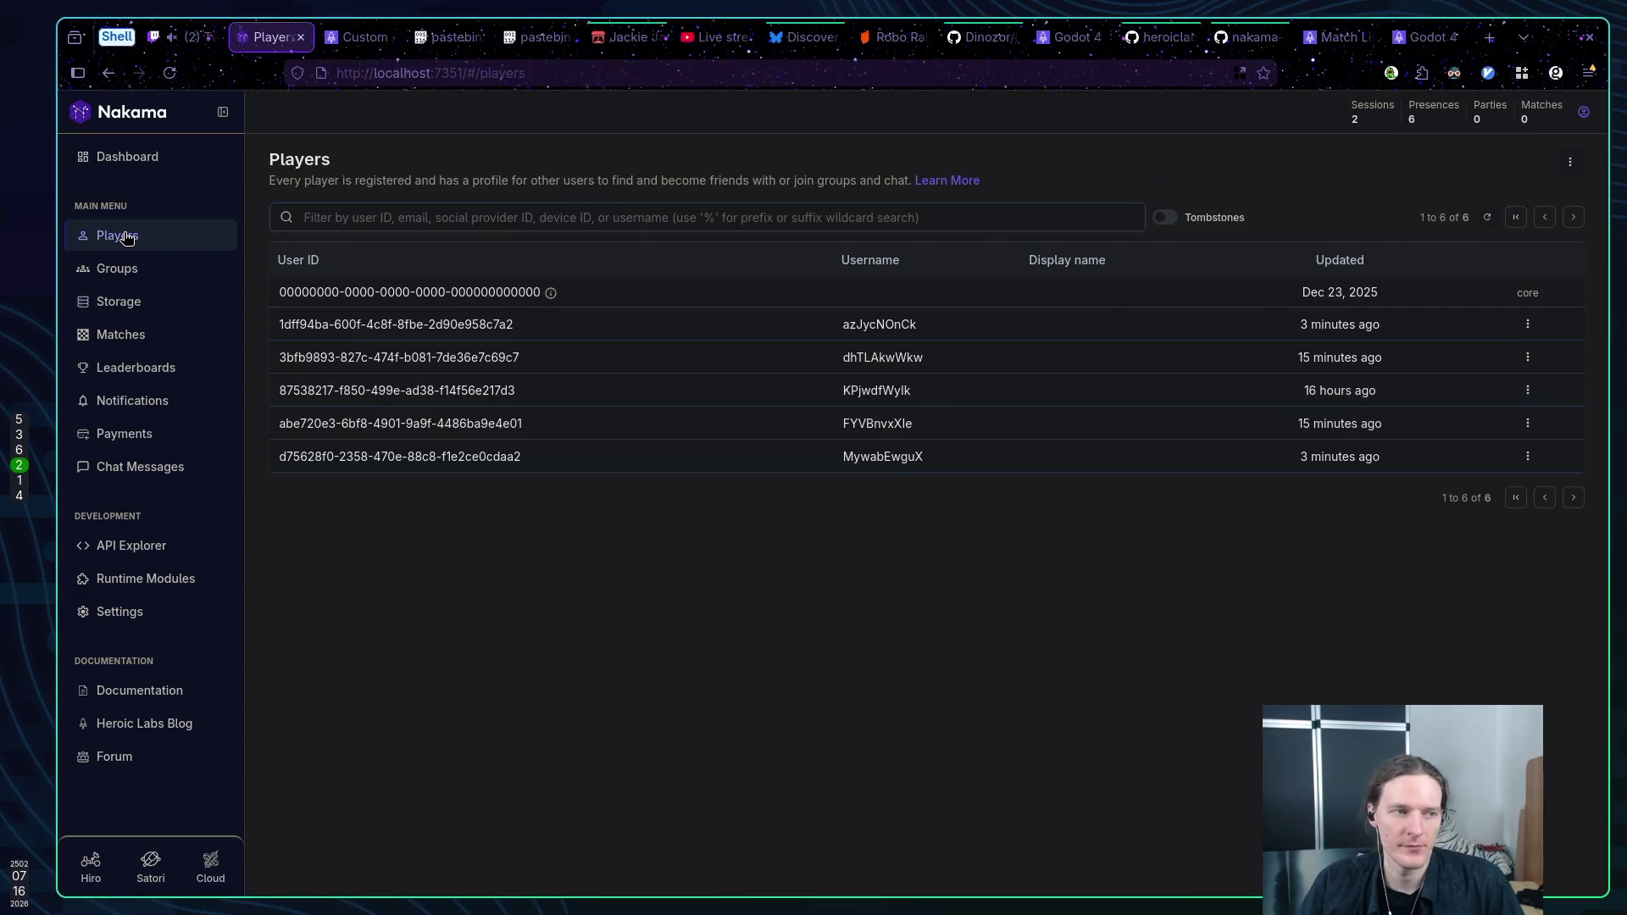
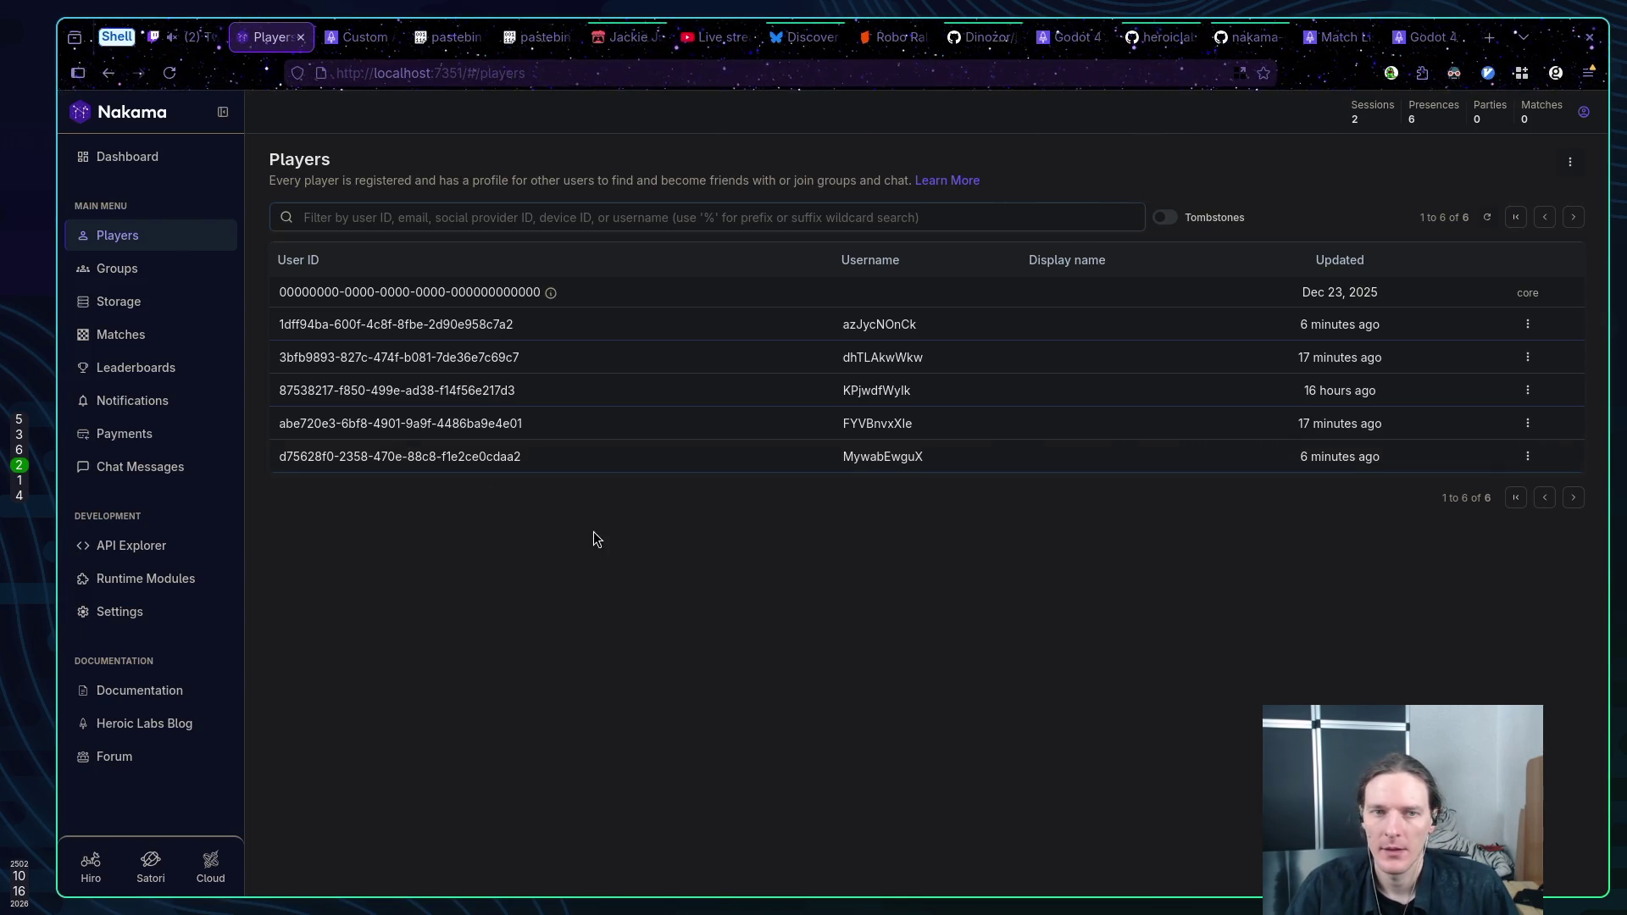
Switch from the Nakama Players page back to the Godot editor.
key(alt+Tab)
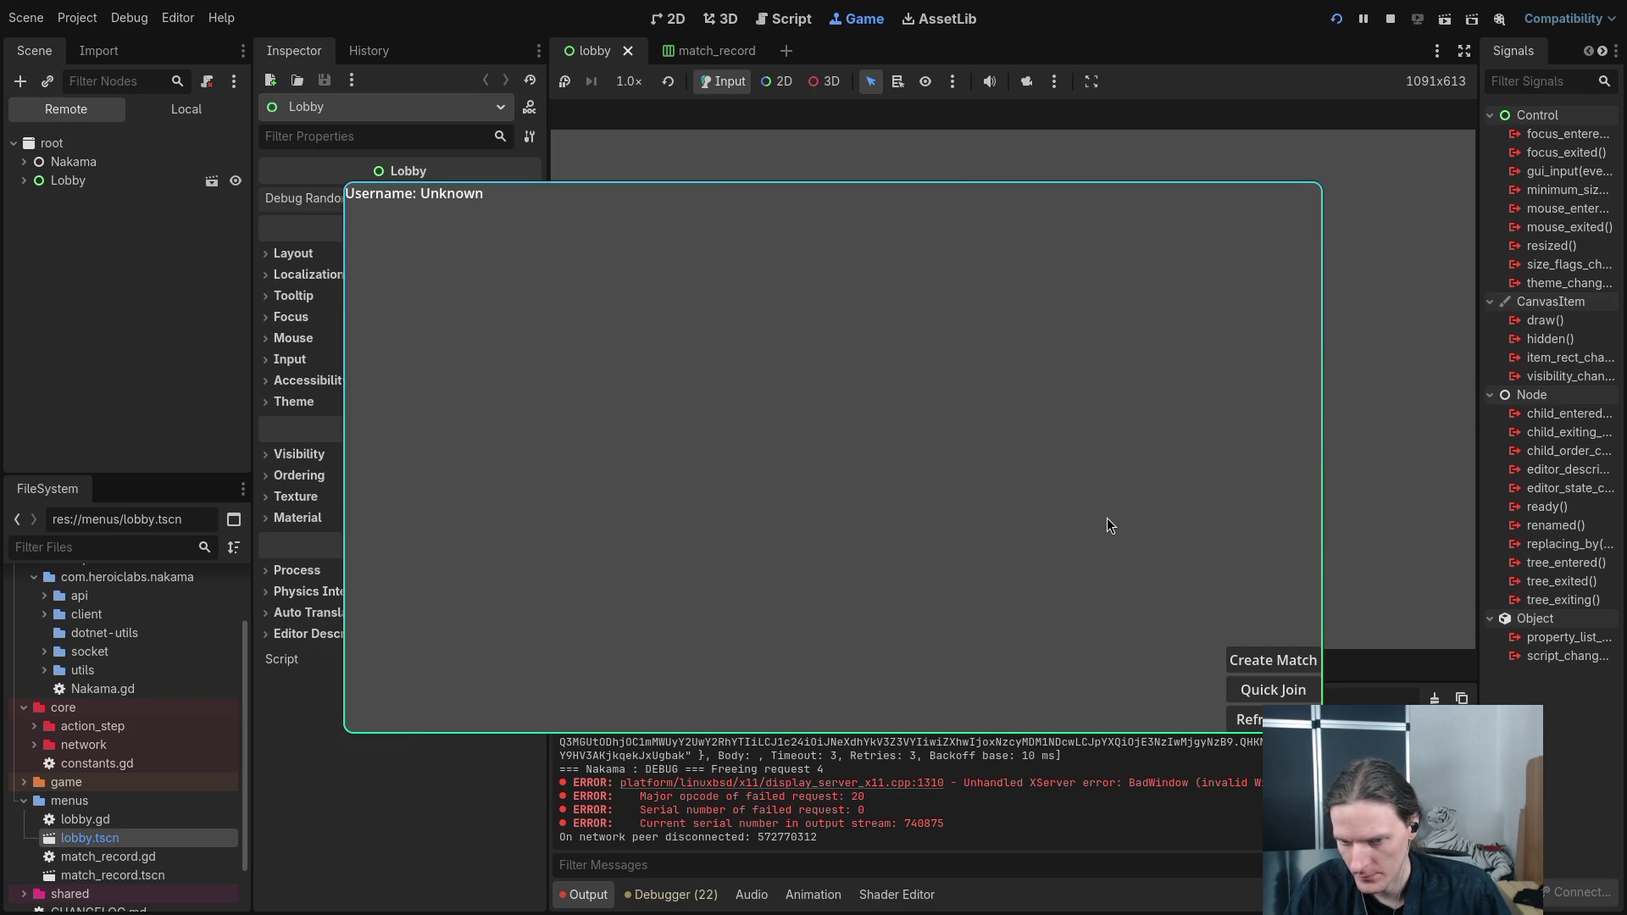
Stop the running lobby game with F8.
key(F8)
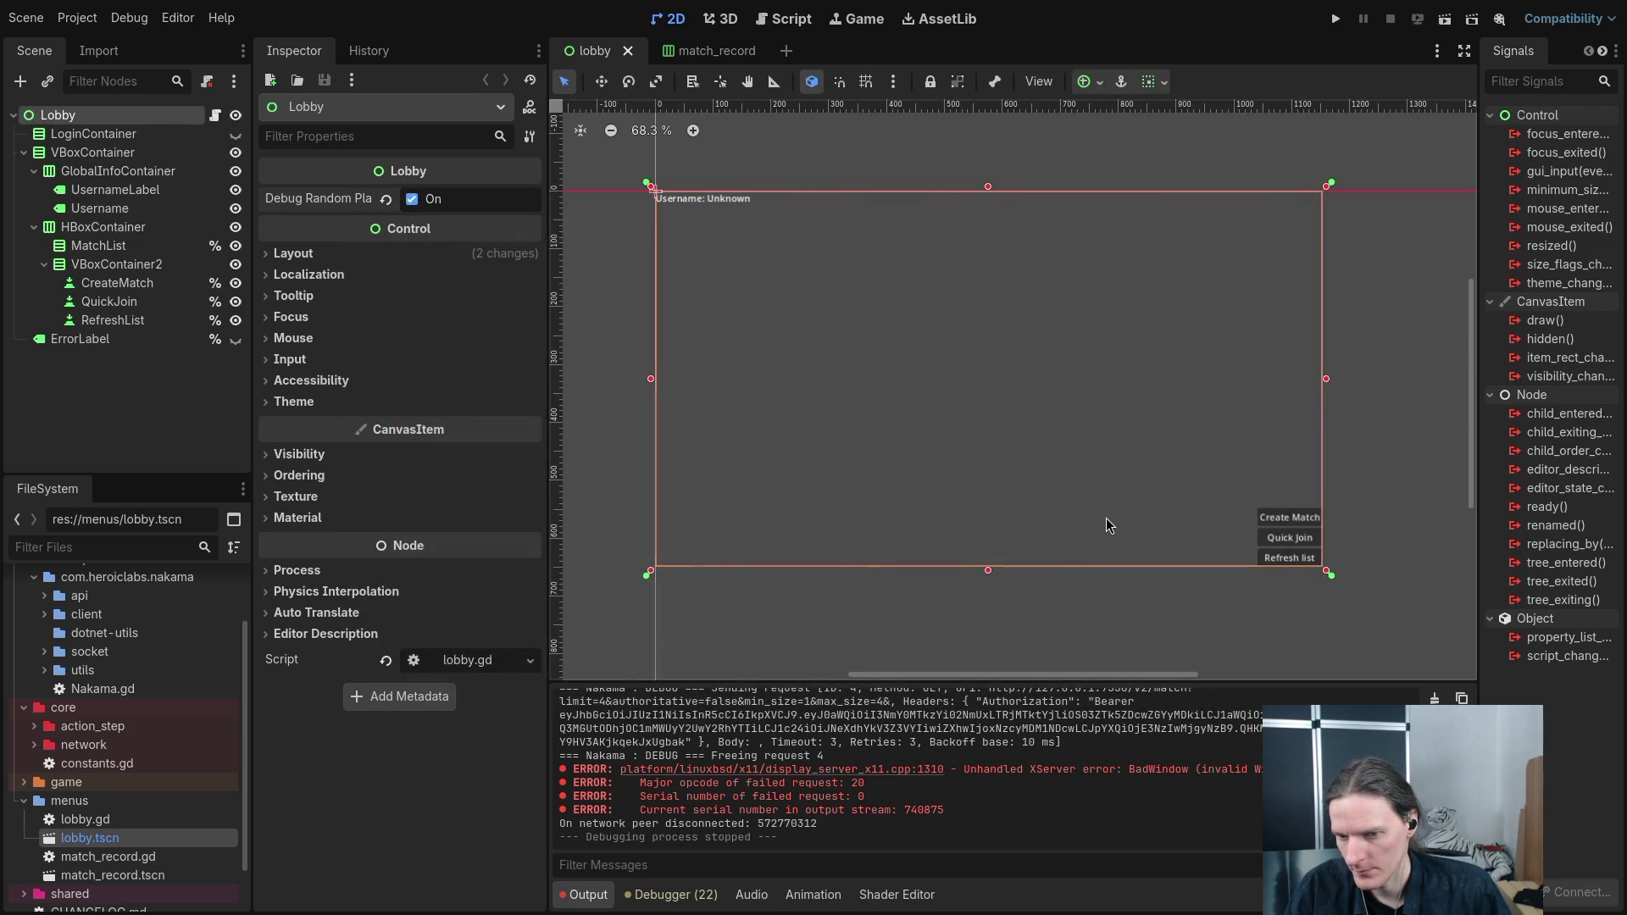
scroll(941, 784, up, 2)
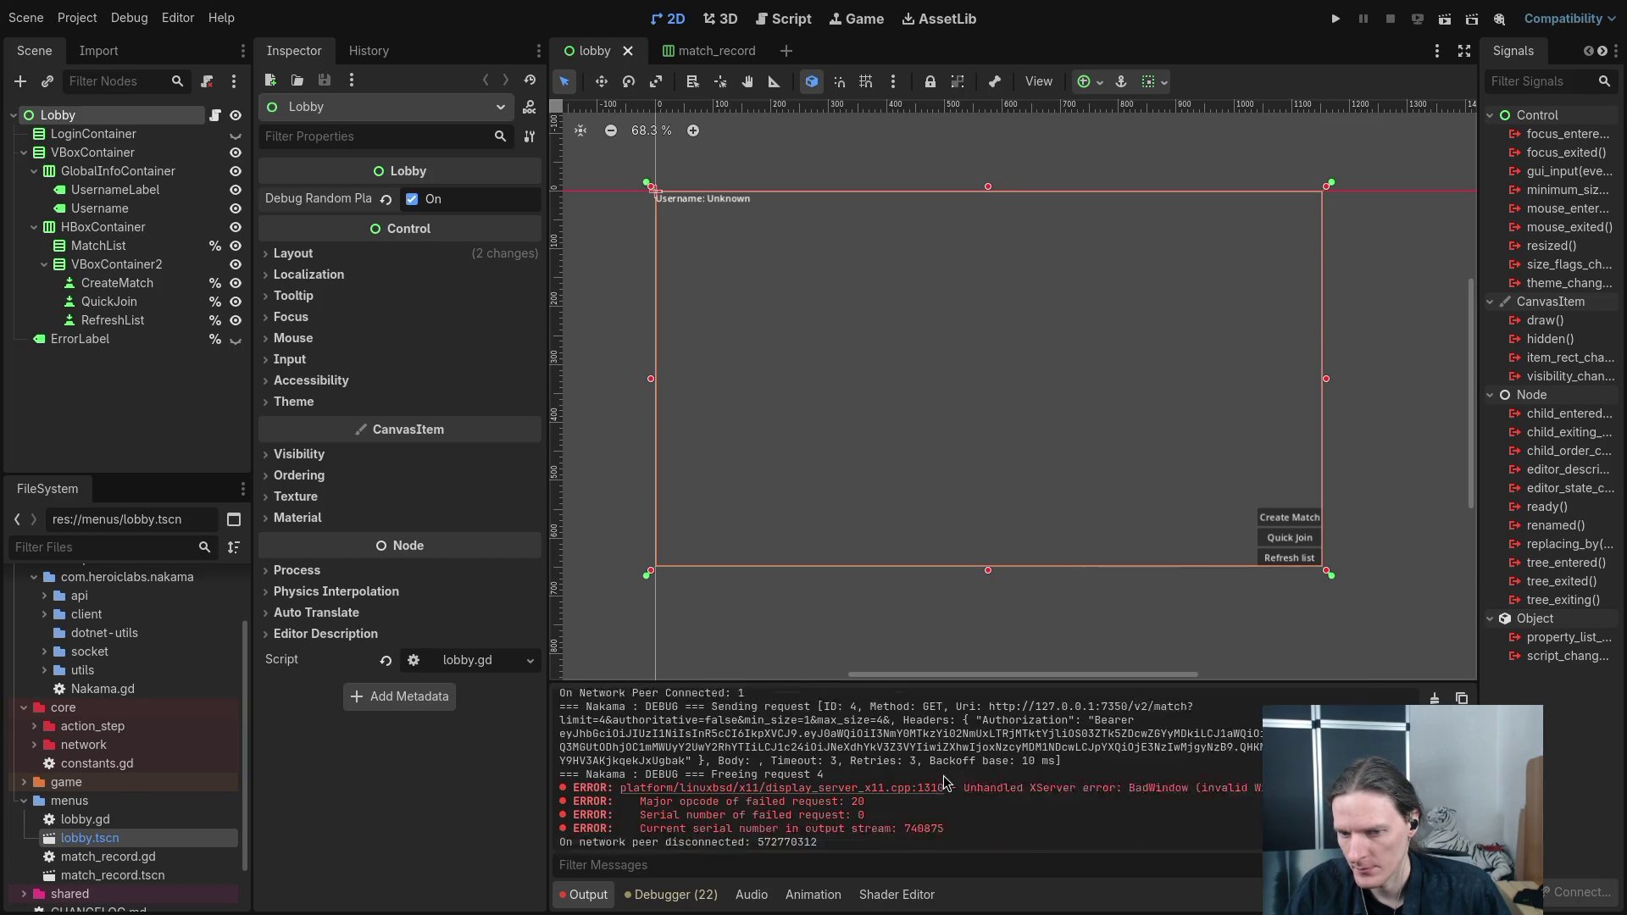
scroll(932, 786, down, 2)
Review the Session 2 and Session 1 GDScript warnings in the debugger, ending on the Output log.
click(716, 895)
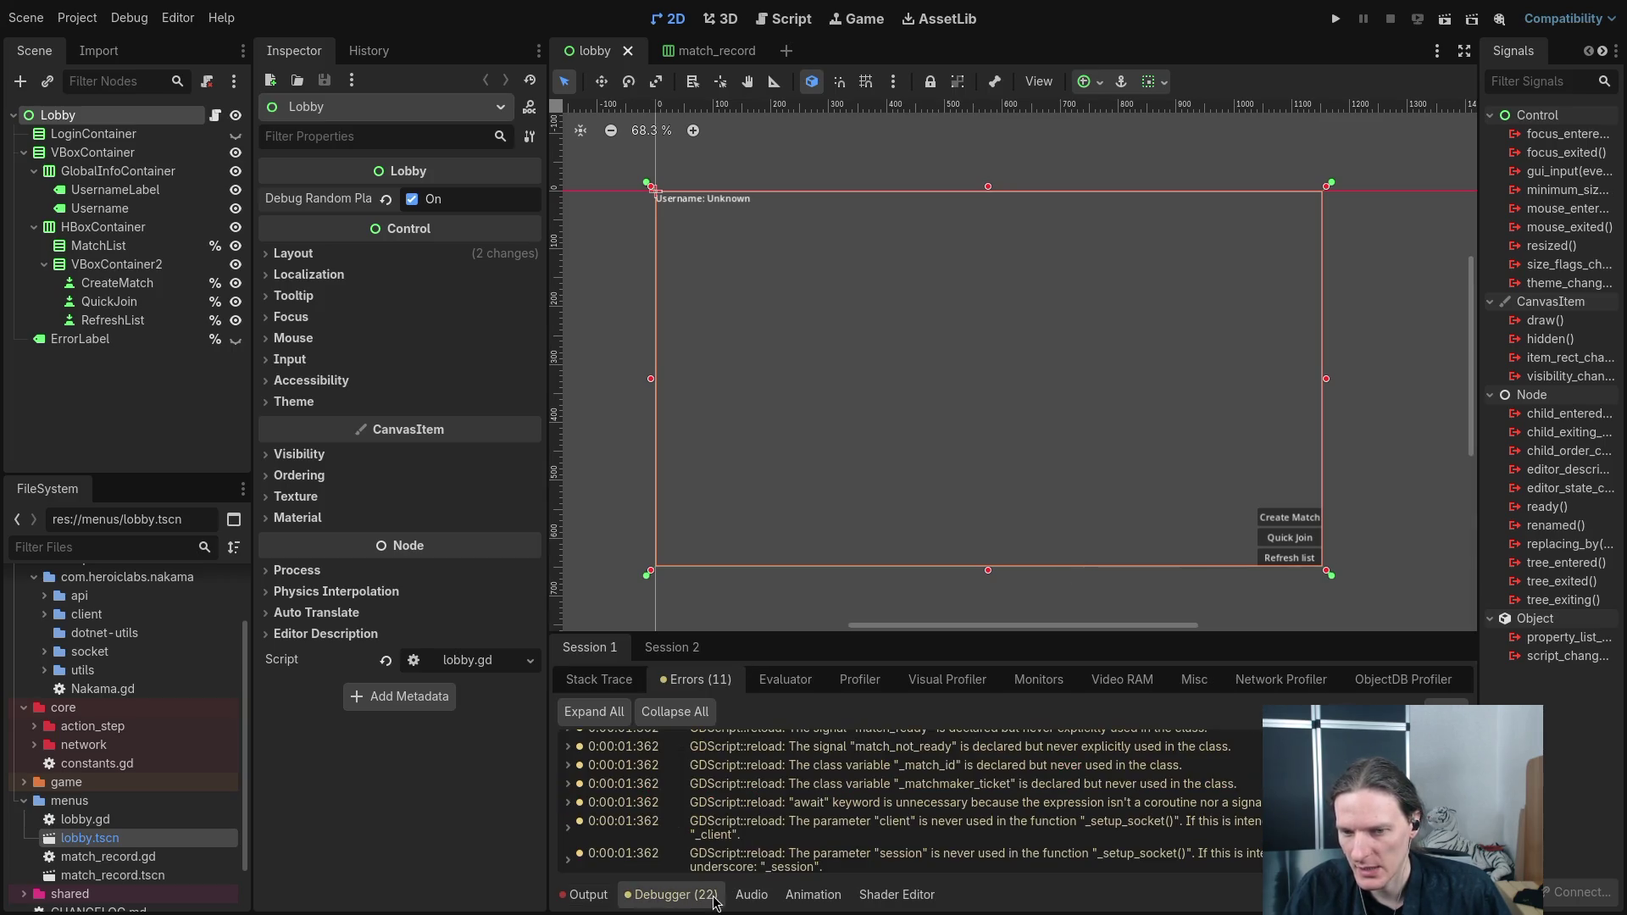
scroll(717, 843, down, 2)
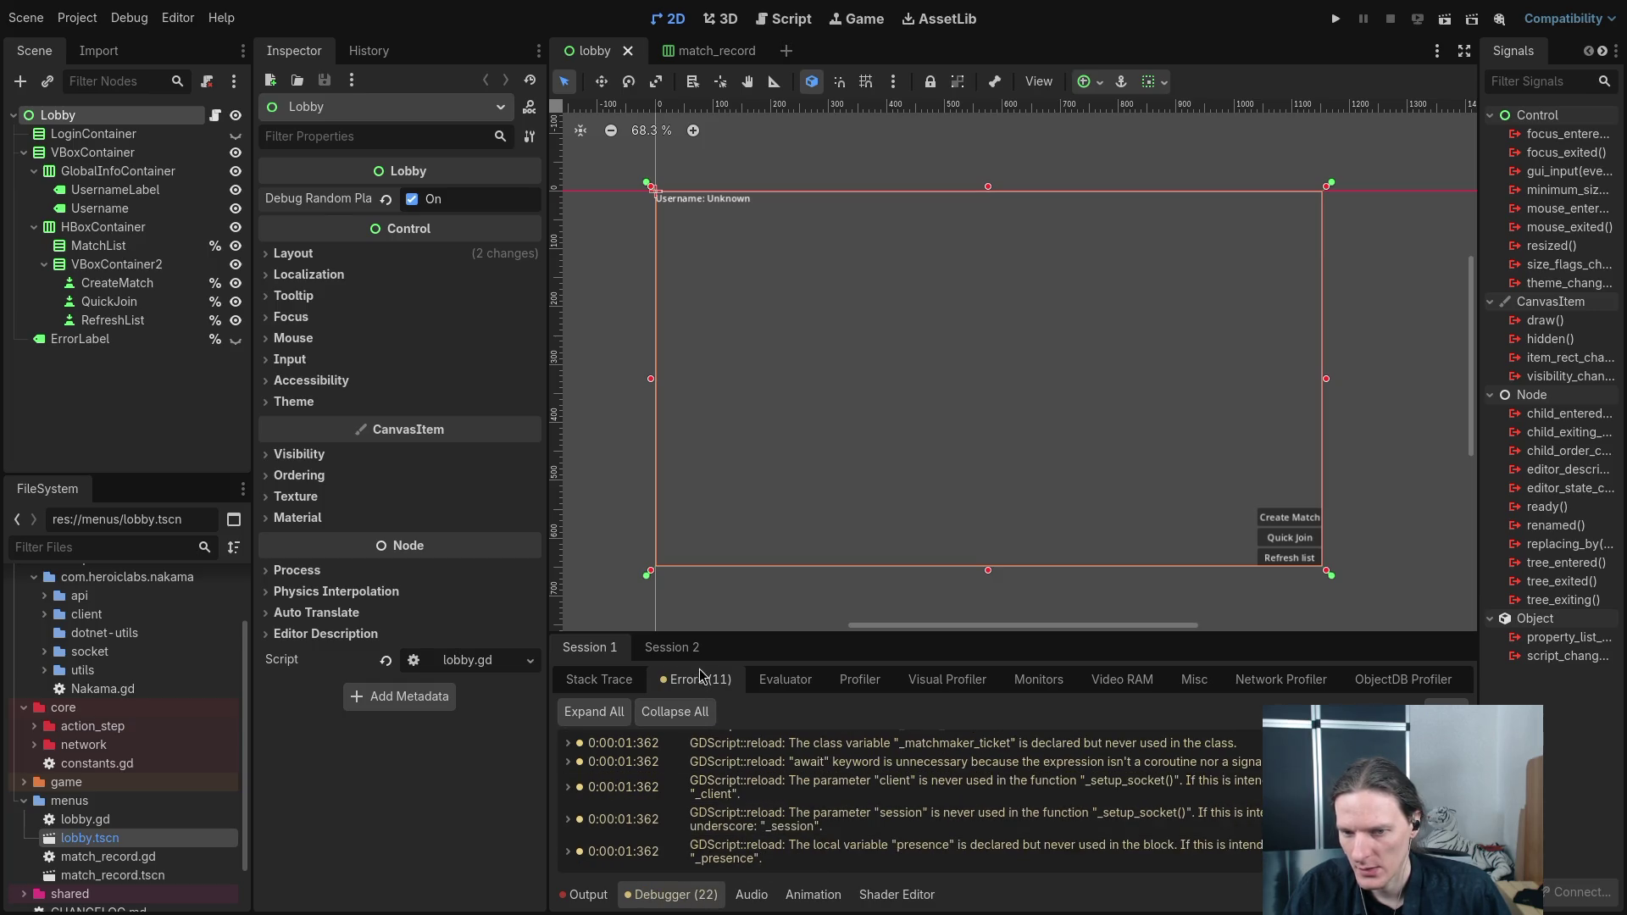
click(672, 648)
scroll(782, 782, down, 2)
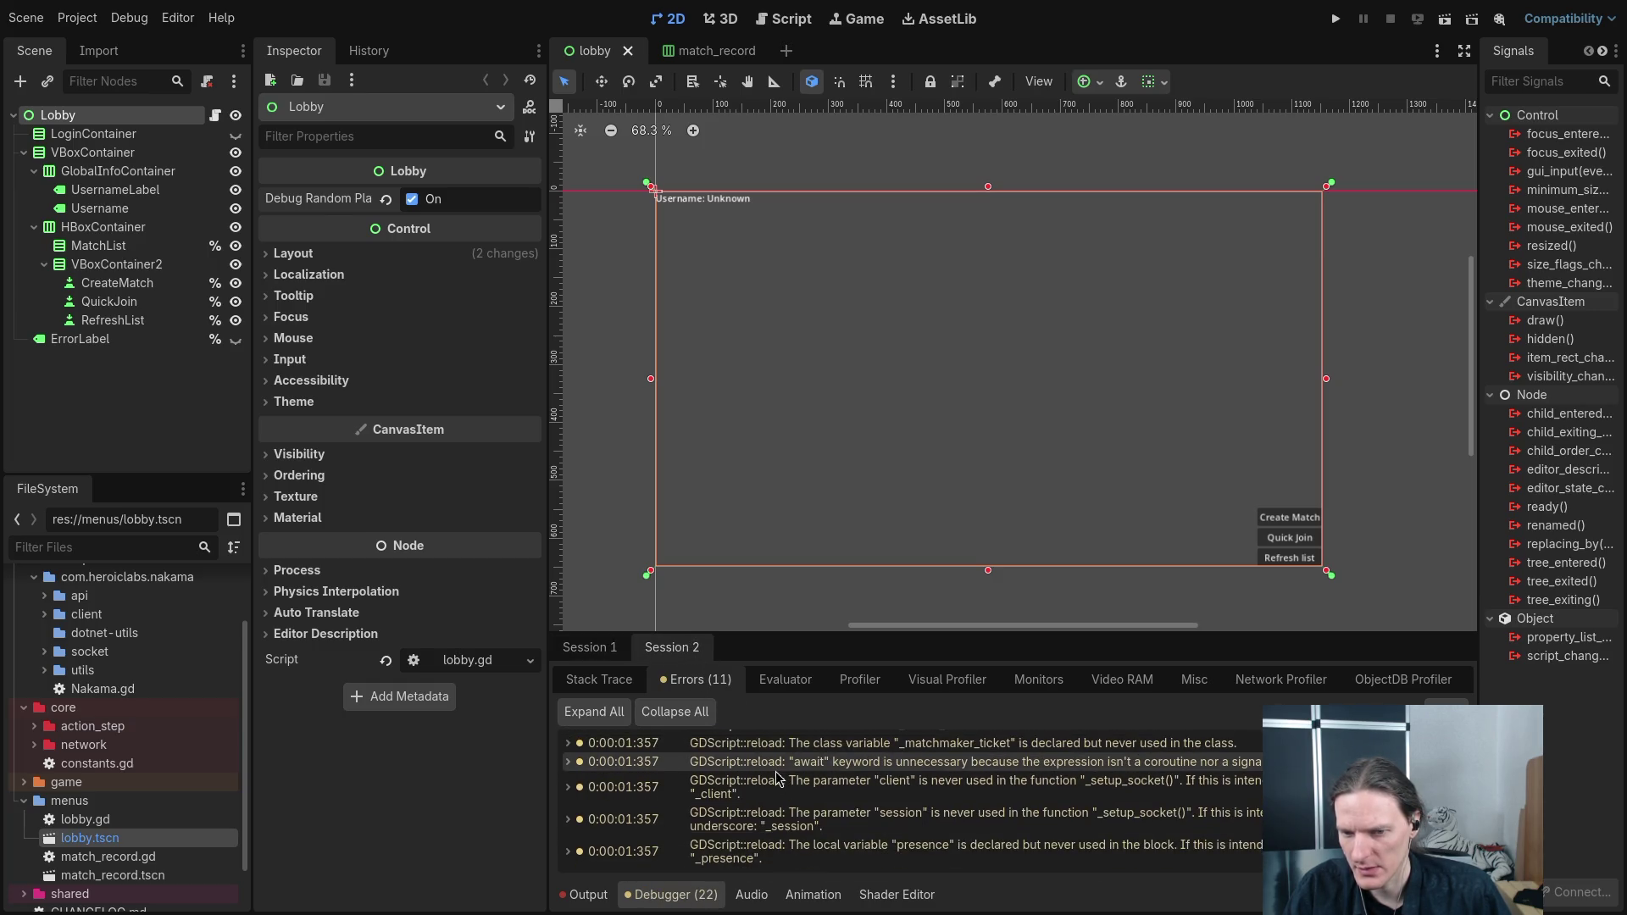
click(594, 651)
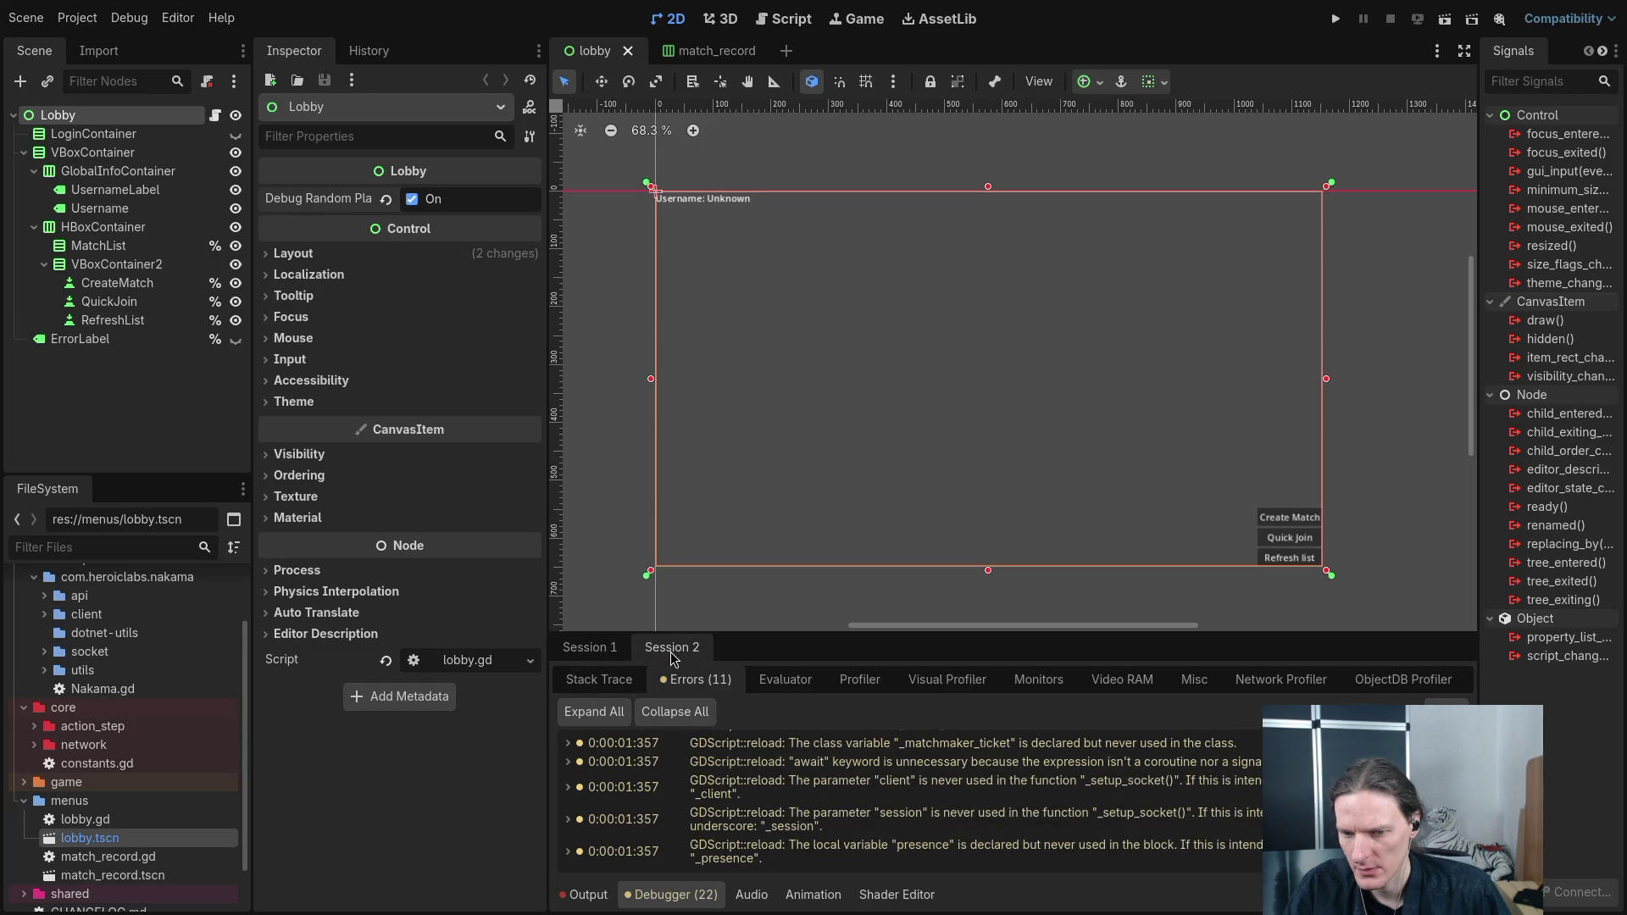
click(597, 895)
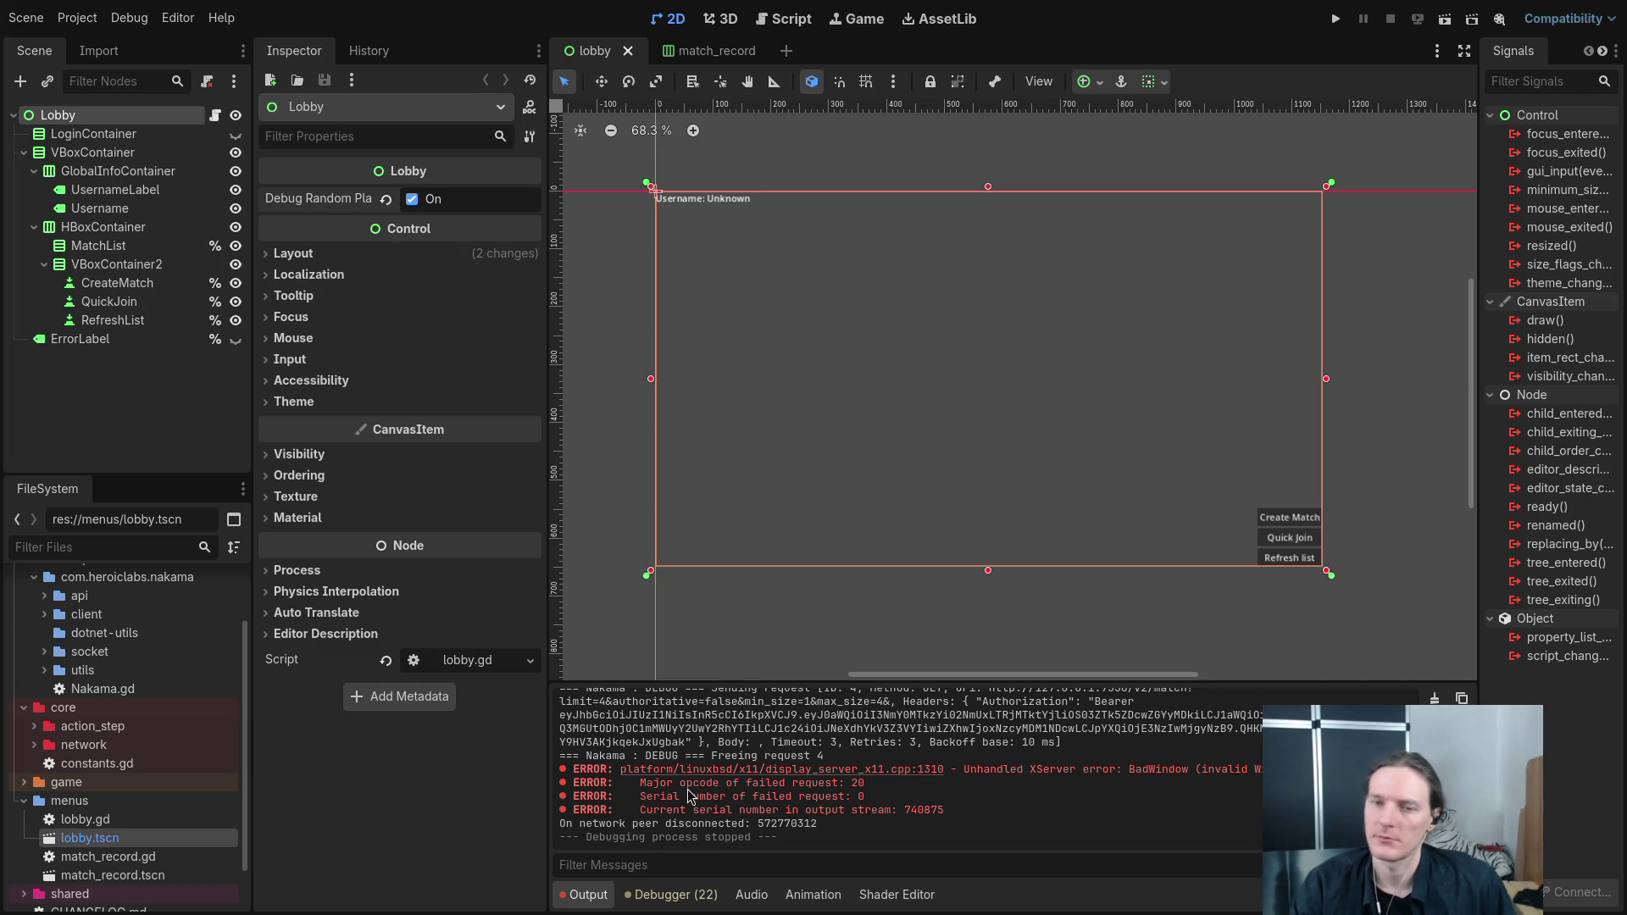
In network_manager.gd, move to line 168 in the peer-connected handler.
key(super+1)
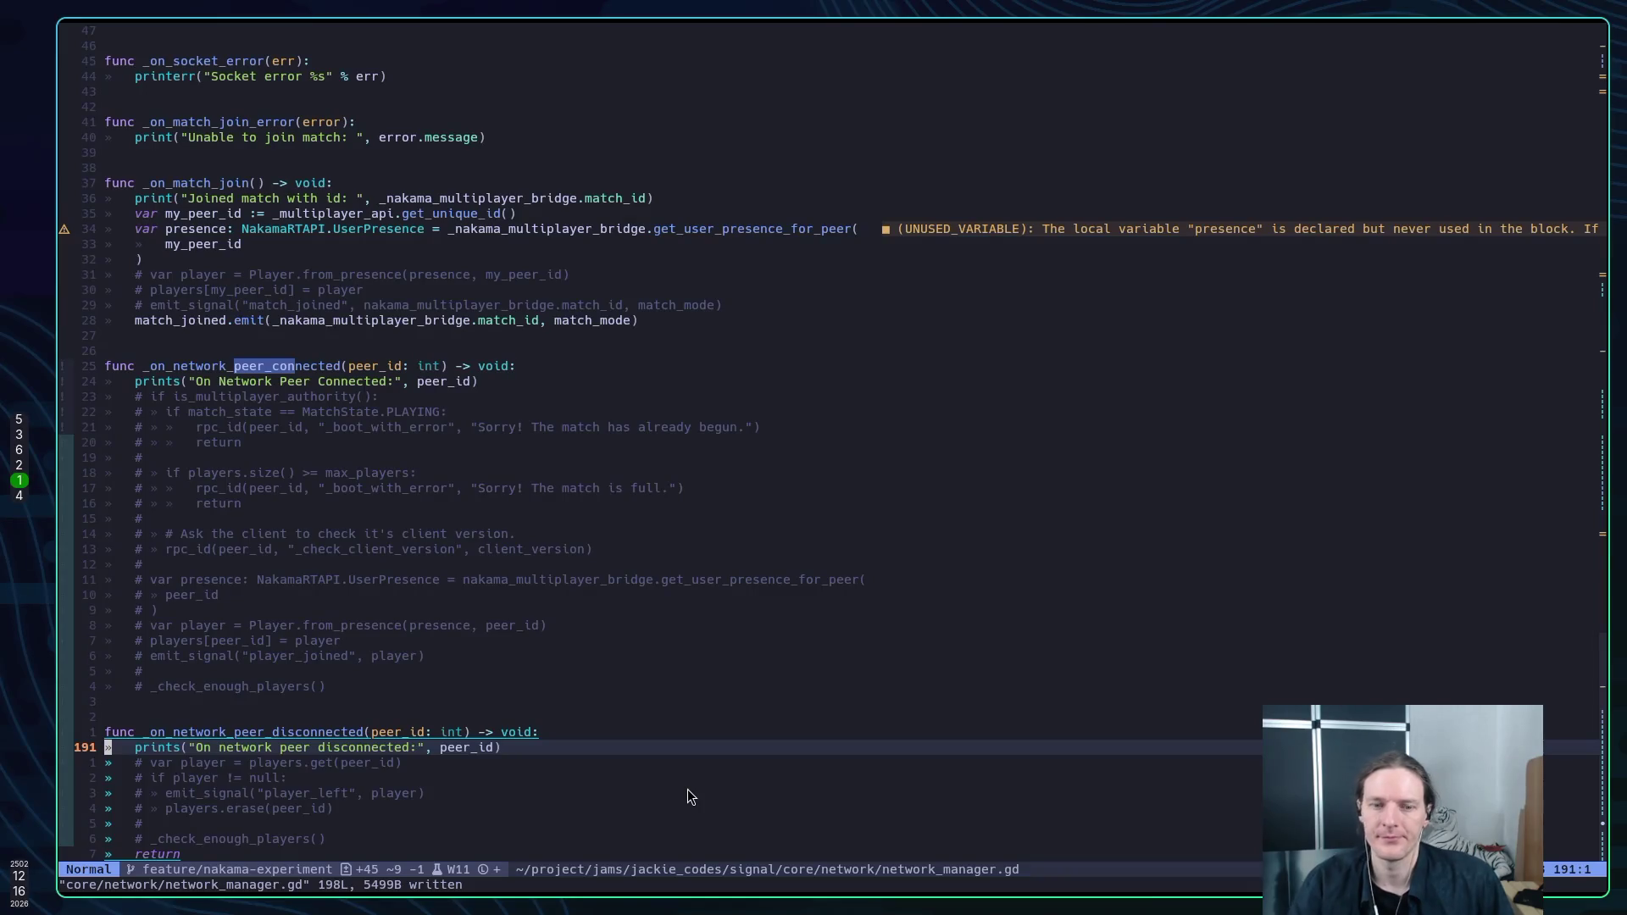
key(2)
key(2)
key(k)
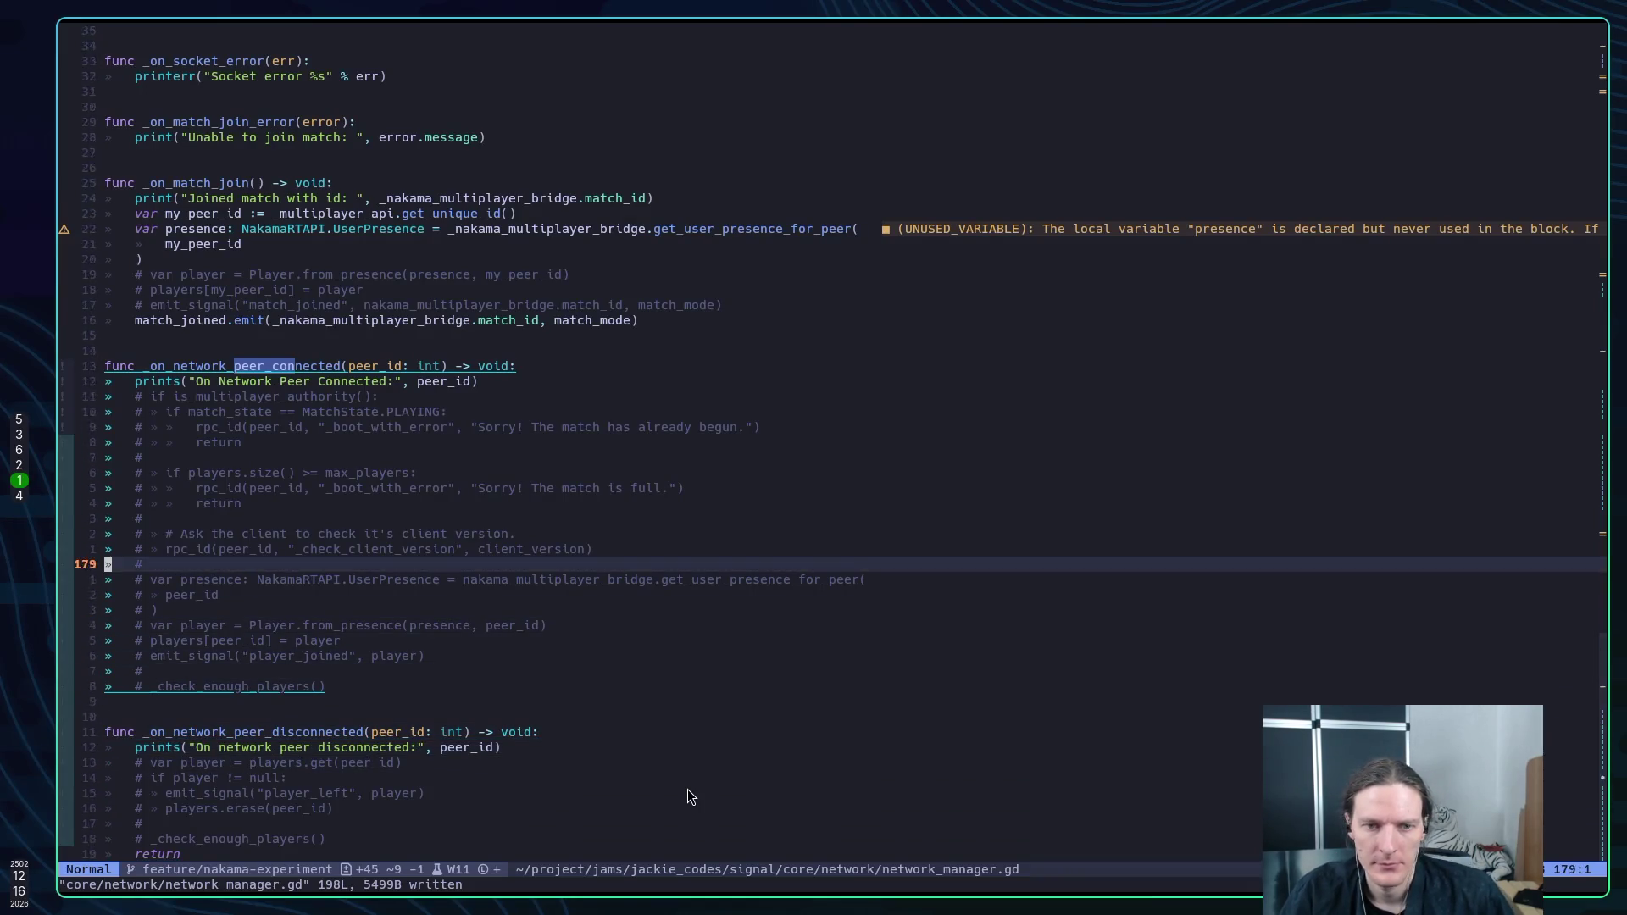
key(k)
key(k)
key(j)
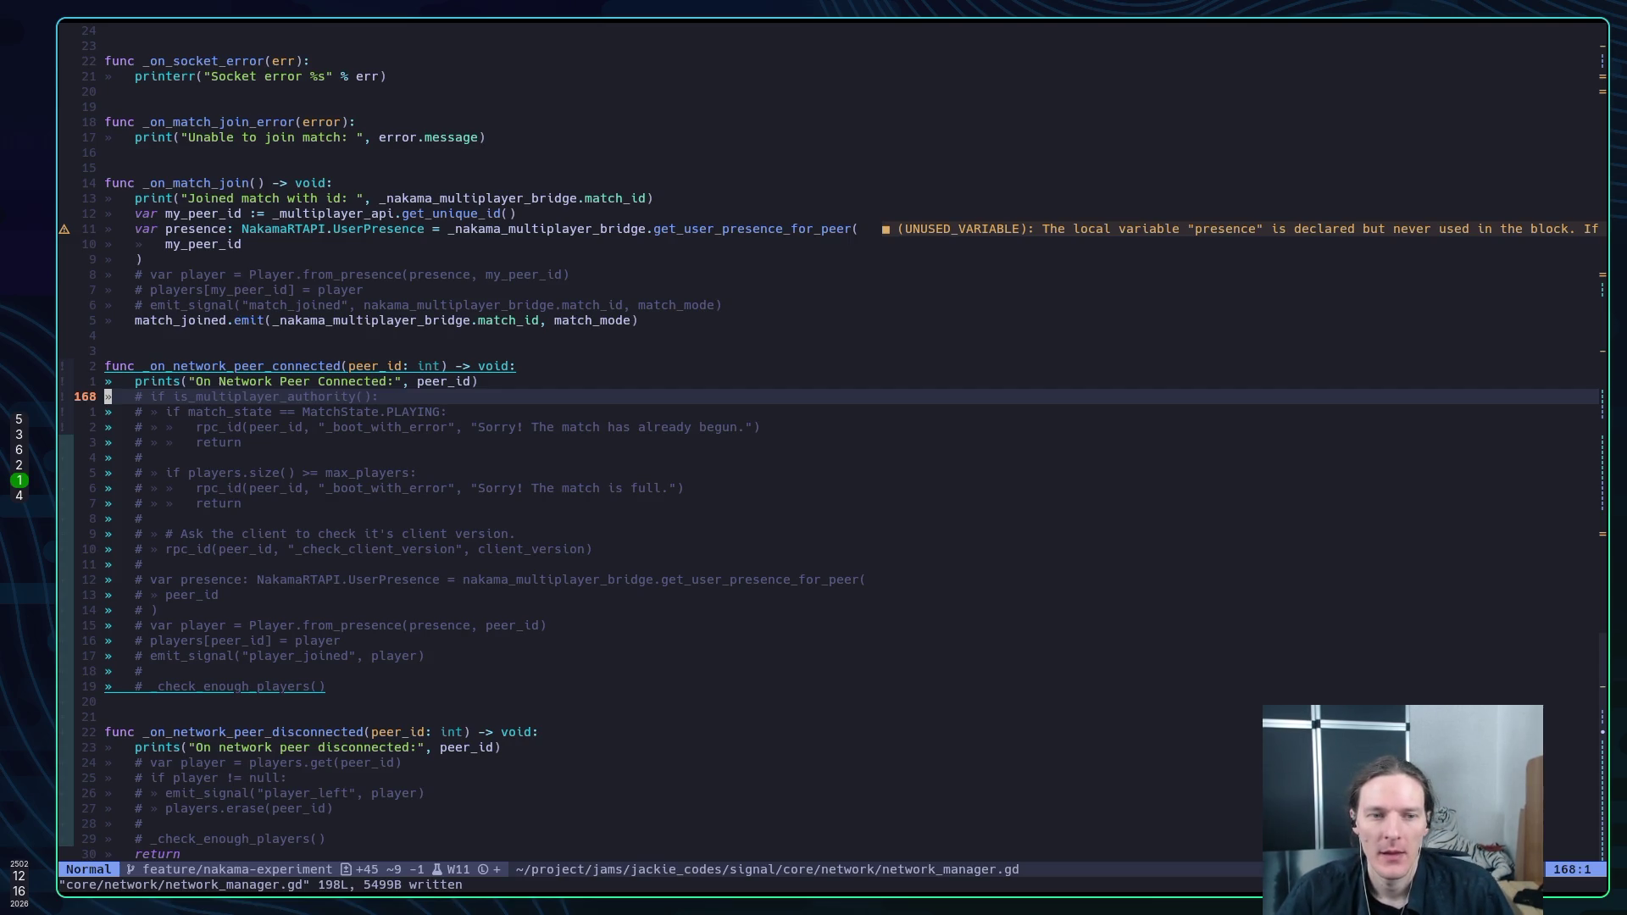
Show the project file tree and search for peer_con.
key(space)
text(e/peer_con)
key(Return)
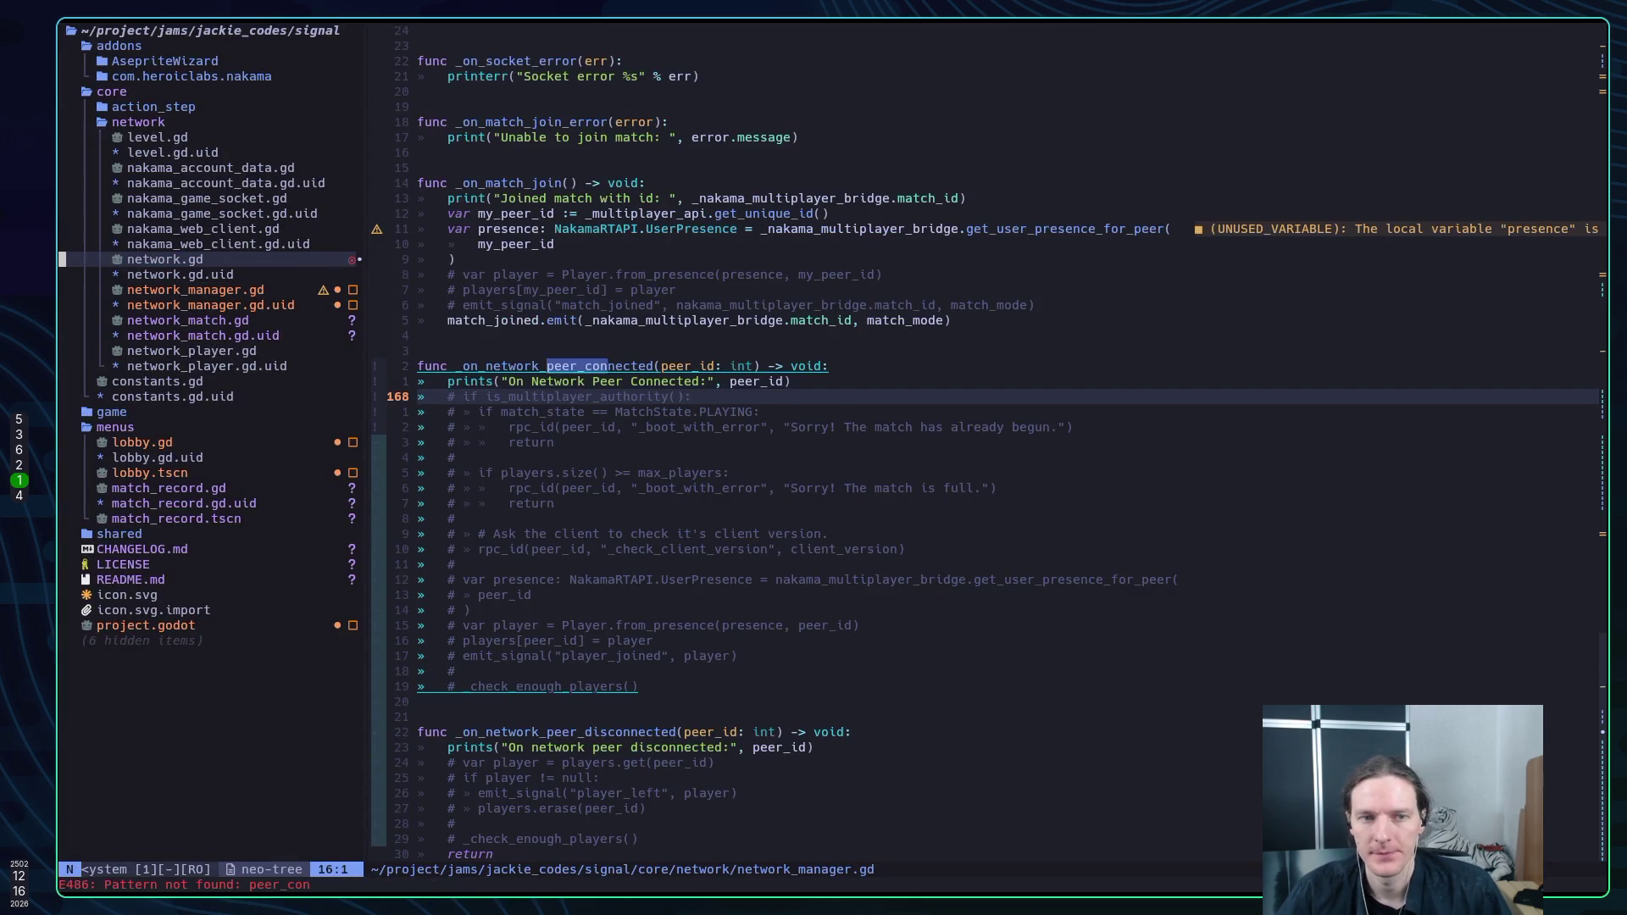
Open network.gd from the file tree and search for boot_.
key(Return)
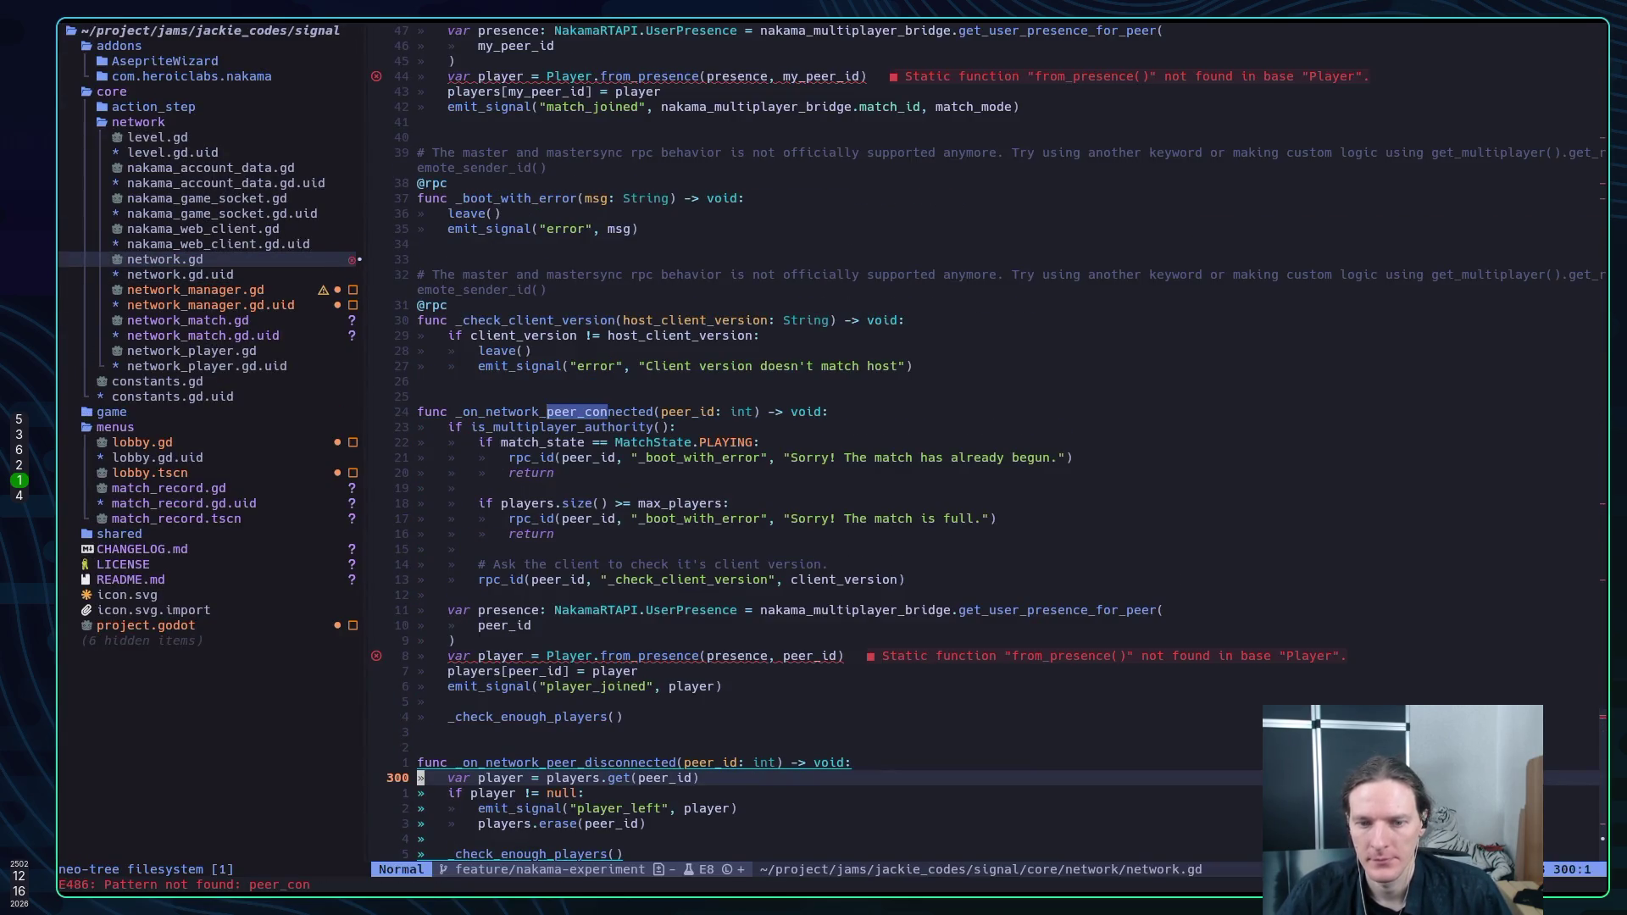
text(/boot_)
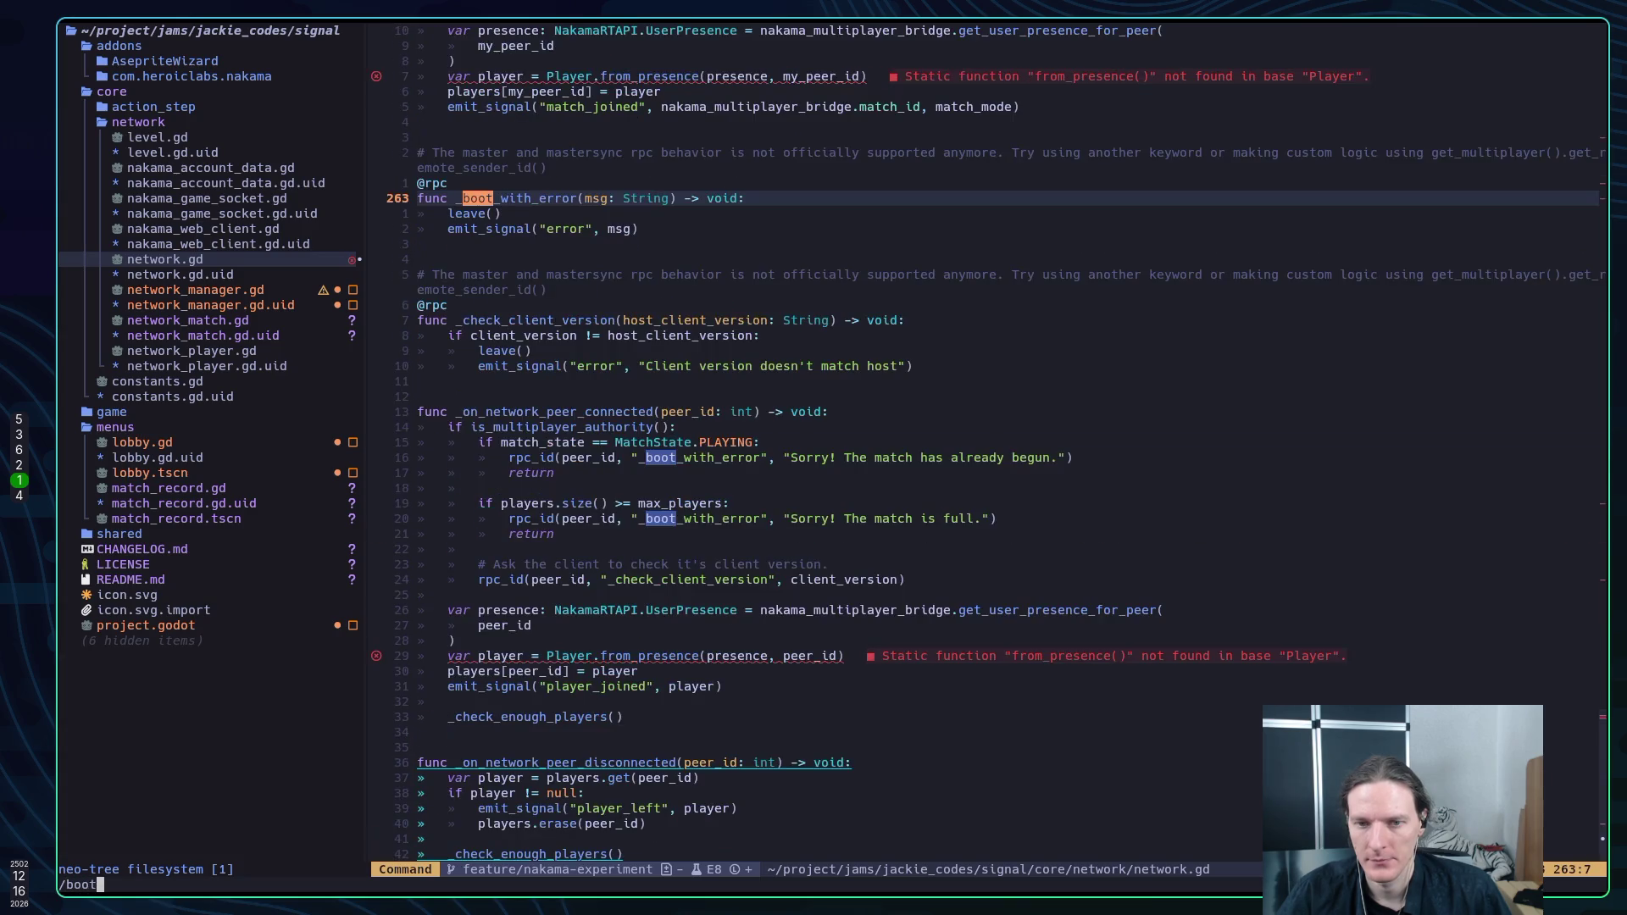
key(Return)
Step through _boot_with_error, the match-state getters, and the my_peer_id and presence lines.
key(j)
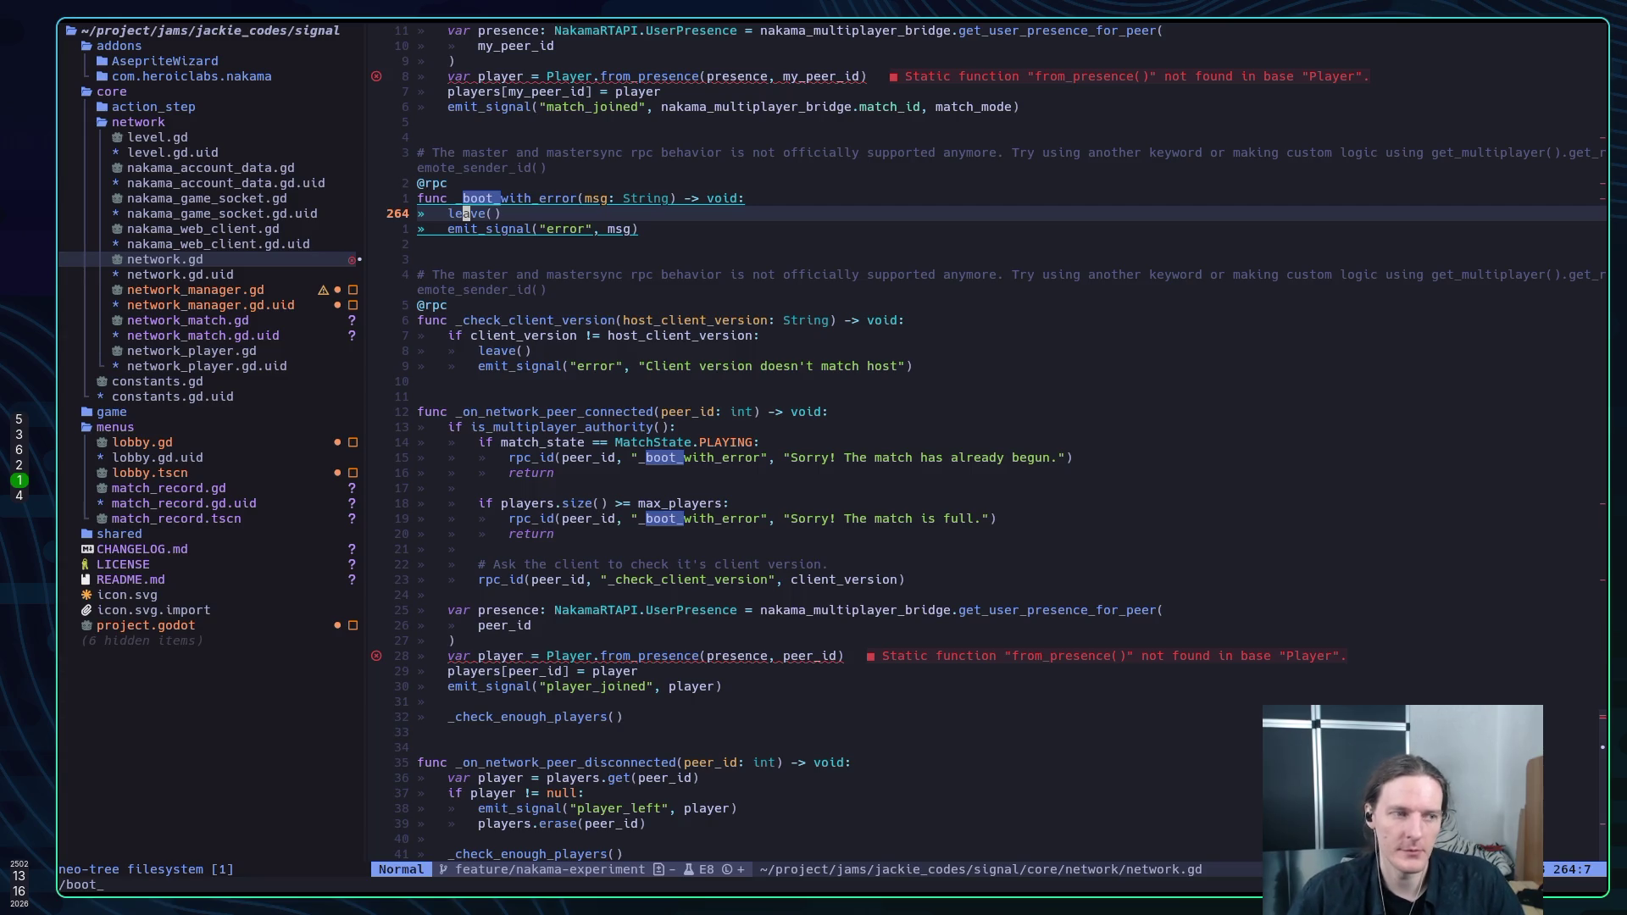
key(j)
key(j)
key(j)
key(j)
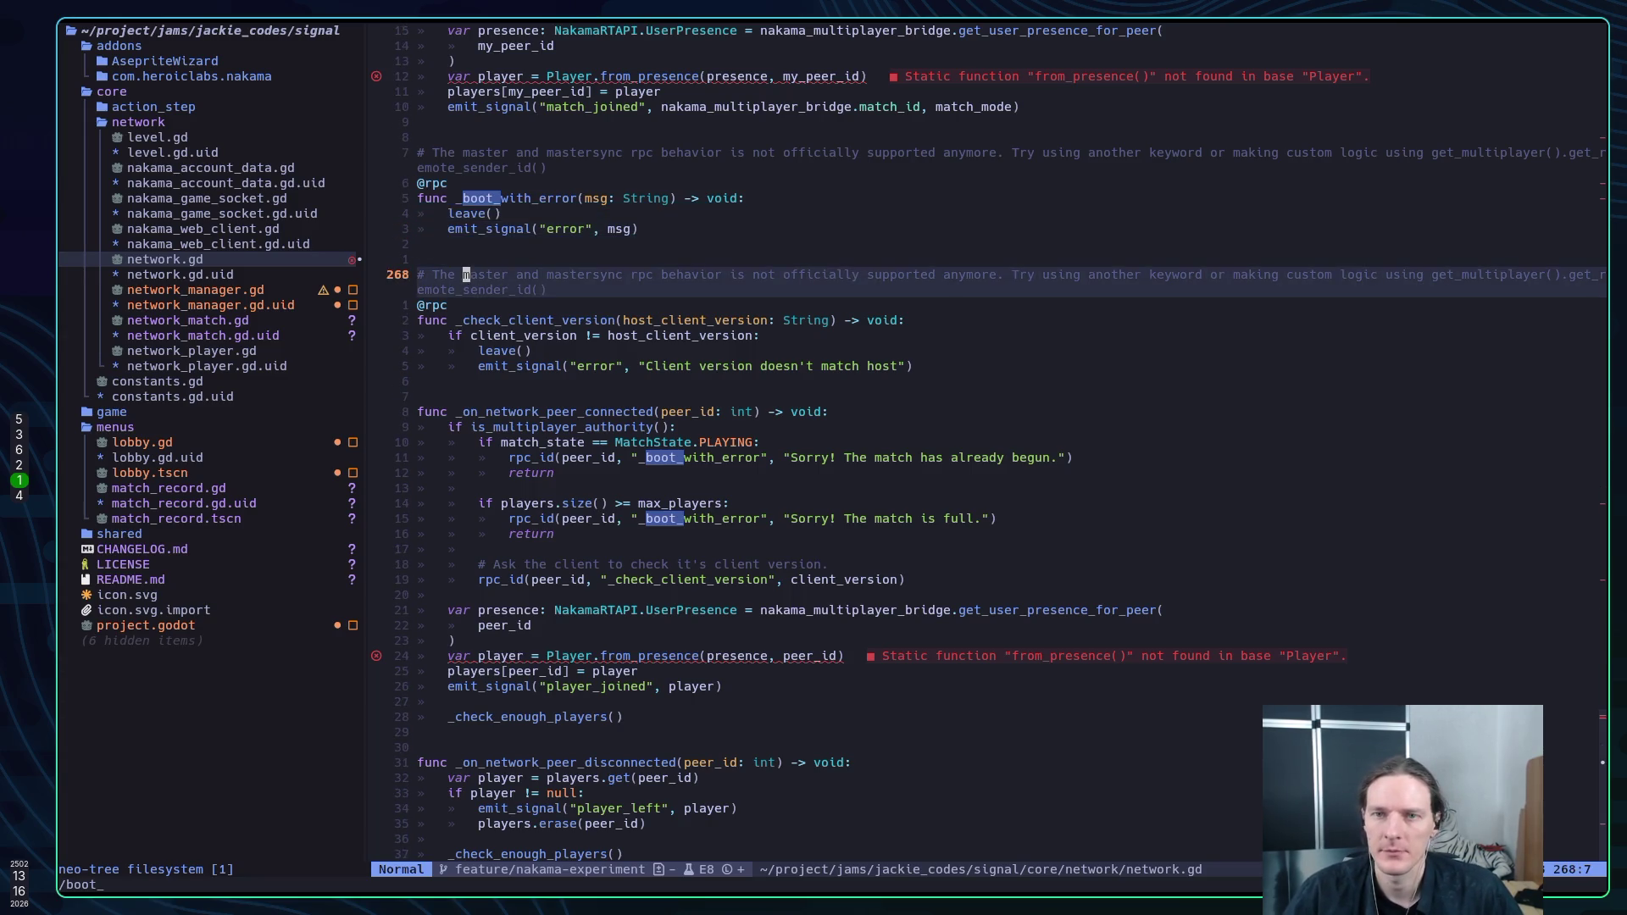
key(k)
key(k)
key(k)
key(k)
key(k)
key(k)
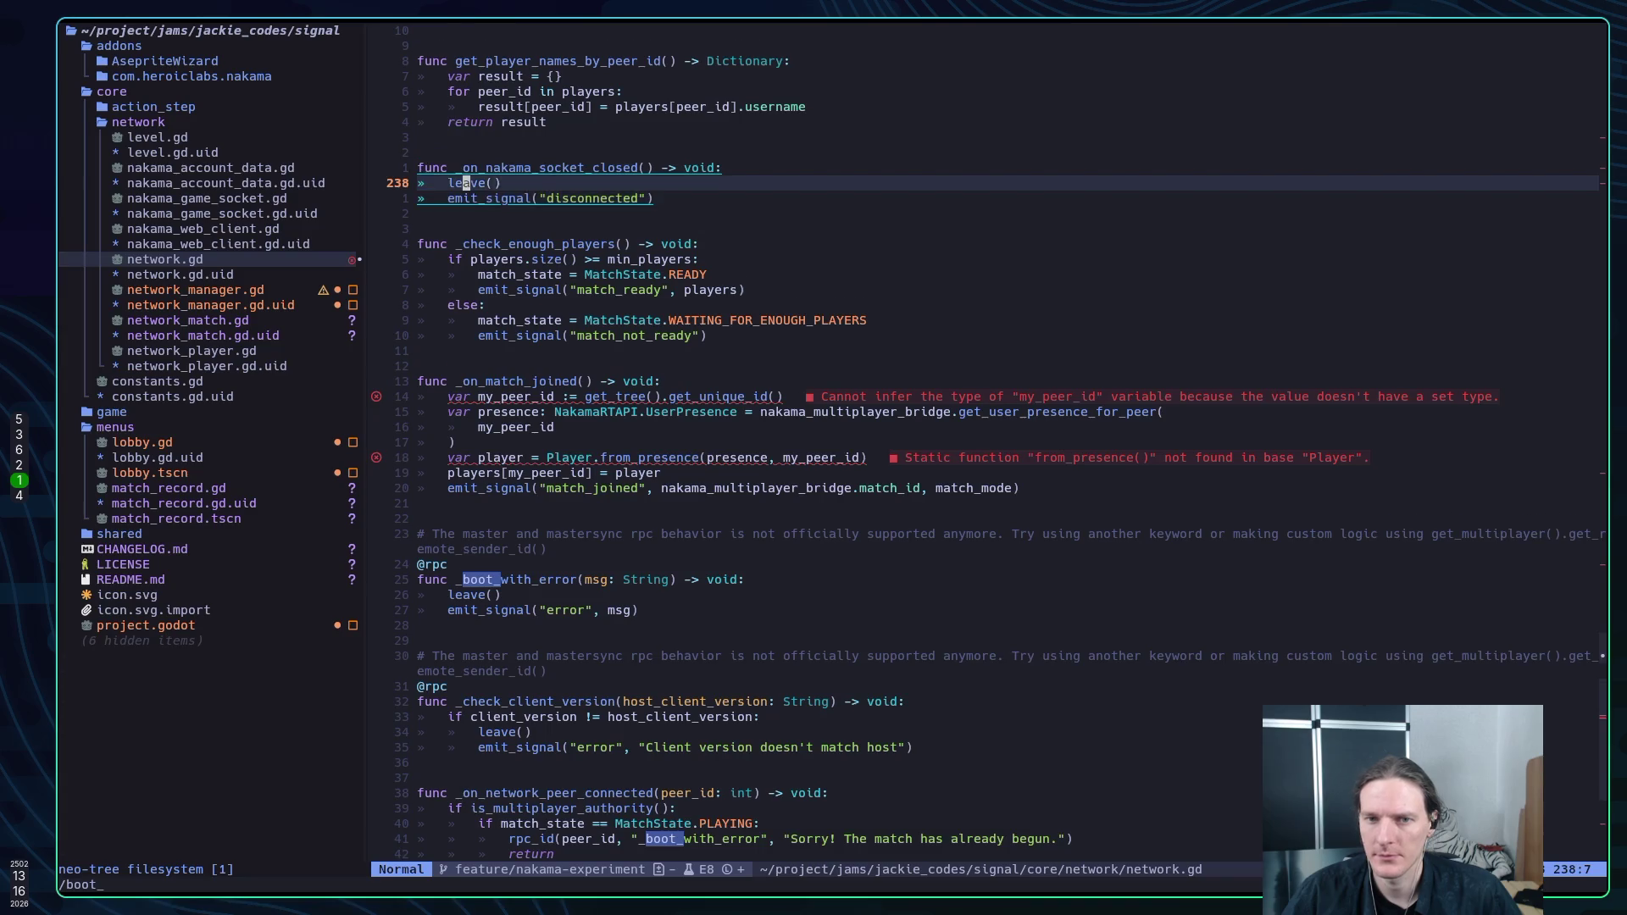
key(k)
key(k)
key(k)
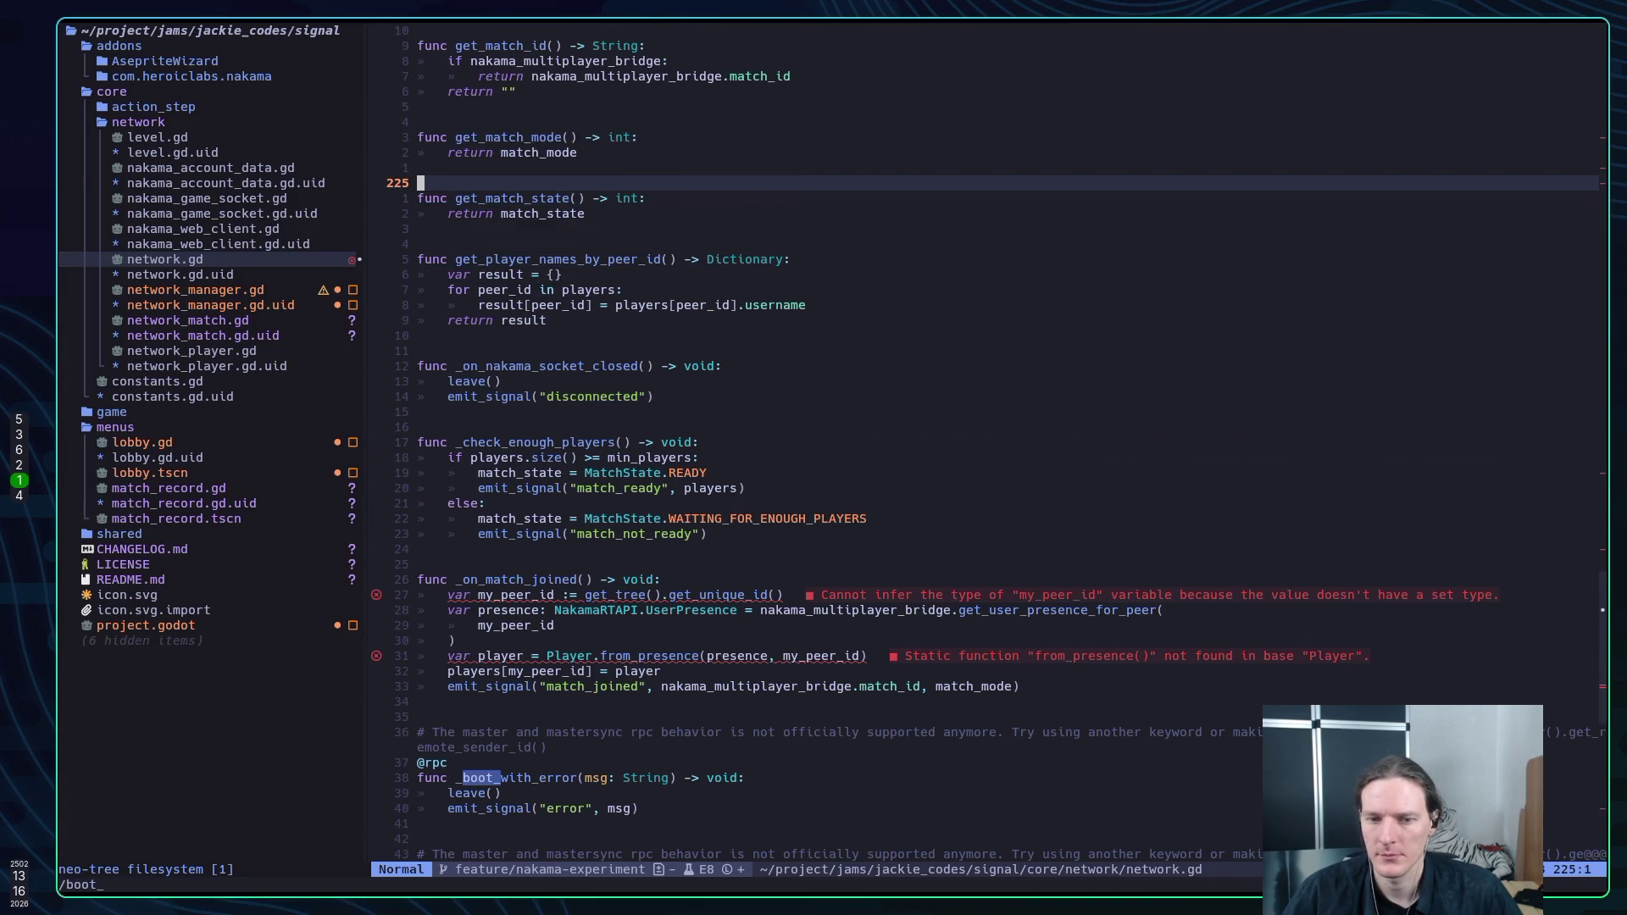
key(j)
key(j)
key(j)
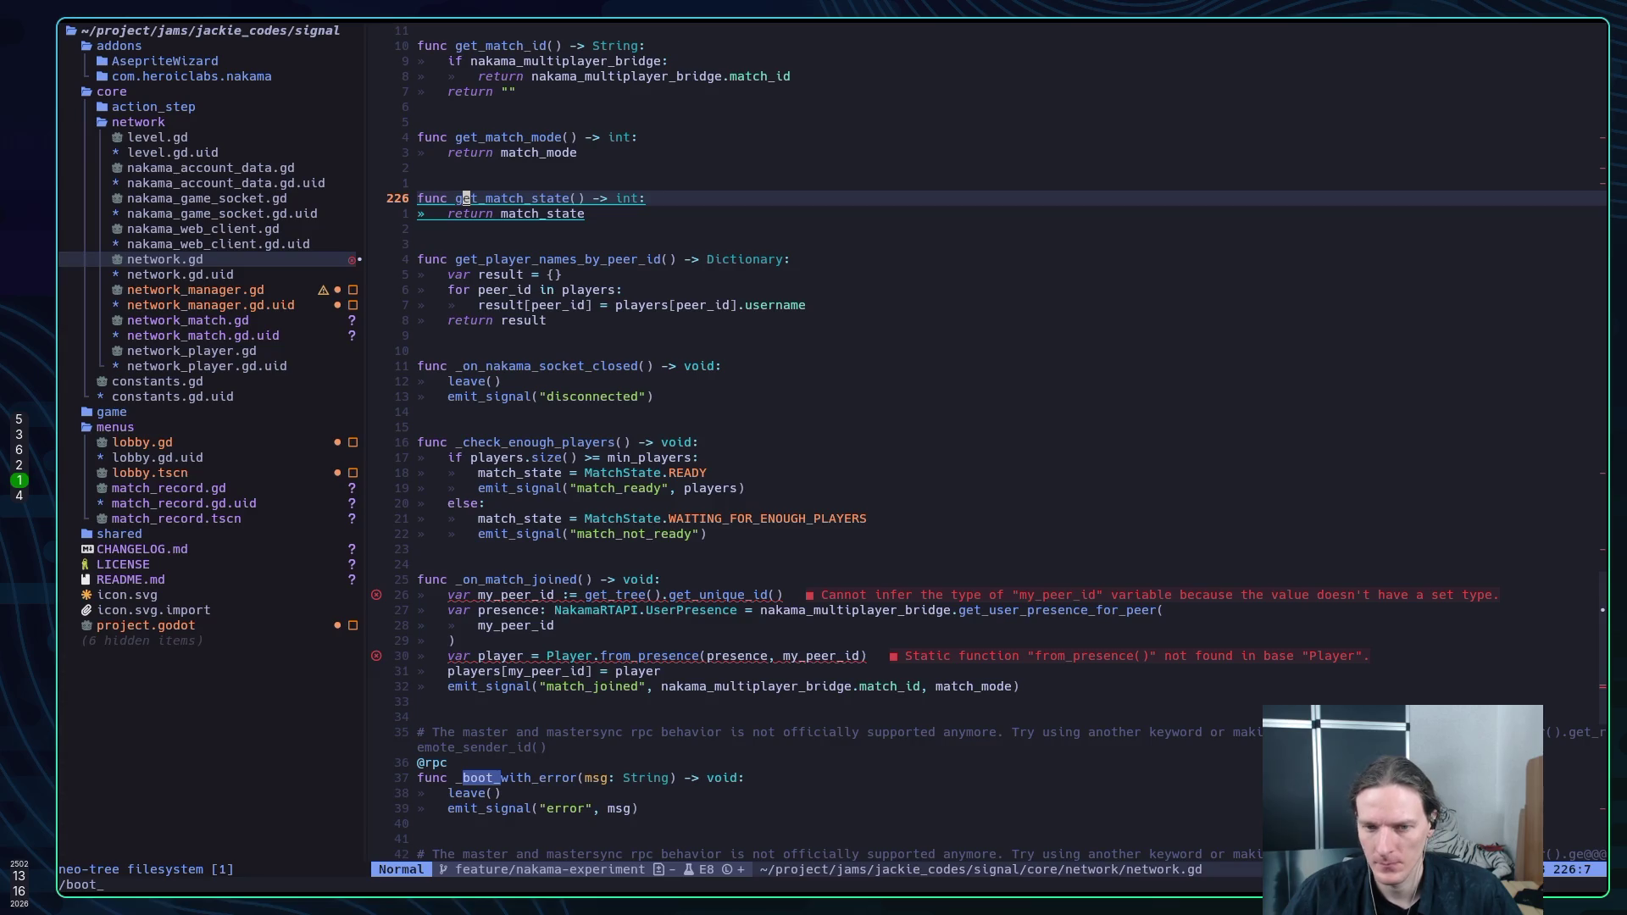
key(j)
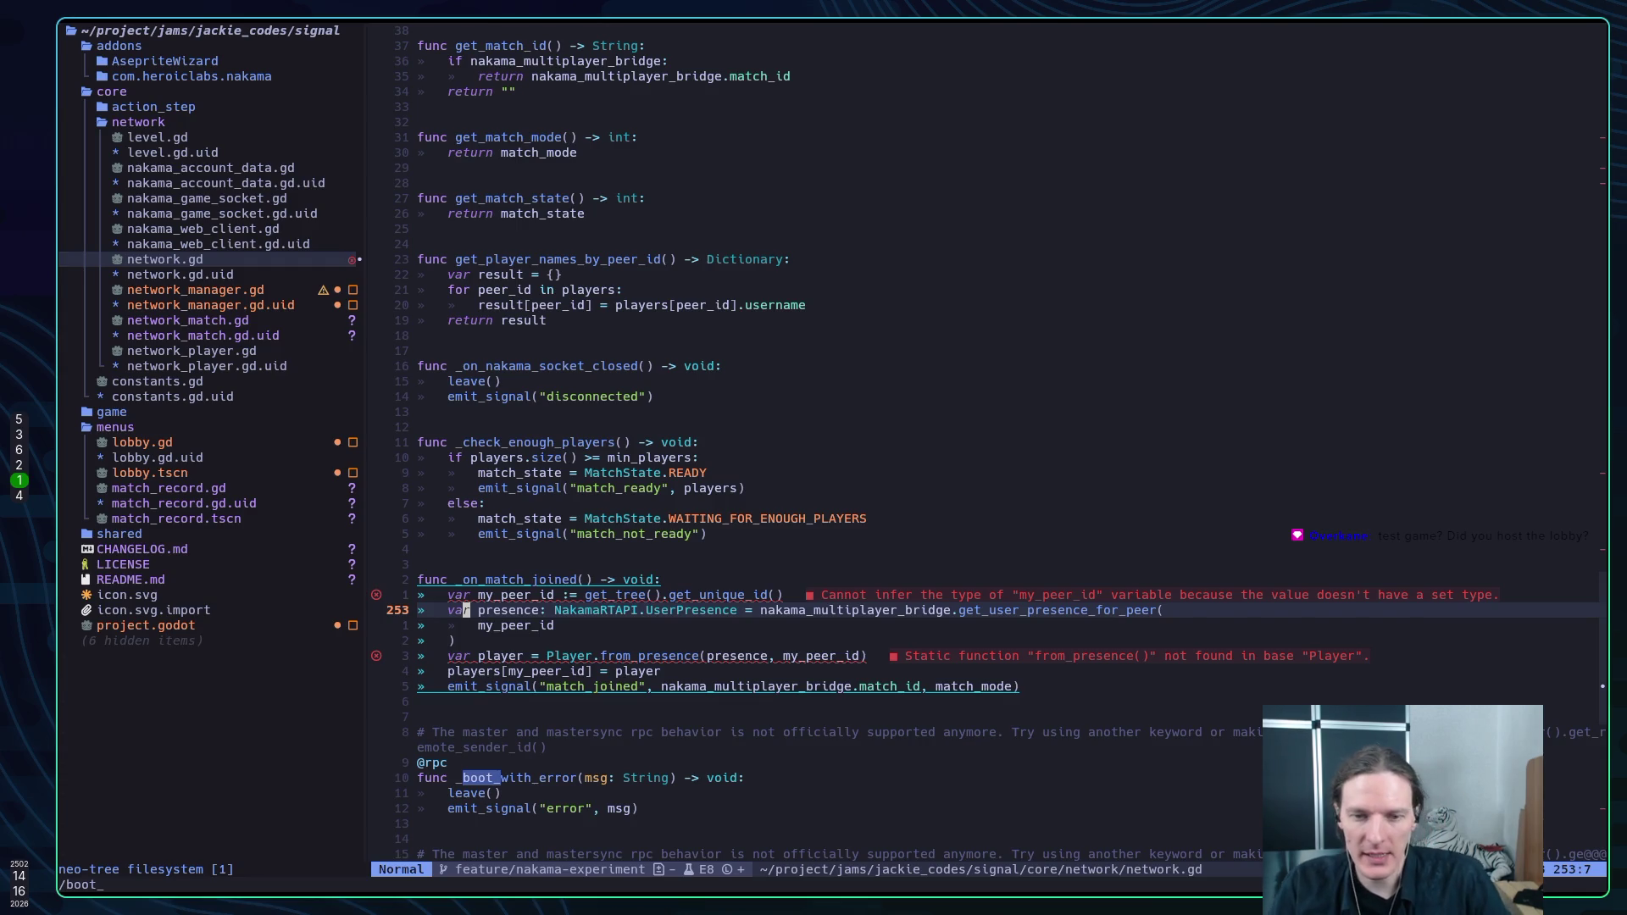
Nudge the cursor in network.gd and begin a search for boot.
key(l)
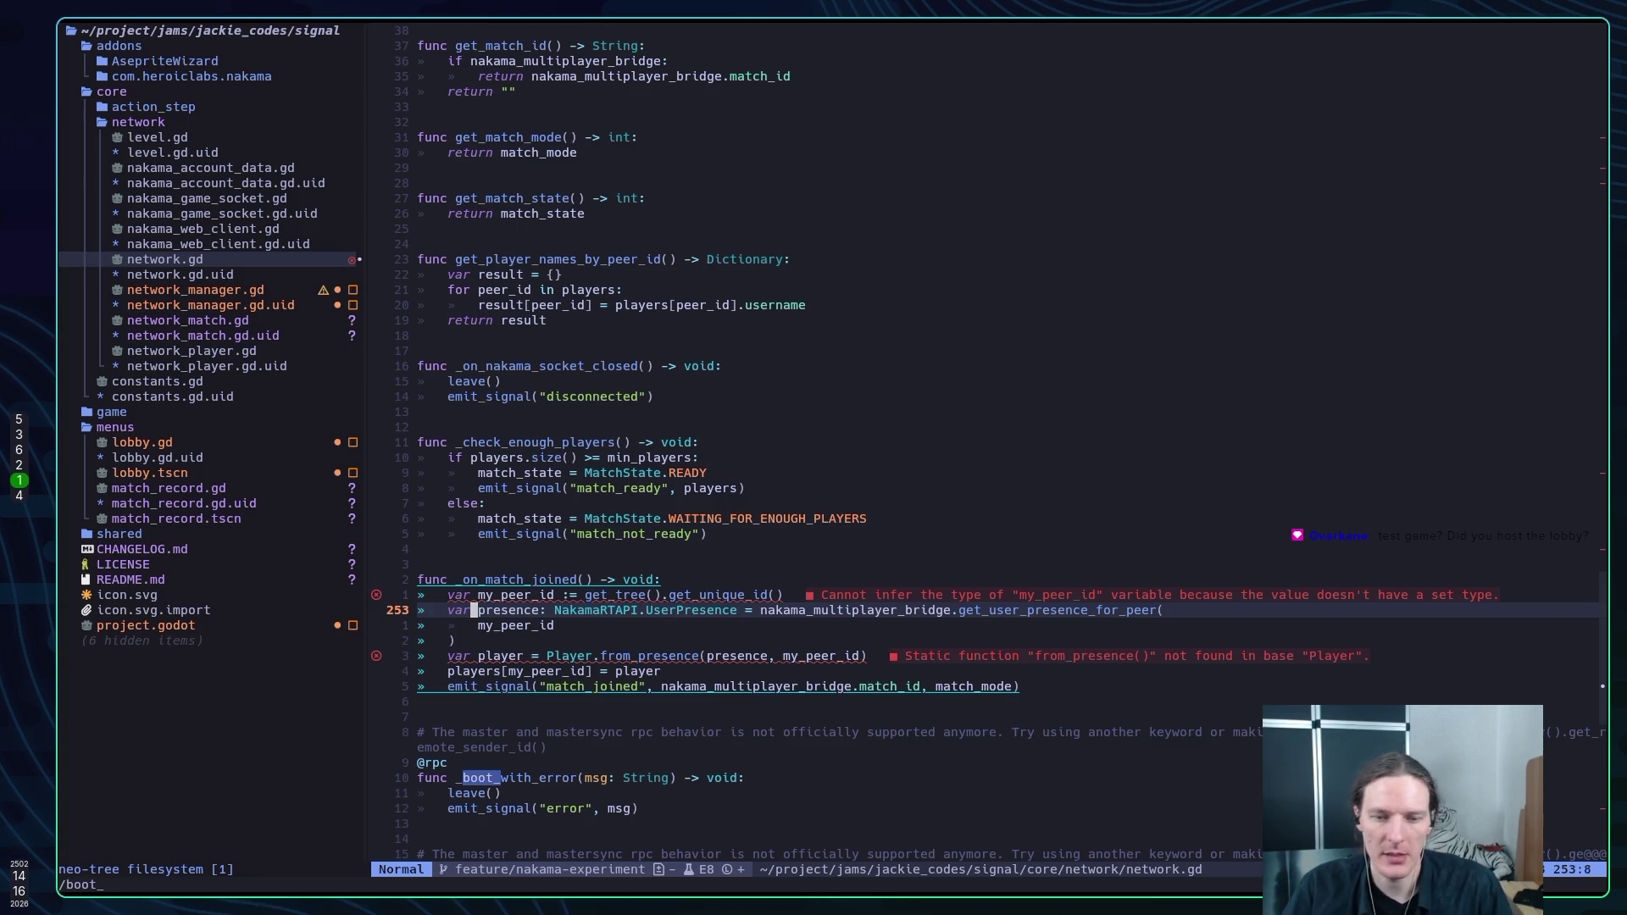
key(g)
key(Escape)
text(/boot)
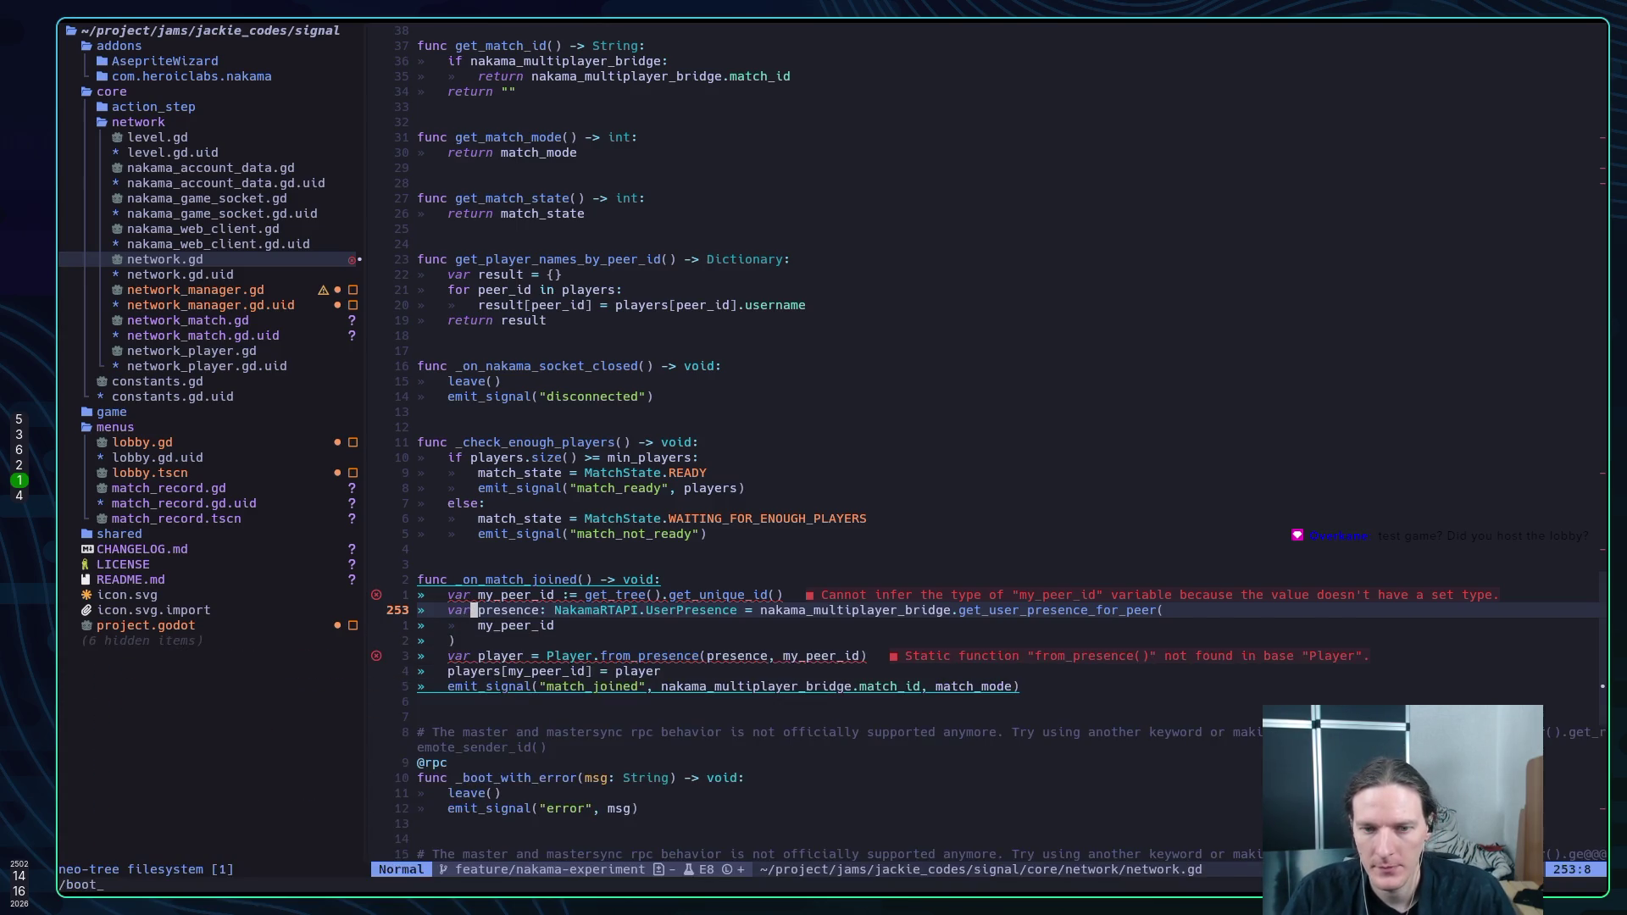
Return to network_manager.gd, save it, and bring up lazygit.
key(Escape)
key(ctrl+6)
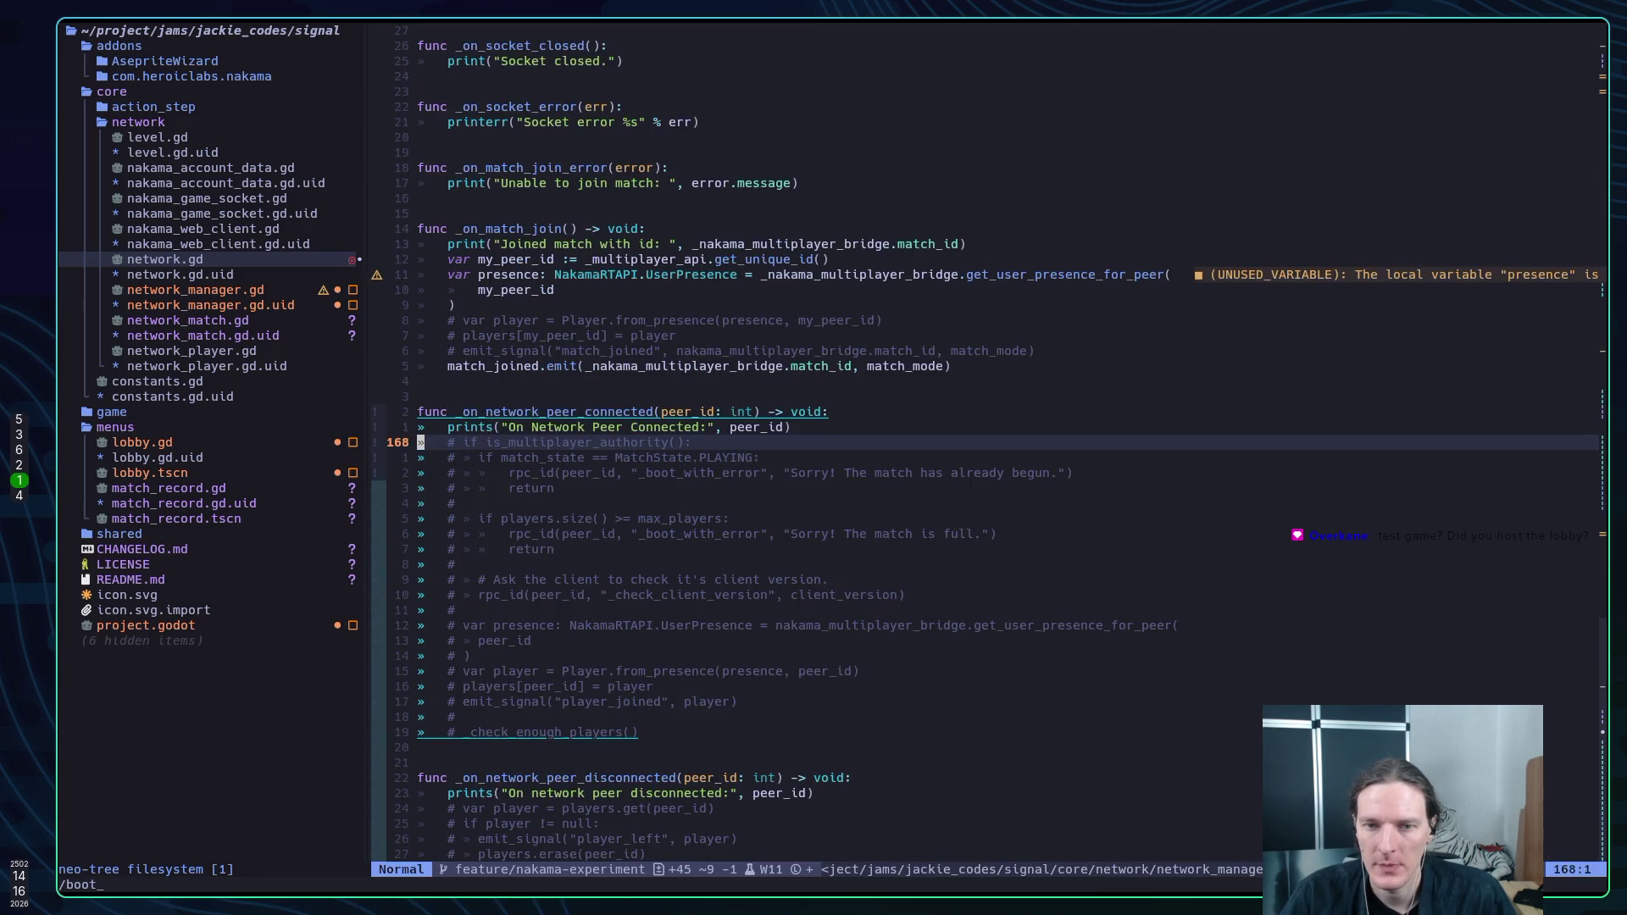
key(ctrl+s)
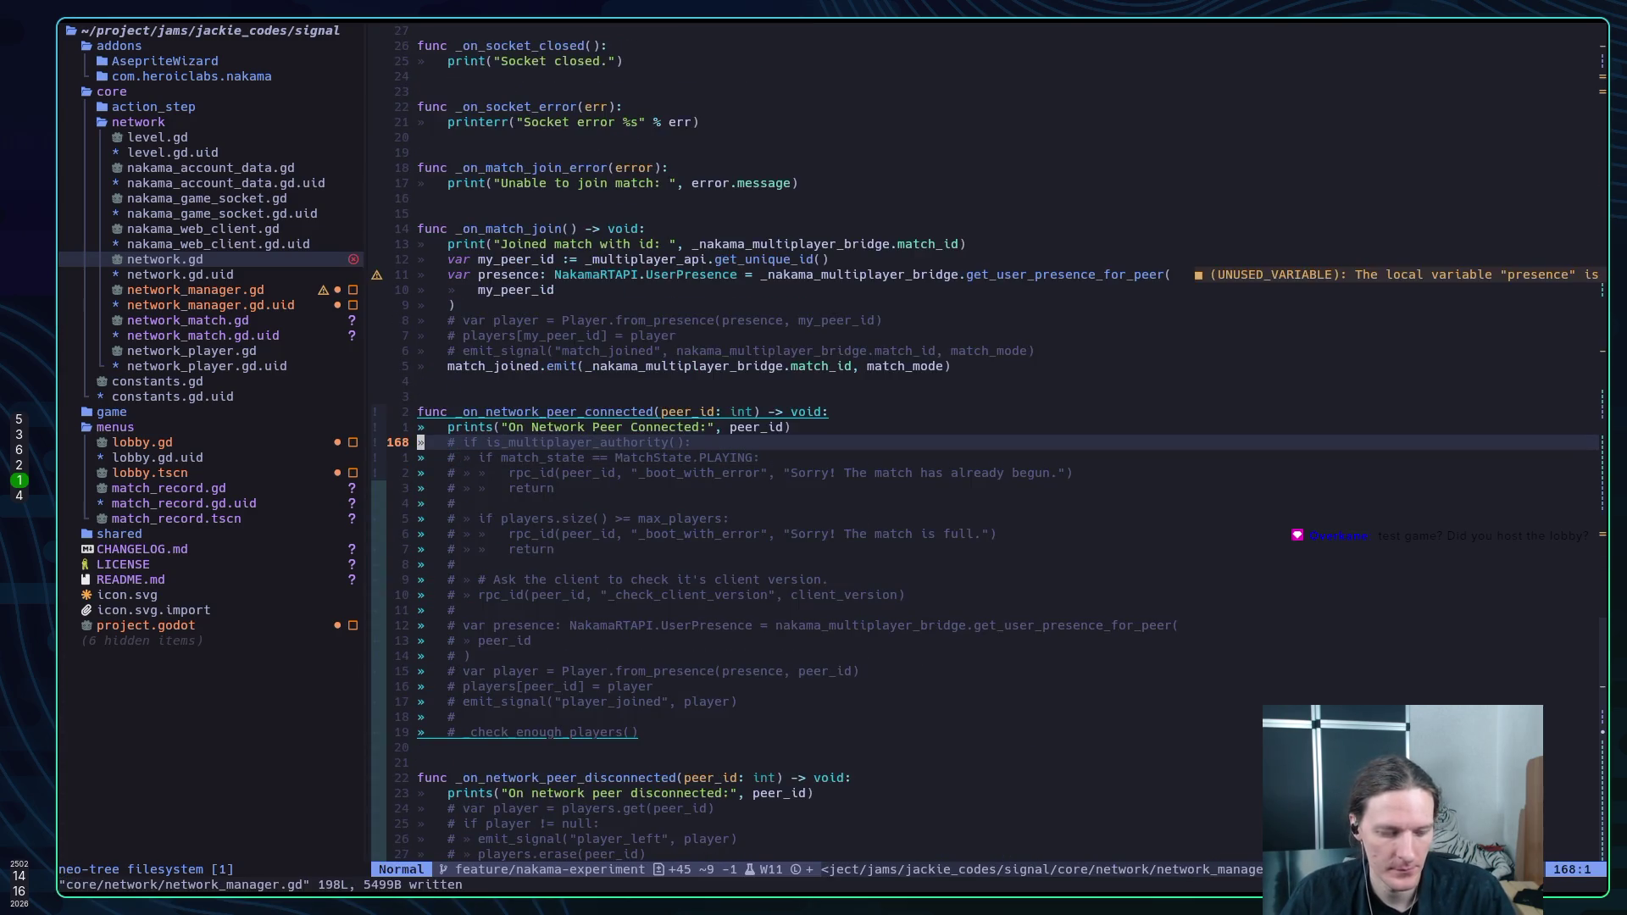
key(space)
key(g)
key(g)
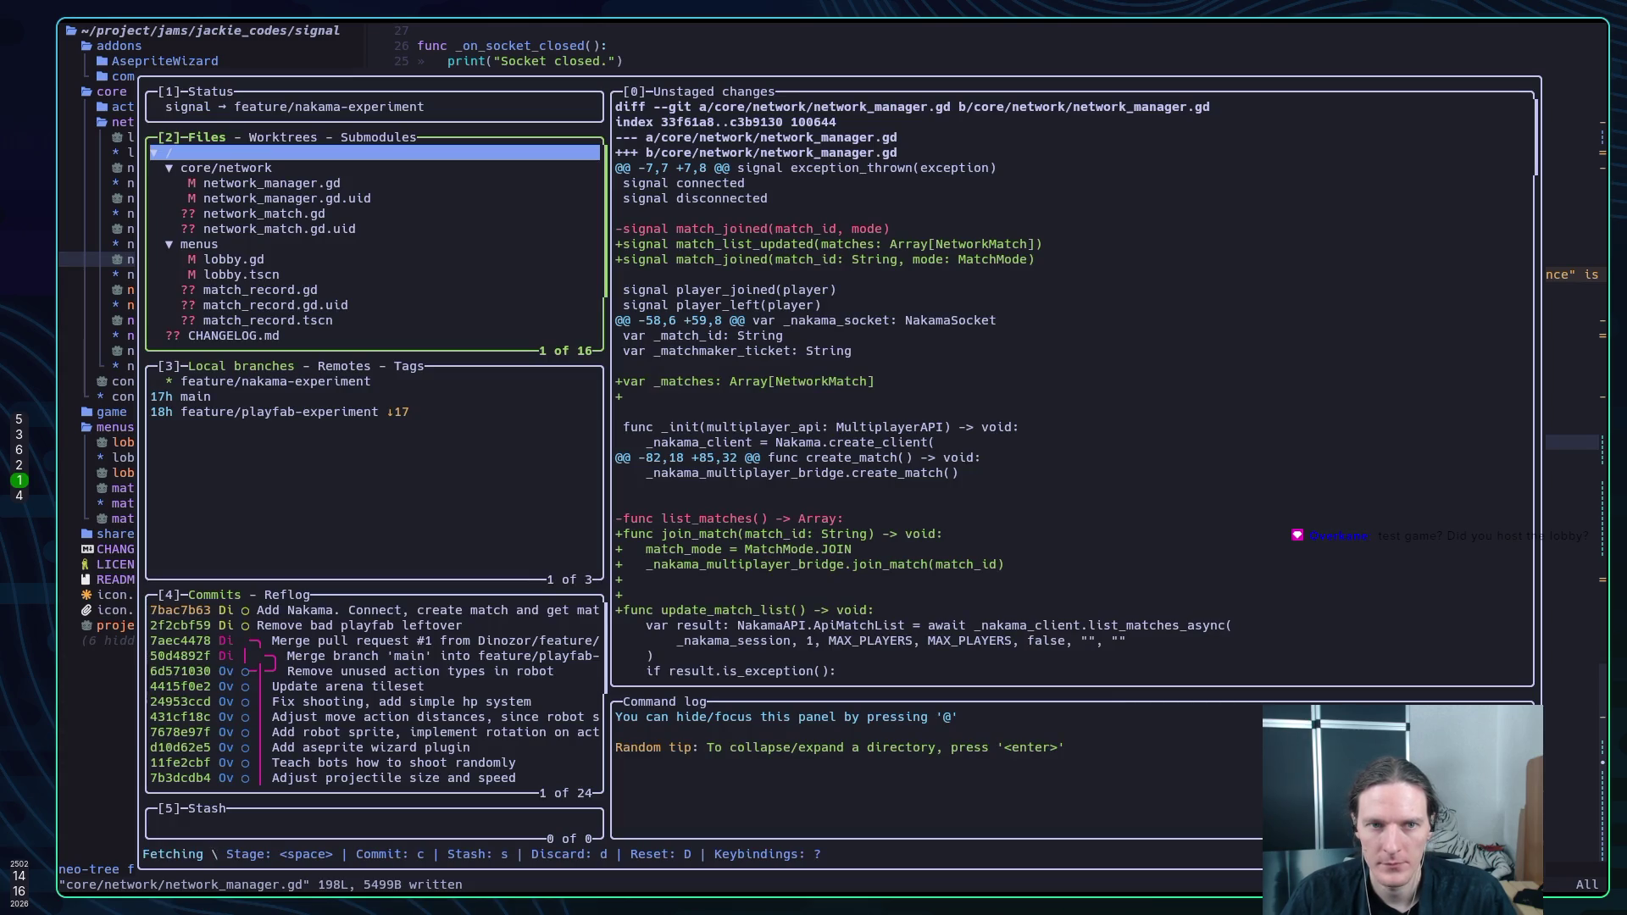
Stage all changes, then unstage CHANGELOG.md, LICENSE and README.md.
key(space)
key(Down)
key(Down)
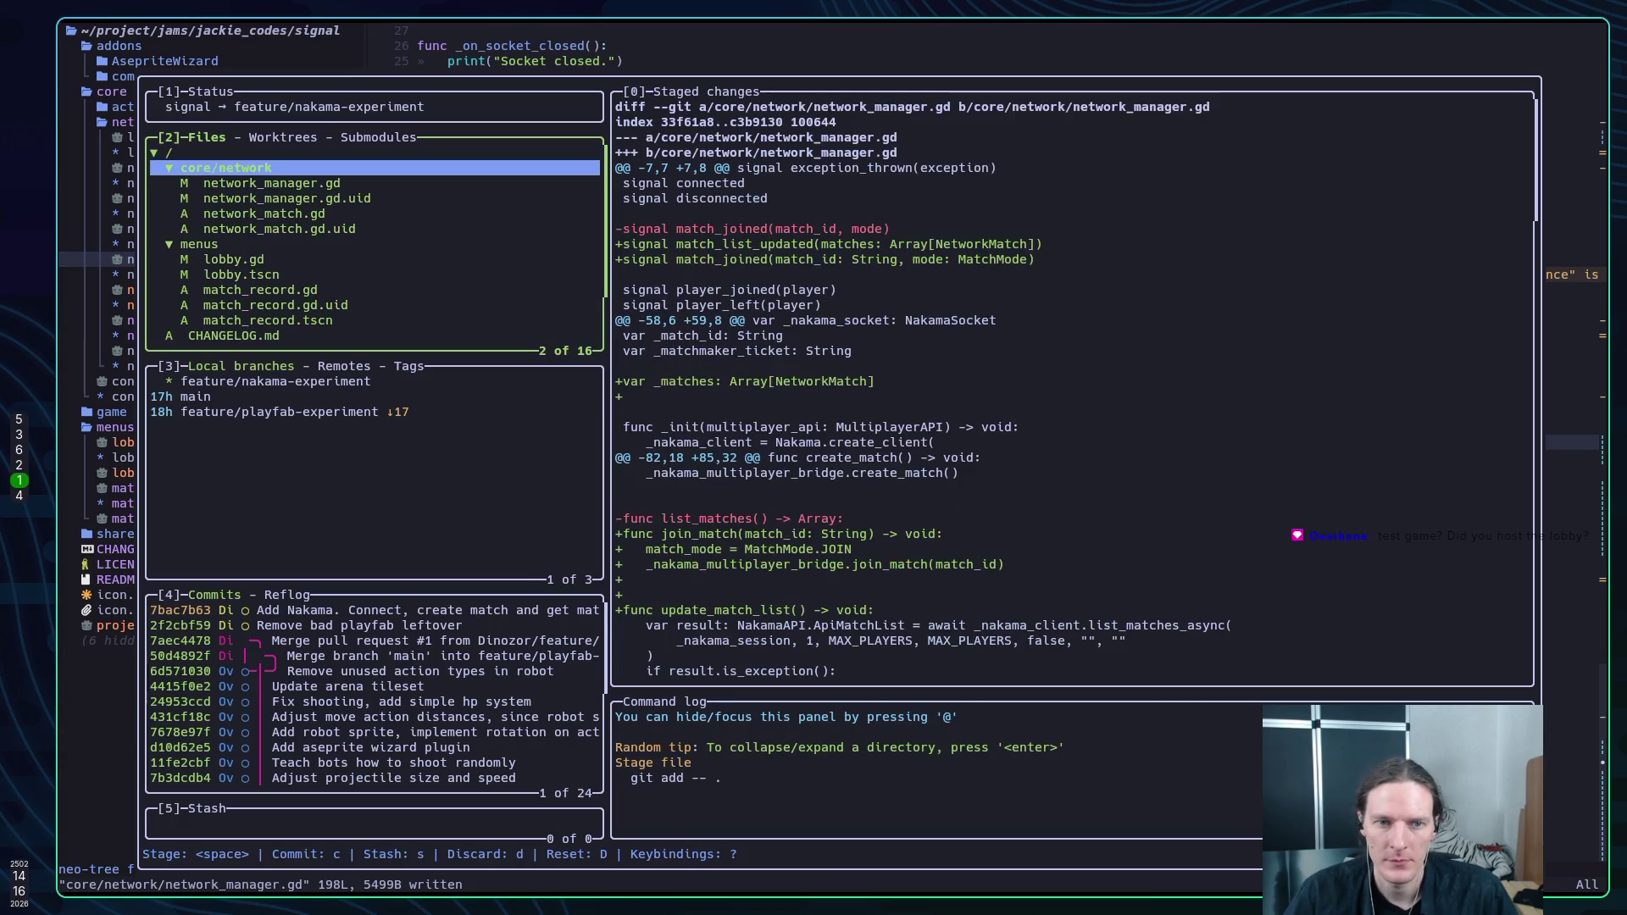
key(Down)
key(Down)
key(Down)
key(Up)
key(Up)
key(Up)
key(space)
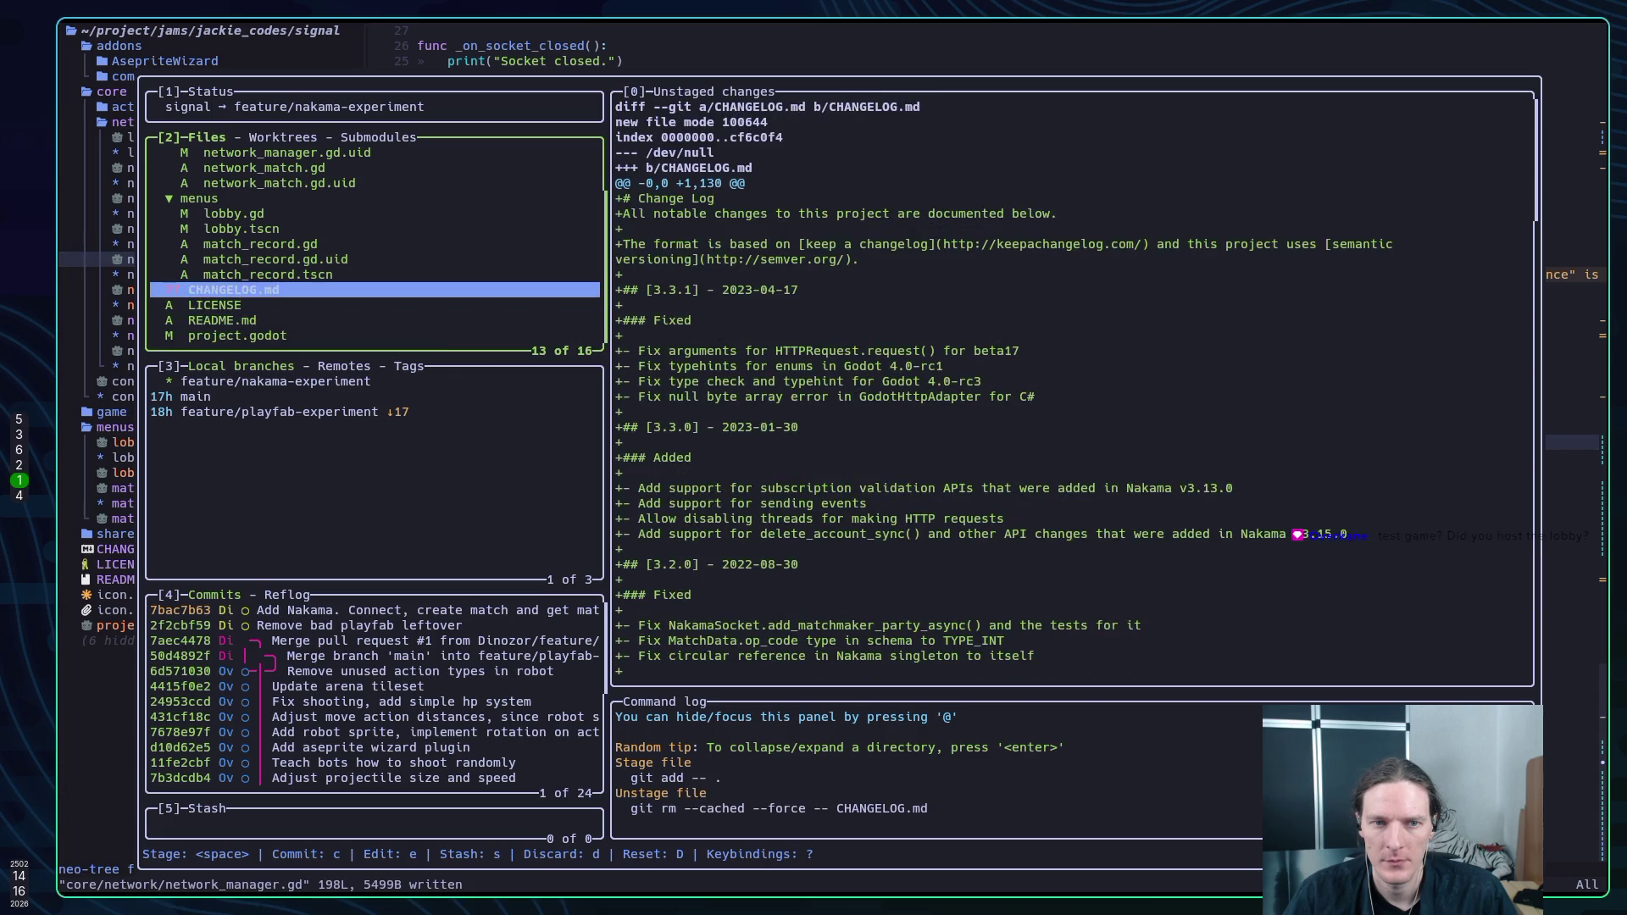
key(Down)
key(space)
key(Down)
key(space)
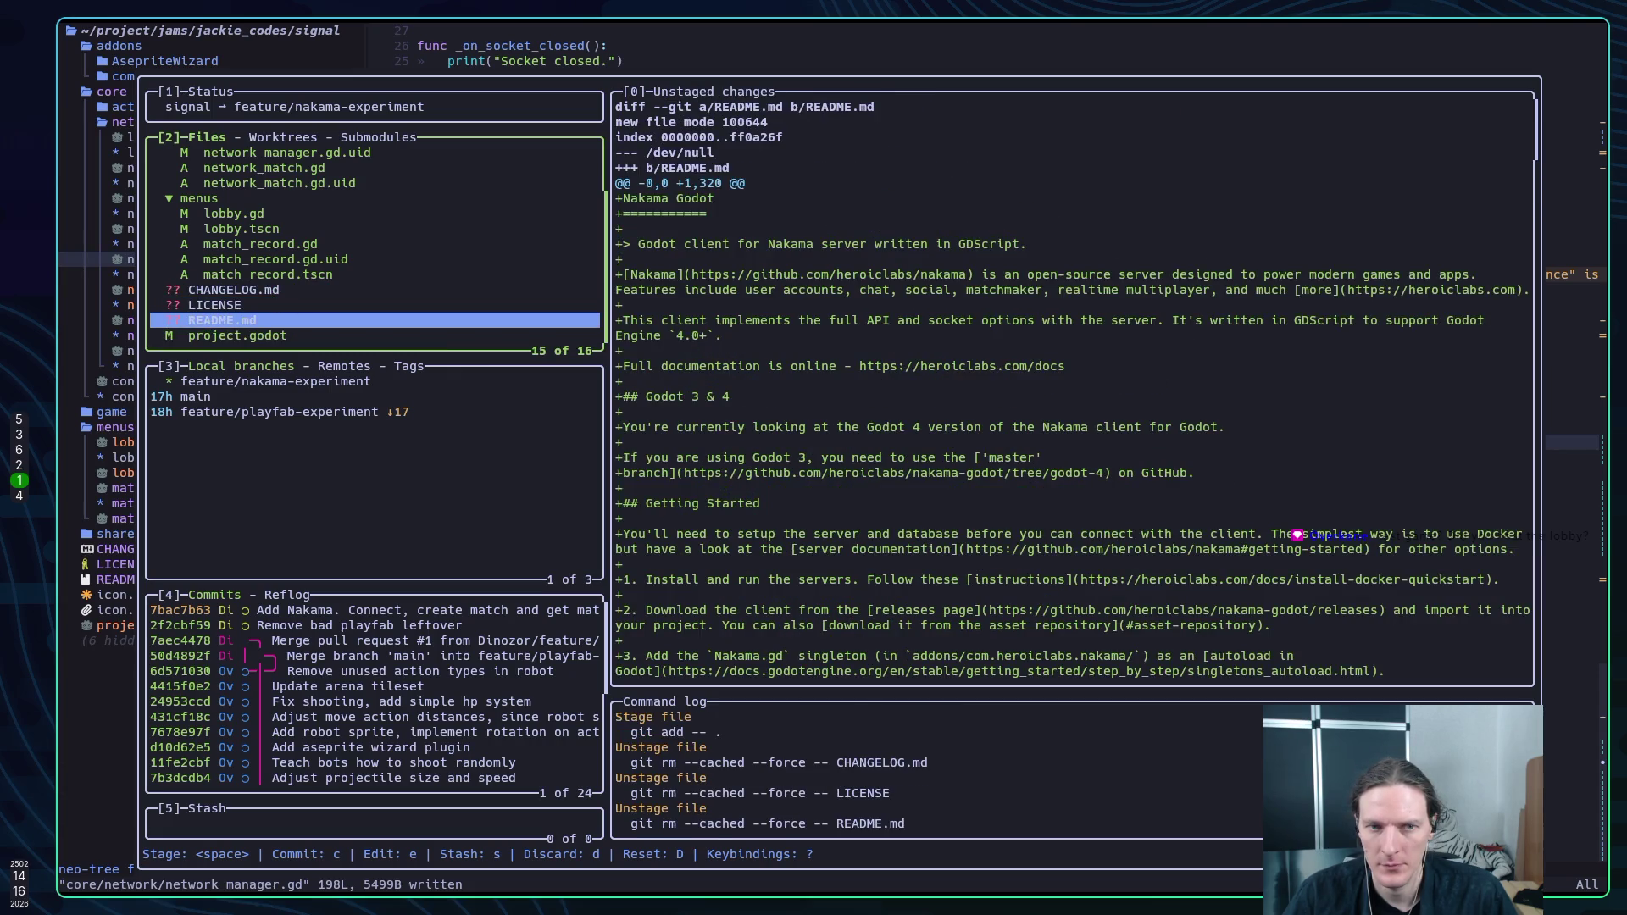
Check the LICENSE and project.godot diffs, fetch, and move to workspace 6.
key(Up)
key(Down)
key(Down)
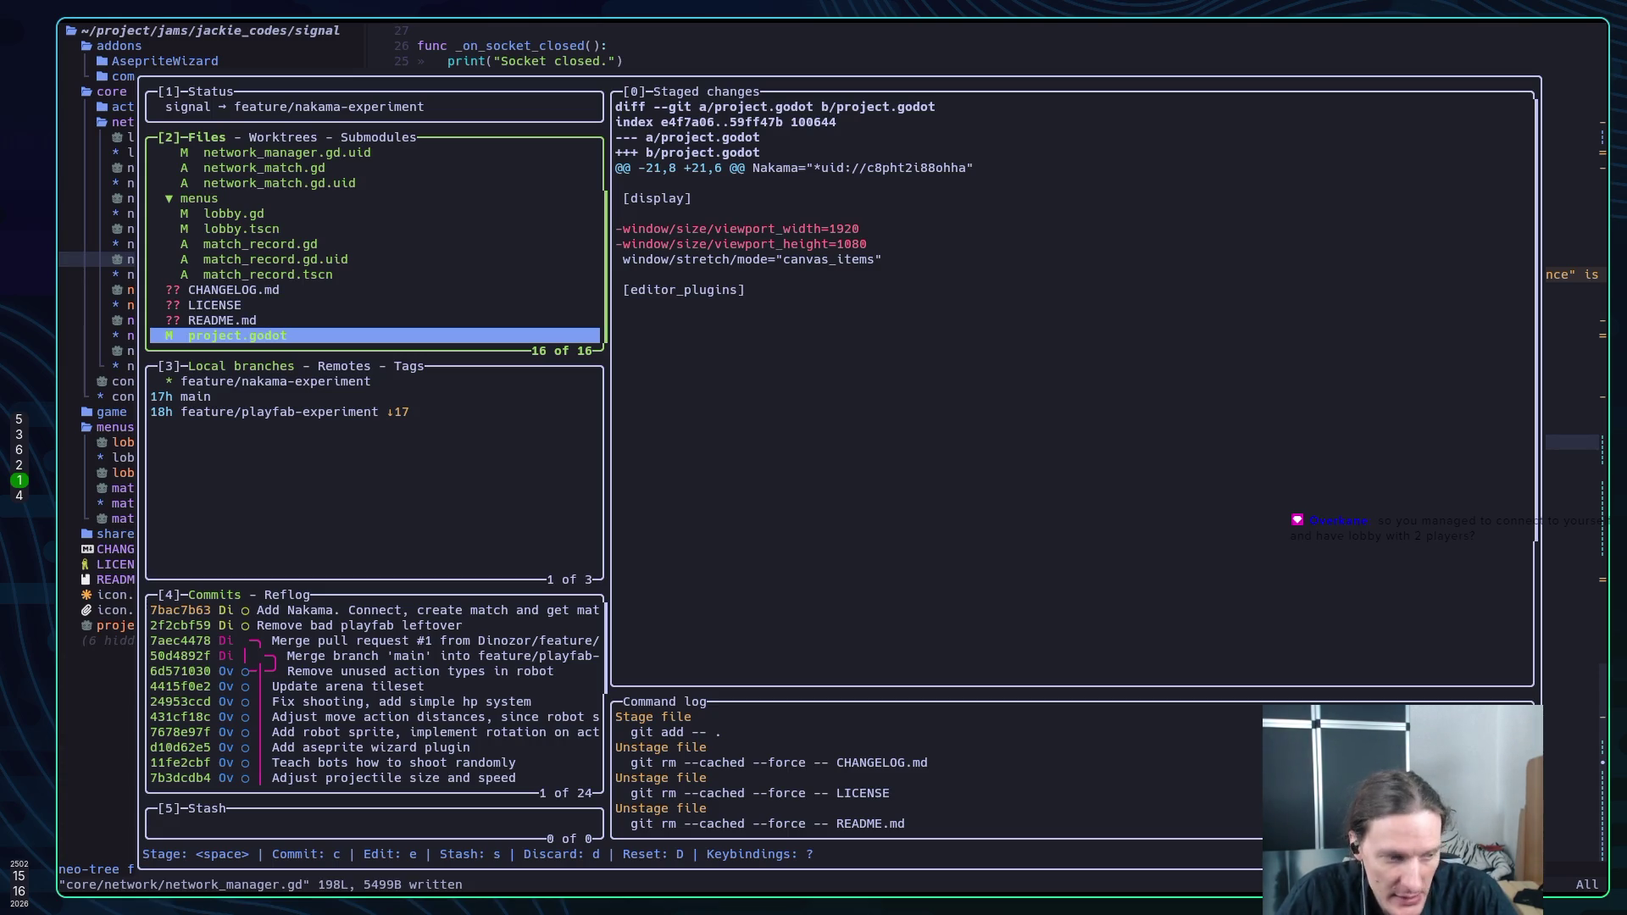
key(f)
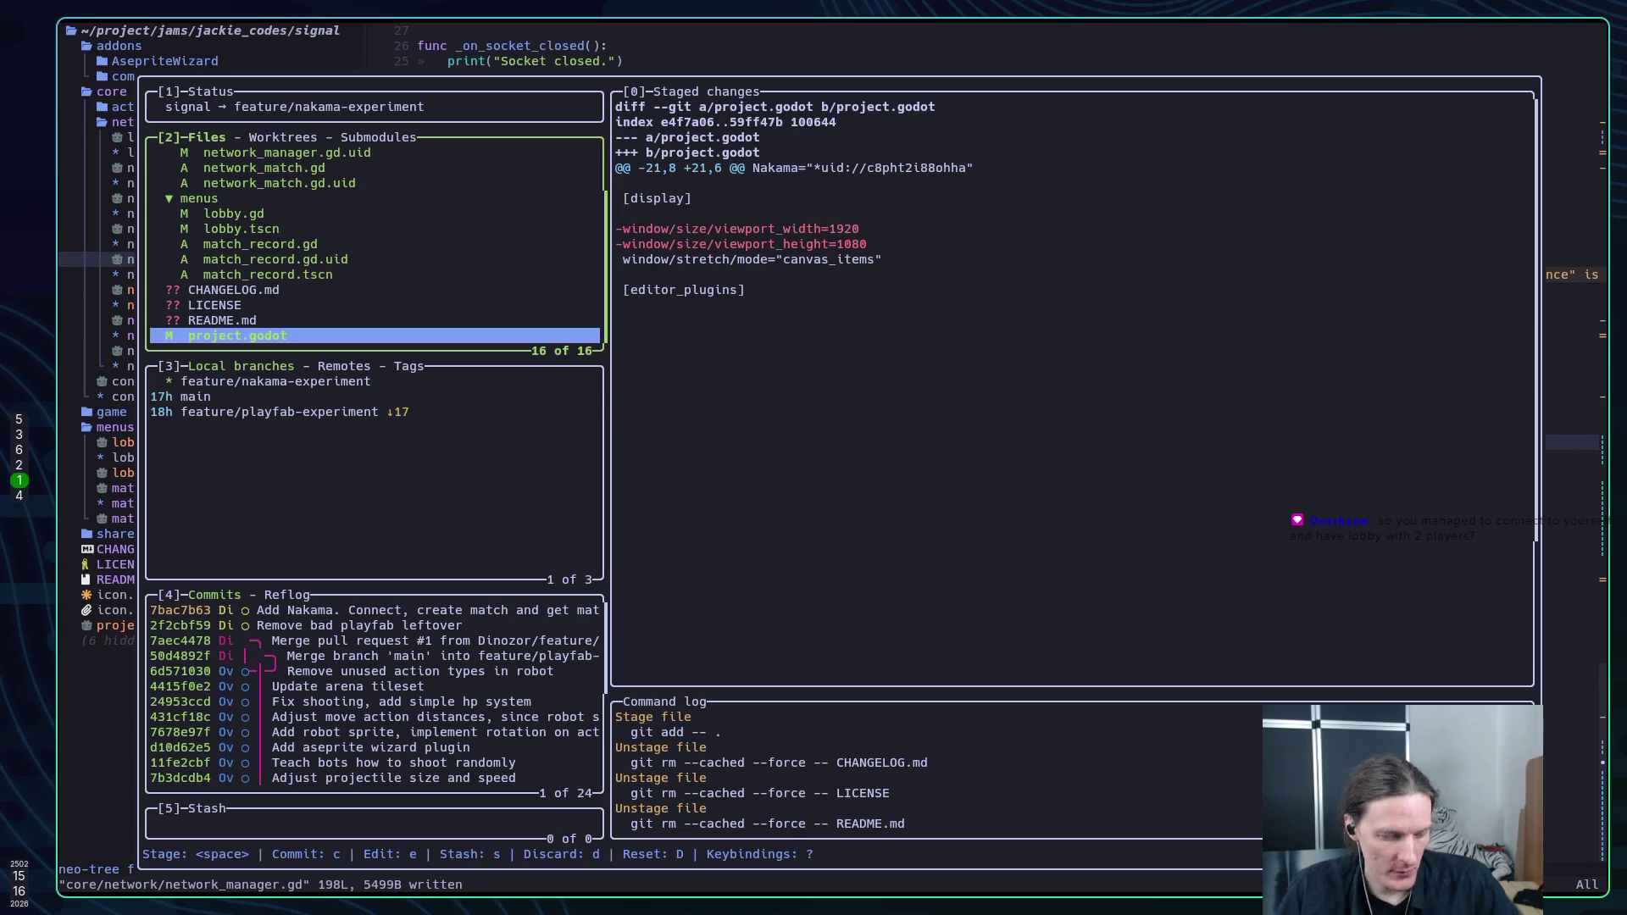
key(super+6)
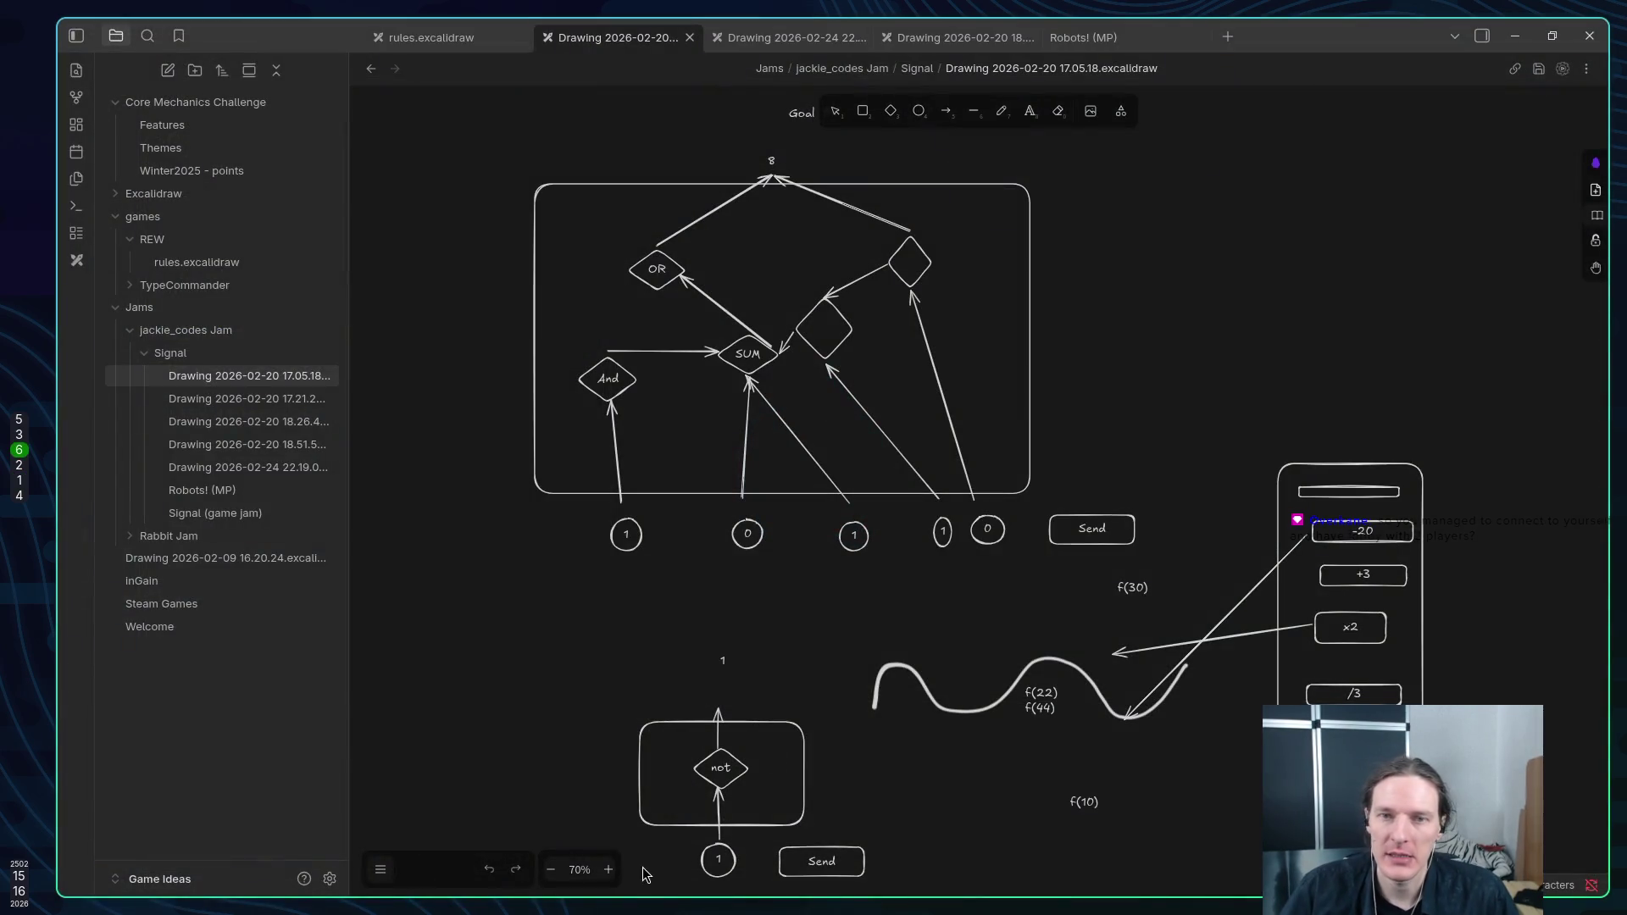
Browse the note tabs to the Nakama client-server diagram and scroll below it.
click(1105, 36)
click(968, 38)
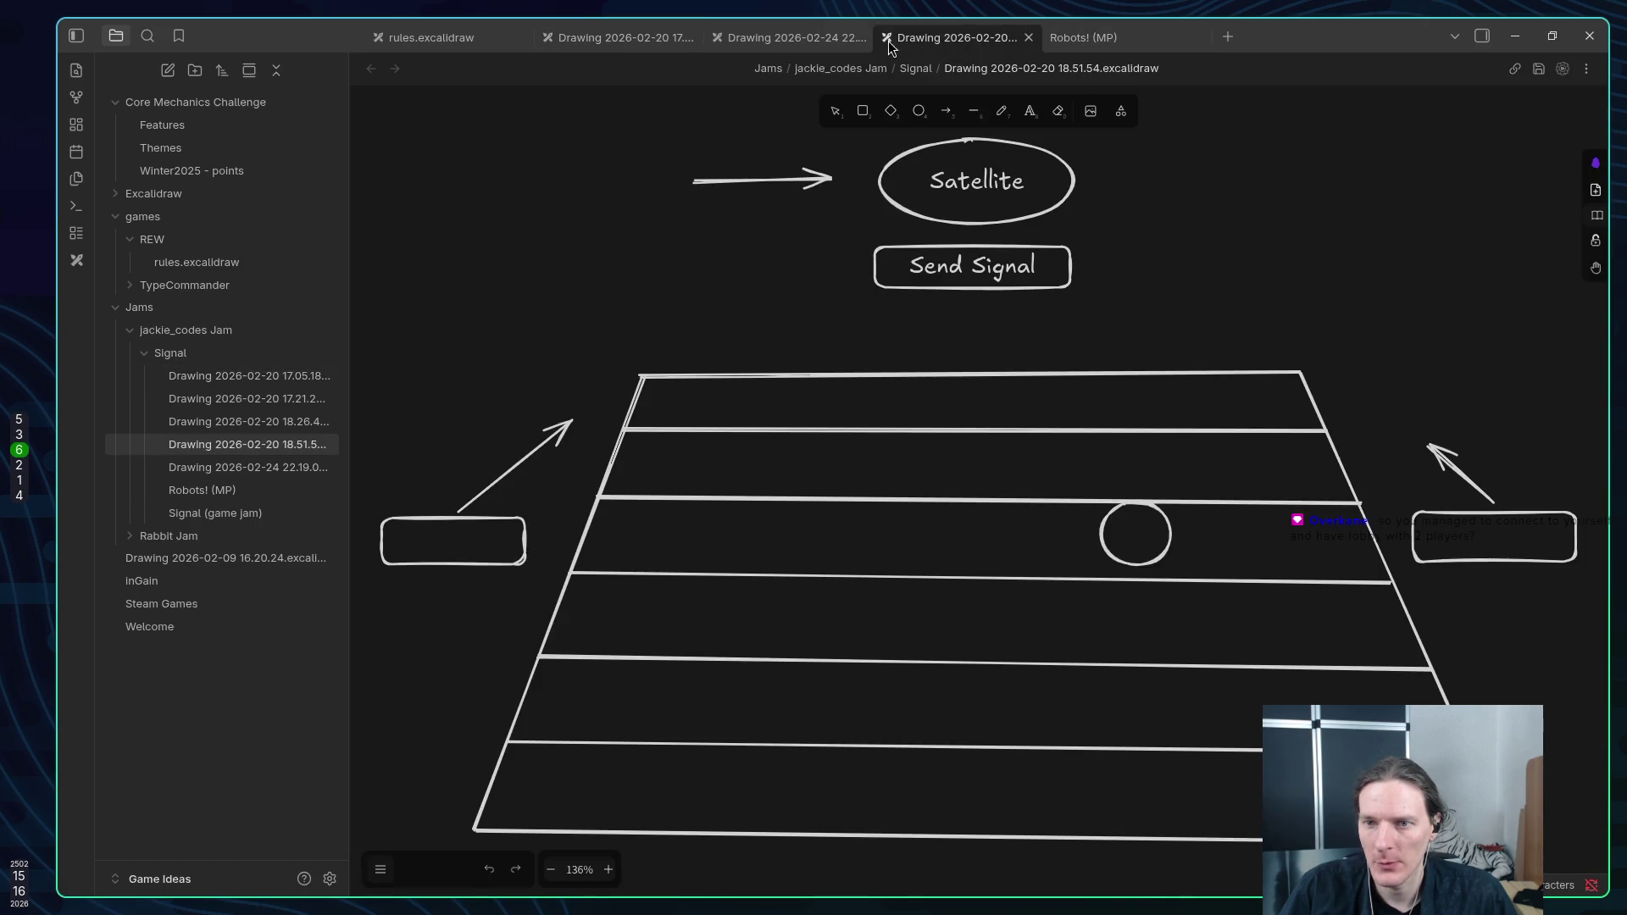
click(835, 36)
scroll(864, 721, down, 2)
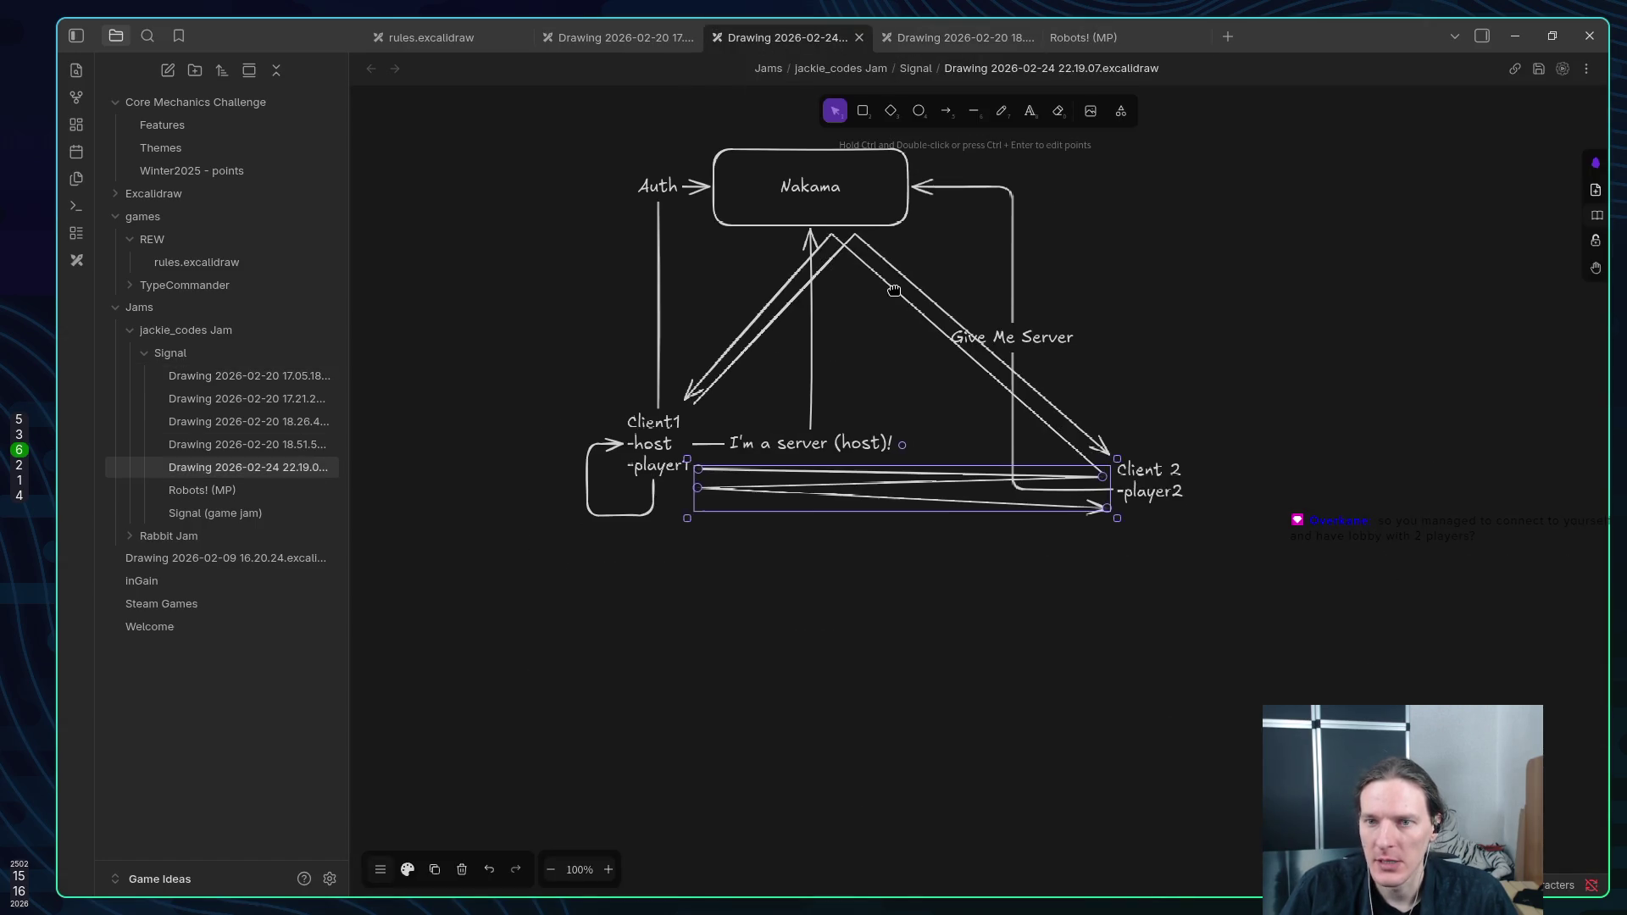
scroll(864, 721, down, 2)
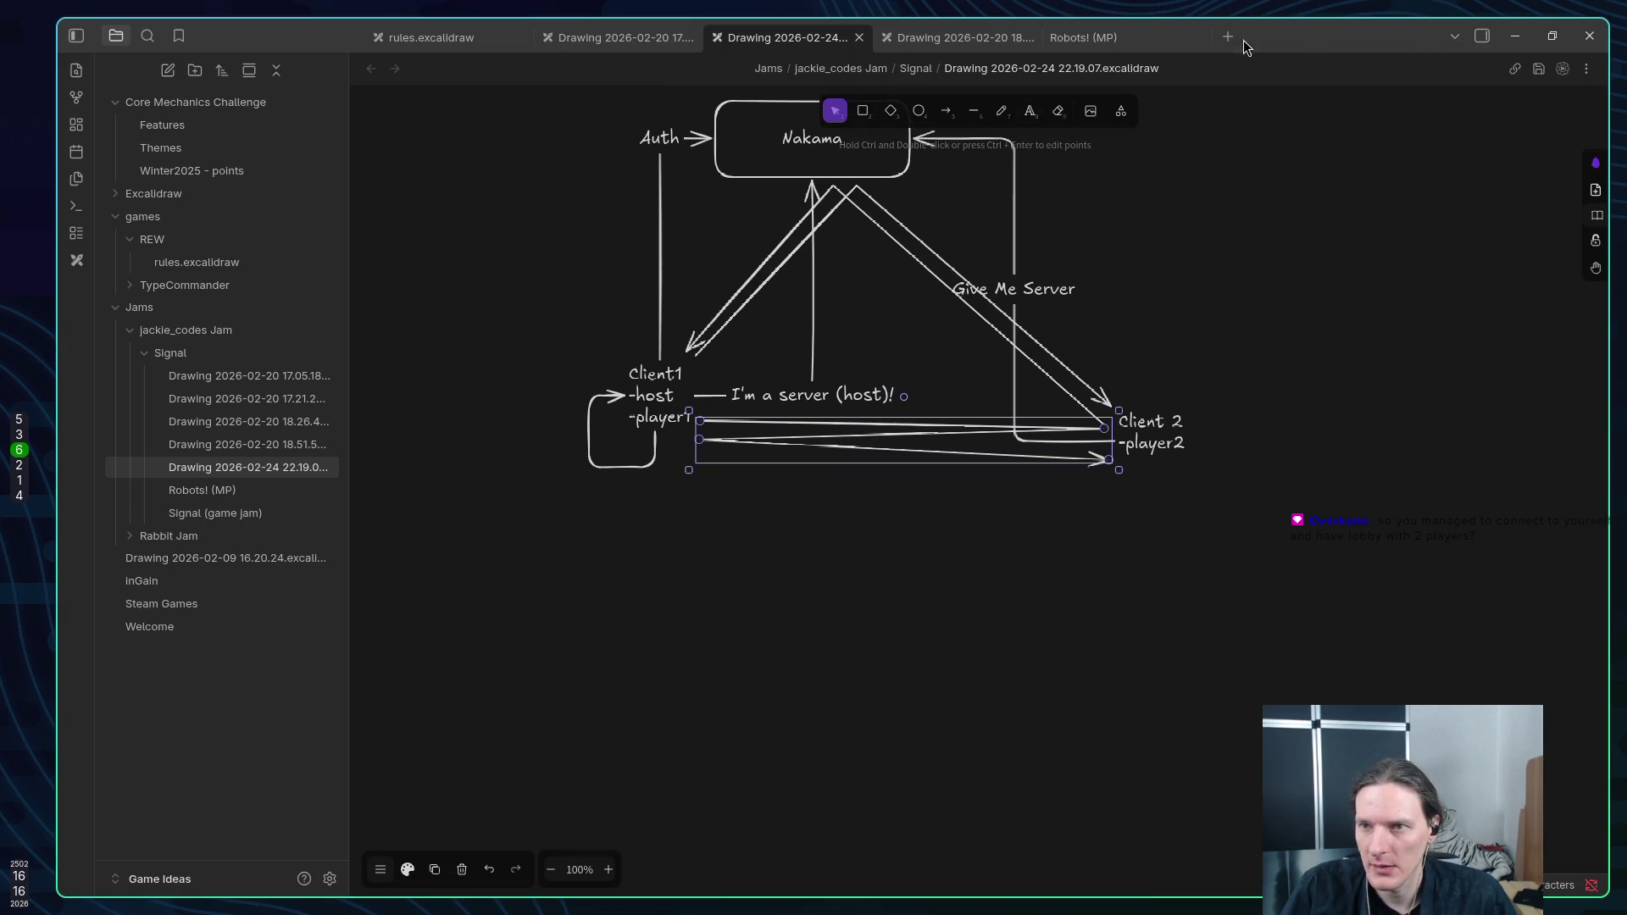
scroll(660, 594, down, 1)
scroll(660, 594, down, 2)
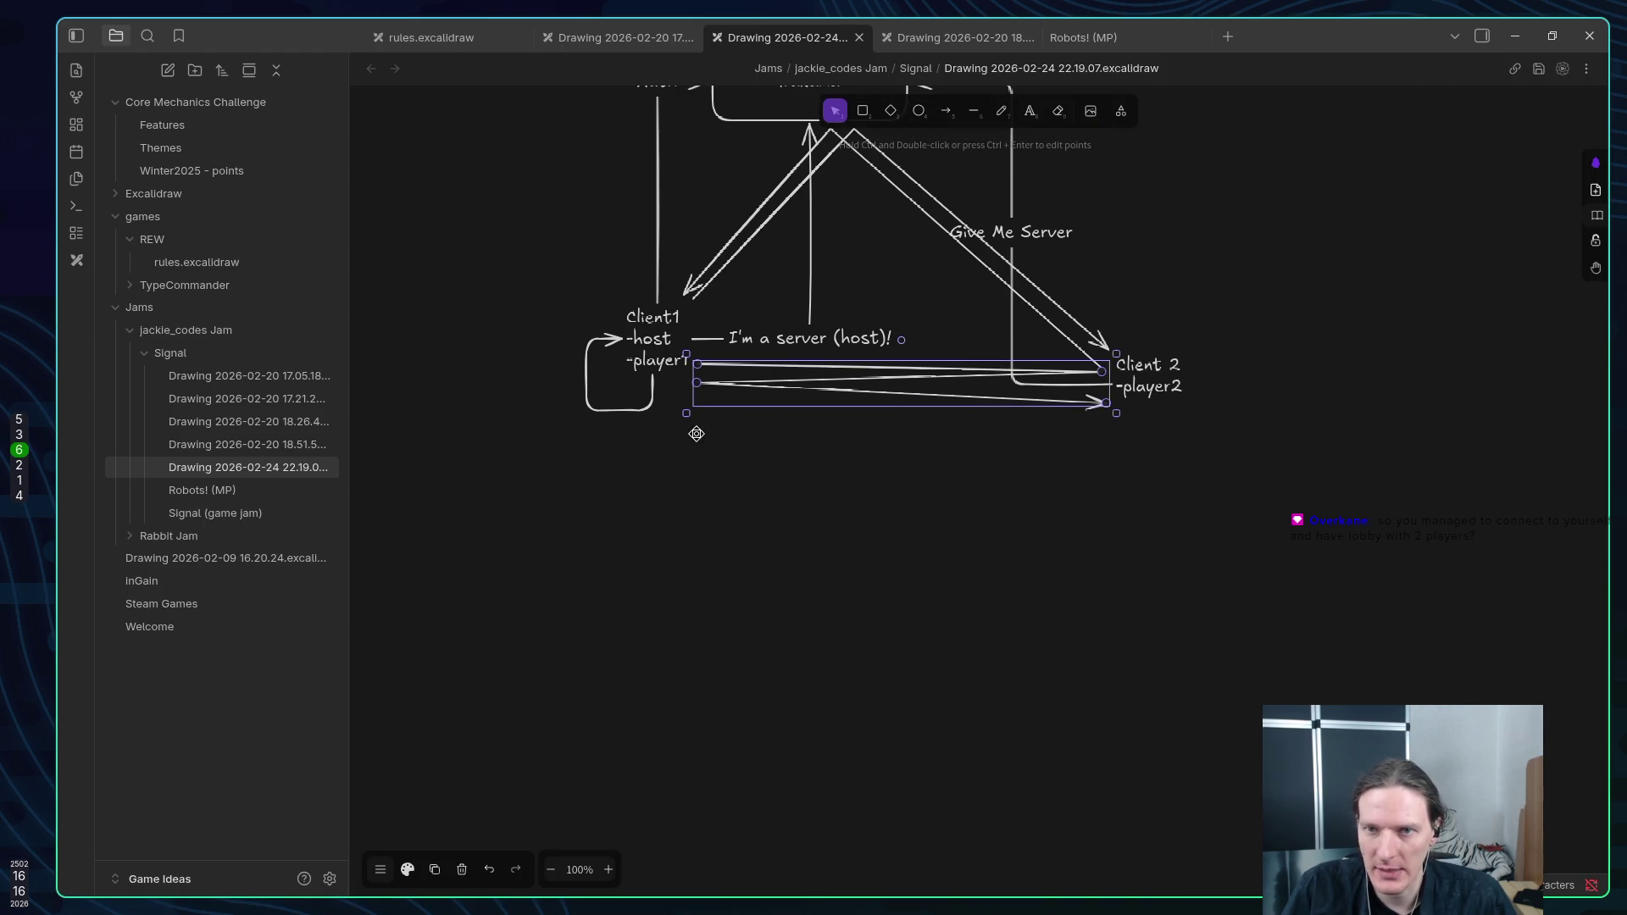
click(666, 562)
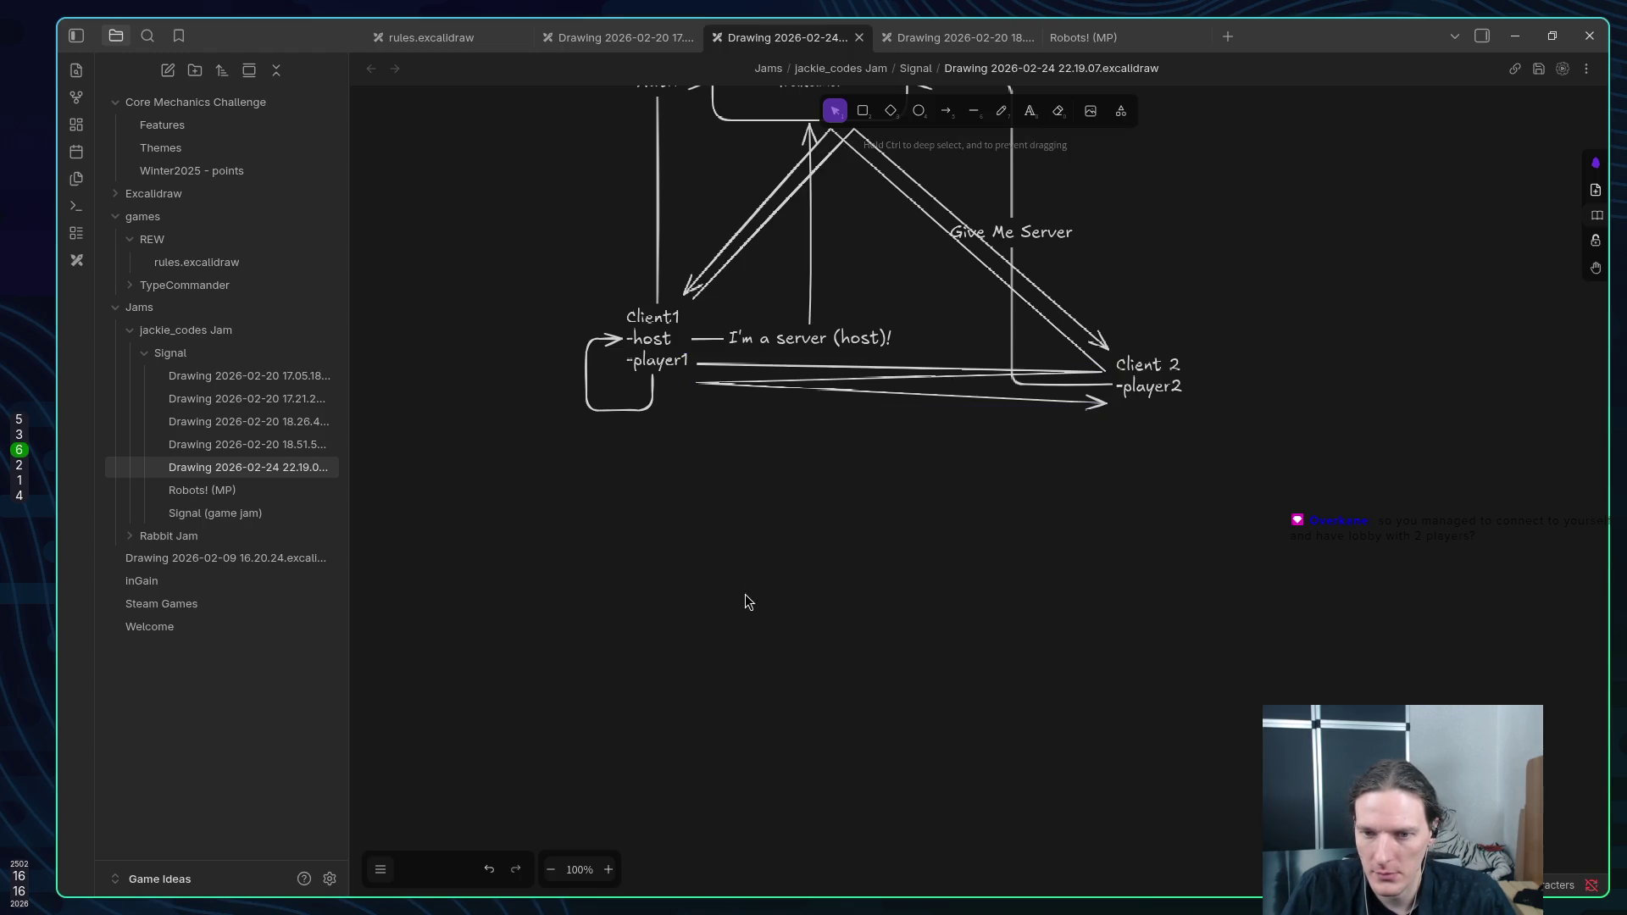
Draw a rectangle below the Client1 diagram, enlarging it to about 310 by 220.
key(r)
mouse_move(644, 510)
mouse_down()
mouse_move(770, 603)
mouse_move(707, 591)
mouse_up()
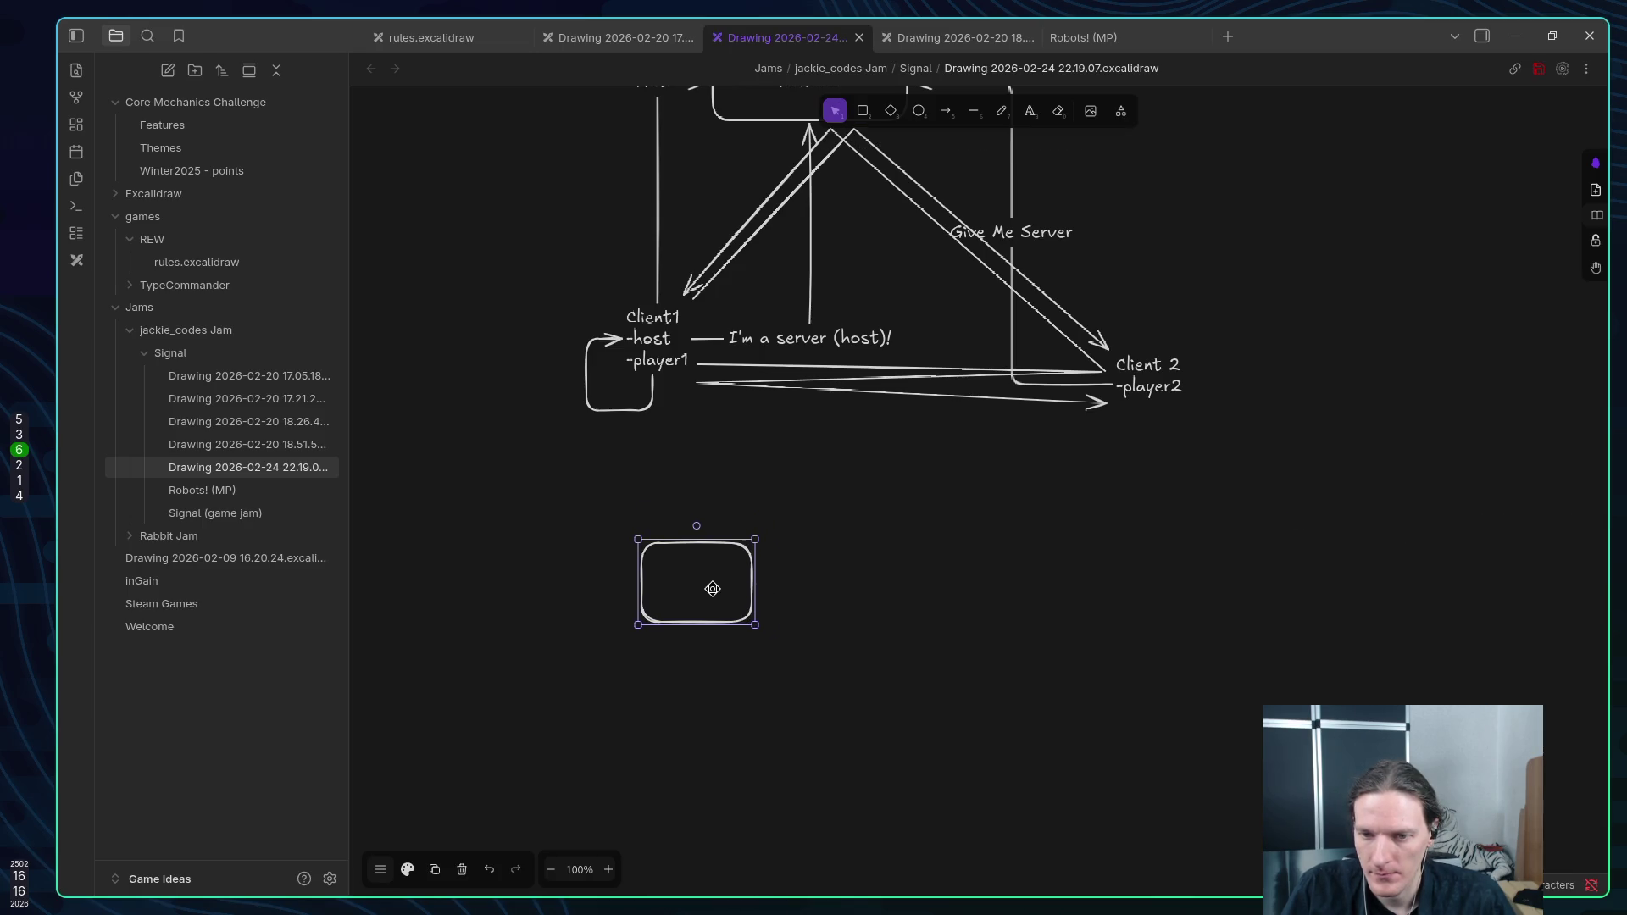
double_click(712, 588)
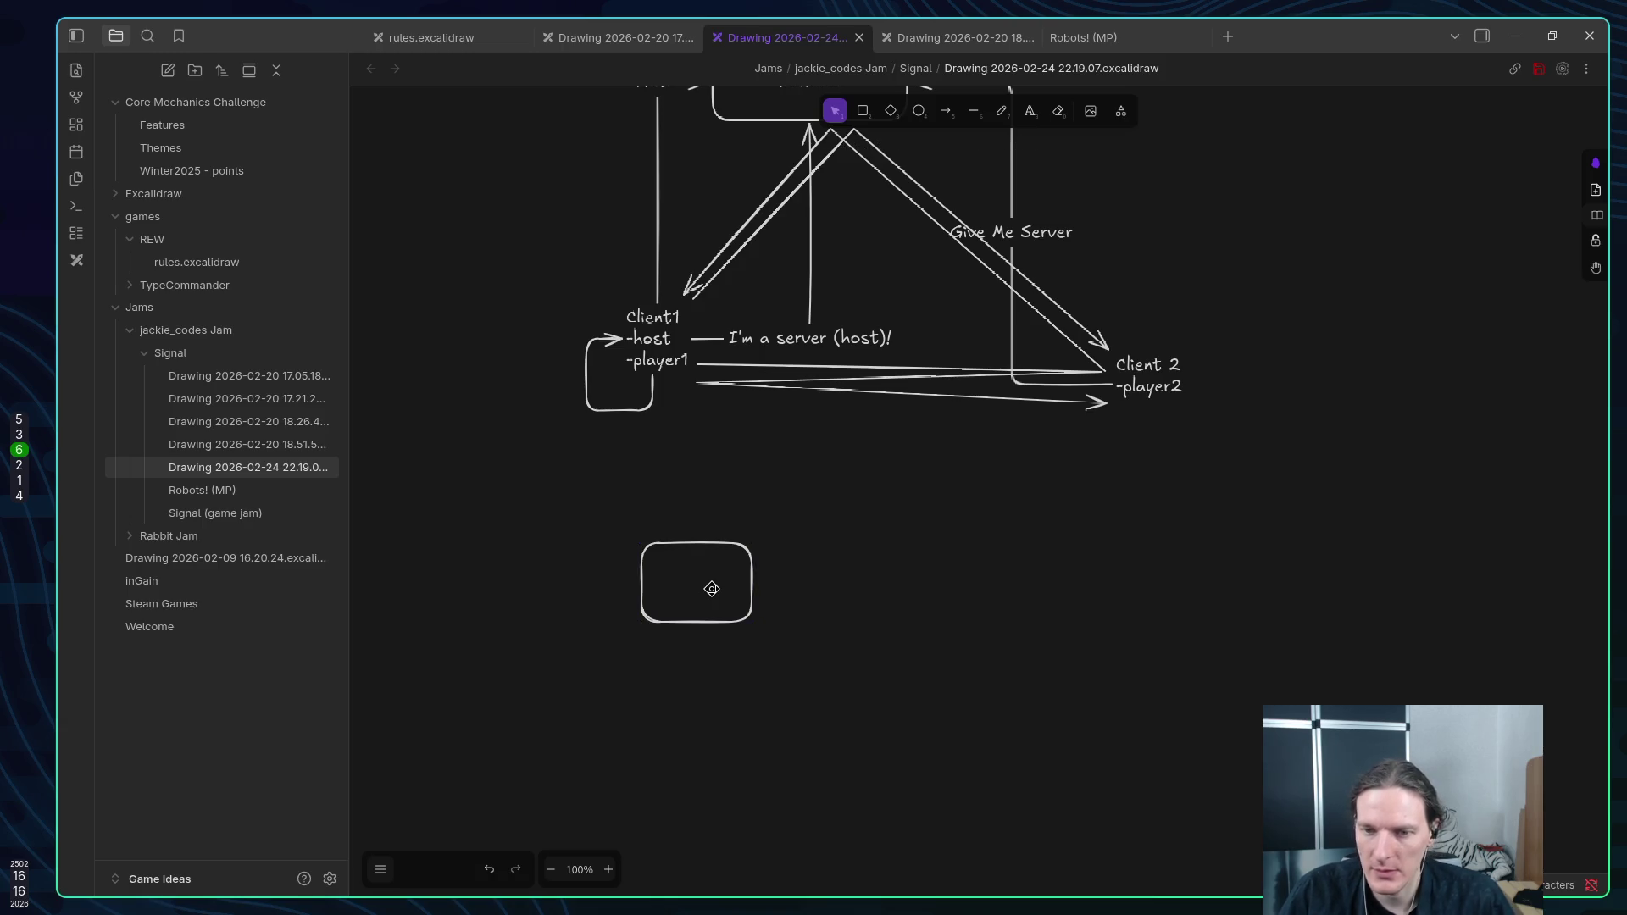
key(Escape)
mouse_move(764, 625)
mouse_down()
mouse_move(879, 734)
mouse_move(902, 726)
mouse_up()
drag(899, 654, 854, 653)
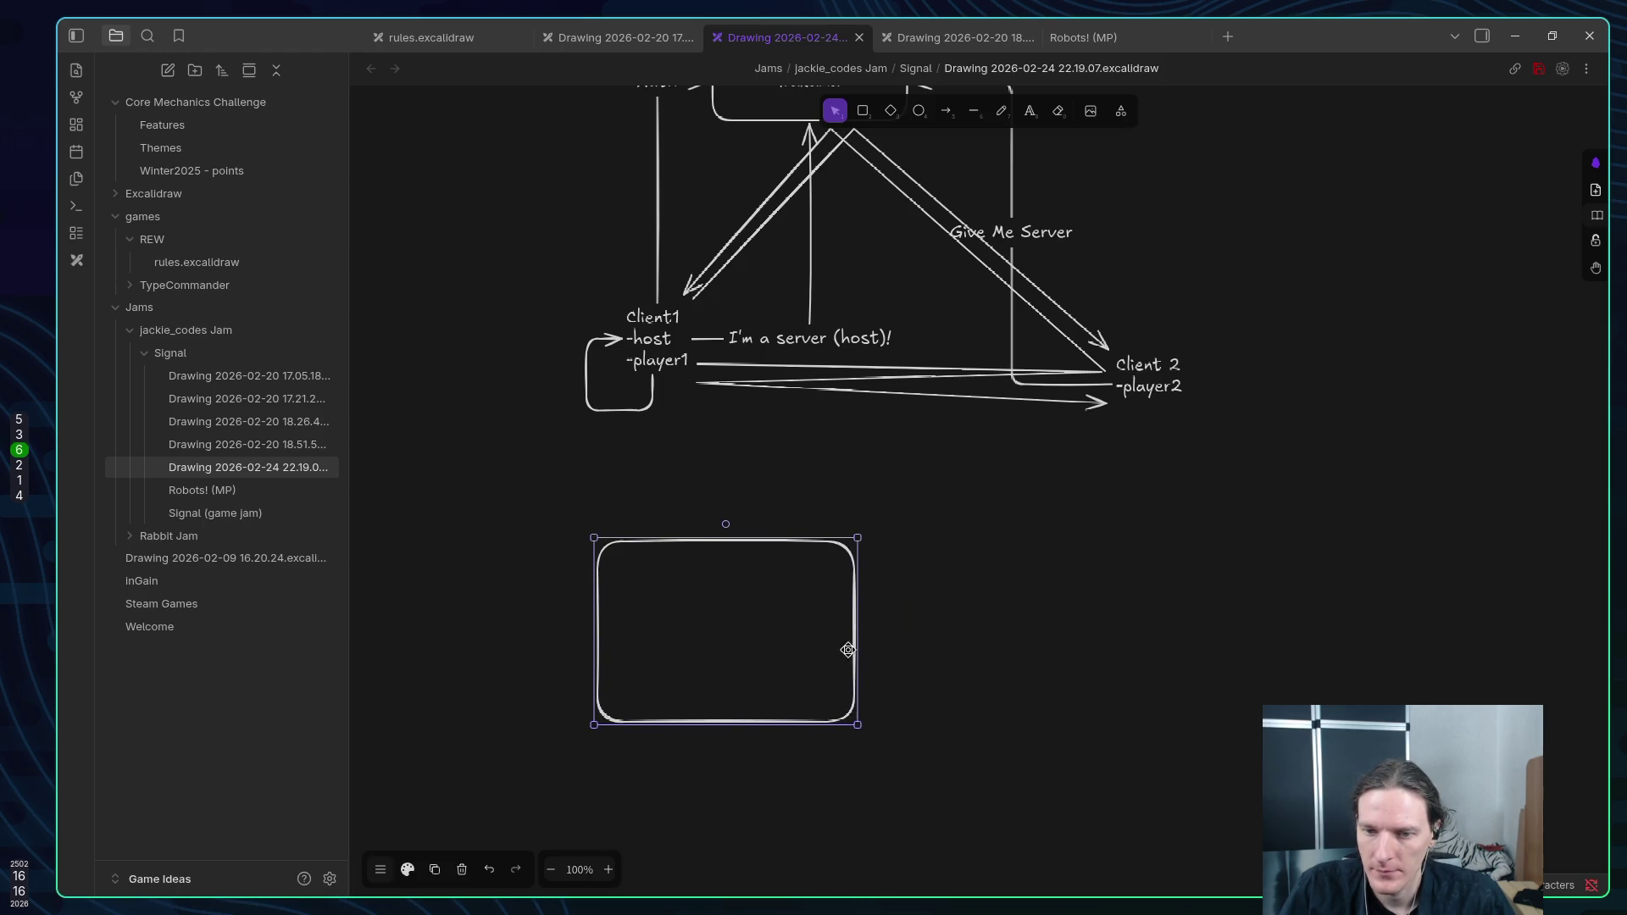
Type Match 1, Match 2 and Match 3 on separate lines inside the box.
double_click(623, 569)
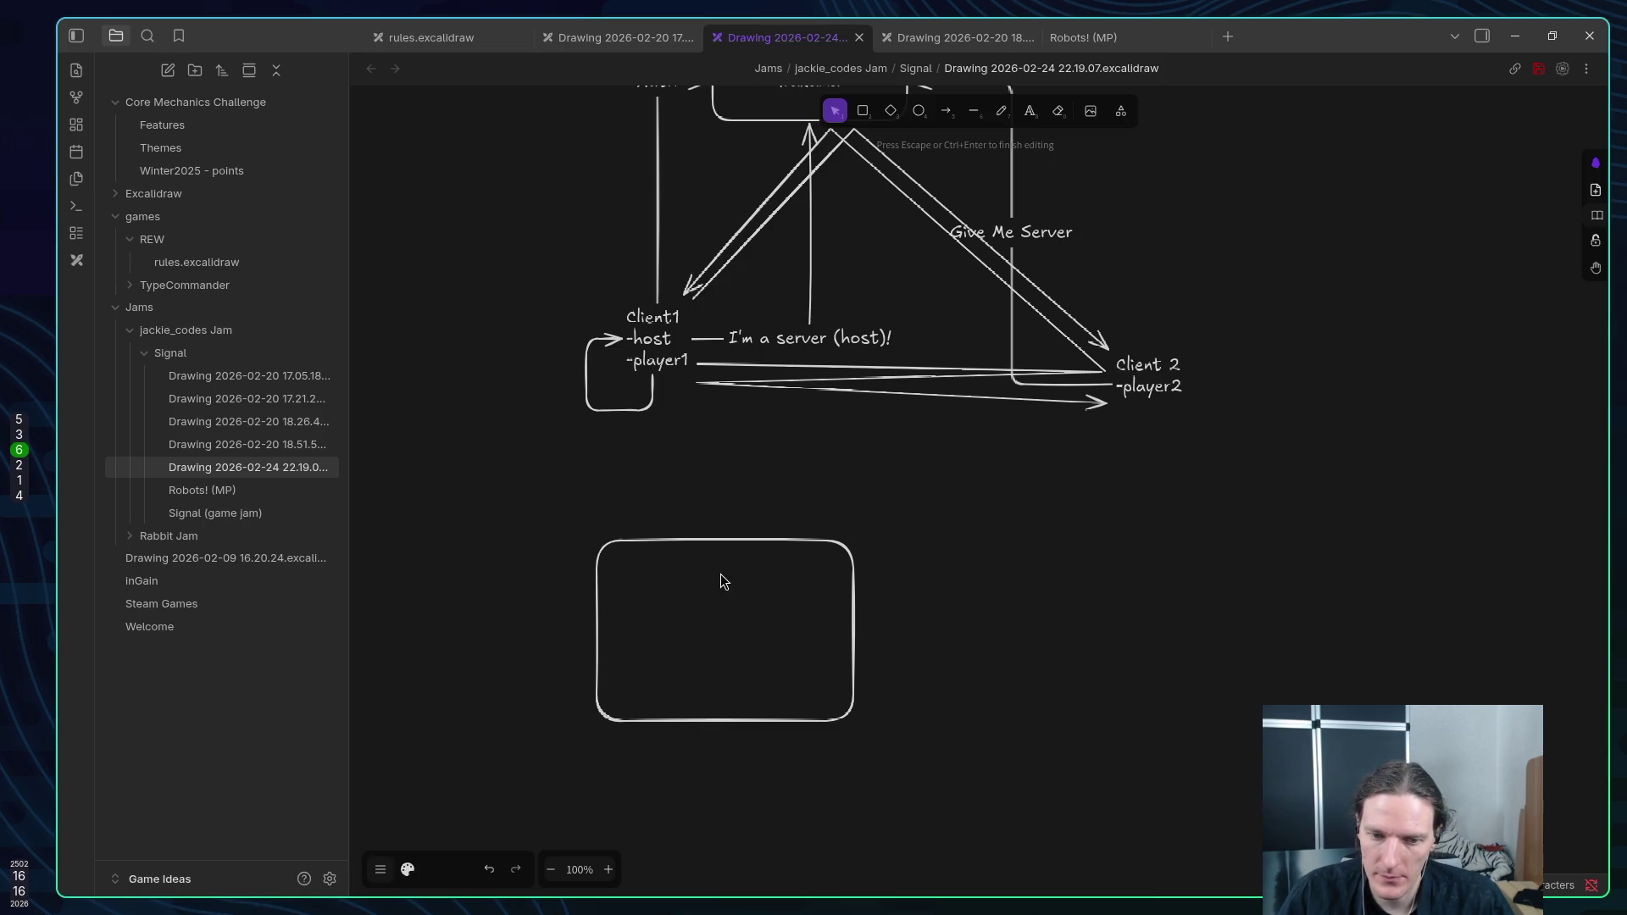
text(Match 1)
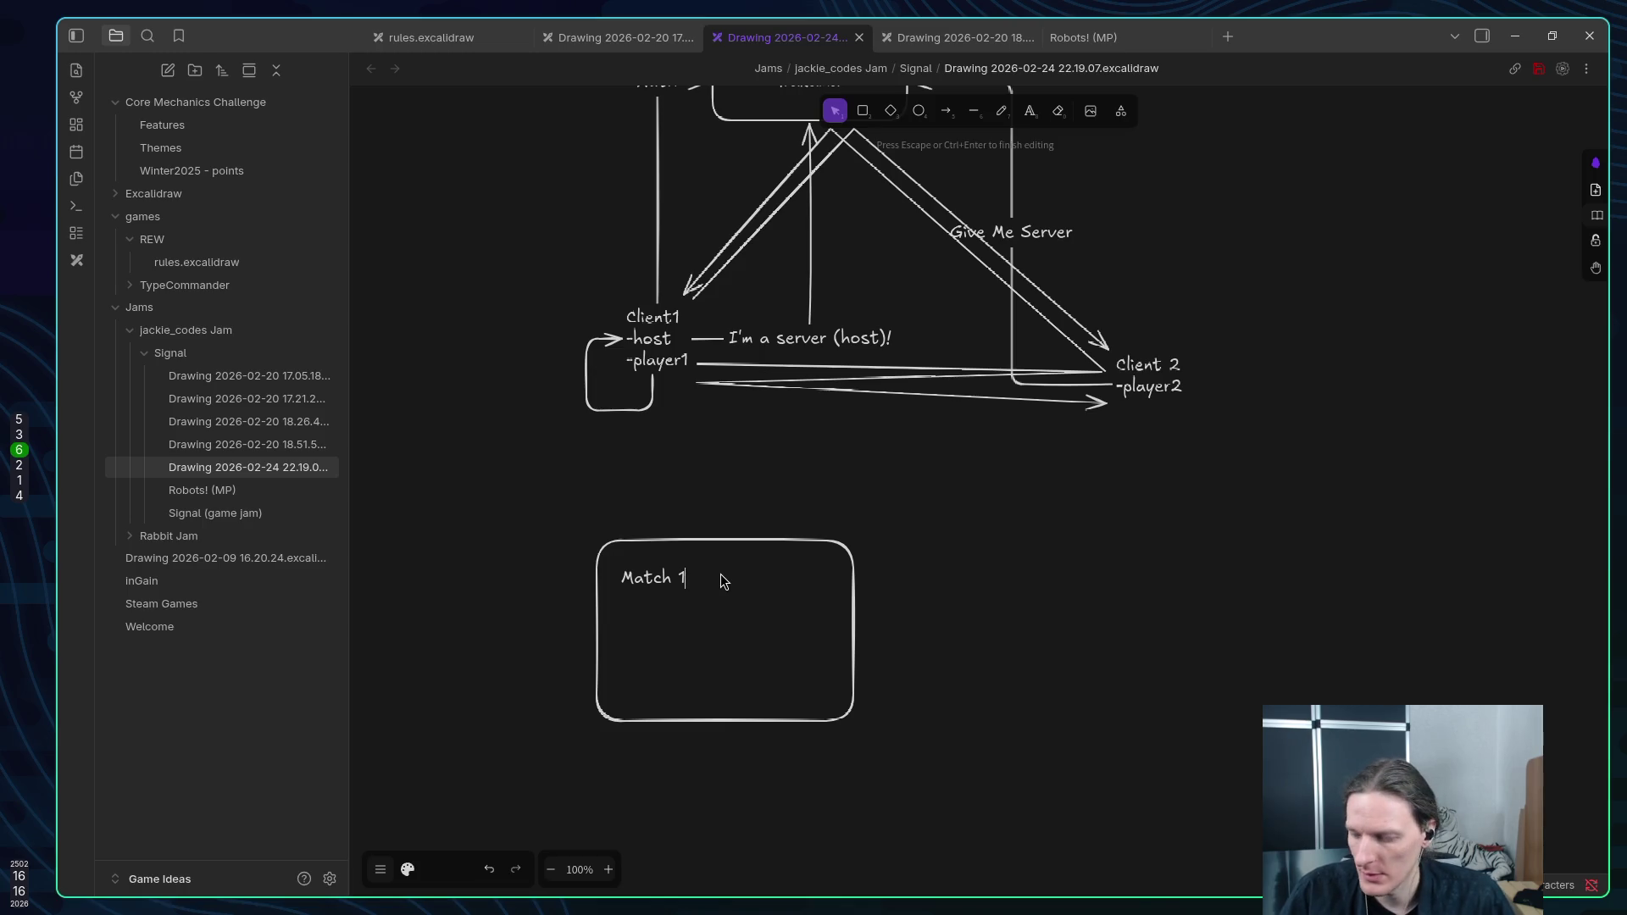
key(Return)
text(Match 2)
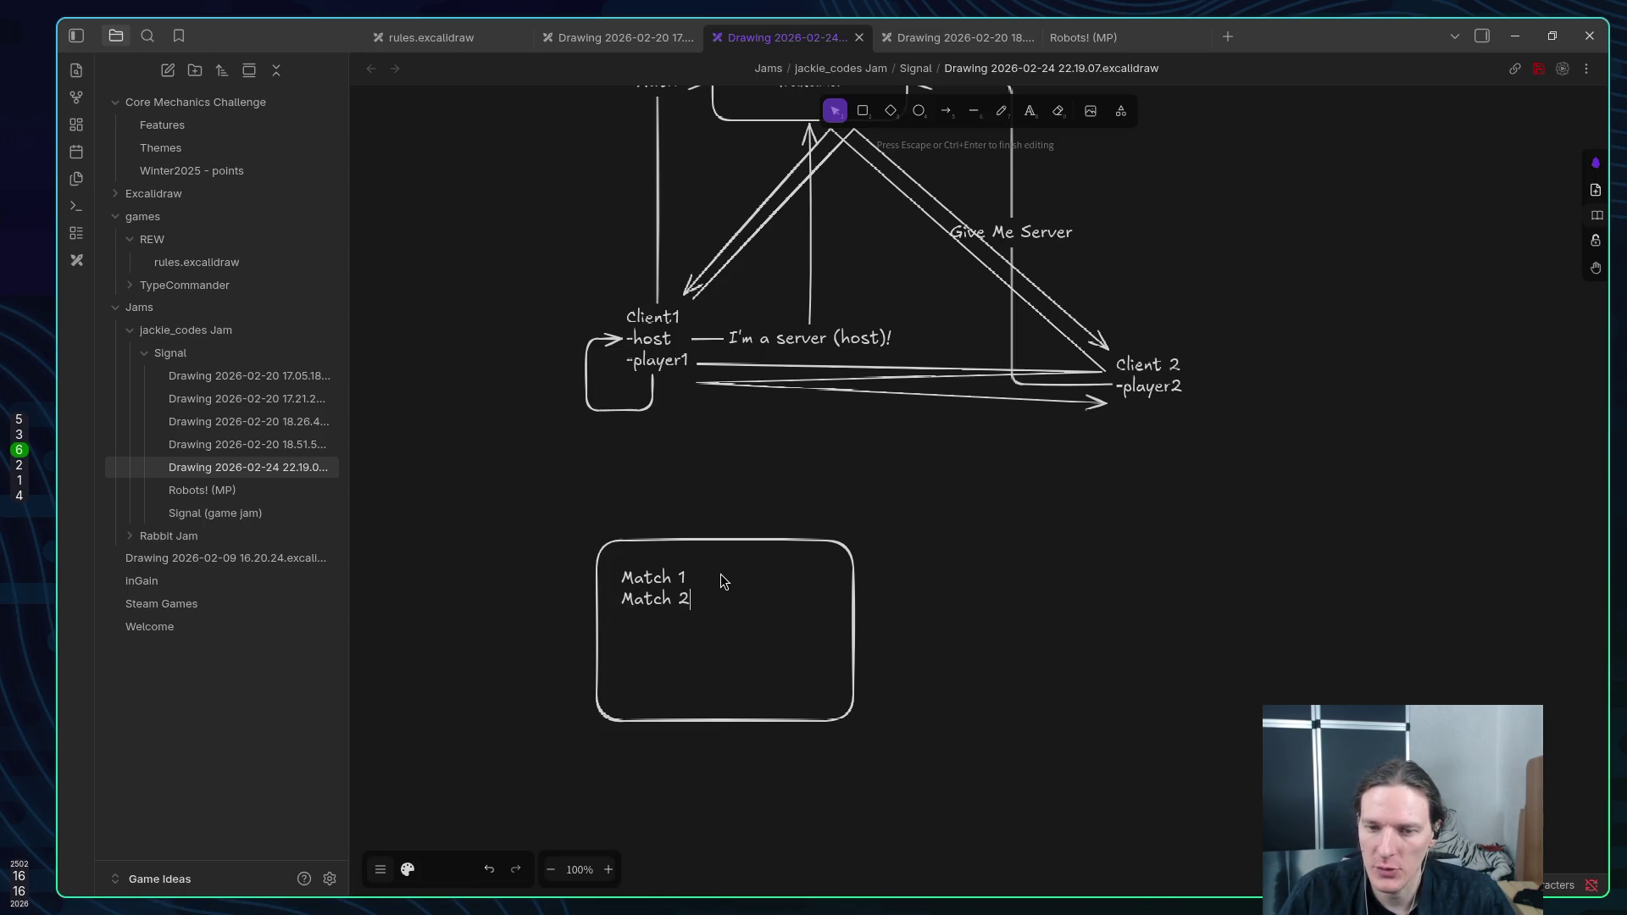
key(Return)
text(mat)
key(BackSpace)
key(BackSpace)
key(BackSpace)
text(Ma)
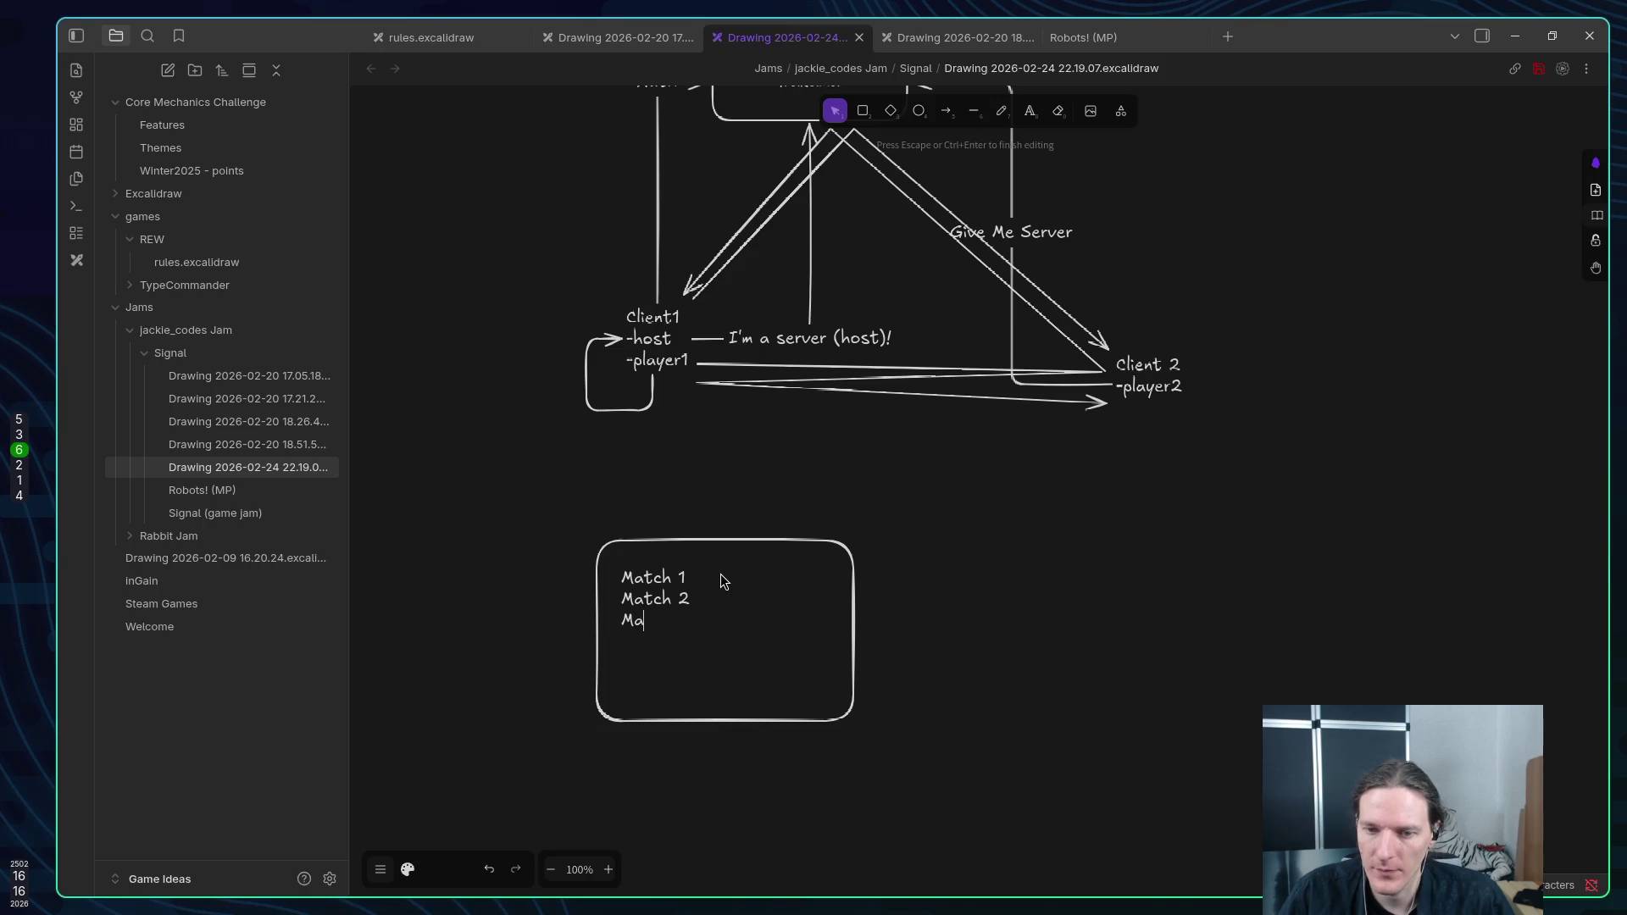
text(tch 3)
key(Escape)
Reposition the Match 1–3 text within the box and deselect everything.
drag(656, 583, 656, 611)
click(711, 607)
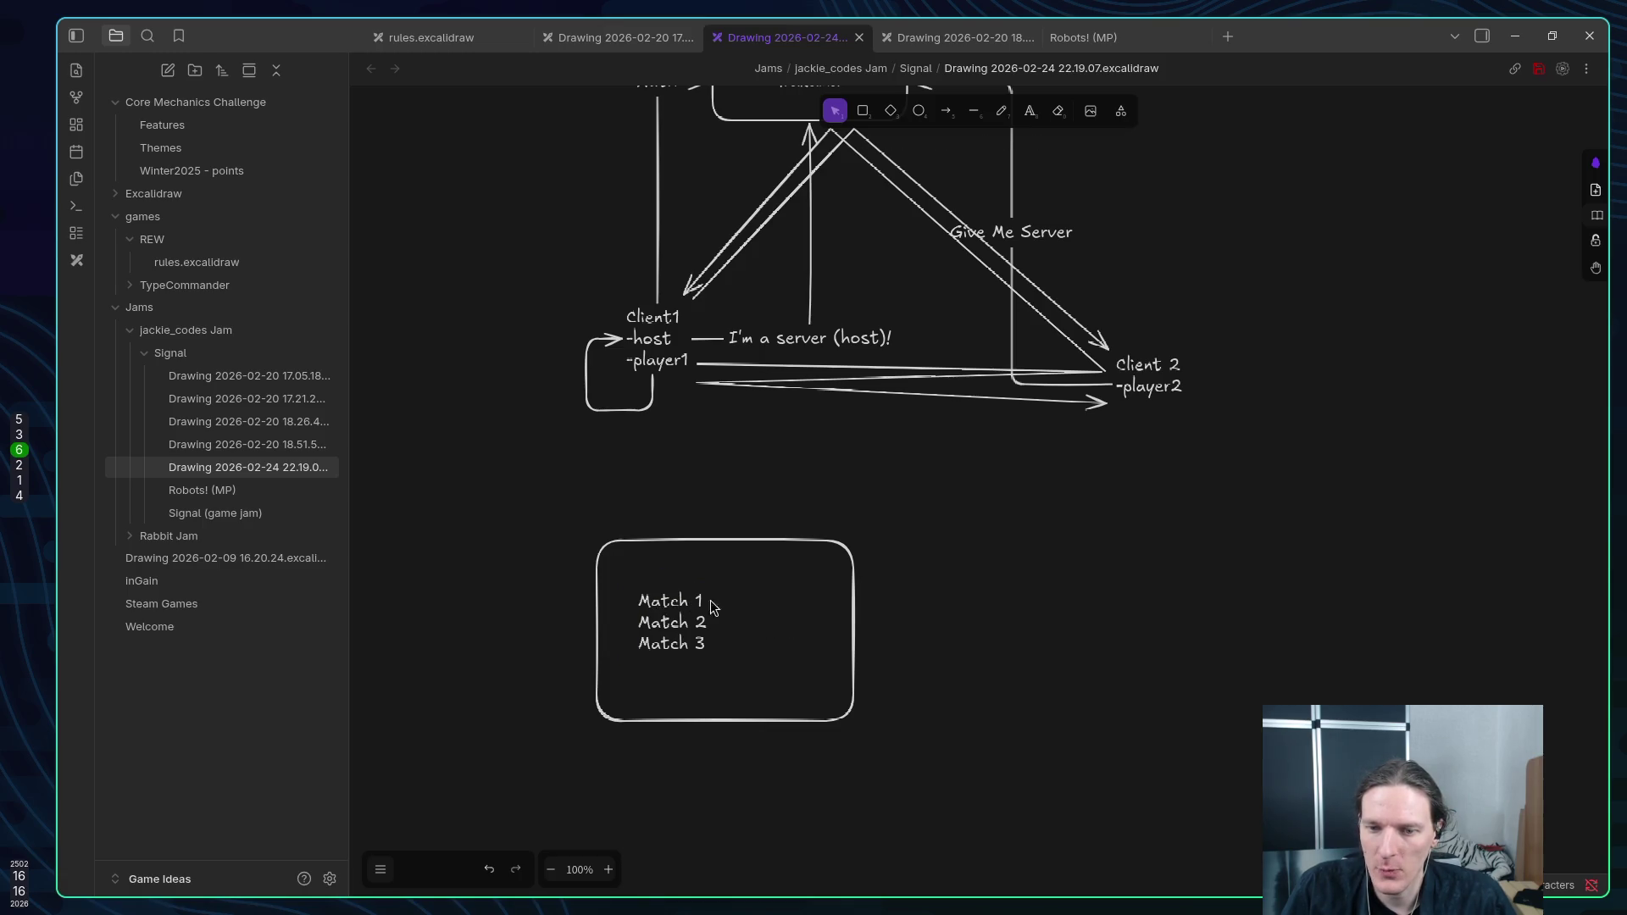
click(693, 600)
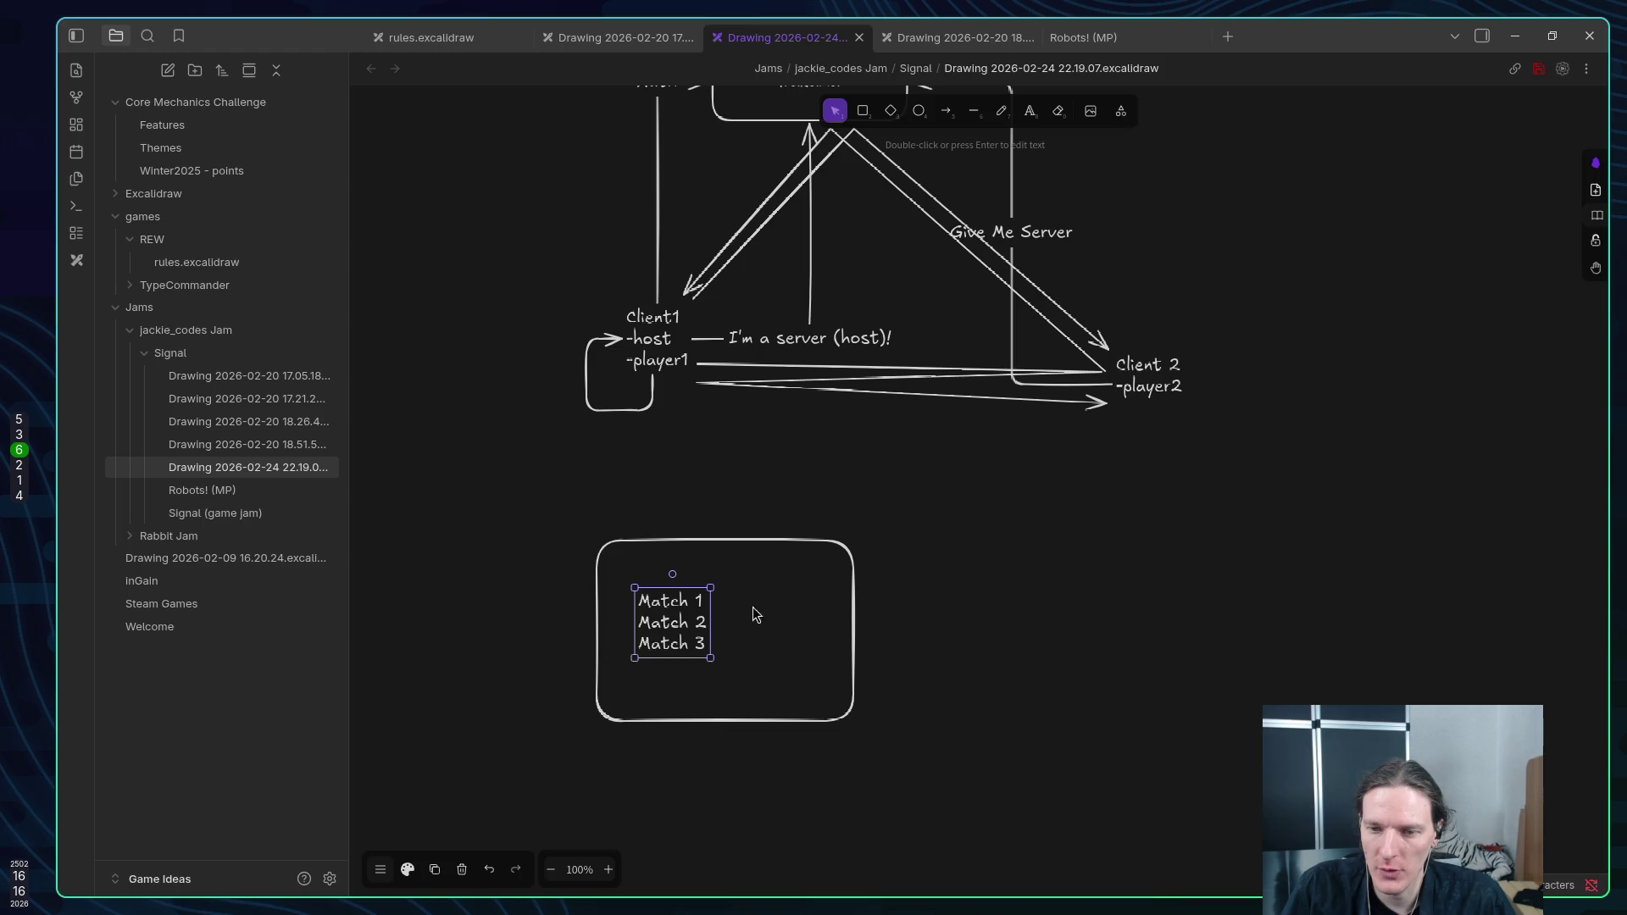
drag(548, 509, 951, 755)
click(969, 705)
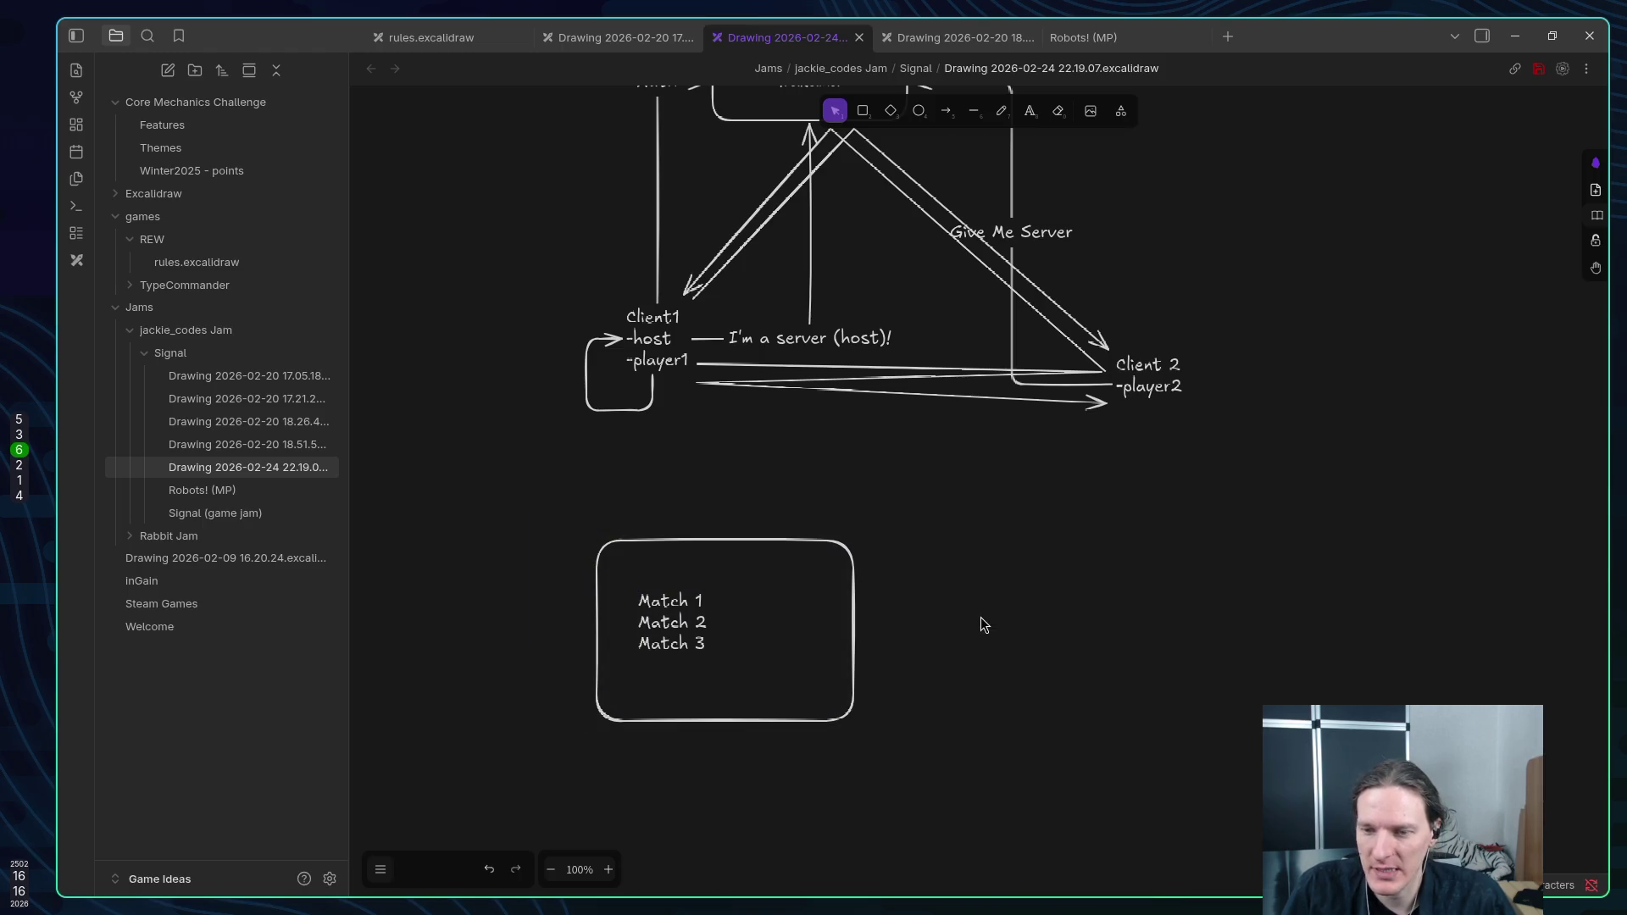
Draw a box right of the match list labelled 'Room of Match 1'.
key(r)
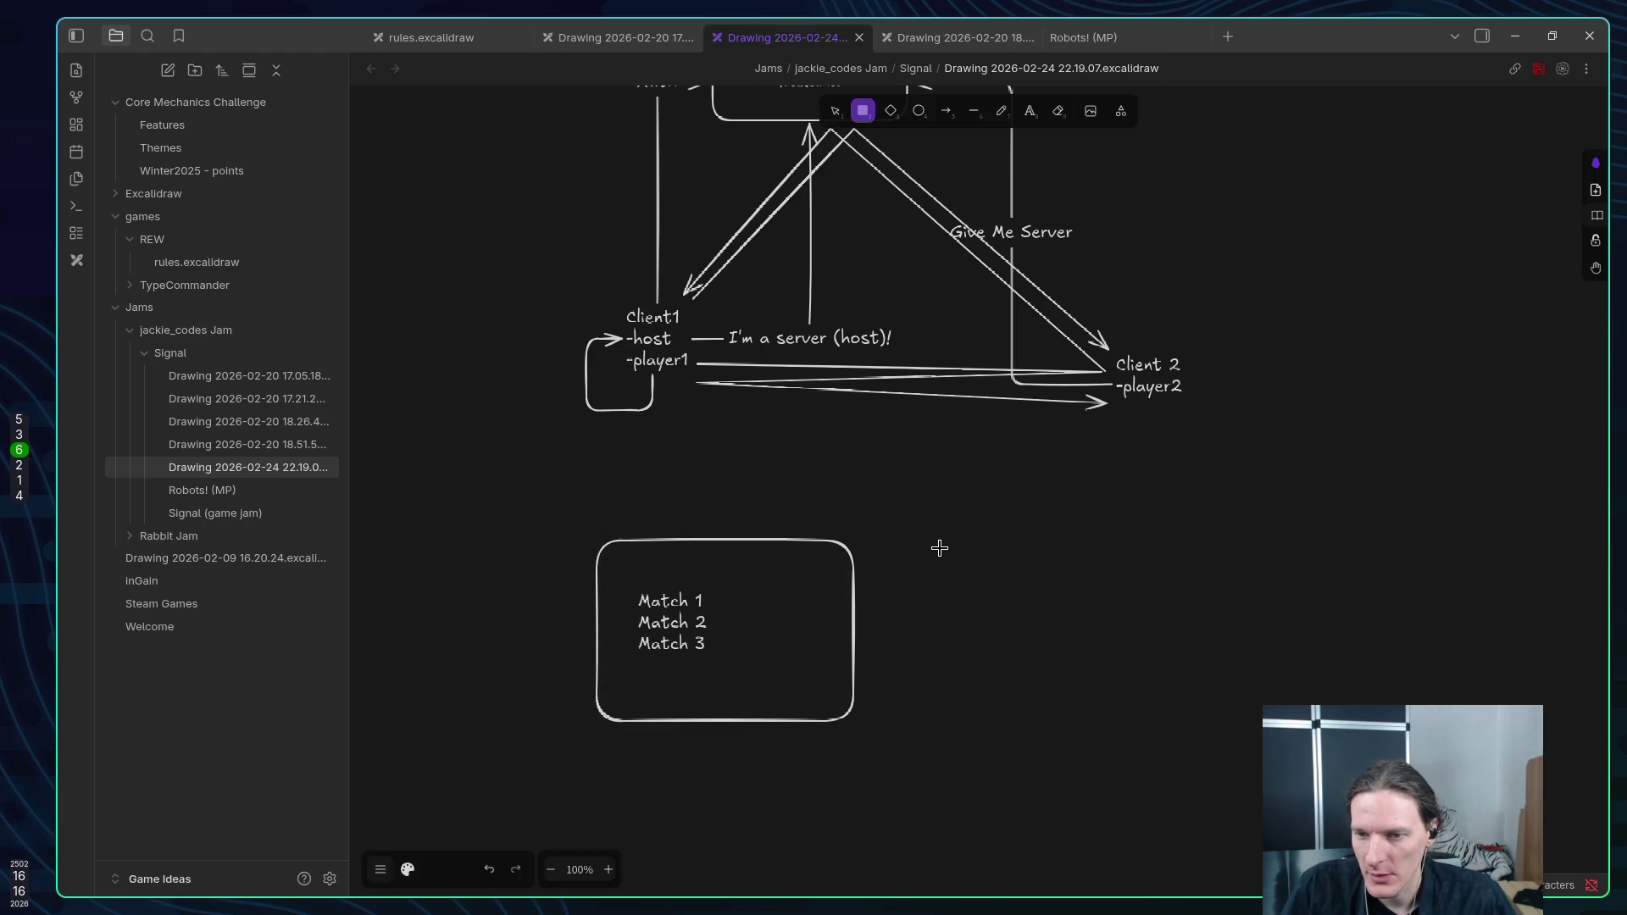
drag(939, 547, 1205, 721)
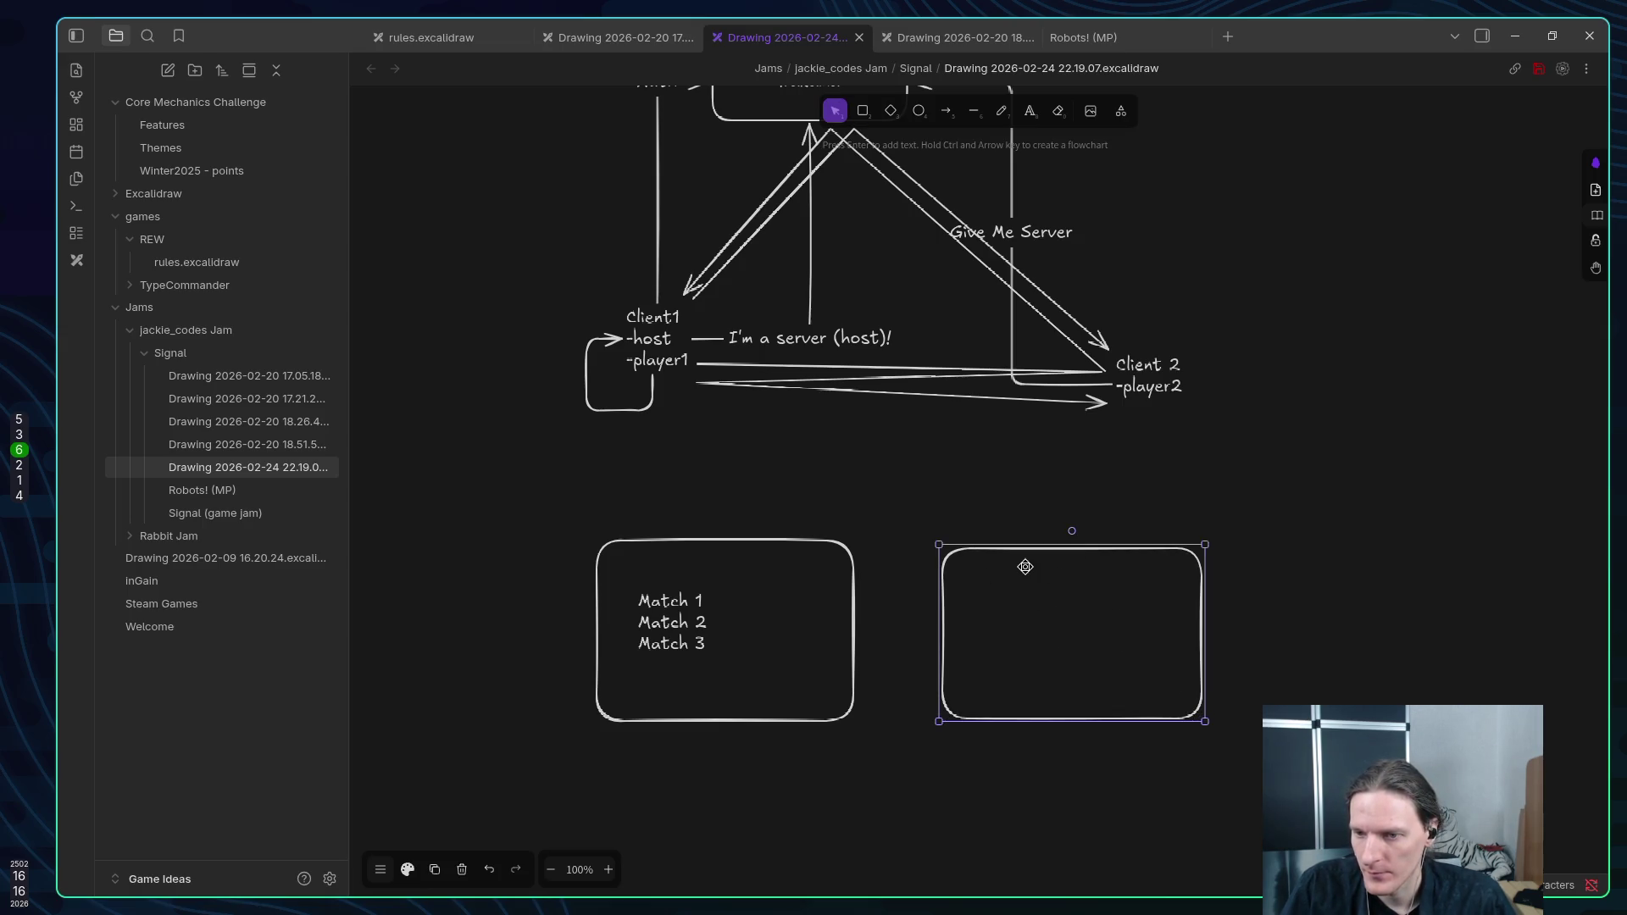
double_click(1027, 579)
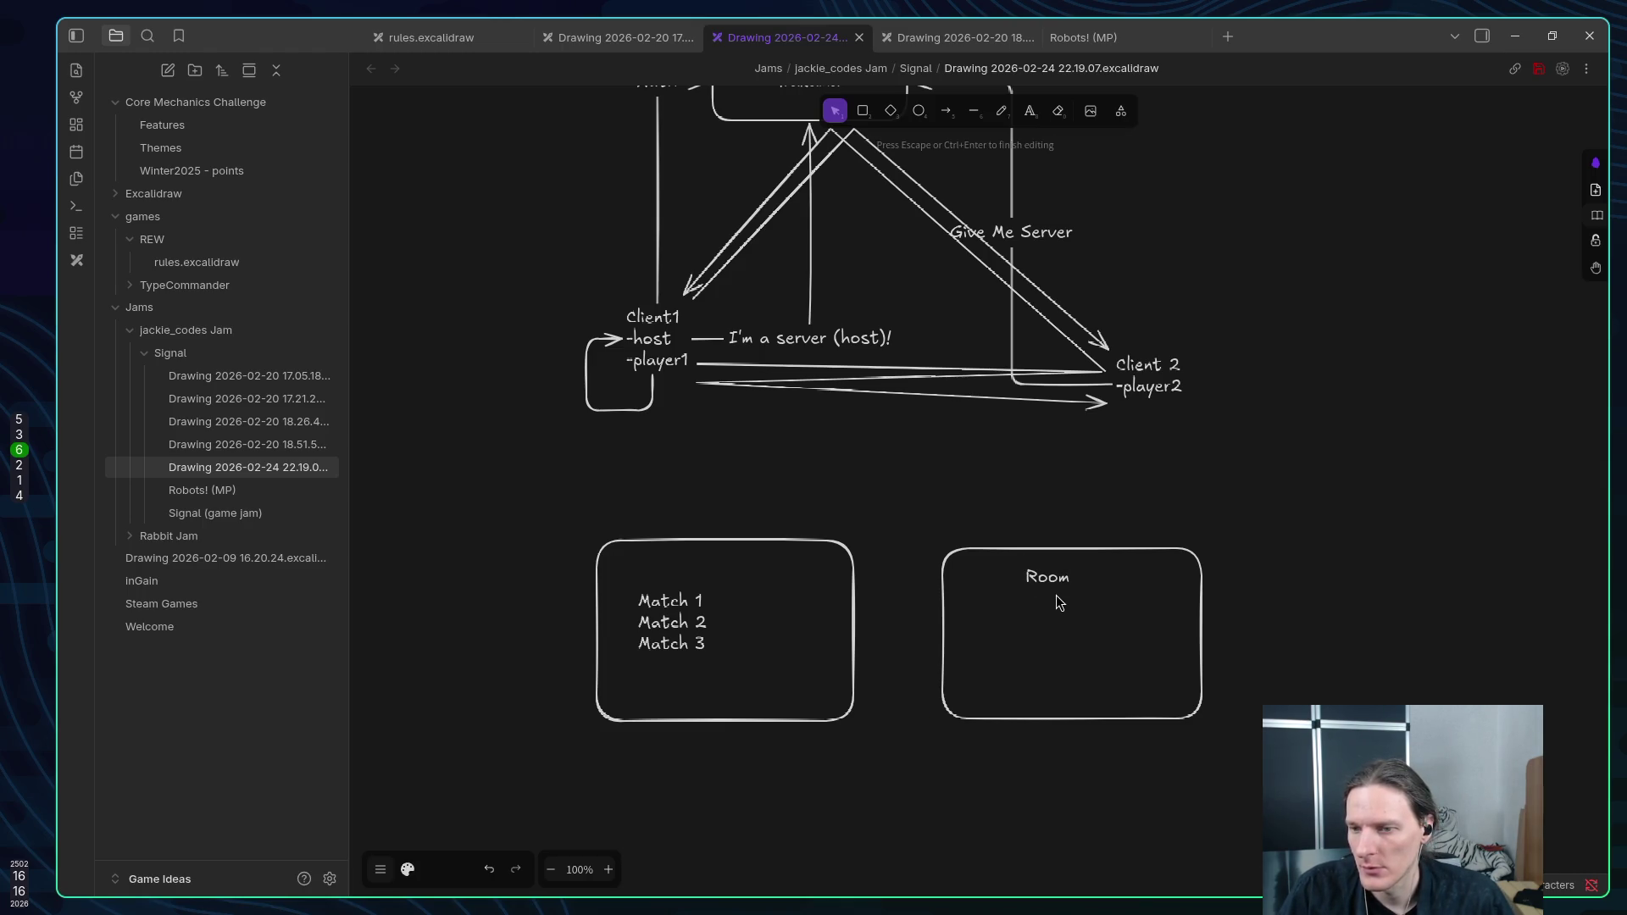
text(of Match )
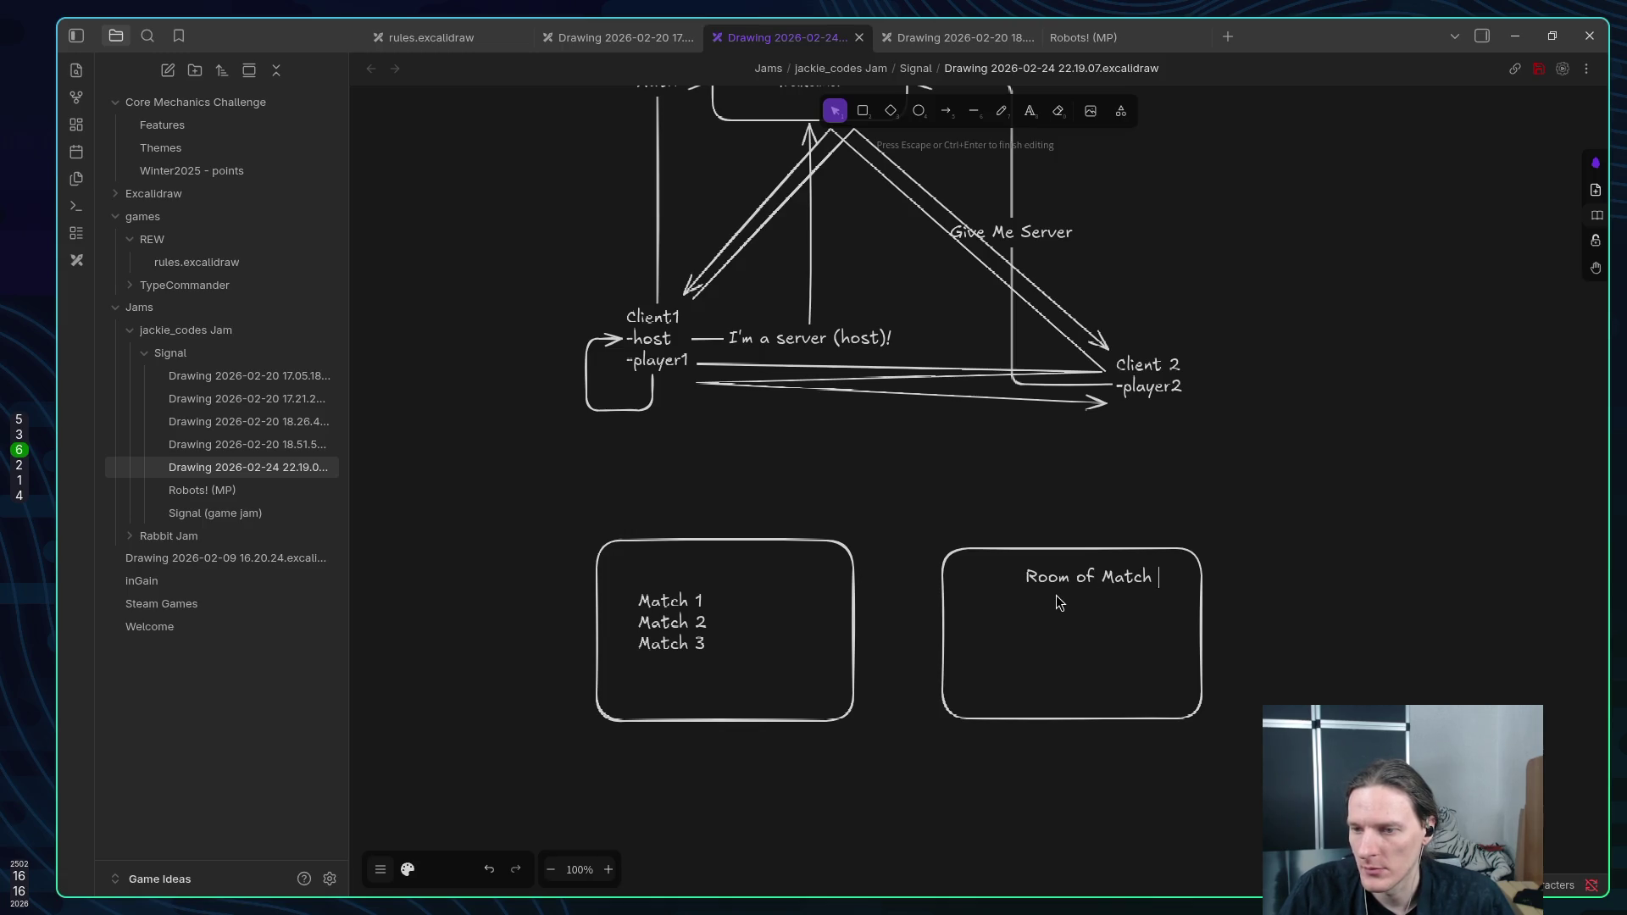
text(1)
click(1153, 617)
click(1093, 578)
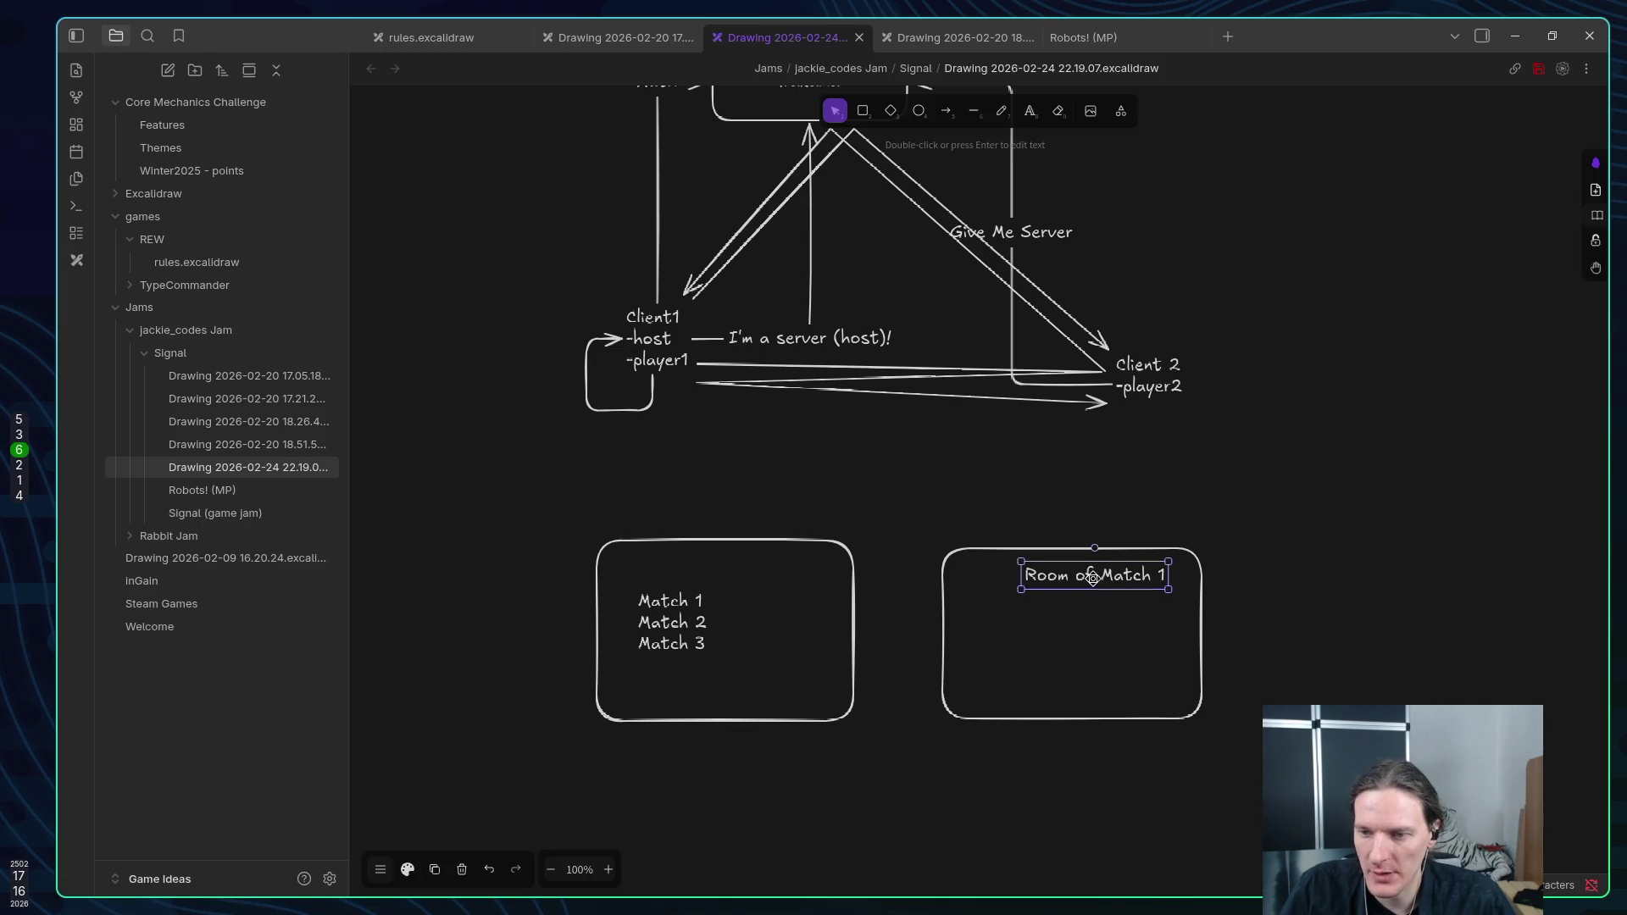
key(Return)
scroll(1132, 628, down, 2)
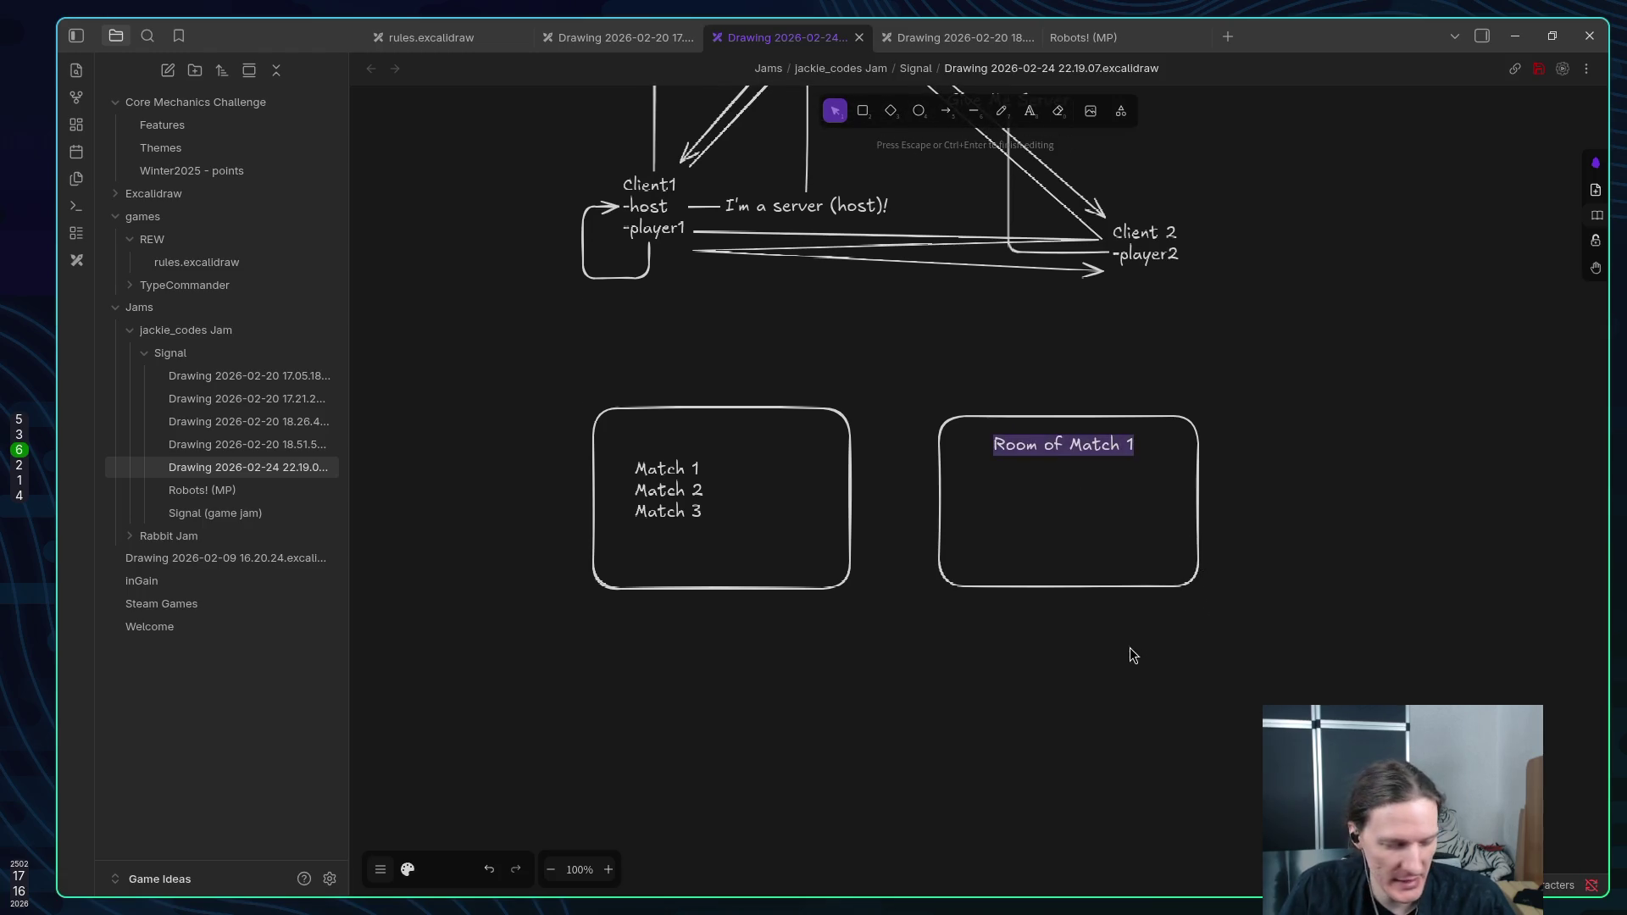
text(r)
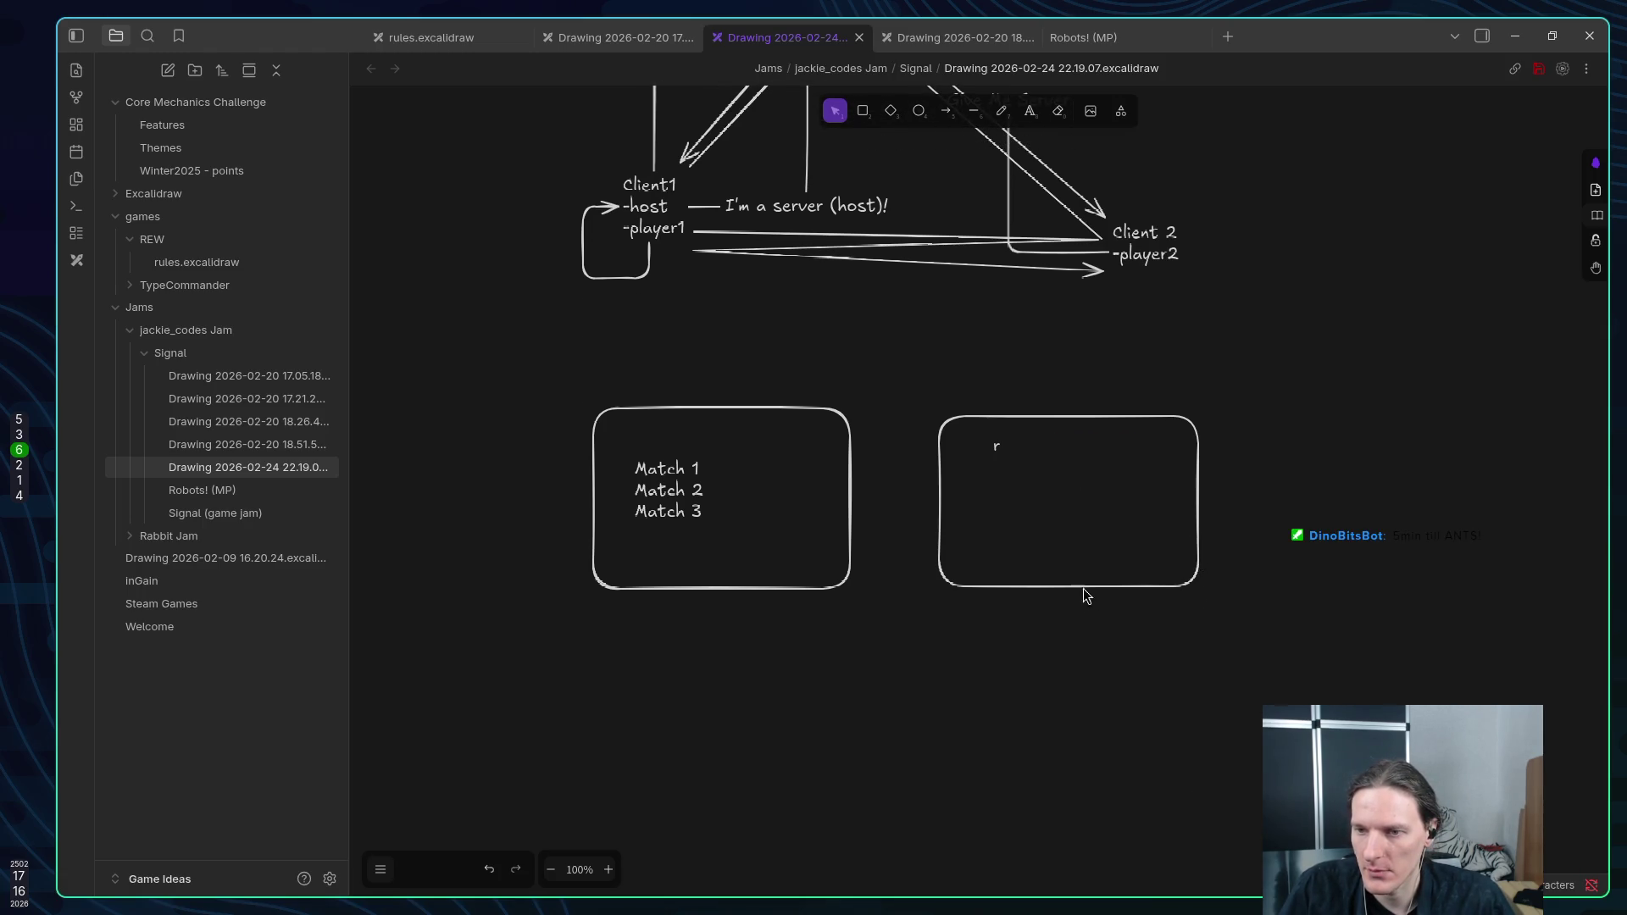
key(ctrl+z)
click(1000, 677)
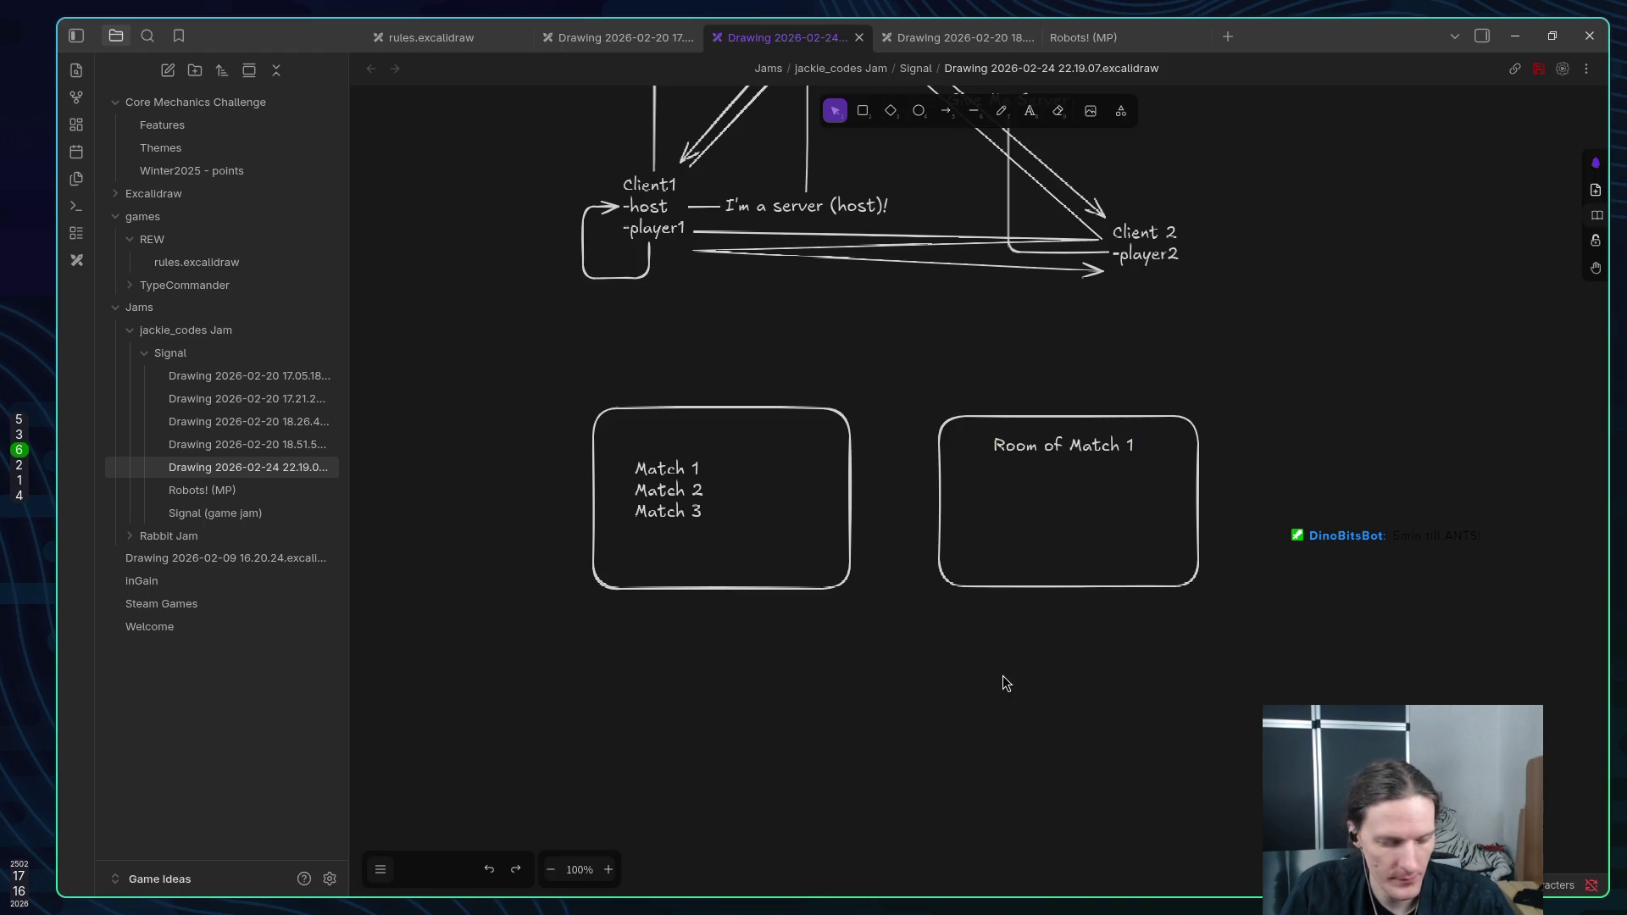
Draw a 'Game' box below it and start an arrow from the match list toward the Room box.
key(r)
drag(936, 639, 1214, 795)
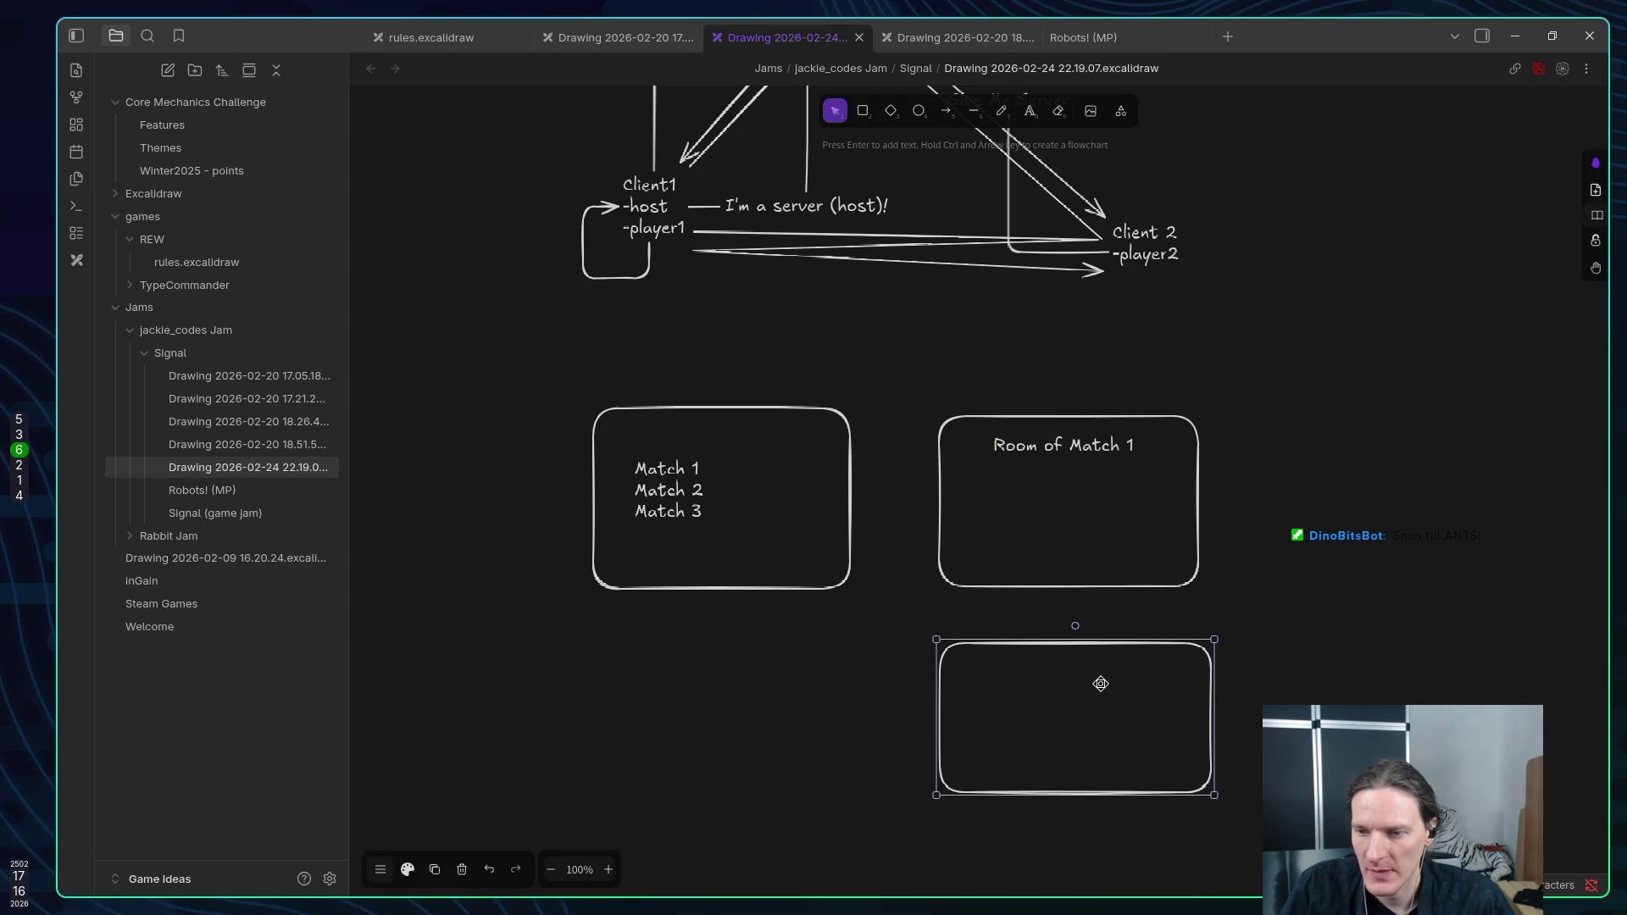
key(Escape)
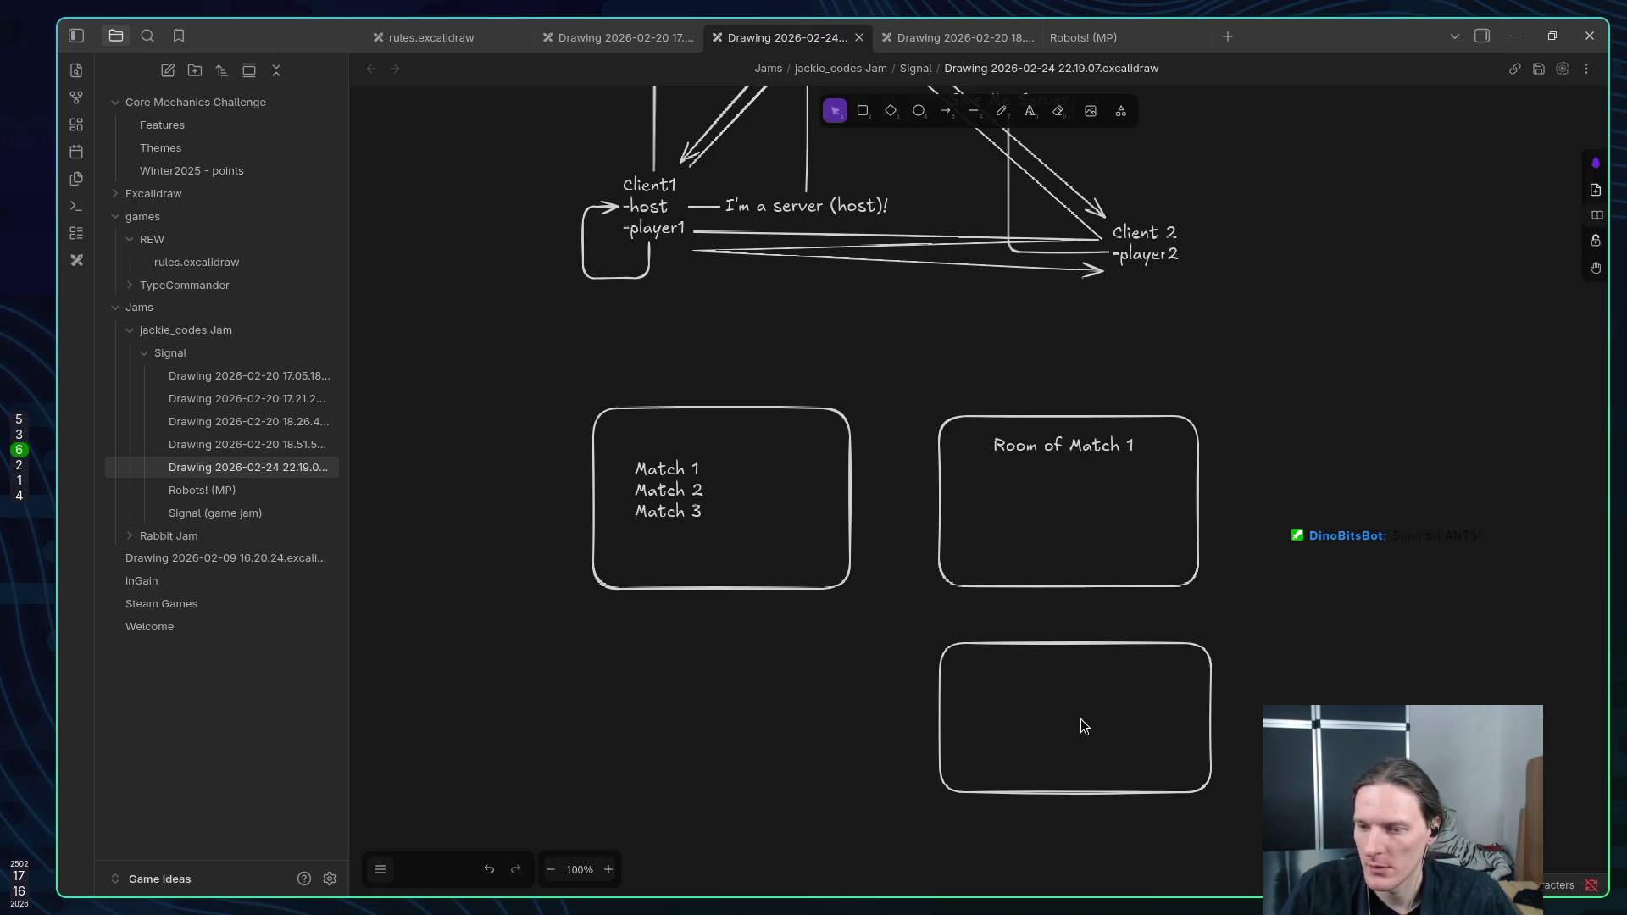
click(1216, 746)
key(Return)
text(G)
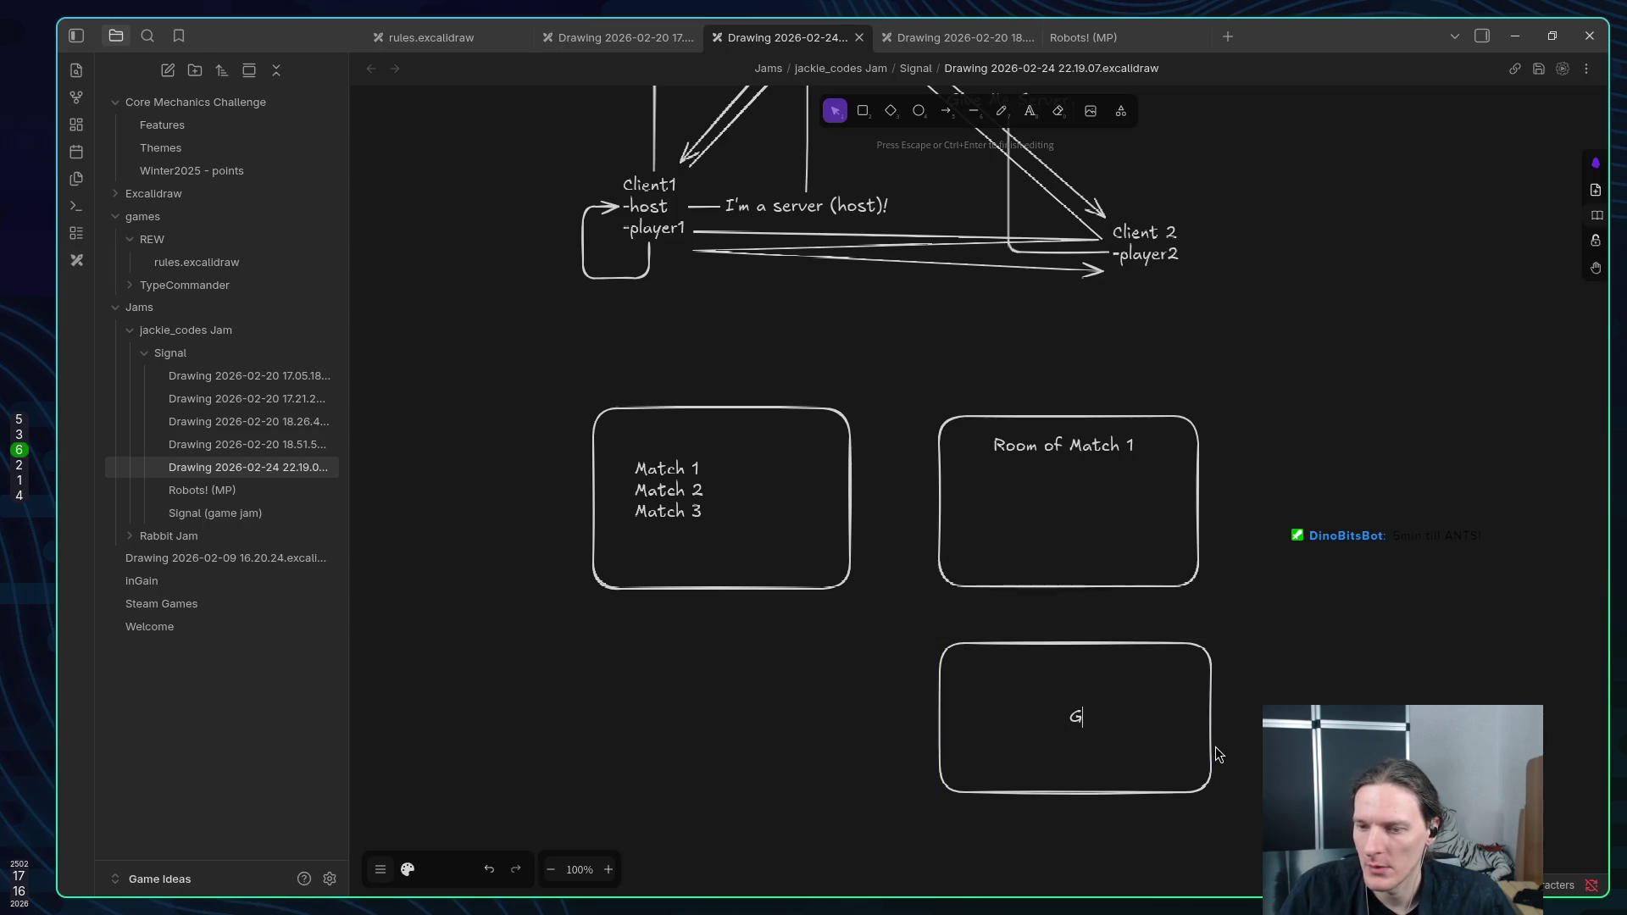
text(ame)
key(Escape)
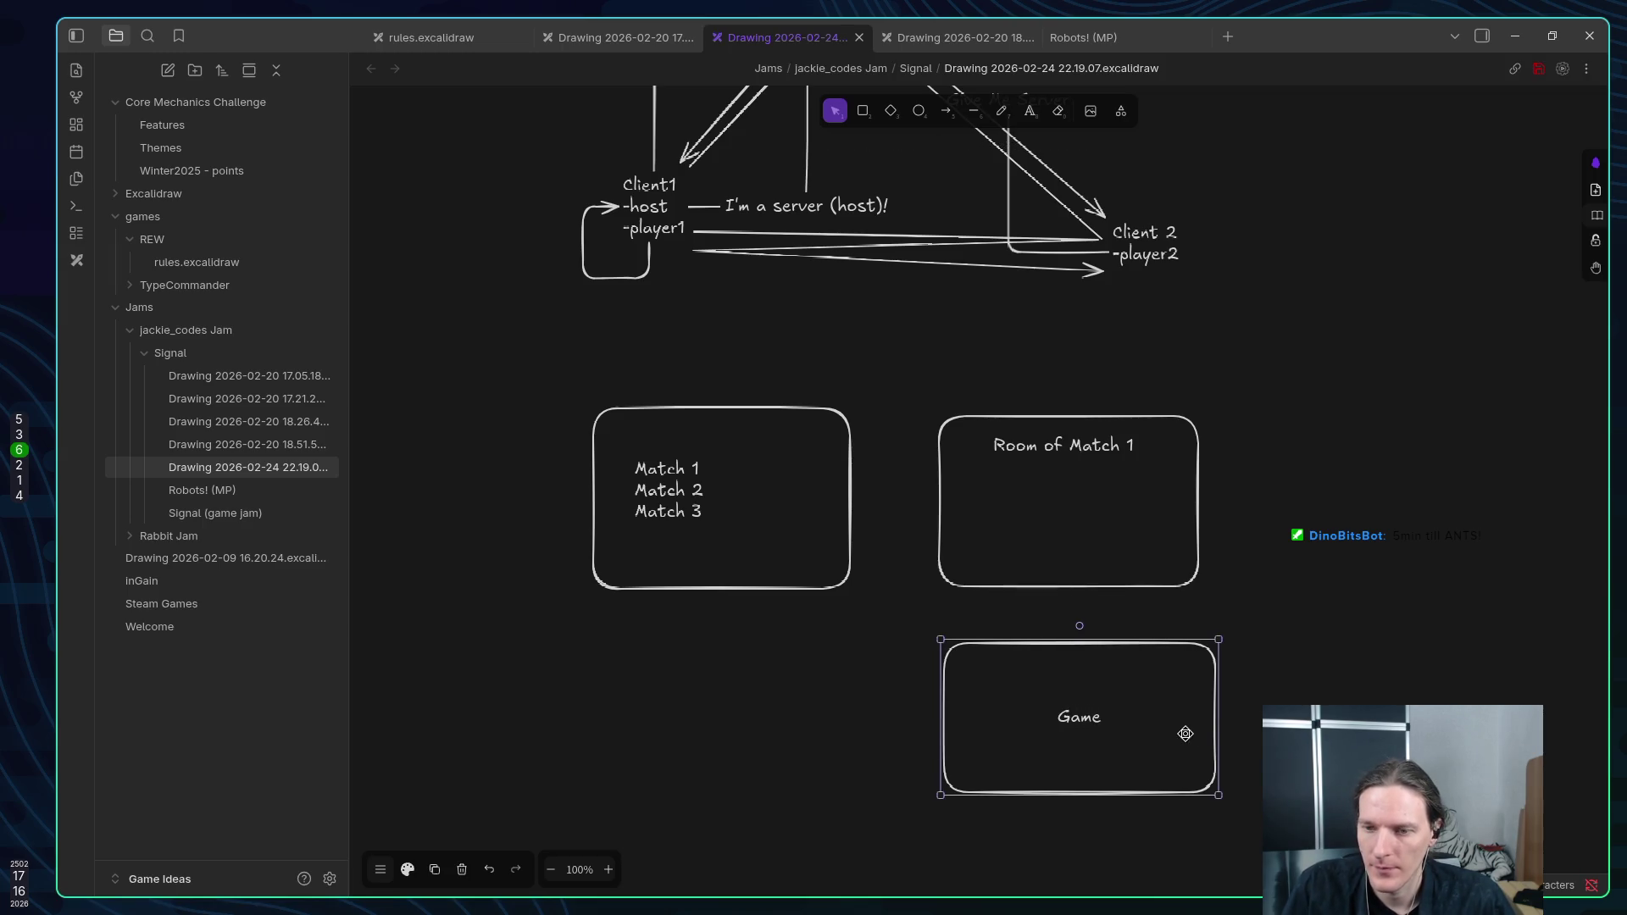
key(a)
drag(858, 503, 929, 501)
Add arrows from the match list to Game and from Room of Match 1 down to Game.
drag(849, 591, 927, 697)
key(a)
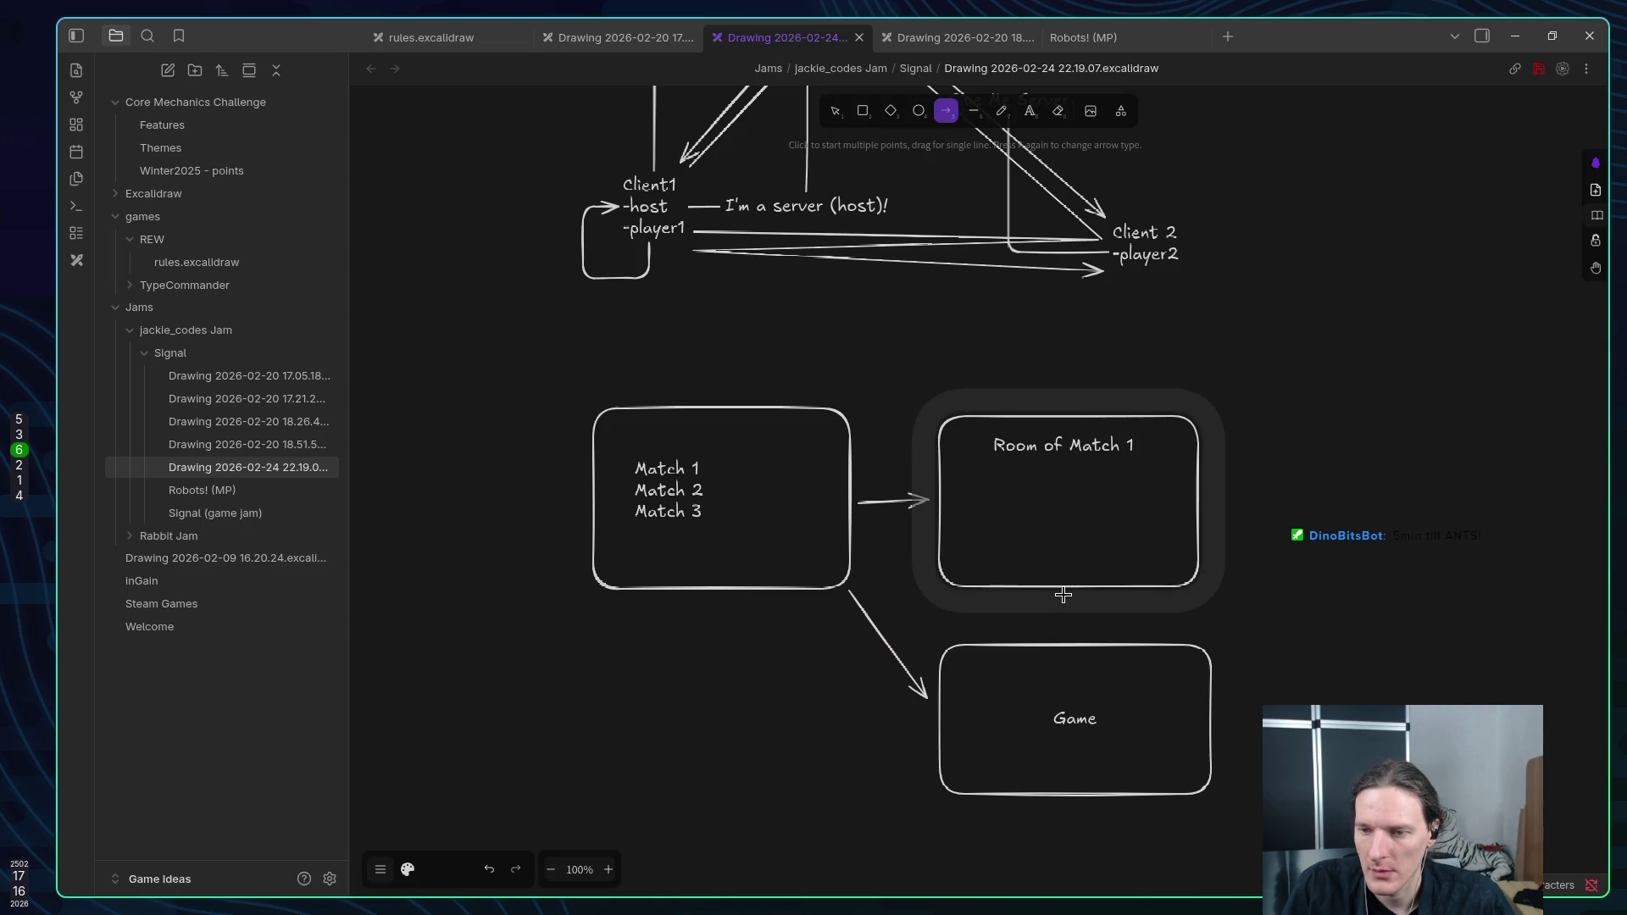
drag(1063, 595, 1064, 642)
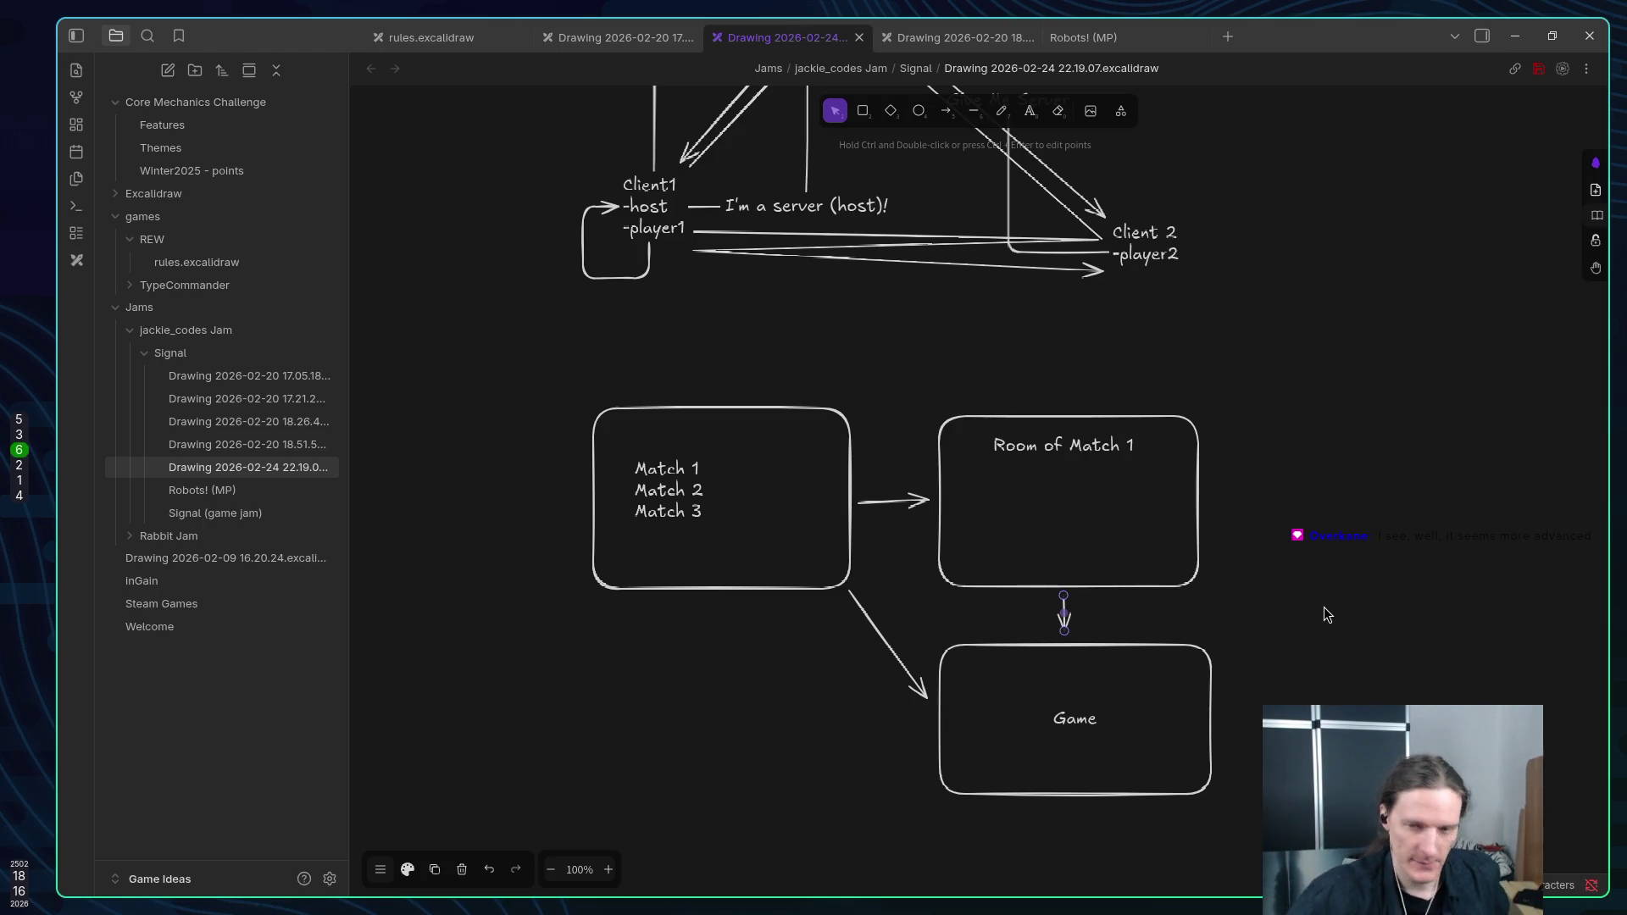
Draw a frame around the Room of Match 1 and Game boxes and title it 'Godot Multiplayer'.
click(983, 403)
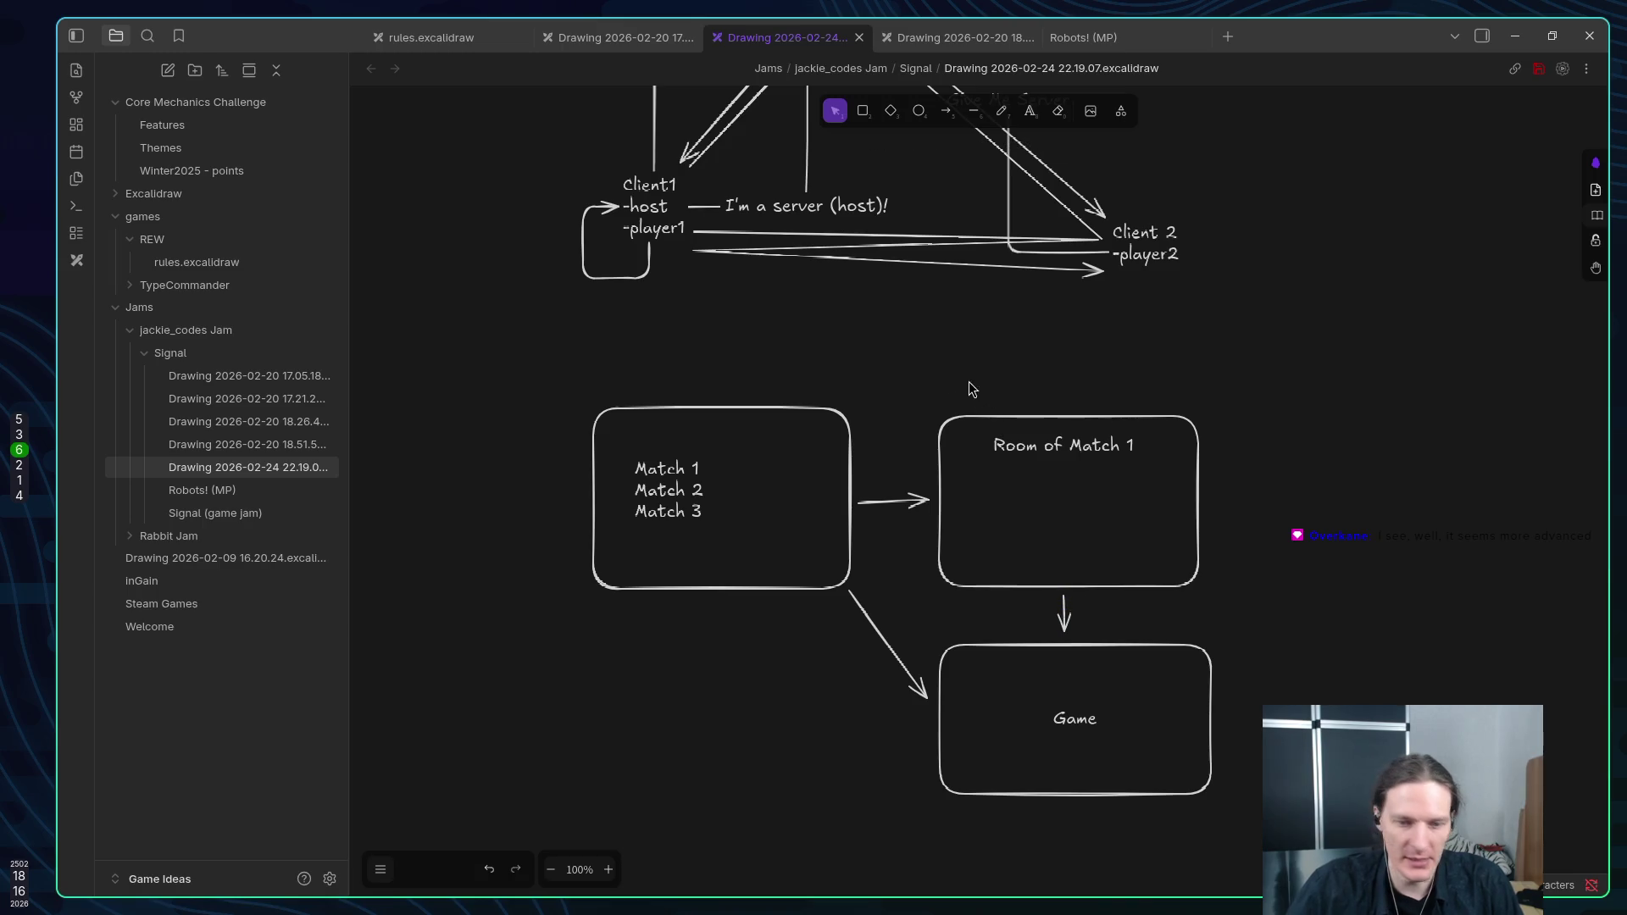
drag(924, 407, 1315, 842)
key(Escape)
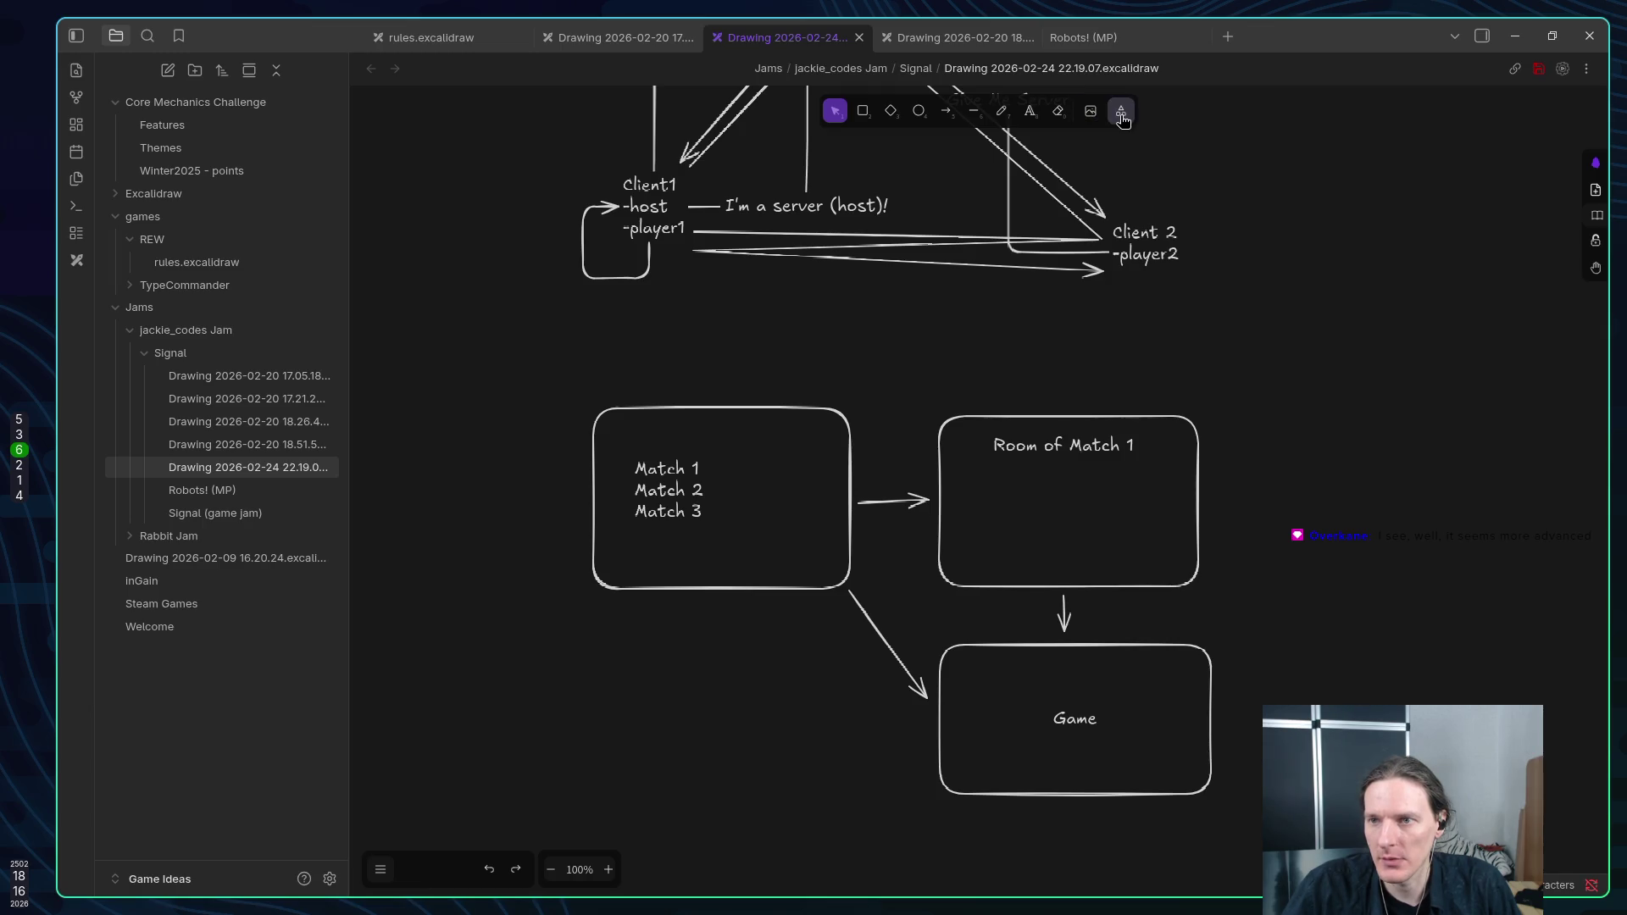
click(1121, 111)
click(1084, 156)
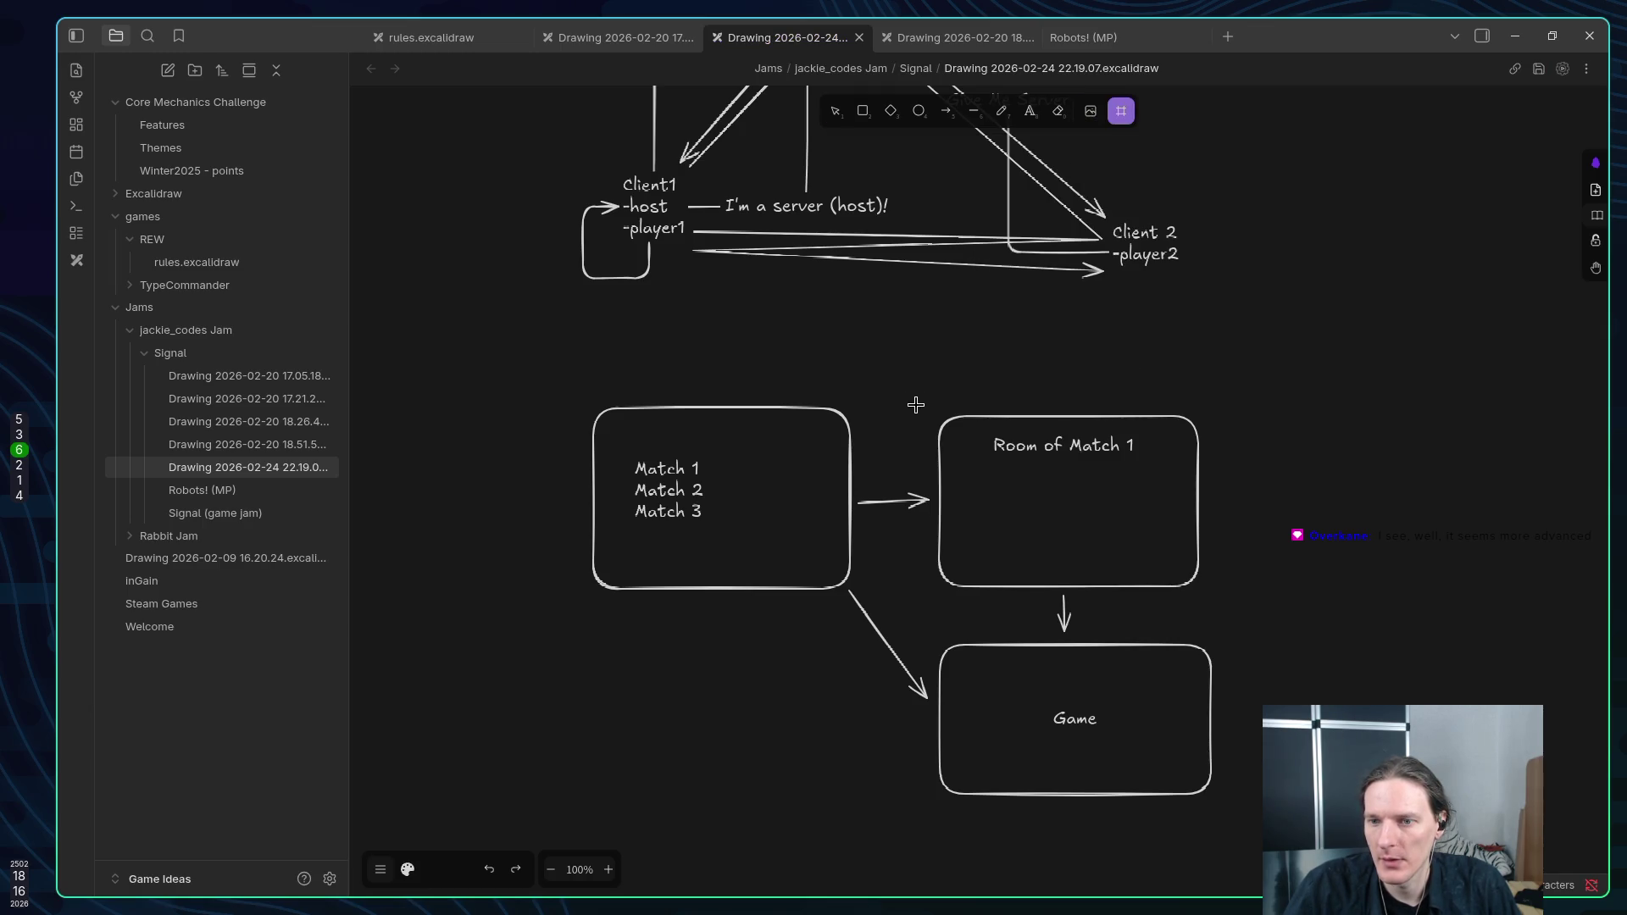
mouse_move(912, 388)
mouse_down()
mouse_move(1181, 842)
mouse_move(1254, 827)
mouse_up()
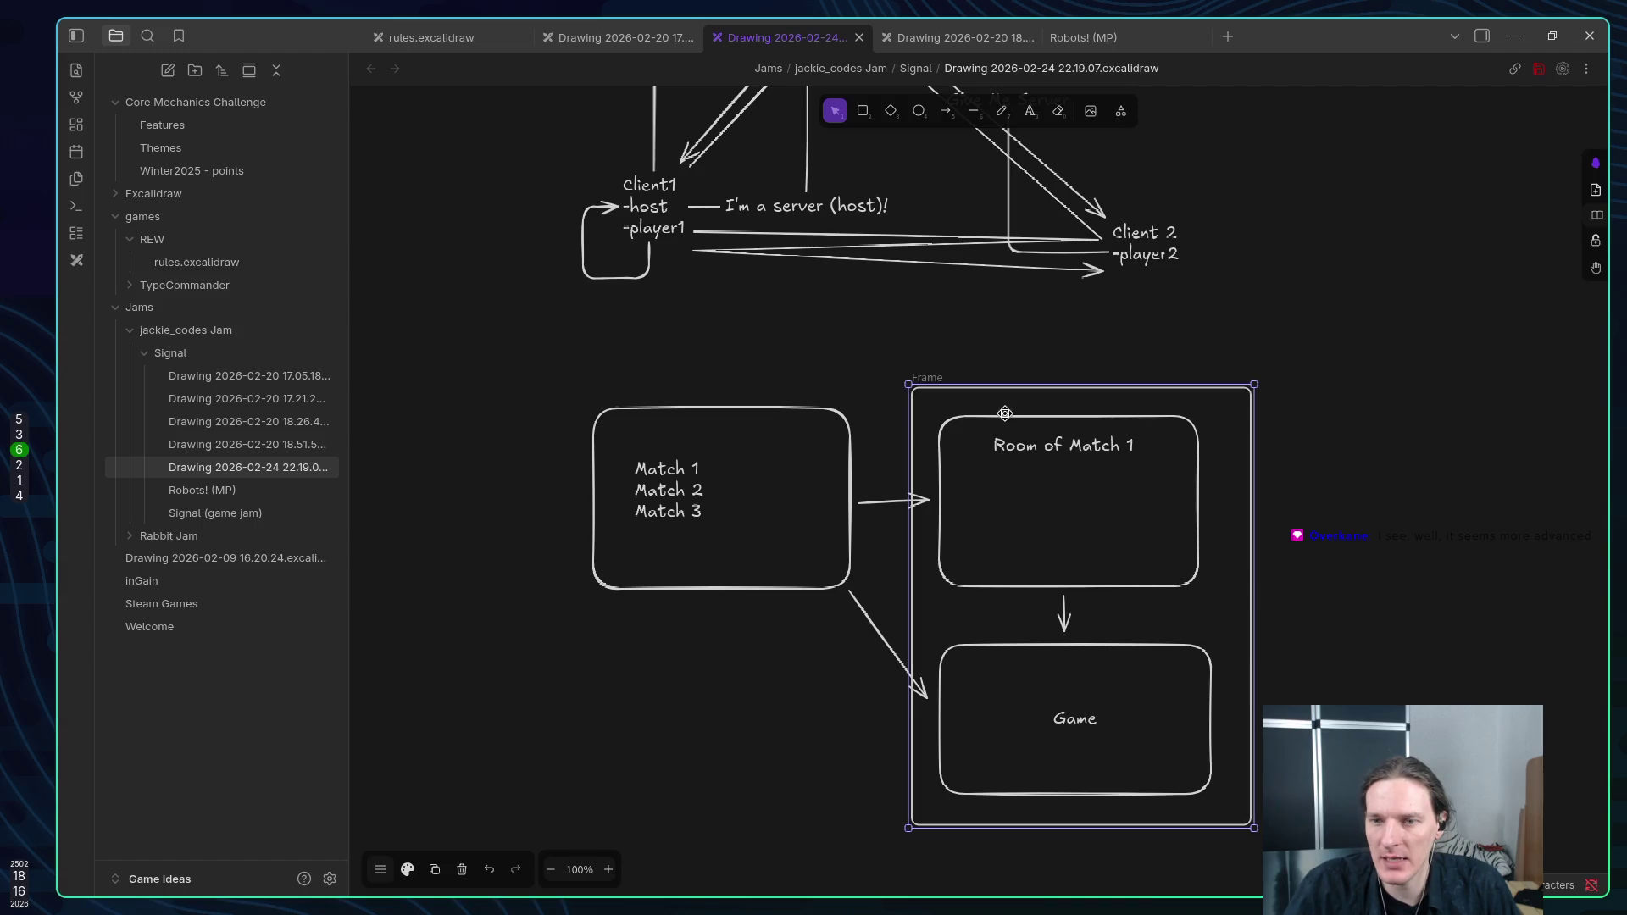
double_click(930, 377)
text(Godot)
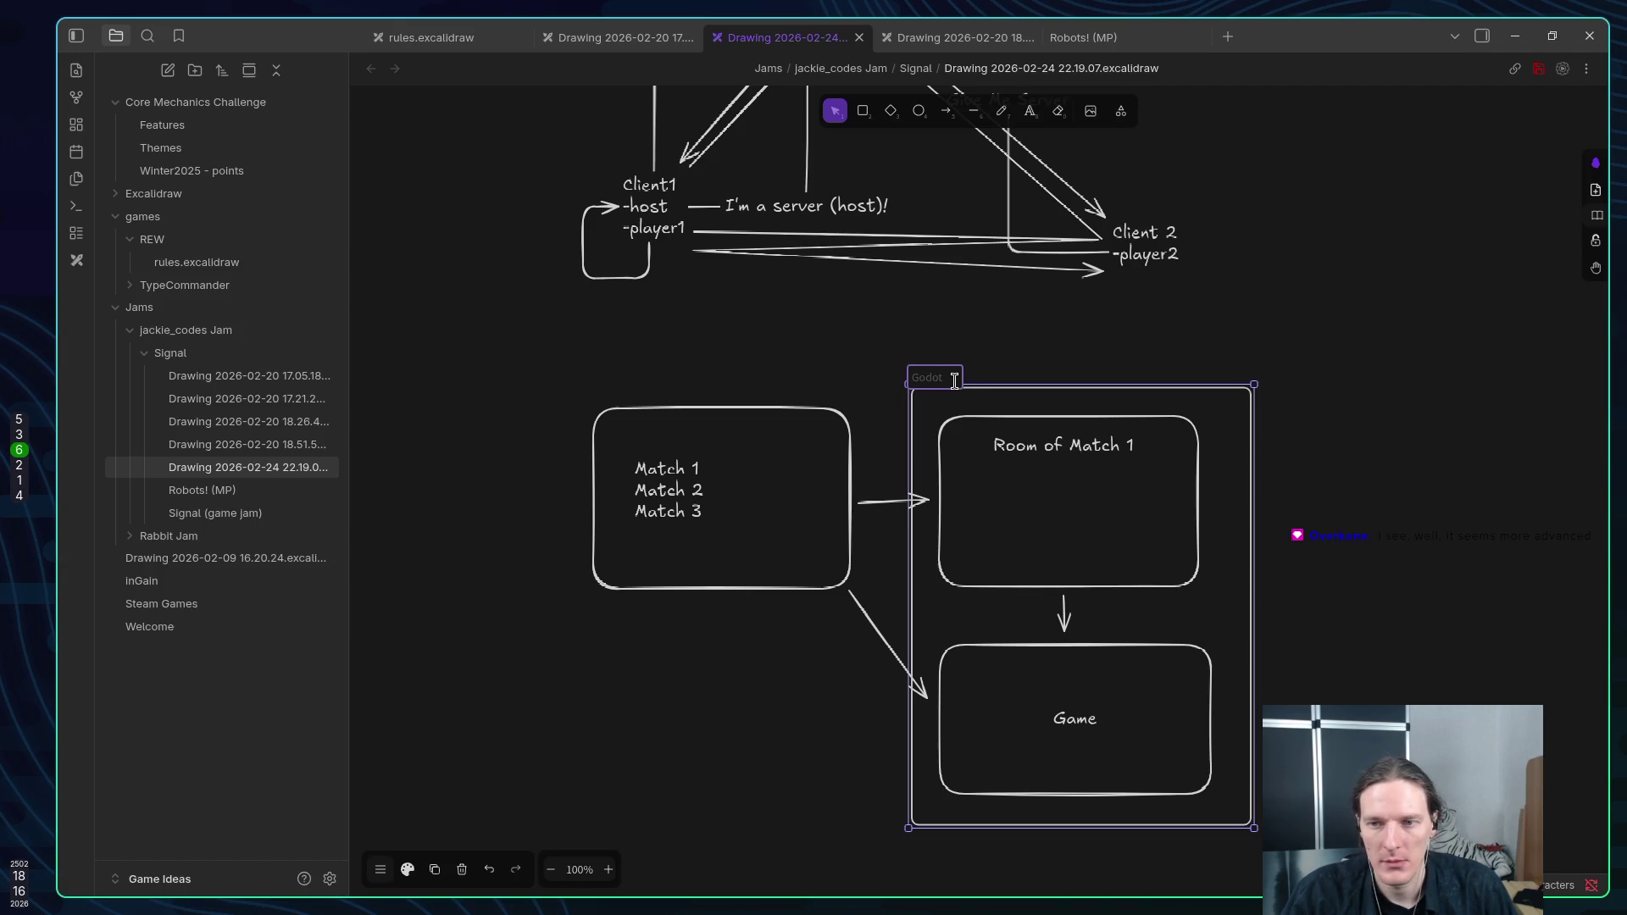
text( Multip)
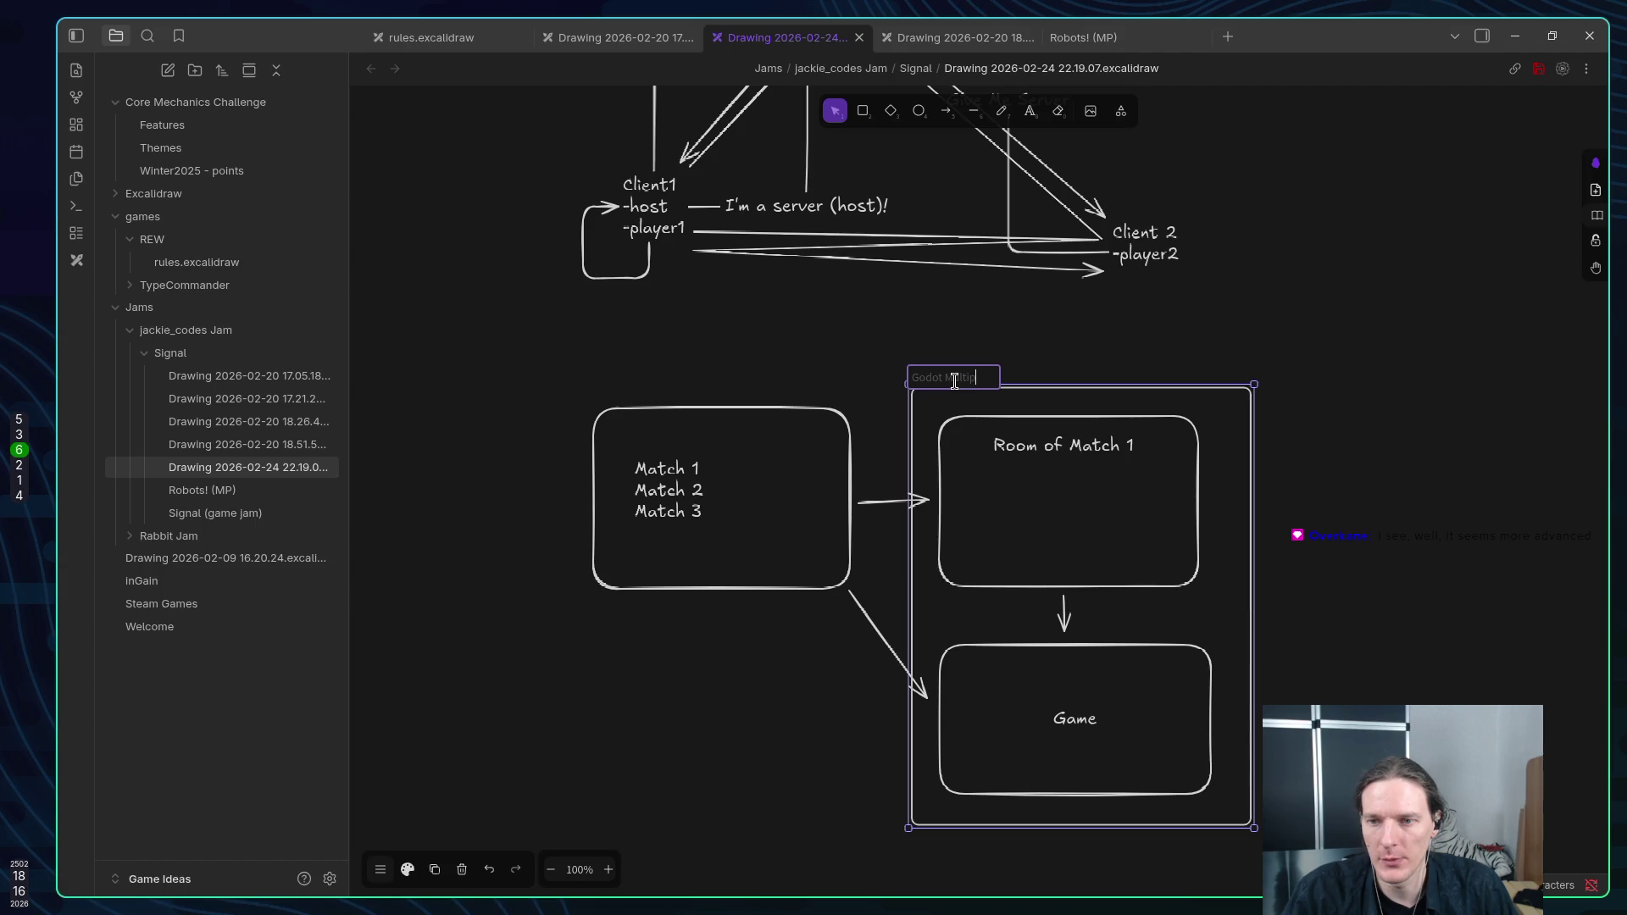
text(layer)
key(Escape)
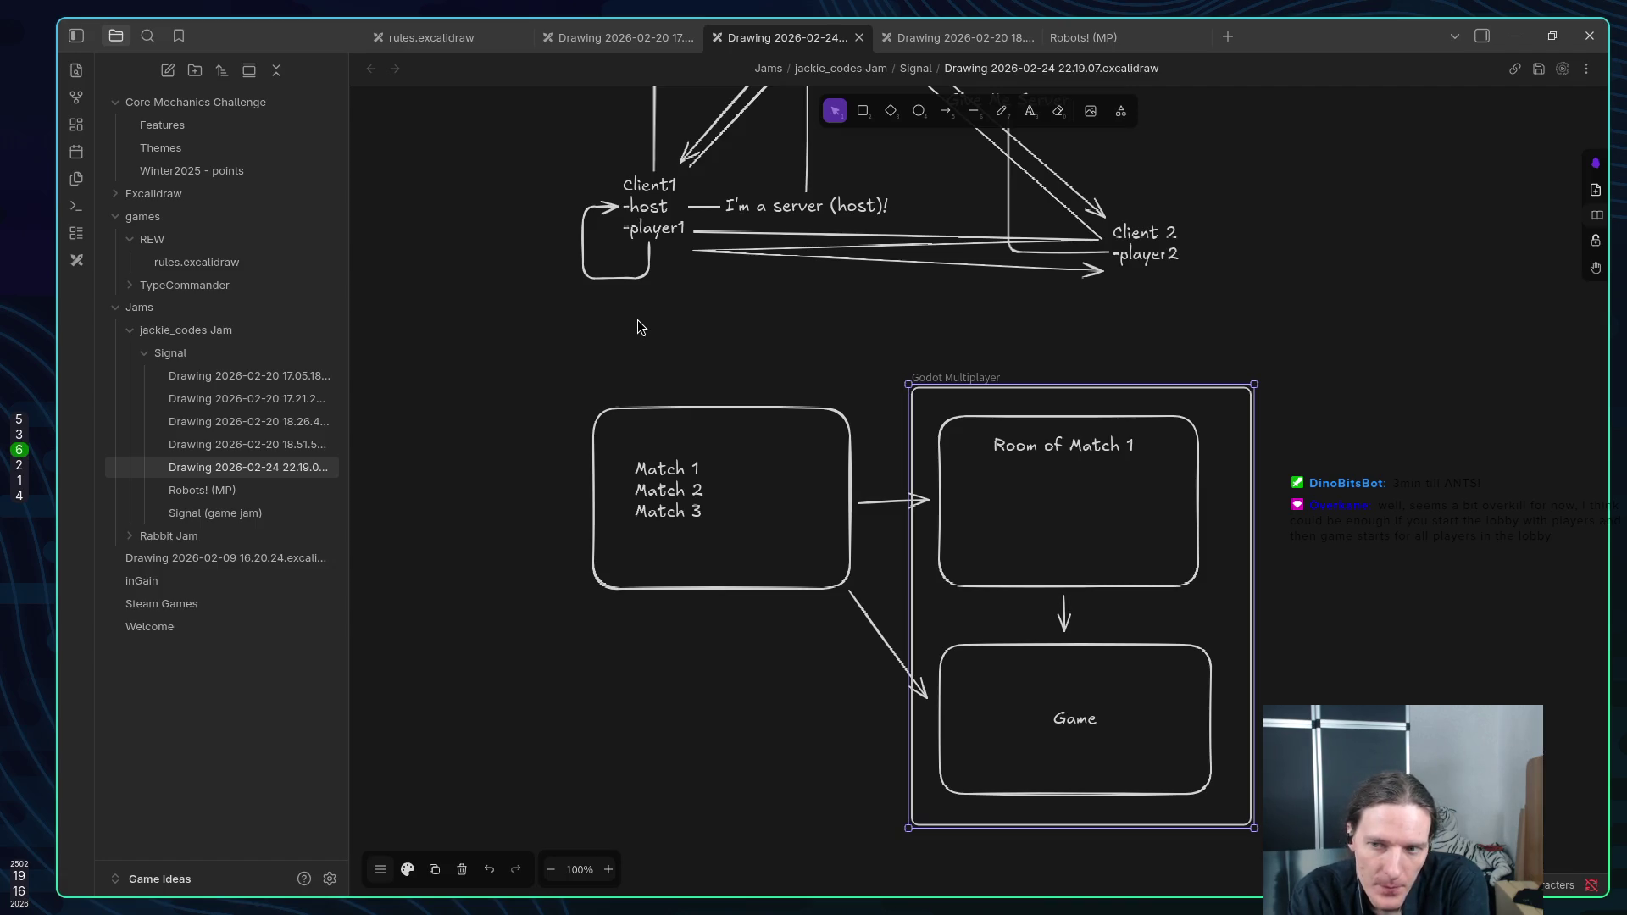
Write 'Player 1' and 'Player 2' on two lines inside the Room of Match 1 box.
click(1157, 483)
click(1070, 447)
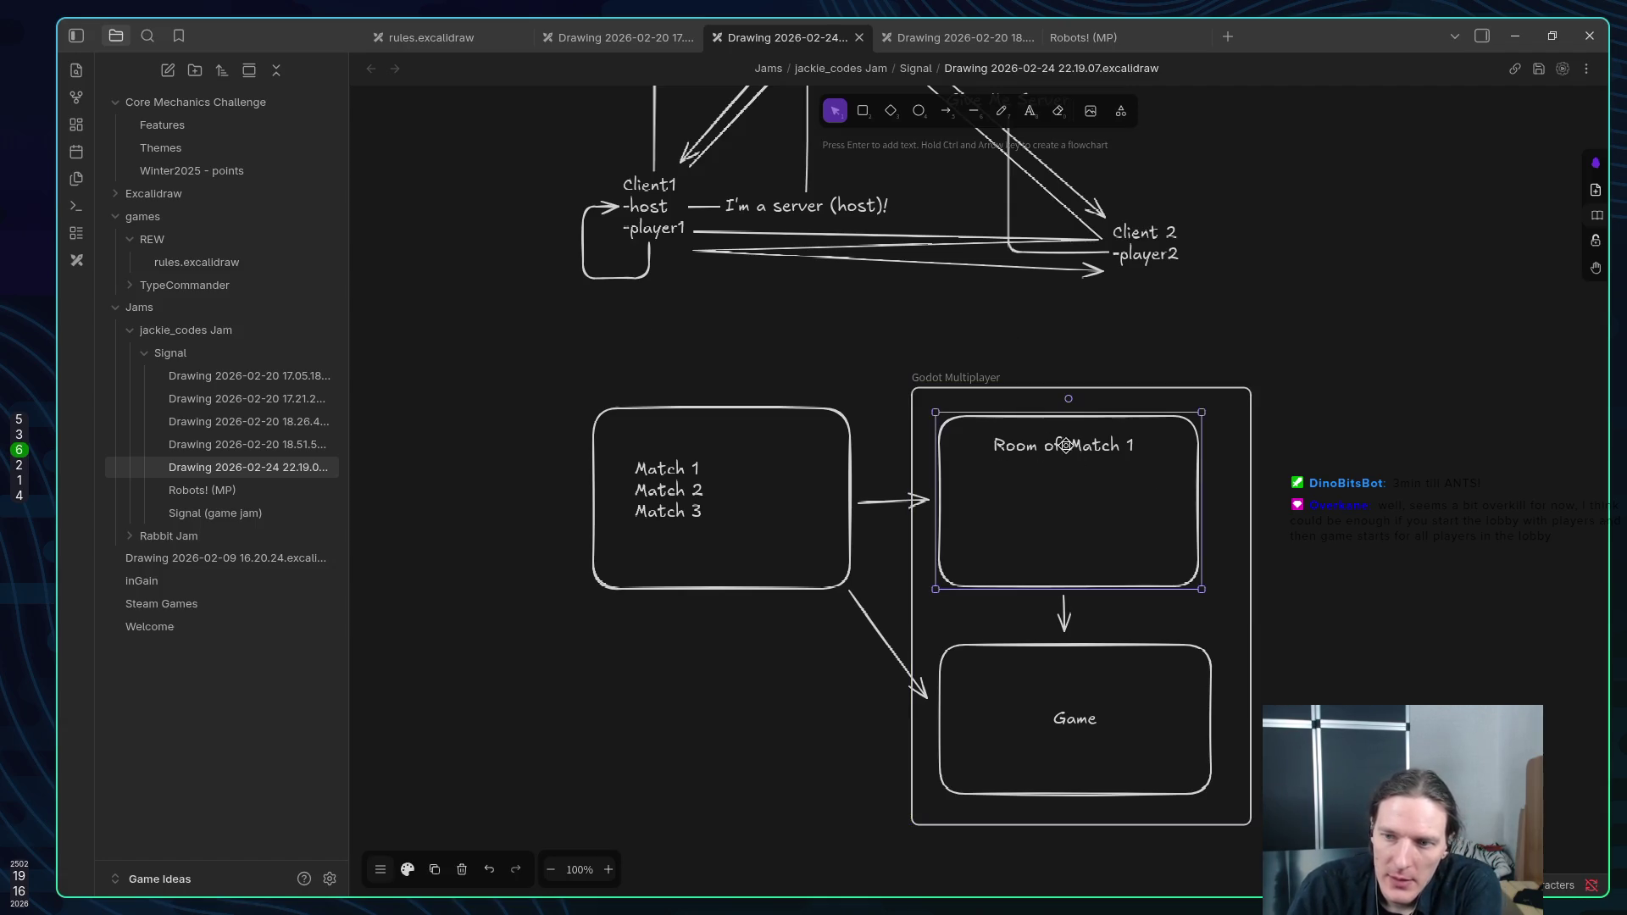
click(993, 487)
double_click(993, 487)
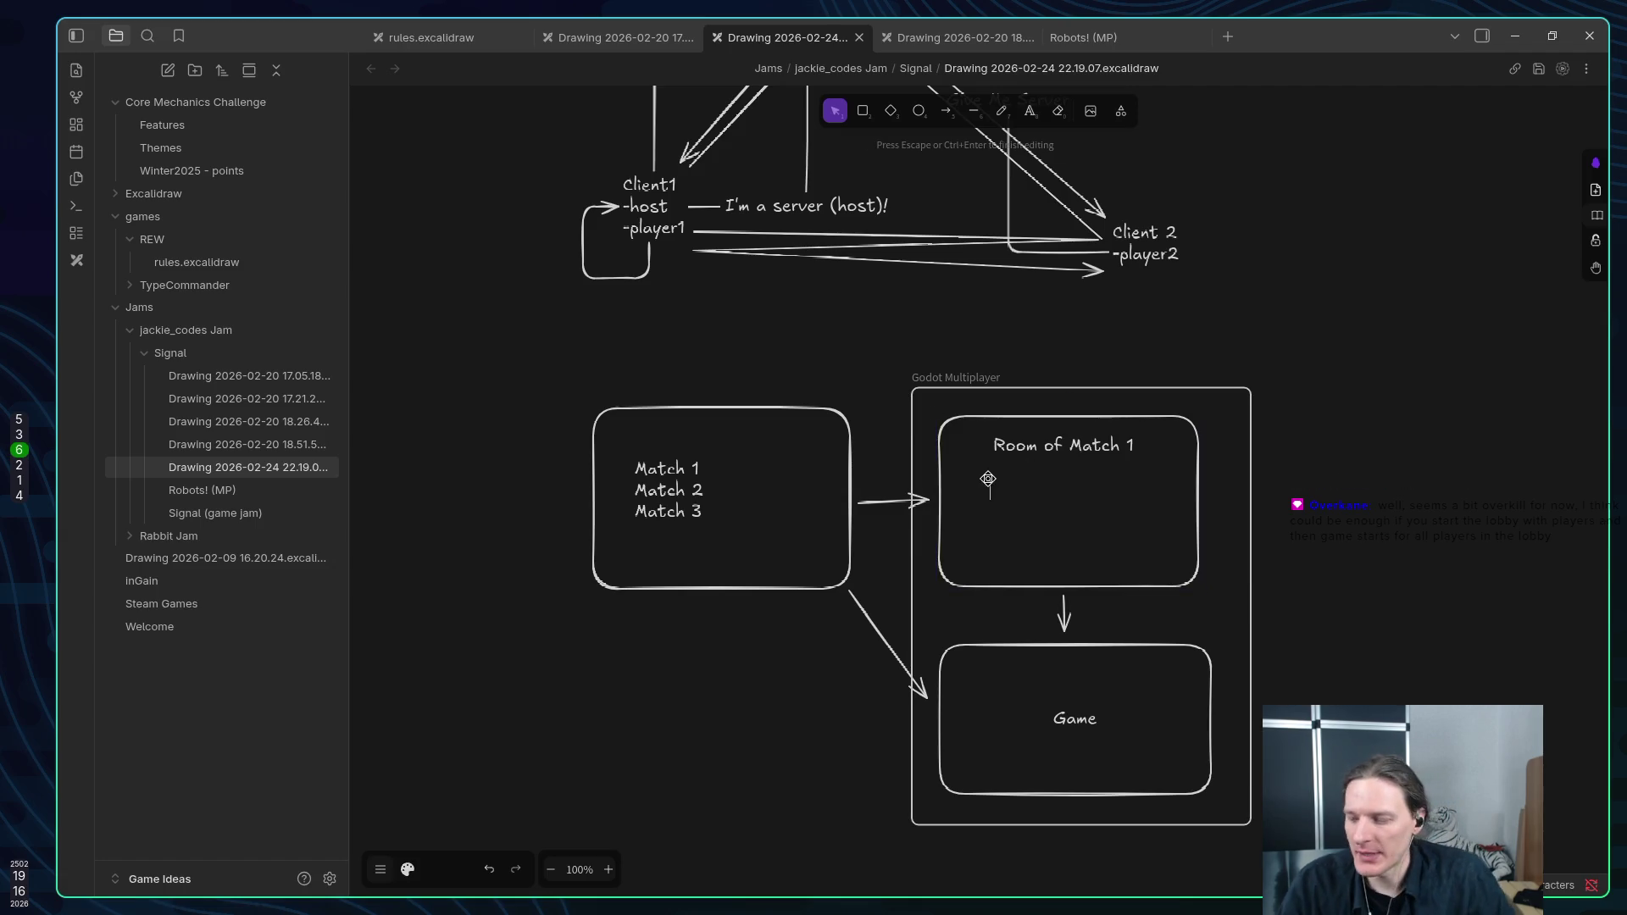
text(Player 1)
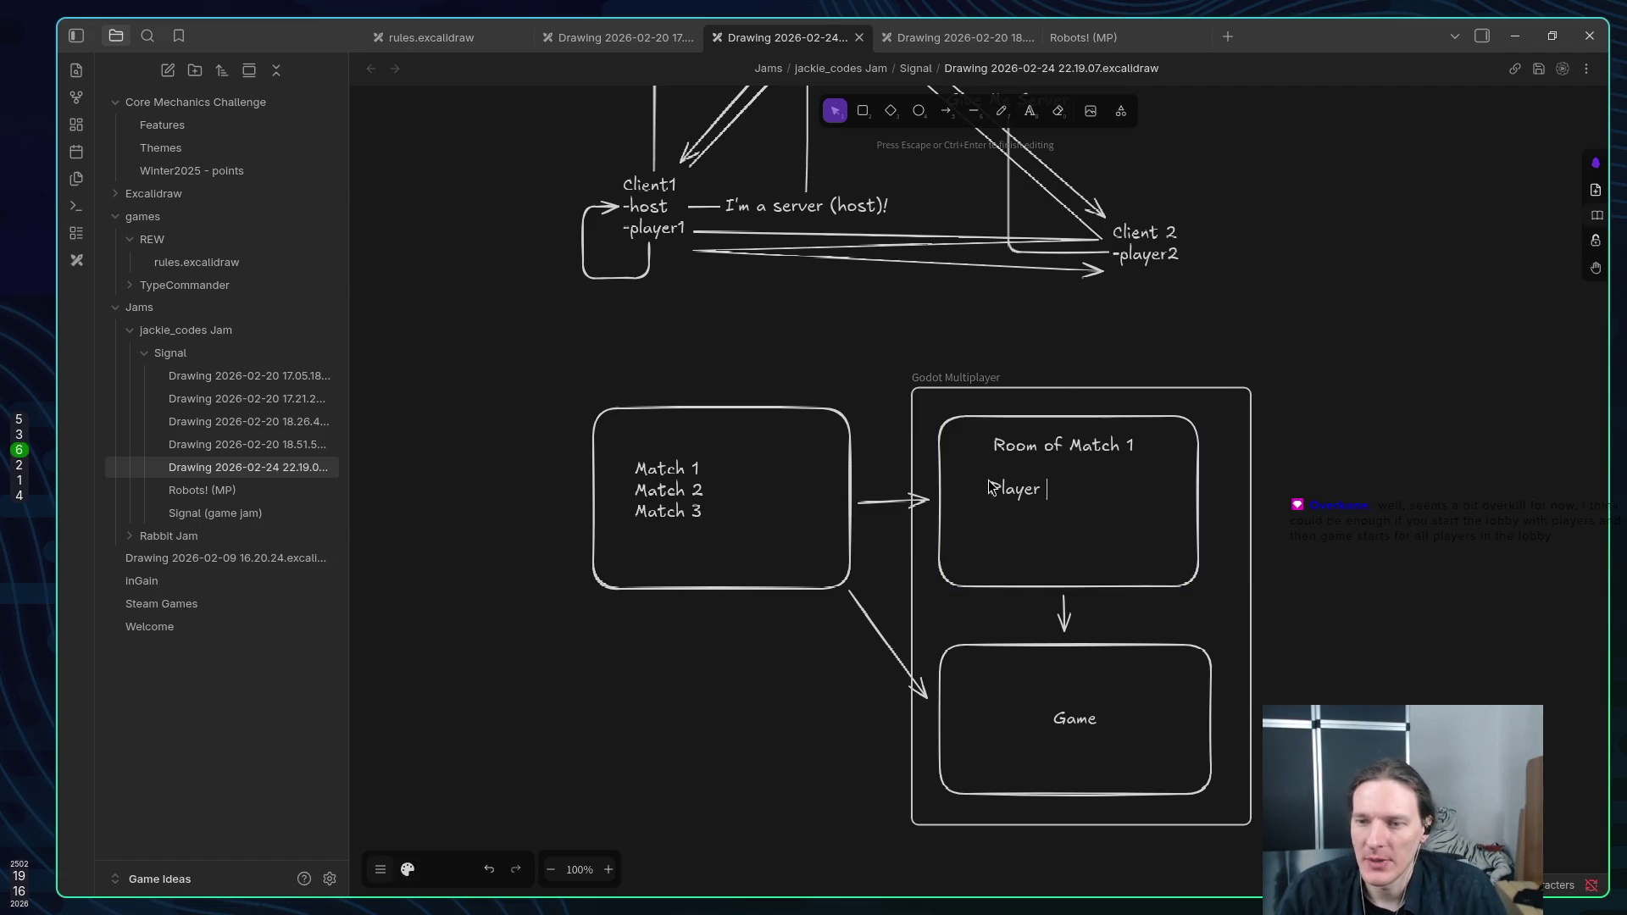
key(Return)
text(Player 2)
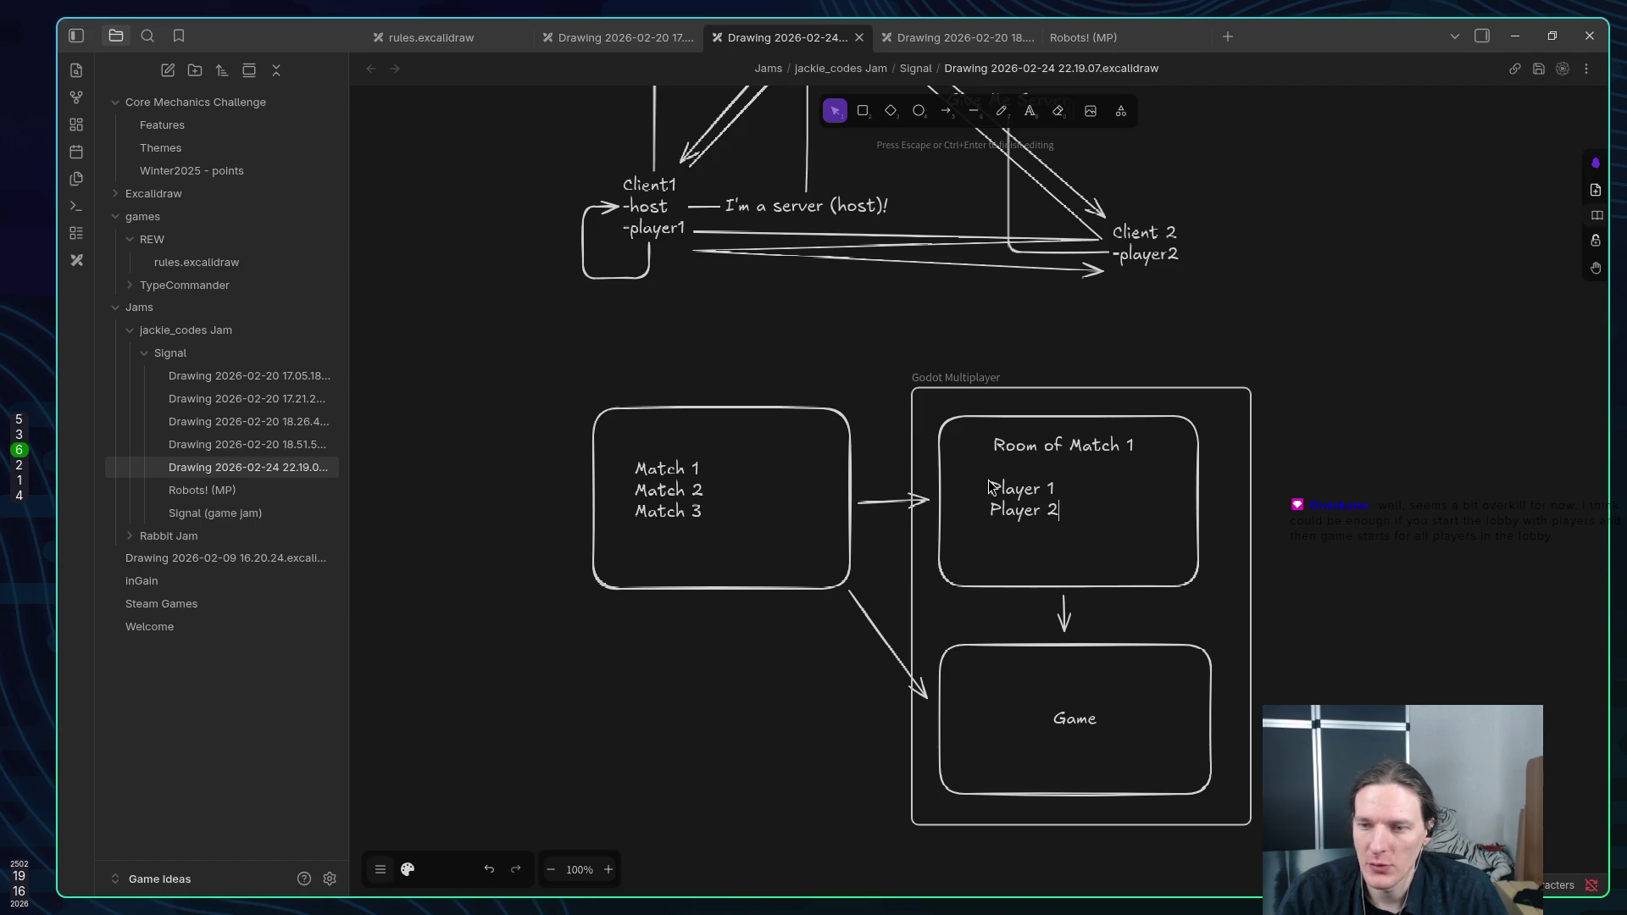
key(Escape)
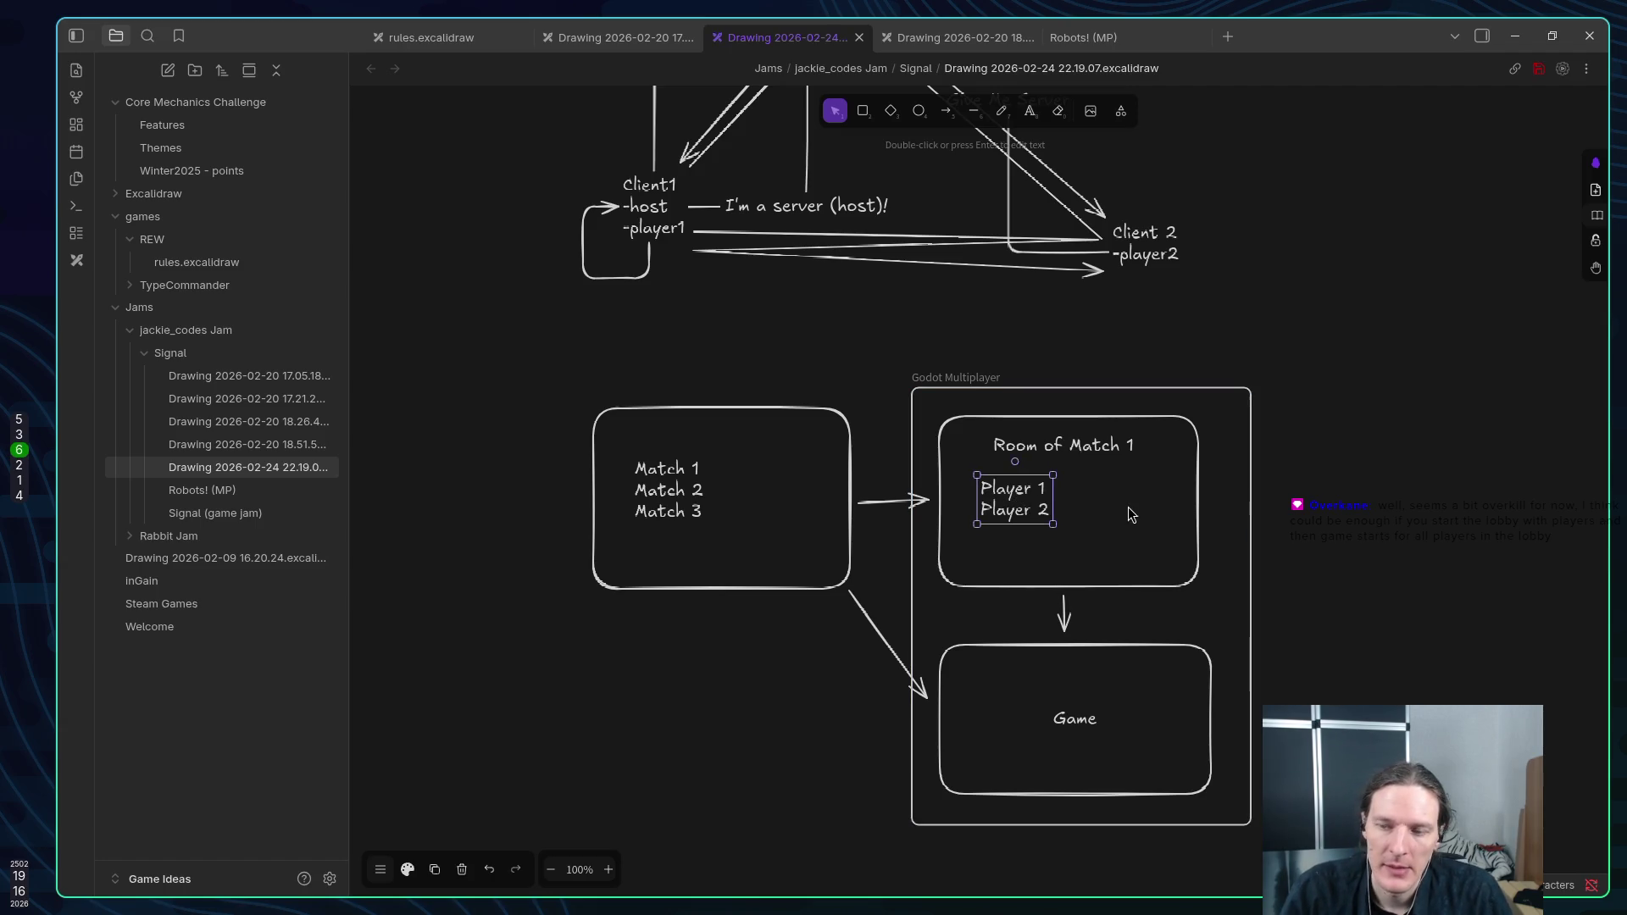
drag(1022, 501, 1018, 498)
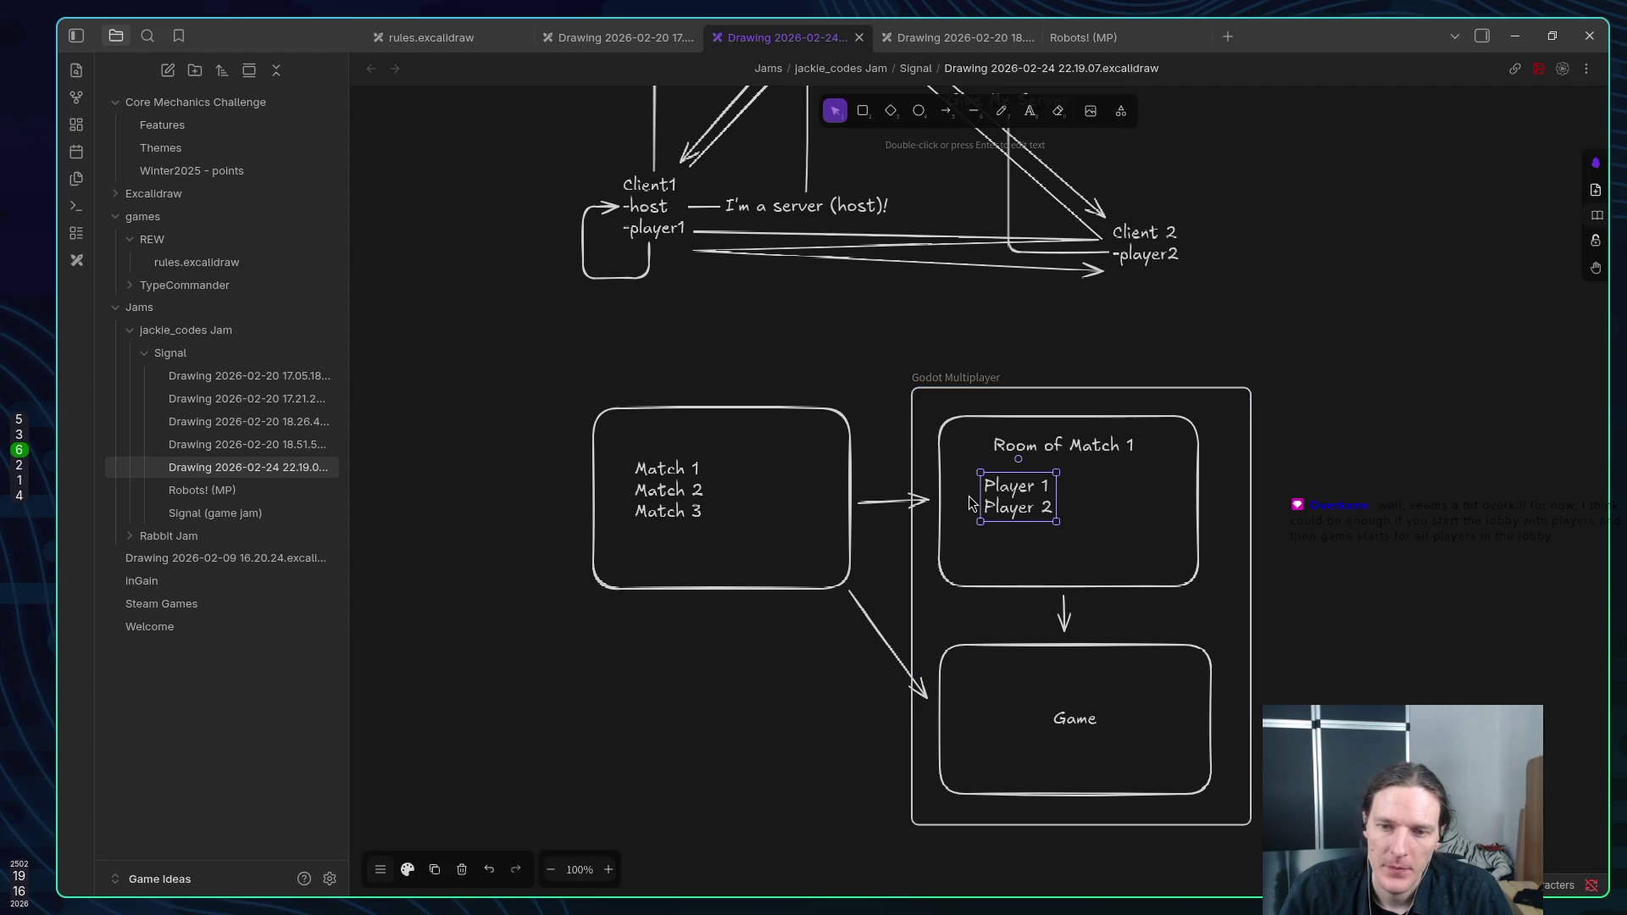
Add a 'join' label beside the match list.
click(723, 468)
double_click(767, 472)
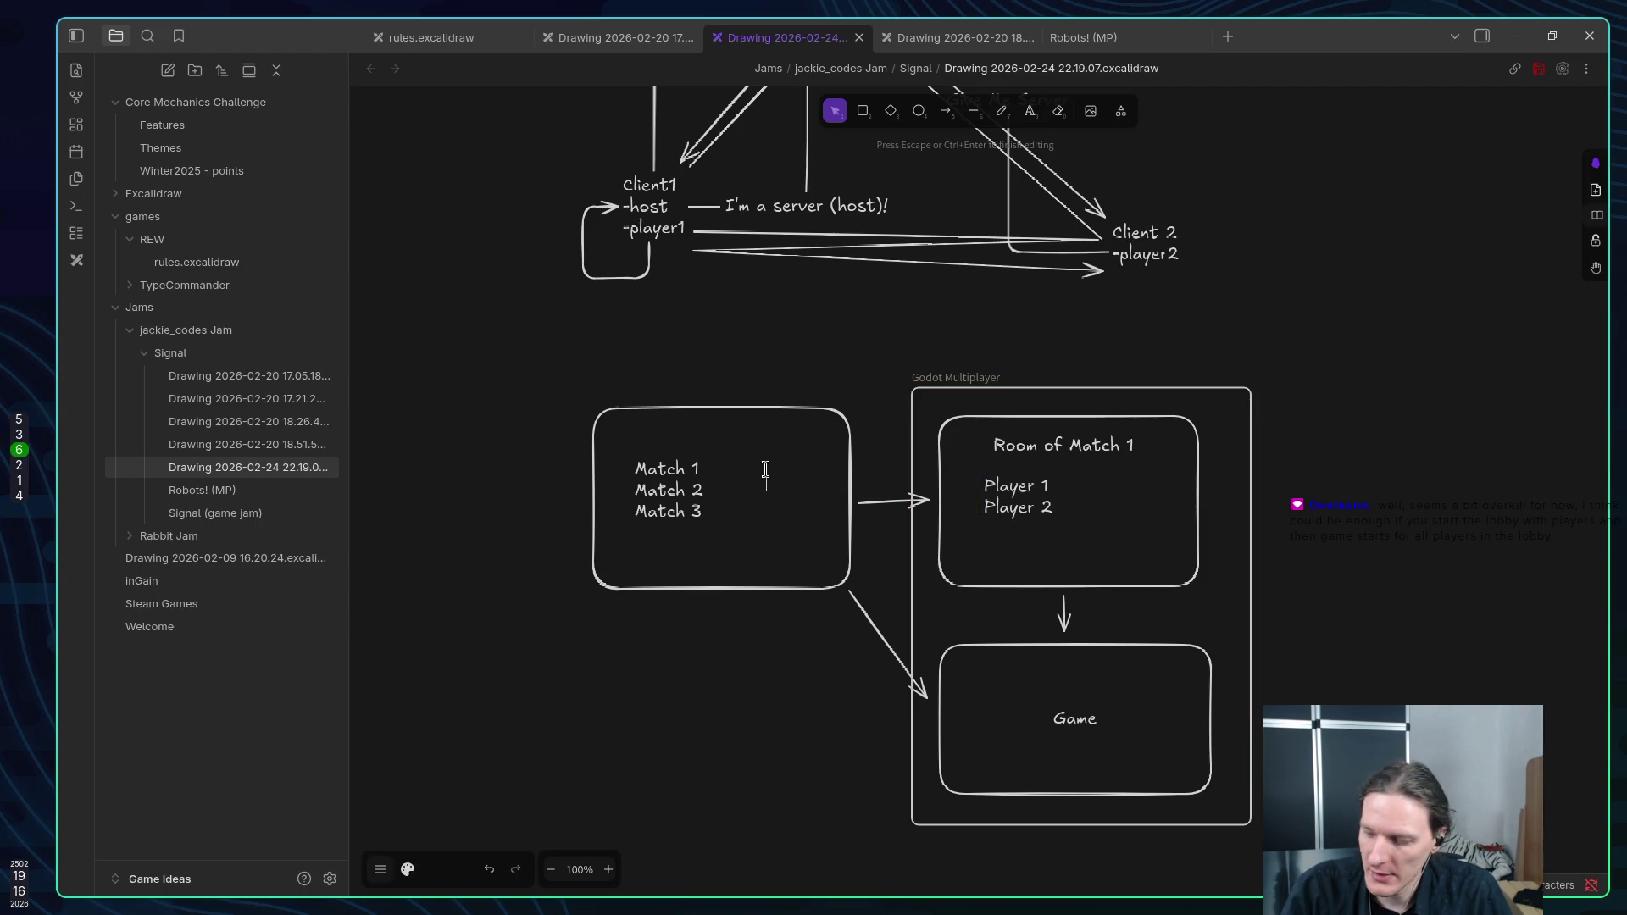
text(join)
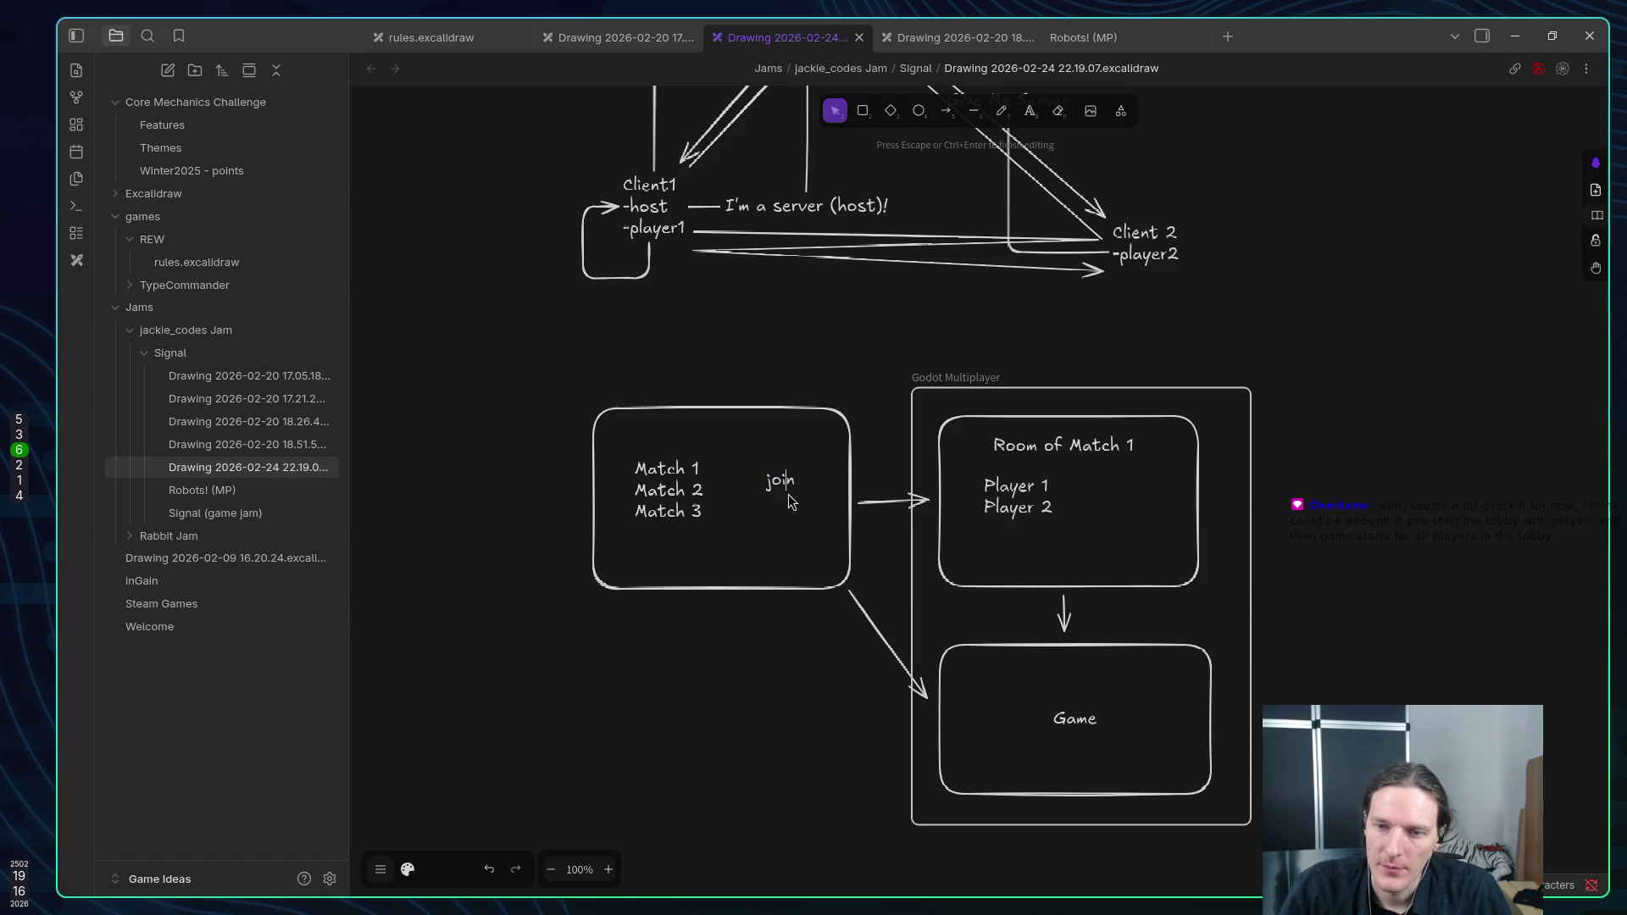
key(Escape)
click(780, 484)
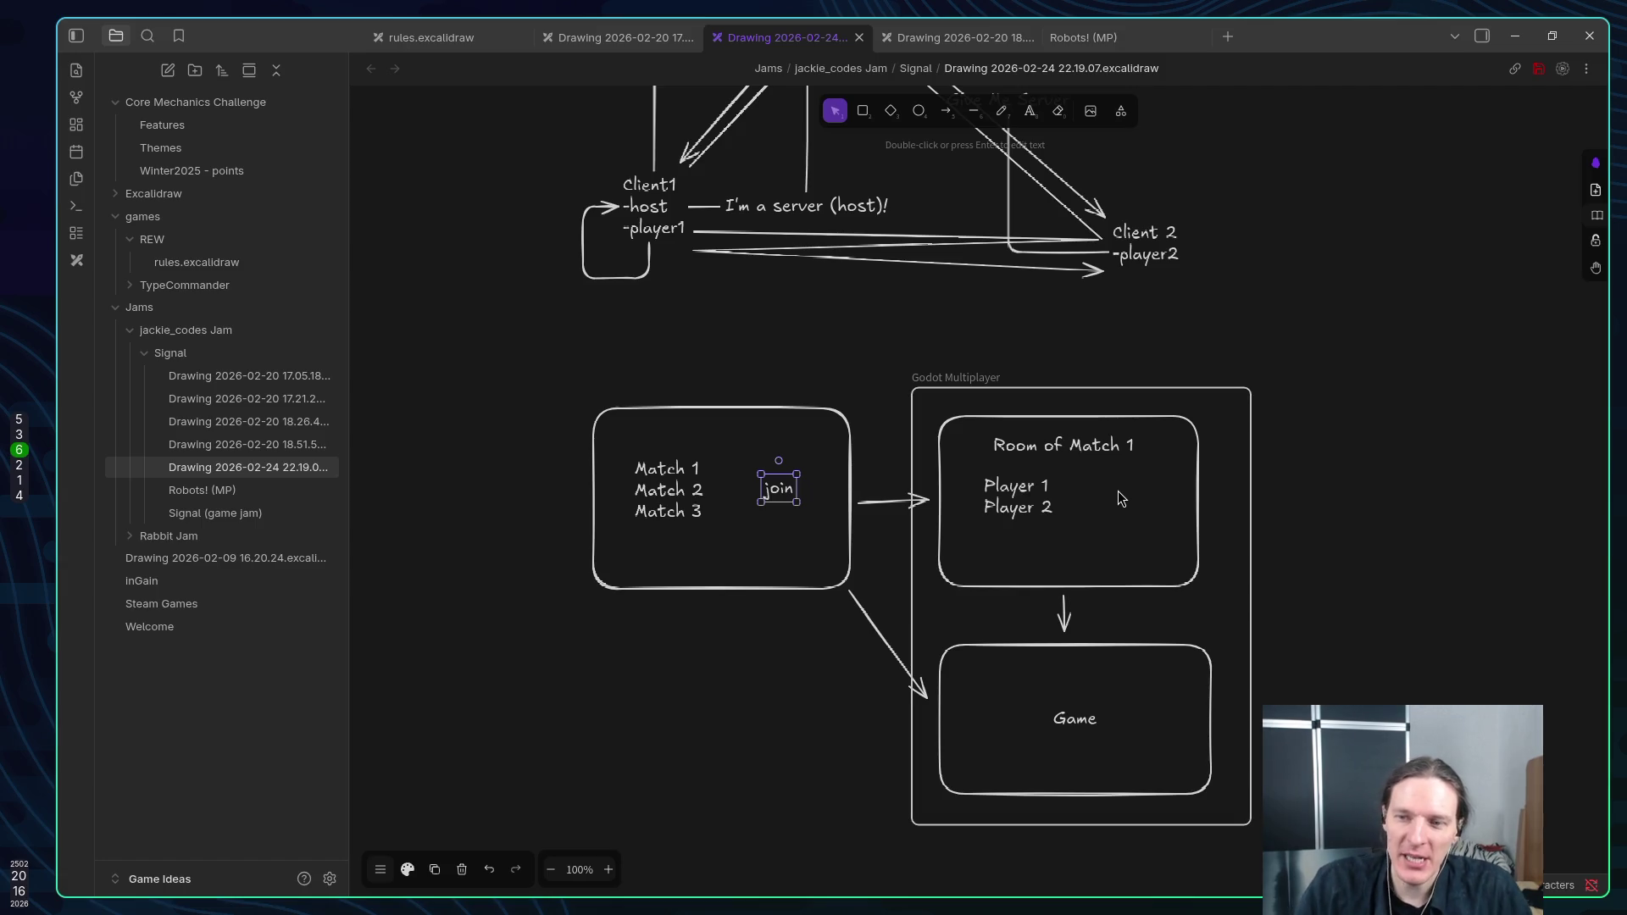
click(1117, 490)
click(1184, 426)
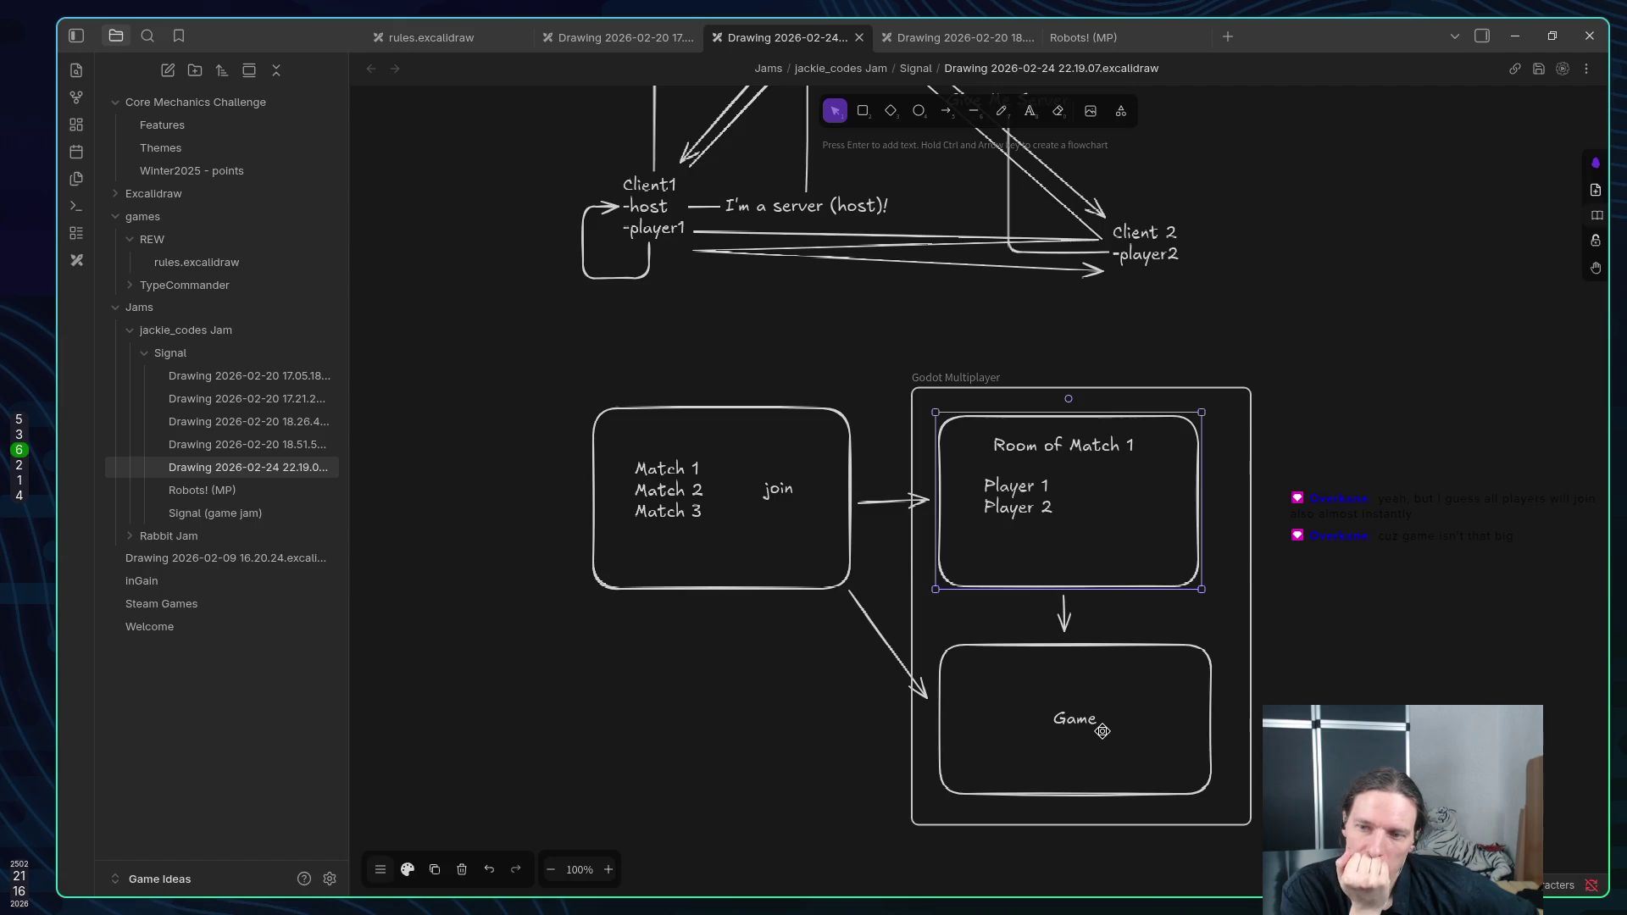
In lazygit, write the commit summary 'Improve lobby UI, able to create and join the match'.
key(super+1)
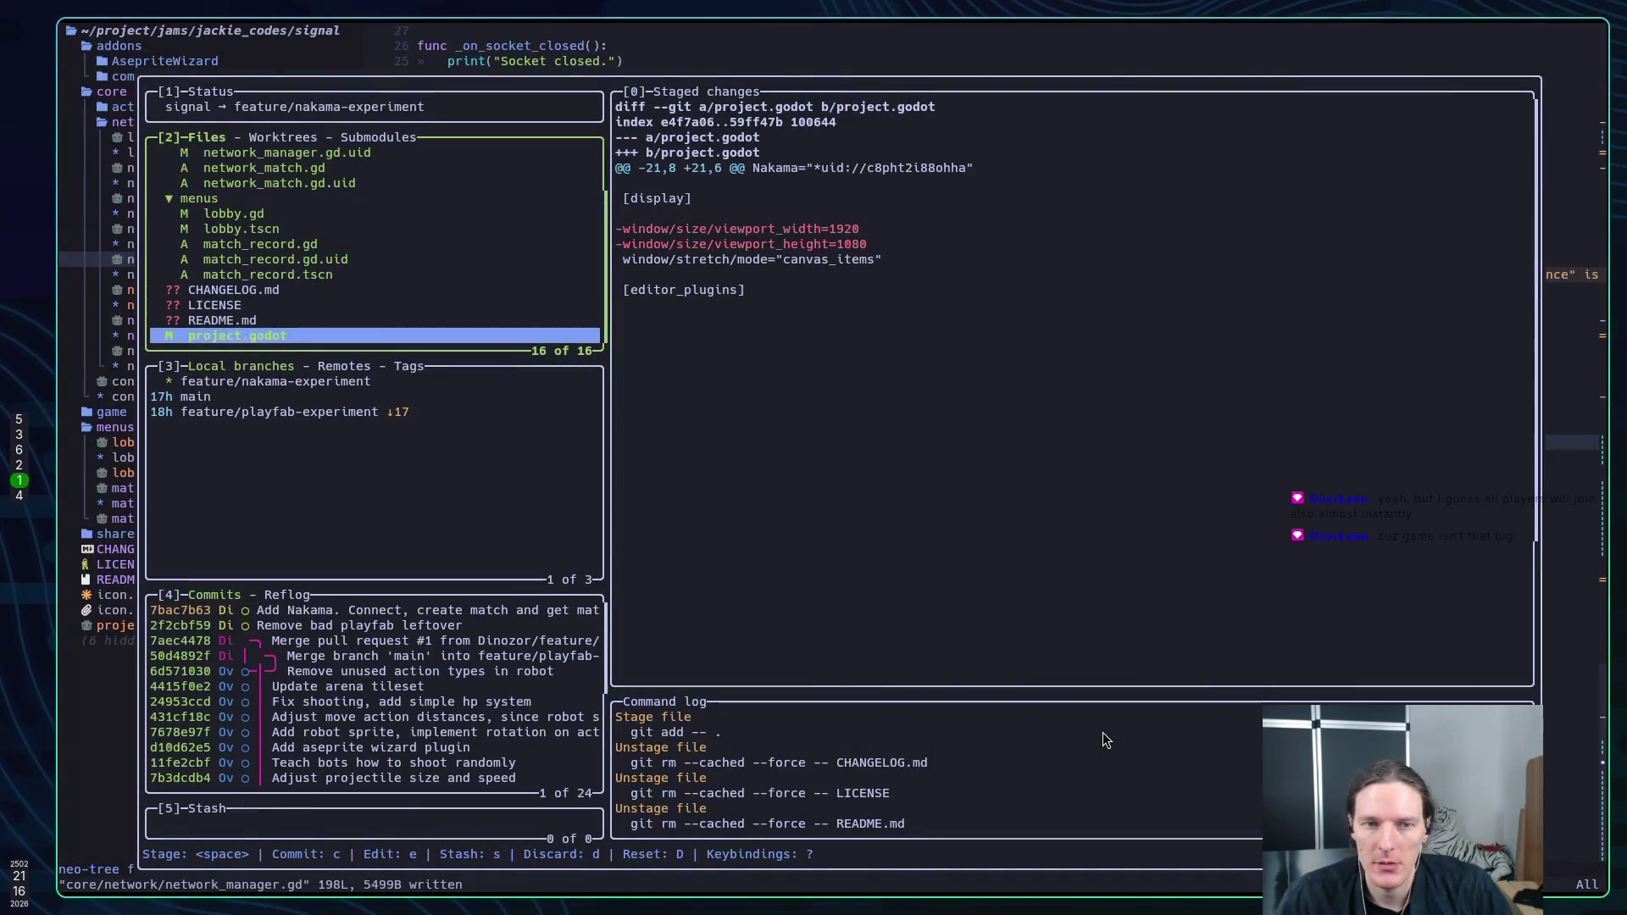
key(Up)
key(Down)
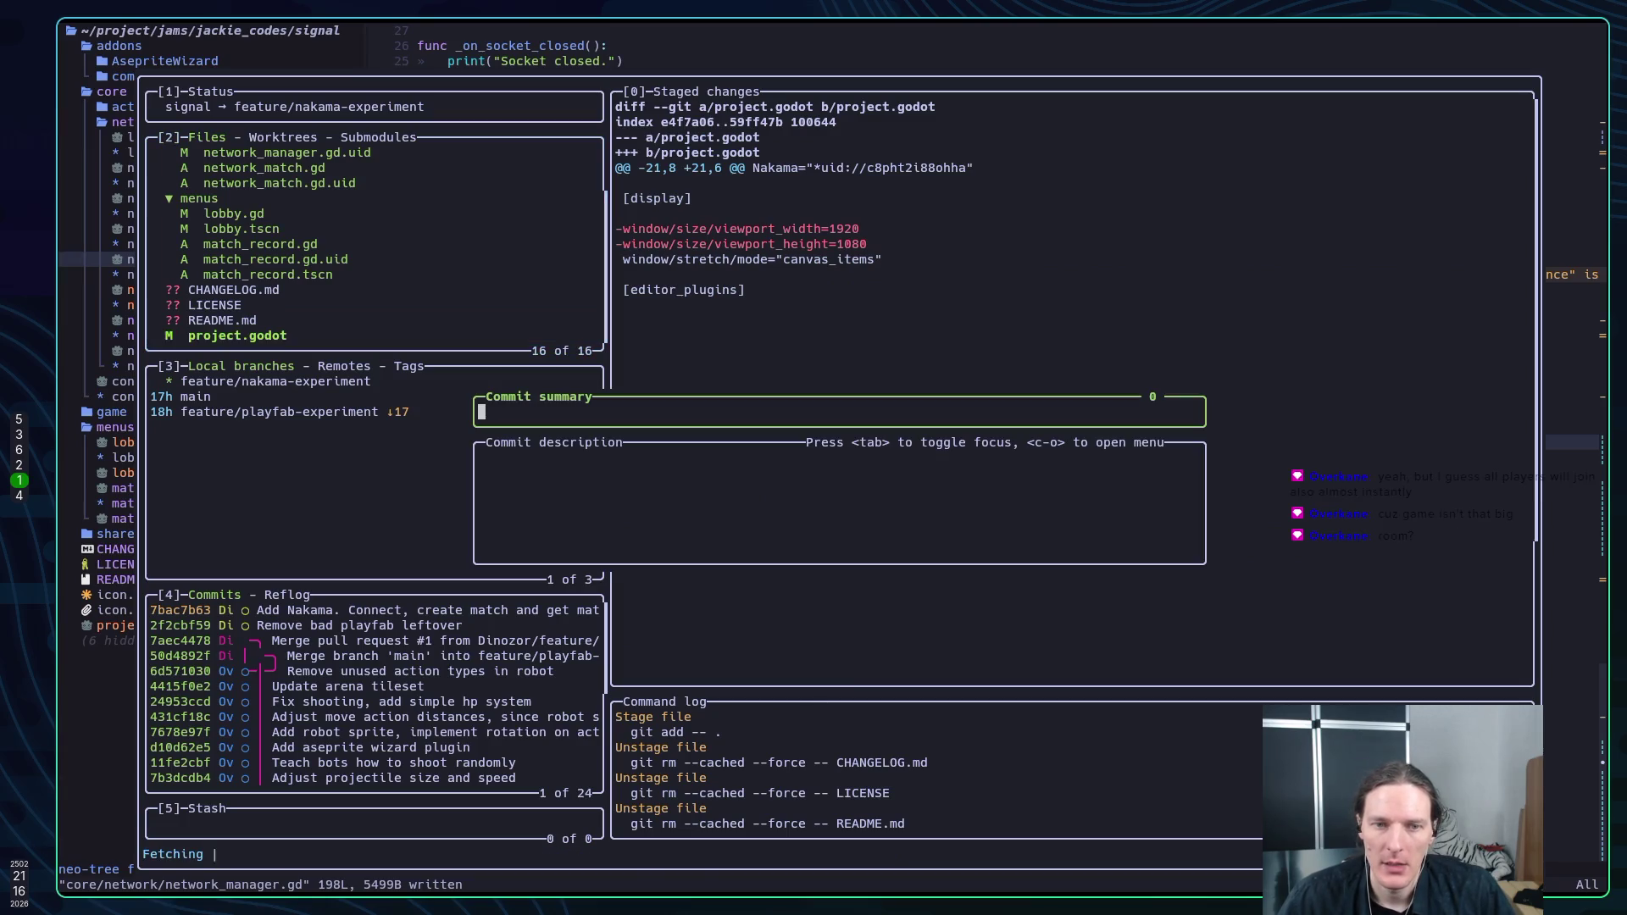
key(c)
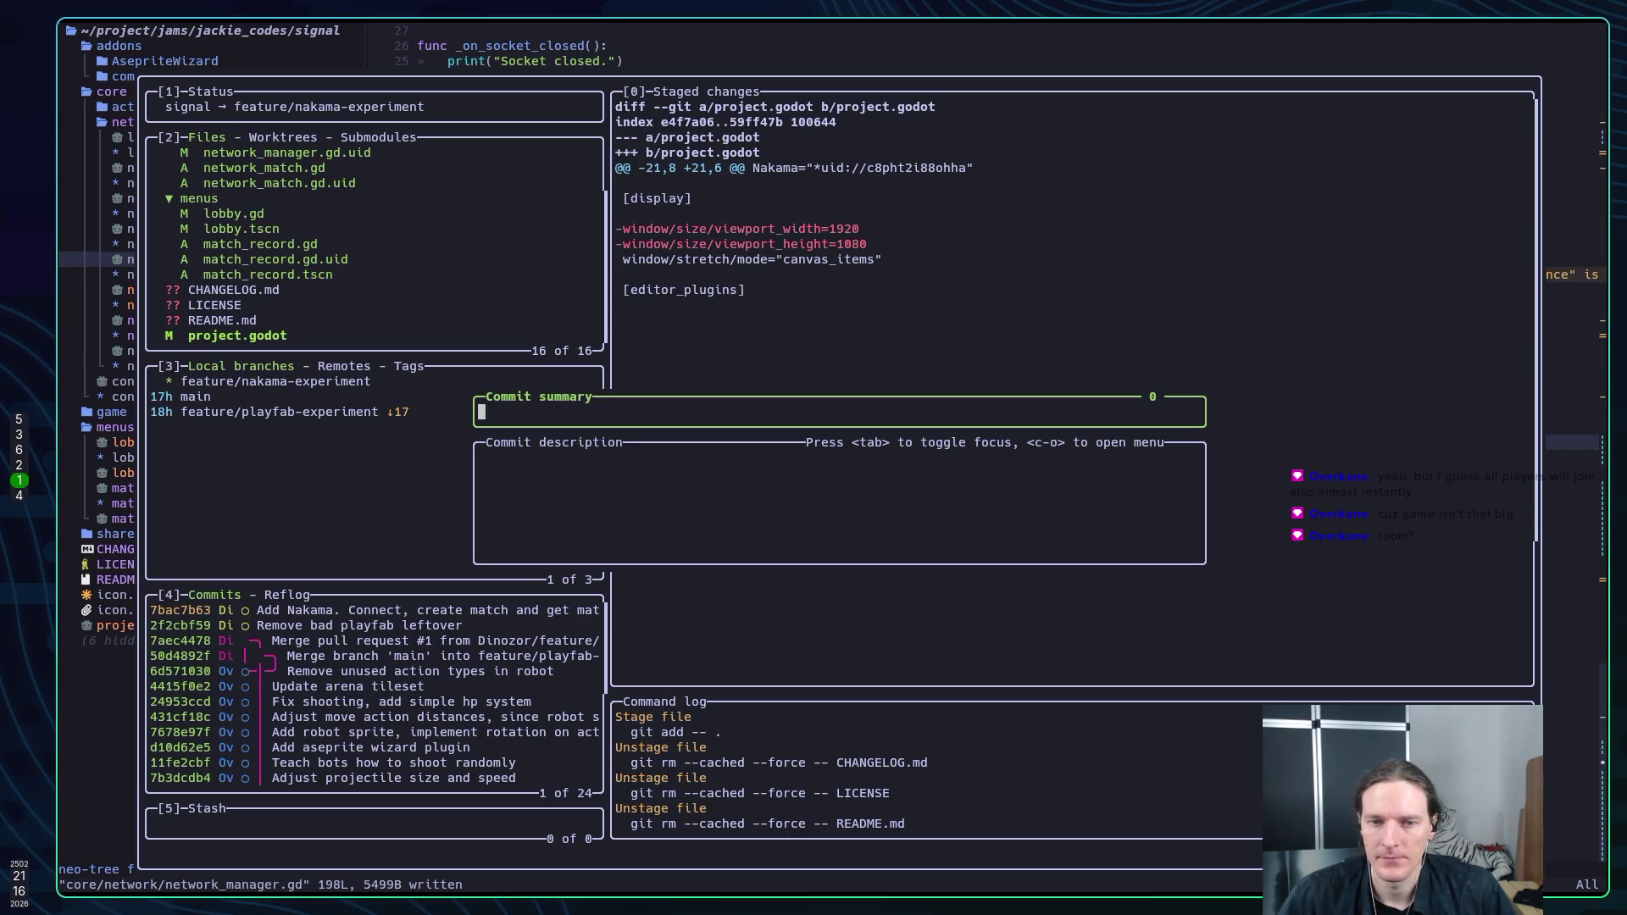
text(Add player )
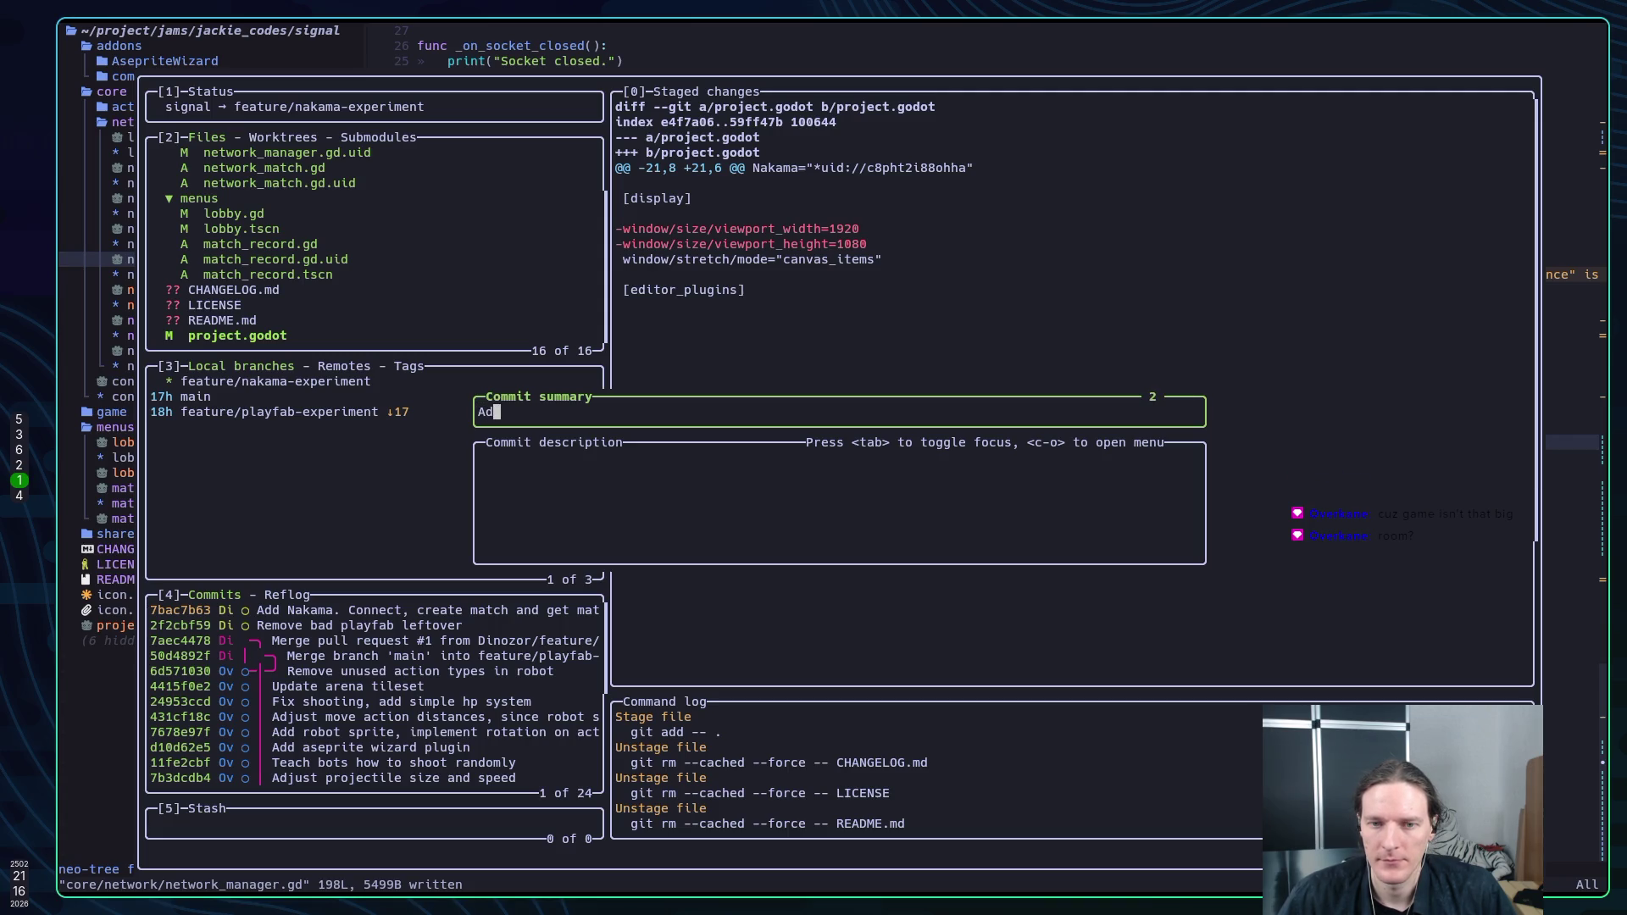
text(match )
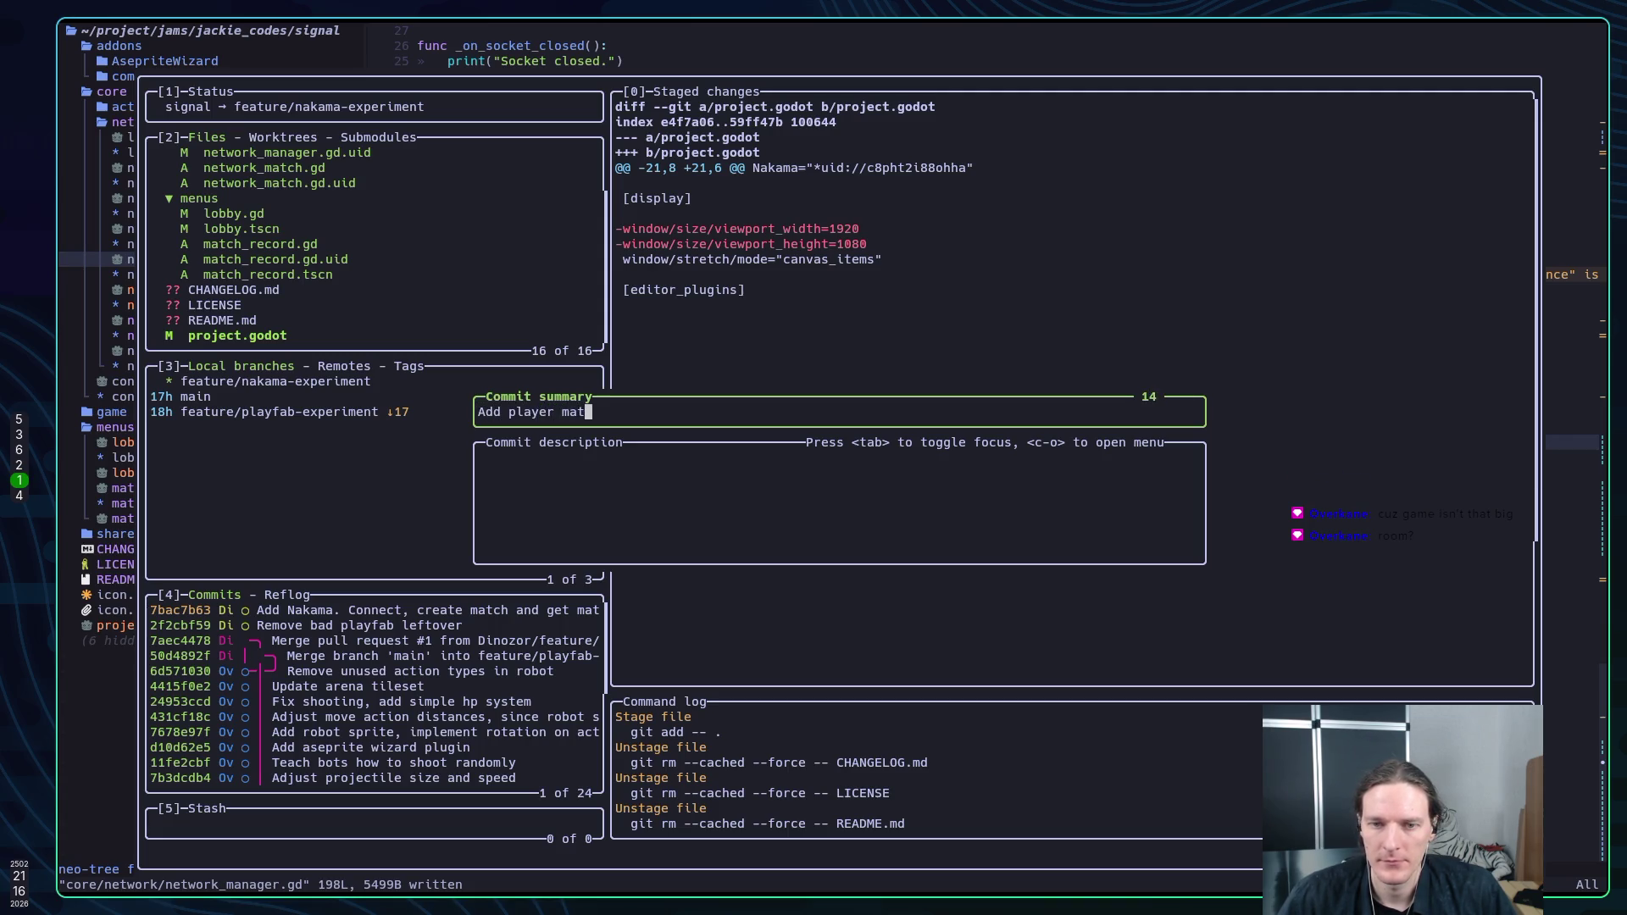
text(and op)
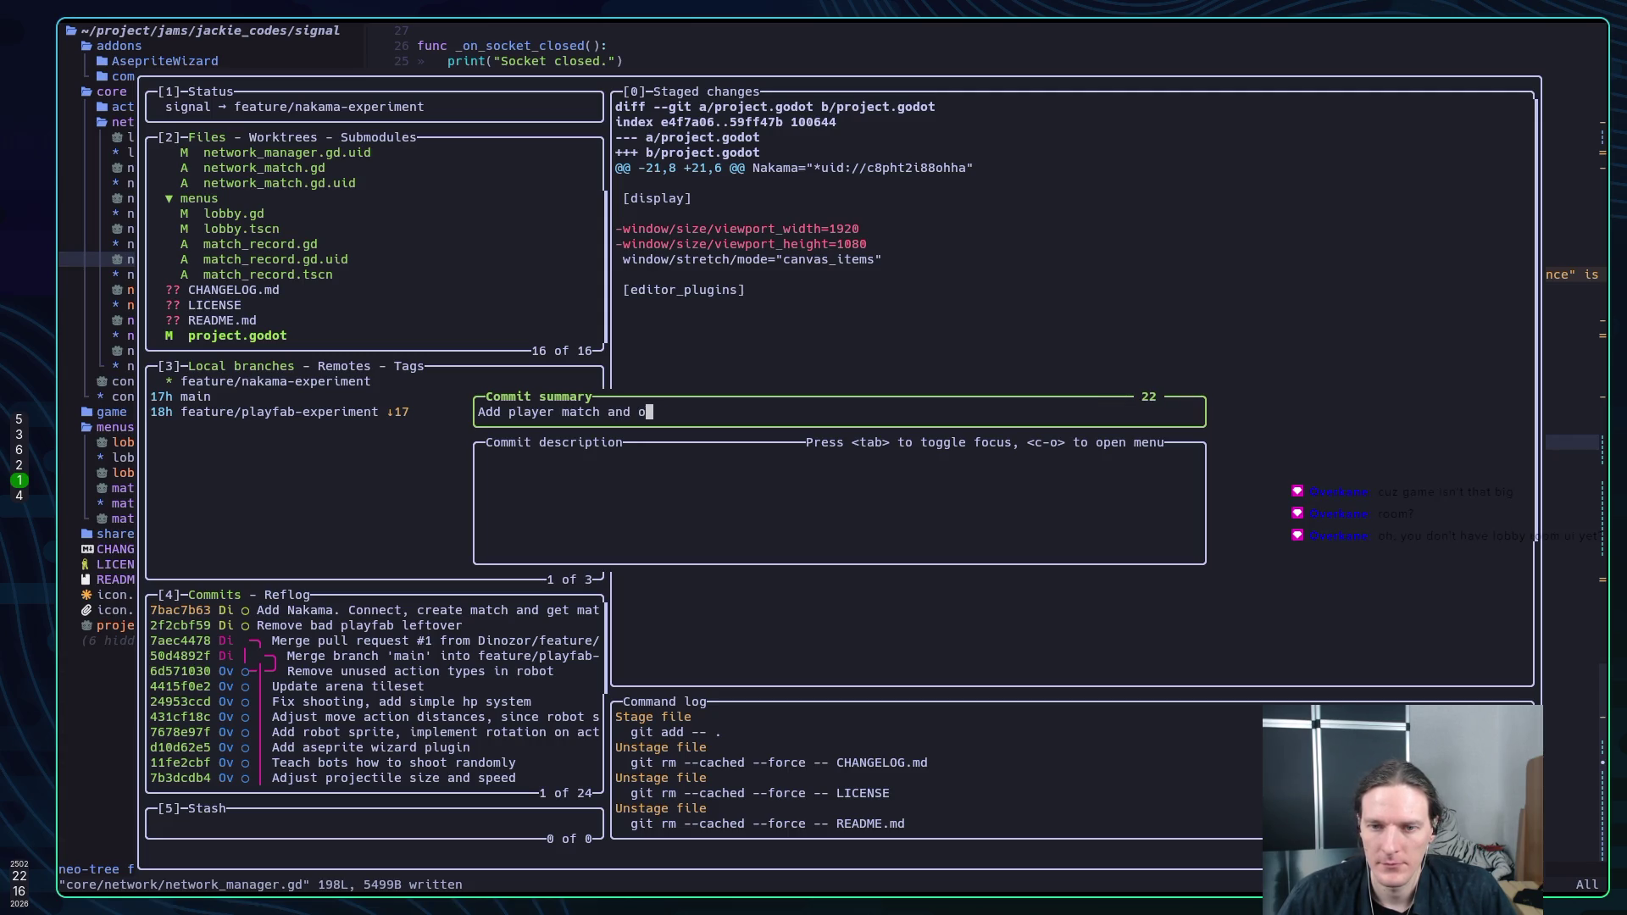
key(BackSpace)
key(BackSpace)
key(BackSpace)
key(BackSpace)
key(BackSpace)
key(BackSpace)
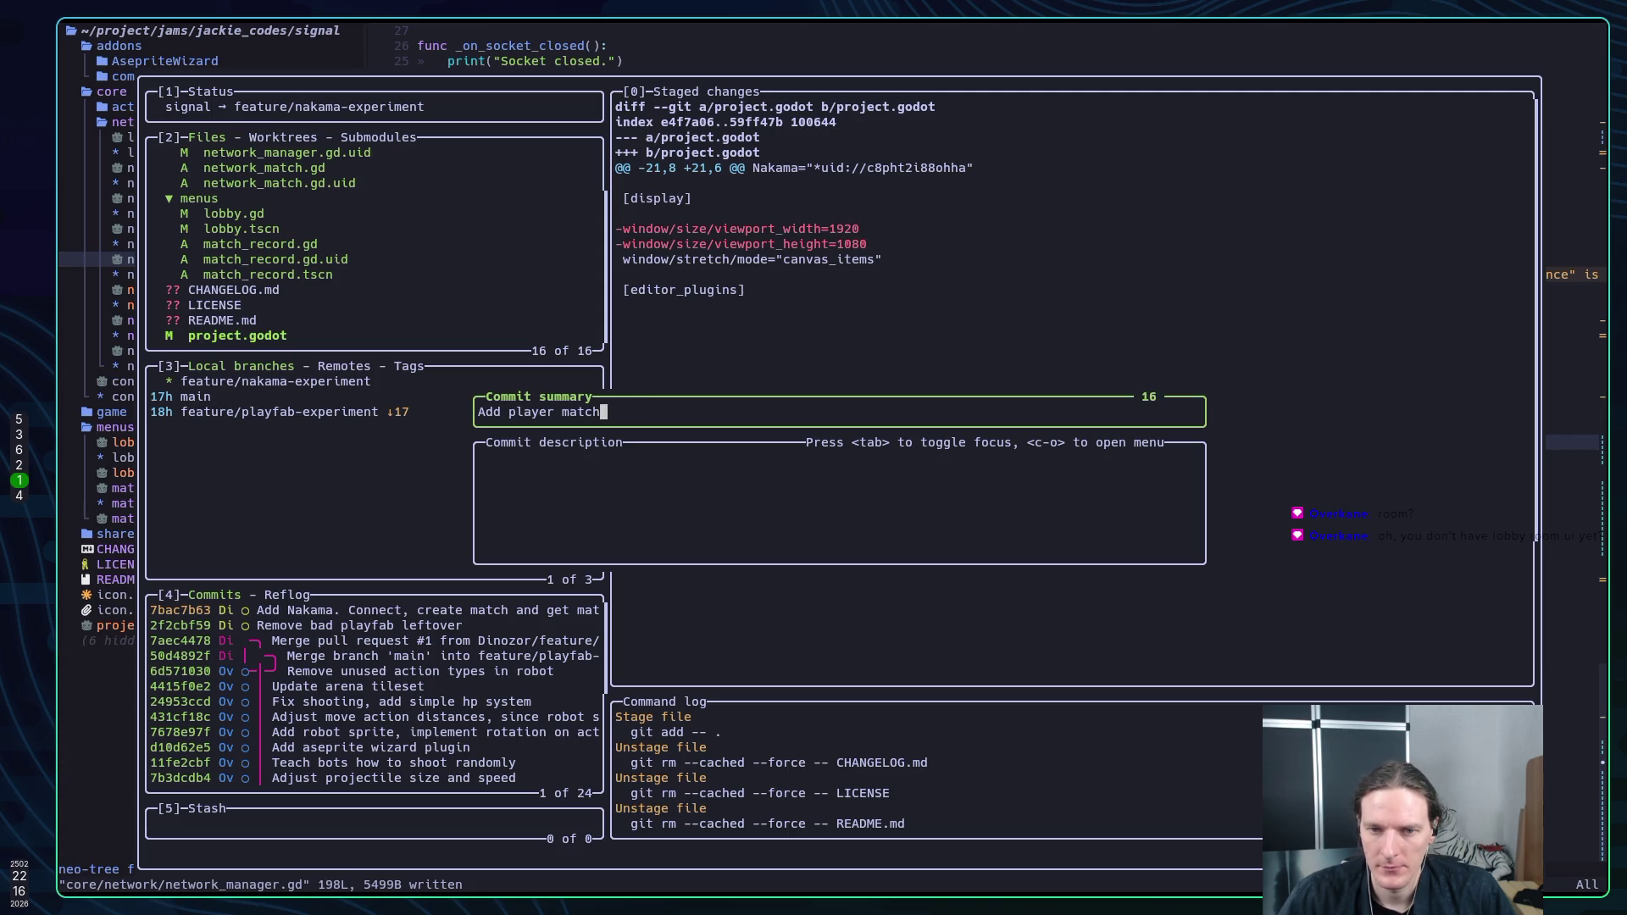
key(BackSpace)
key(BackSpace)
key(BackSpace)
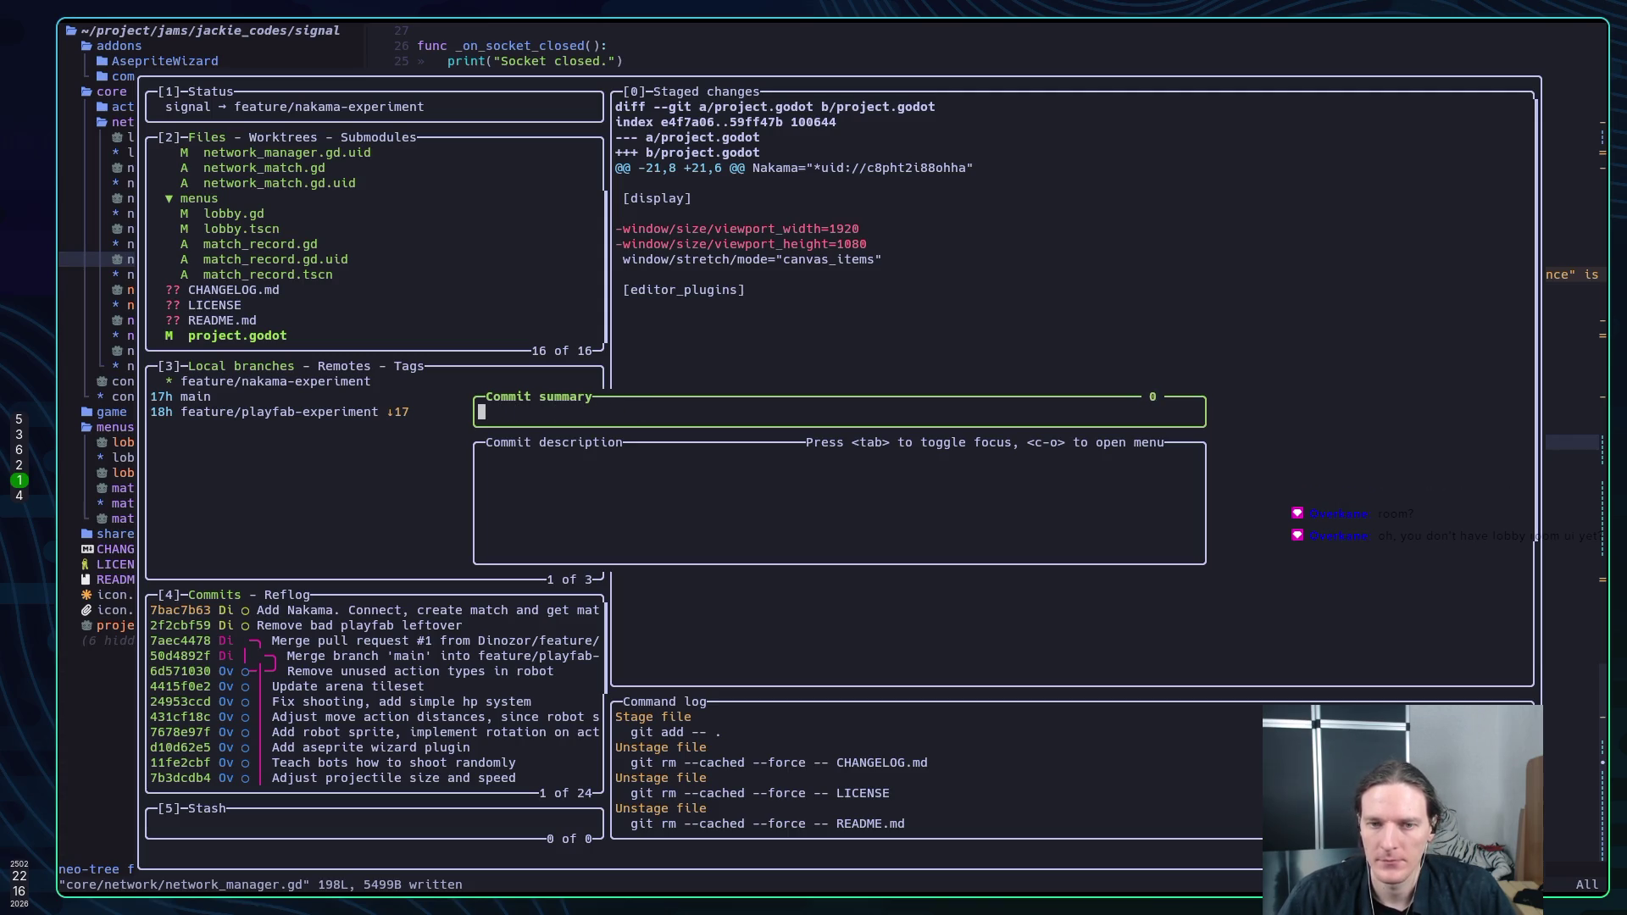
text(Improbe)
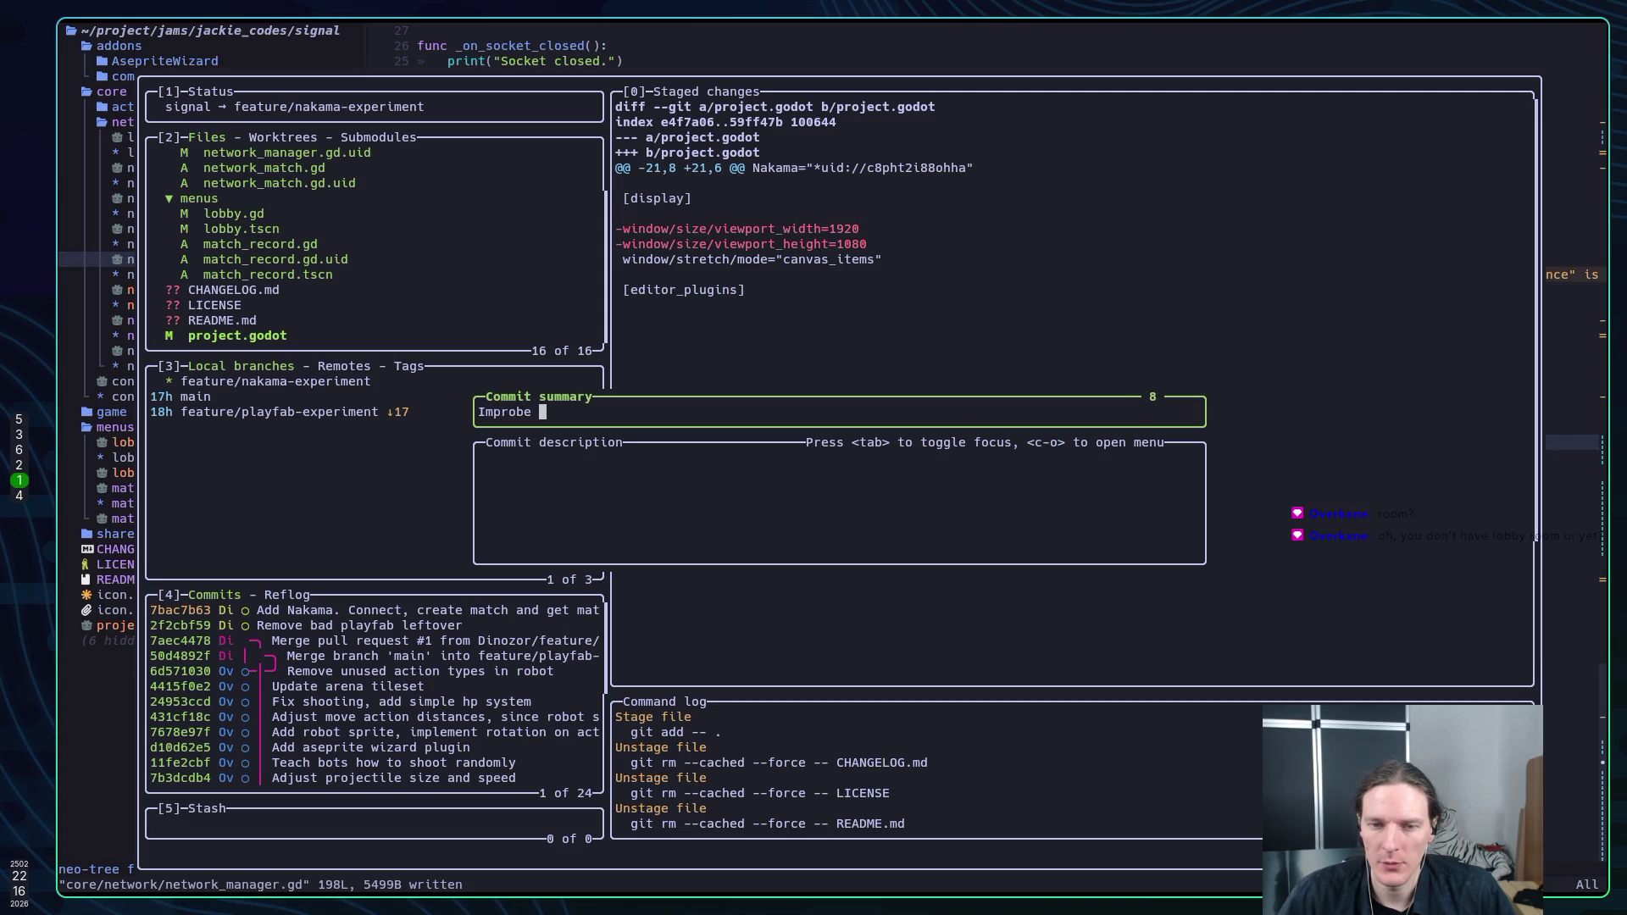
key(BackSpace)
key(BackSpace)
key(BackSpace)
text(ve )
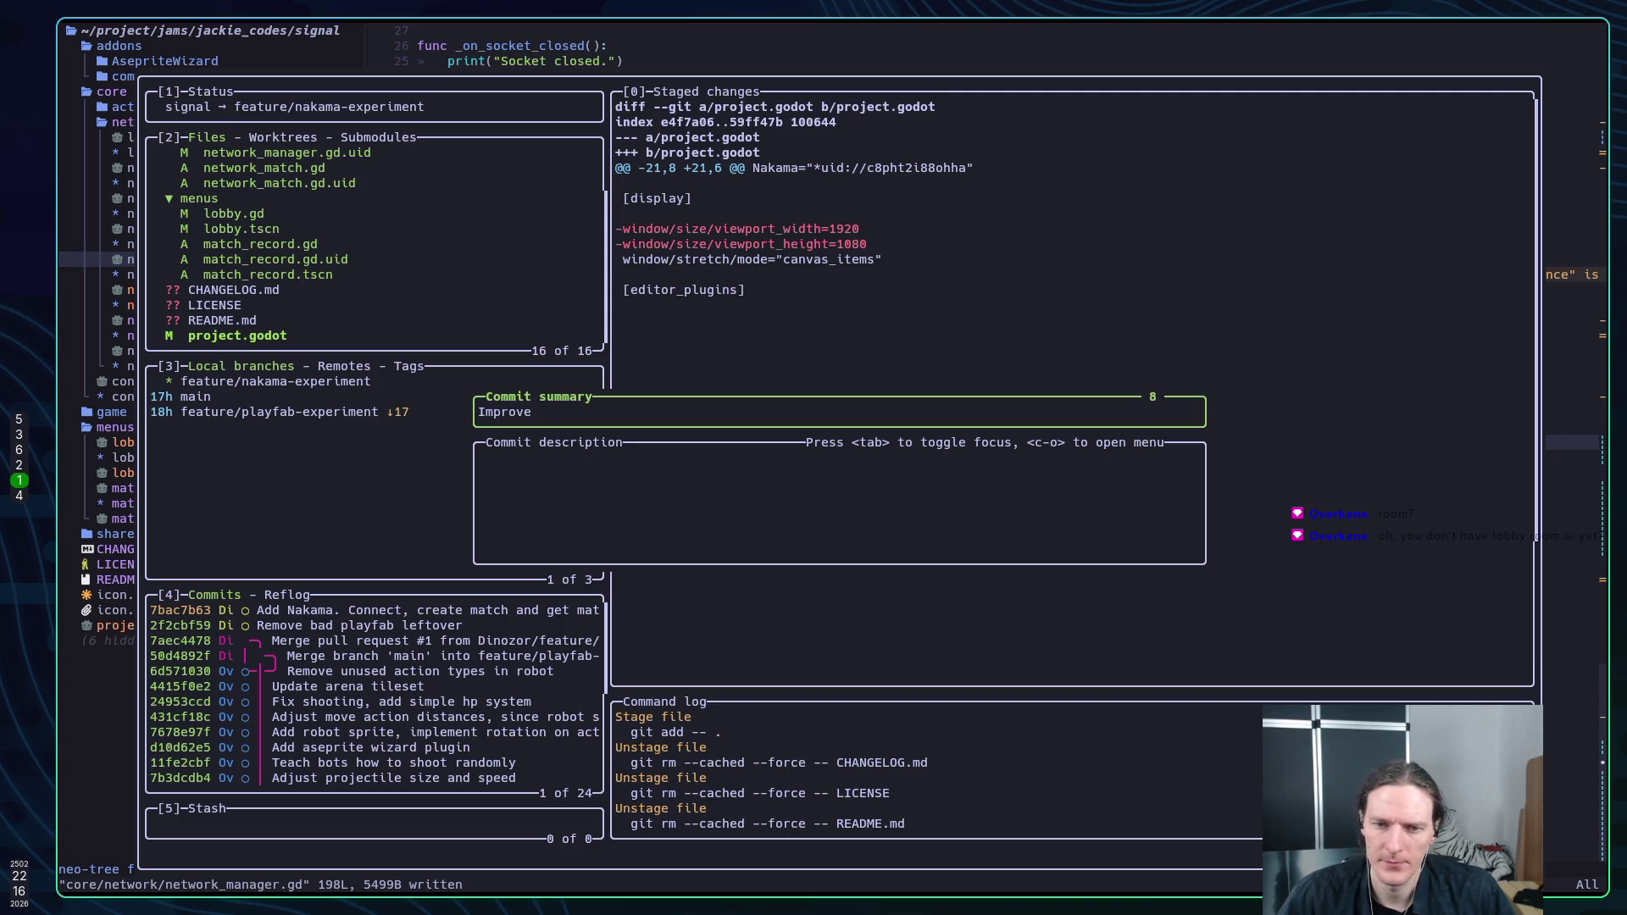
text(lobby UI, )
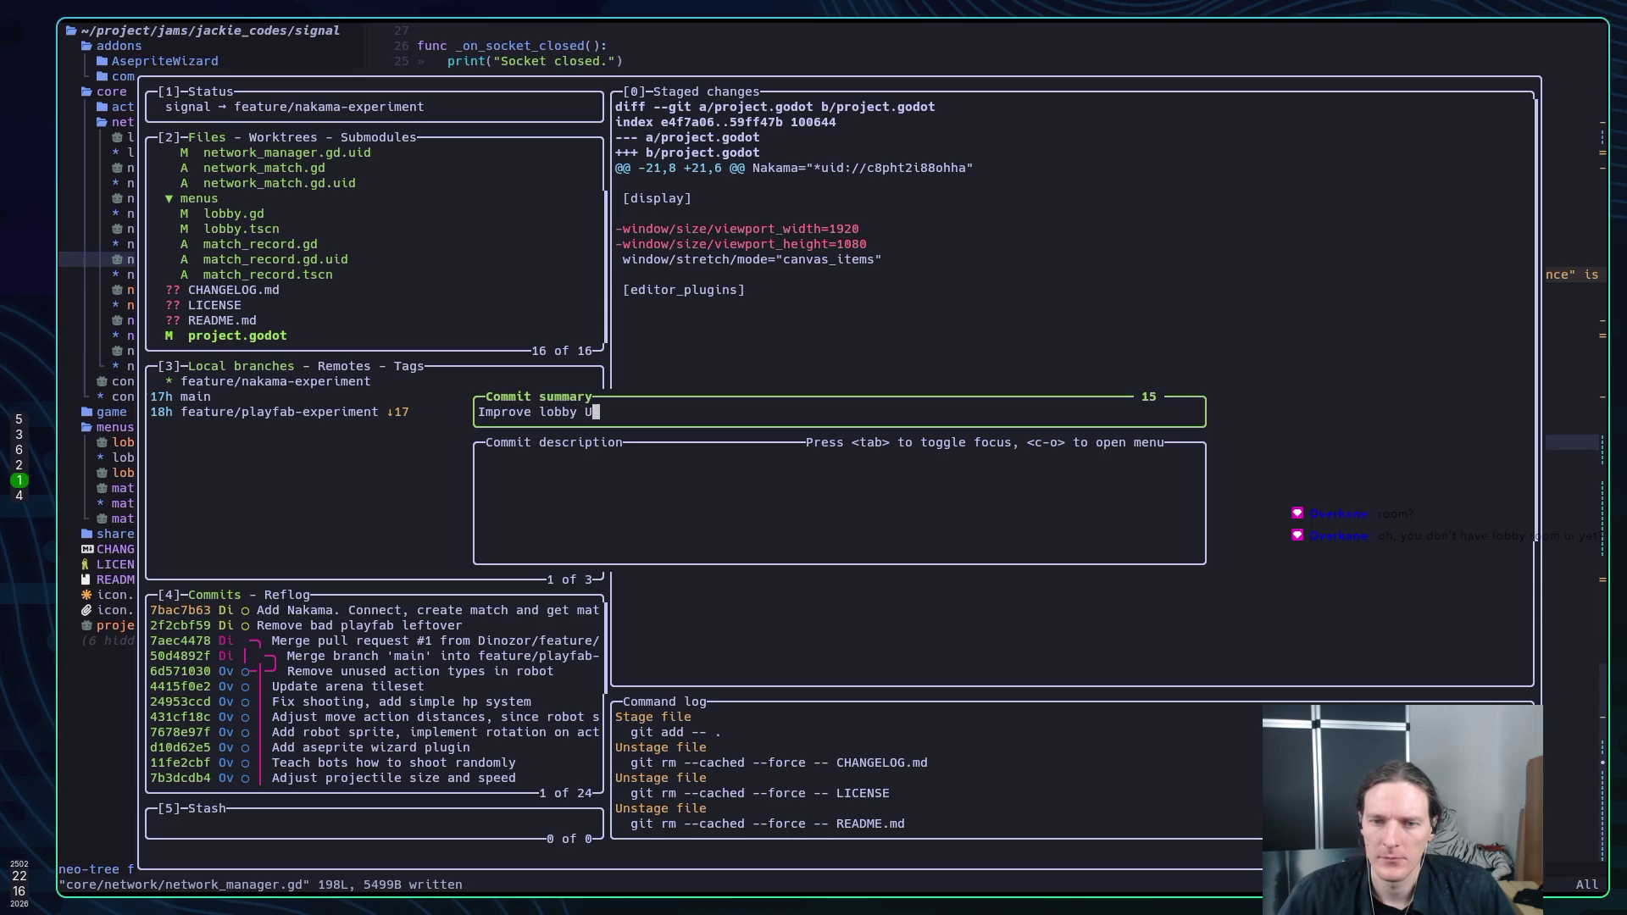
text(join)
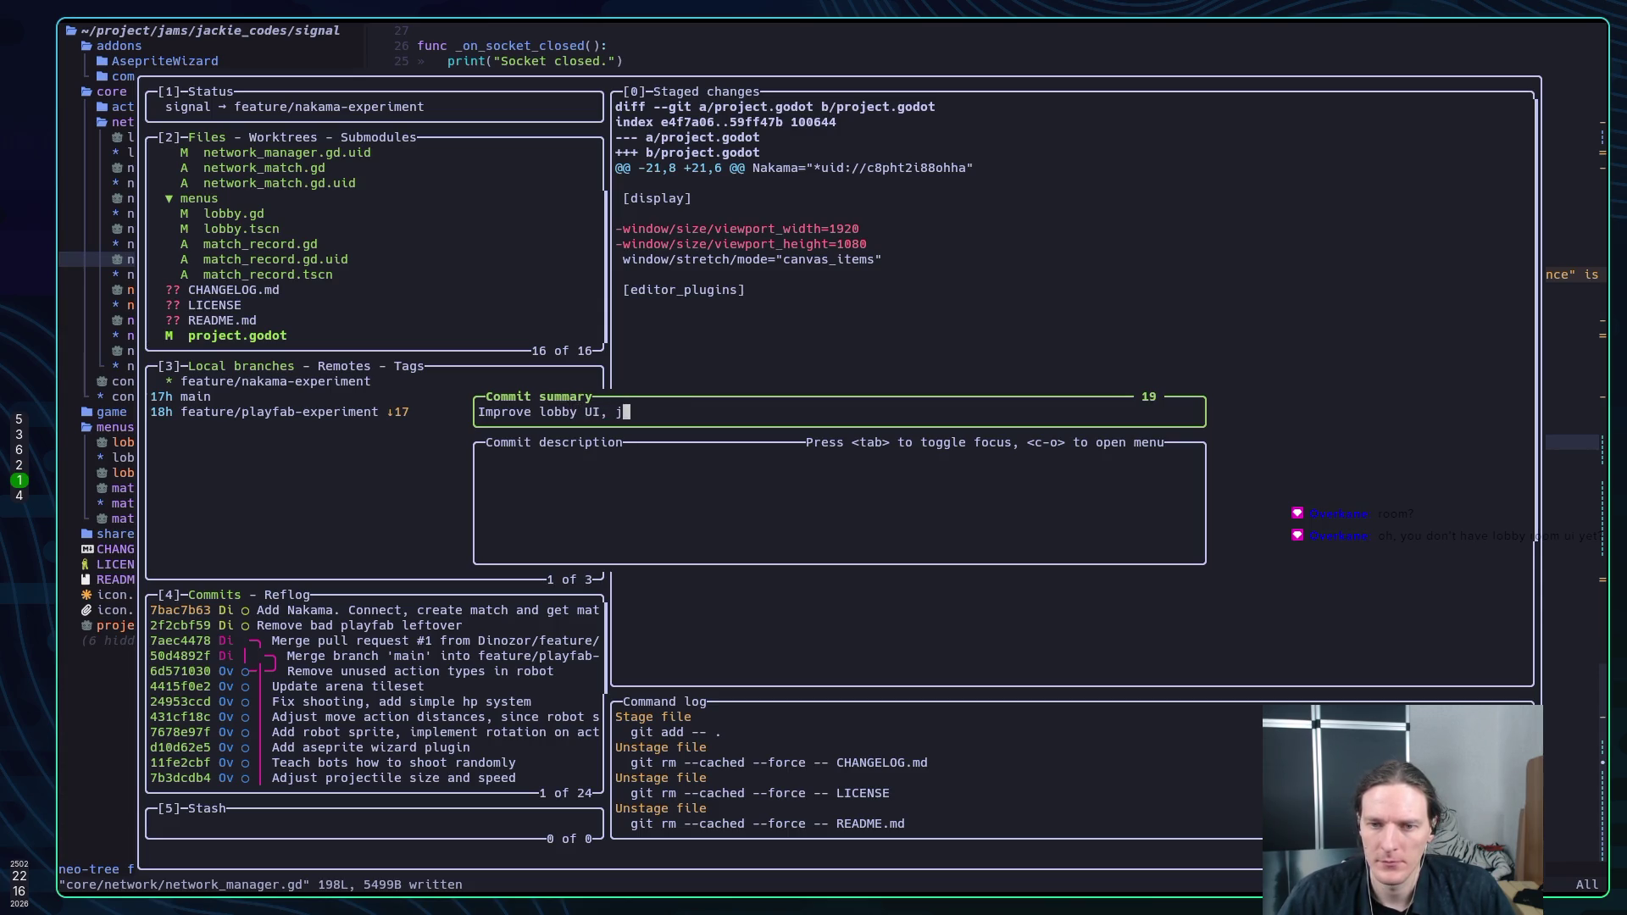
key(BackSpace)
key(BackSpace)
key(BackSpace)
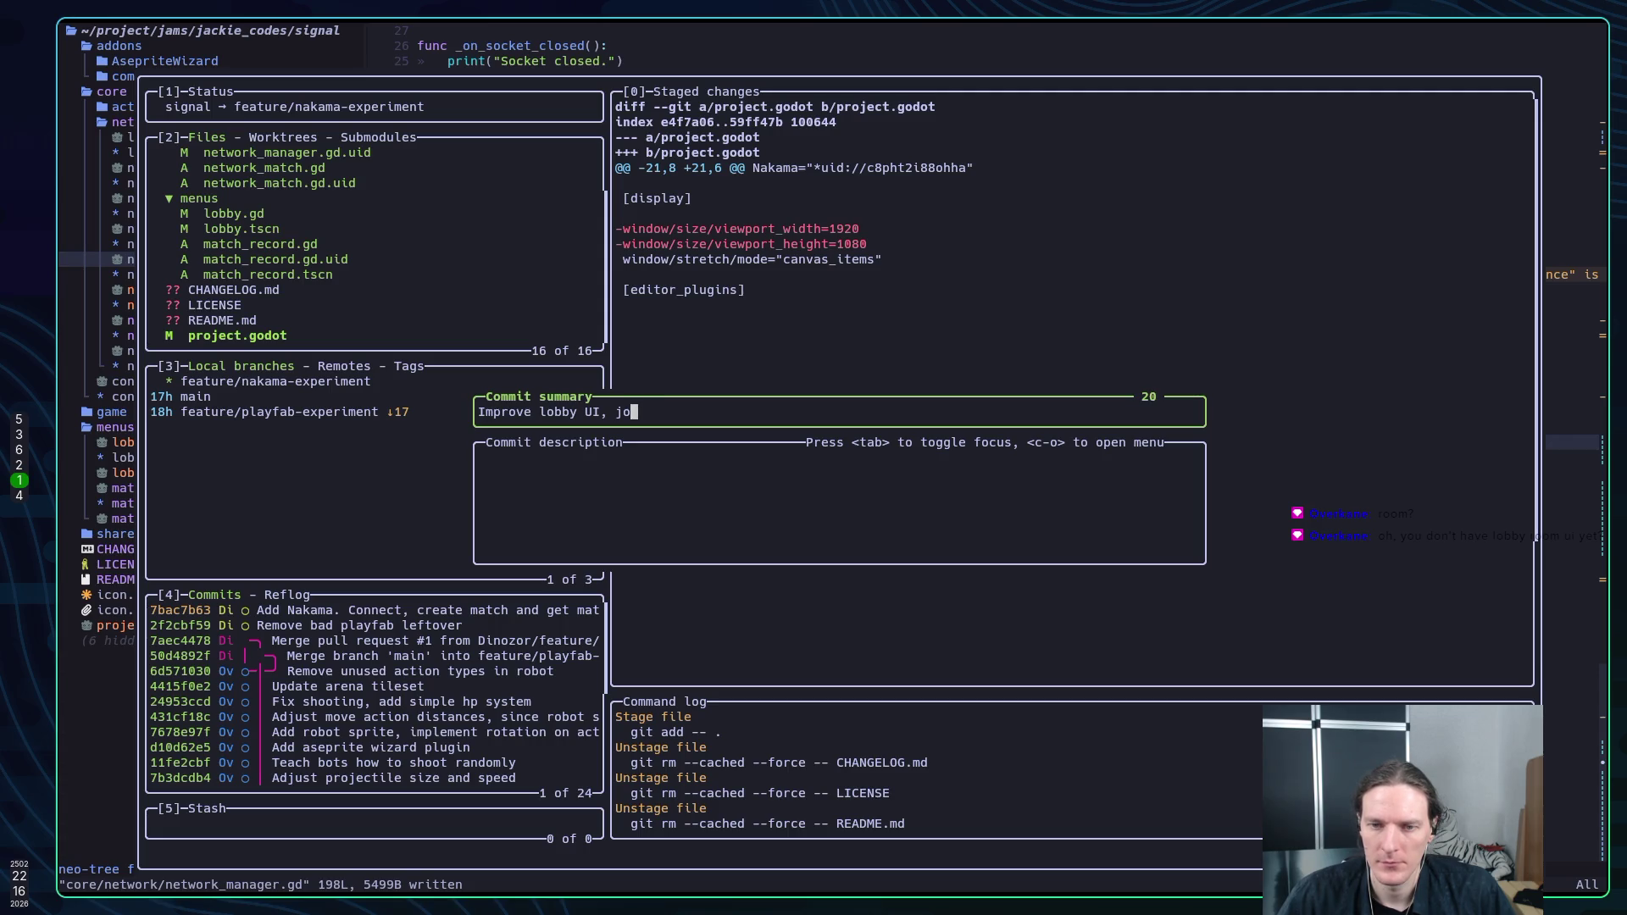
text(able )
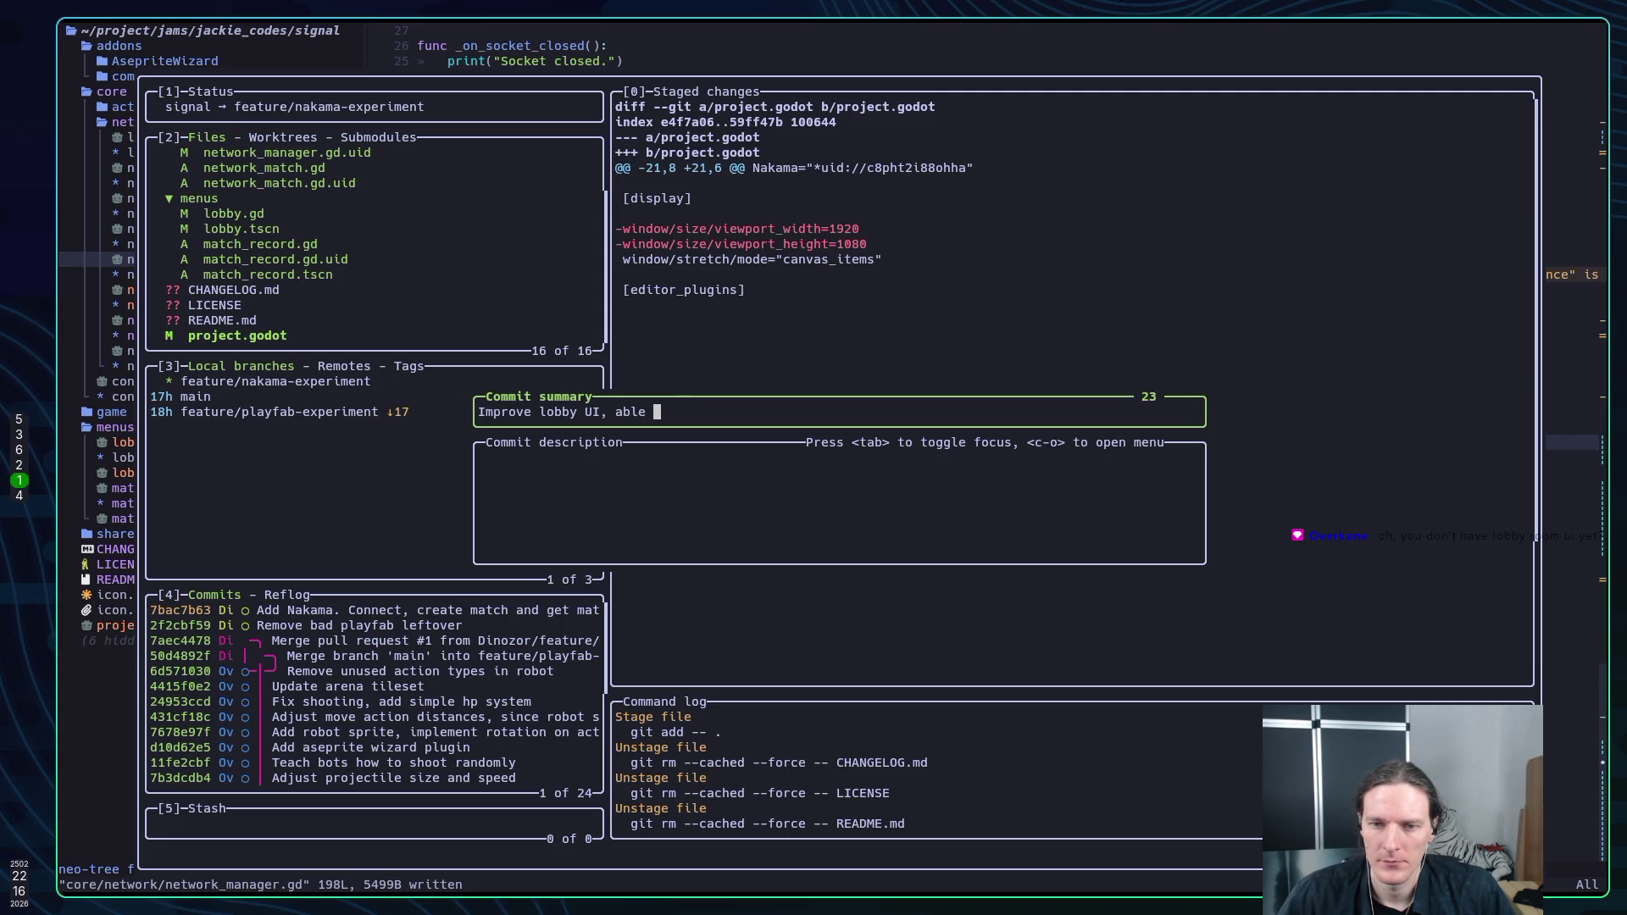
text(to joi)
key(BackSpace)
key(BackSpace)
key(BackSpace)
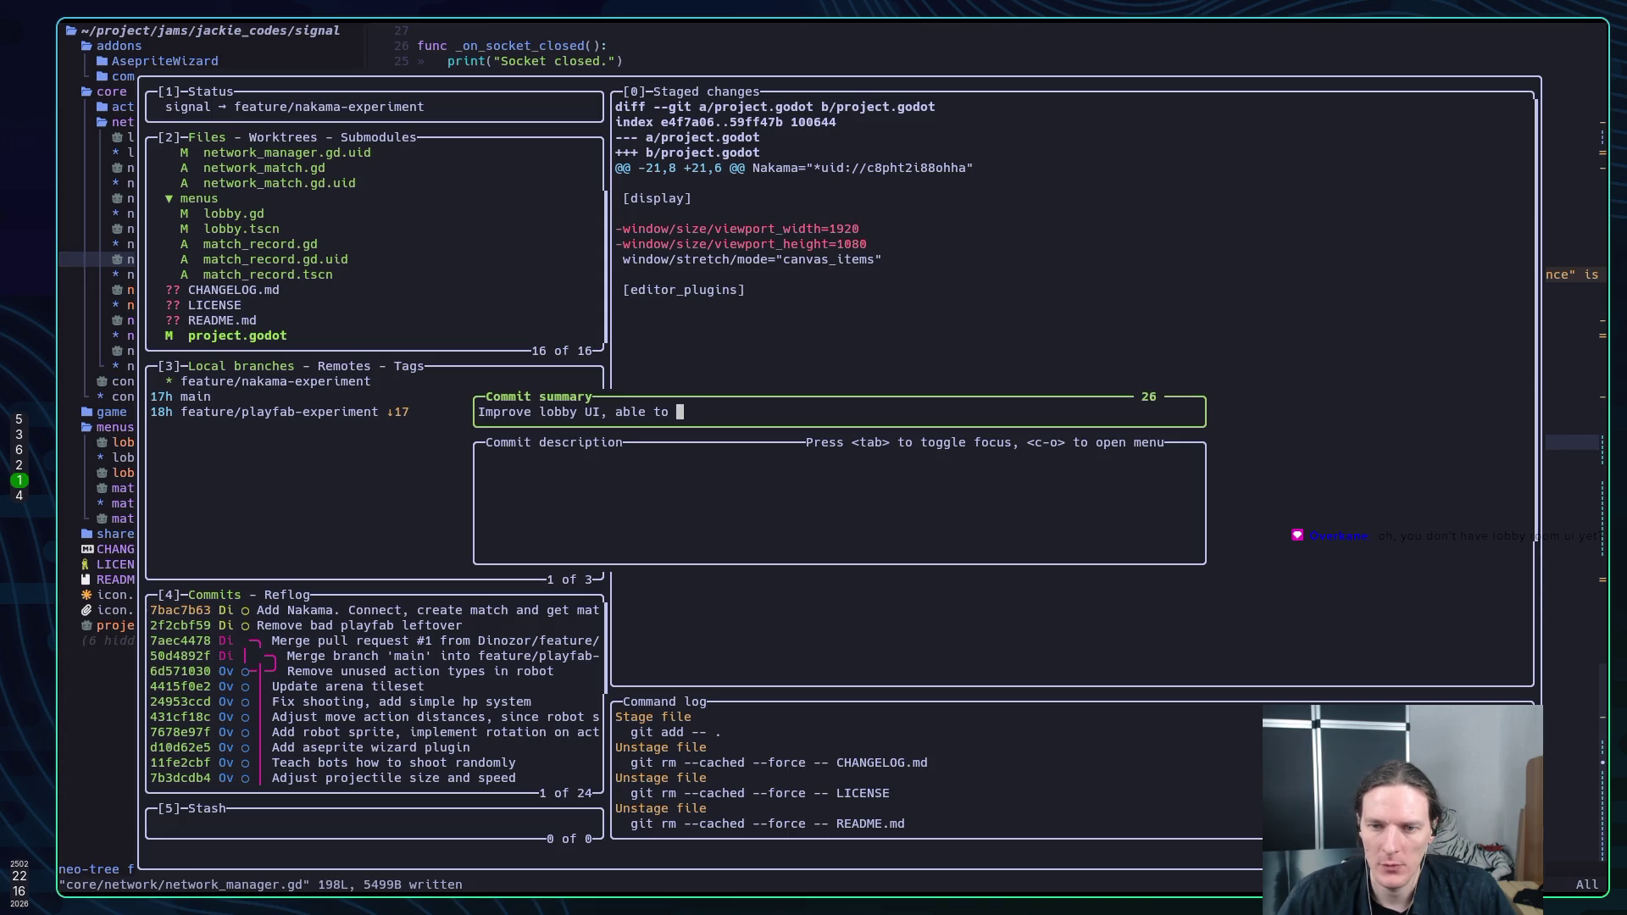
text(create)
text(and join the )
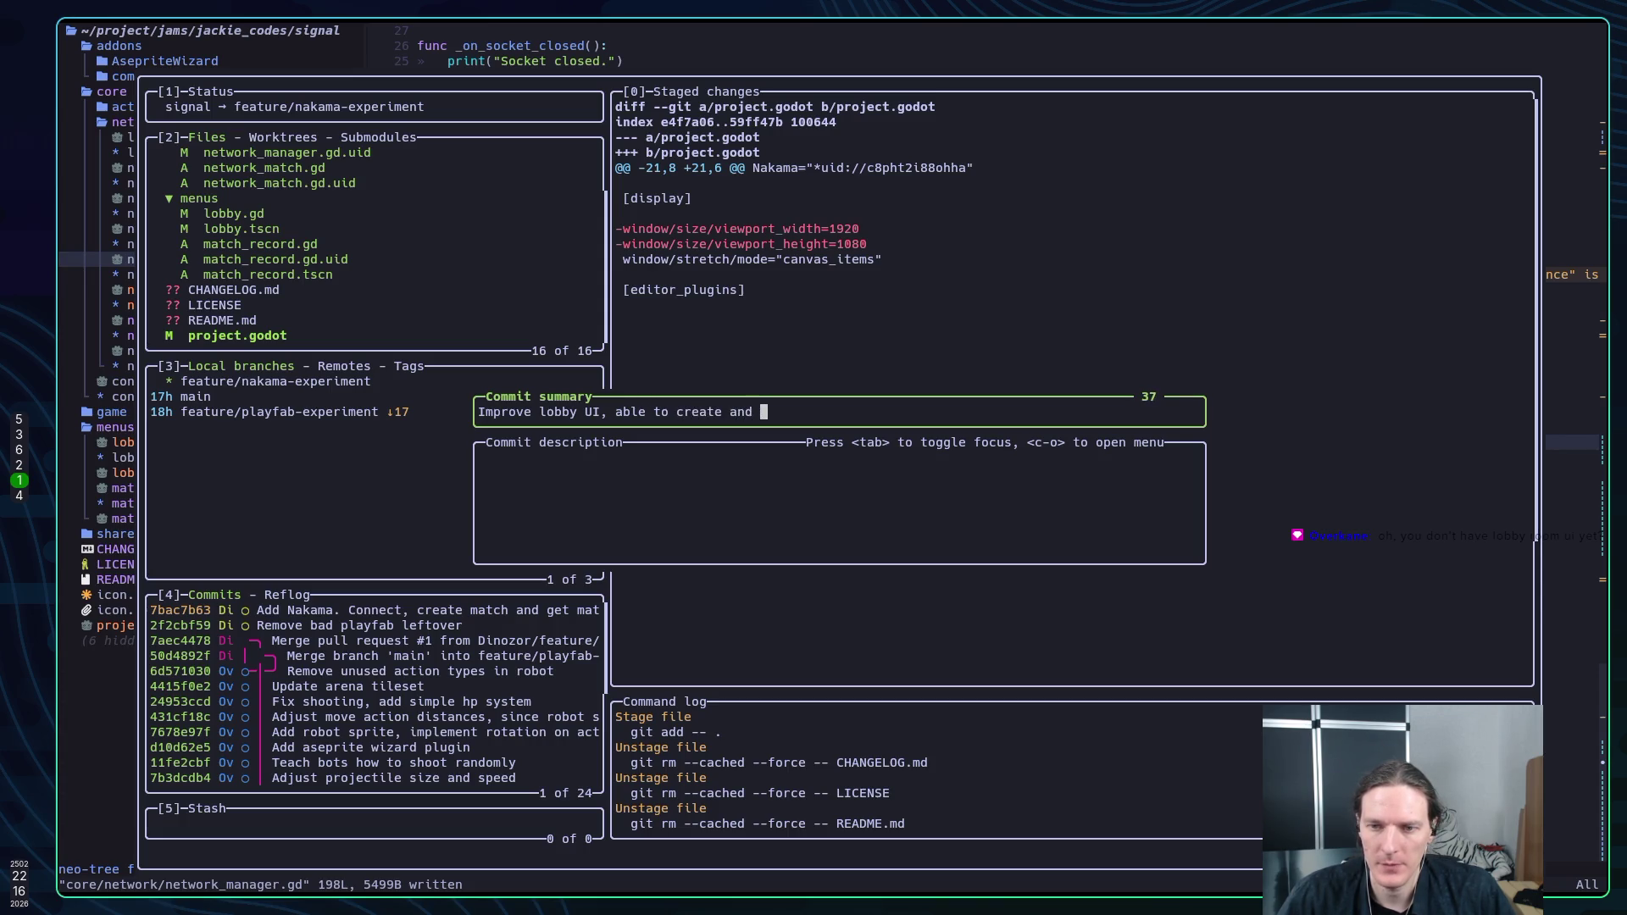
text(match)
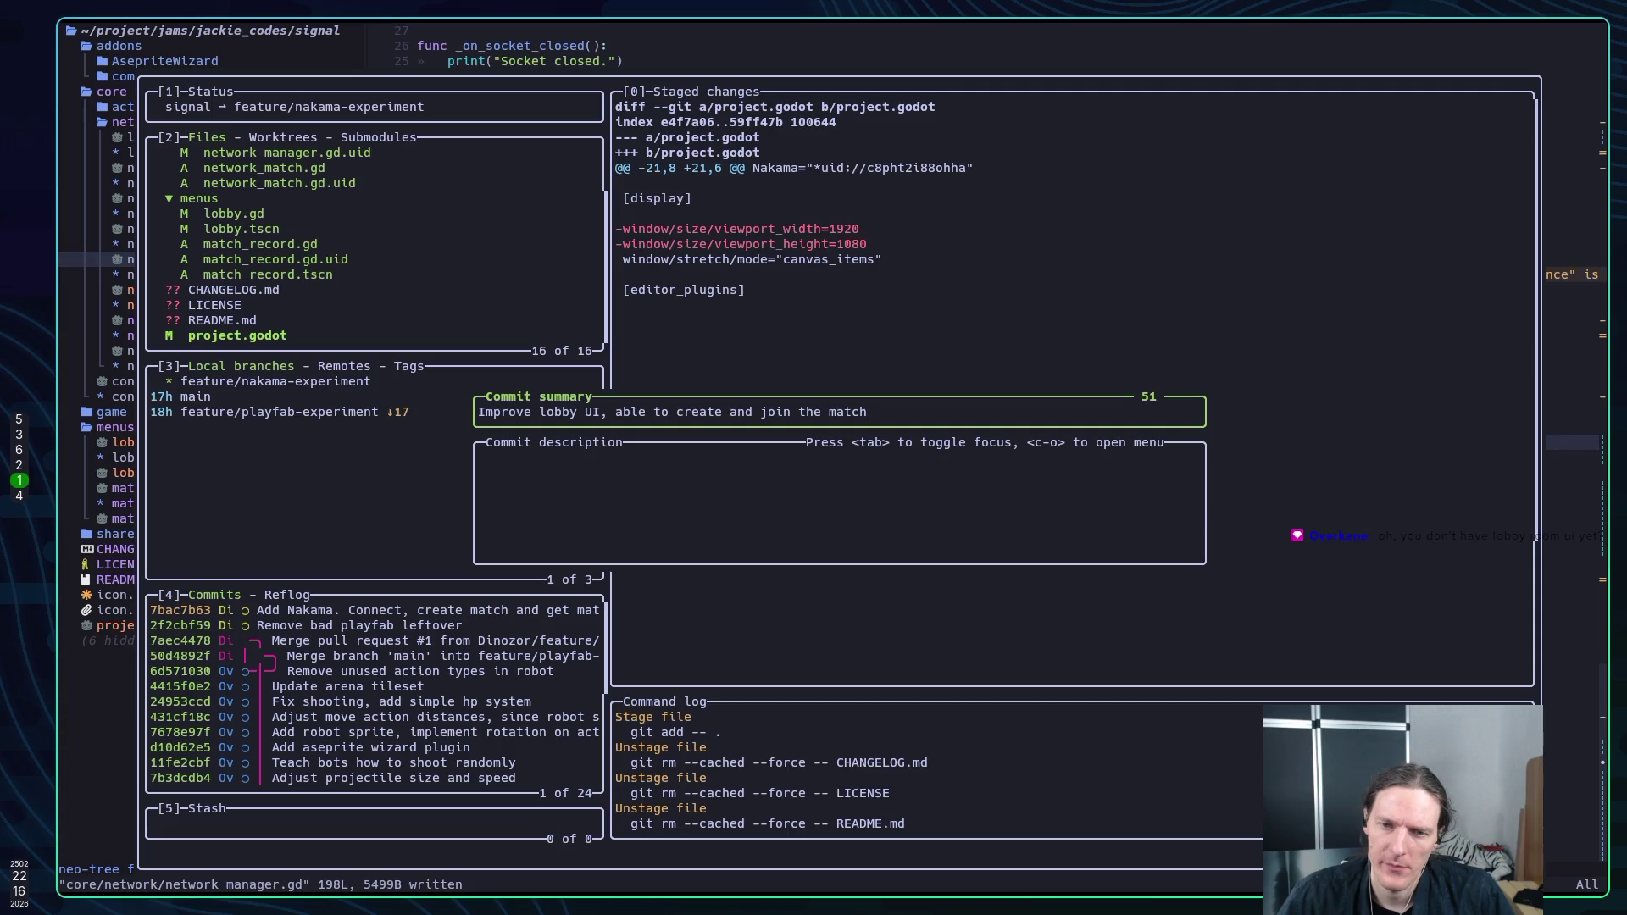
Commit and push the feature/nakama-experiment branch.
key(Return)
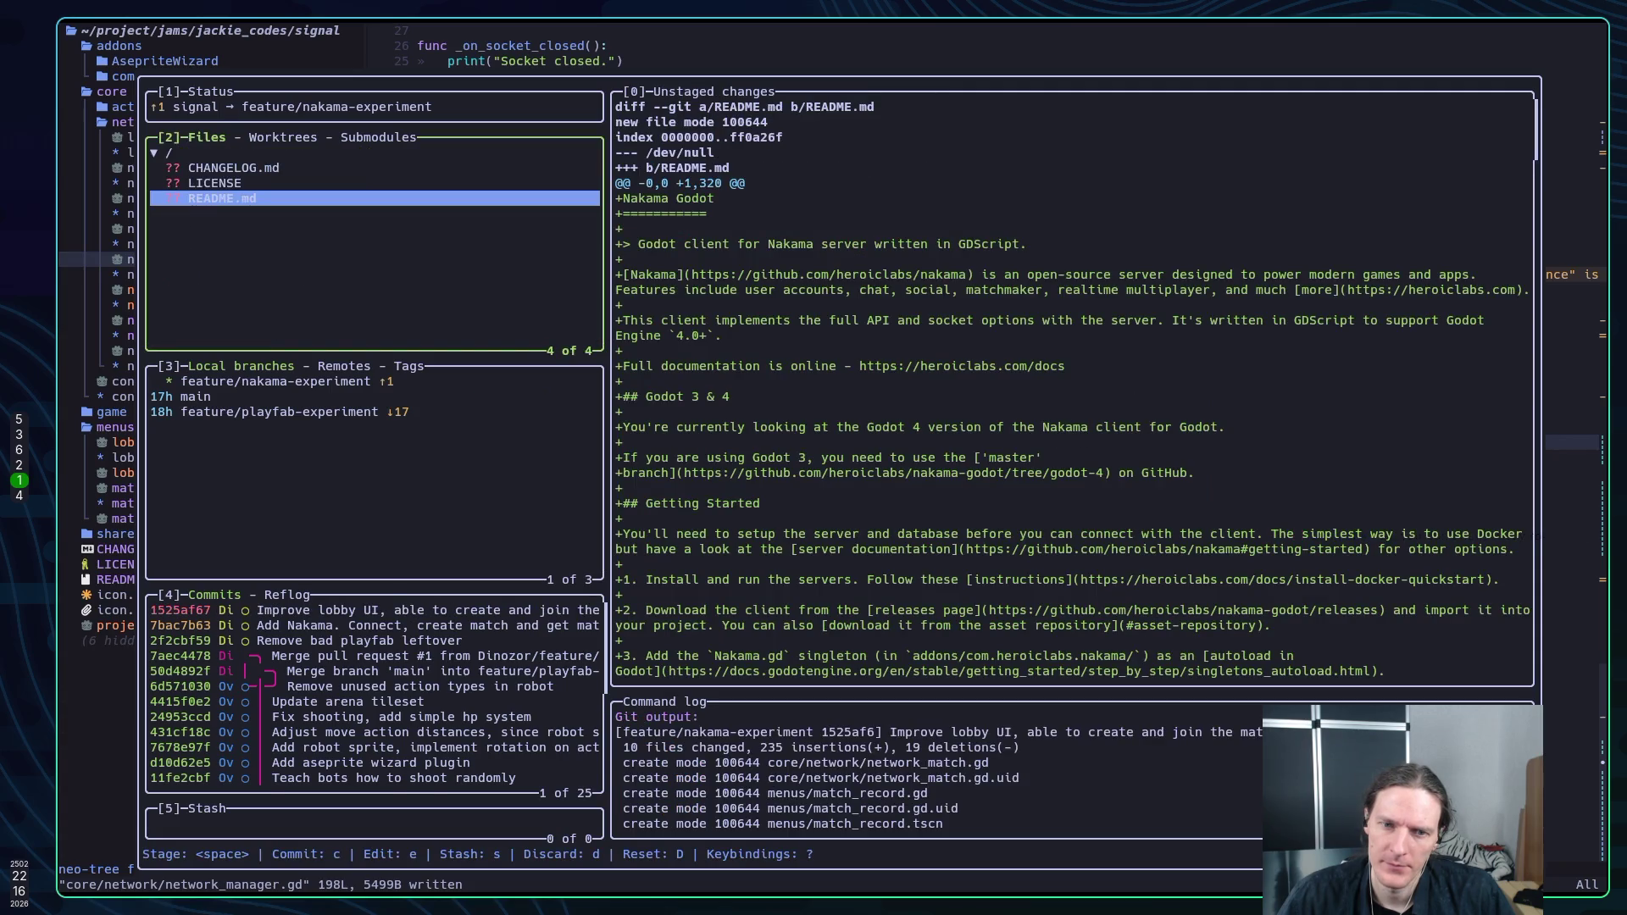
key(P)
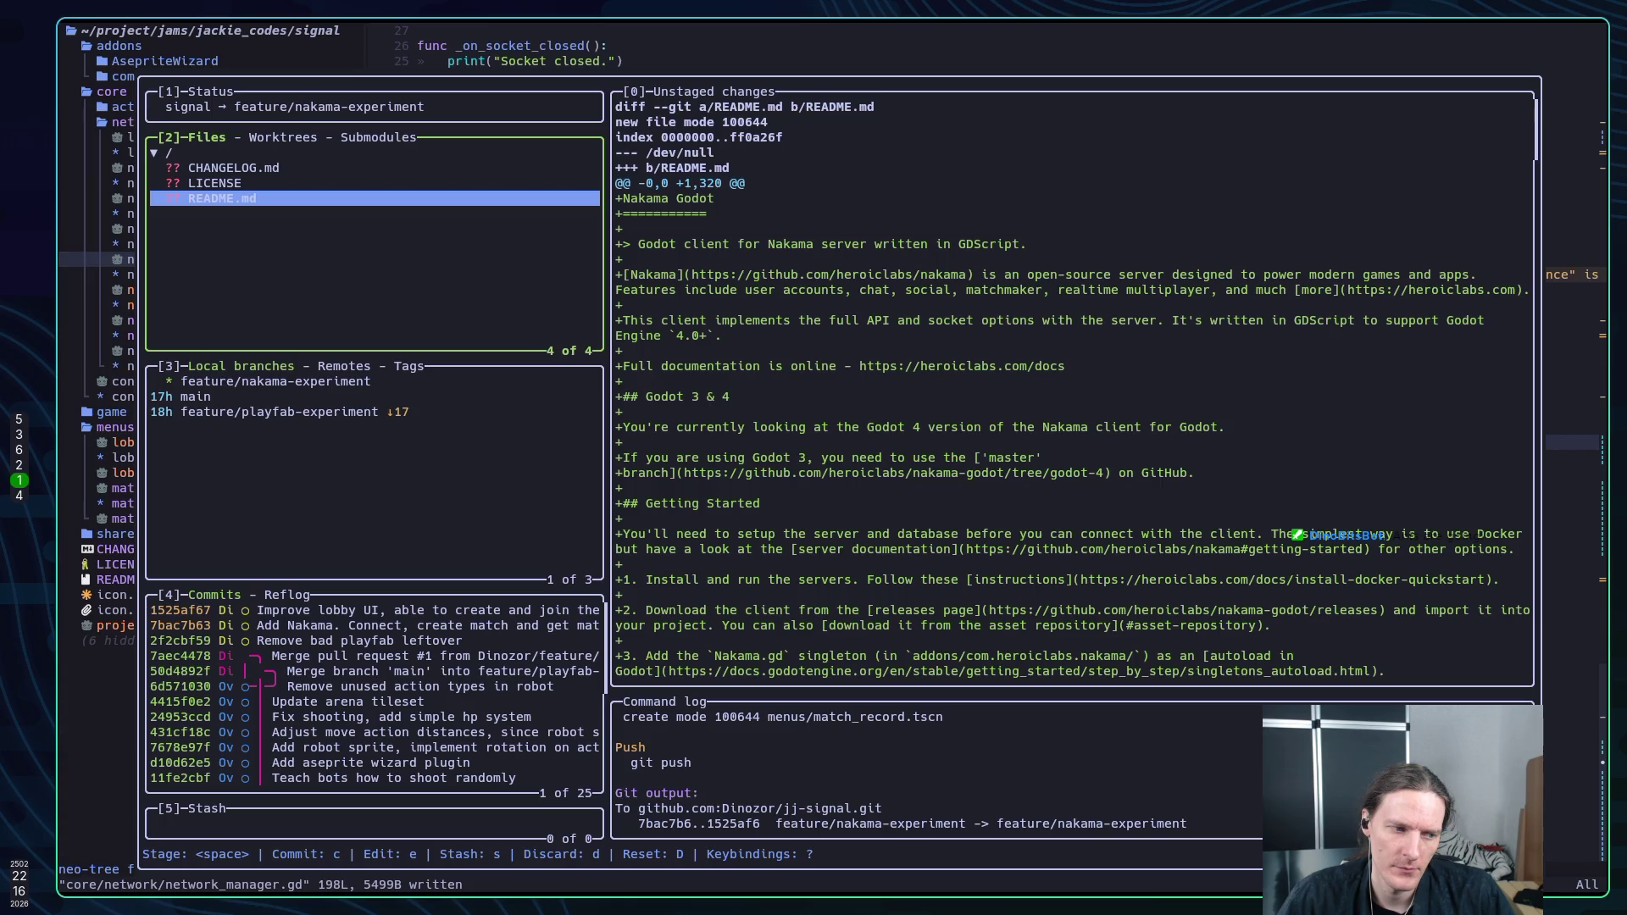
key(alt+Tab)
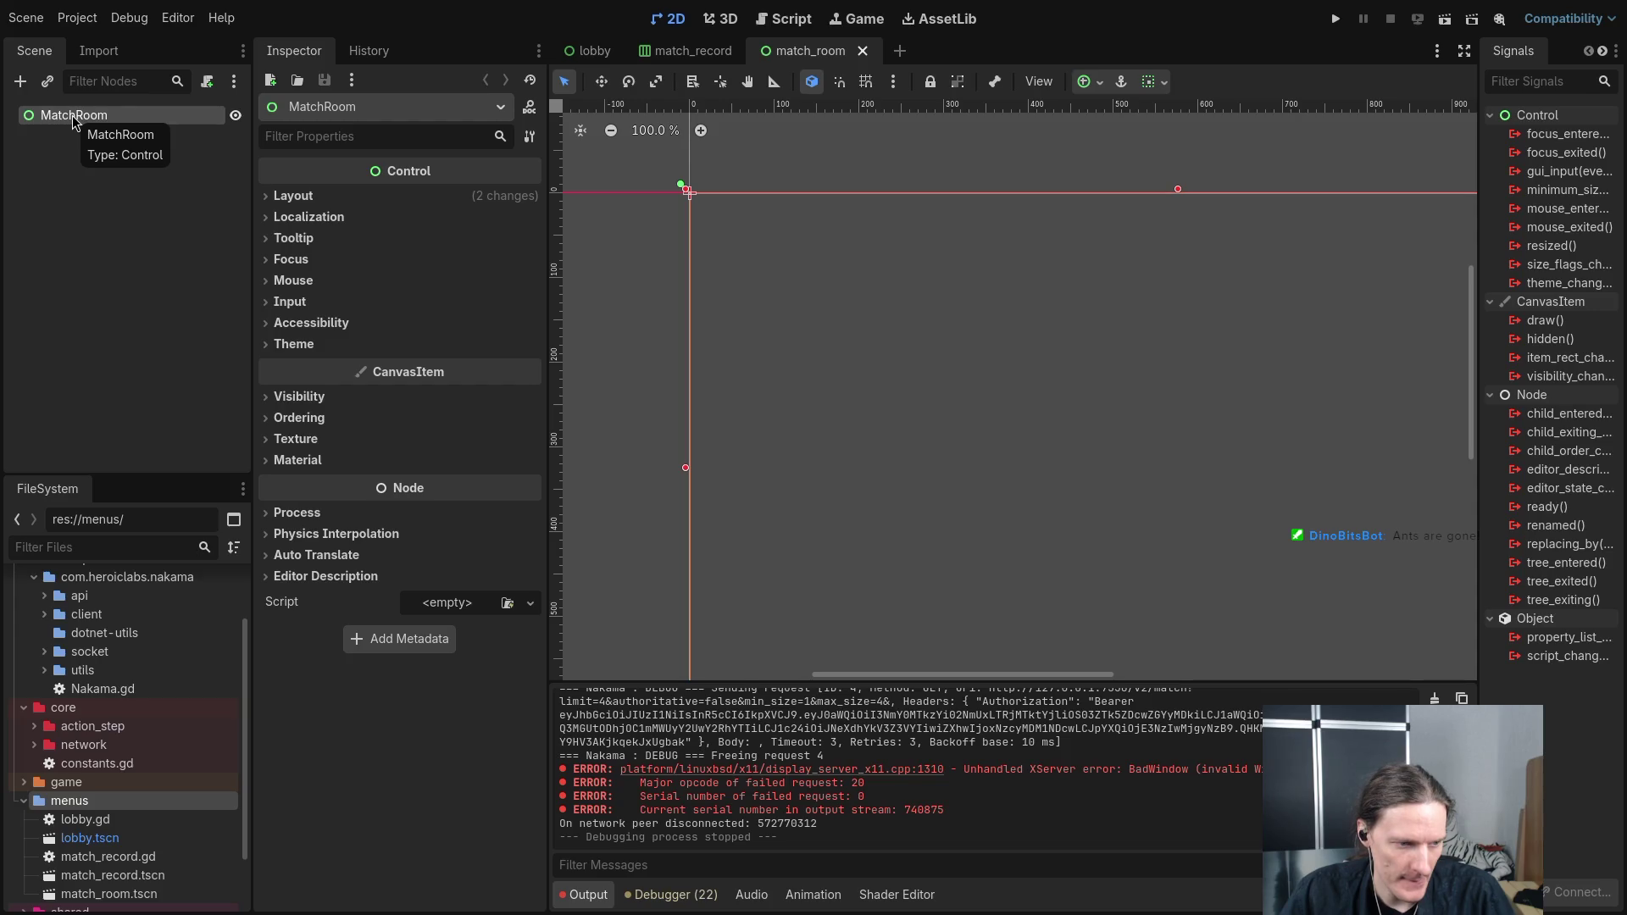
right_click(74, 116)
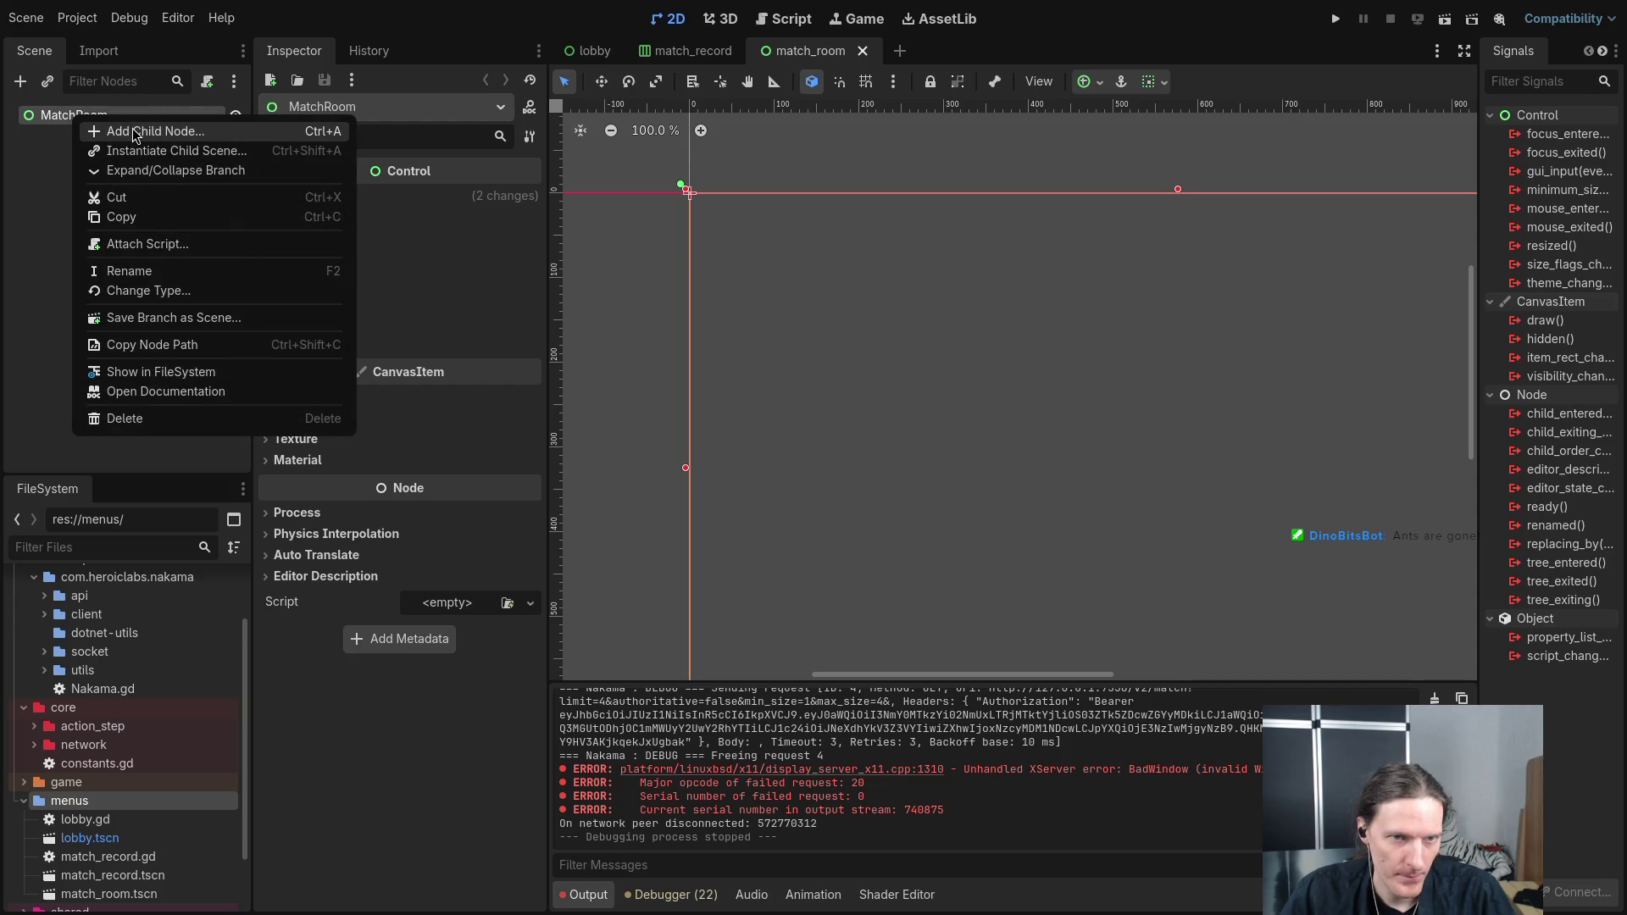
click(136, 133)
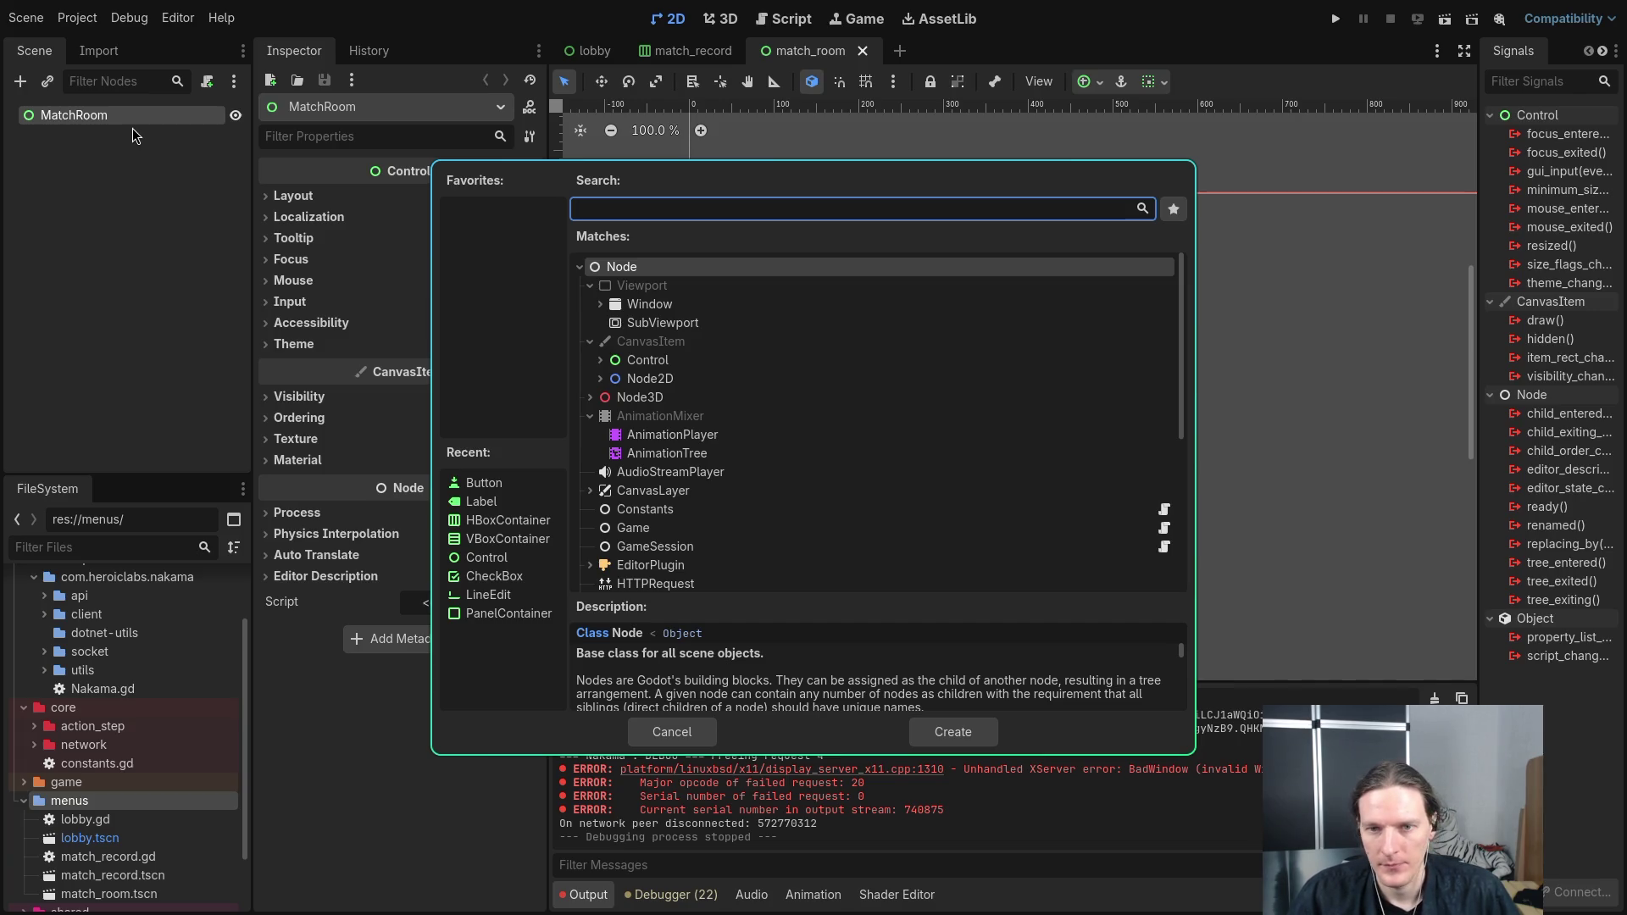
text(pla)
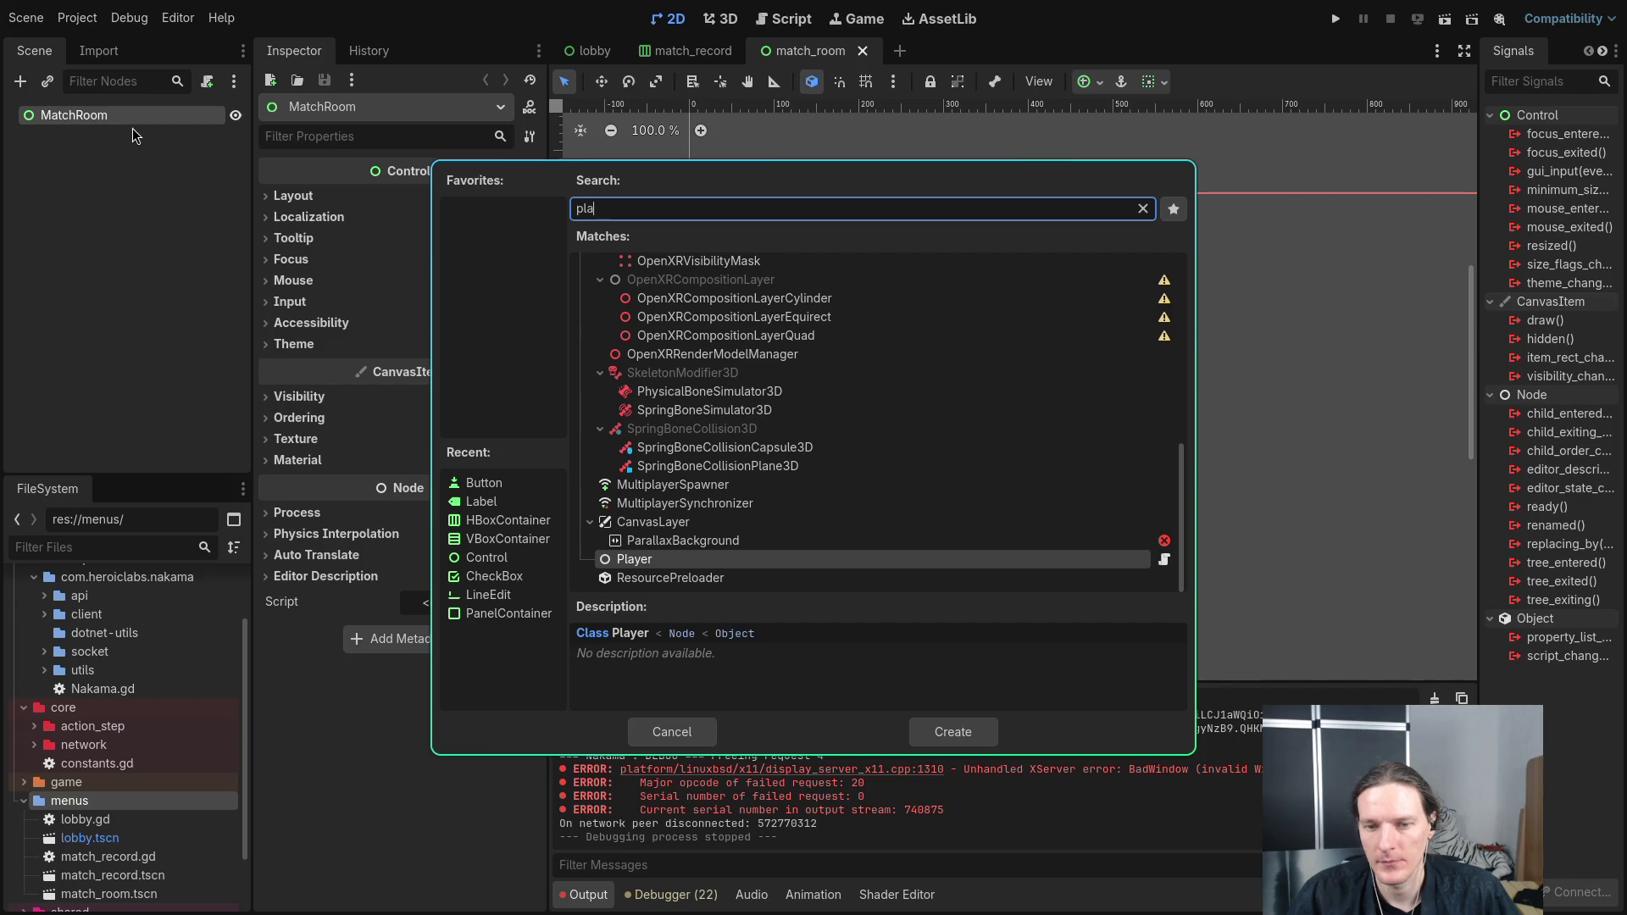
key(BackSpace)
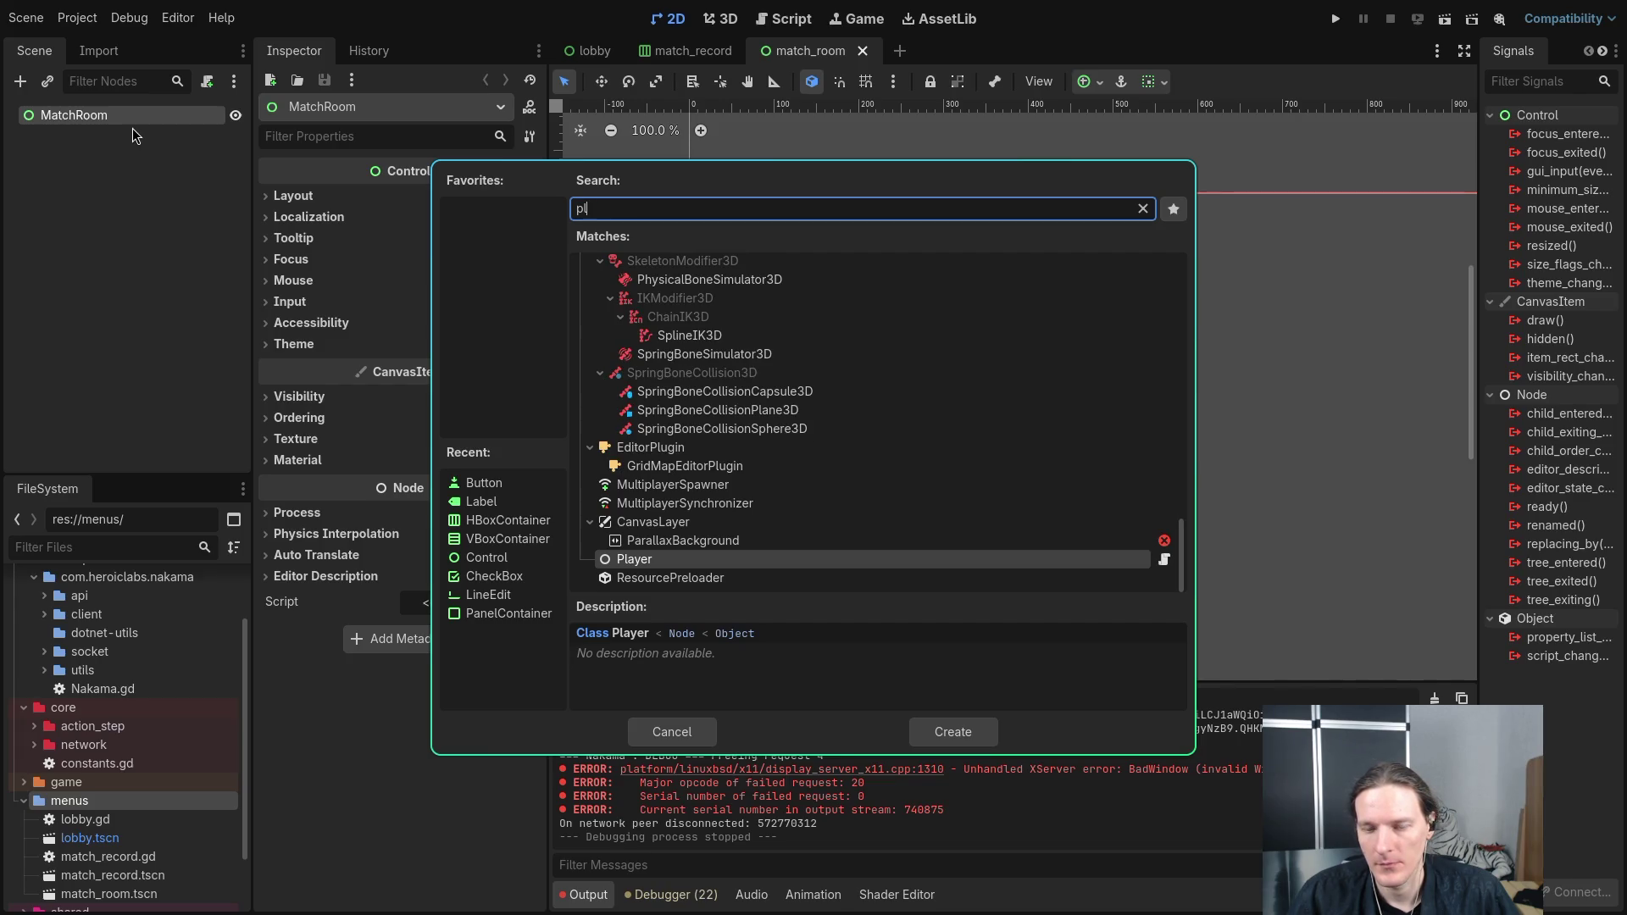
key(BackSpace)
key(BackSpace)
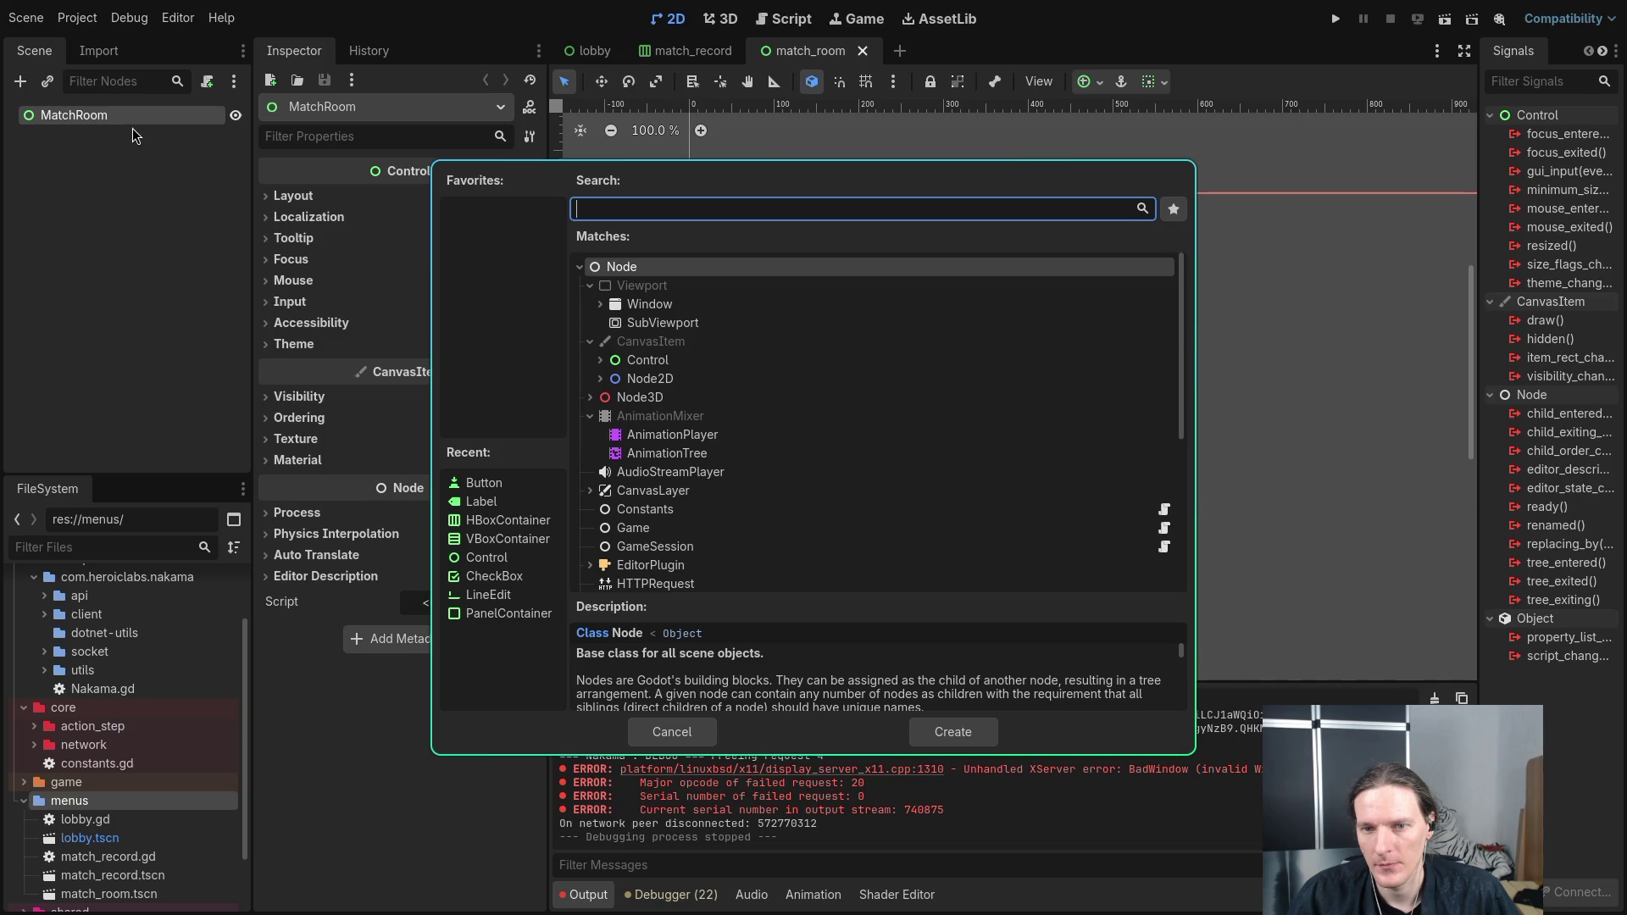
key(Escape)
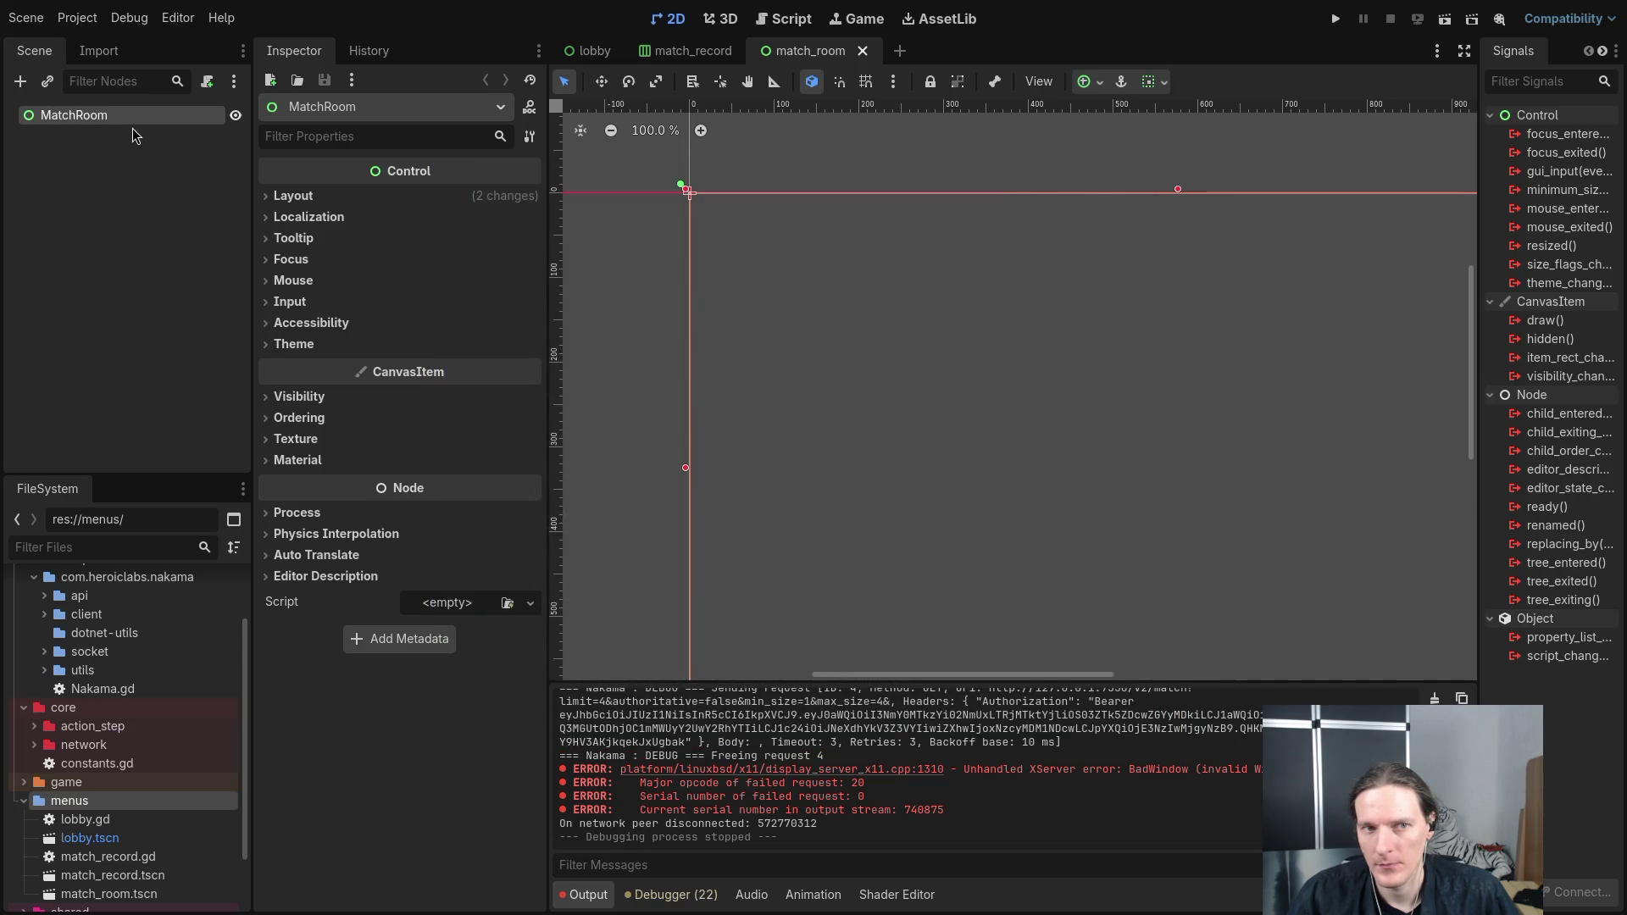
Start adding a child node under MatchRoom, then cancel without adding one.
right_click(132, 129)
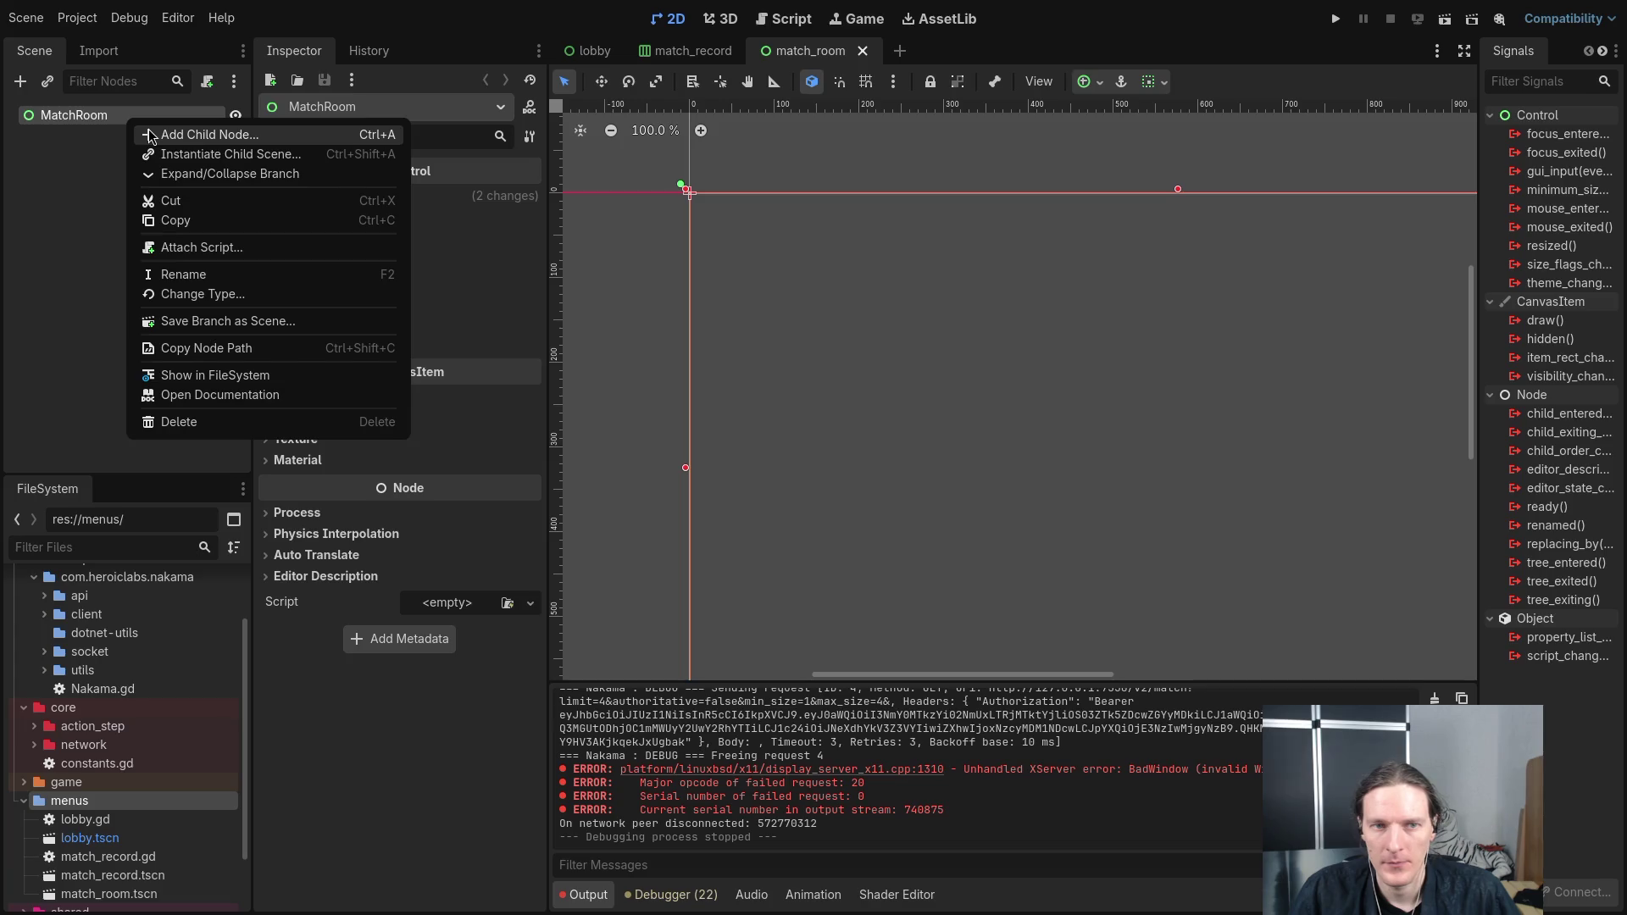
click(149, 131)
text(con)
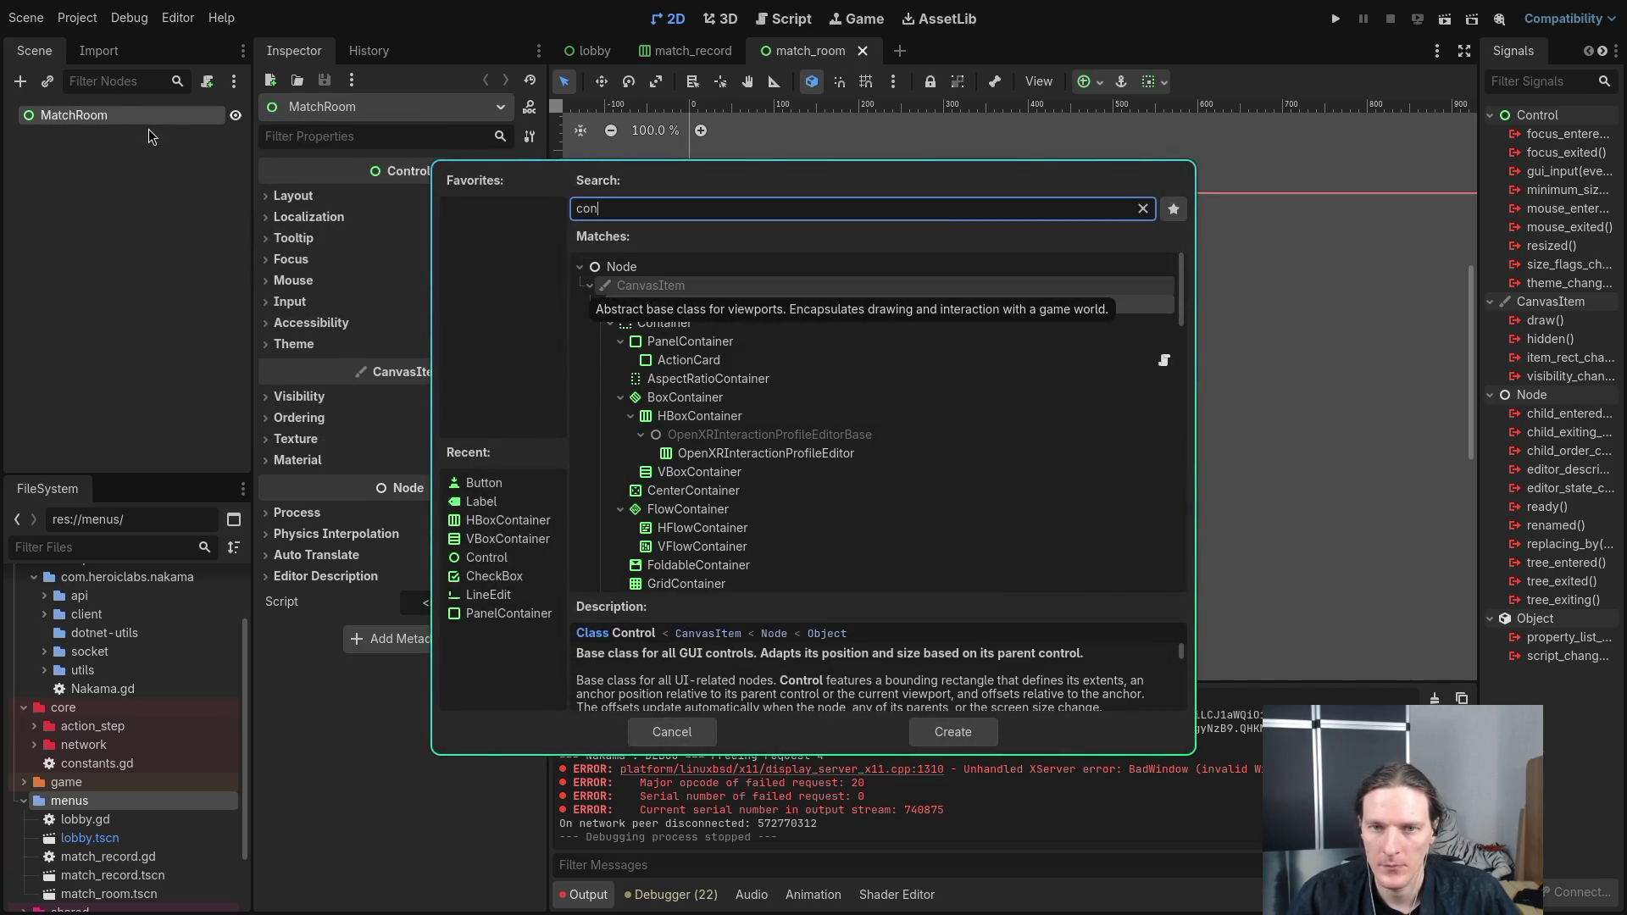
text(t)
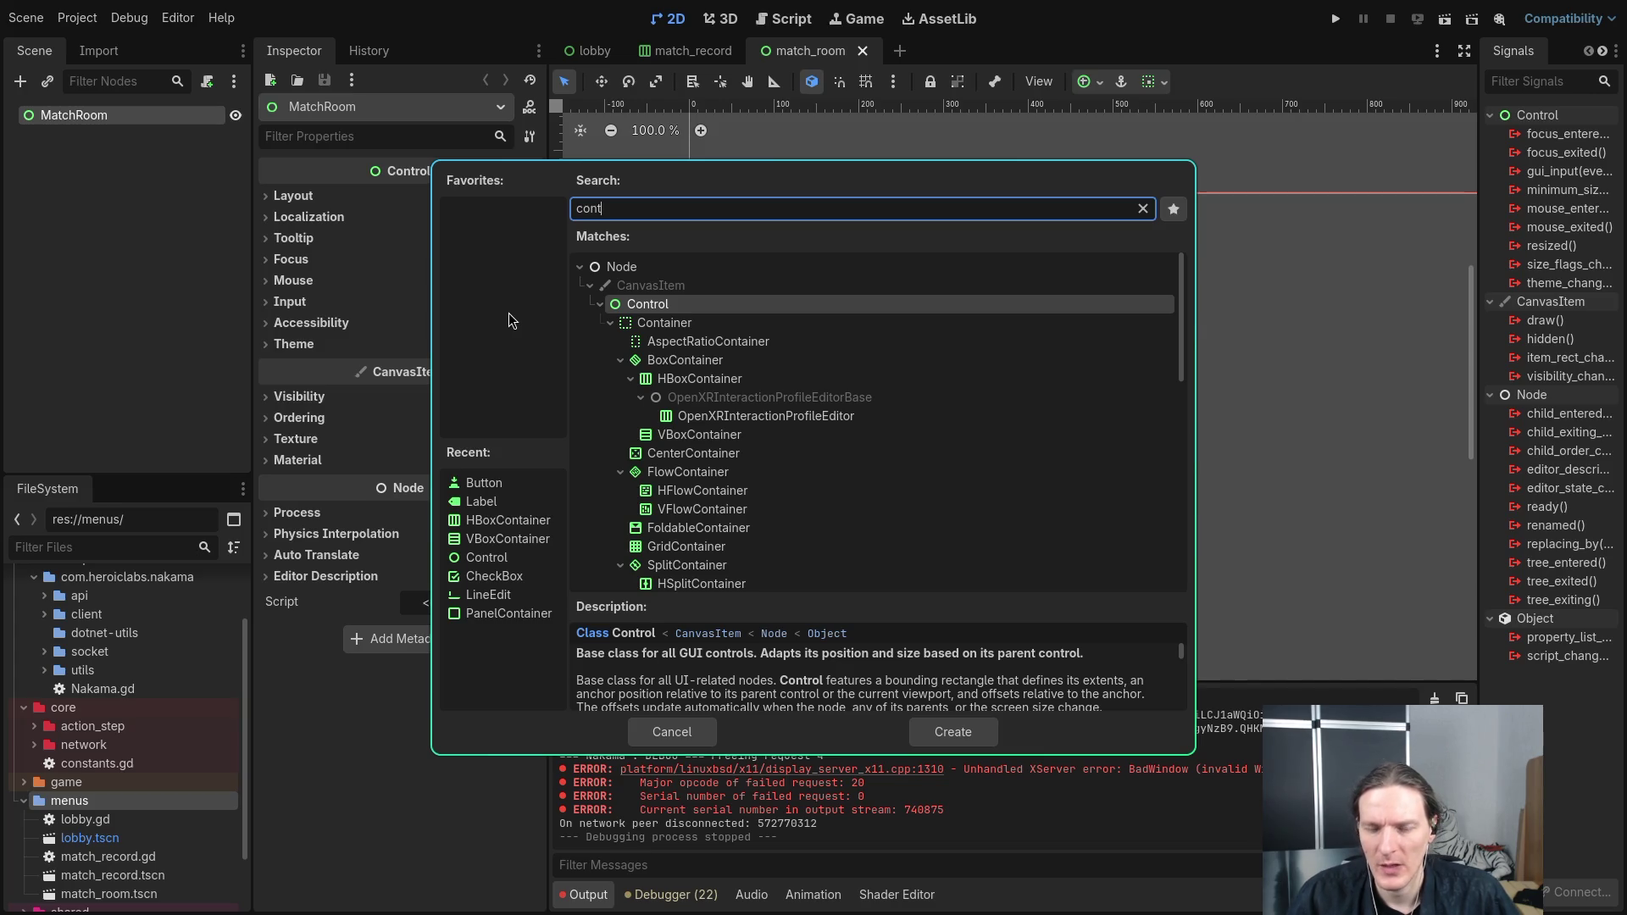
key(BackSpace)
key(BackSpace)
key(BackSpace)
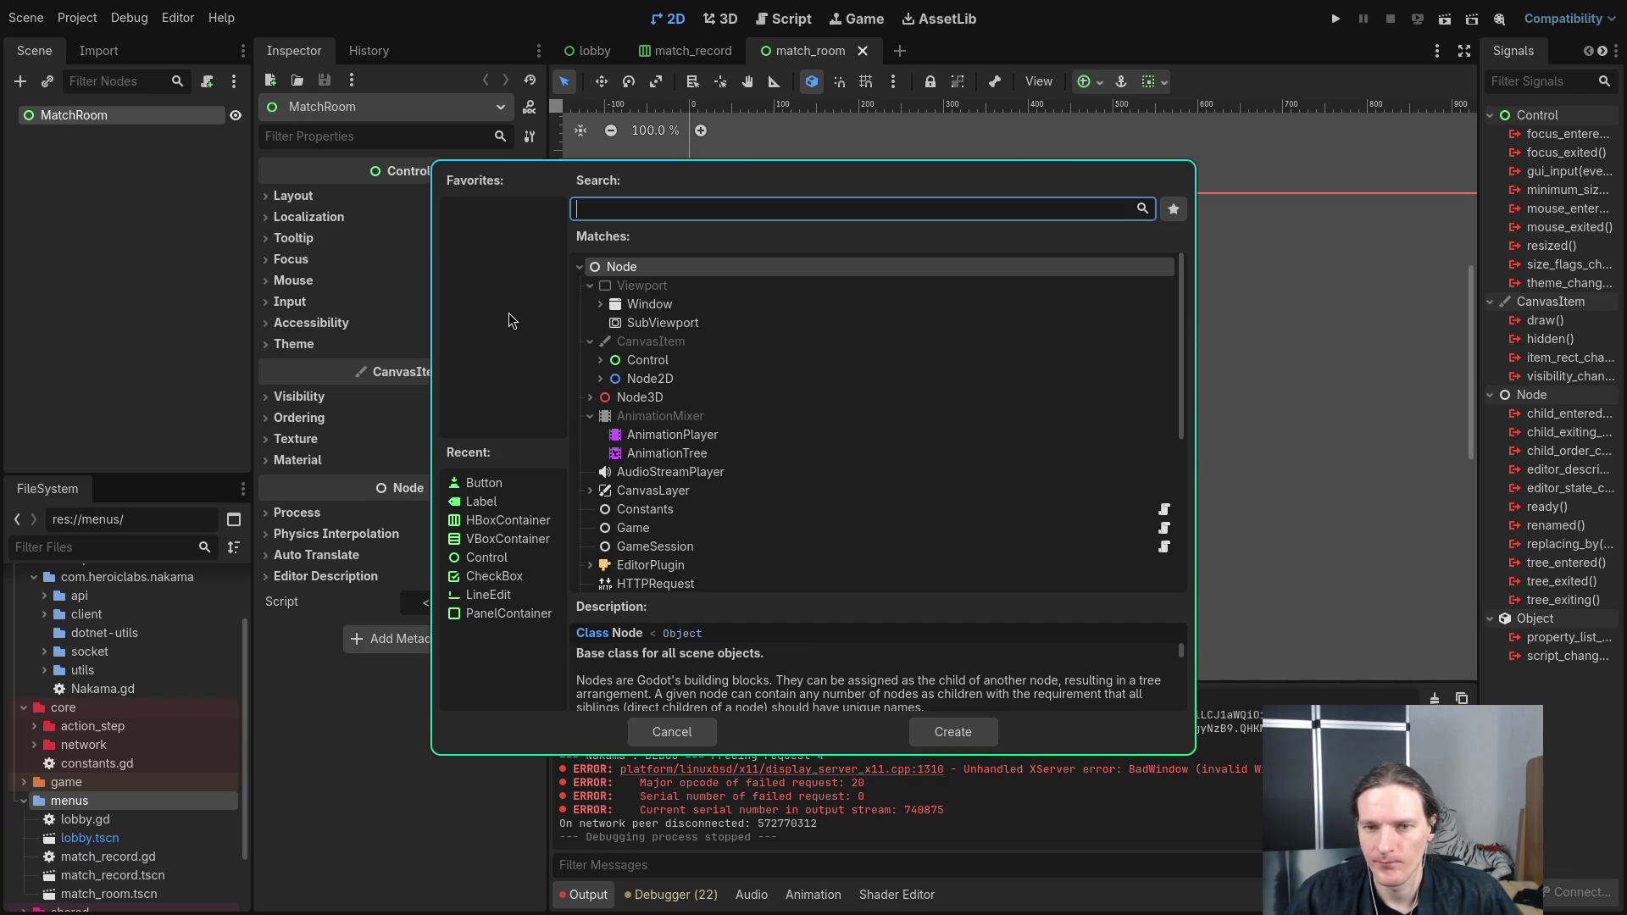
key(Escape)
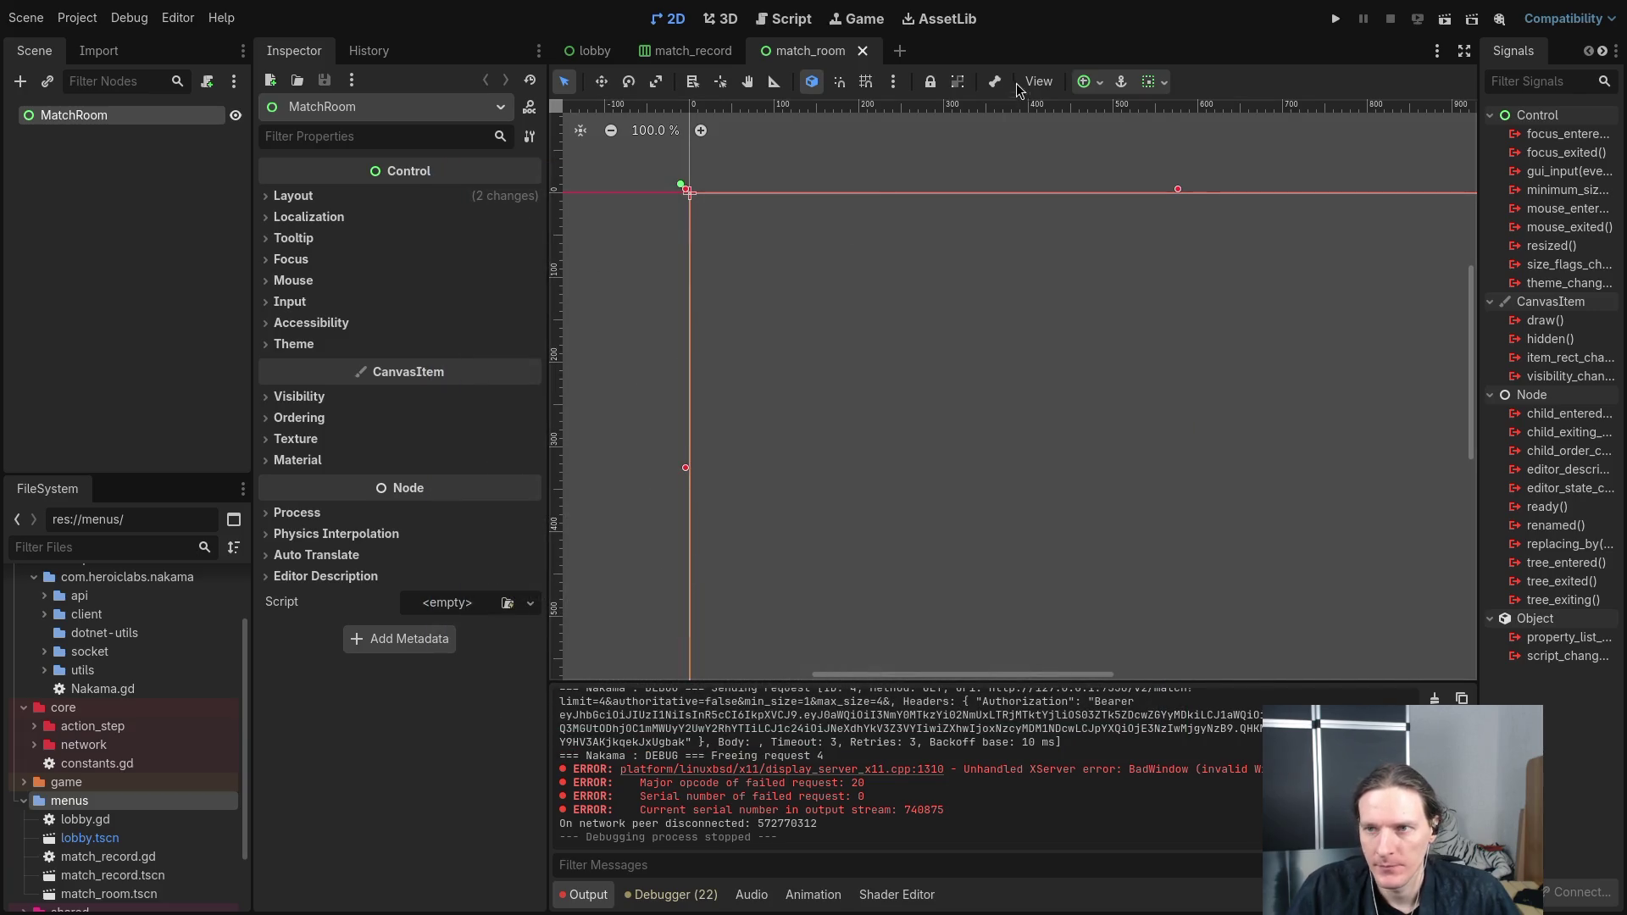
Apply the Full Rect anchor preset to MatchRoom and save the match_room scene.
click(1094, 81)
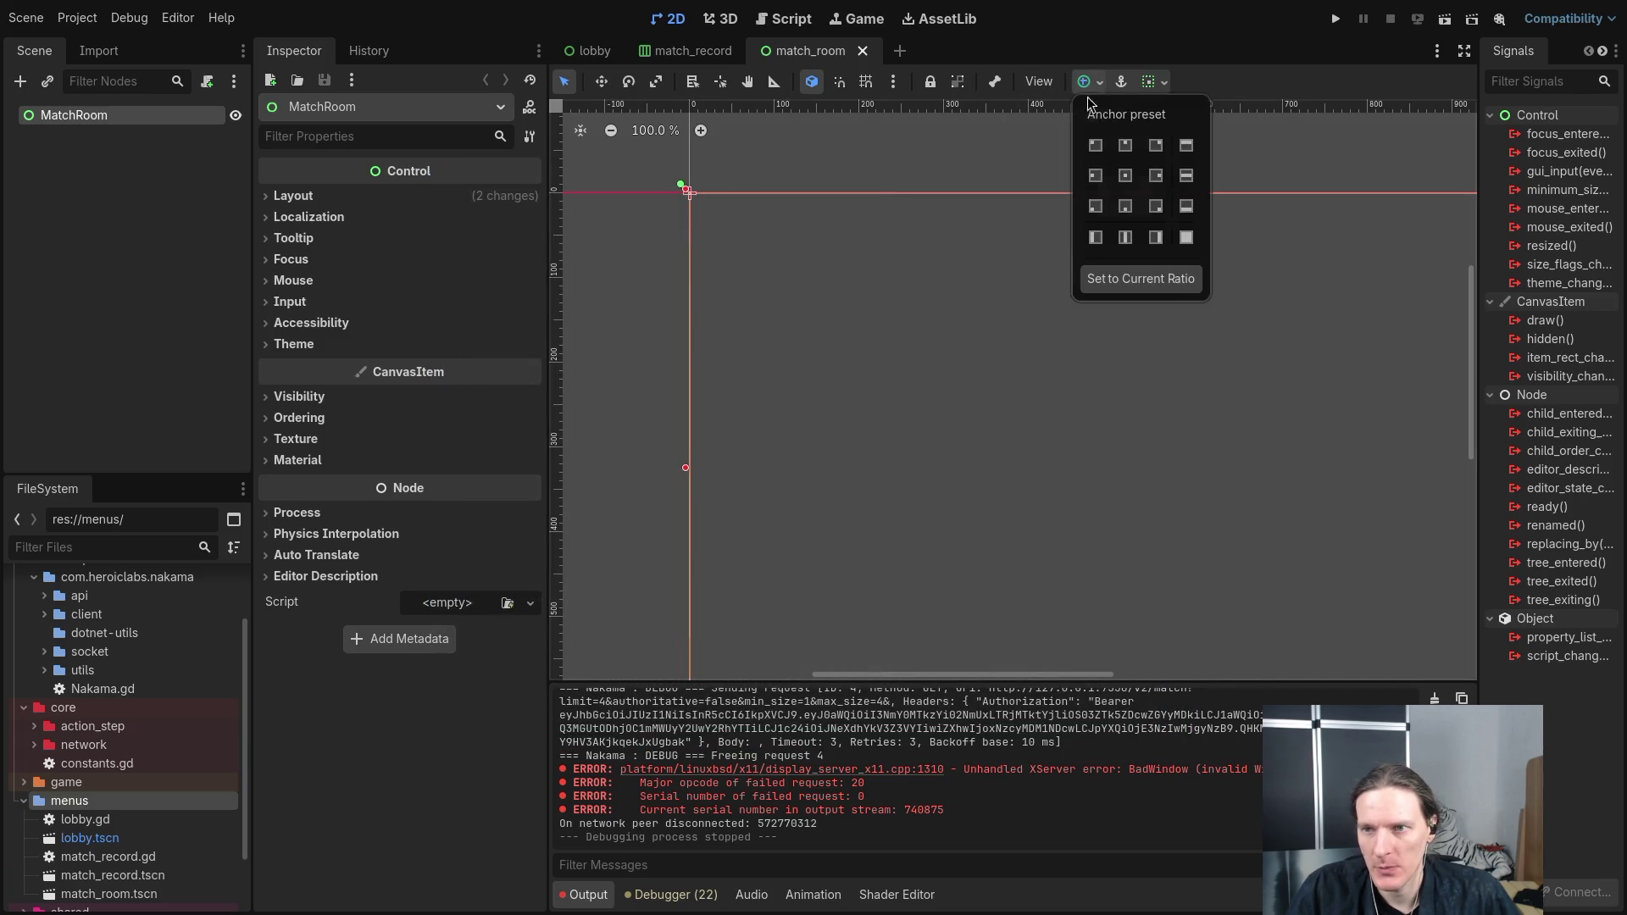
click(1187, 237)
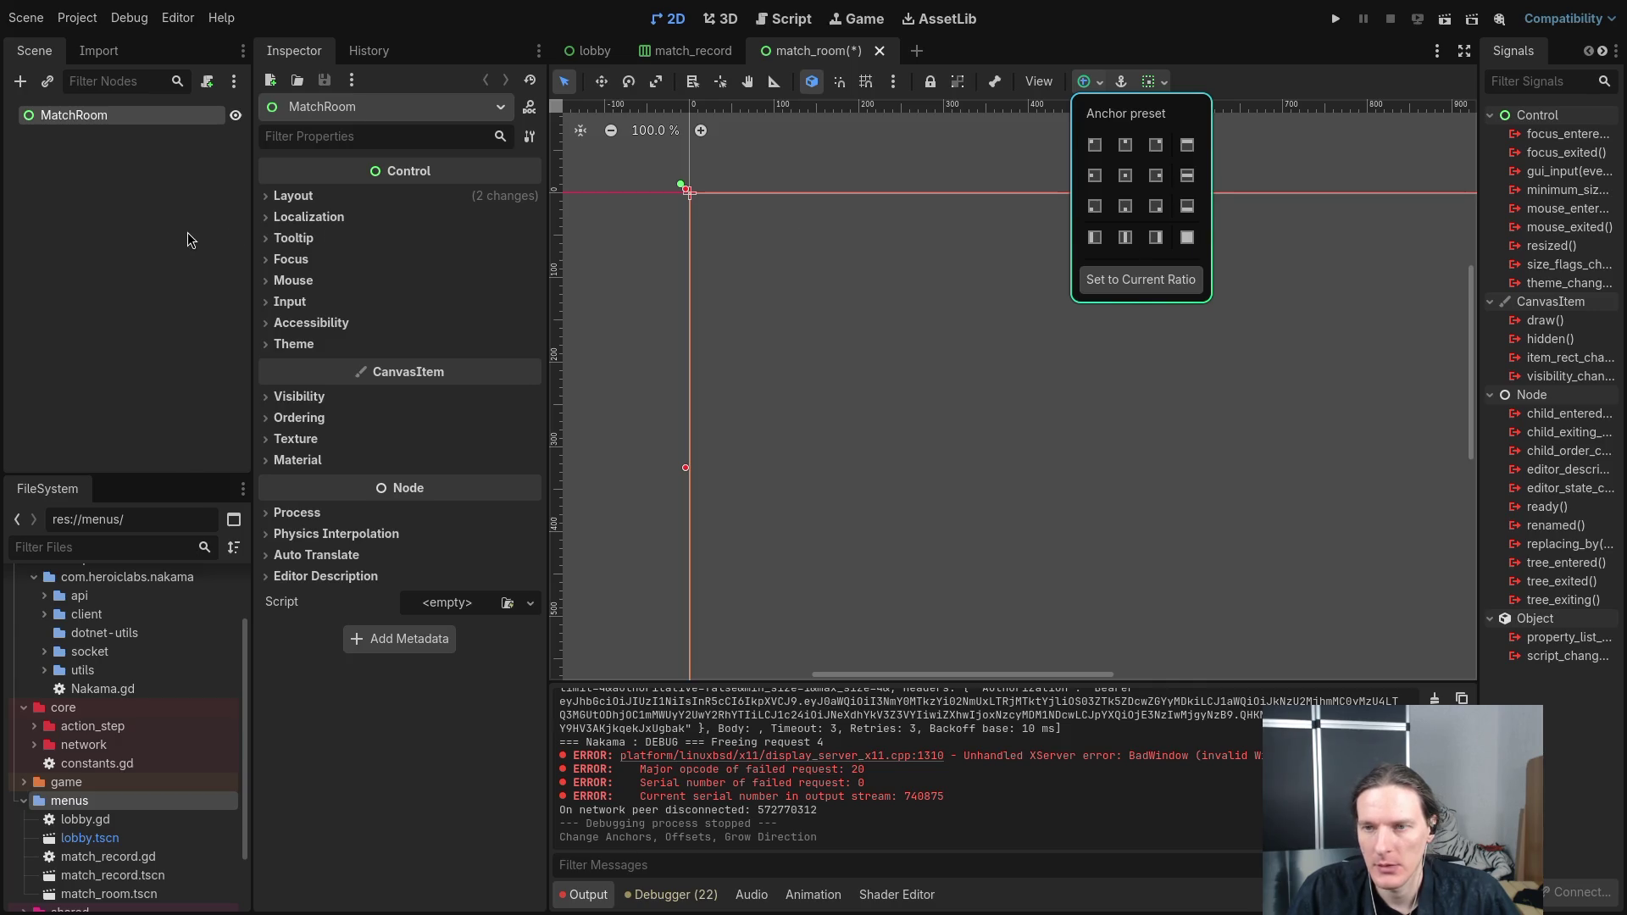
key(ctrl+s)
scroll(1025, 410, down, 4)
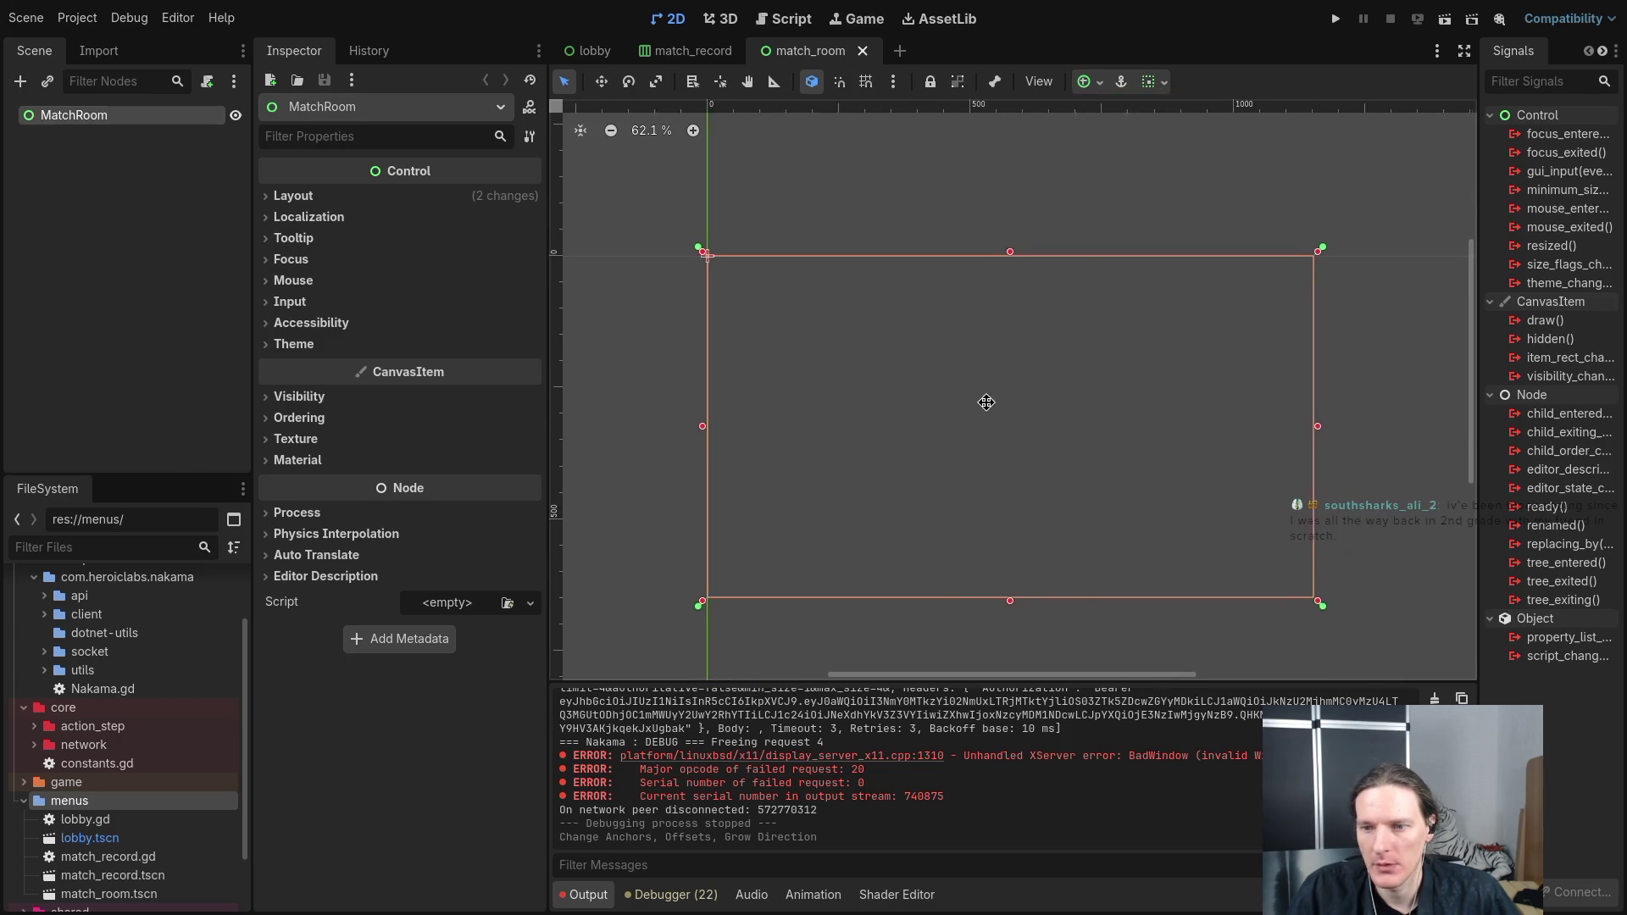
Add a VBoxContainer named PlayerList under MatchRoom, mark it Access as Unique Name, and save.
right_click(72, 124)
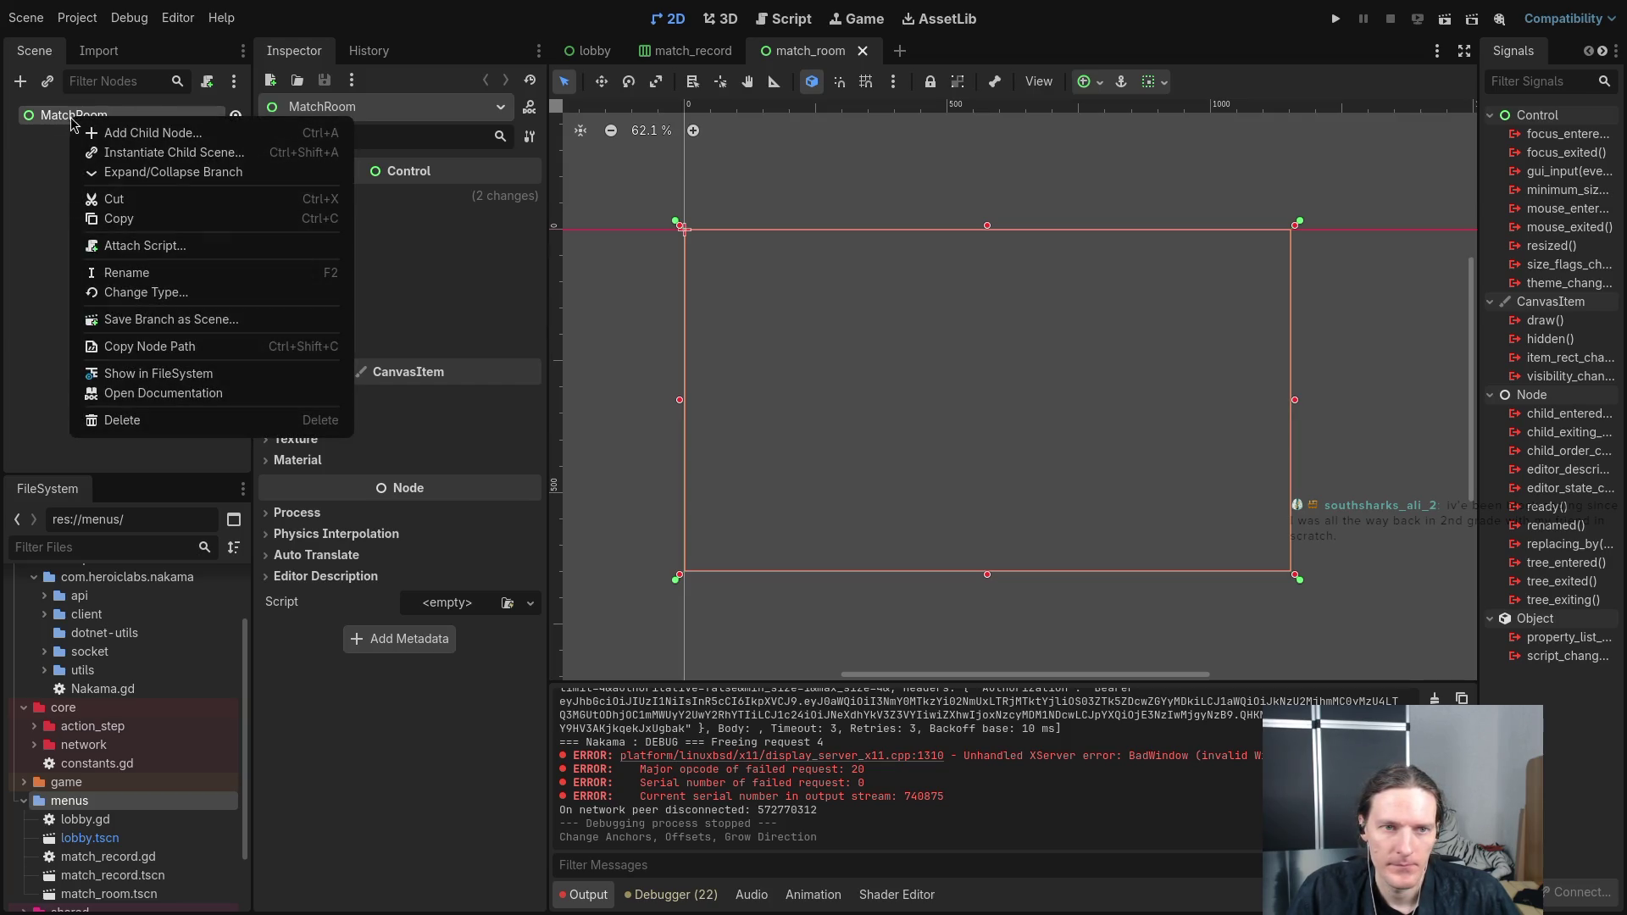
click(125, 129)
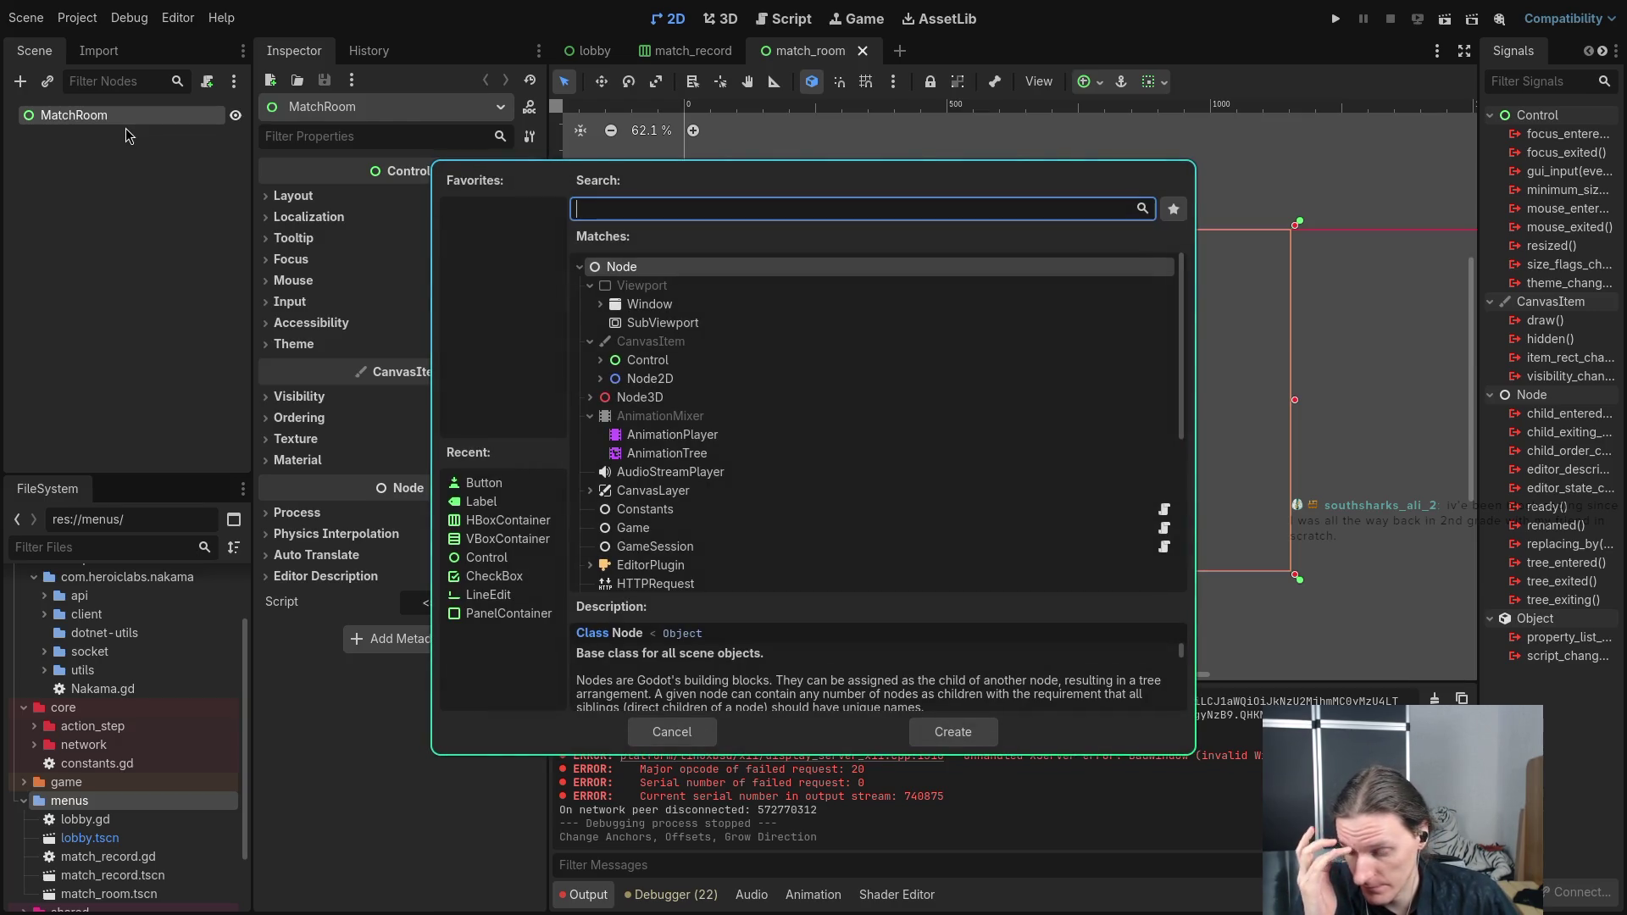
text(V)
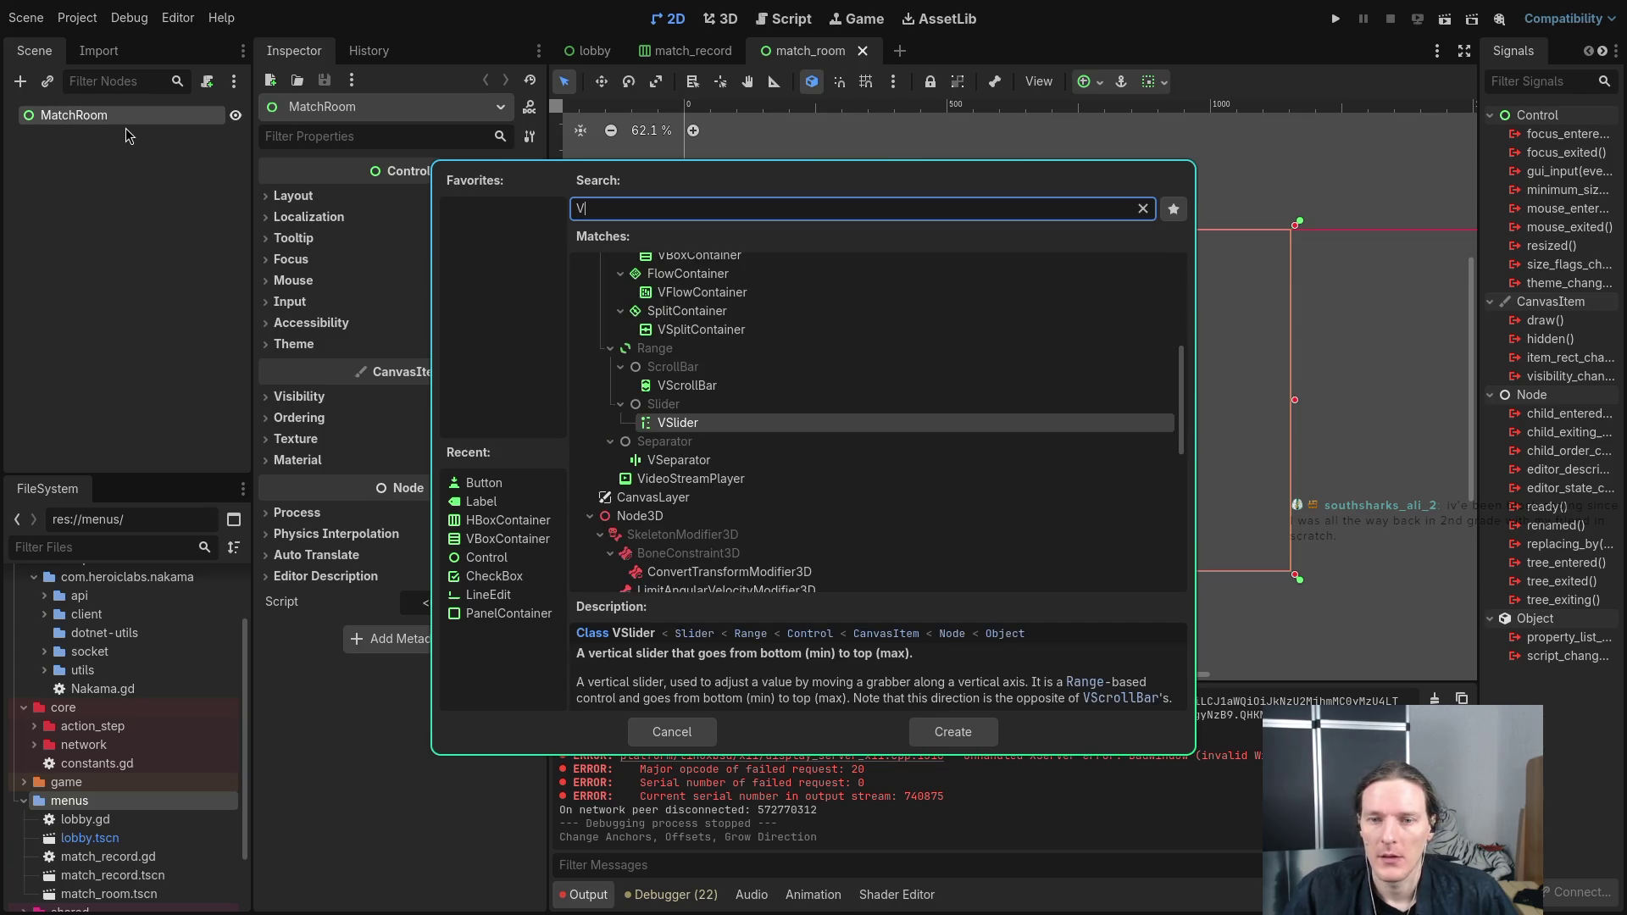
text(b)
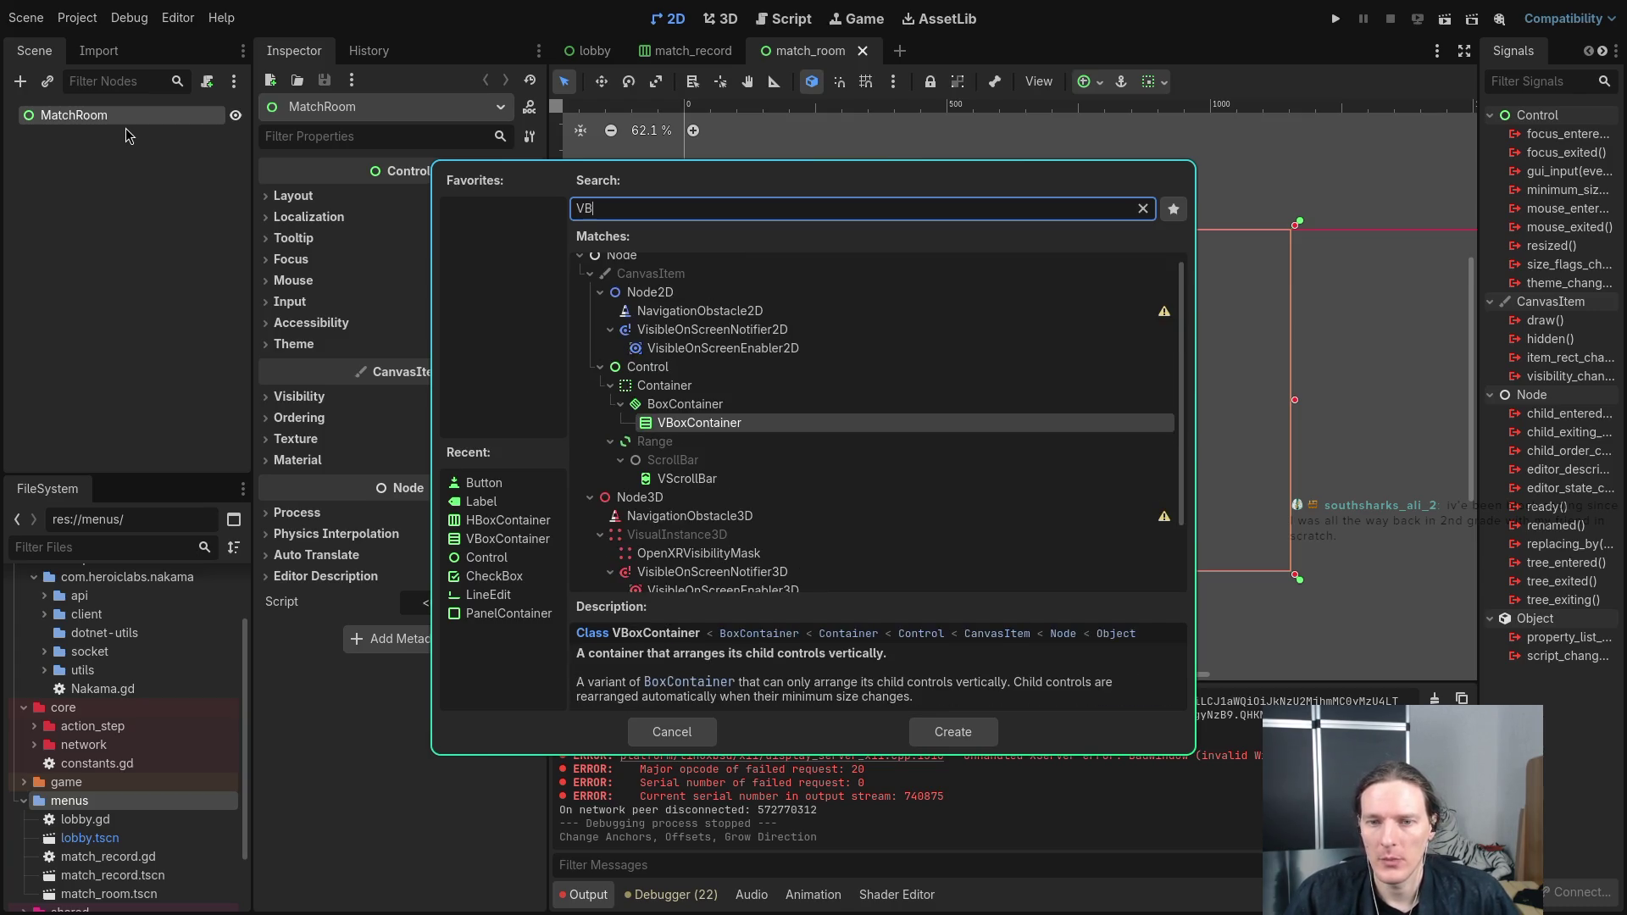
key(Return)
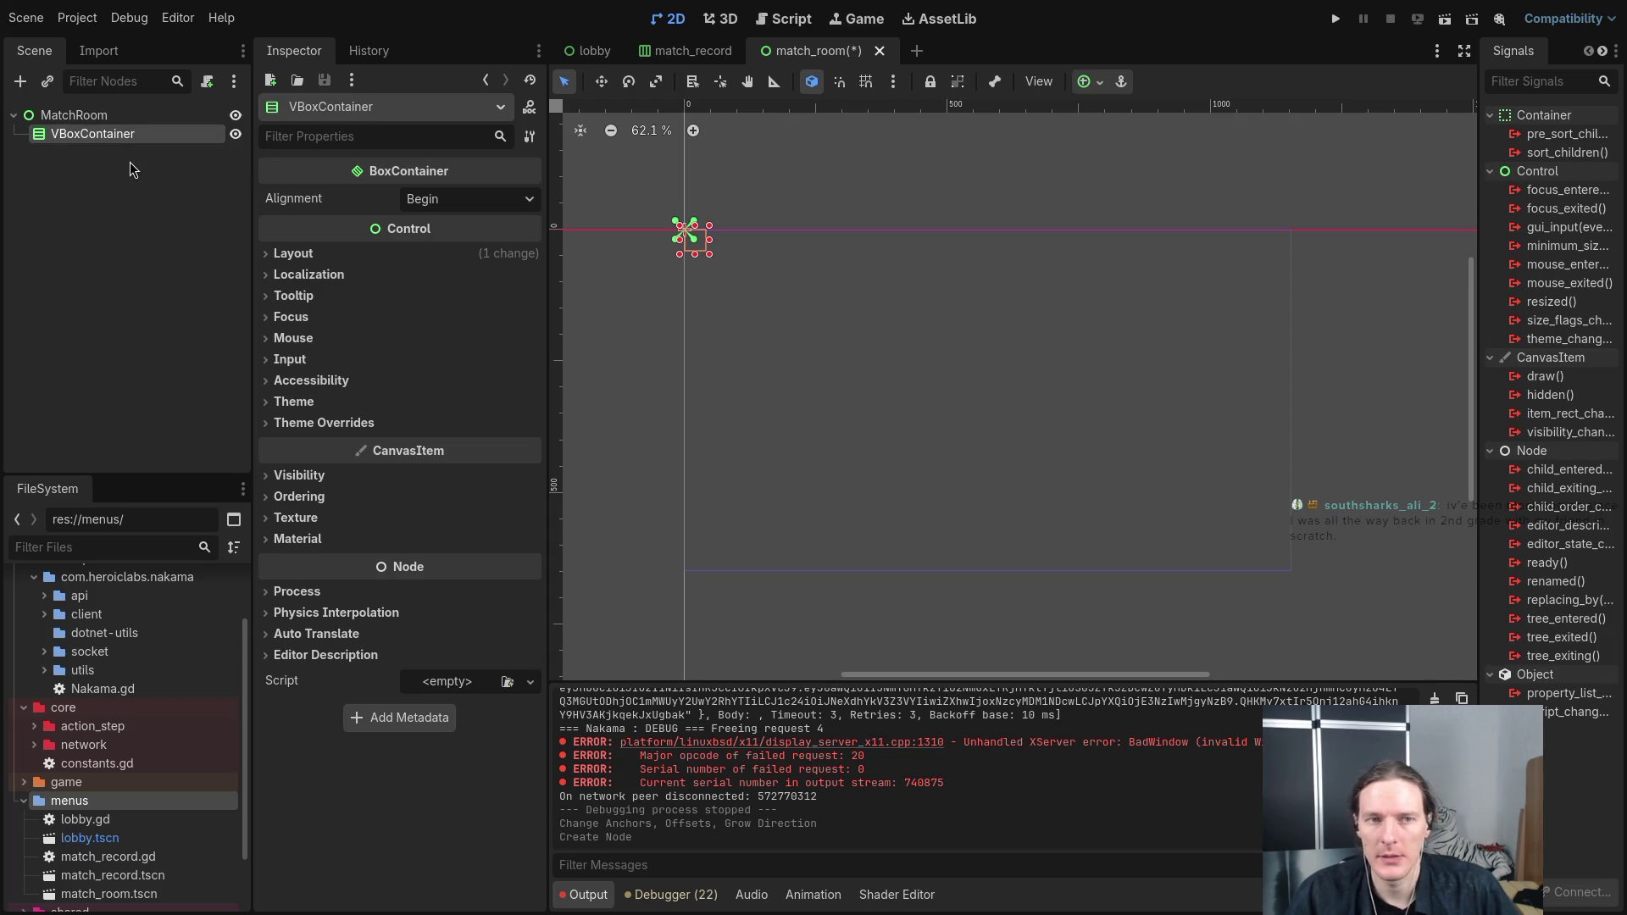
key(F2)
text(PlayerL)
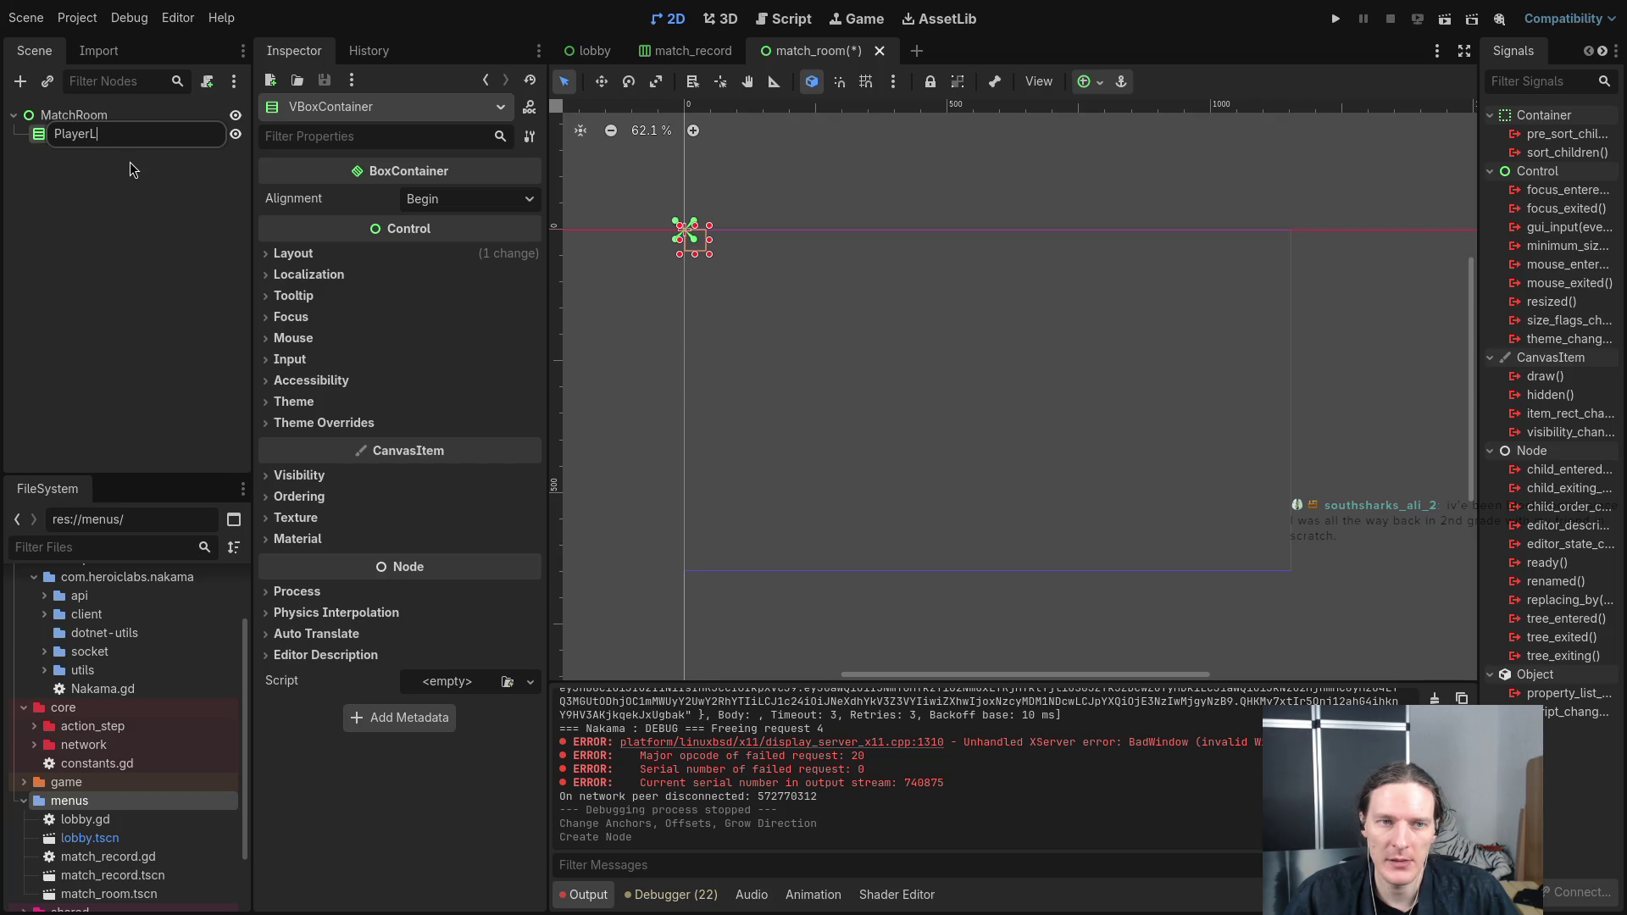
text(ist)
key(Return)
right_click(79, 138)
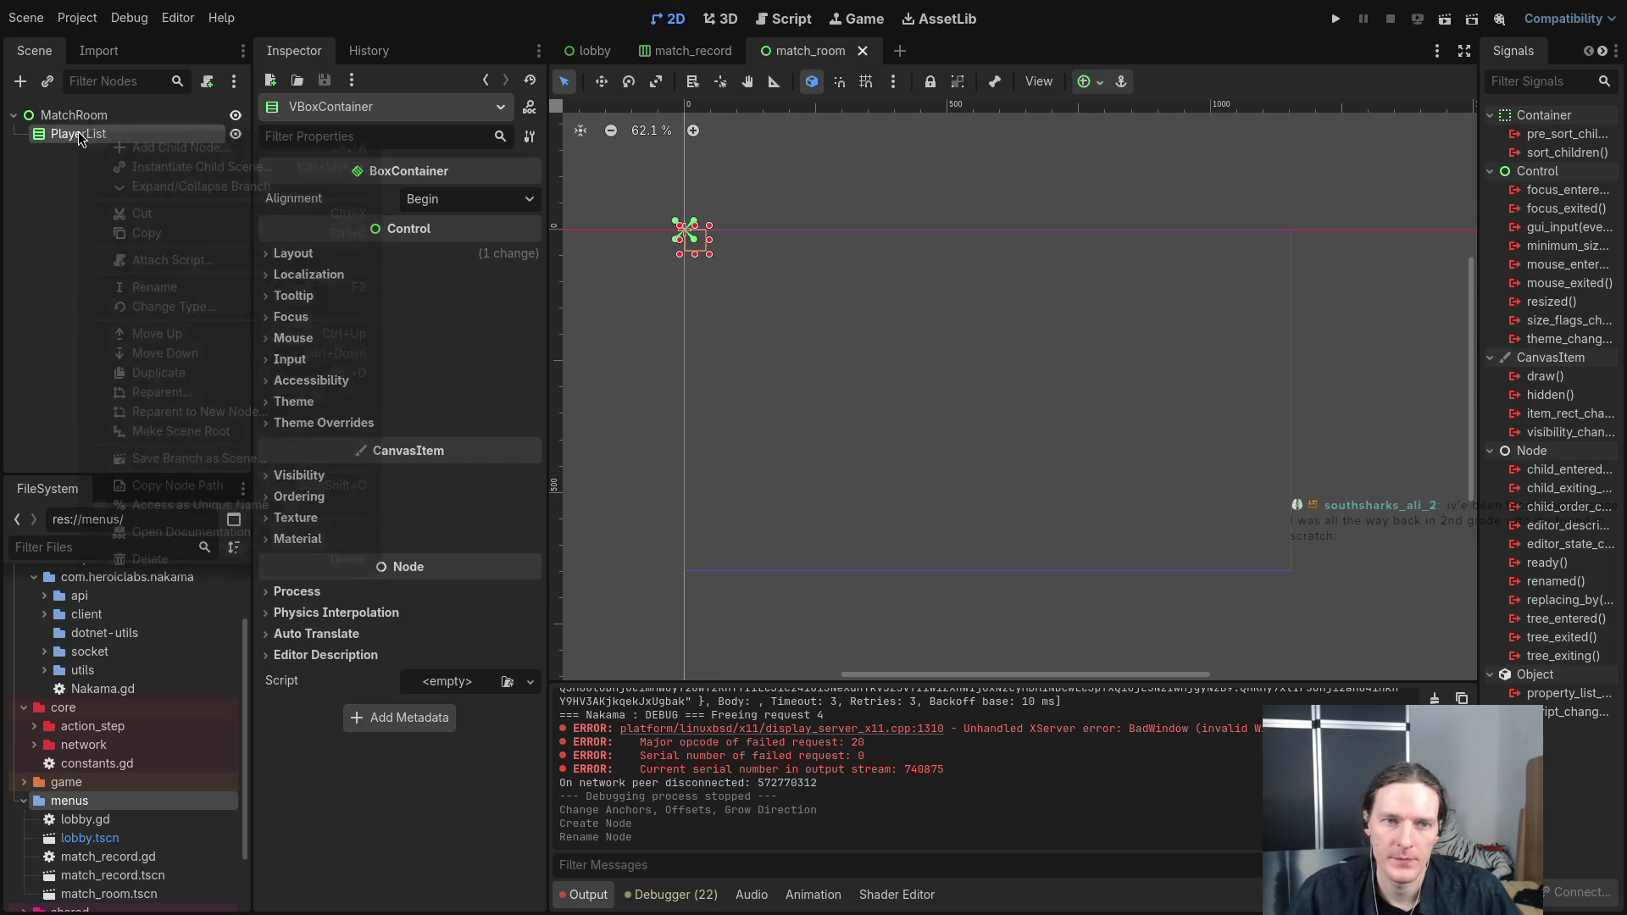
click(164, 509)
key(ctrl+s)
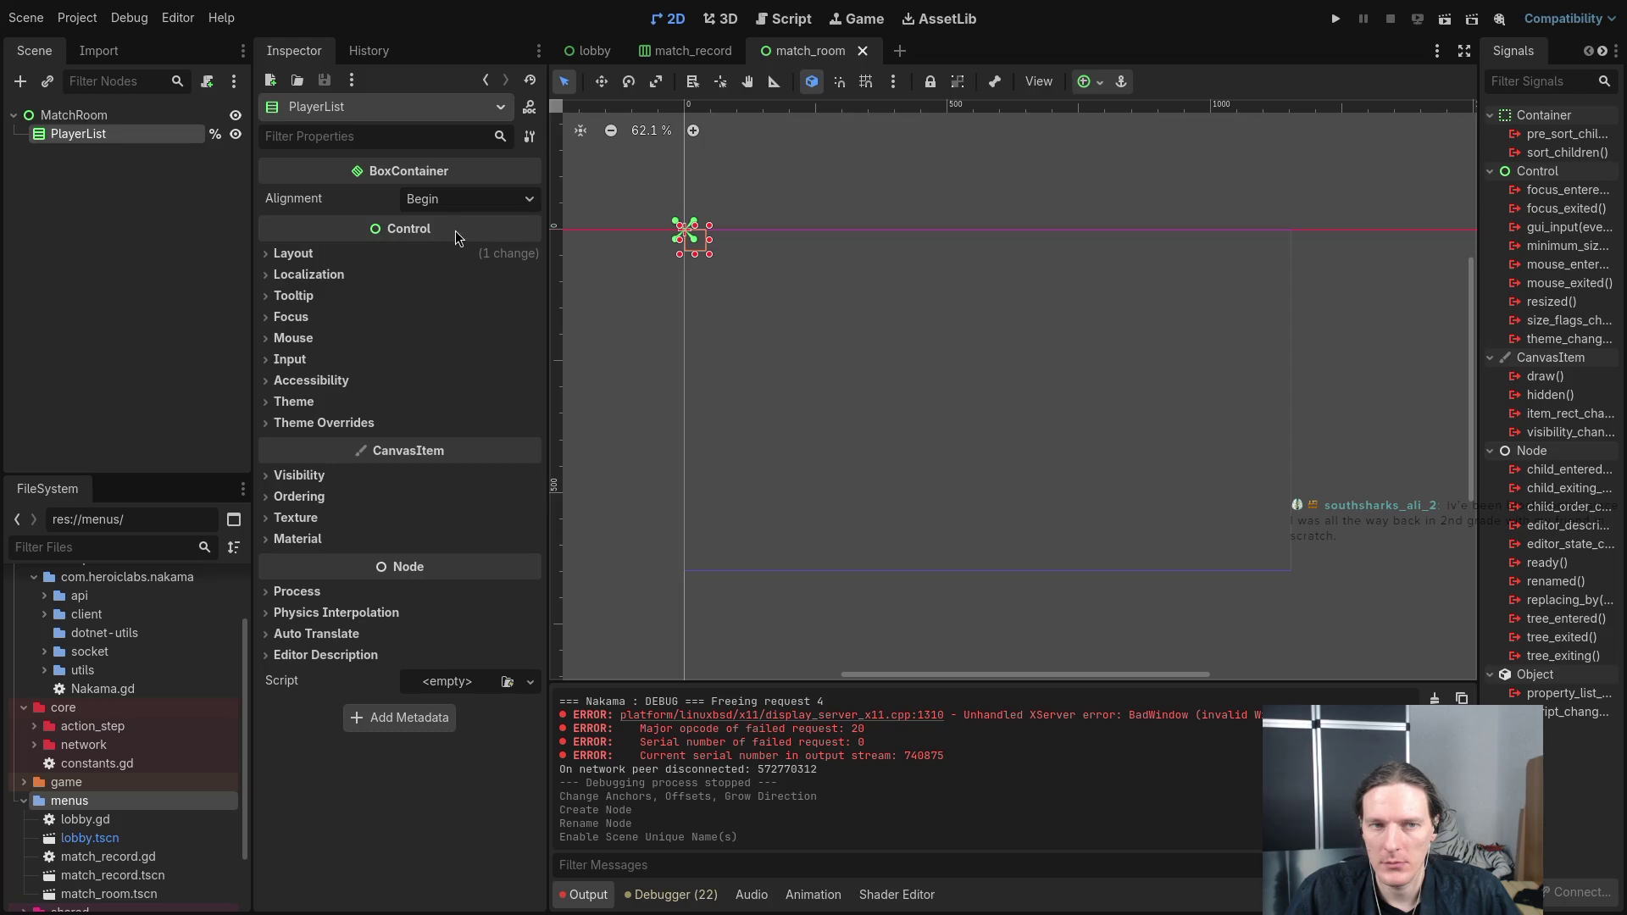
Begin adding another child to MatchRoom, then close the node creation window unused.
click(102, 115)
right_click(102, 116)
click(140, 133)
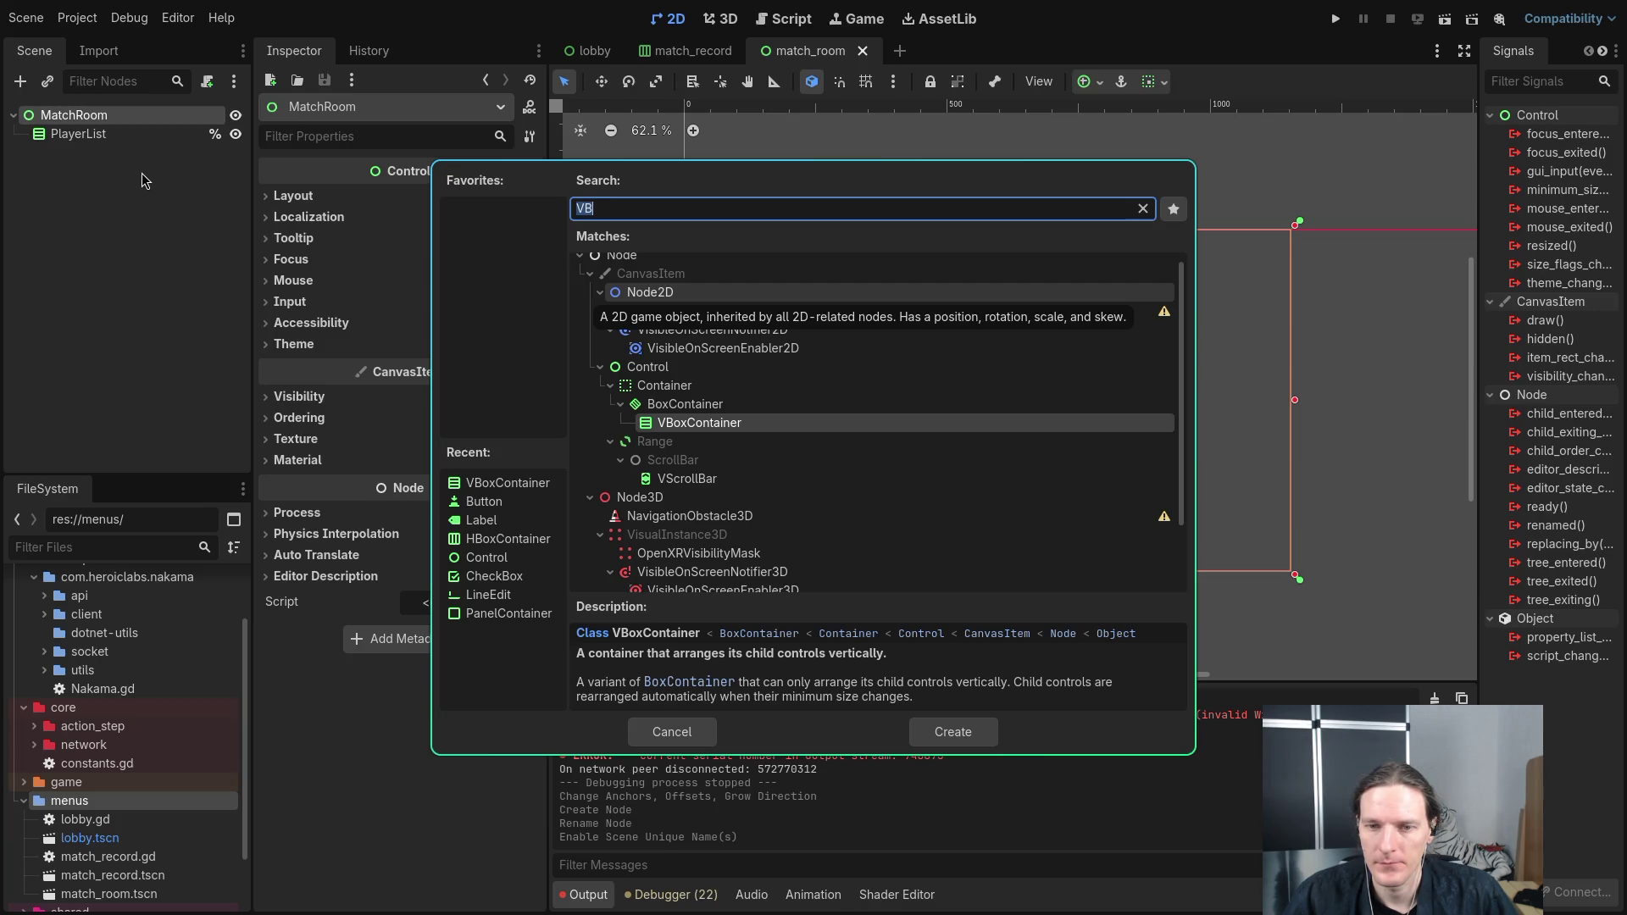
key(Escape)
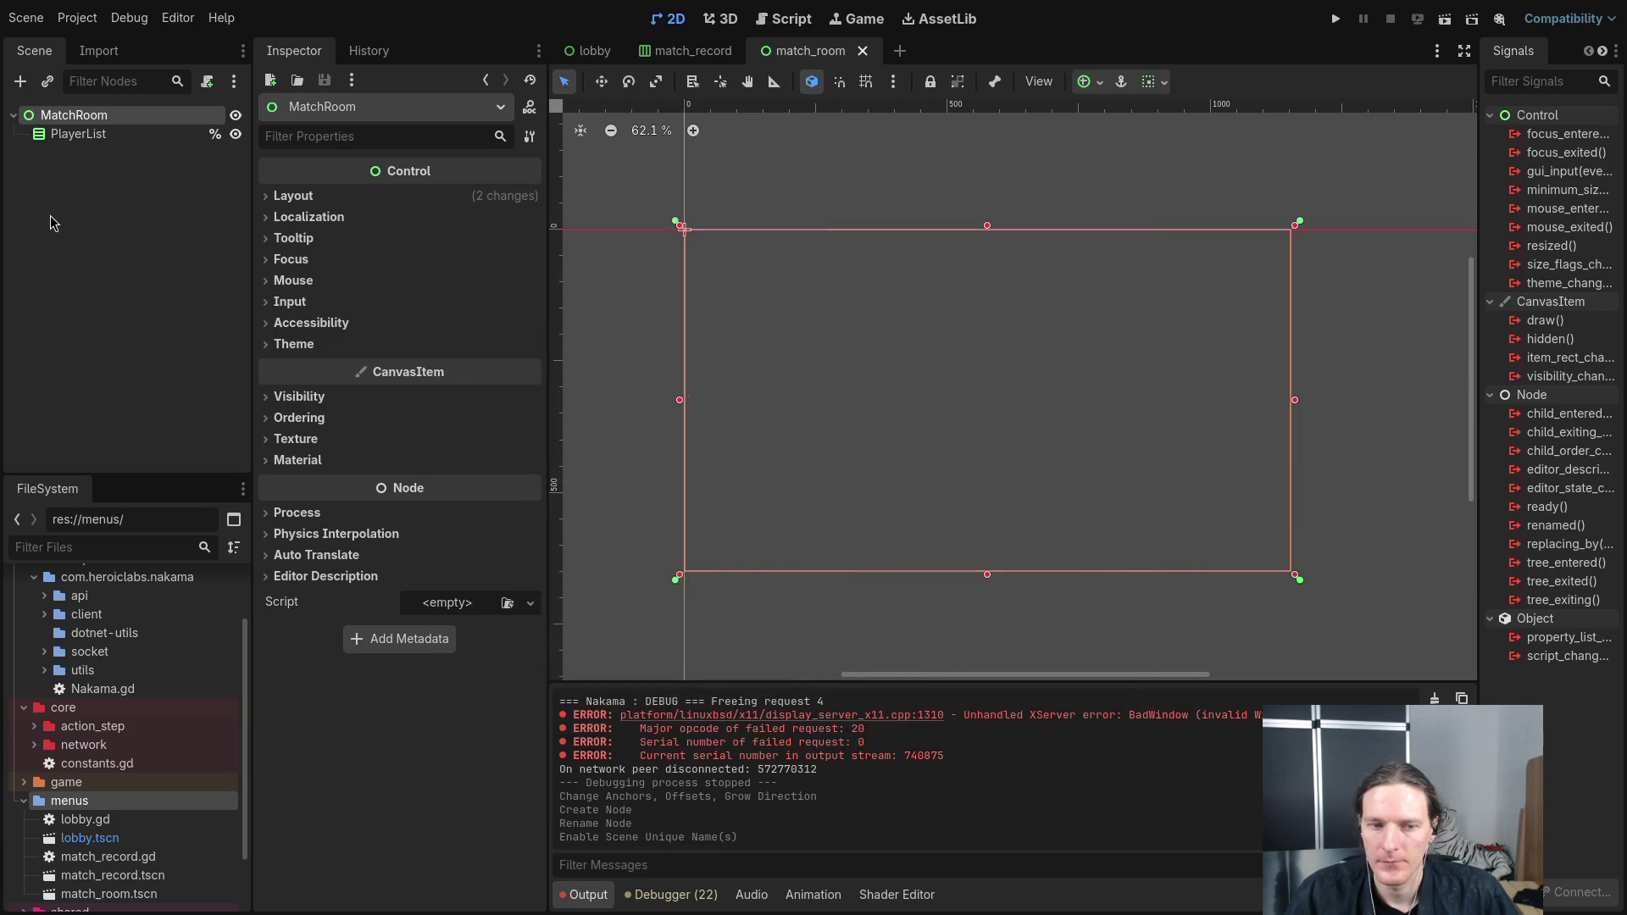
Create network_player_record.tscn in the menus folder with a User Interface root NetworkPlayerRecord.
scroll(95, 745, down, 2)
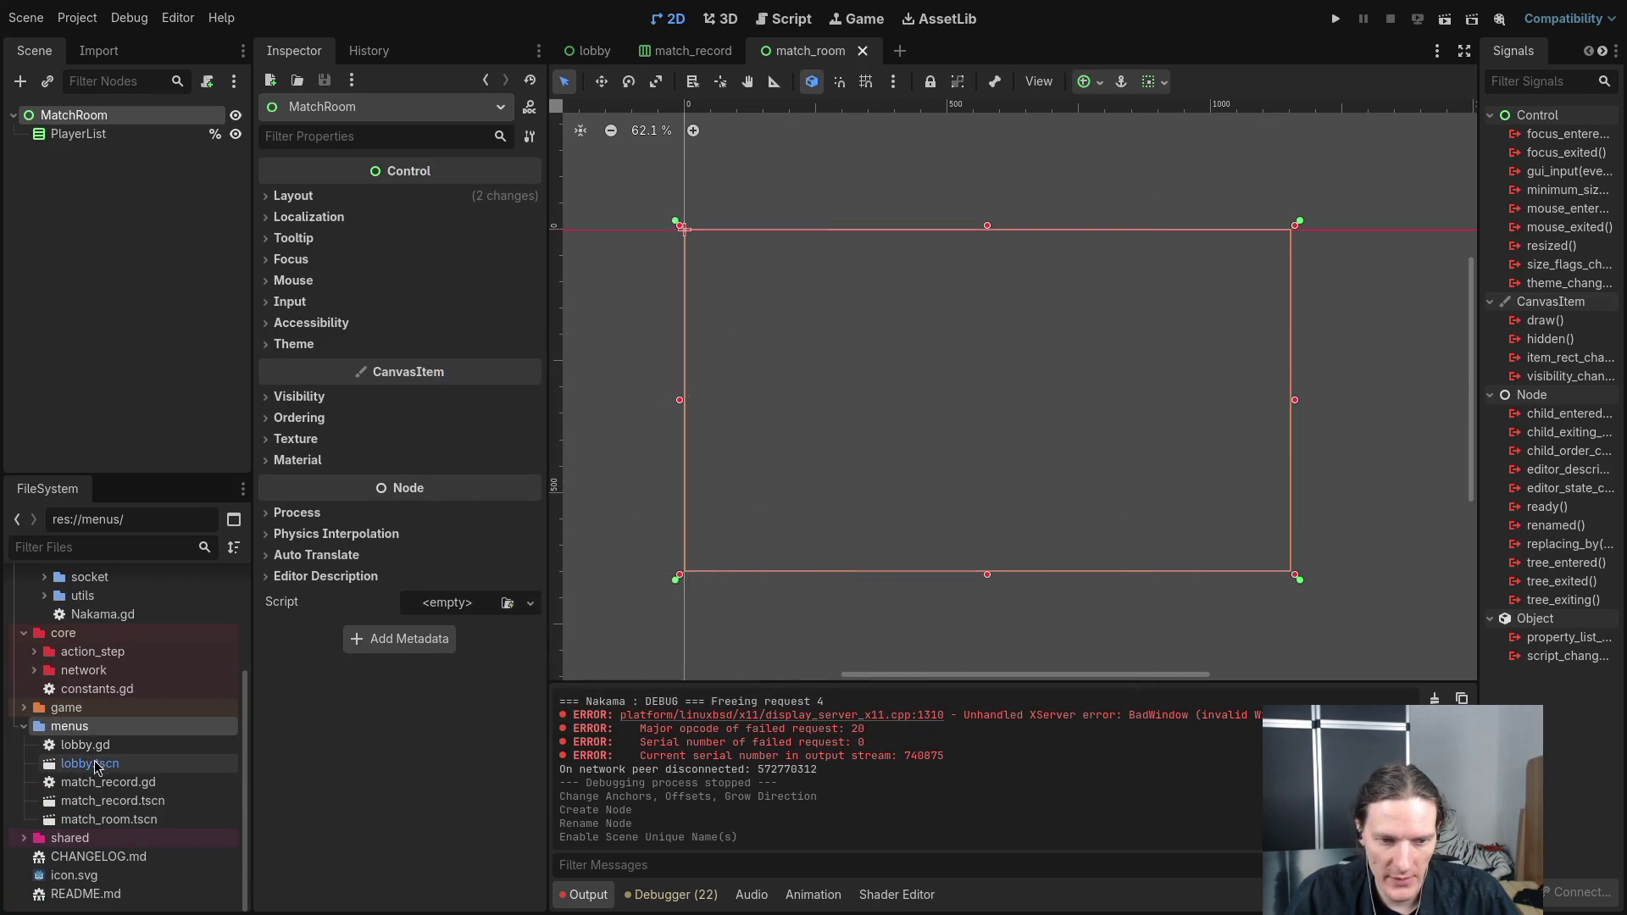
right_click(84, 727)
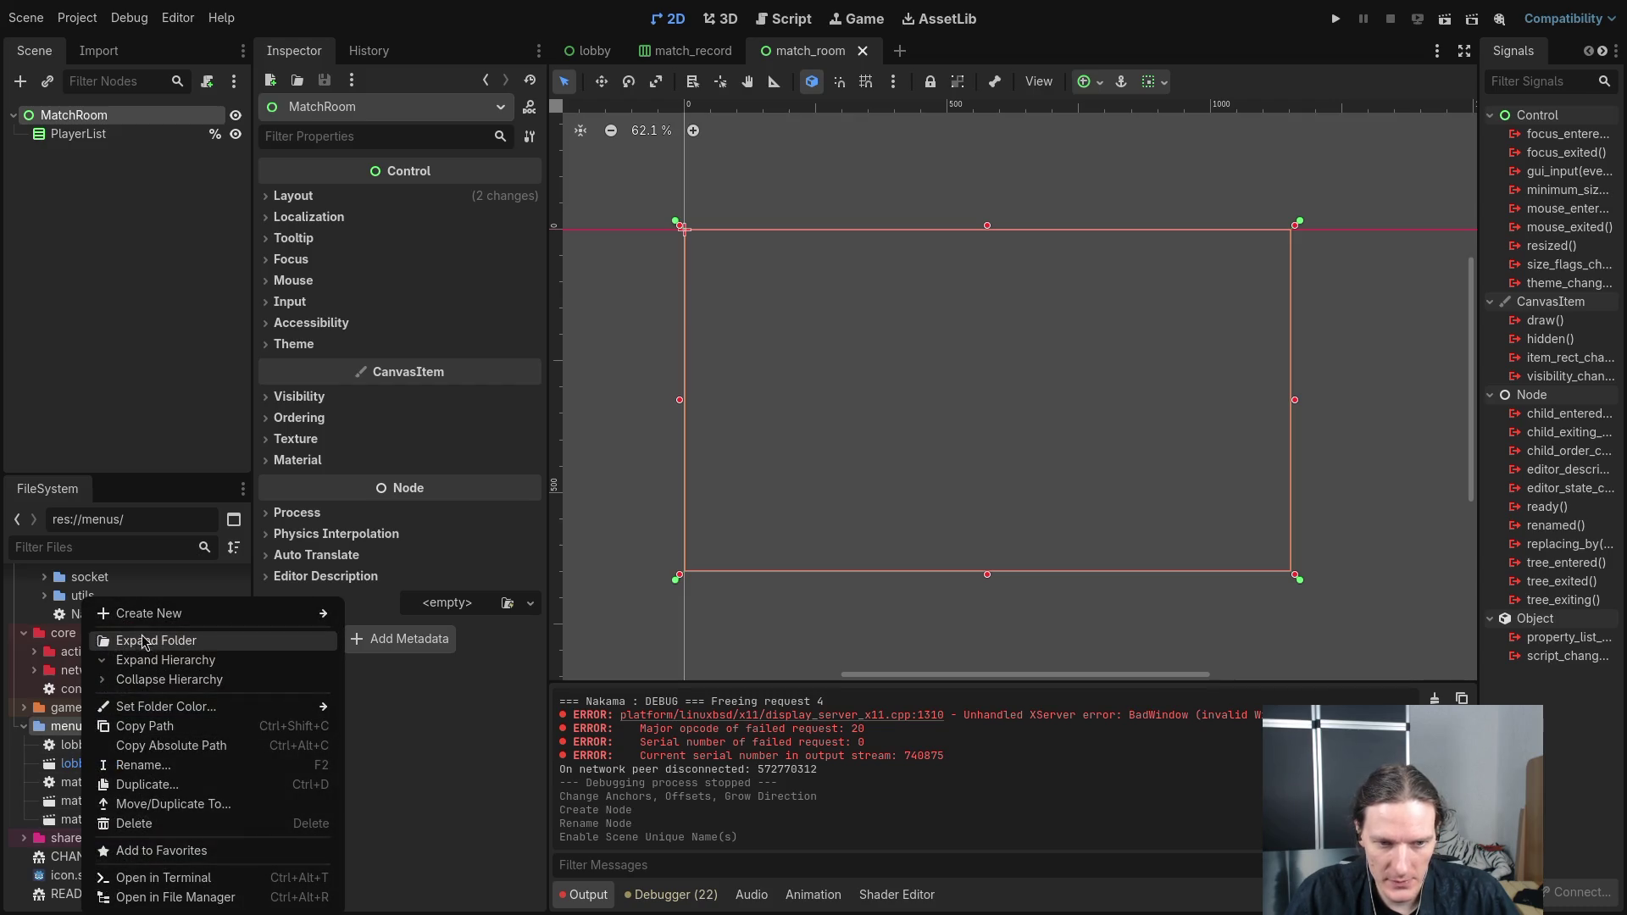
mouse_move(149, 622)
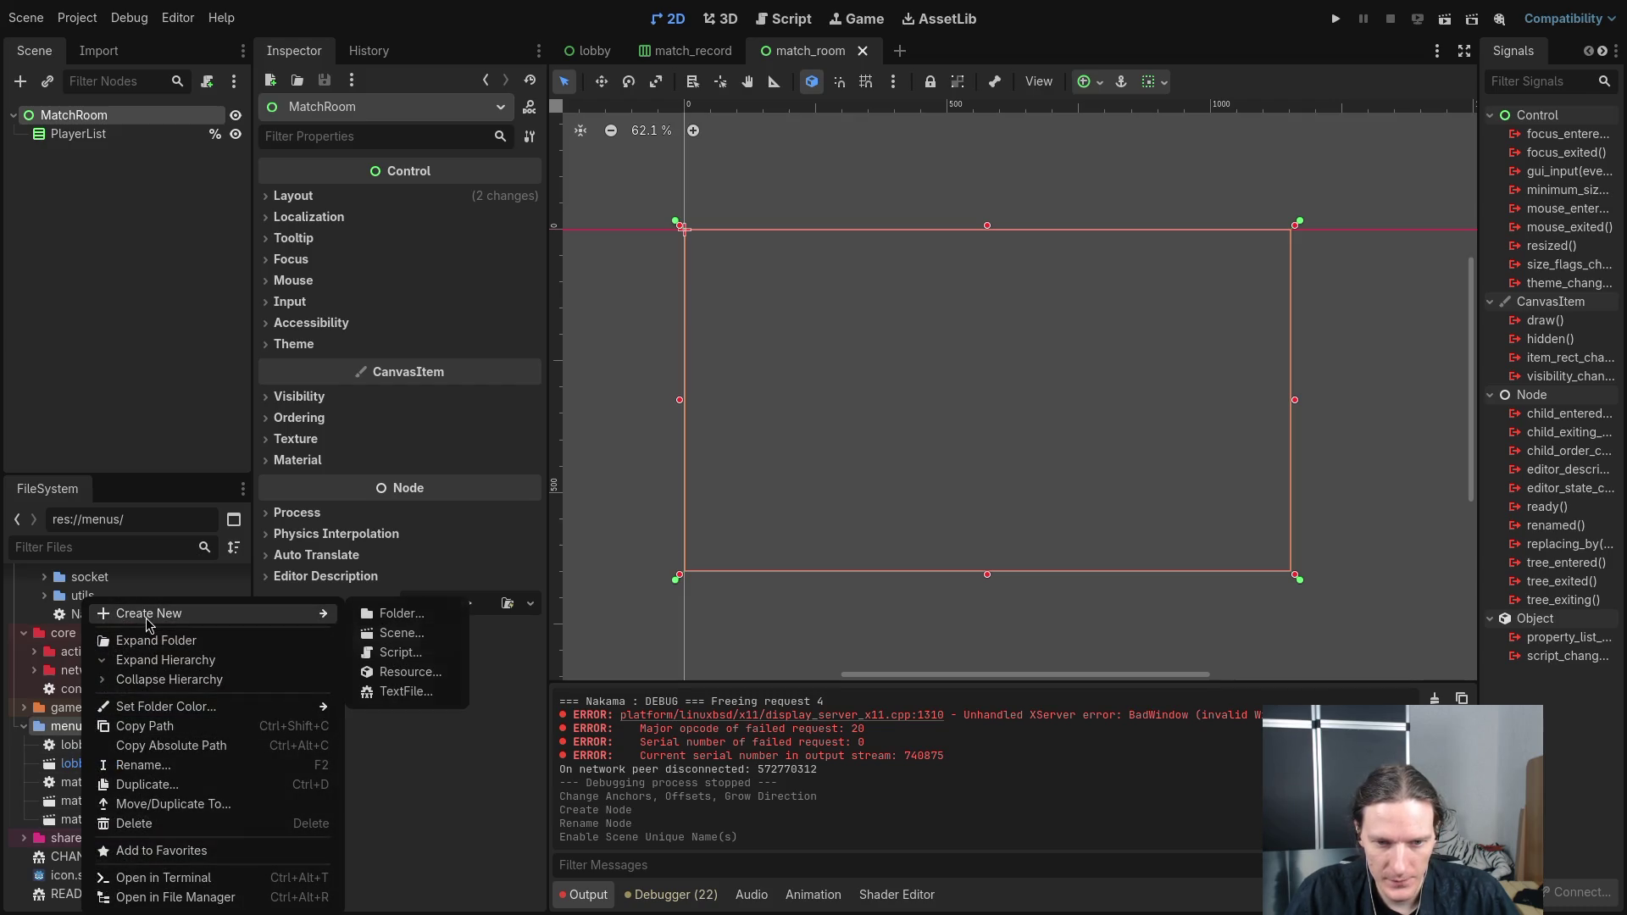
click(415, 636)
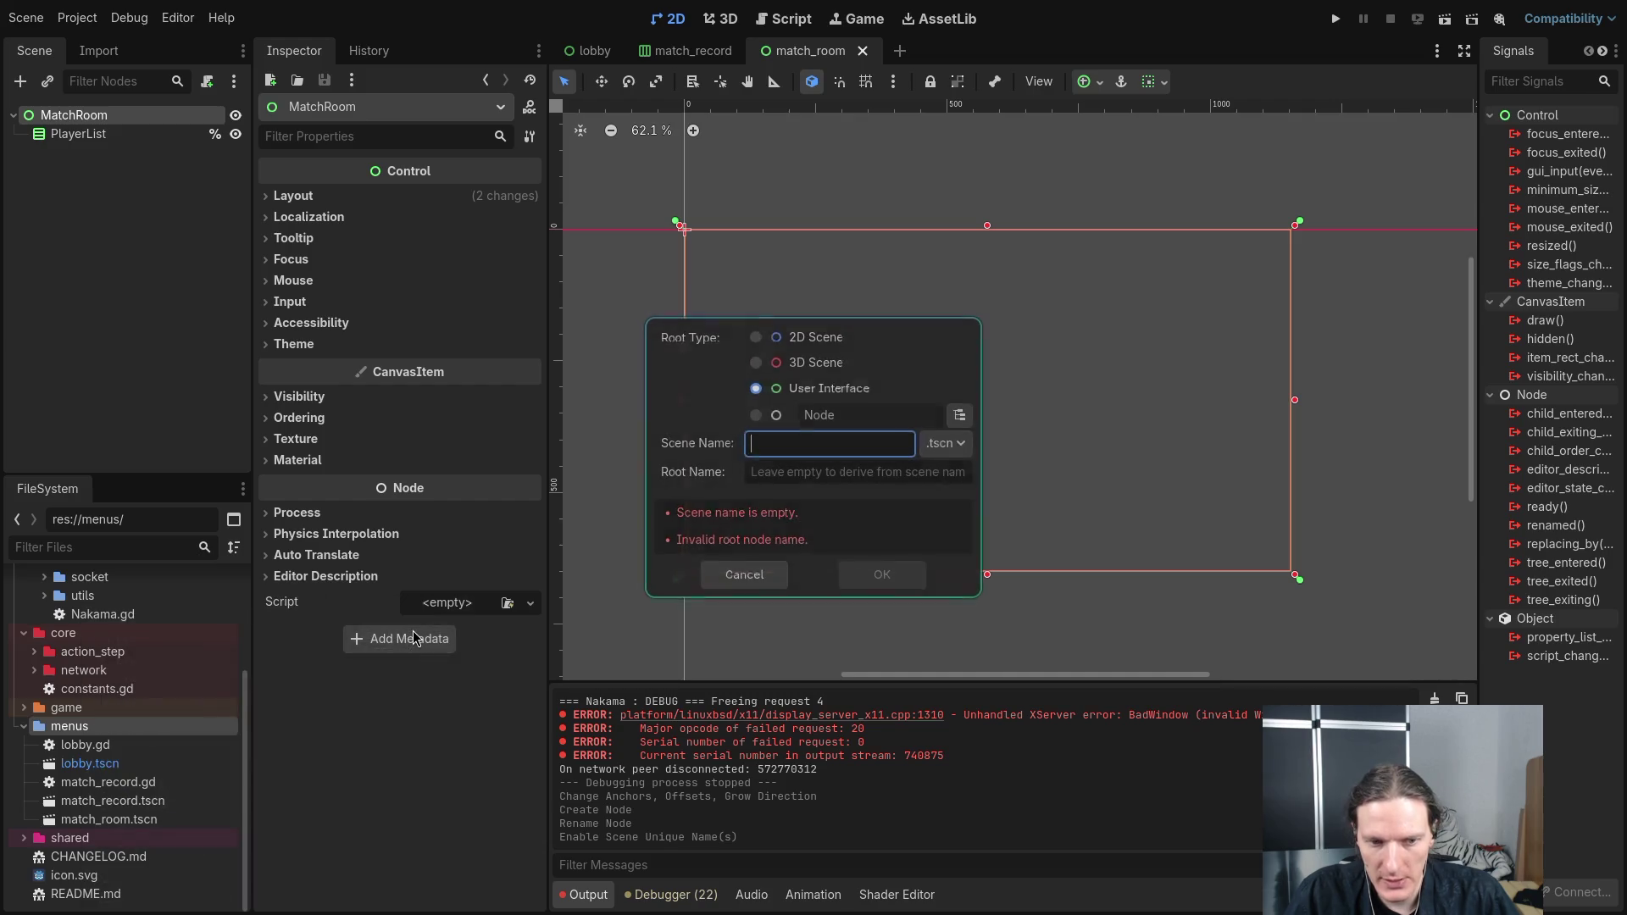
text(player_record)
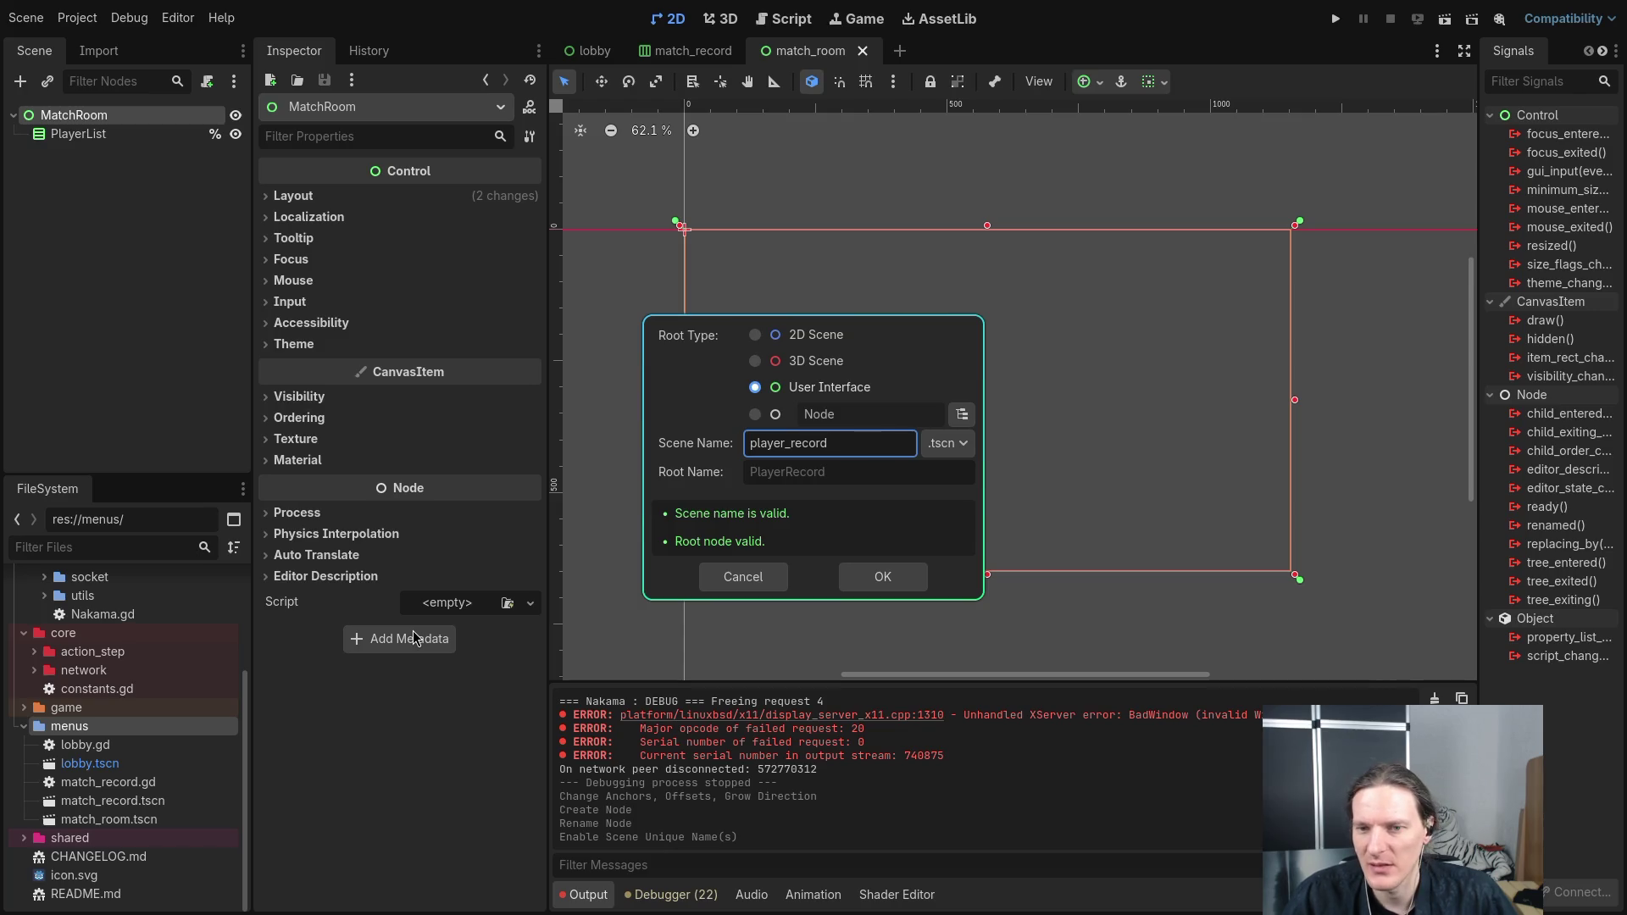
text(network_)
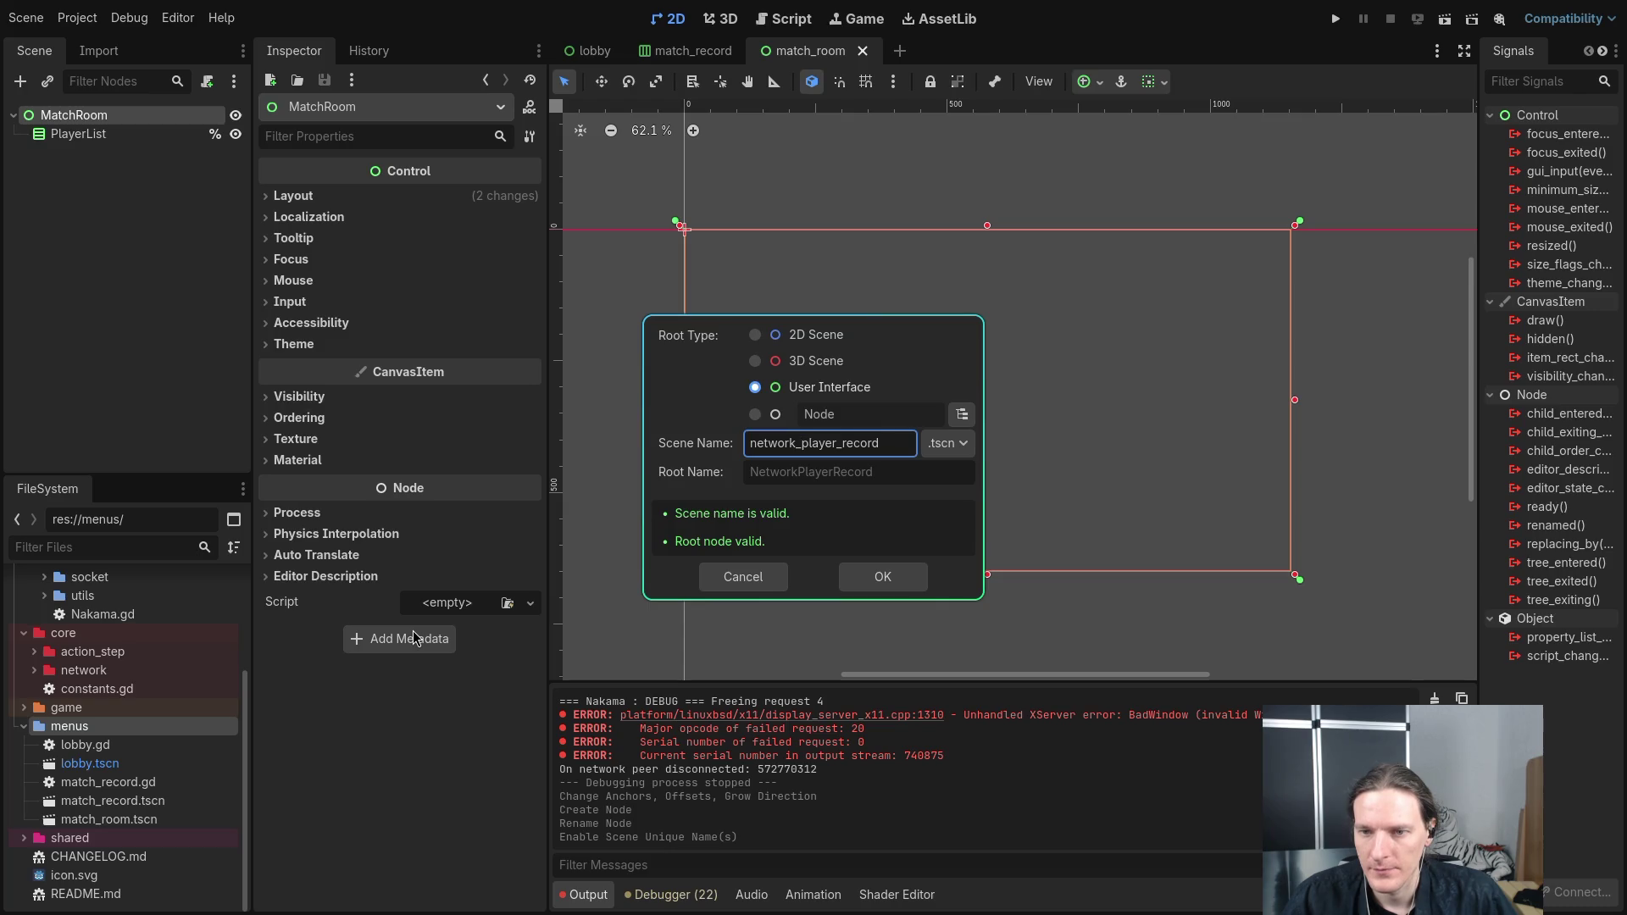
key(Return)
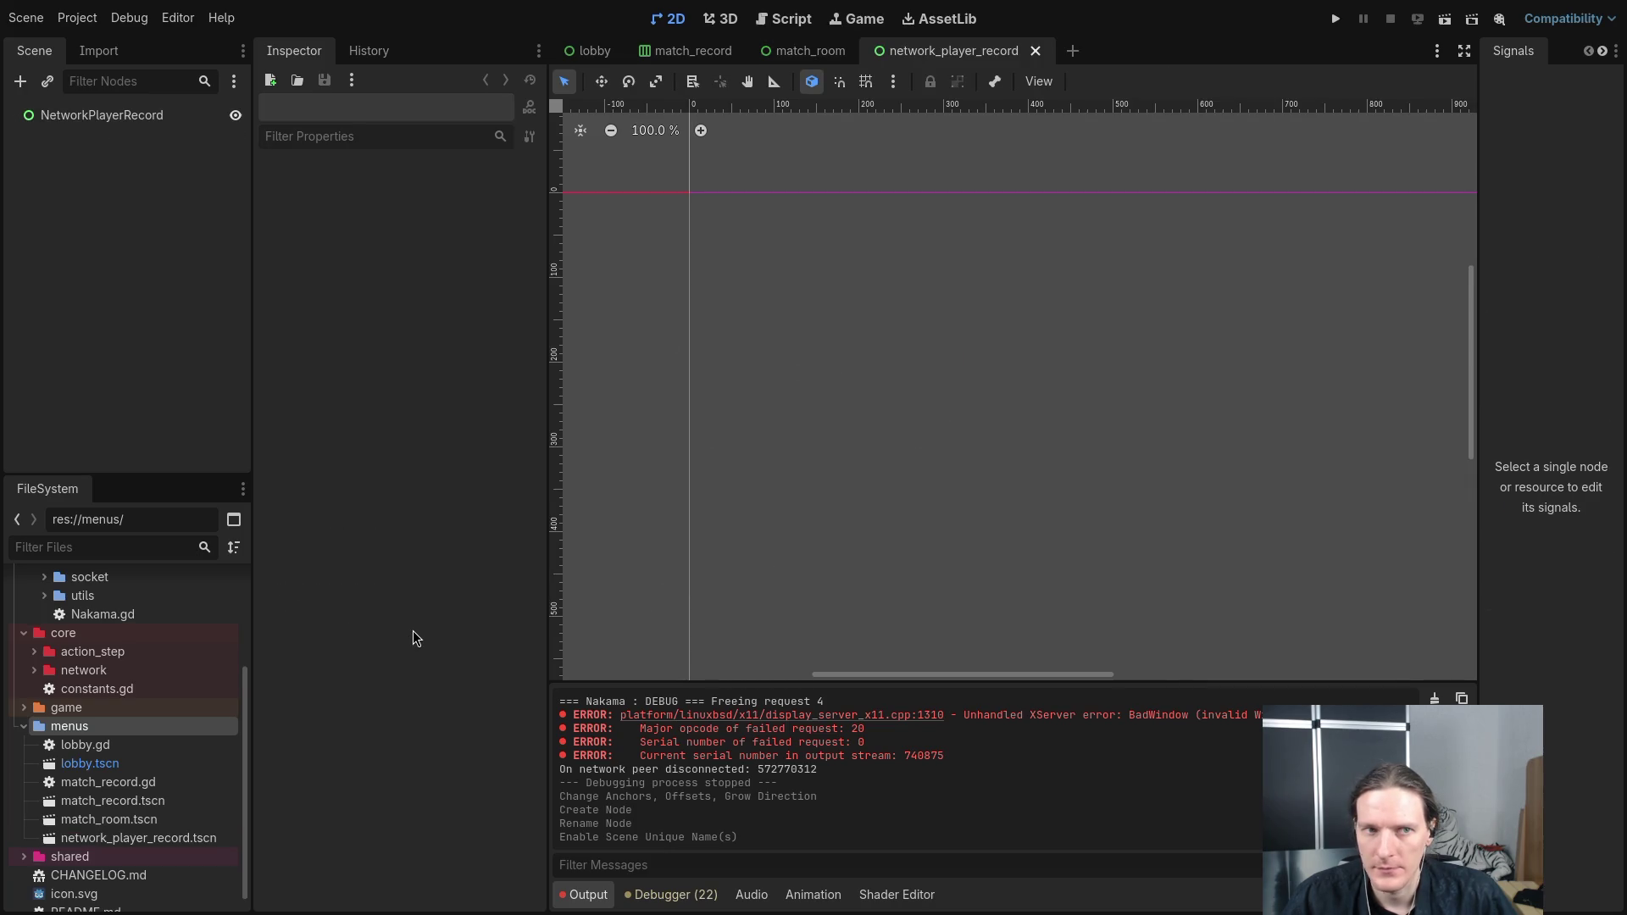
click(94, 116)
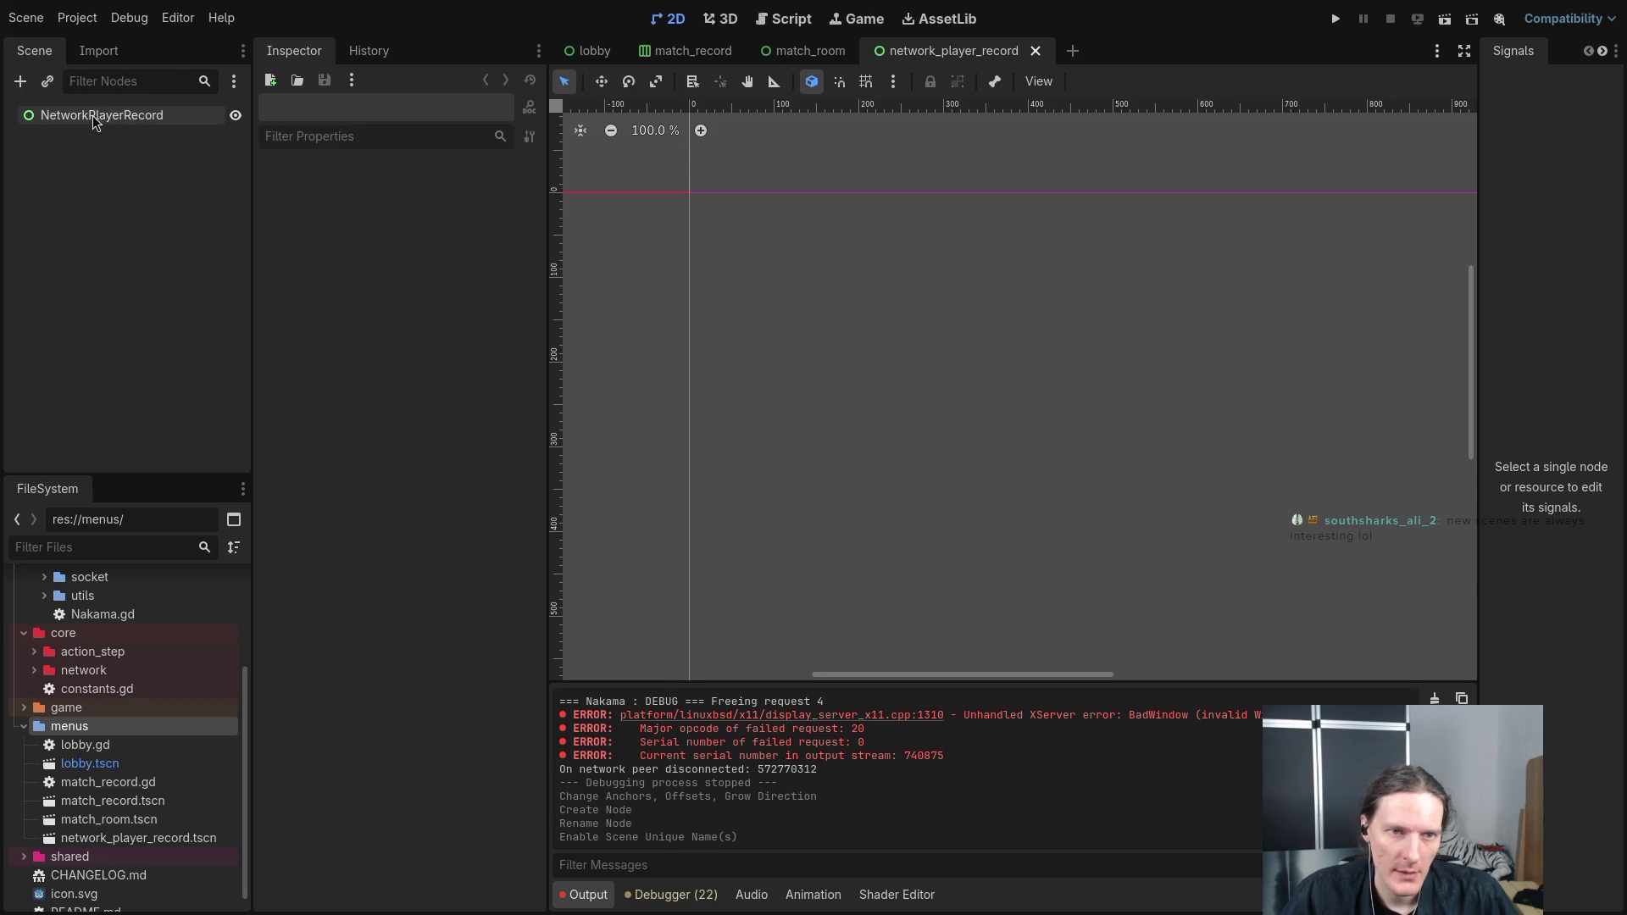
Change the NetworkPlayerRecord root's type to HBoxContainer and save the scene.
right_click(95, 116)
click(161, 293)
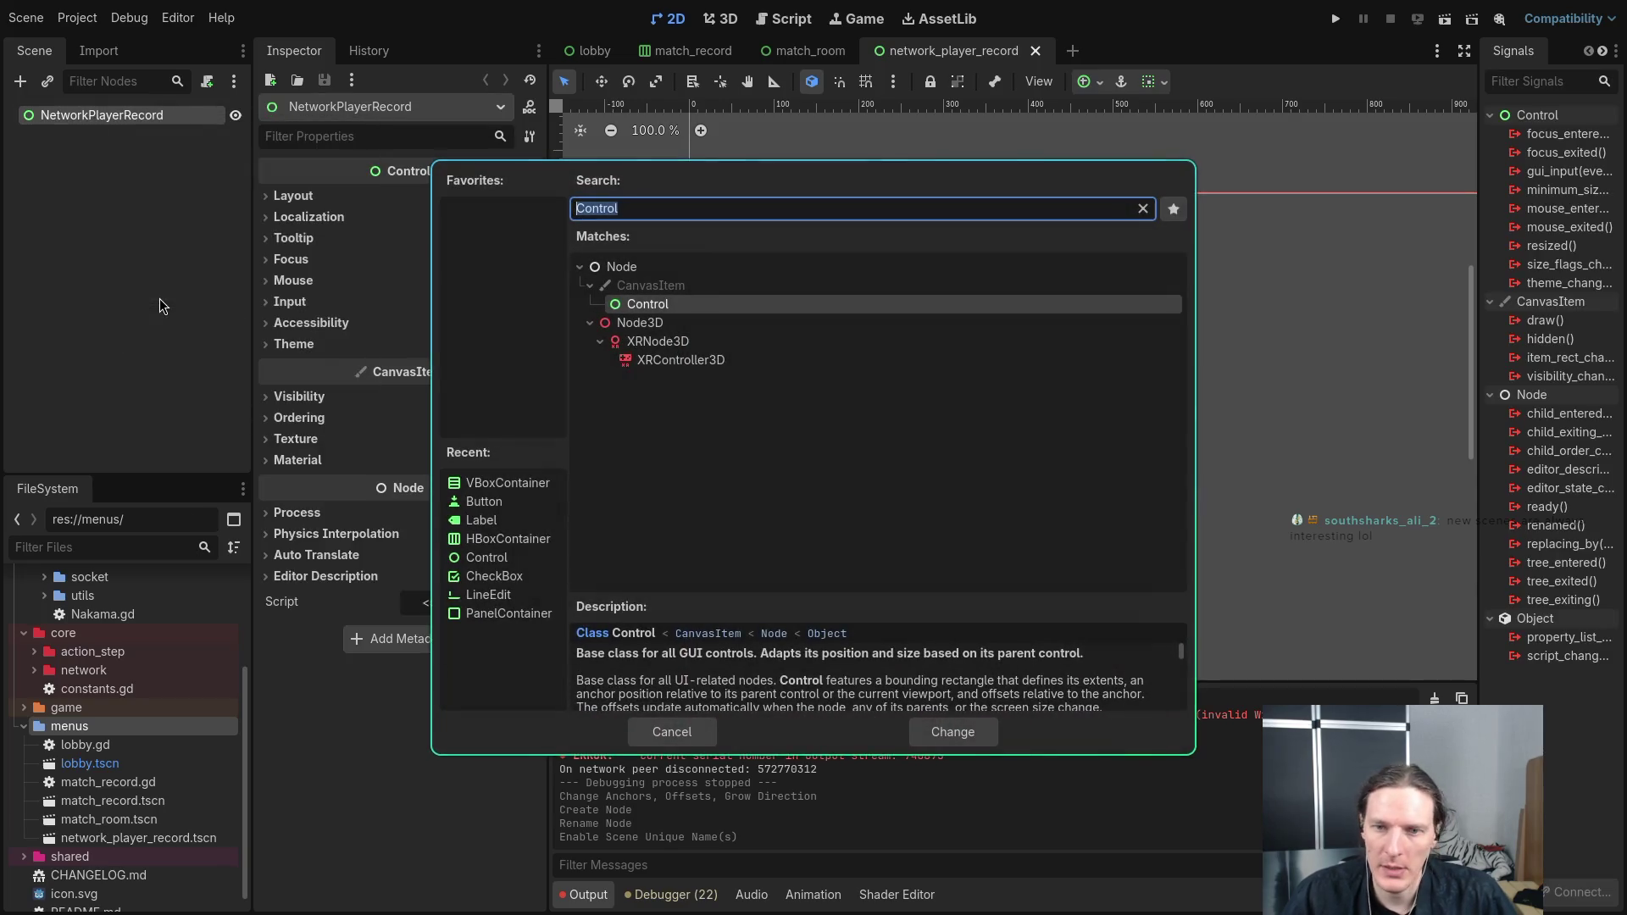
text(vbo)
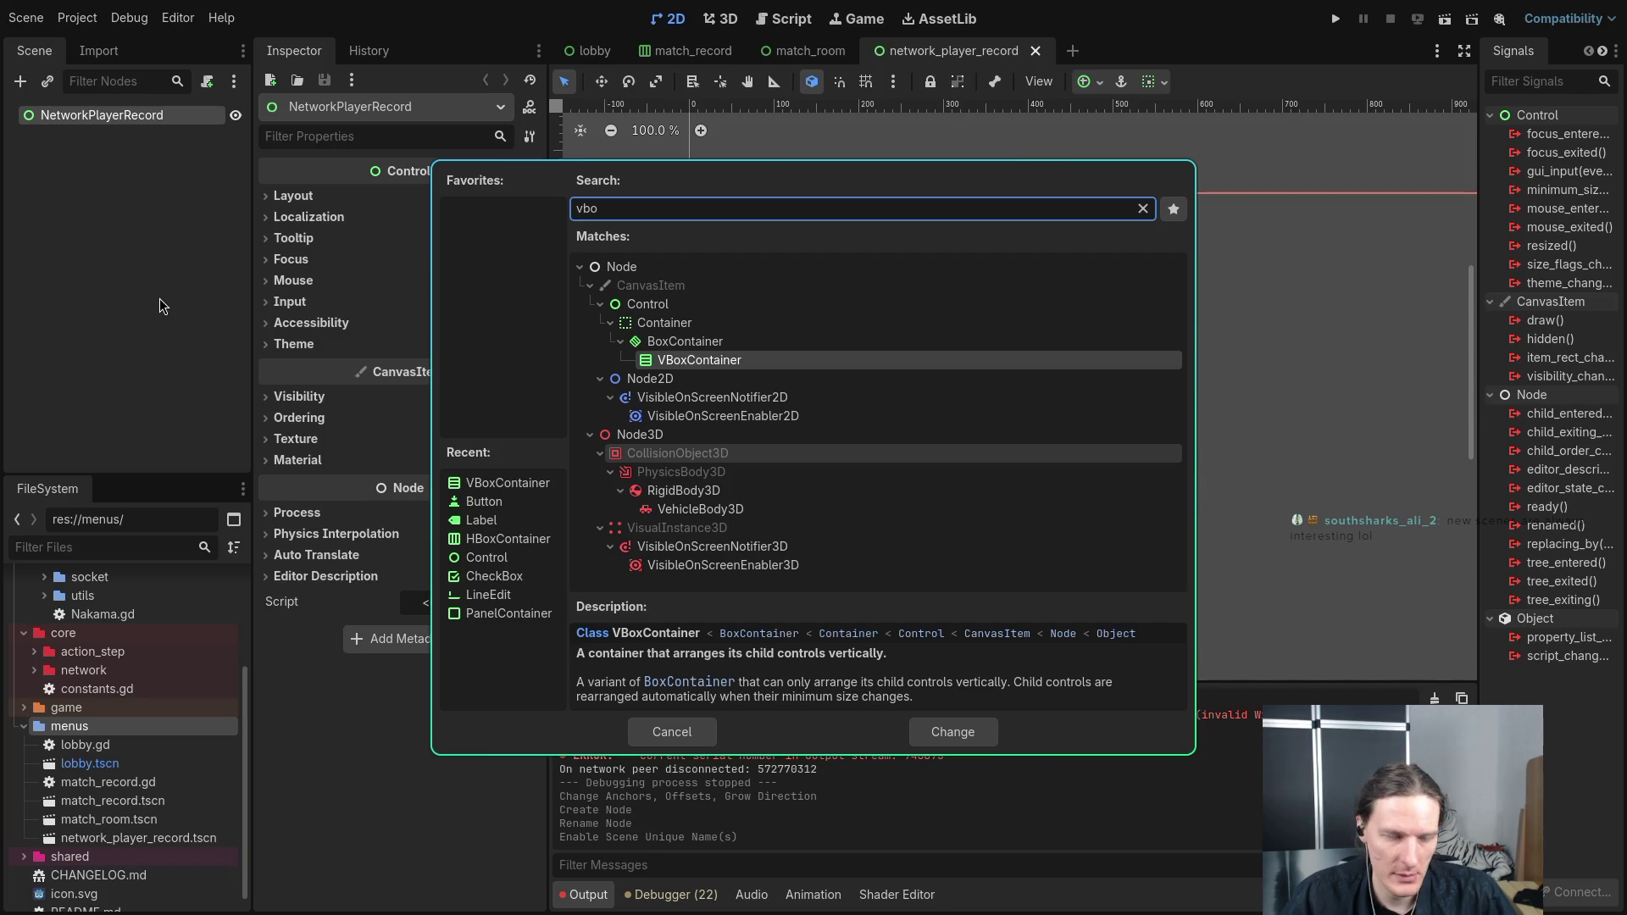
key(BackSpace)
key(BackSpace)
key(BackSpace)
text(hbo)
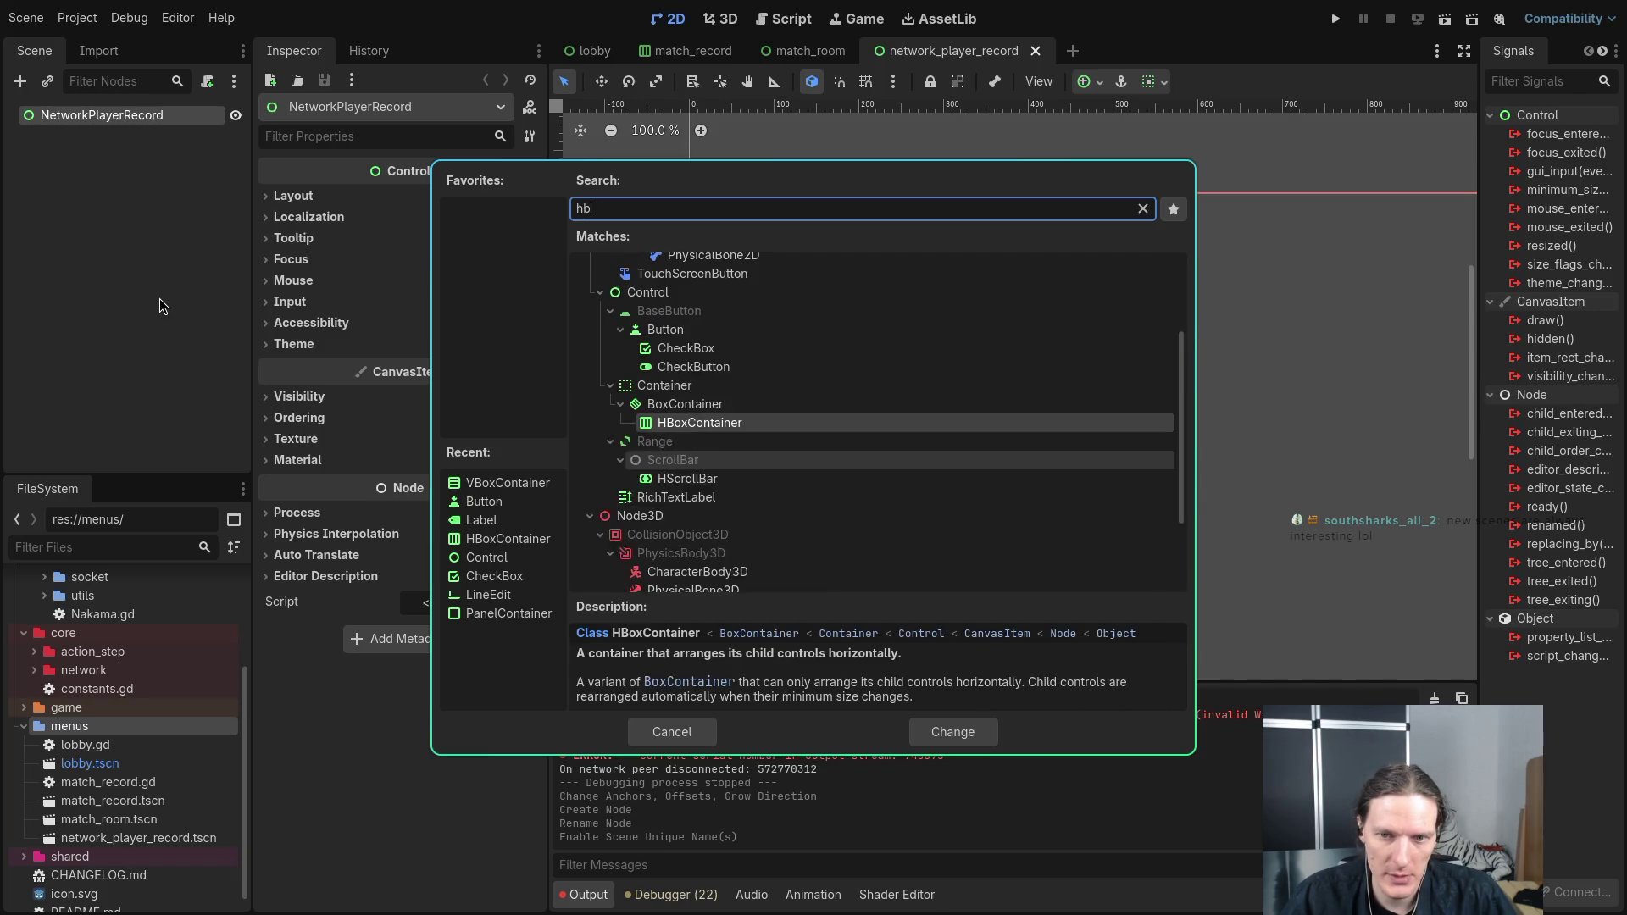
key(Return)
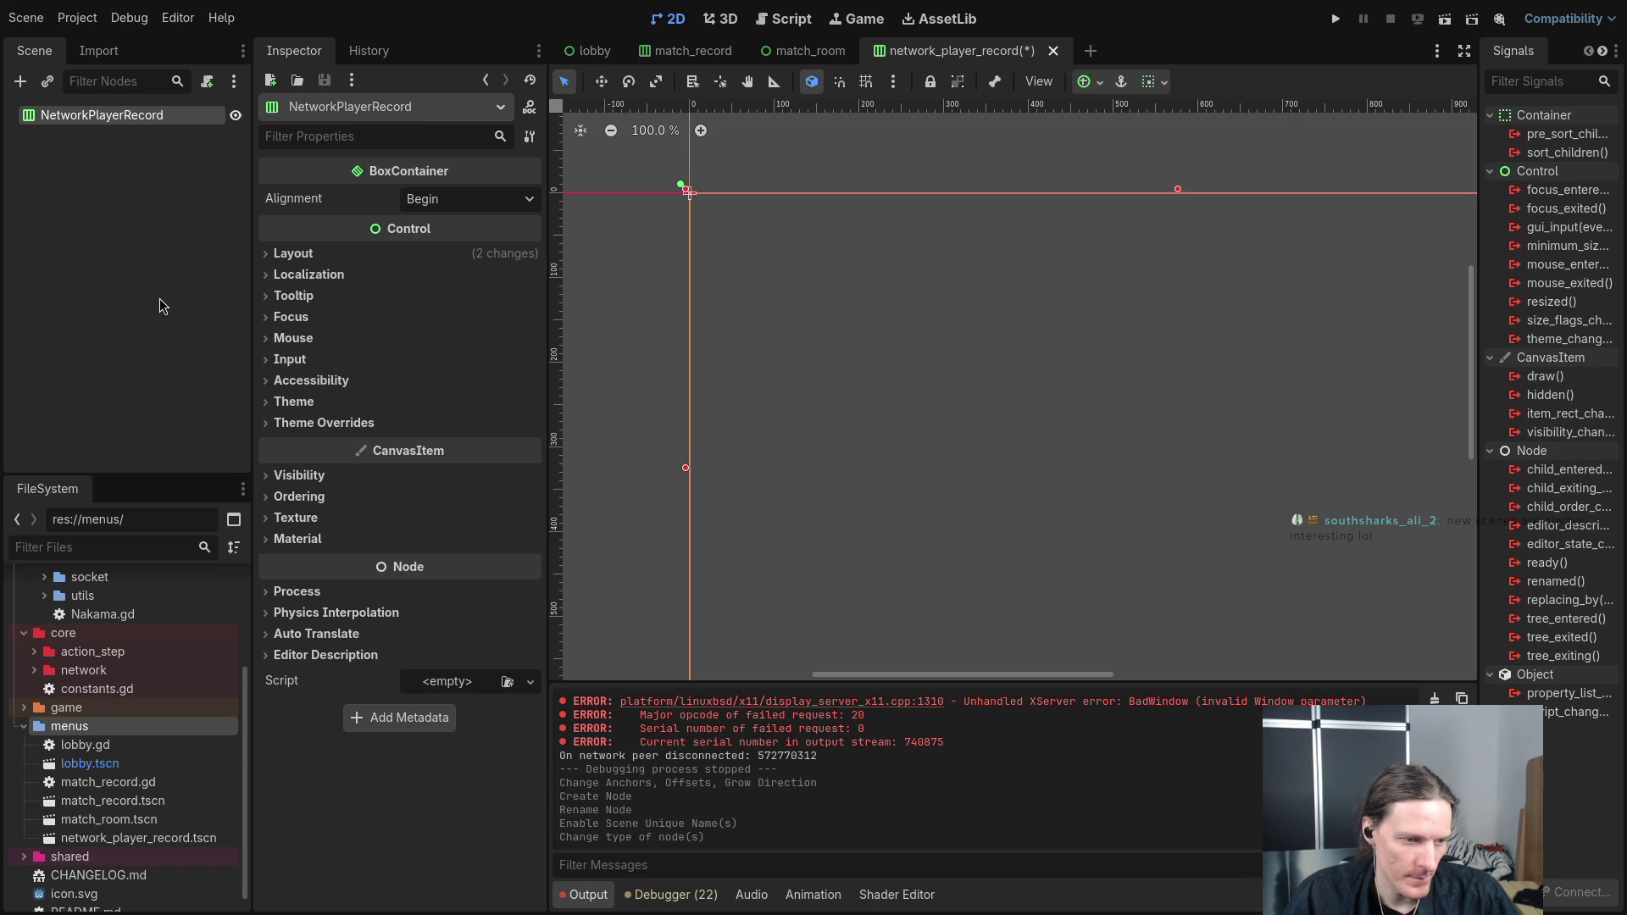
key(ctrl+s)
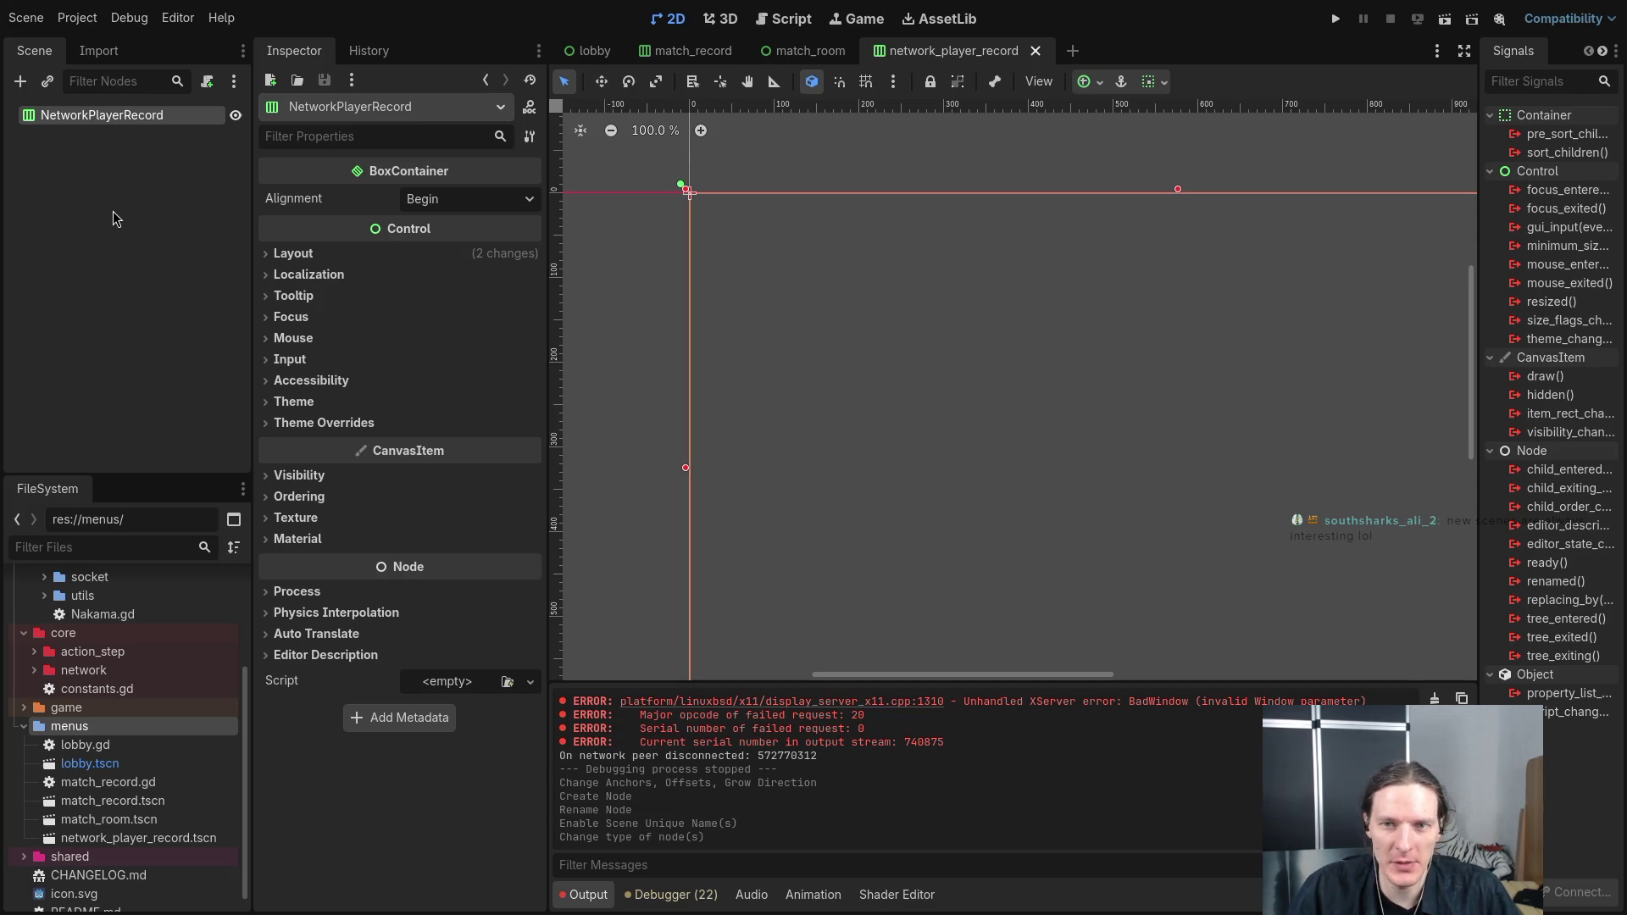
right_click(98, 119)
click(141, 130)
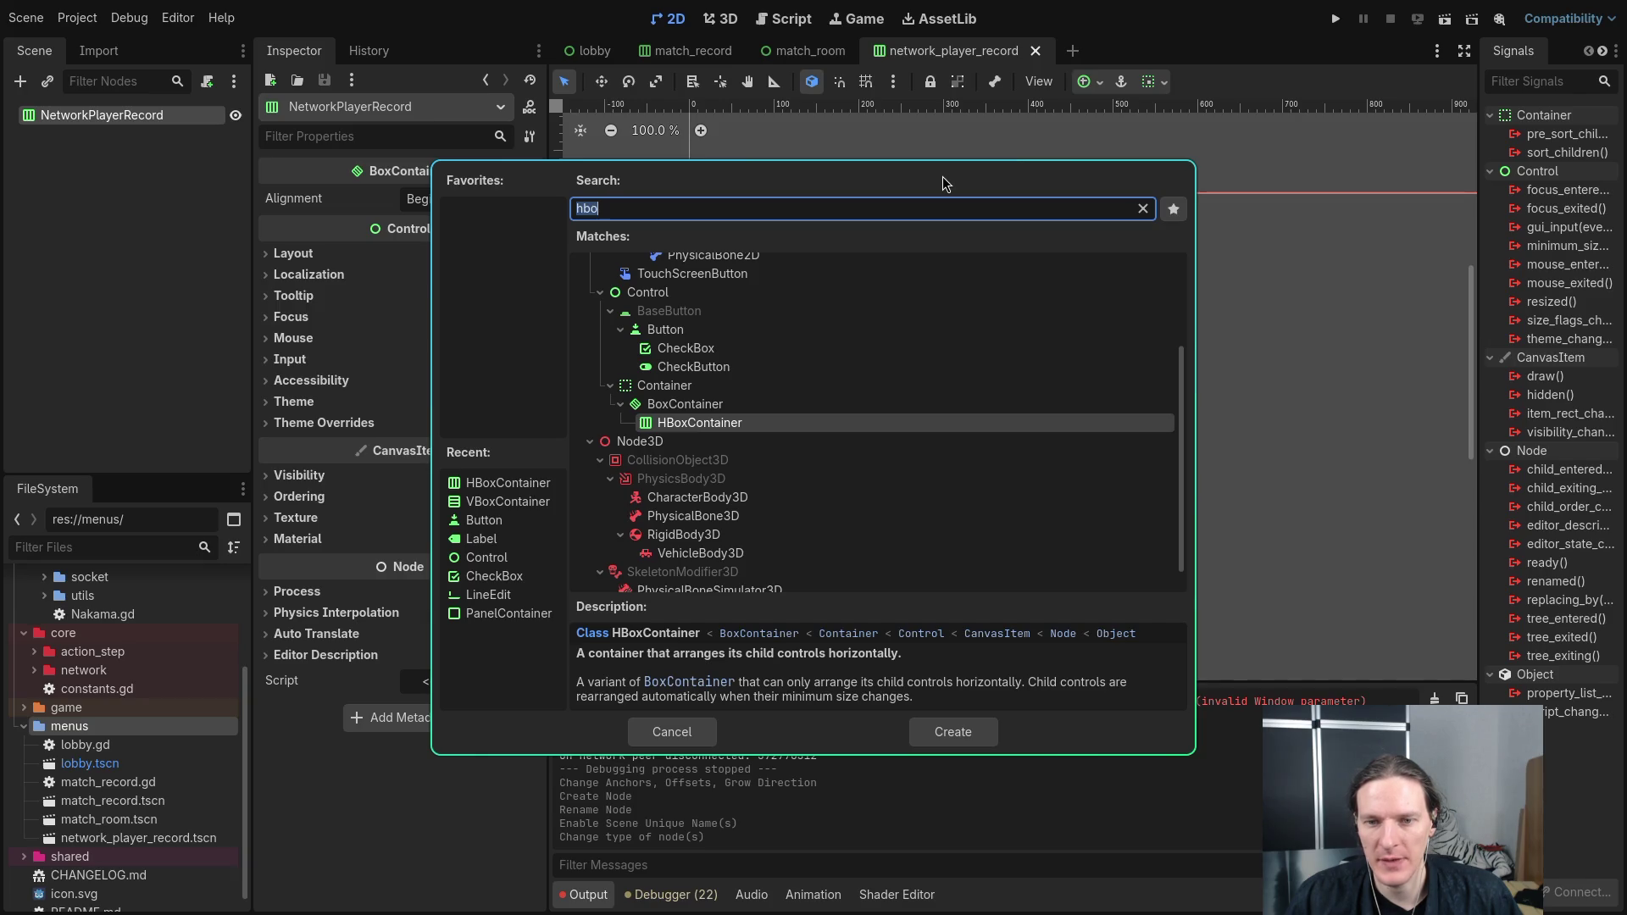
Add a Label child and duplicate it to get four Labels.
text(la)
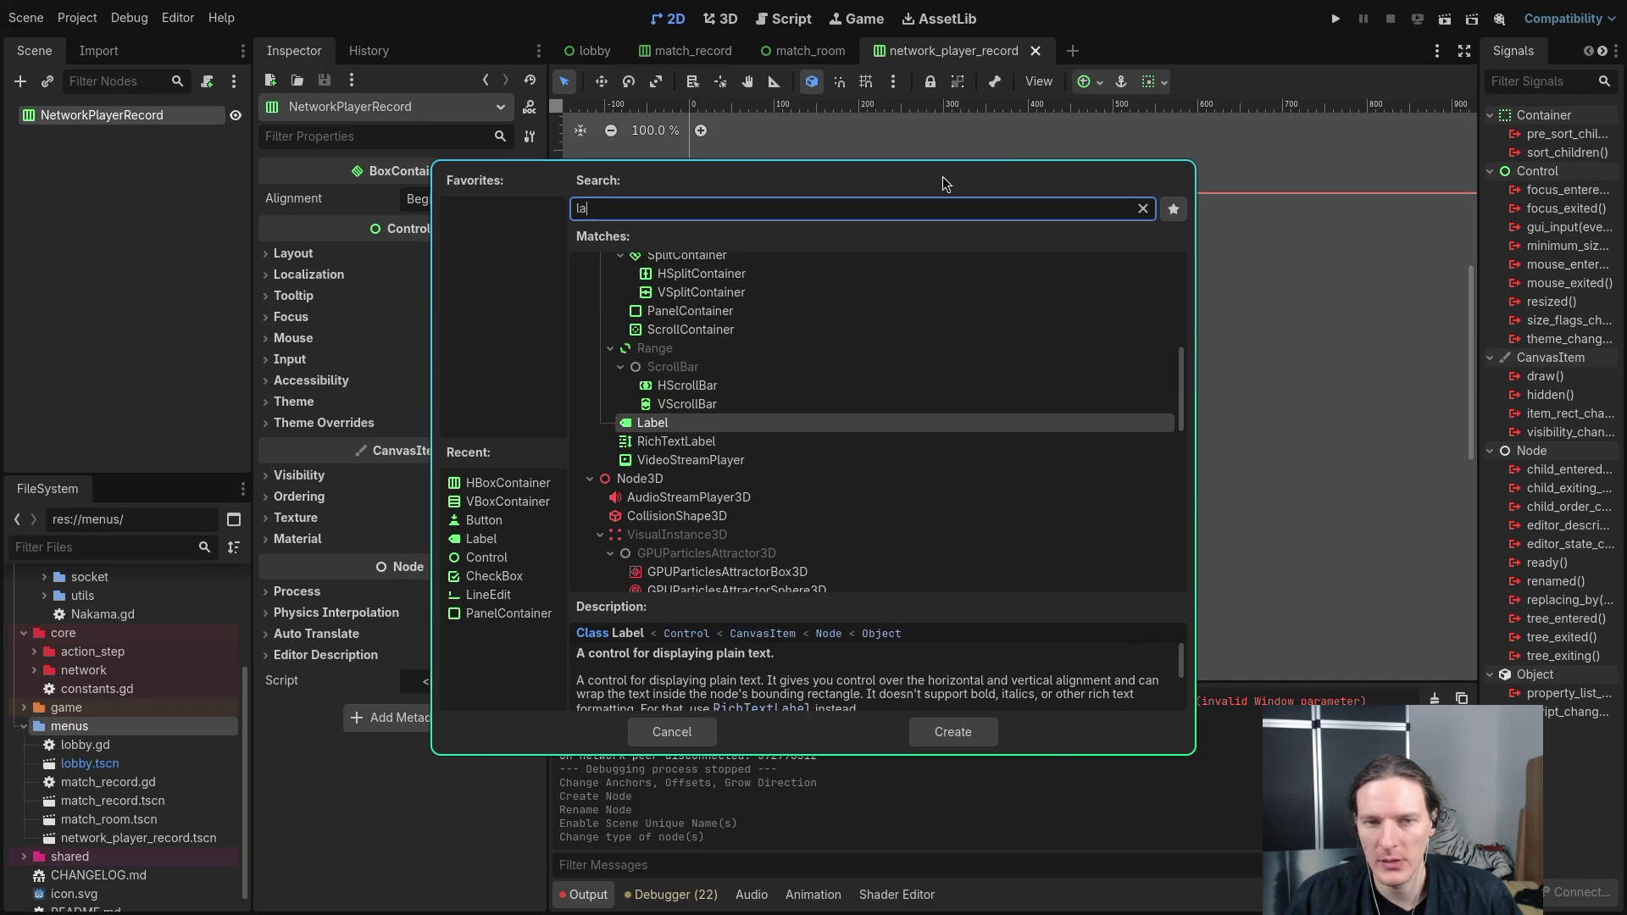
key(Return)
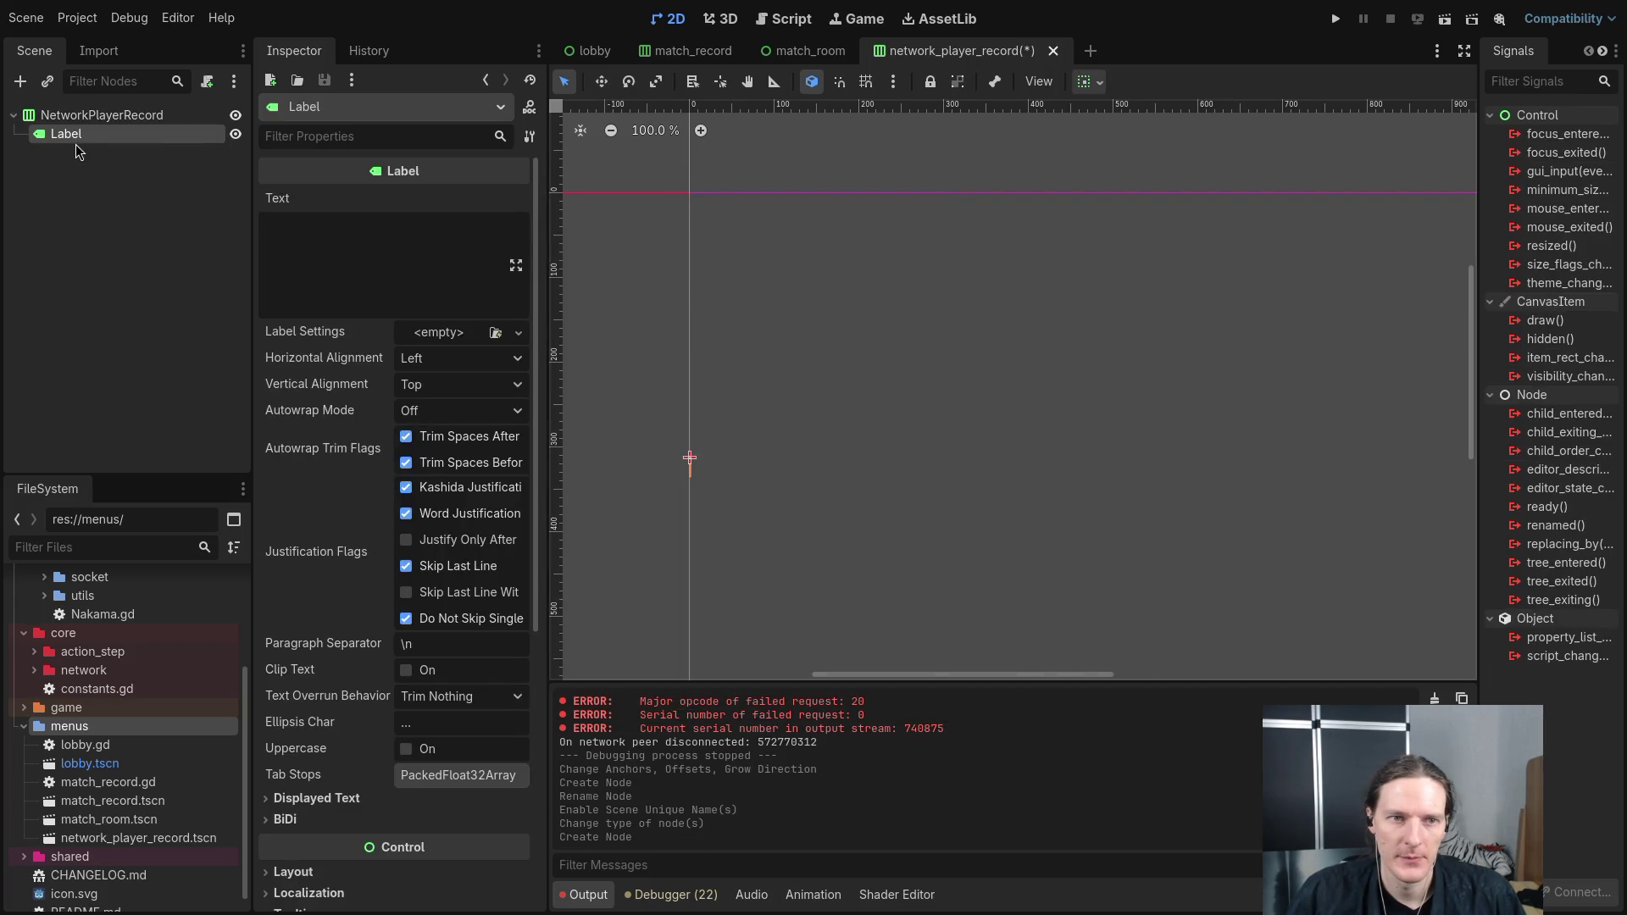
key(ctrl+d)
key(ctrl+d)
key(ctrl+d)
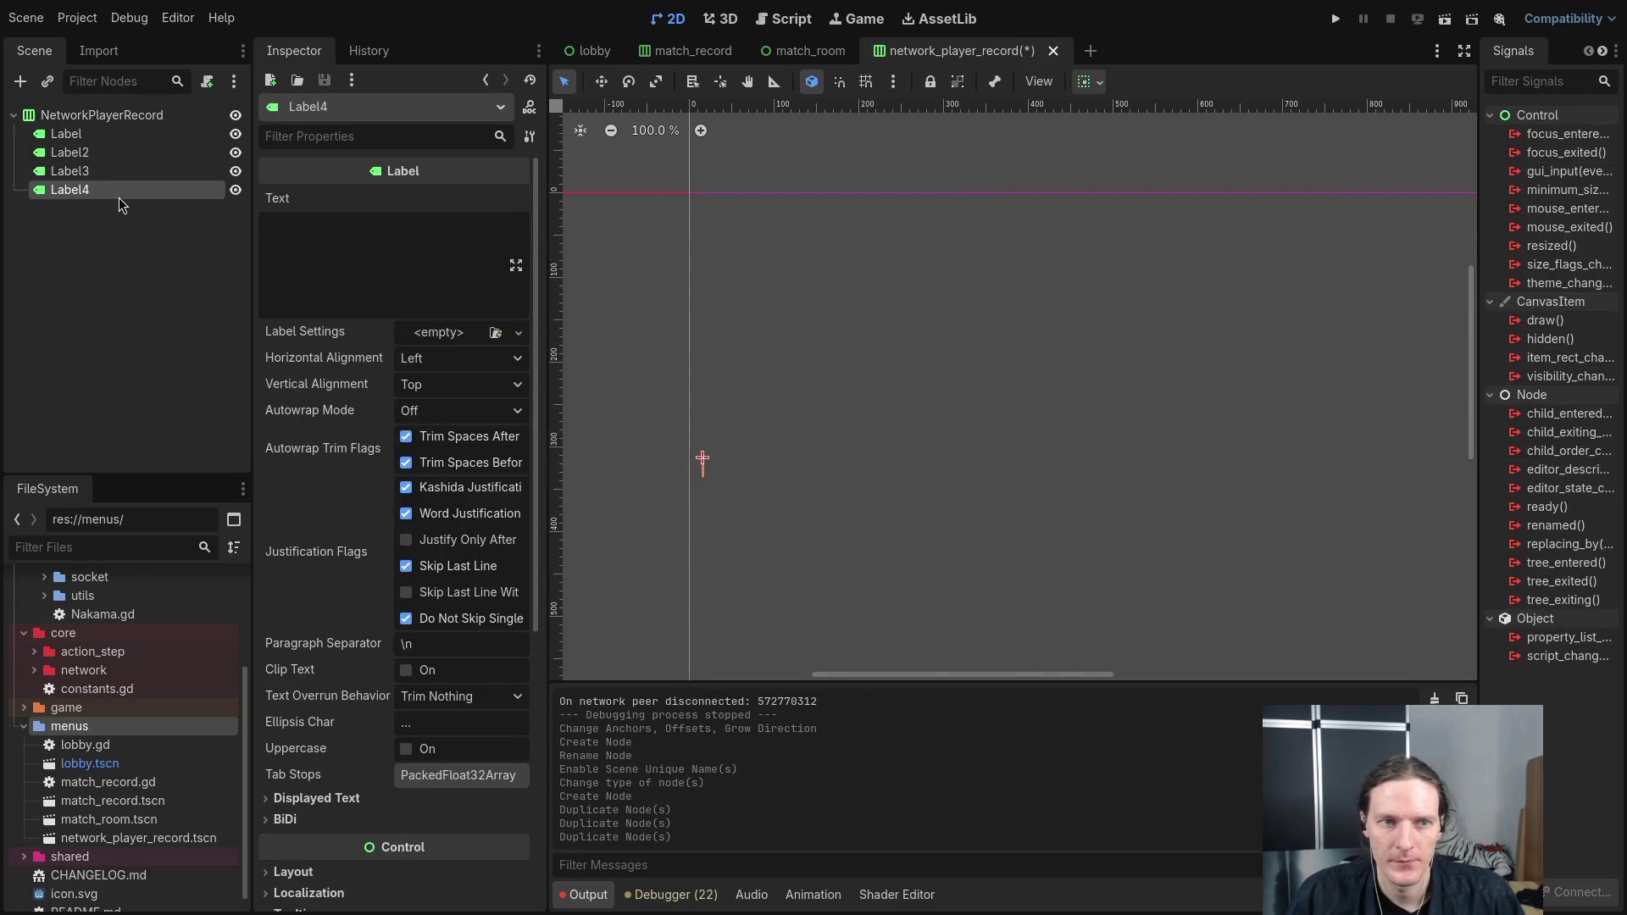
Add a Button child to NetworkPlayerRecord with its Text set to 'Kick'.
right_click(90, 116)
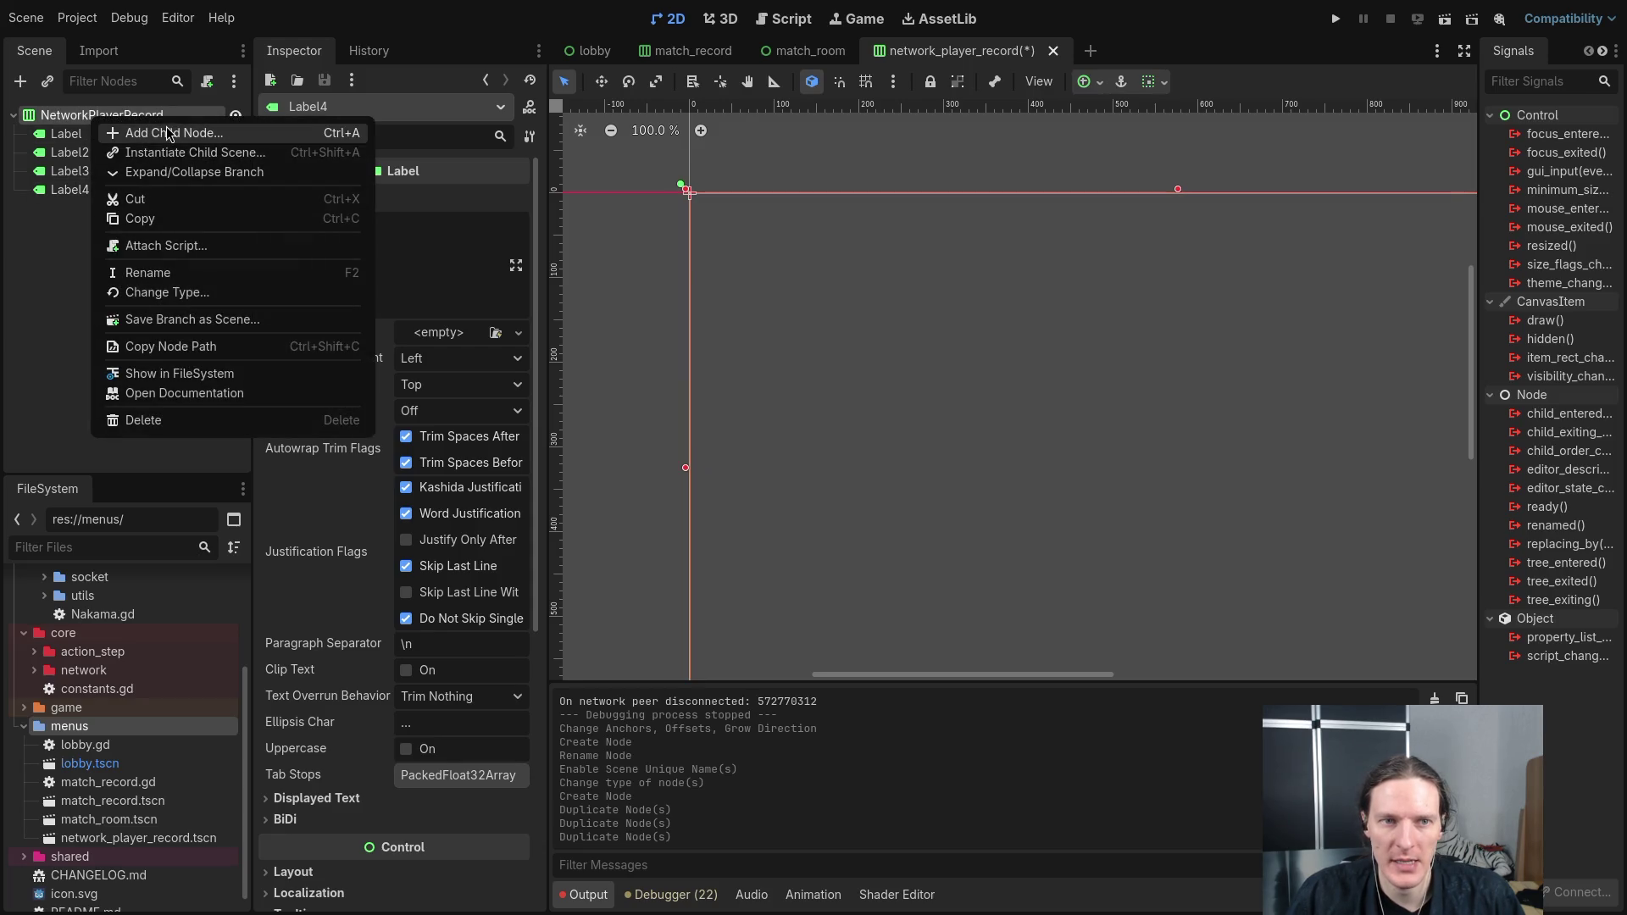
click(167, 131)
text(b)
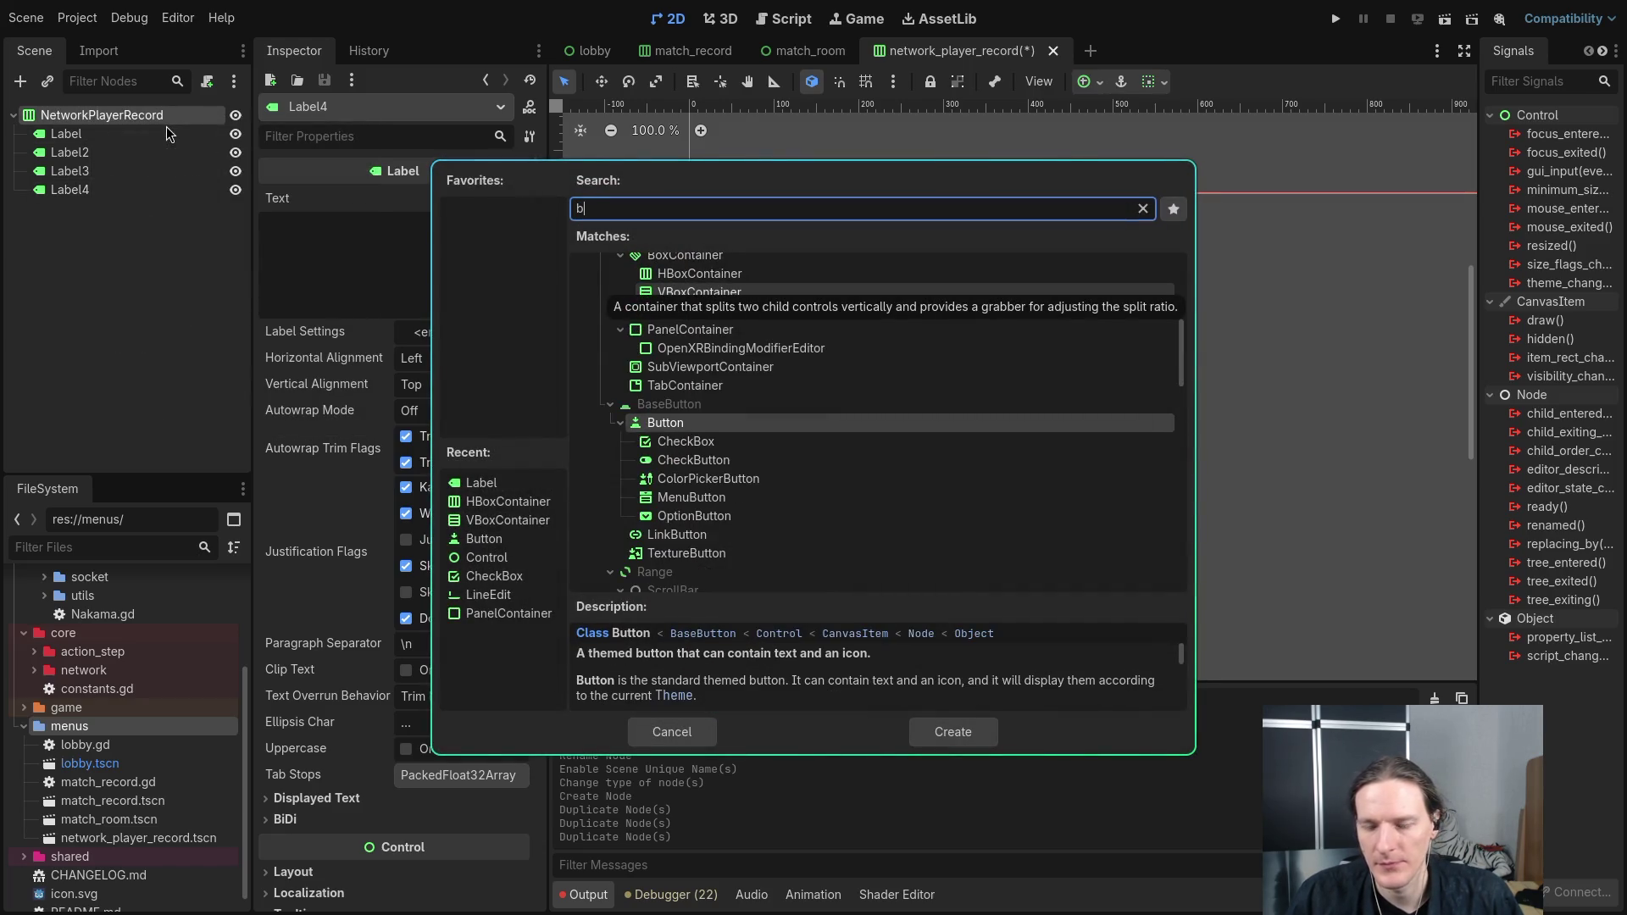
key(Return)
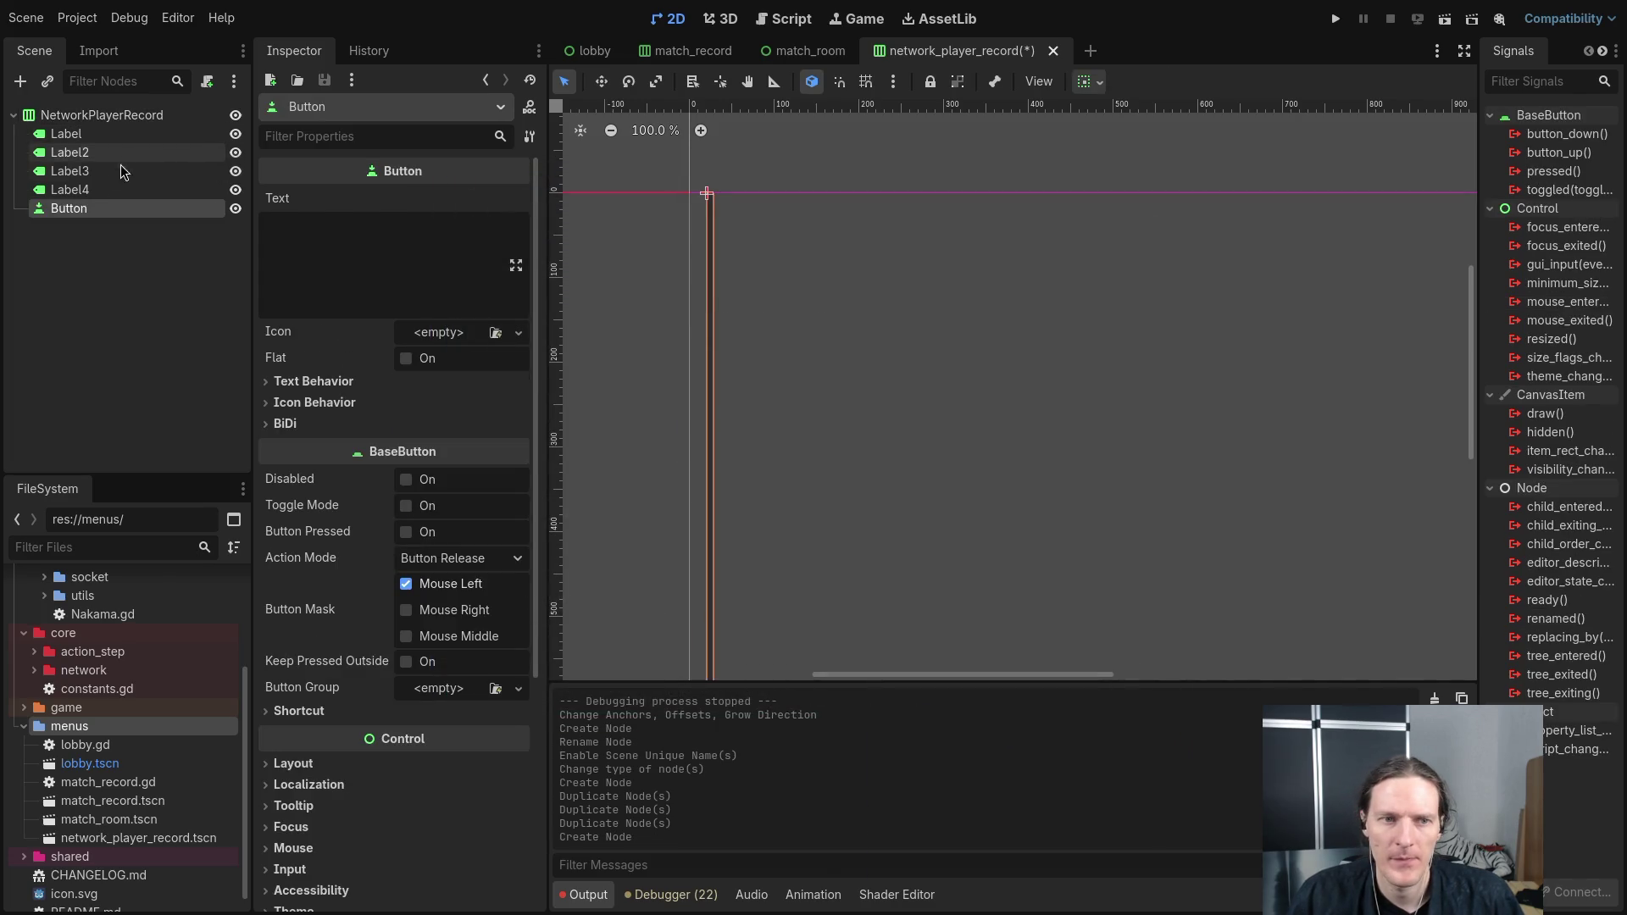
click(297, 231)
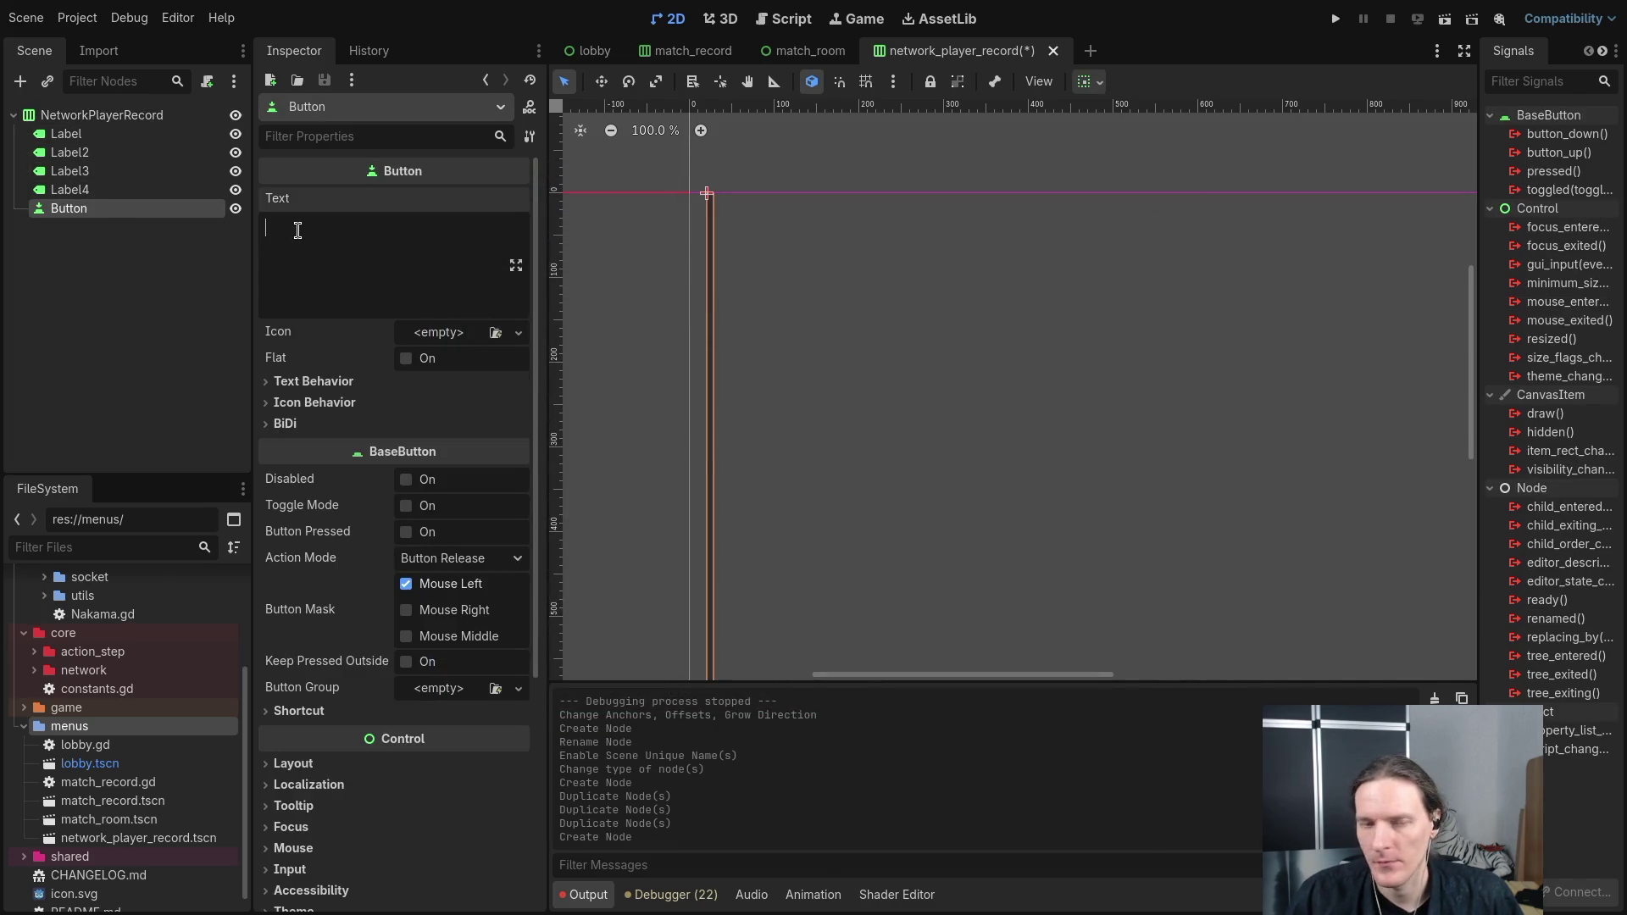
text(Kick)
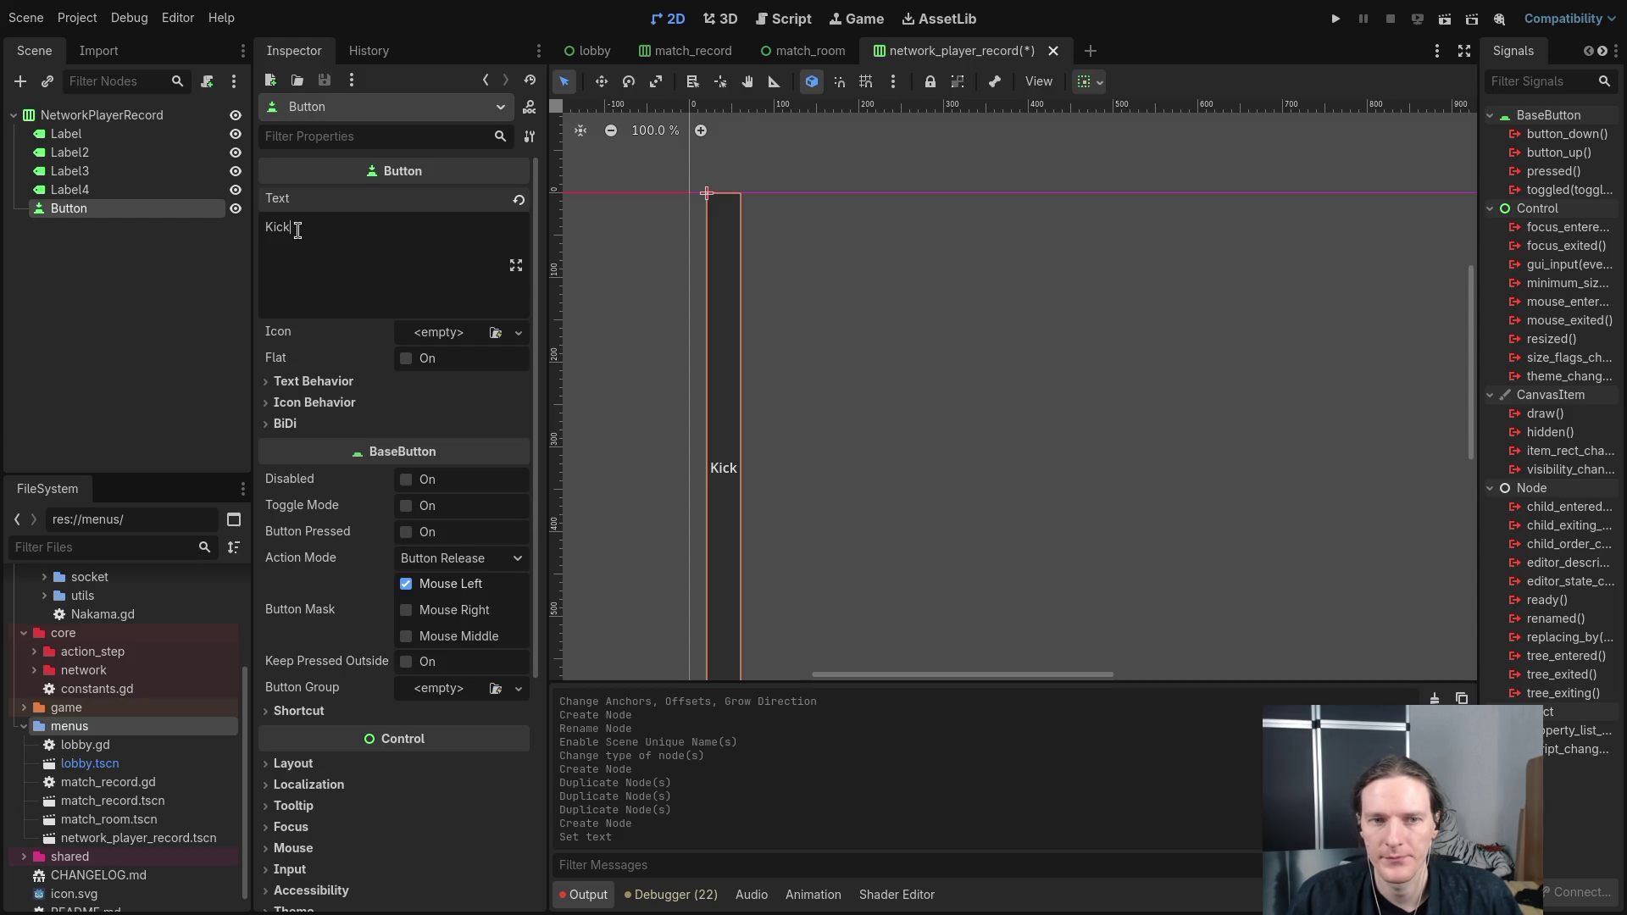
click(213, 280)
click(139, 117)
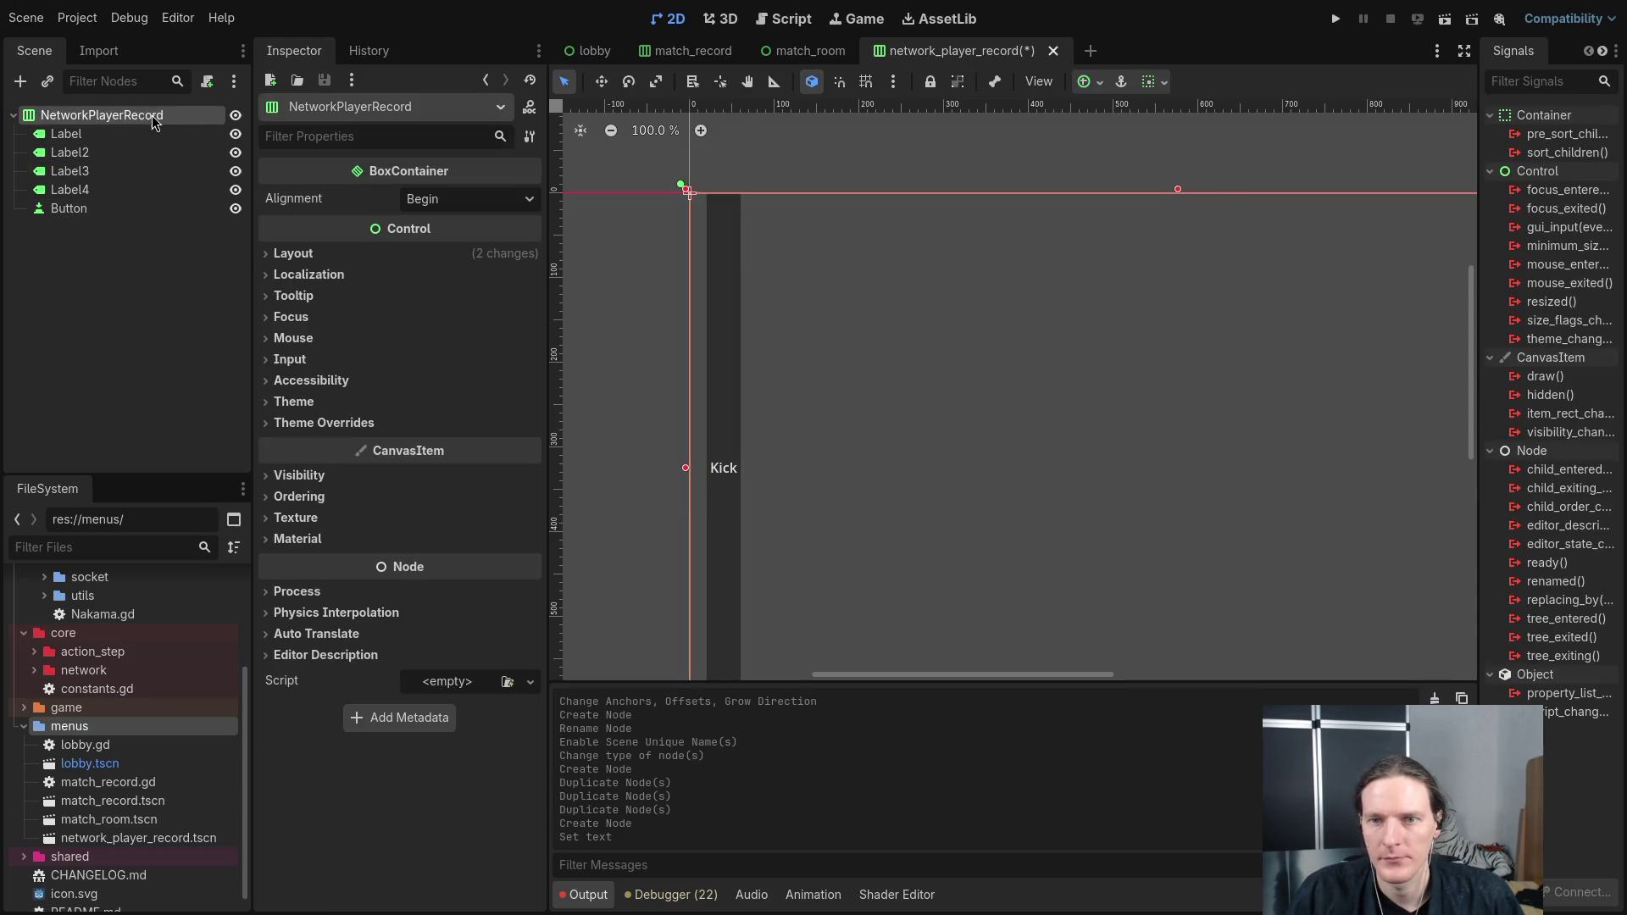
Apply the HCenter Wide anchor preset to NetworkPlayerRecord and save.
click(1091, 87)
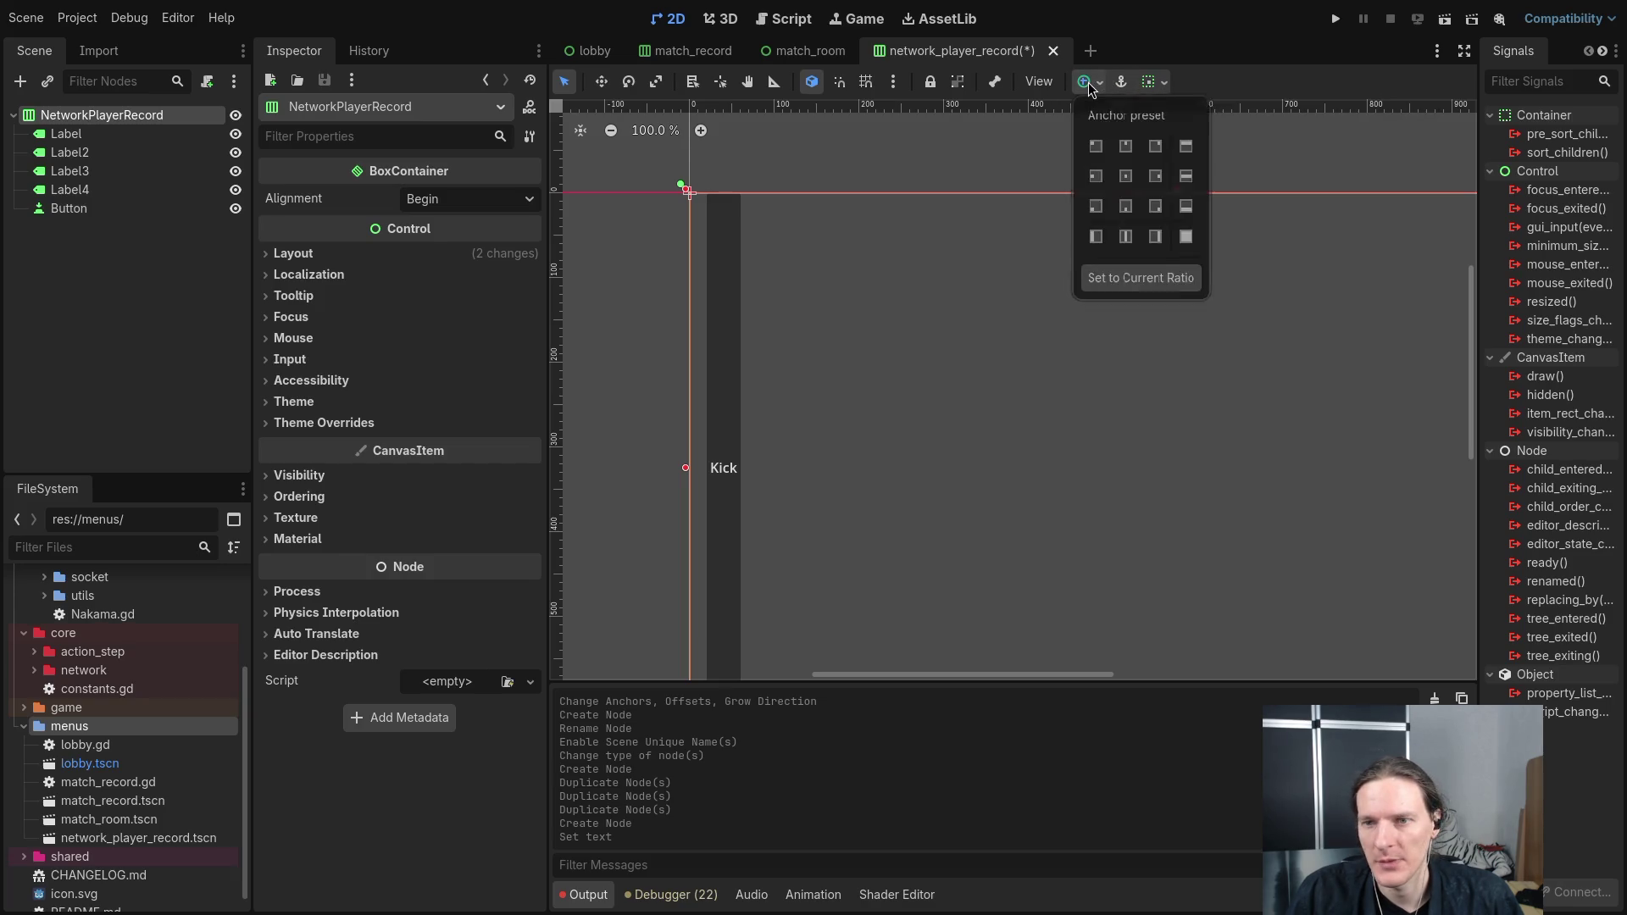
click(1187, 174)
click(149, 260)
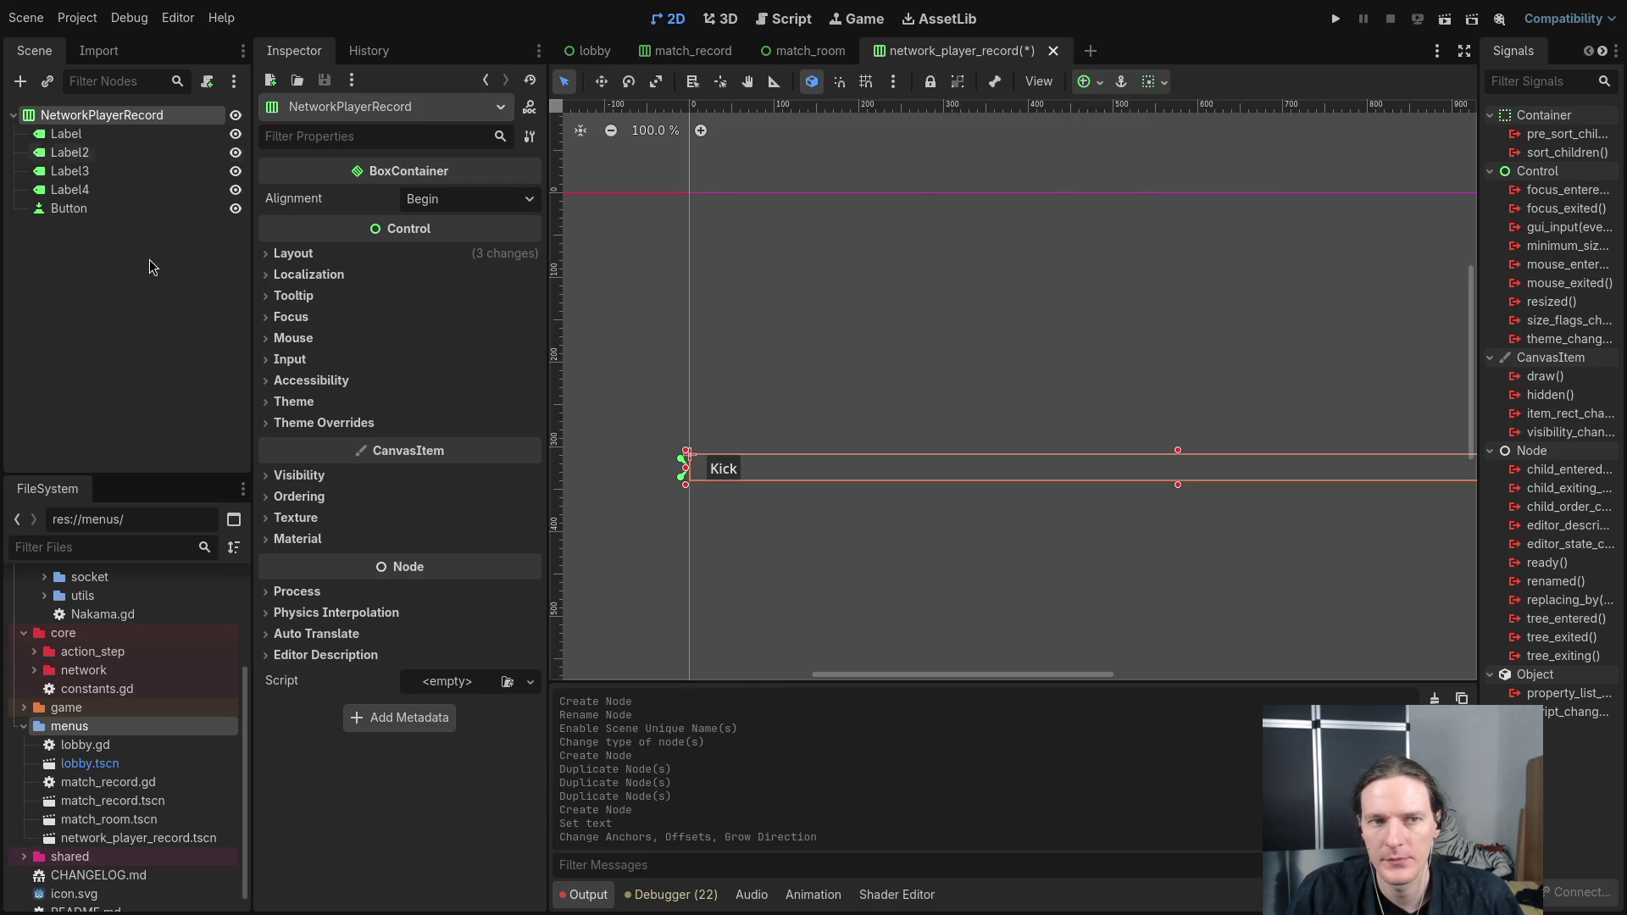
key(ctrl+s)
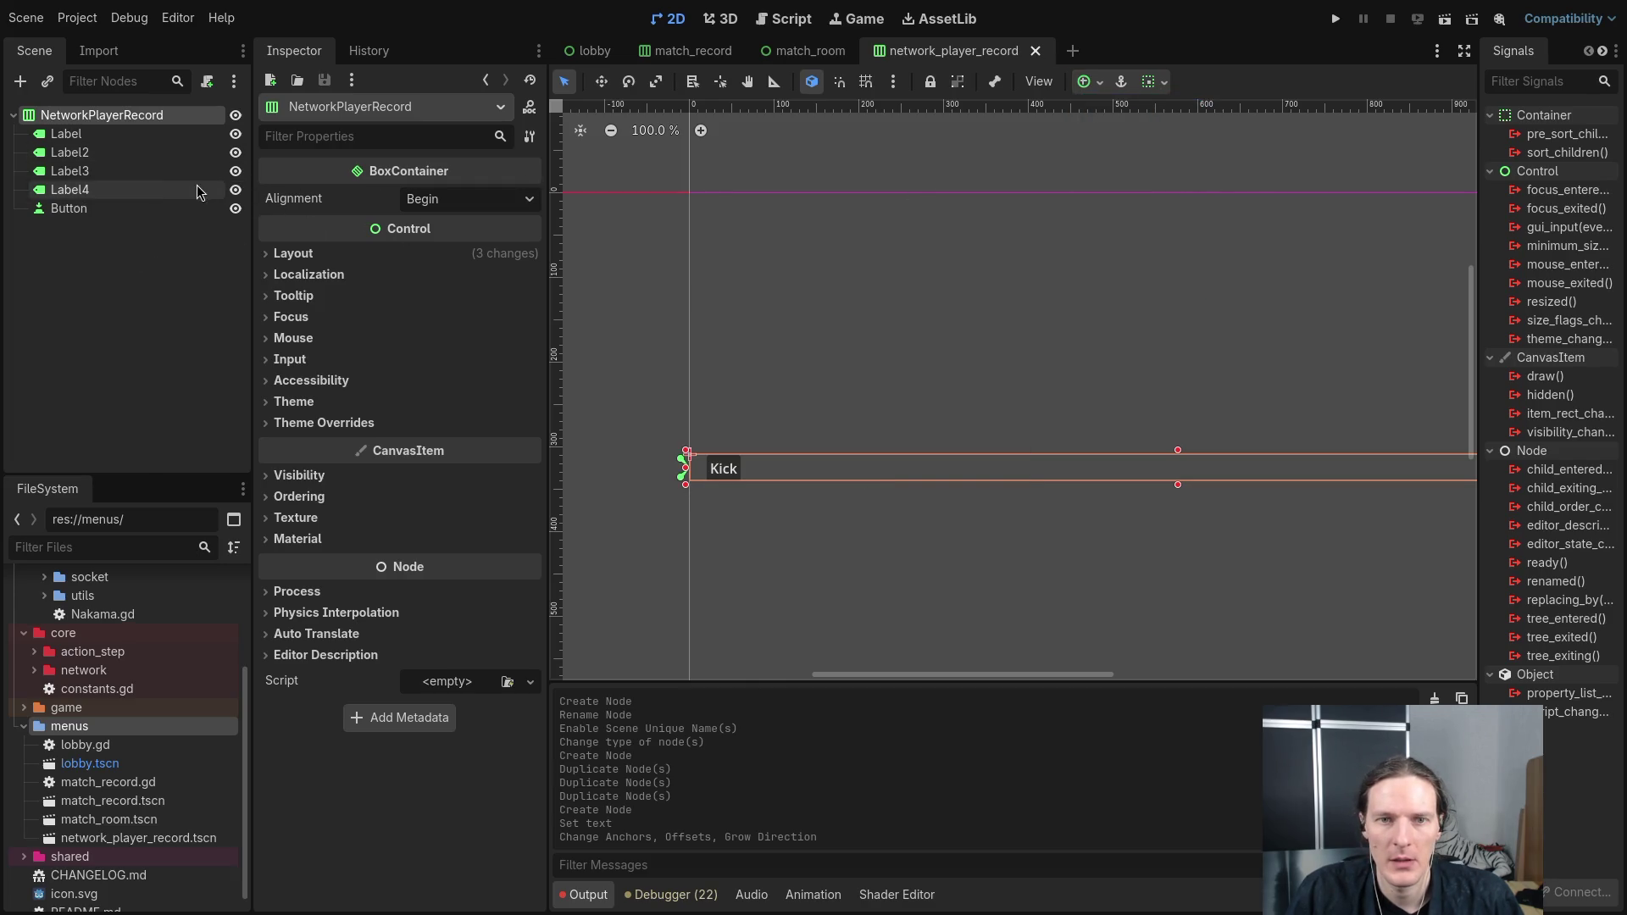
Enable horizontal Expand in the container sizing options and save the scene.
click(1158, 83)
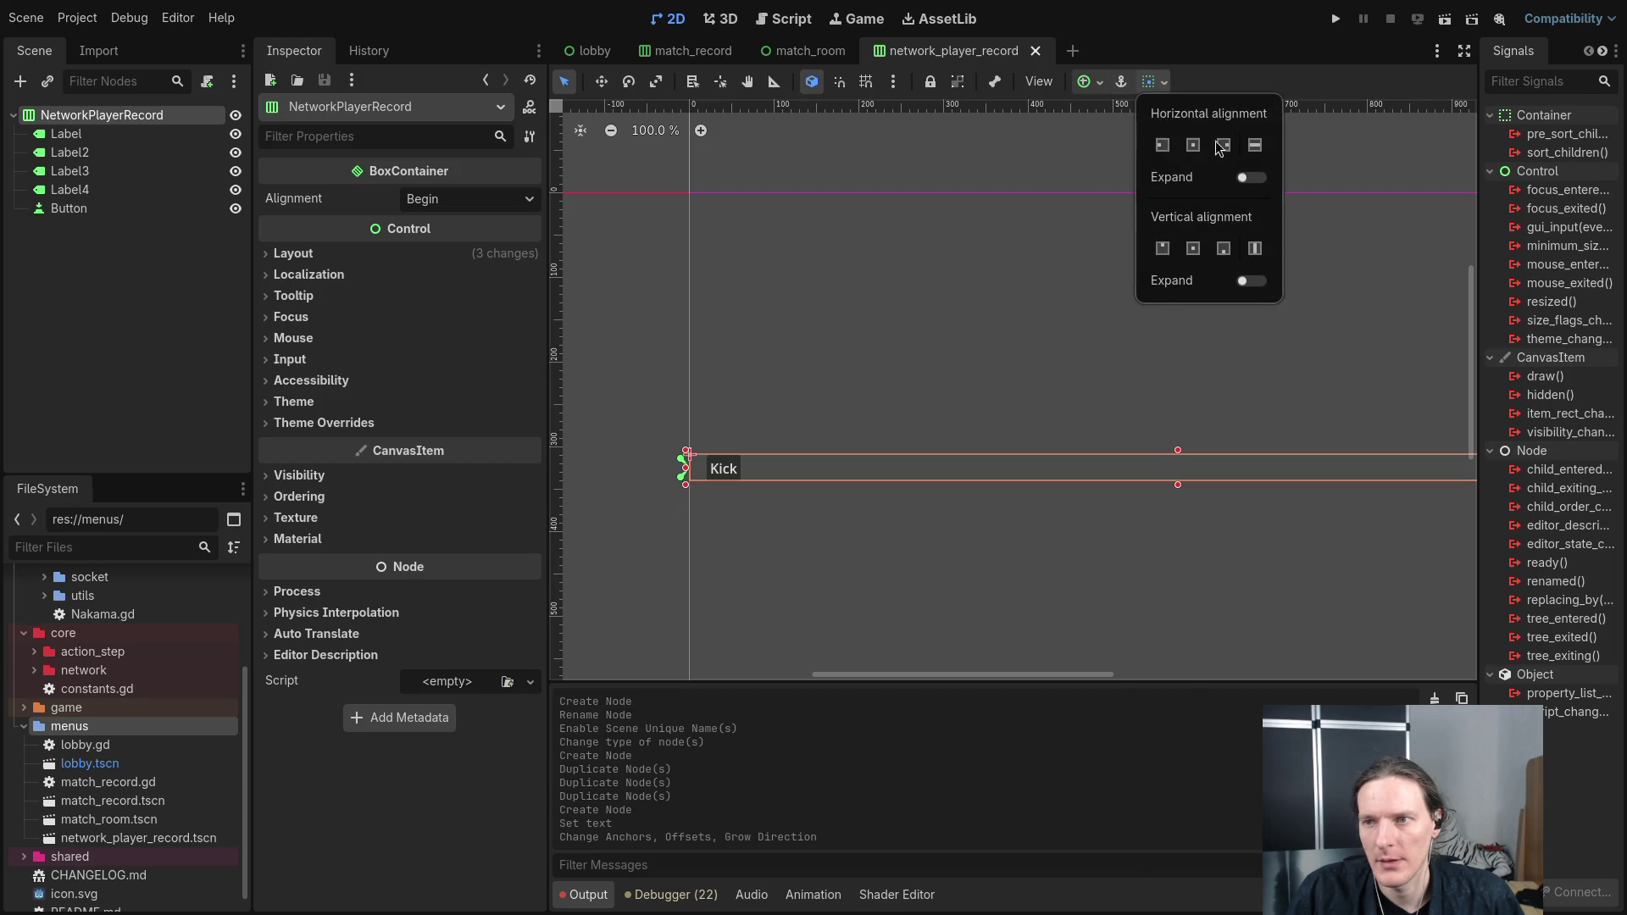
click(1253, 178)
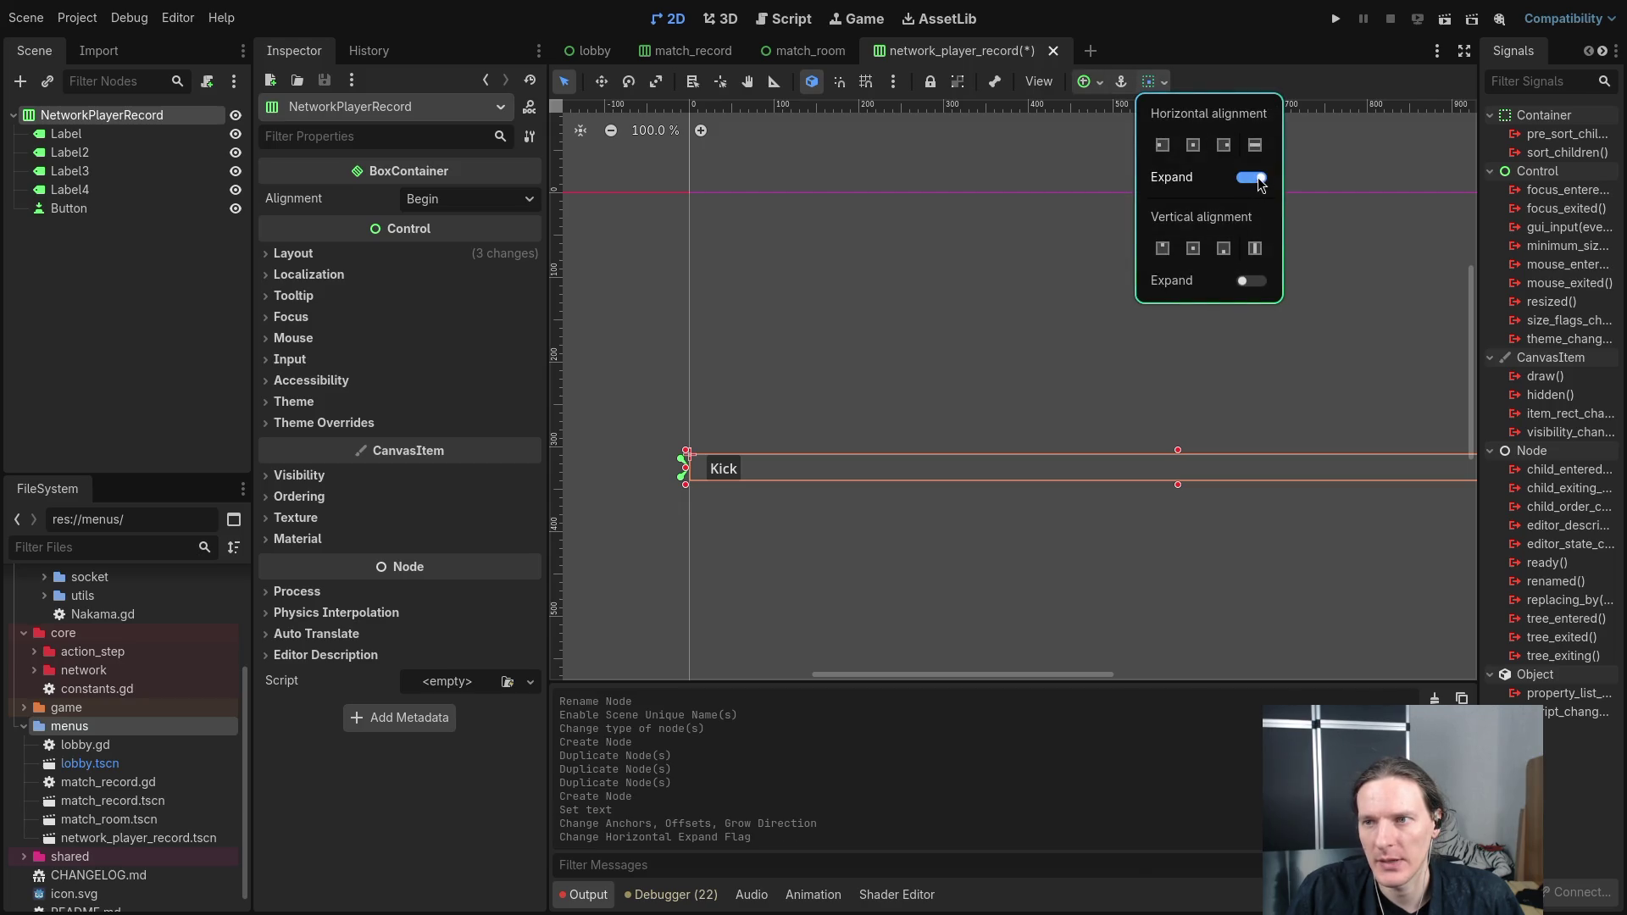
click(127, 271)
key(ctrl+s)
click(89, 134)
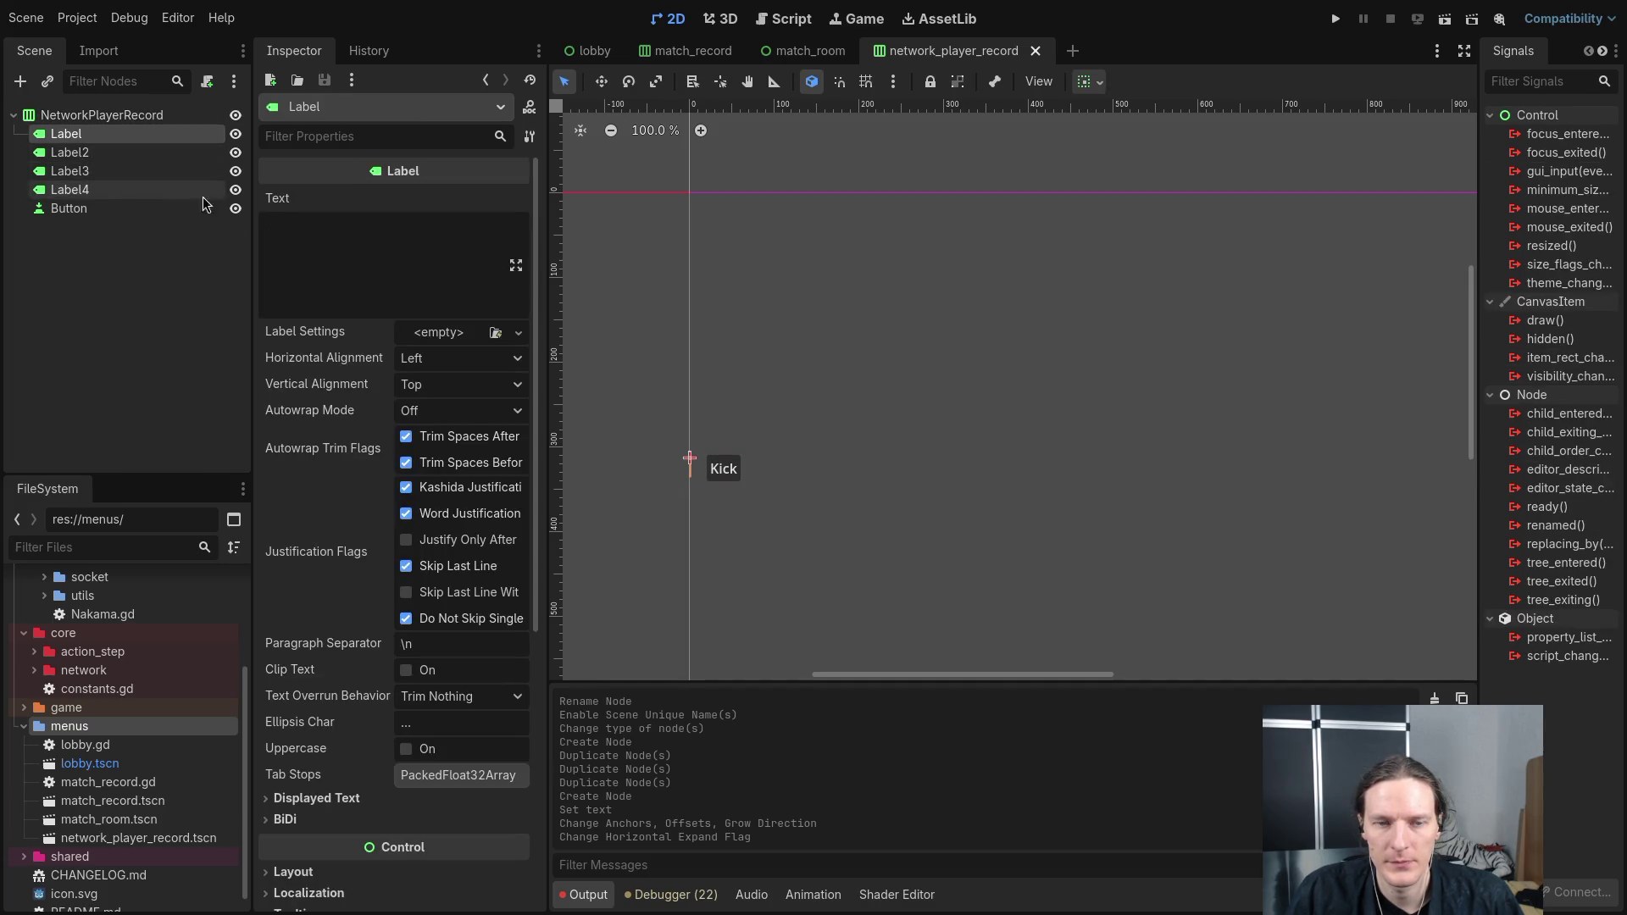
Set the first Label's text to 'Id' and rename its node Id.
click(289, 220)
text(Id)
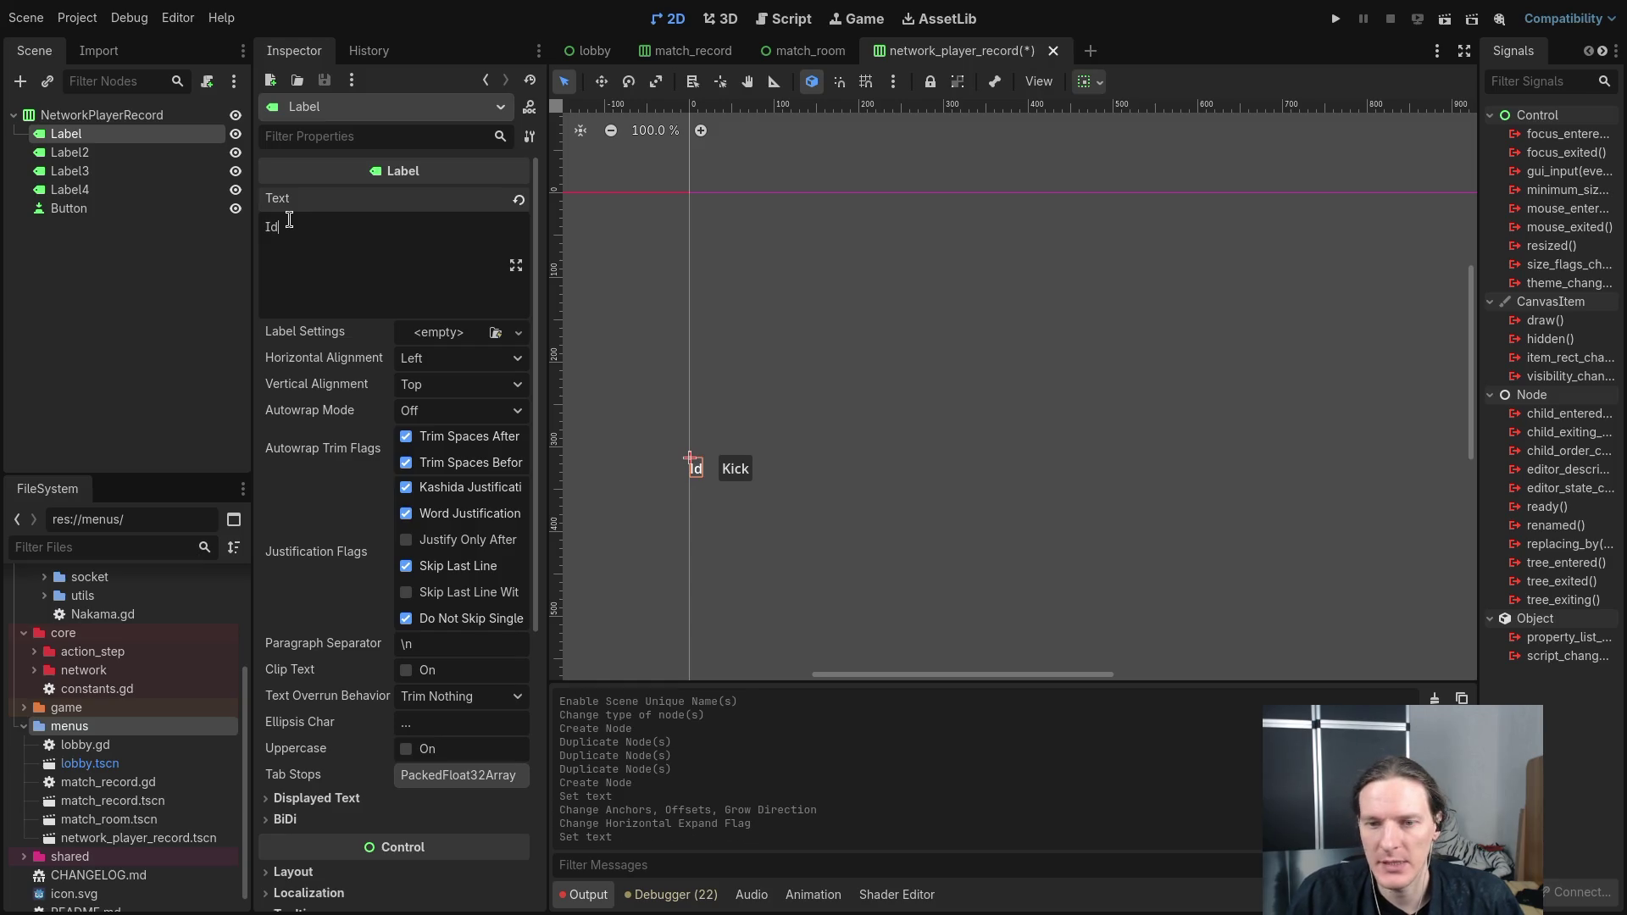
click(169, 224)
double_click(94, 135)
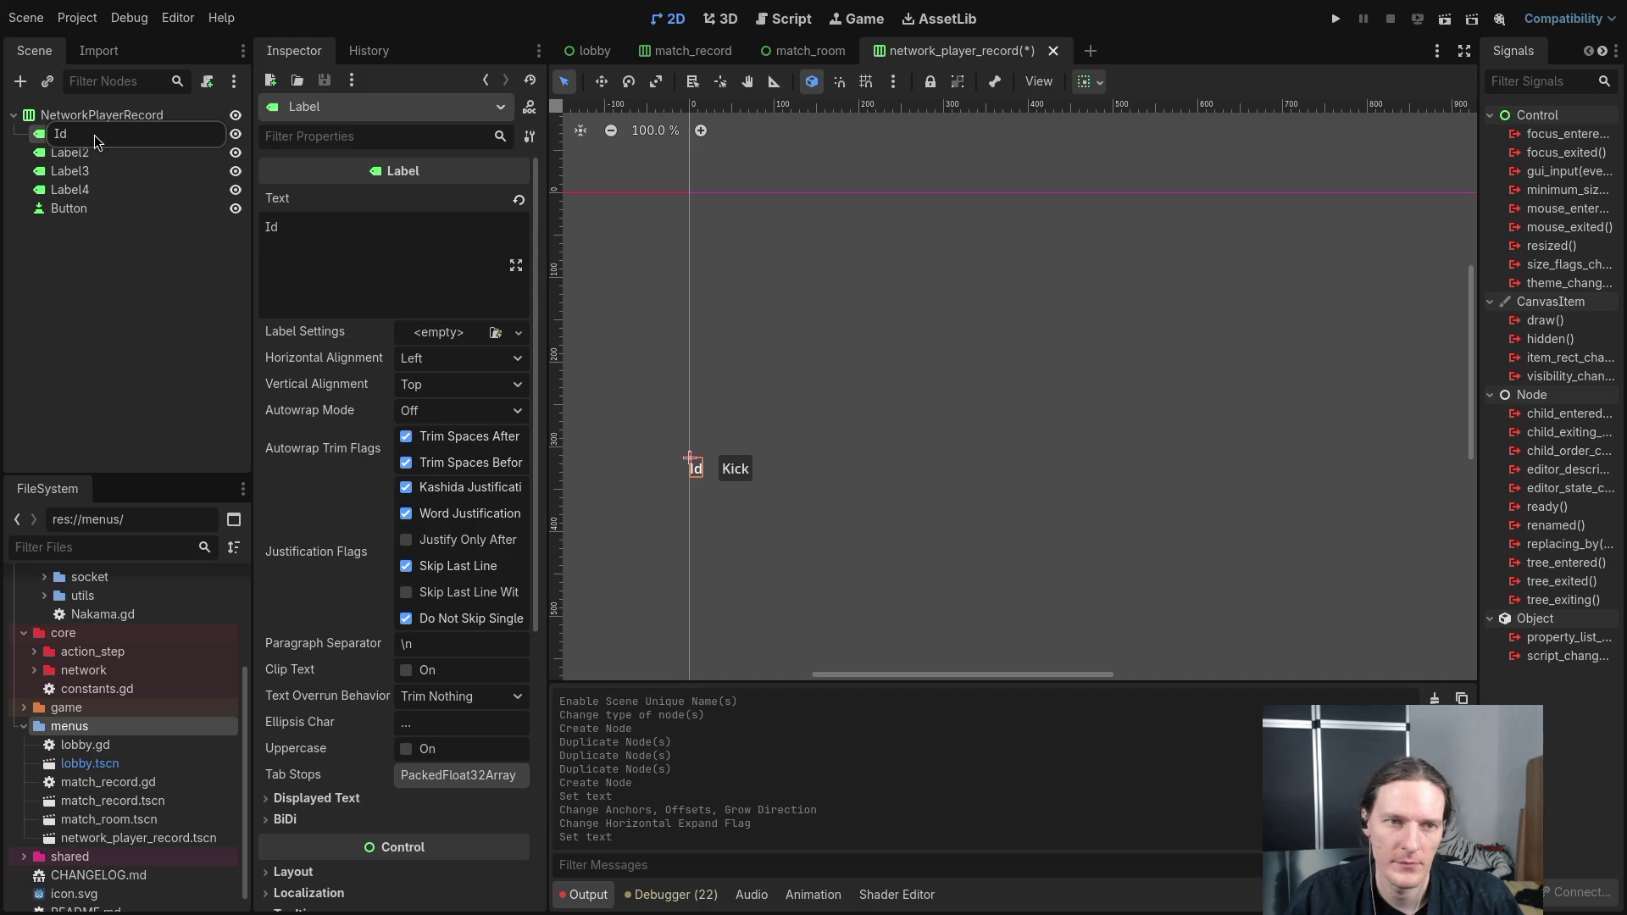
key(Return)
key(ctrl+s)
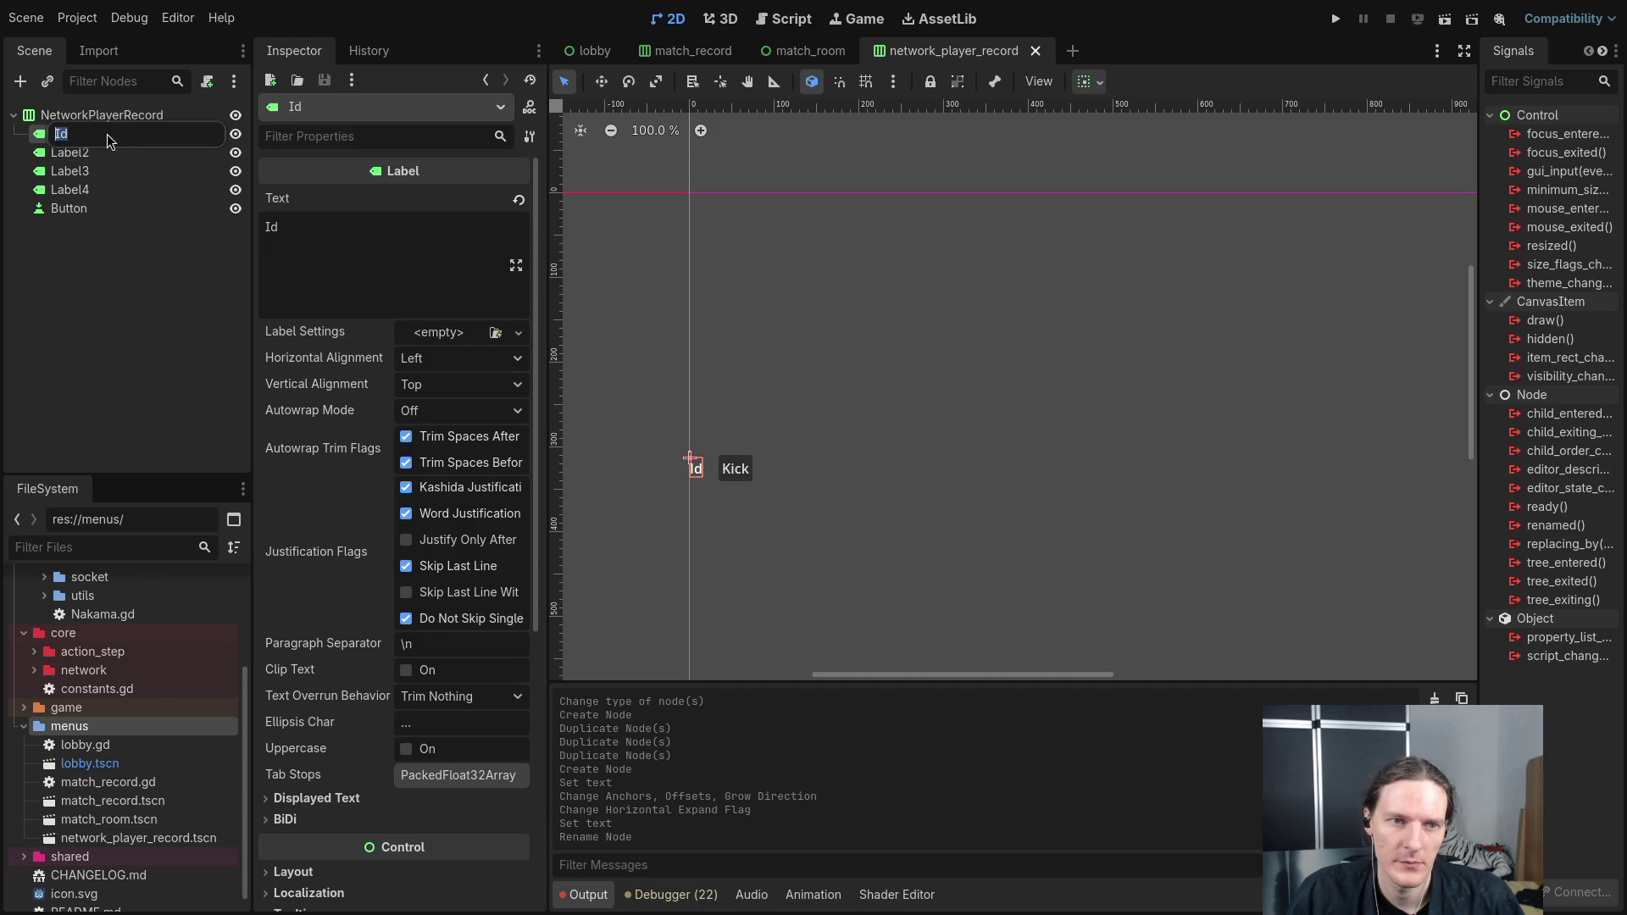
double_click(108, 133)
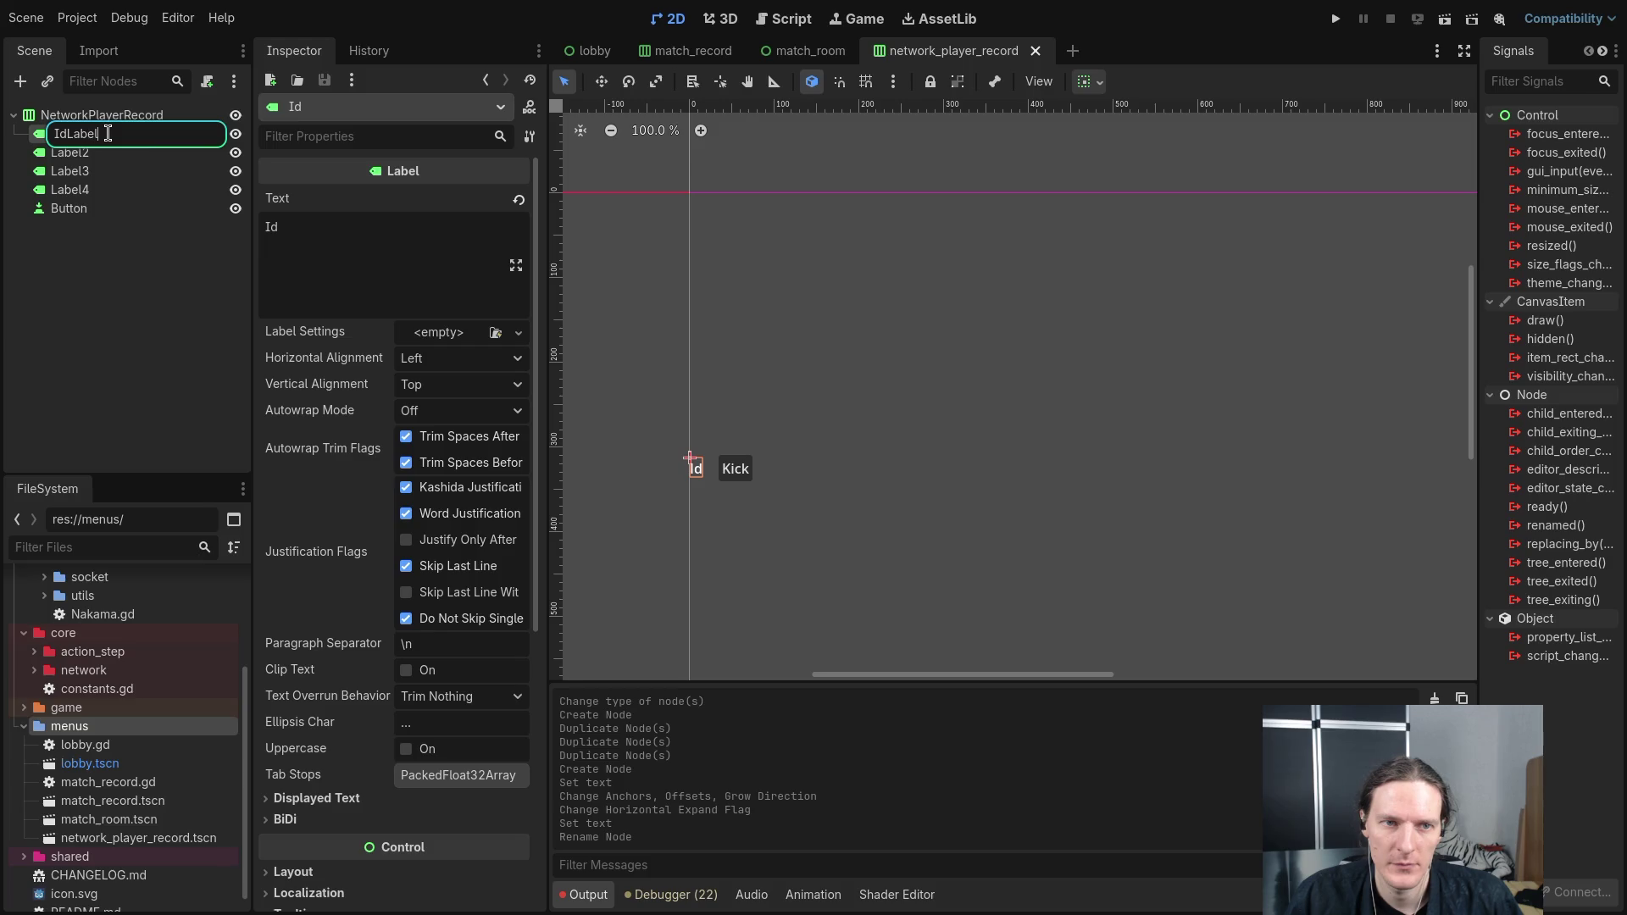
key(Return)
double_click(113, 133)
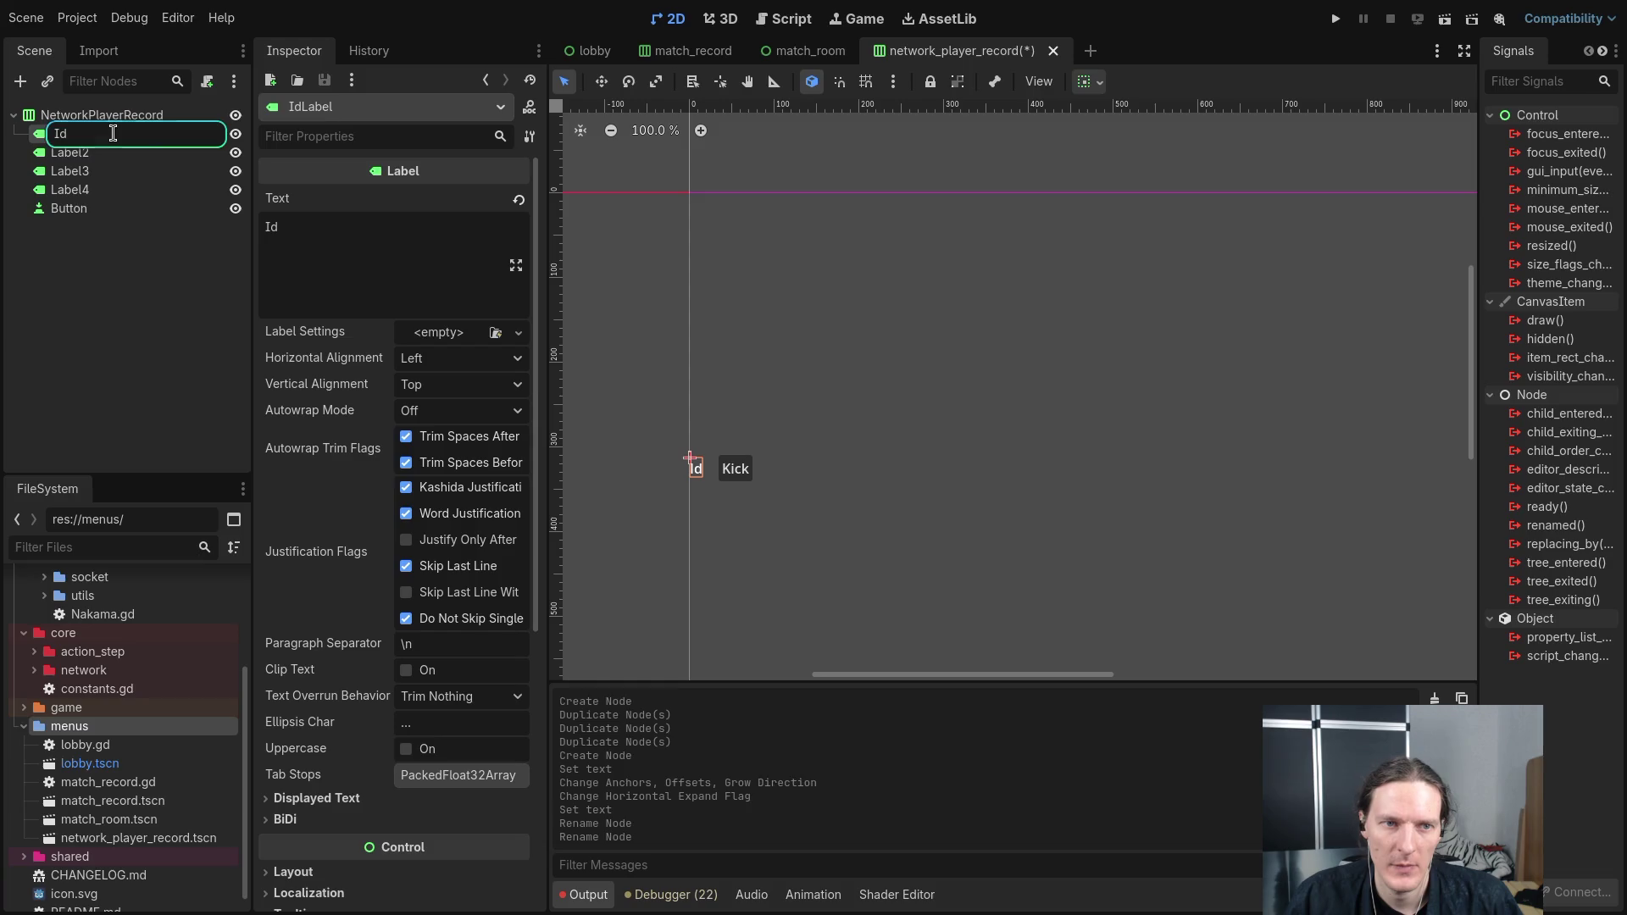
key(Return)
Rename the second Label to Nickname and save the scene.
double_click(94, 153)
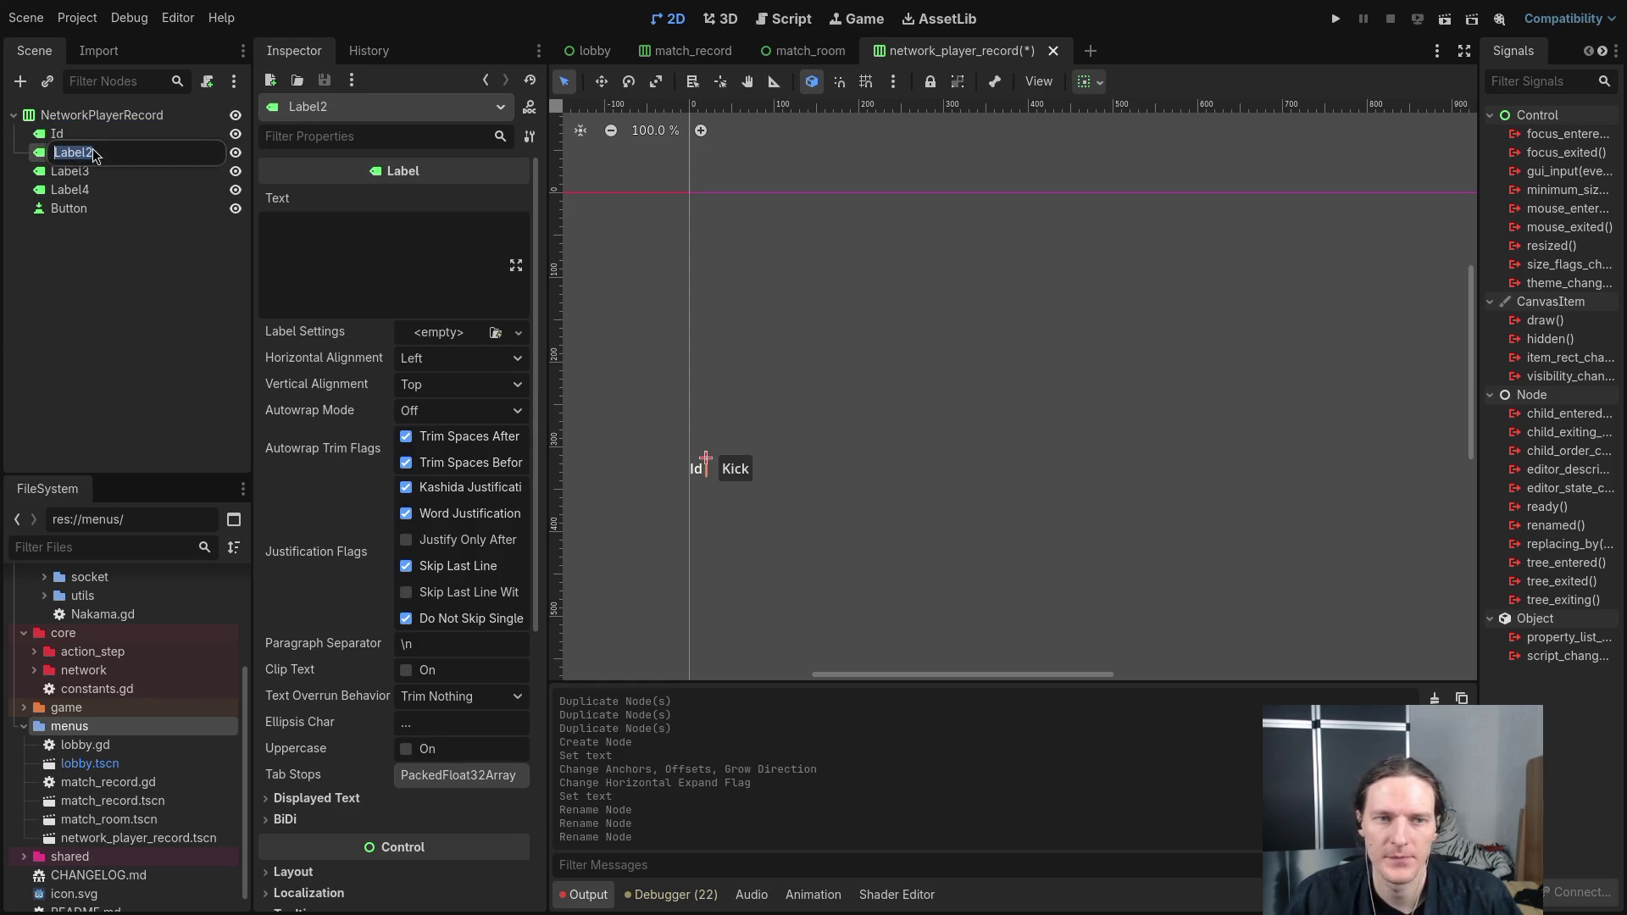
text(L)
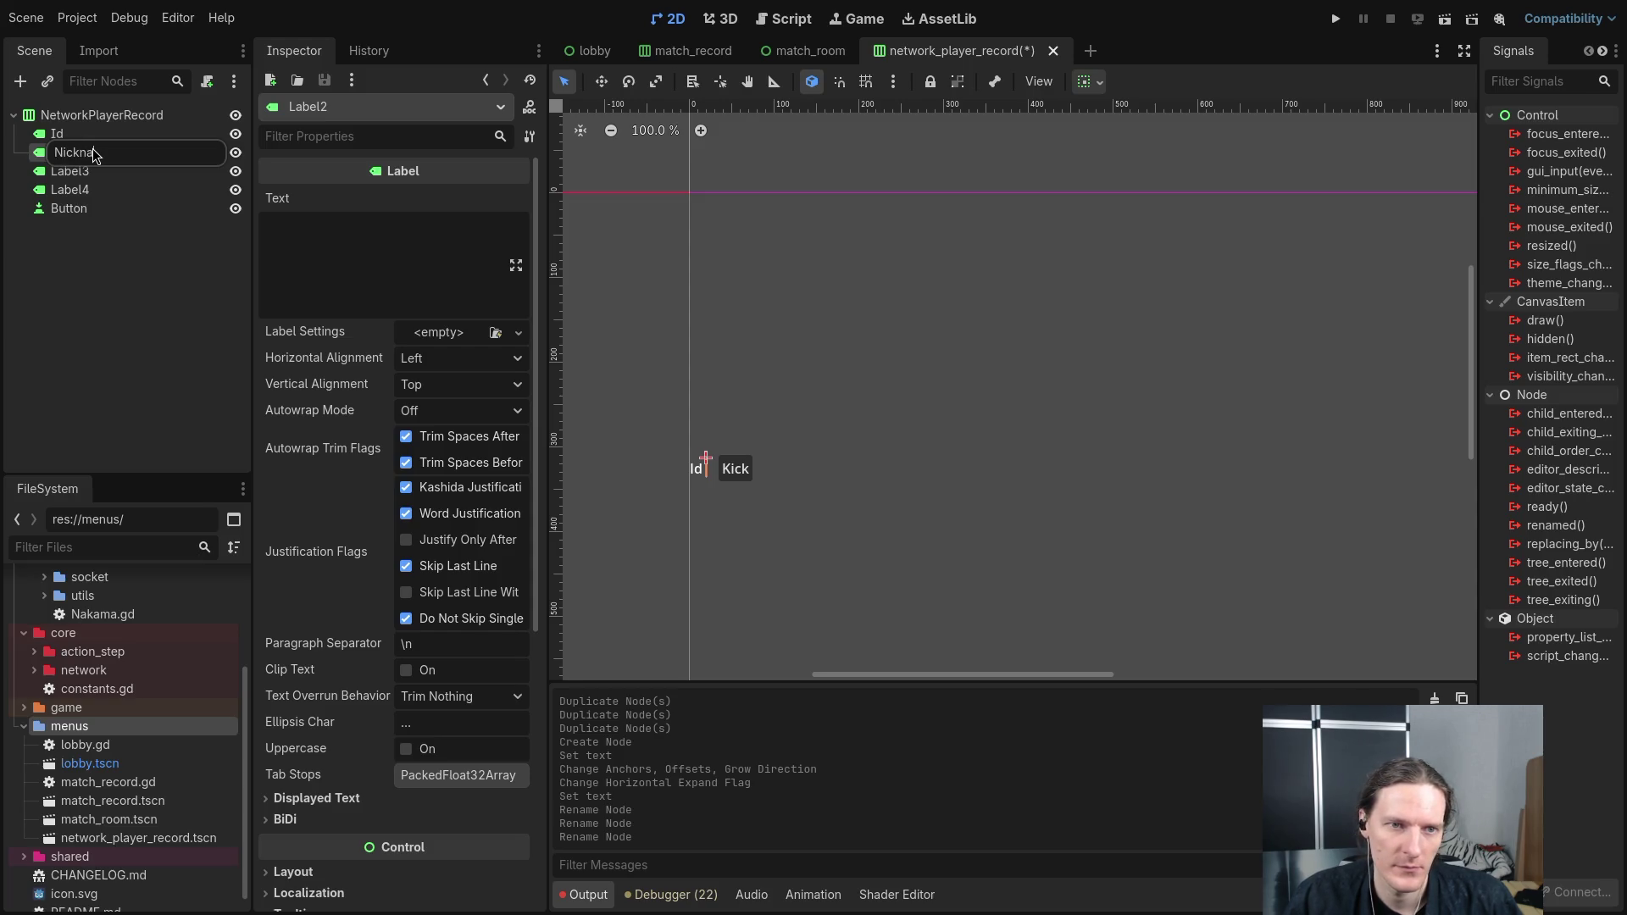
key(Return)
key(ctrl+s)
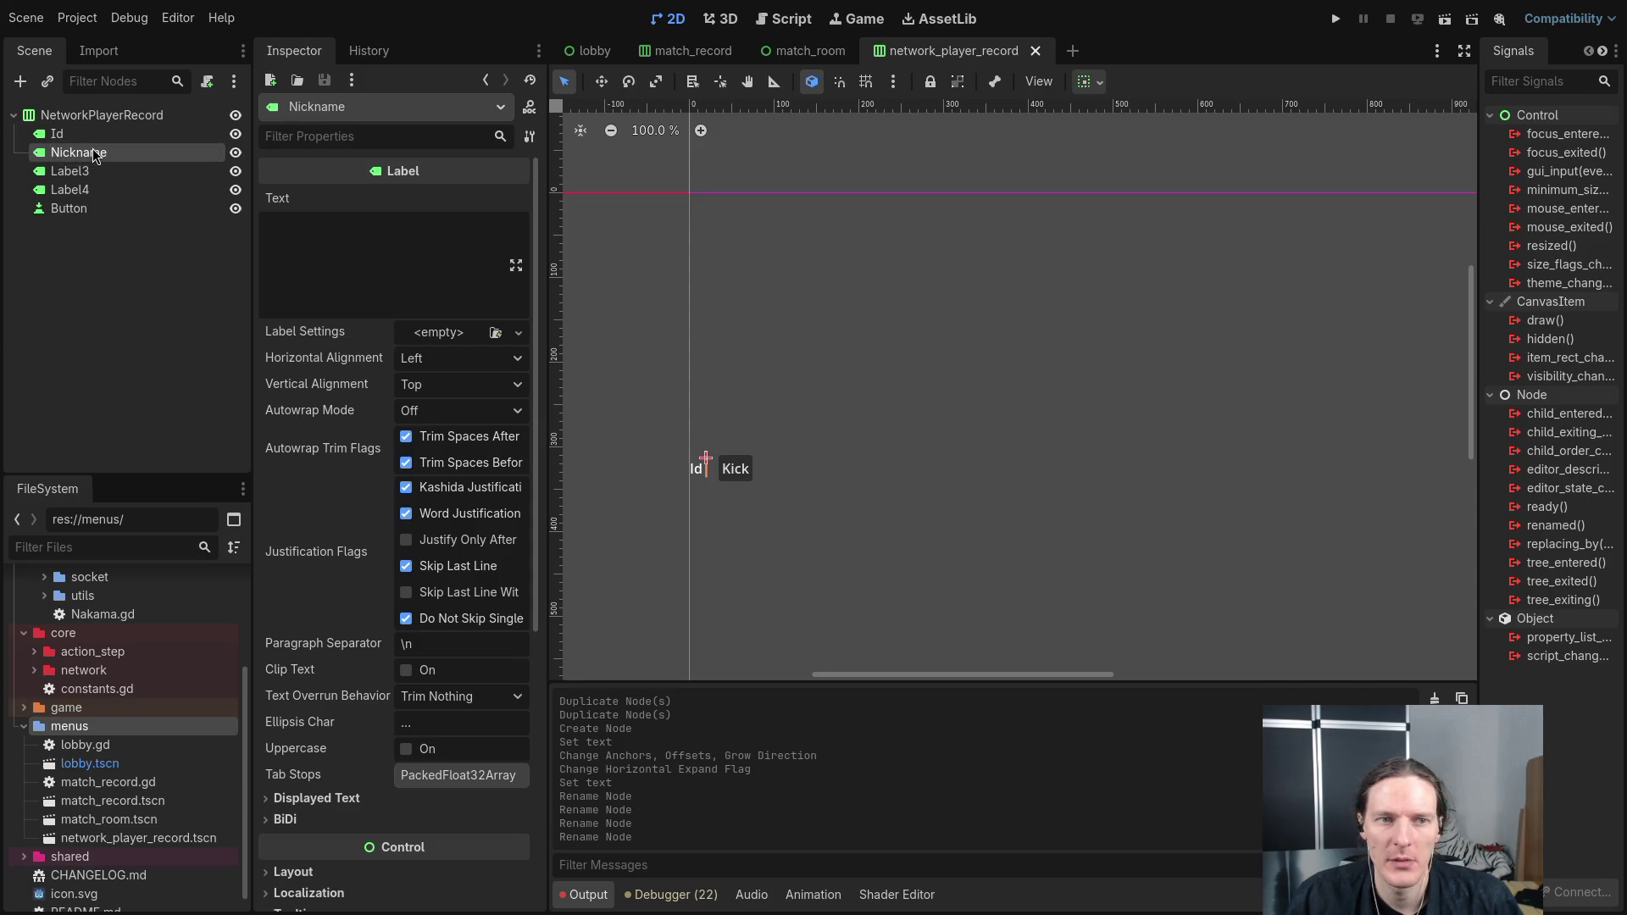
Rename the Button node to KickButton.
click(105, 175)
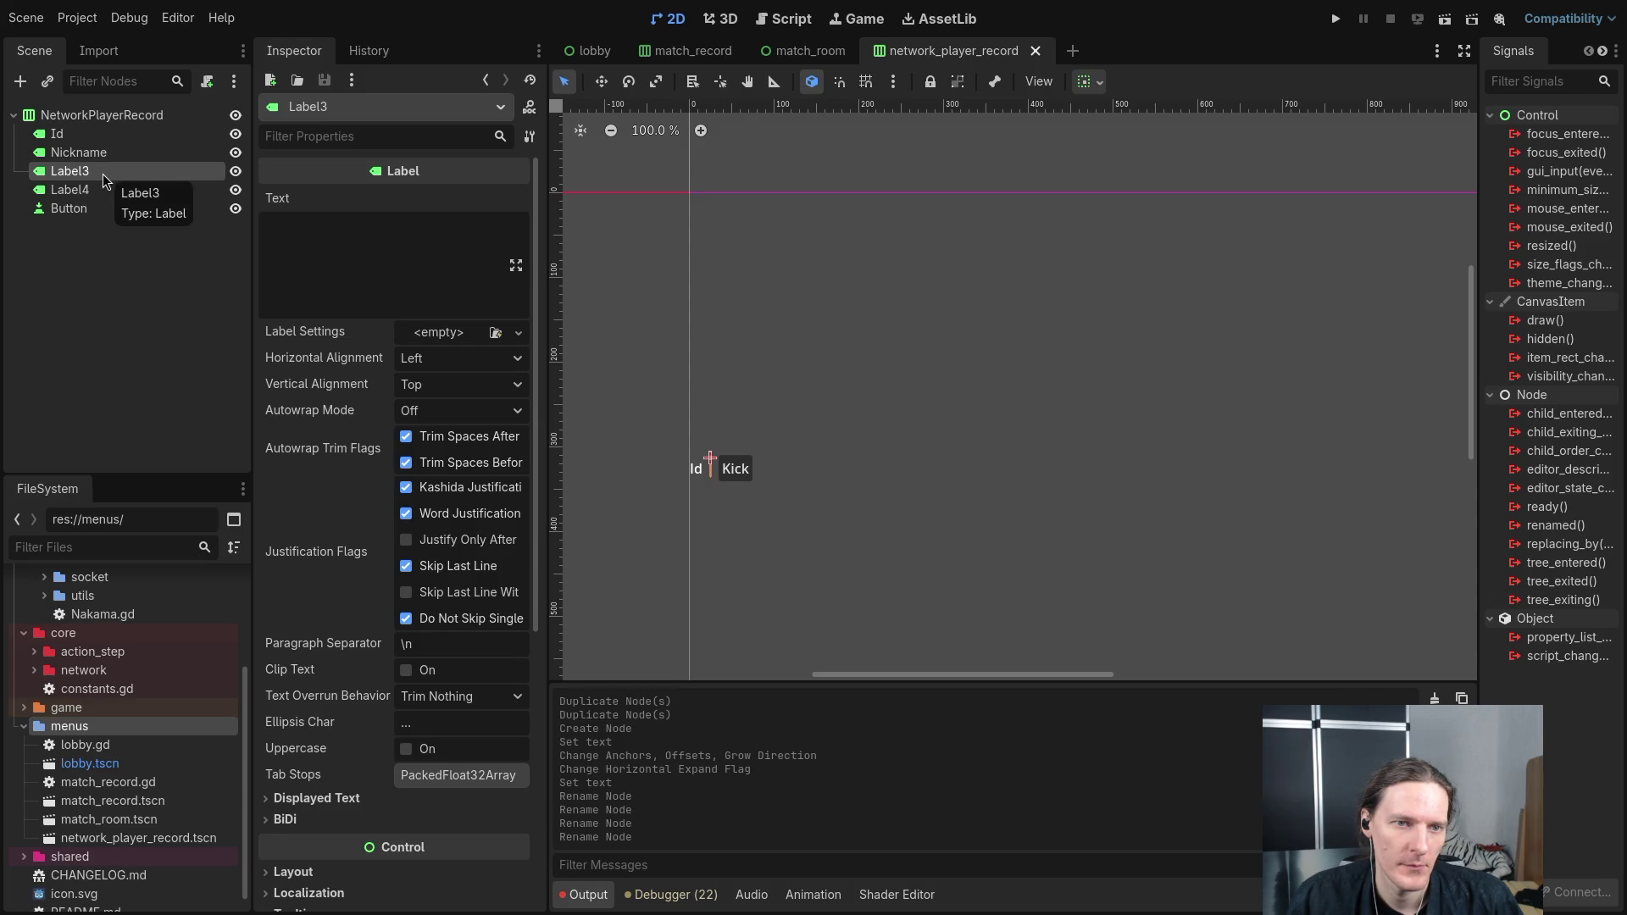
click(100, 210)
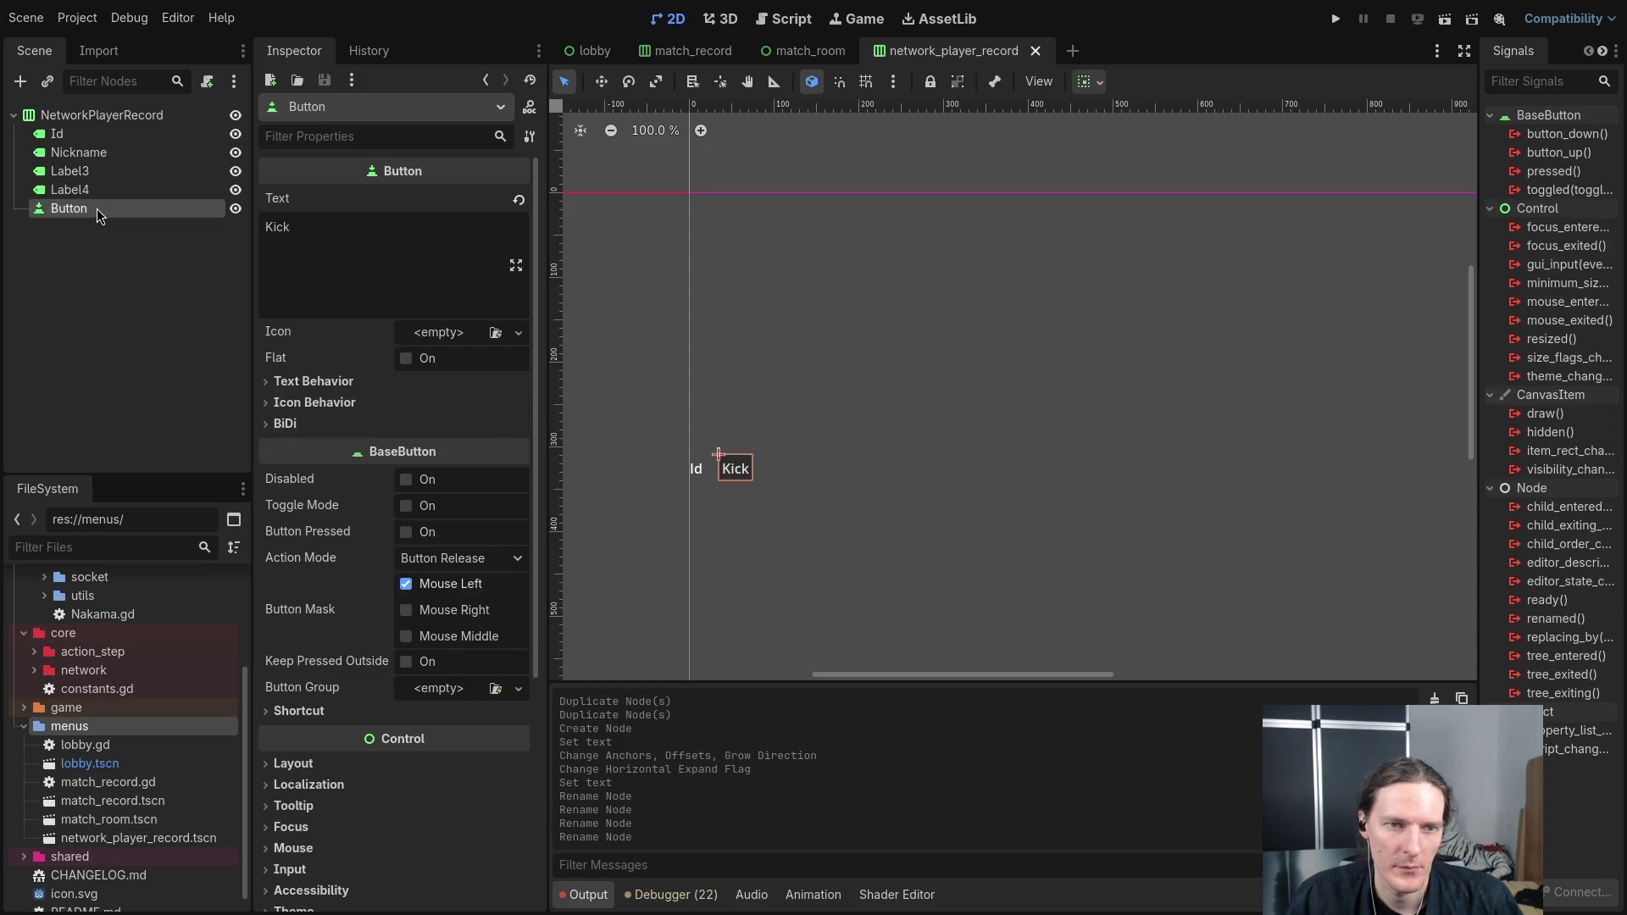
key(F2)
key(Home)
text(Kick)
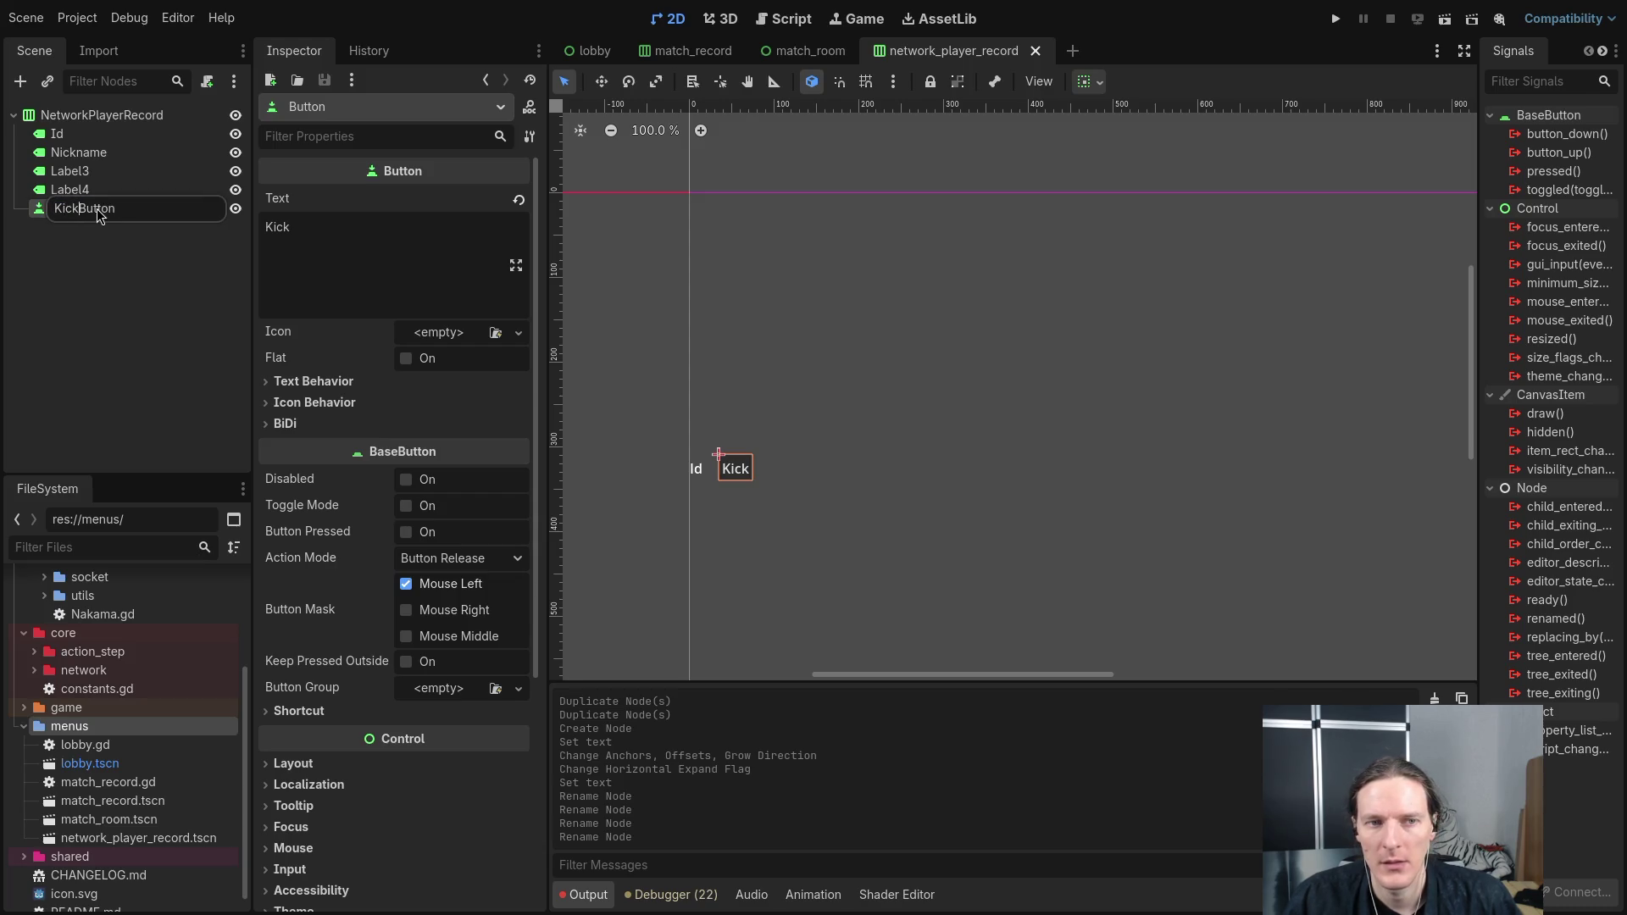
key(Return)
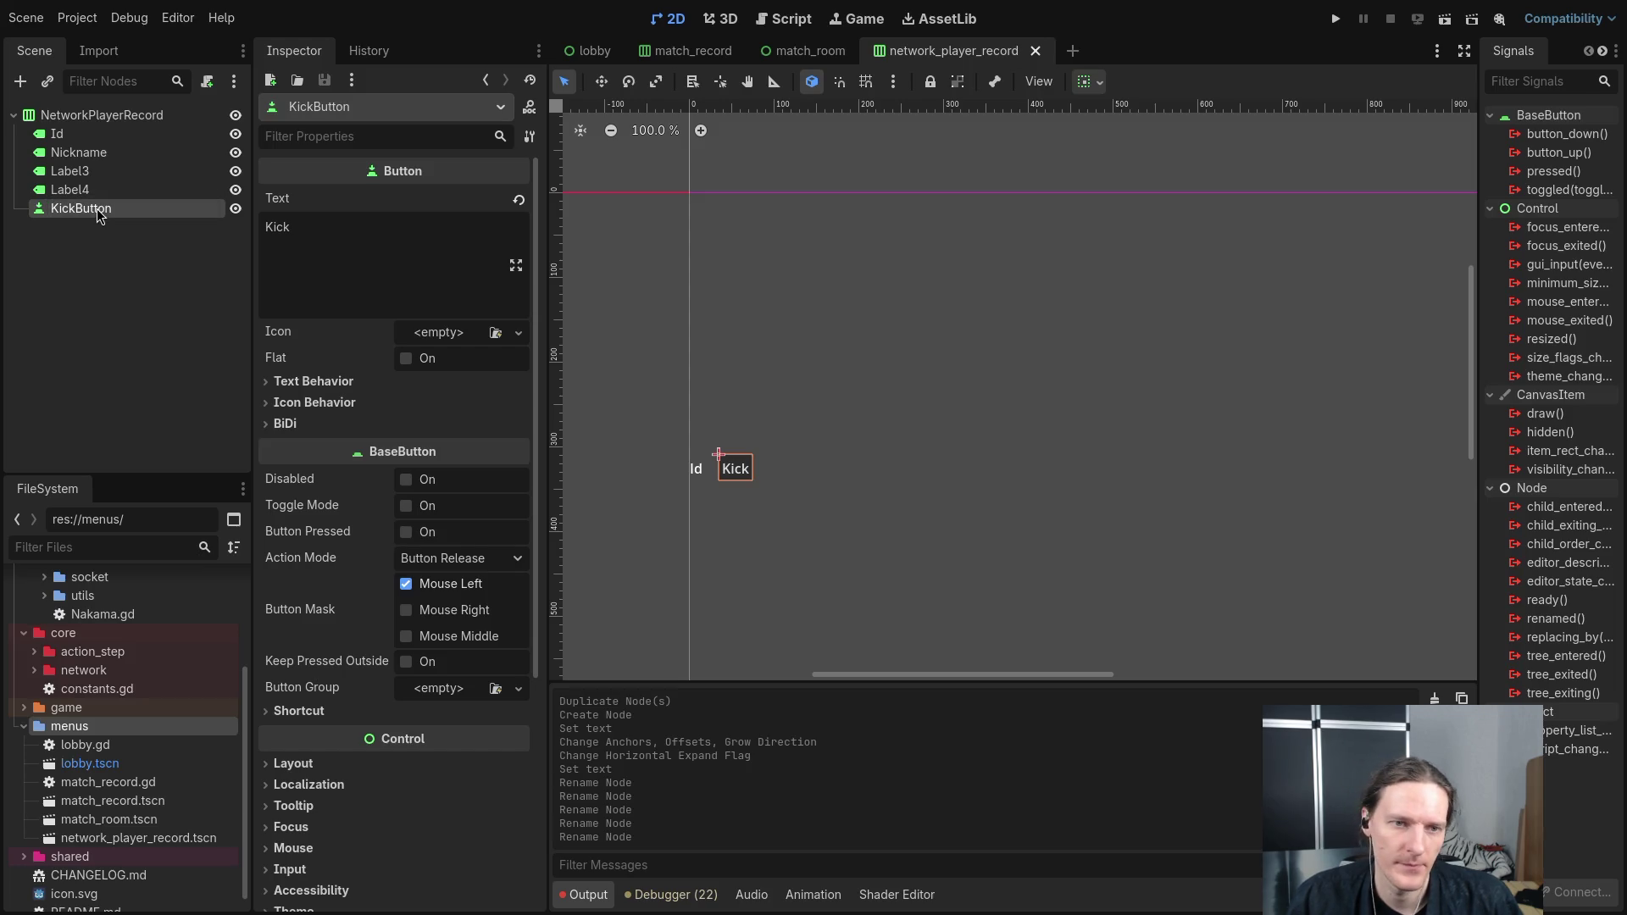
Select the spare Label3 and Label4 nodes together.
click(85, 190)
click(85, 171)
click(85, 153)
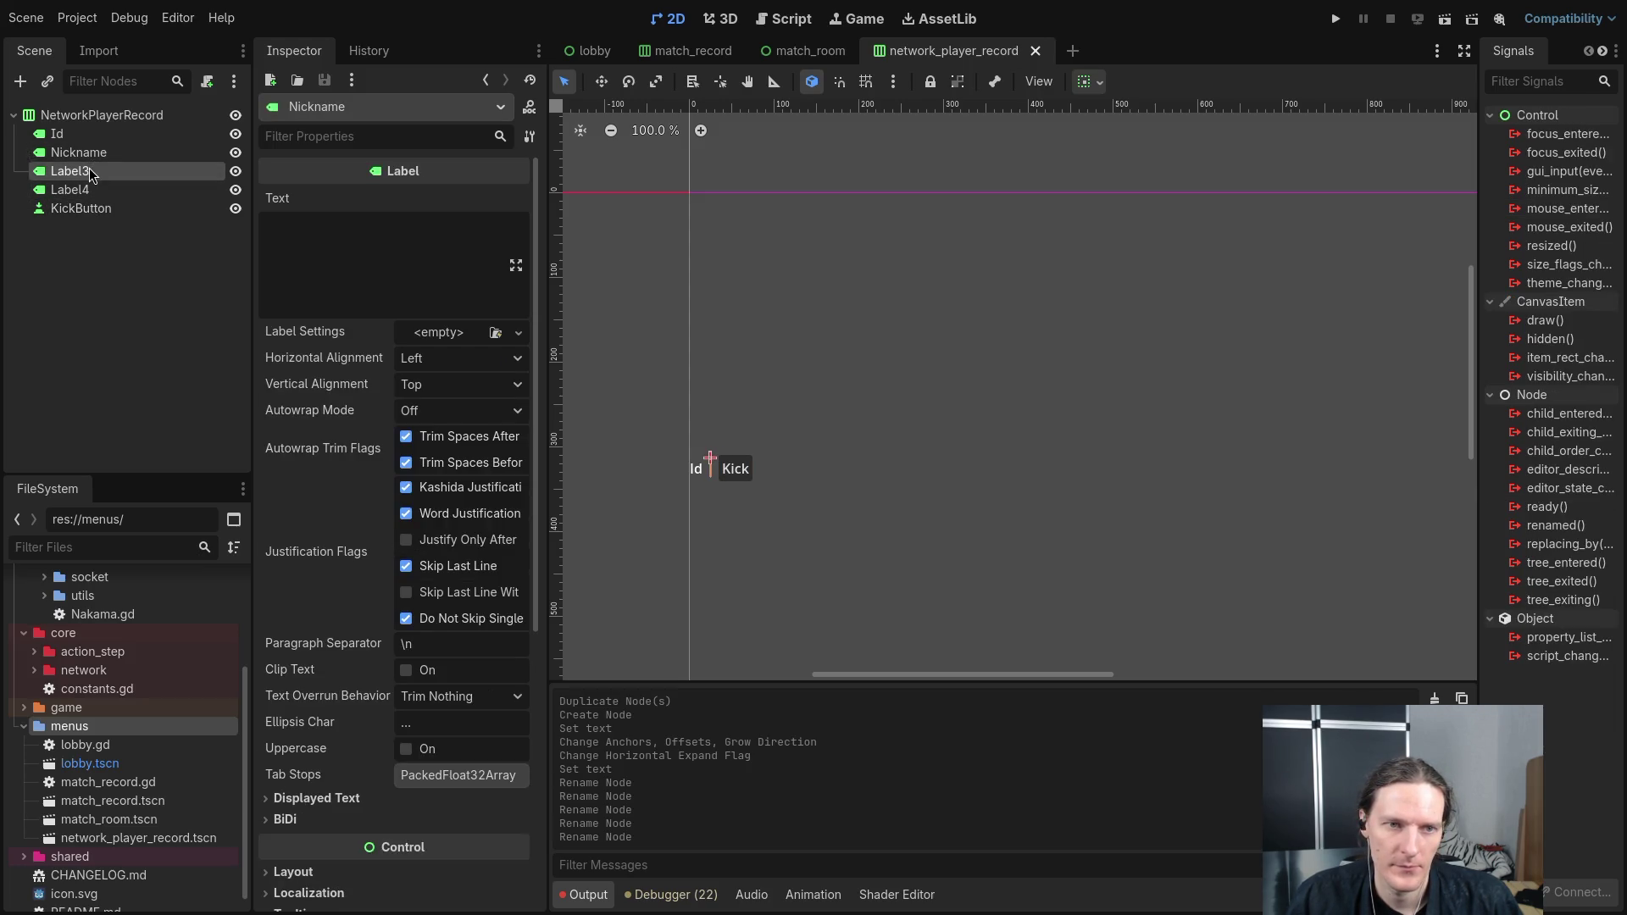
click(91, 172)
shift+click(88, 188)
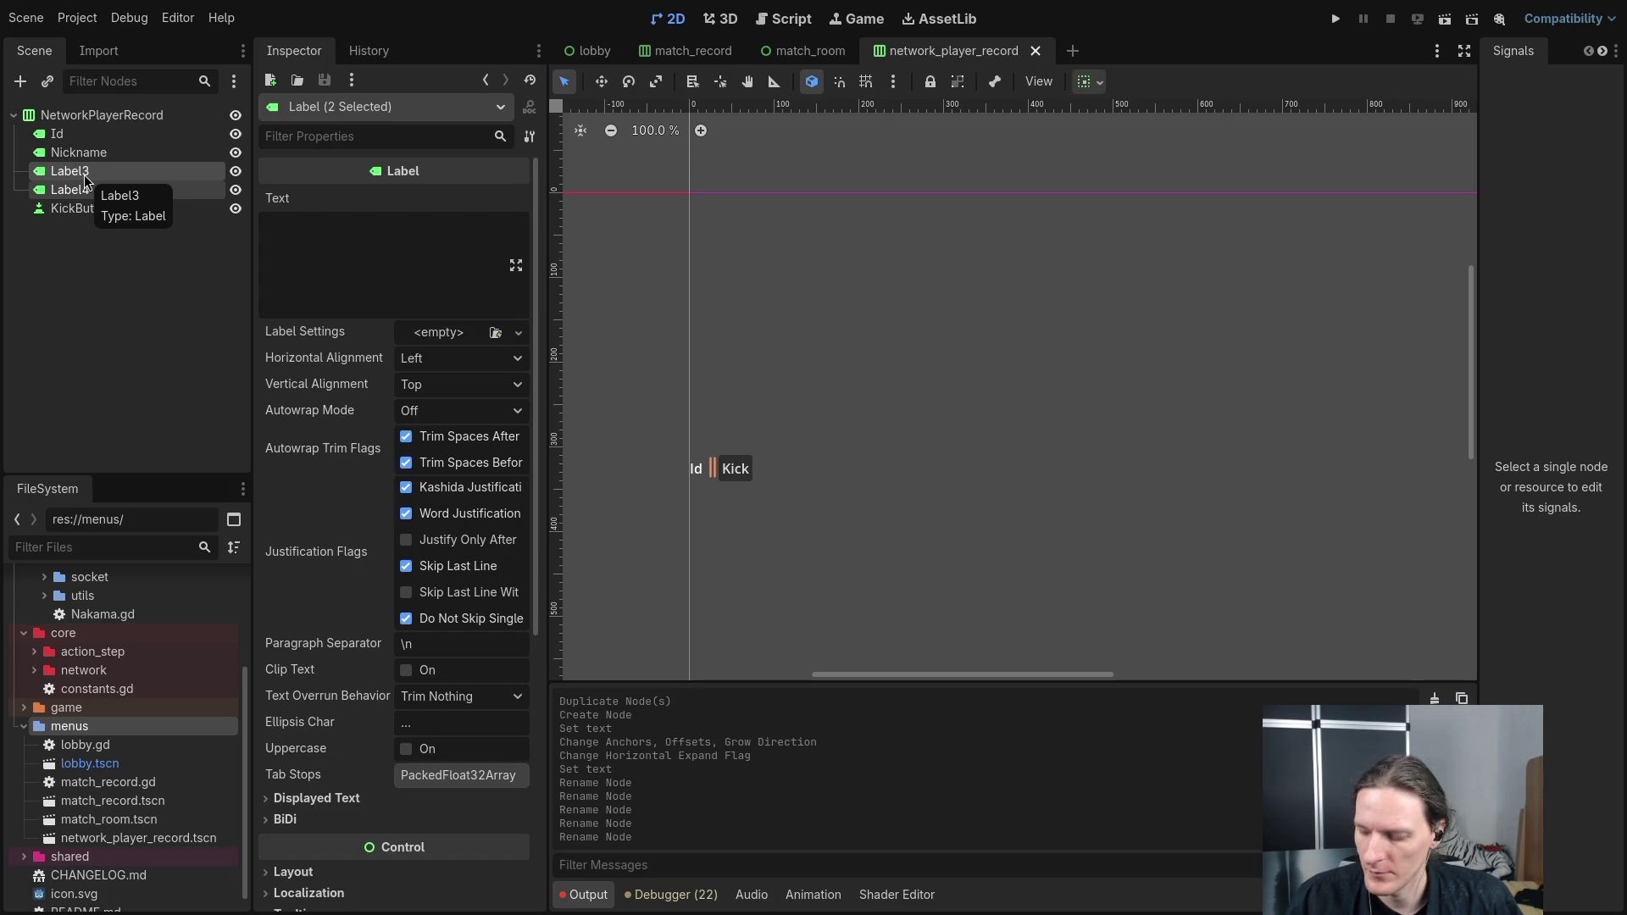
Delete Label3 and Label4, then attach a new network_player_record.gd script to the root.
key(Delete)
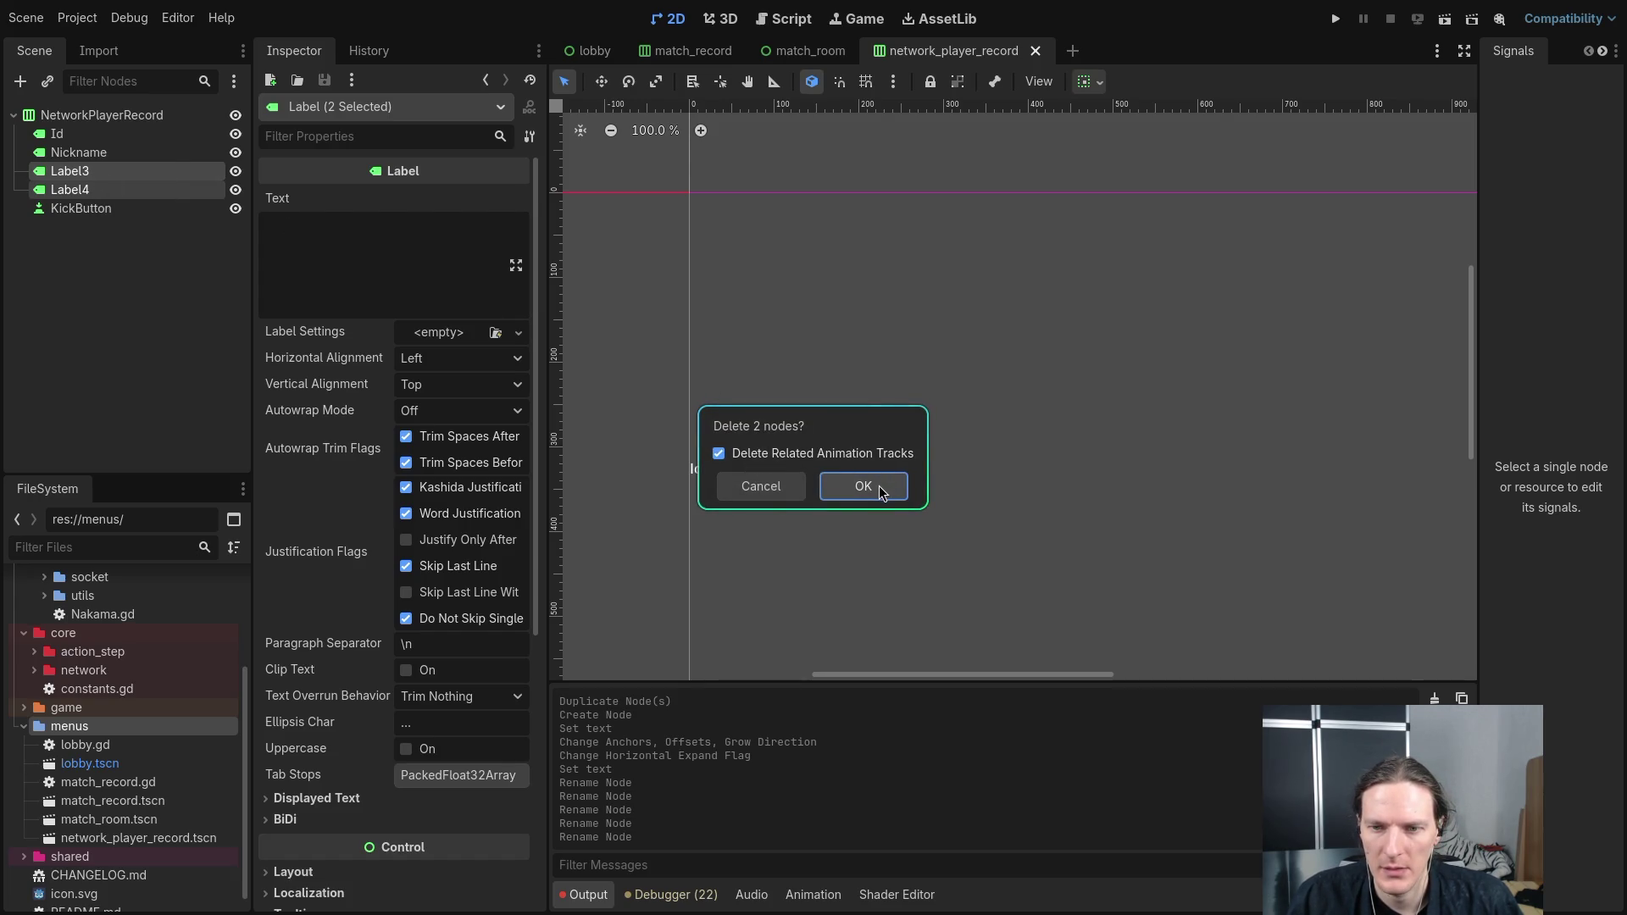
click(863, 487)
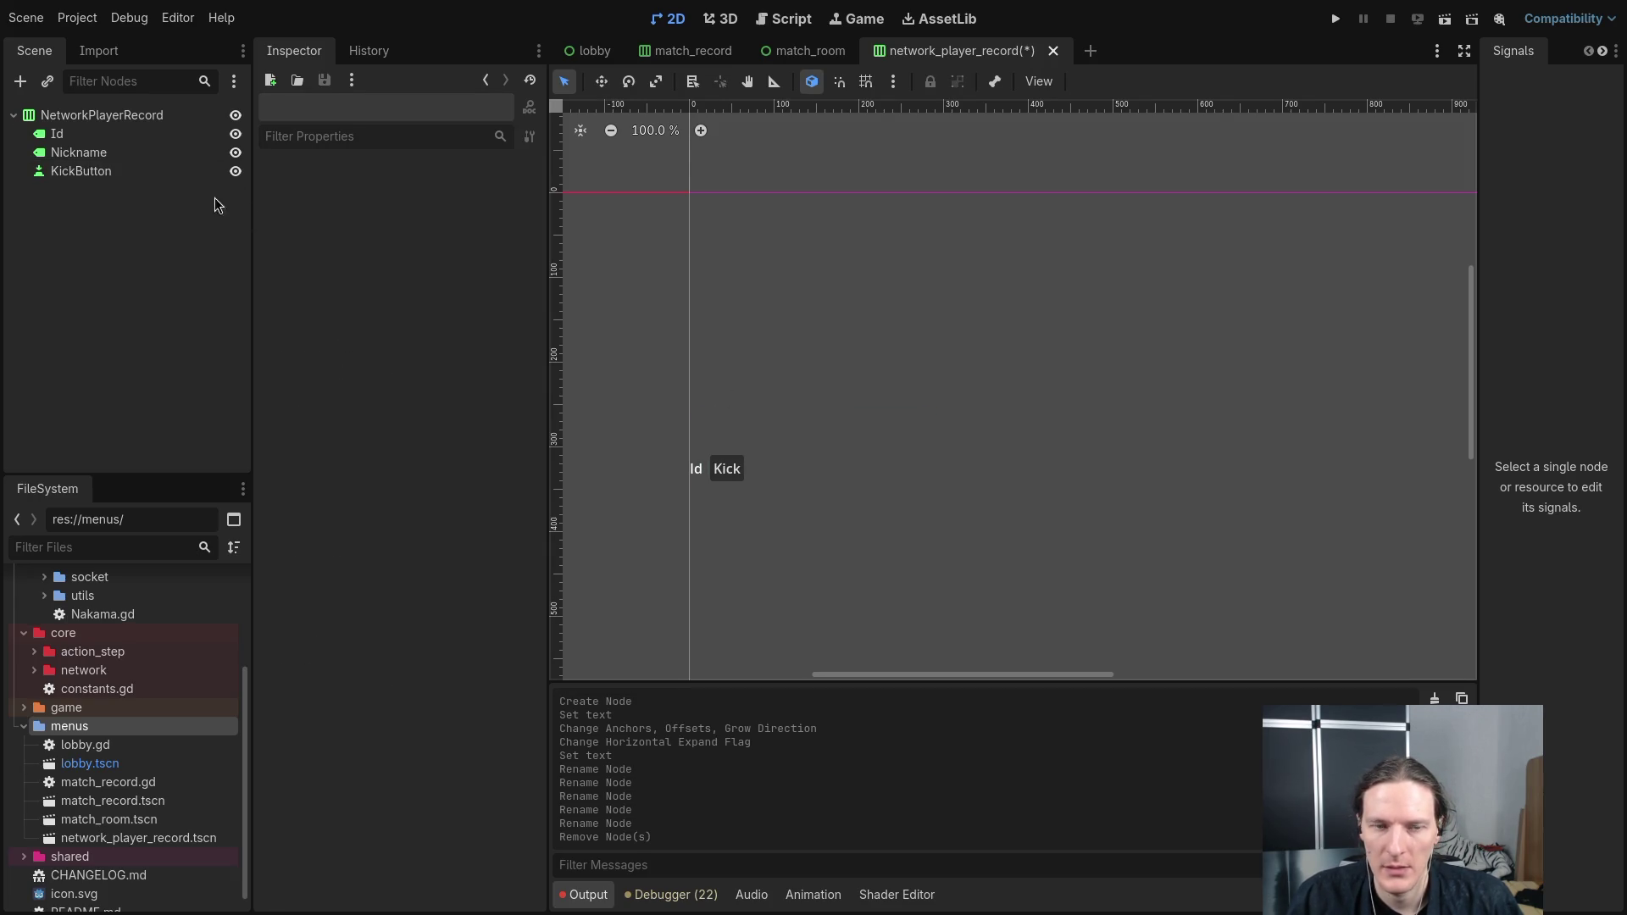
click(118, 116)
click(207, 82)
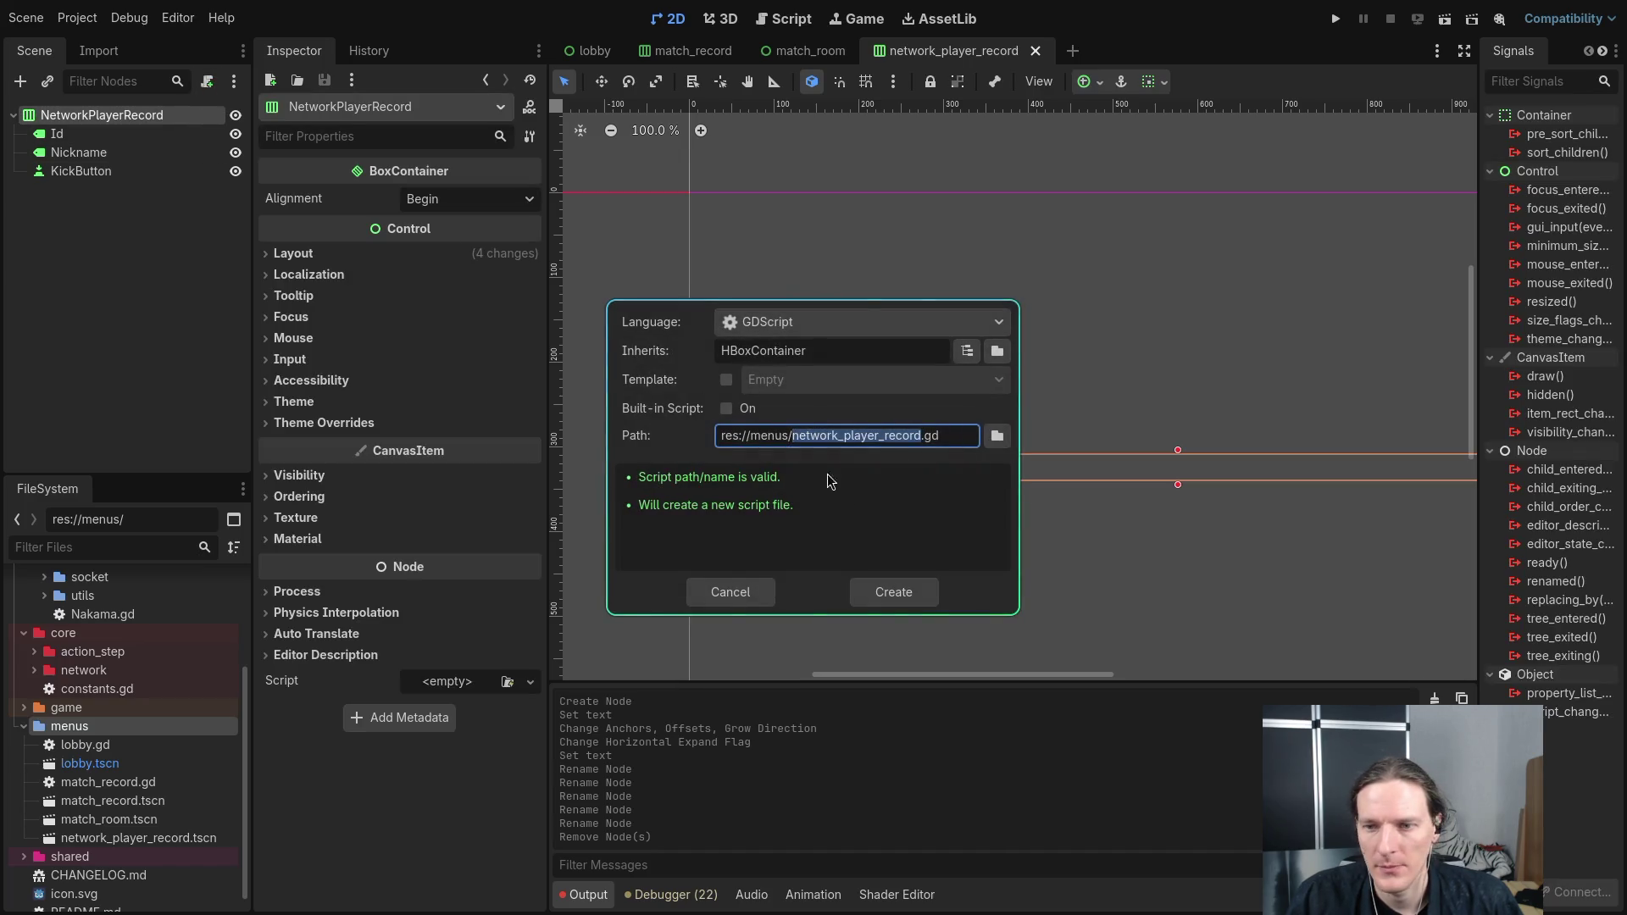
click(912, 590)
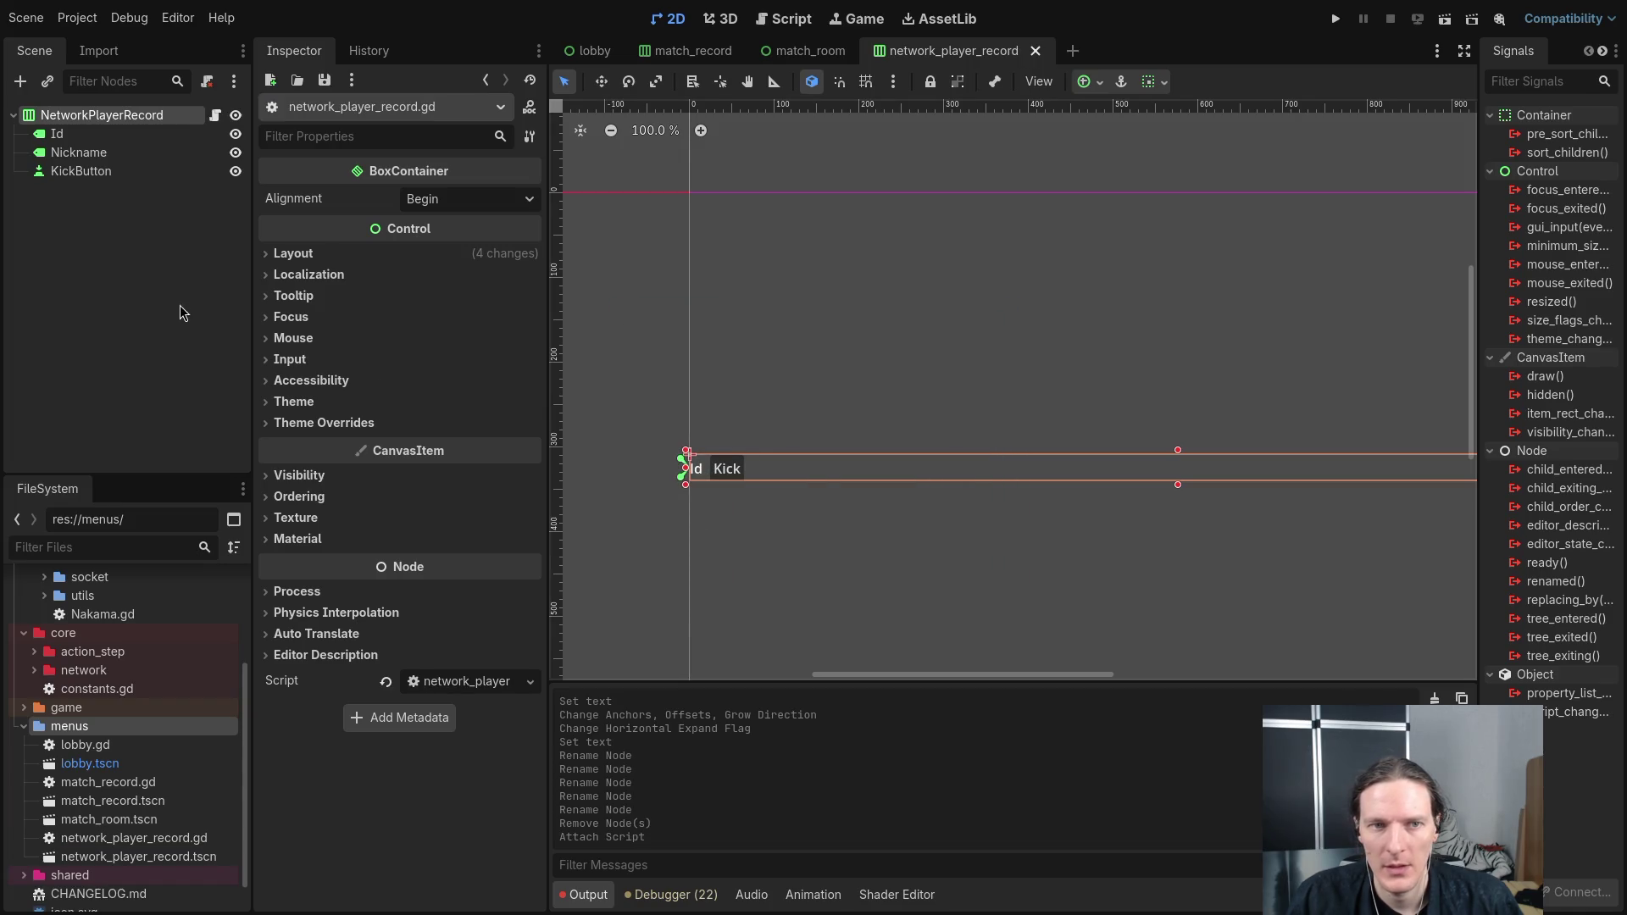
Make Id, Nickname and KickButton Access as Unique Name and save the scene.
click(76, 134)
shift+click(88, 171)
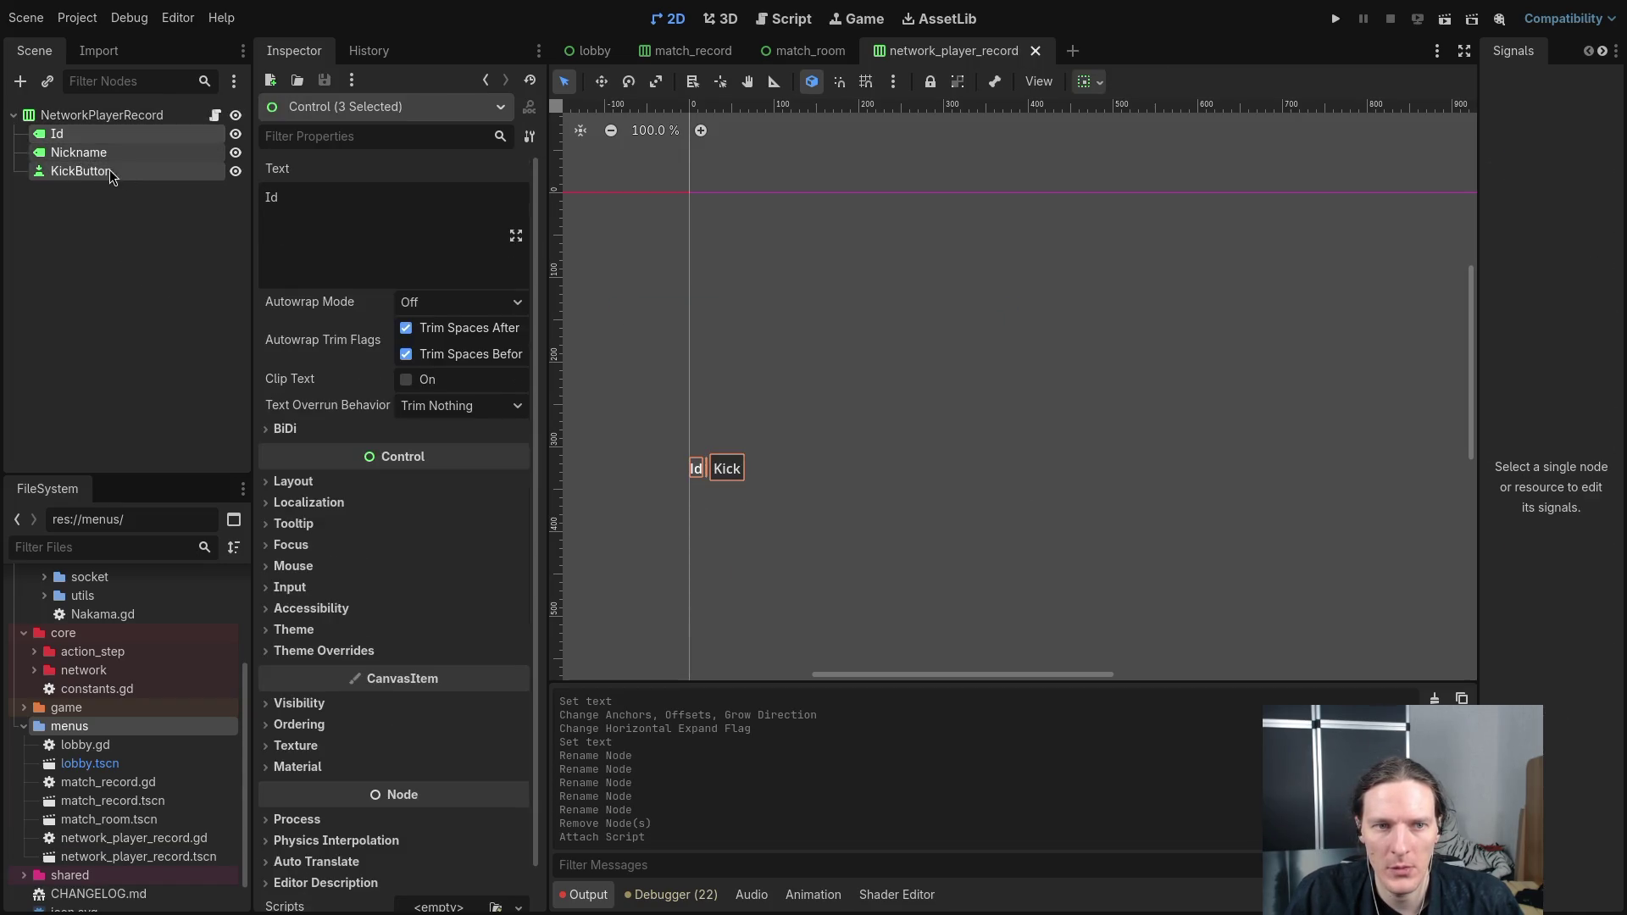
right_click(103, 173)
click(171, 381)
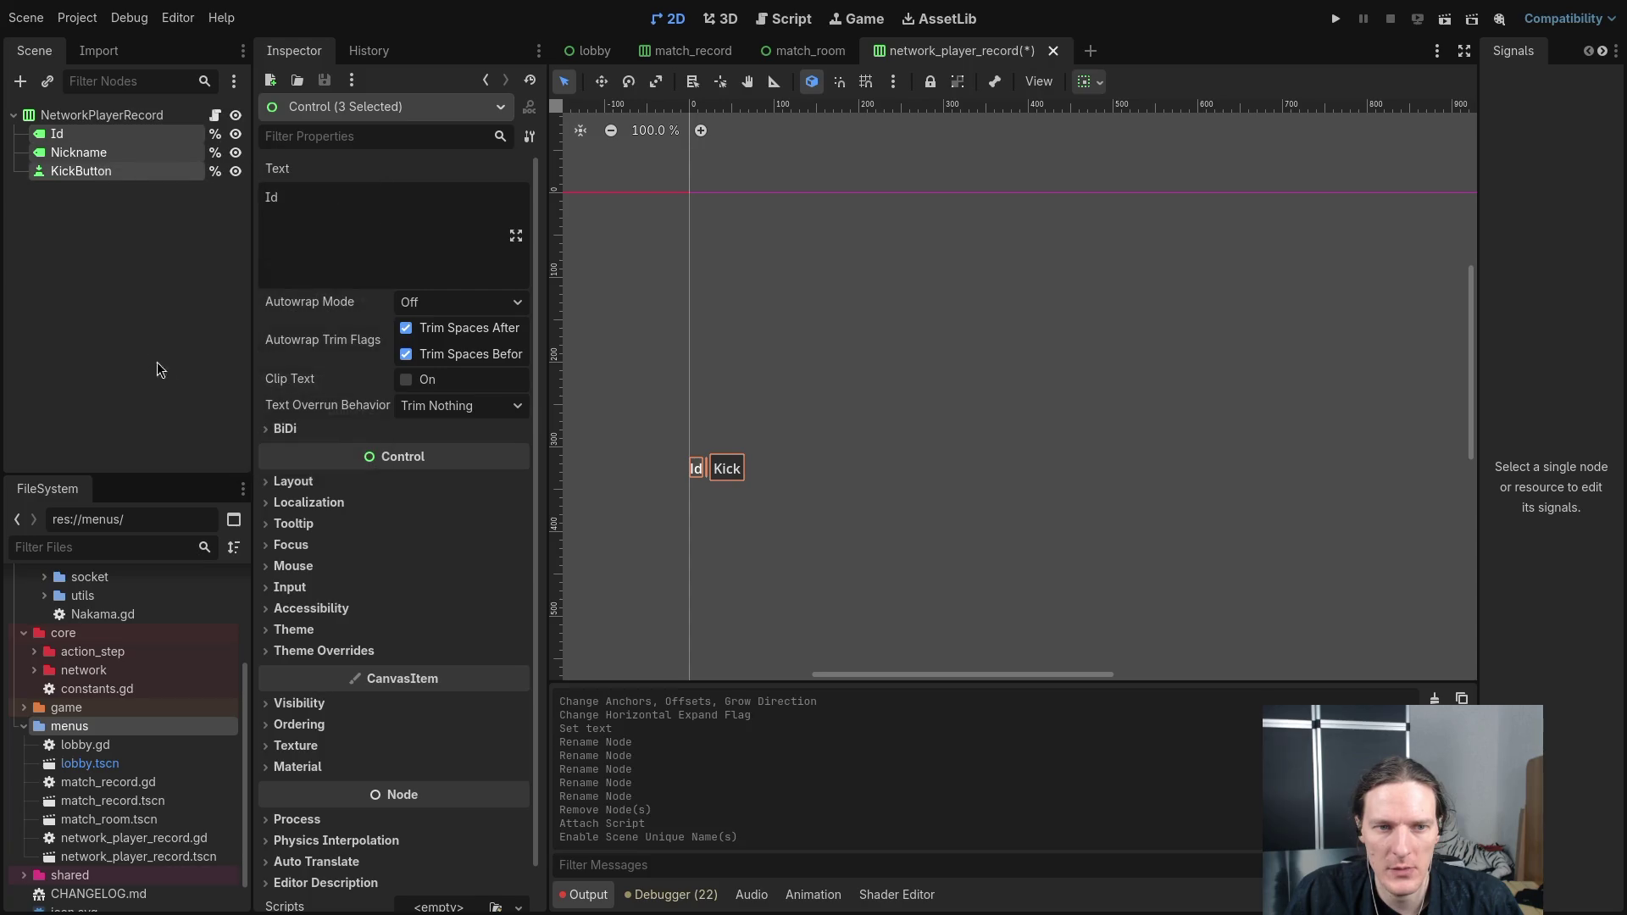
key(ctrl+s)
click(73, 151)
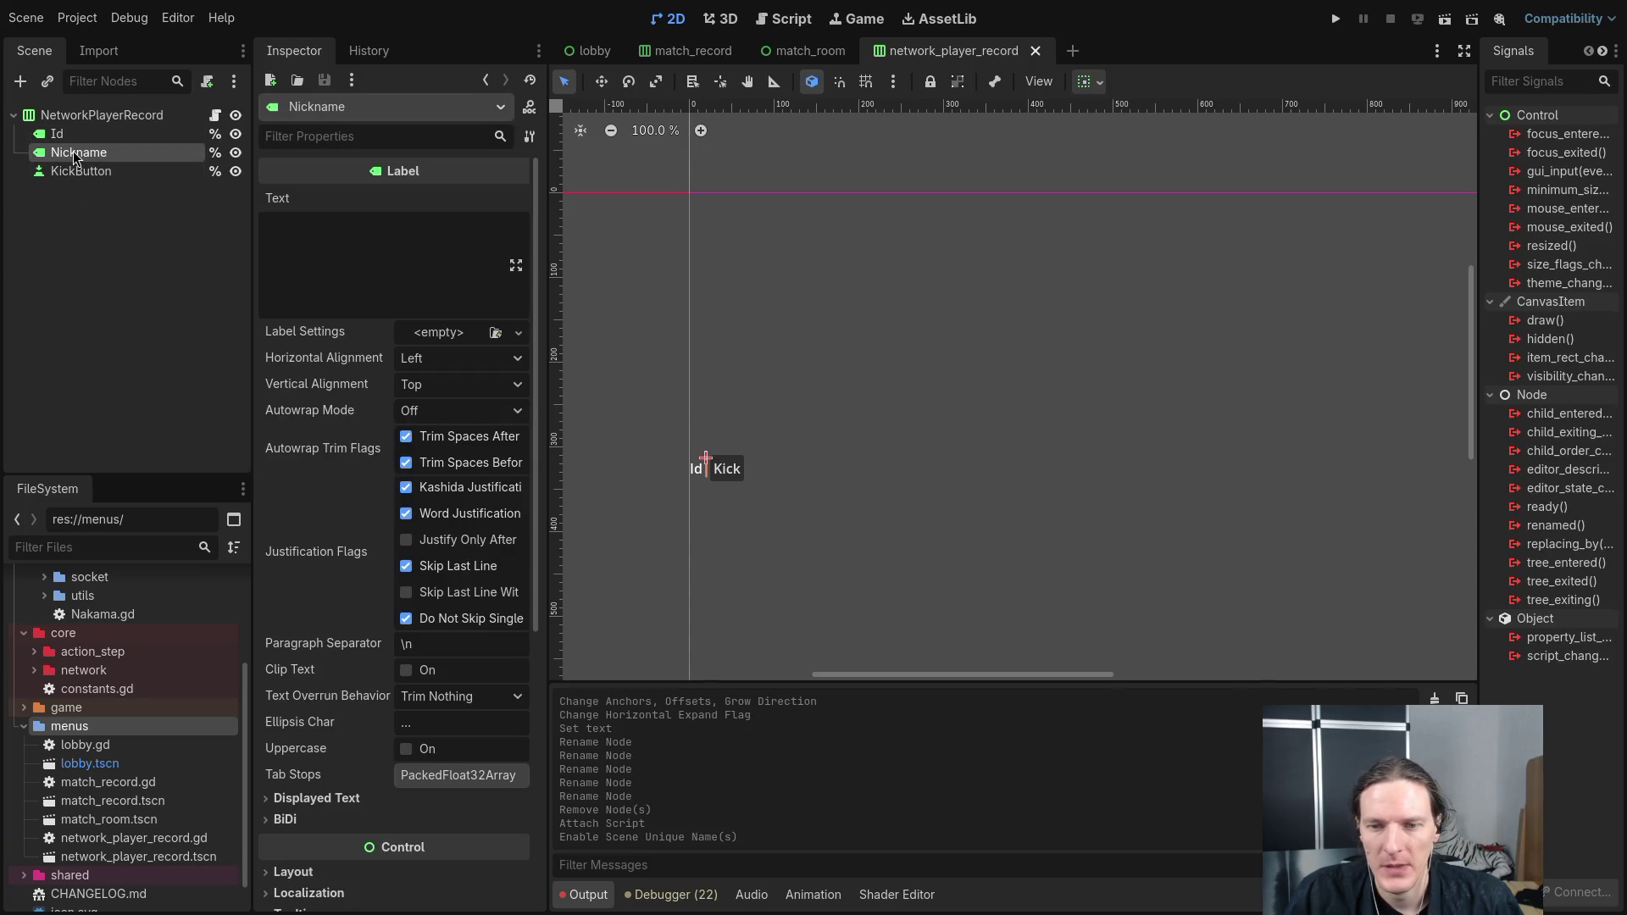
click(1091, 82)
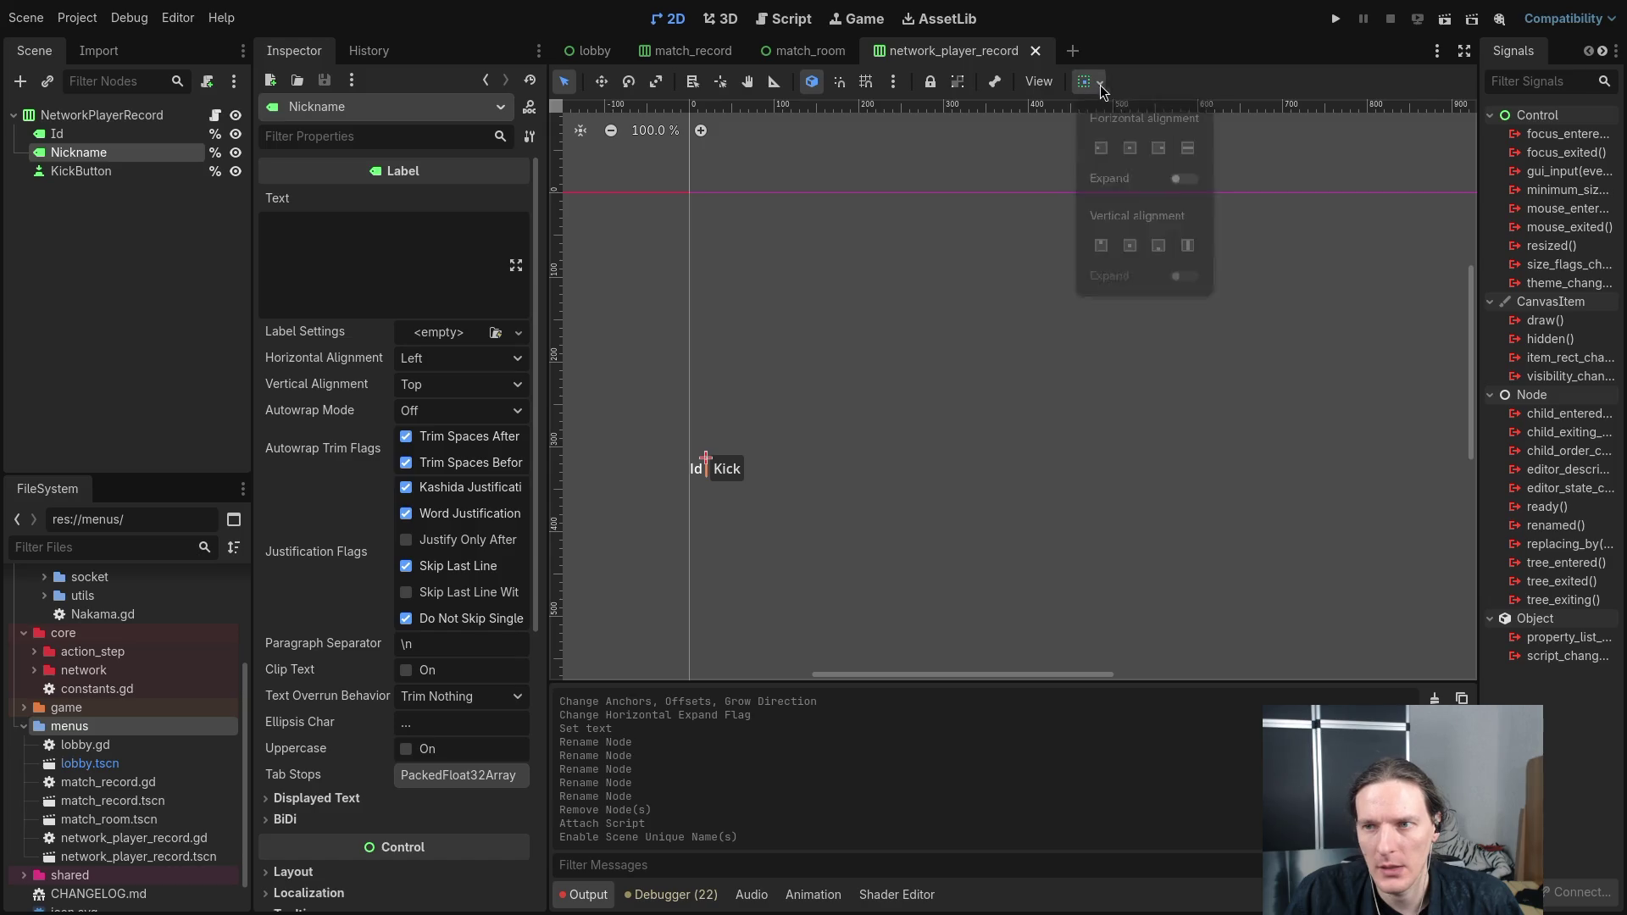
Make the Nickname label expand horizontally and set its text to 'Unknown Player'.
click(1195, 178)
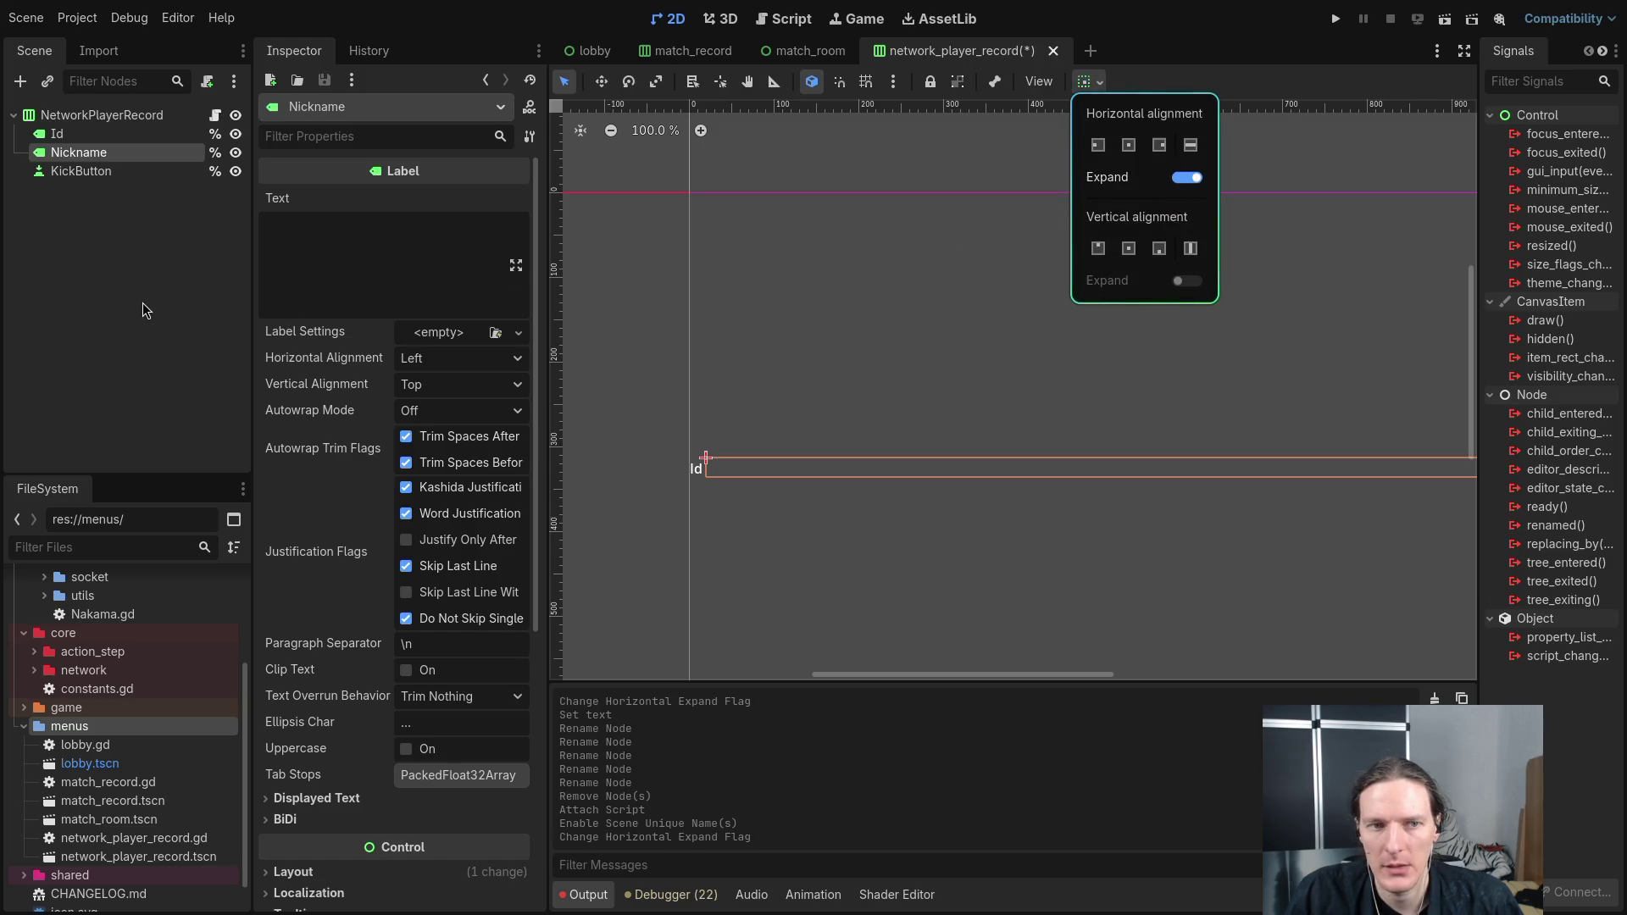
click(345, 257)
text(Ni)
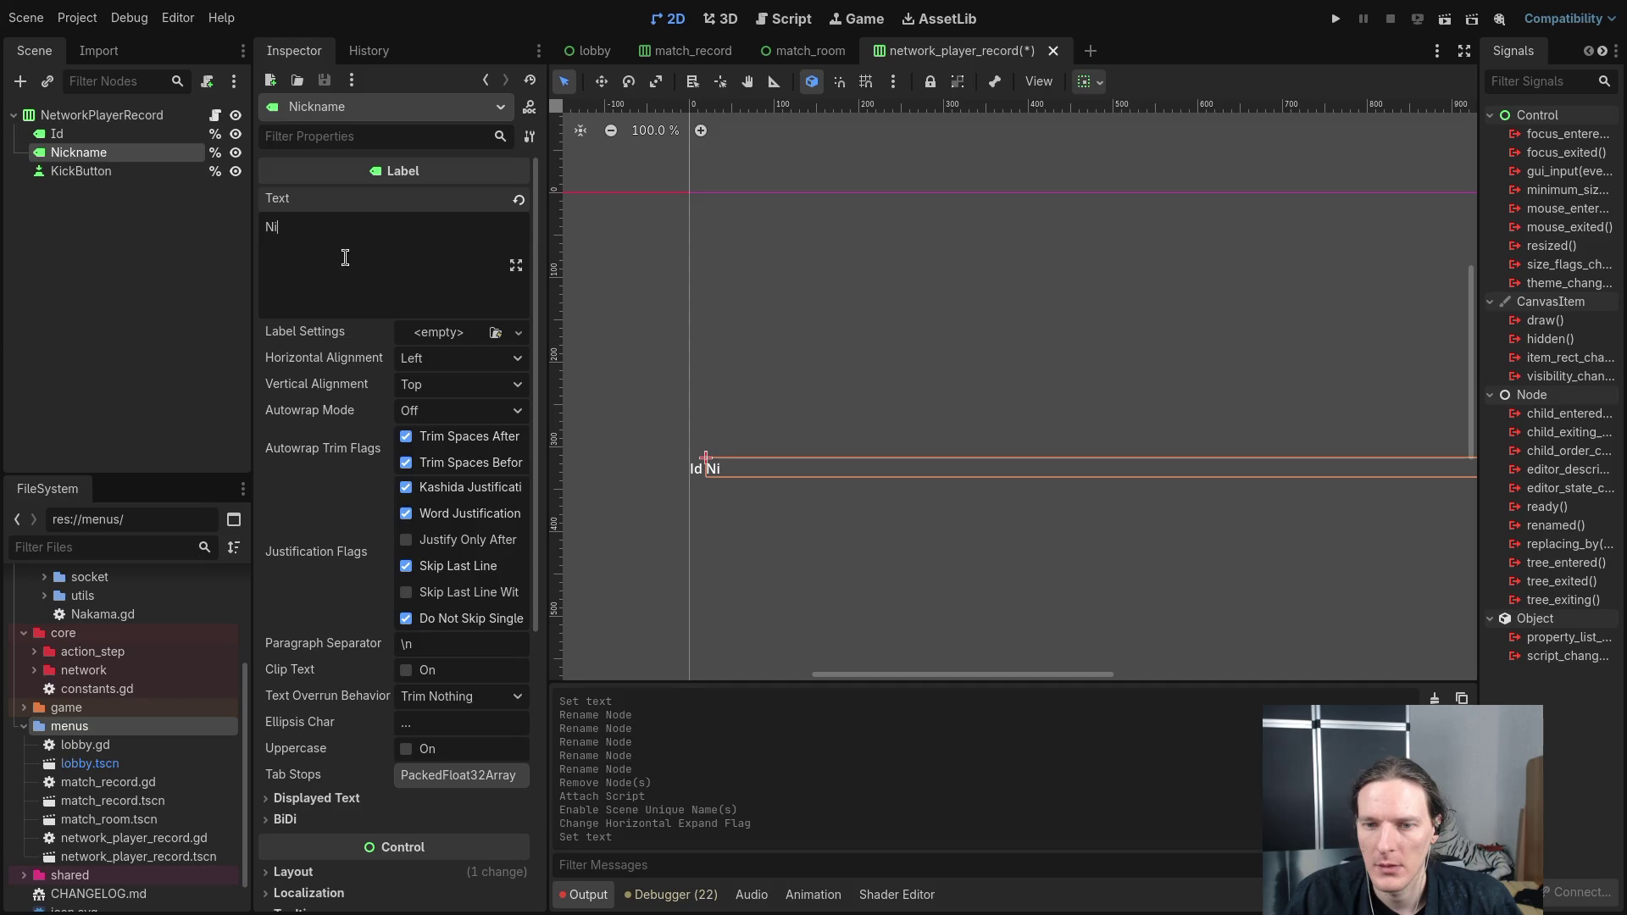
key(BackSpace)
key(BackSpace)
text(Unknown)
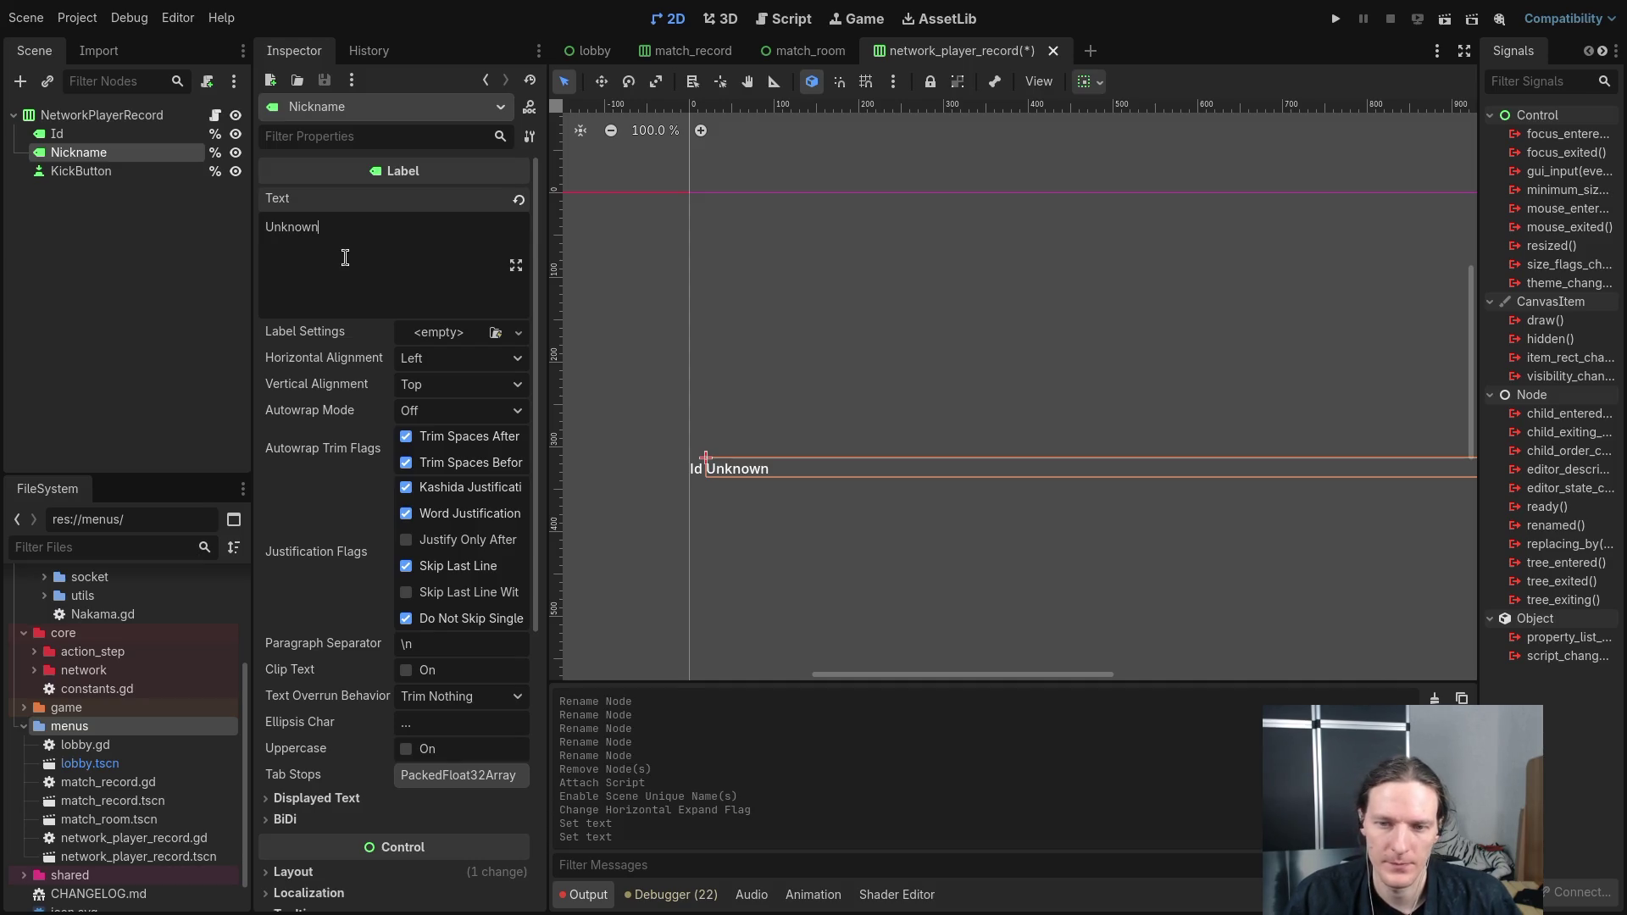
text( Player)
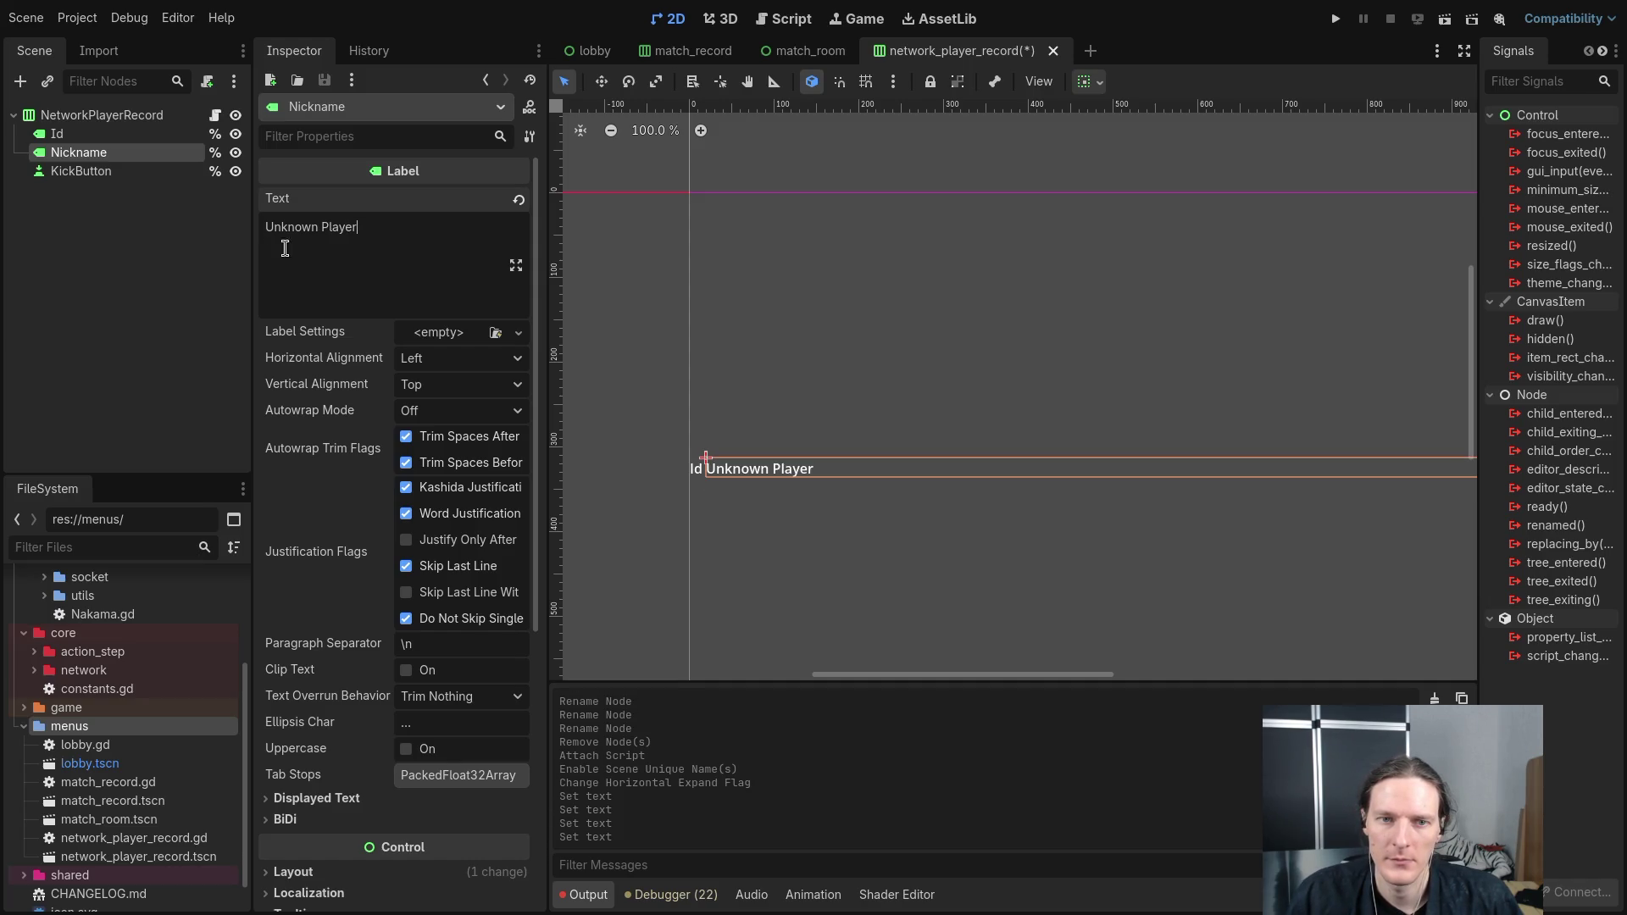
Deselect the label and save the network_player_record scene.
click(126, 243)
key(ctrl+s)
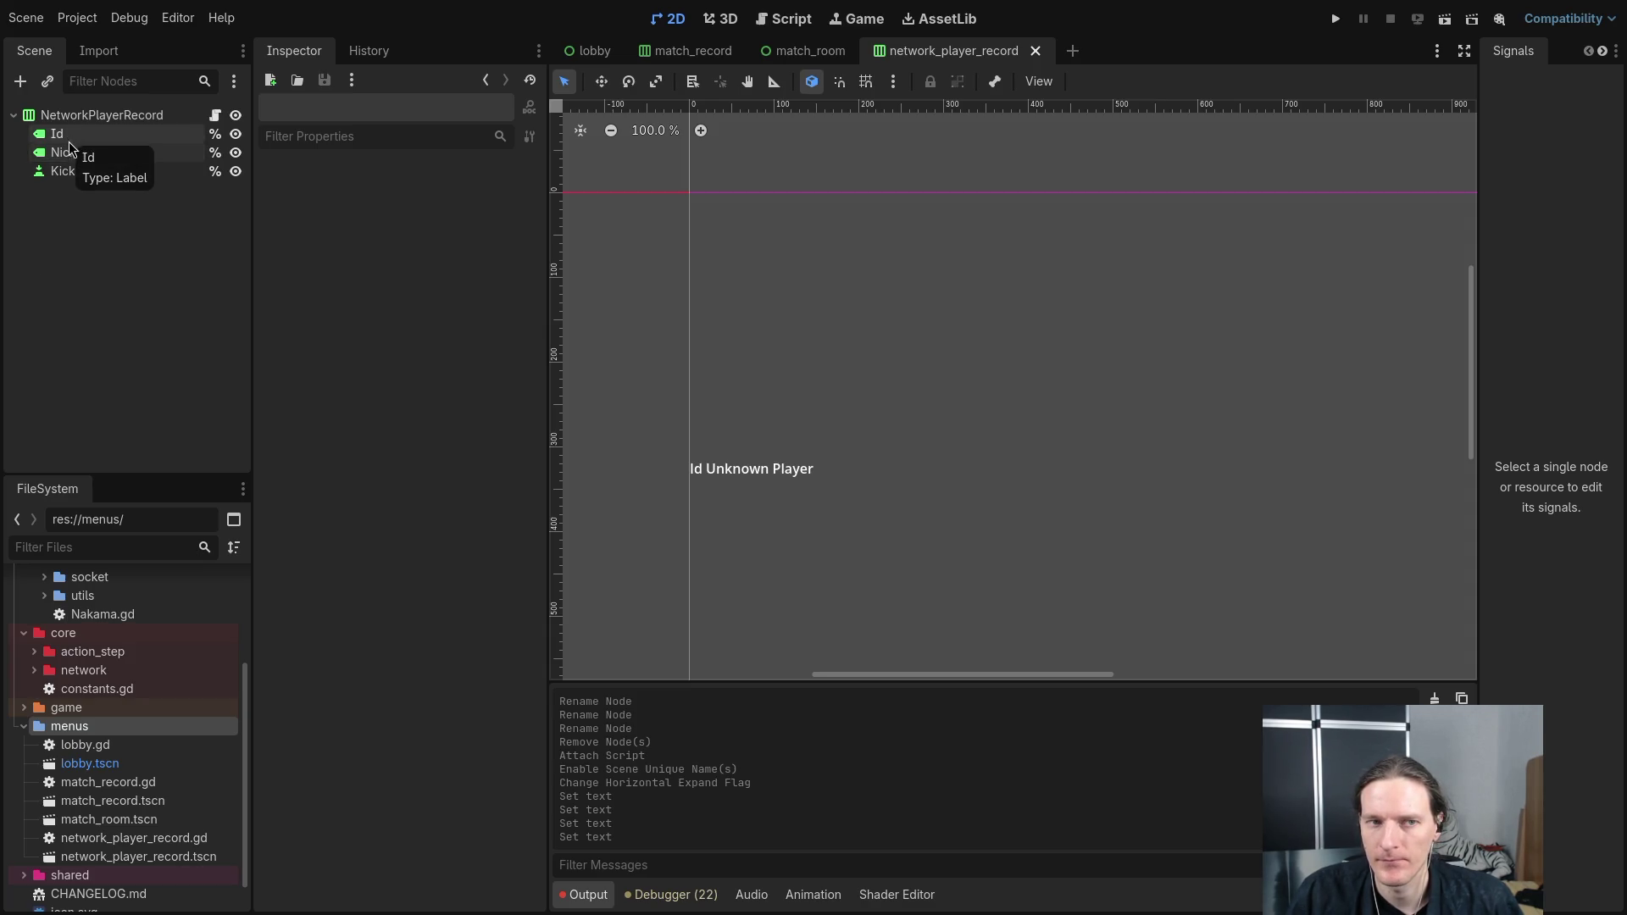
scroll(898, 381, down, 3)
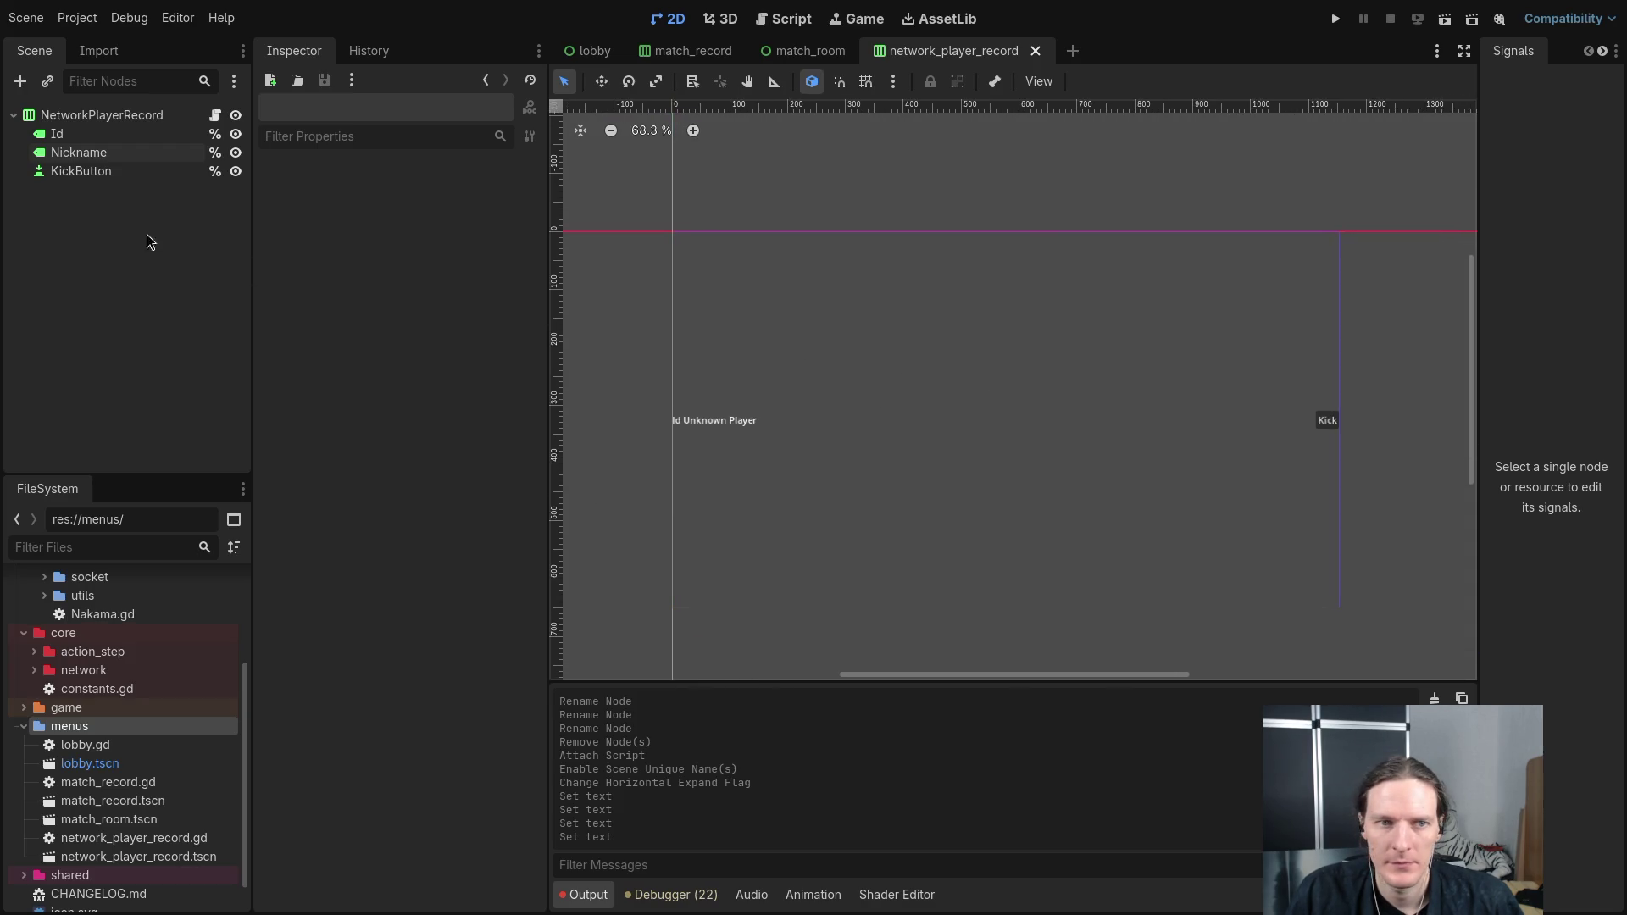
Instance network_player_record.tscn under PlayerList in match_room and save.
click(1037, 49)
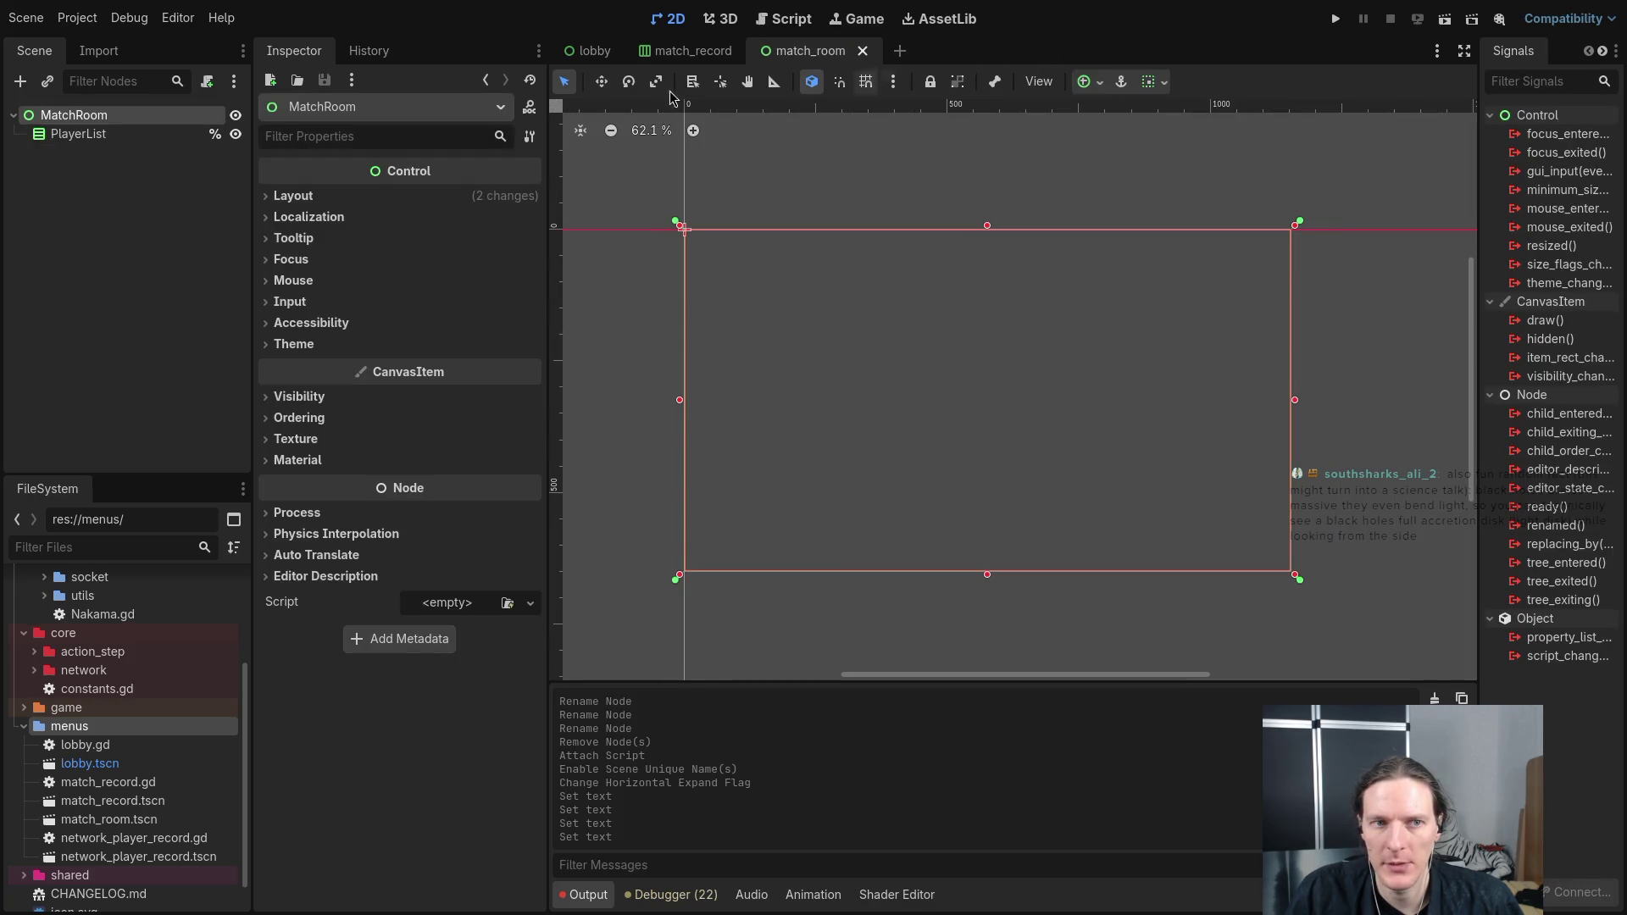
click(103, 175)
click(78, 138)
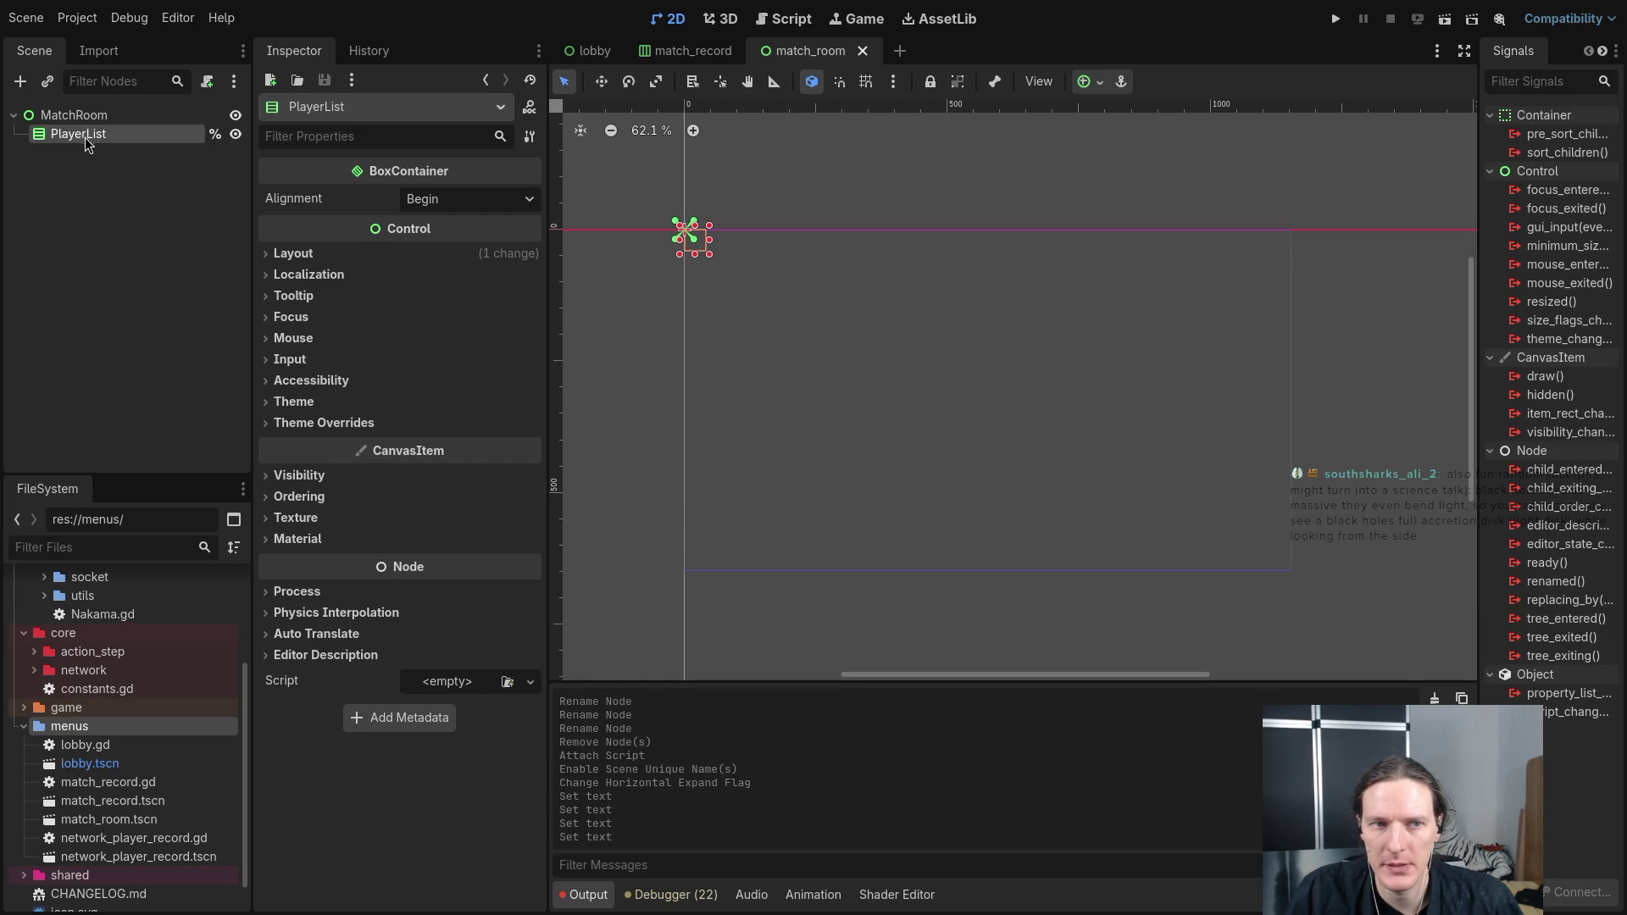
right_click(87, 142)
click(186, 174)
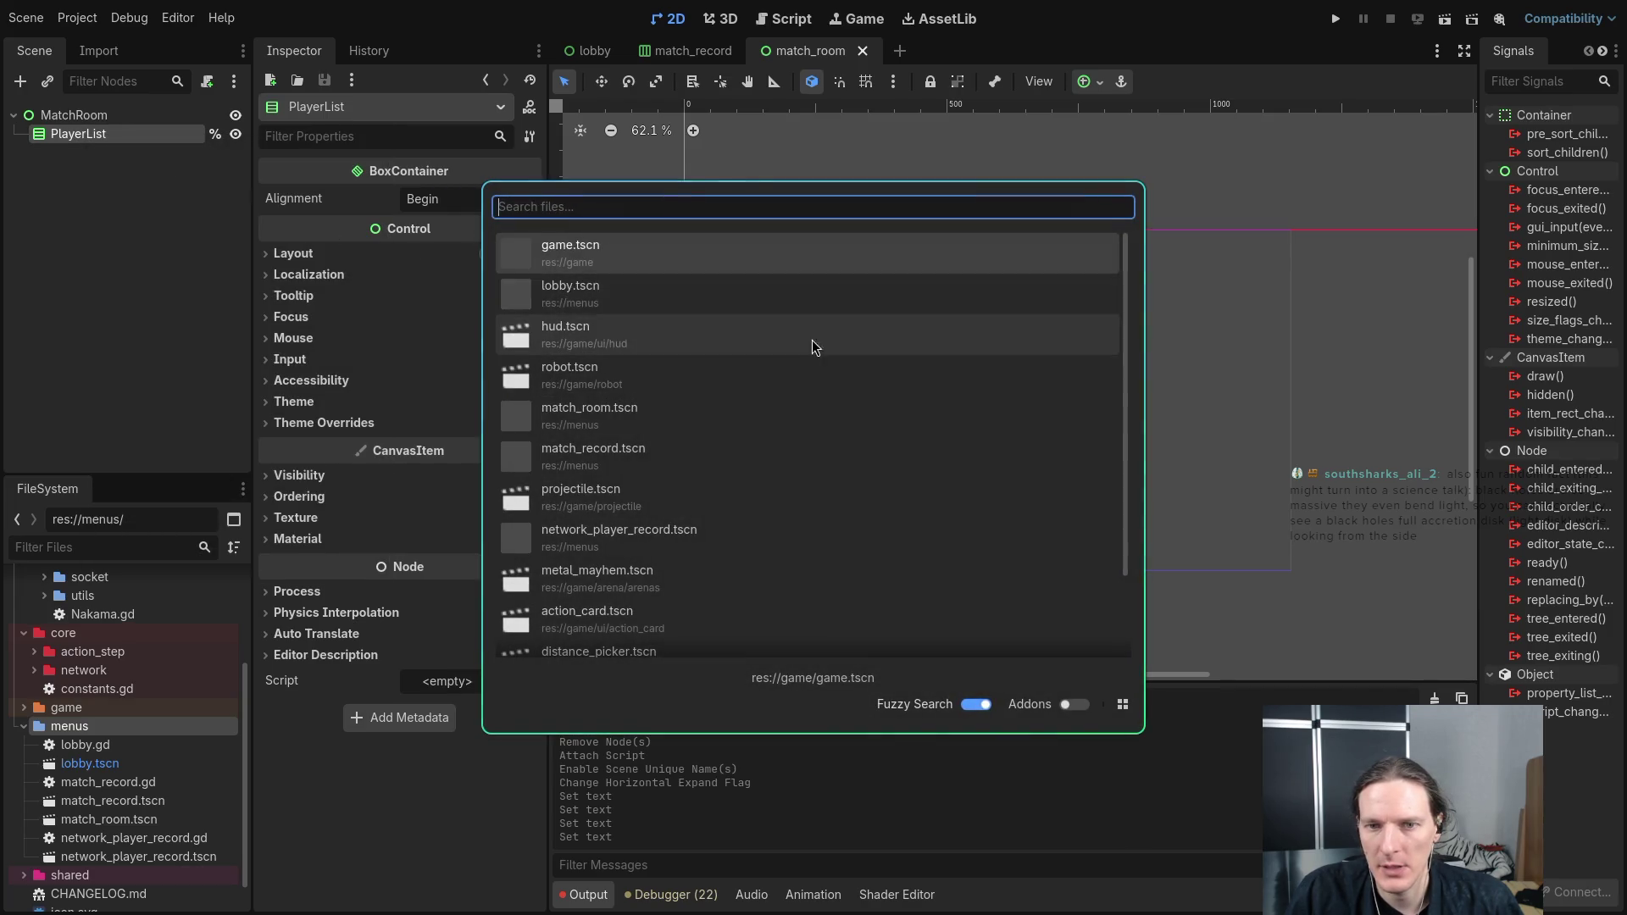
click(639, 541)
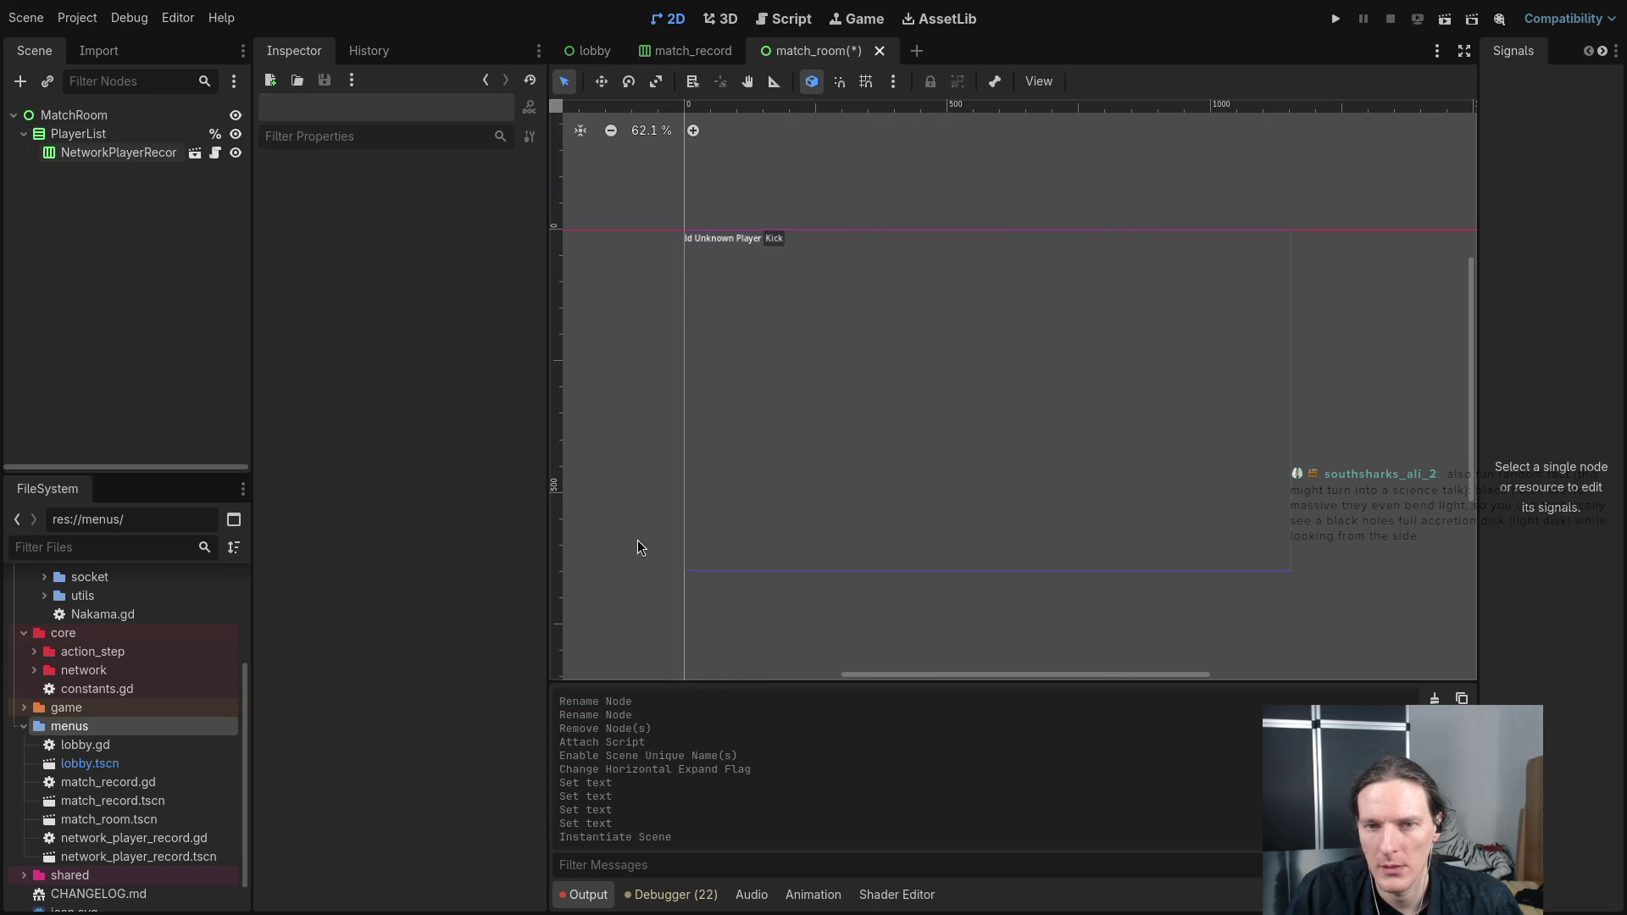
key(ctrl+s)
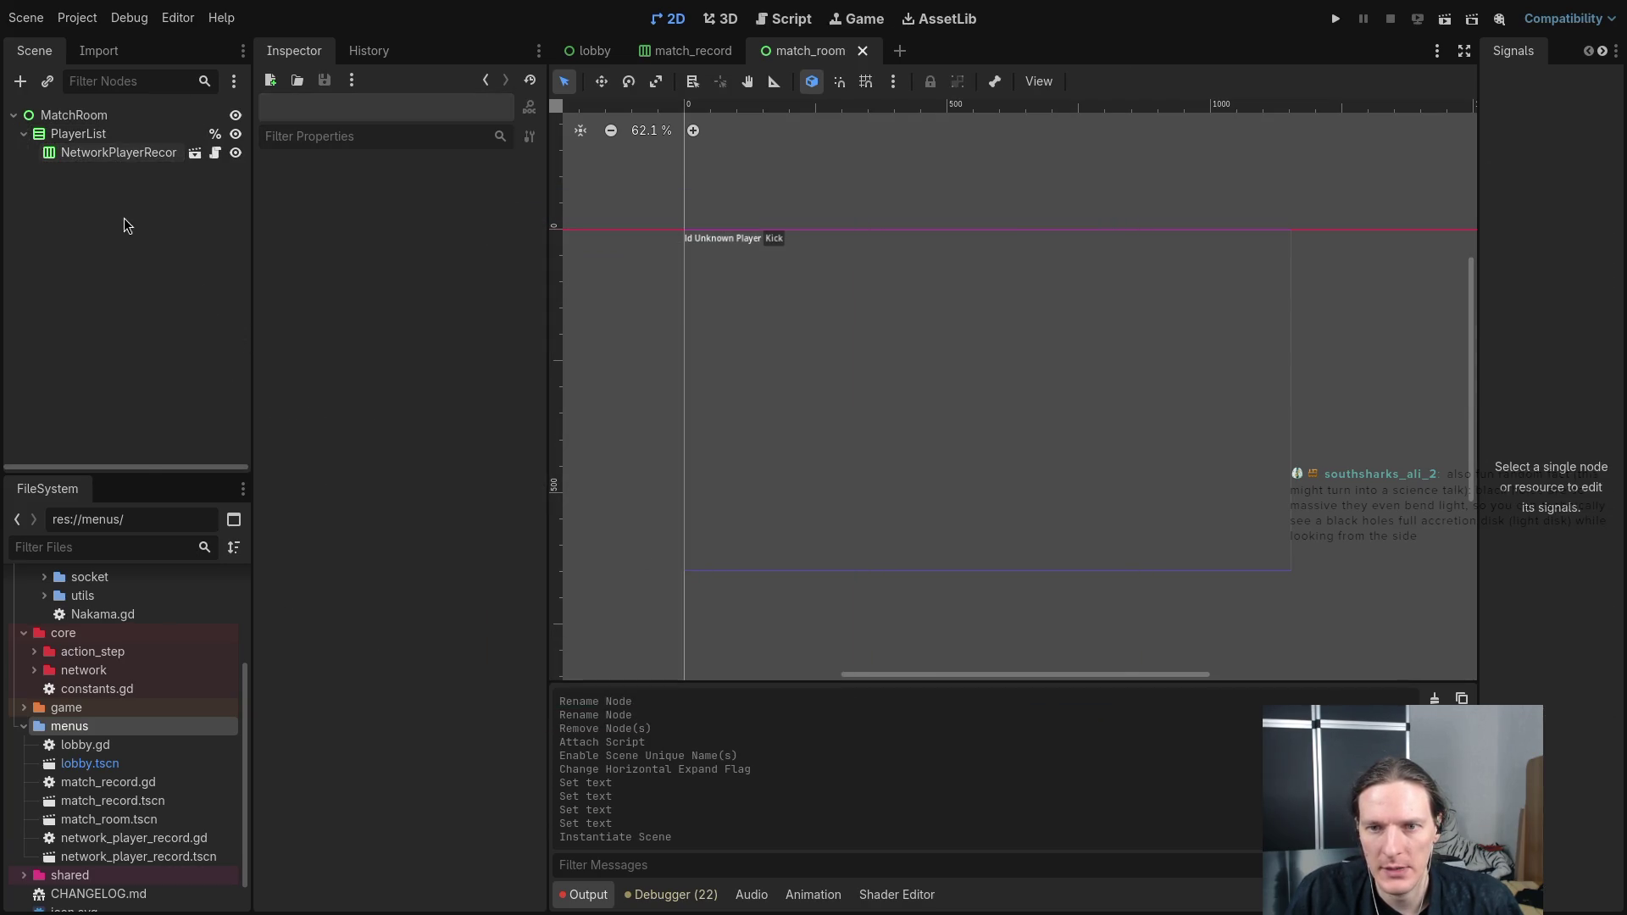
Add a VBoxContainer child to MatchRoom named MatchSettings and save.
click(106, 153)
click(85, 136)
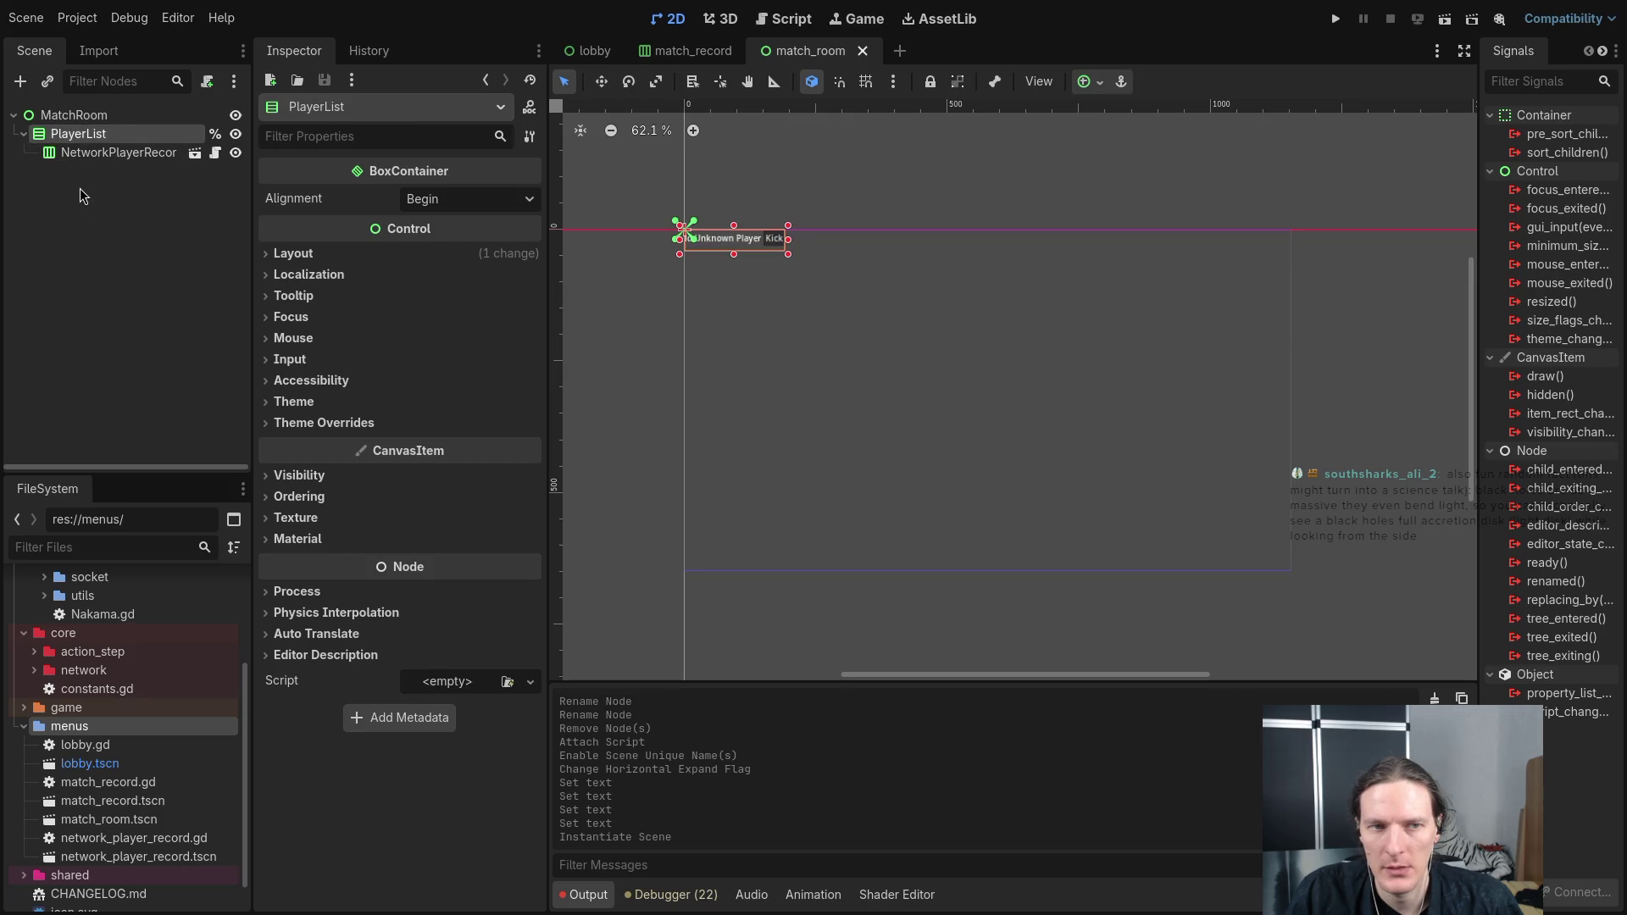
click(73, 115)
right_click(72, 117)
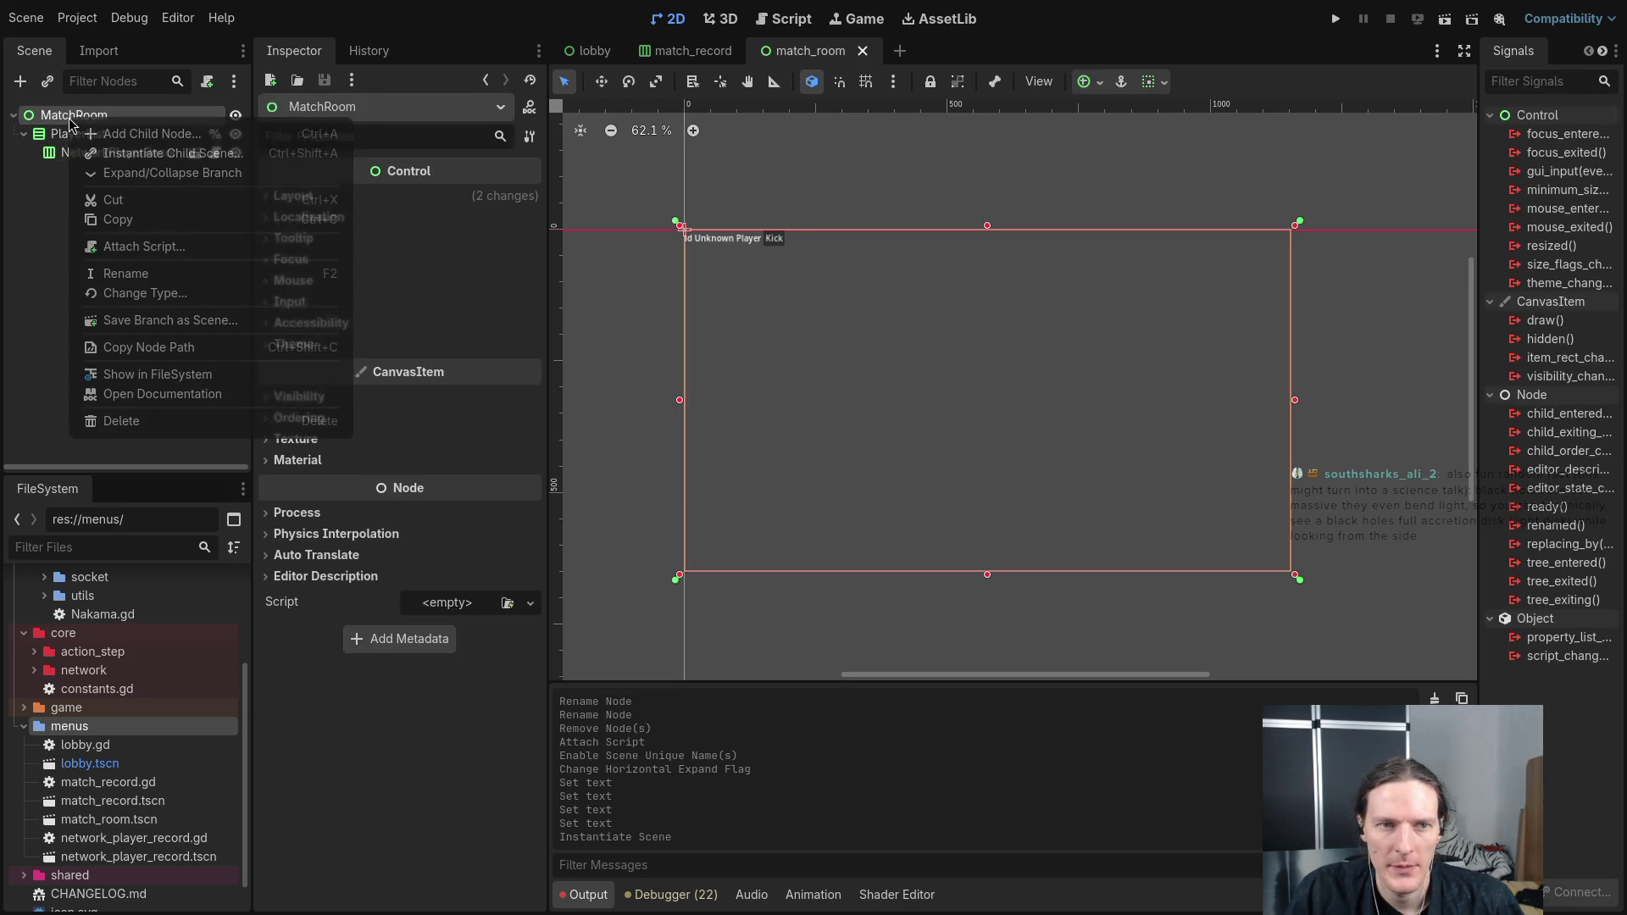
click(136, 134)
text(b)
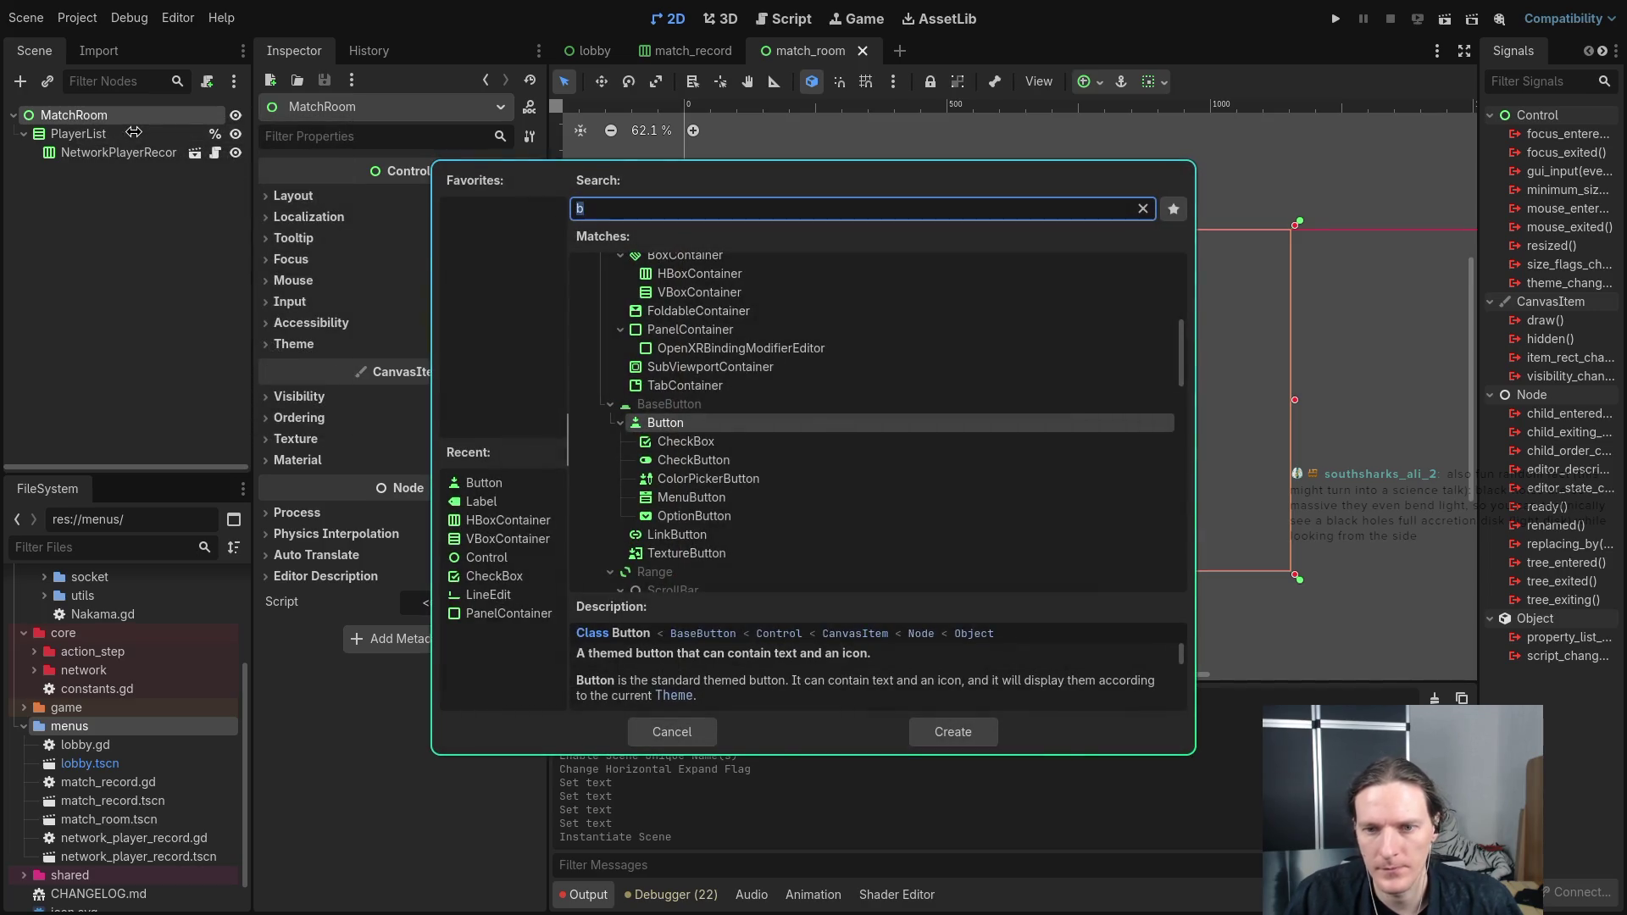
text(vbox)
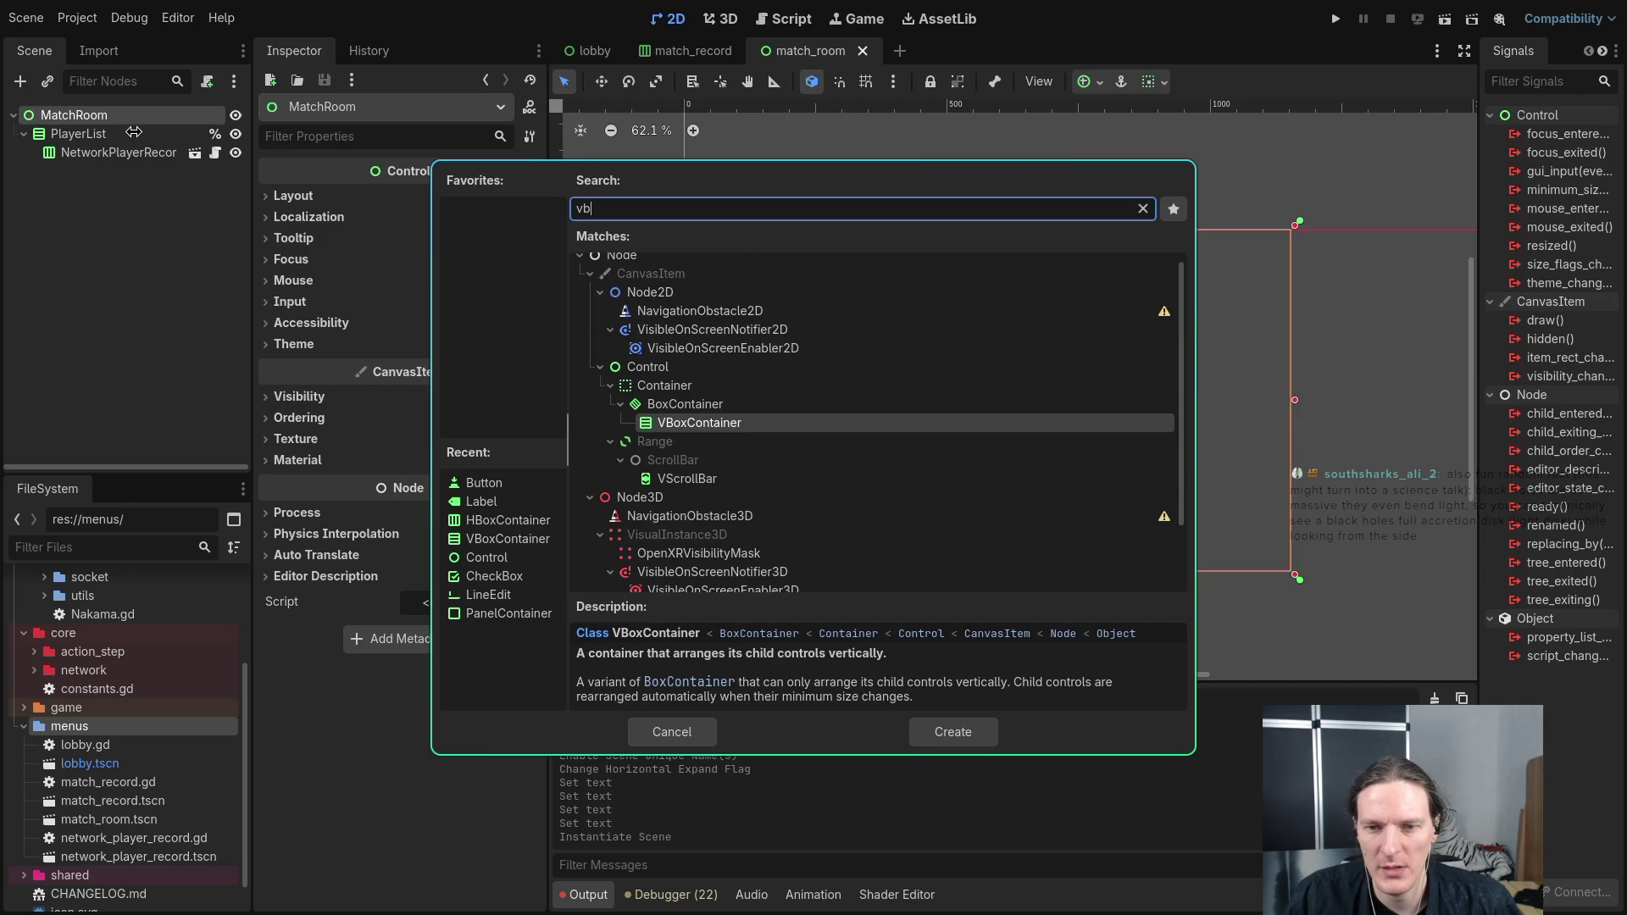
key(Return)
key(F2)
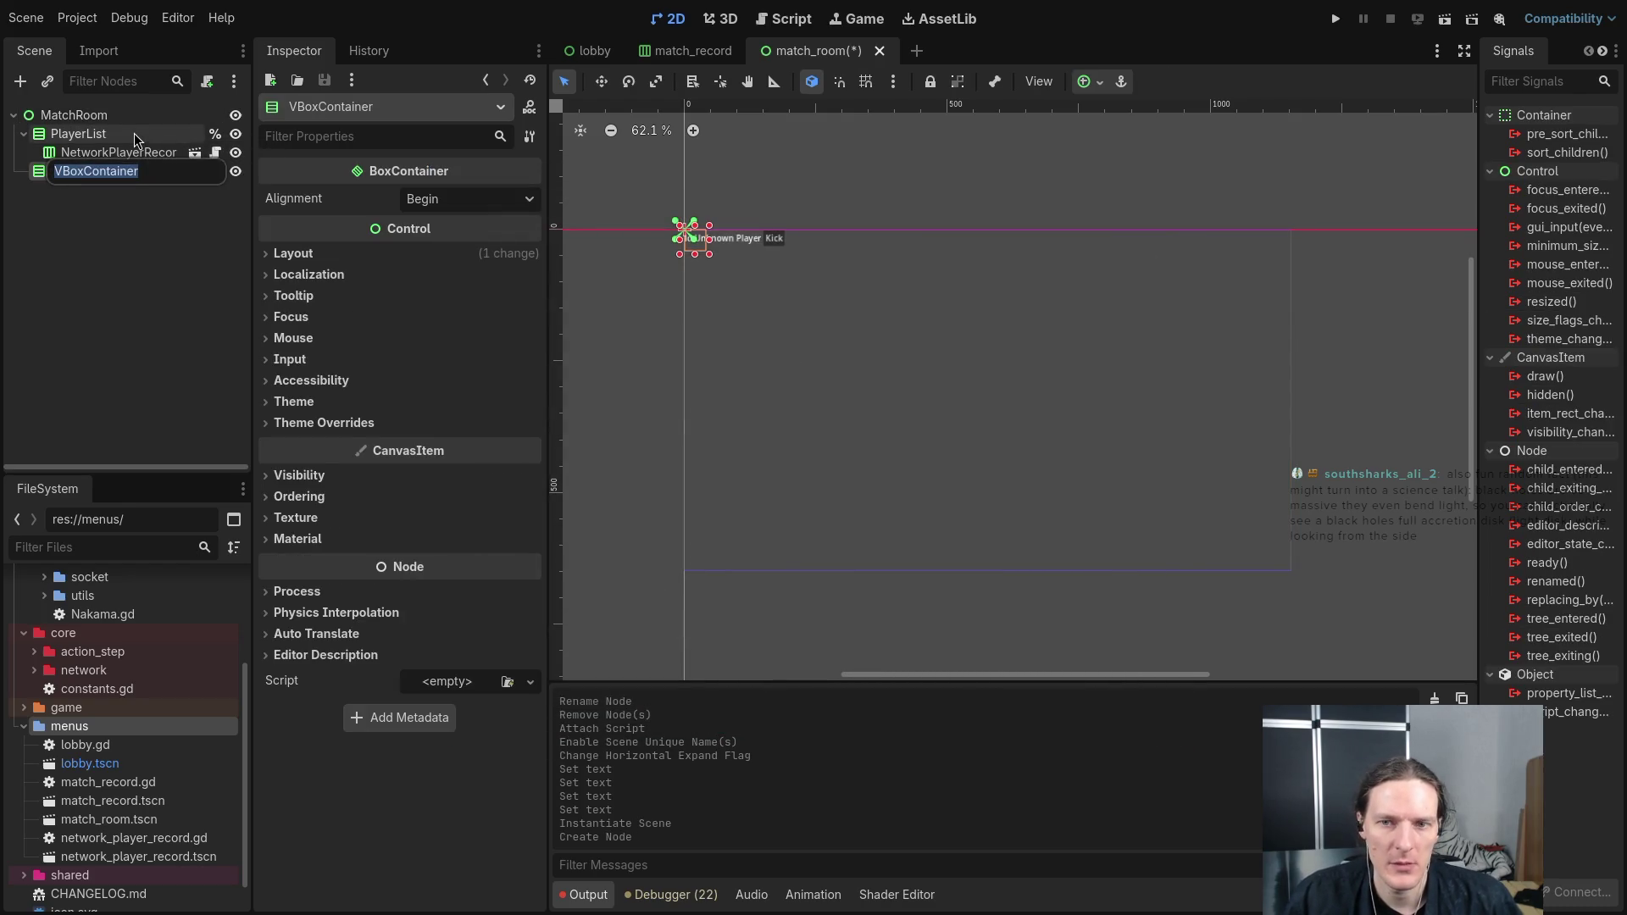
text(MatchSettings)
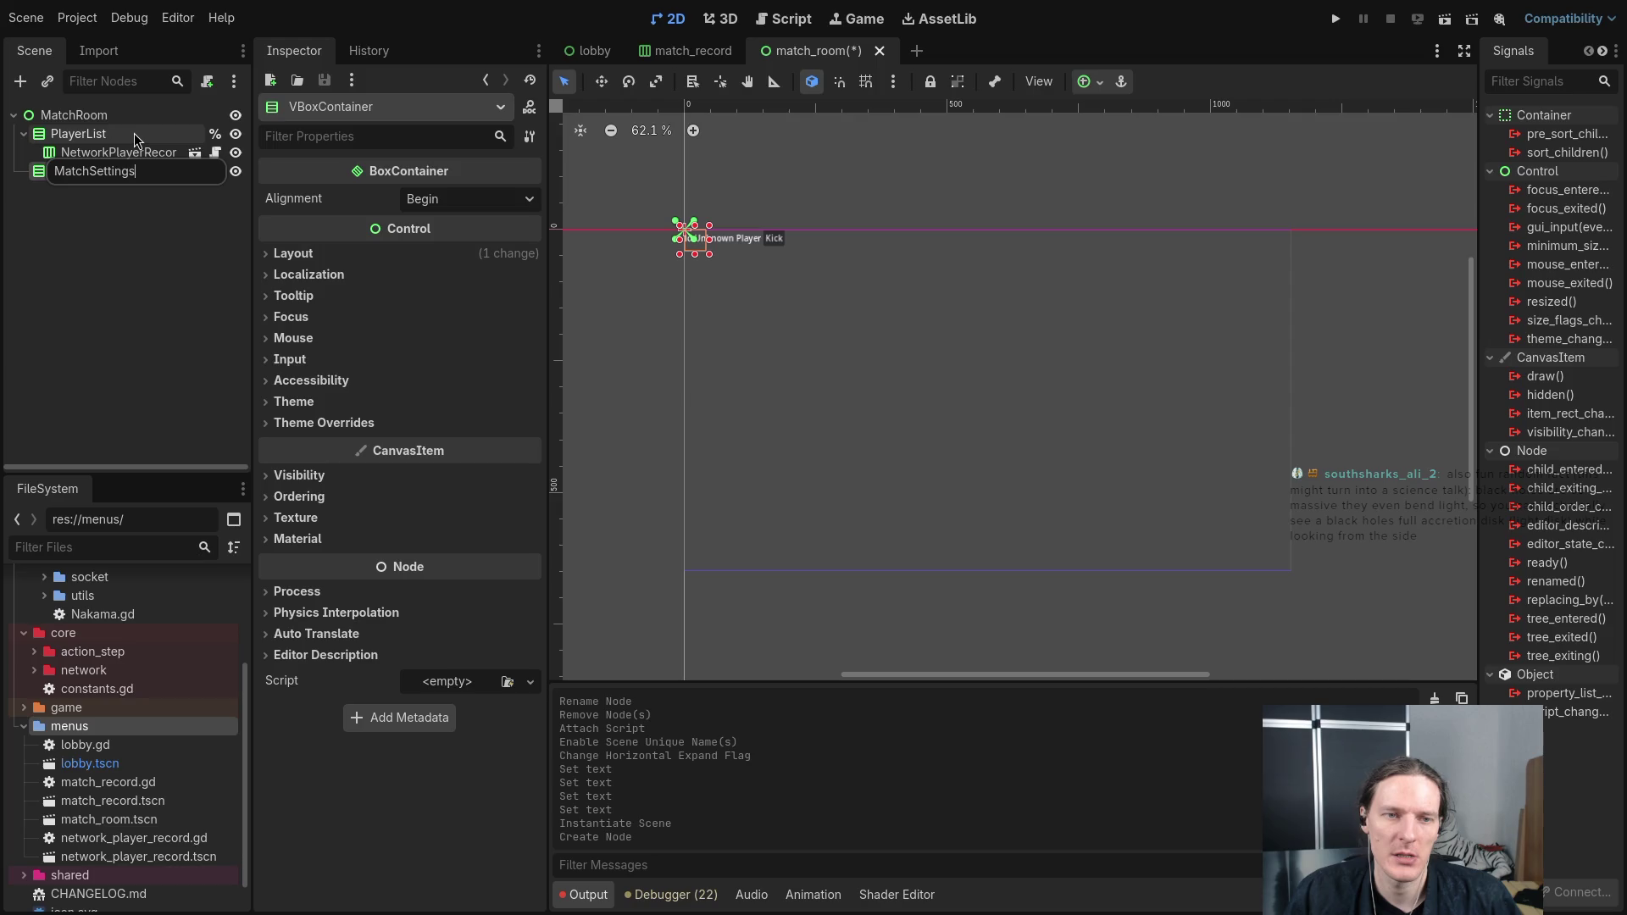
key(Return)
key(ctrl+s)
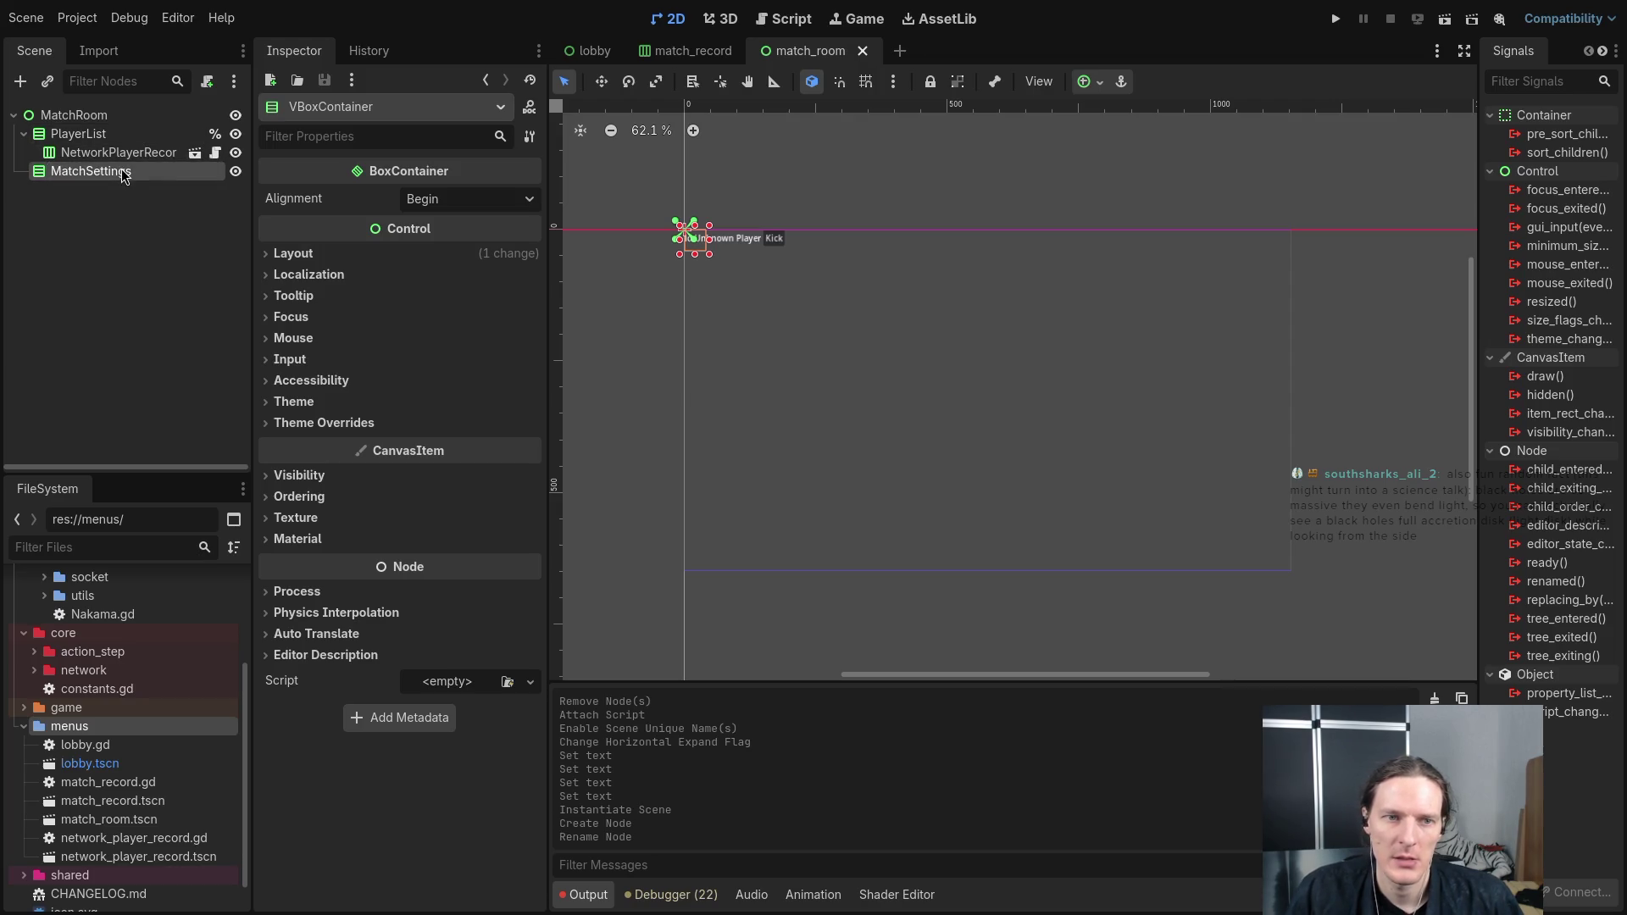
Add a Button under MatchSettings and name it StartMatch.
right_click(119, 174)
click(183, 182)
text(bu)
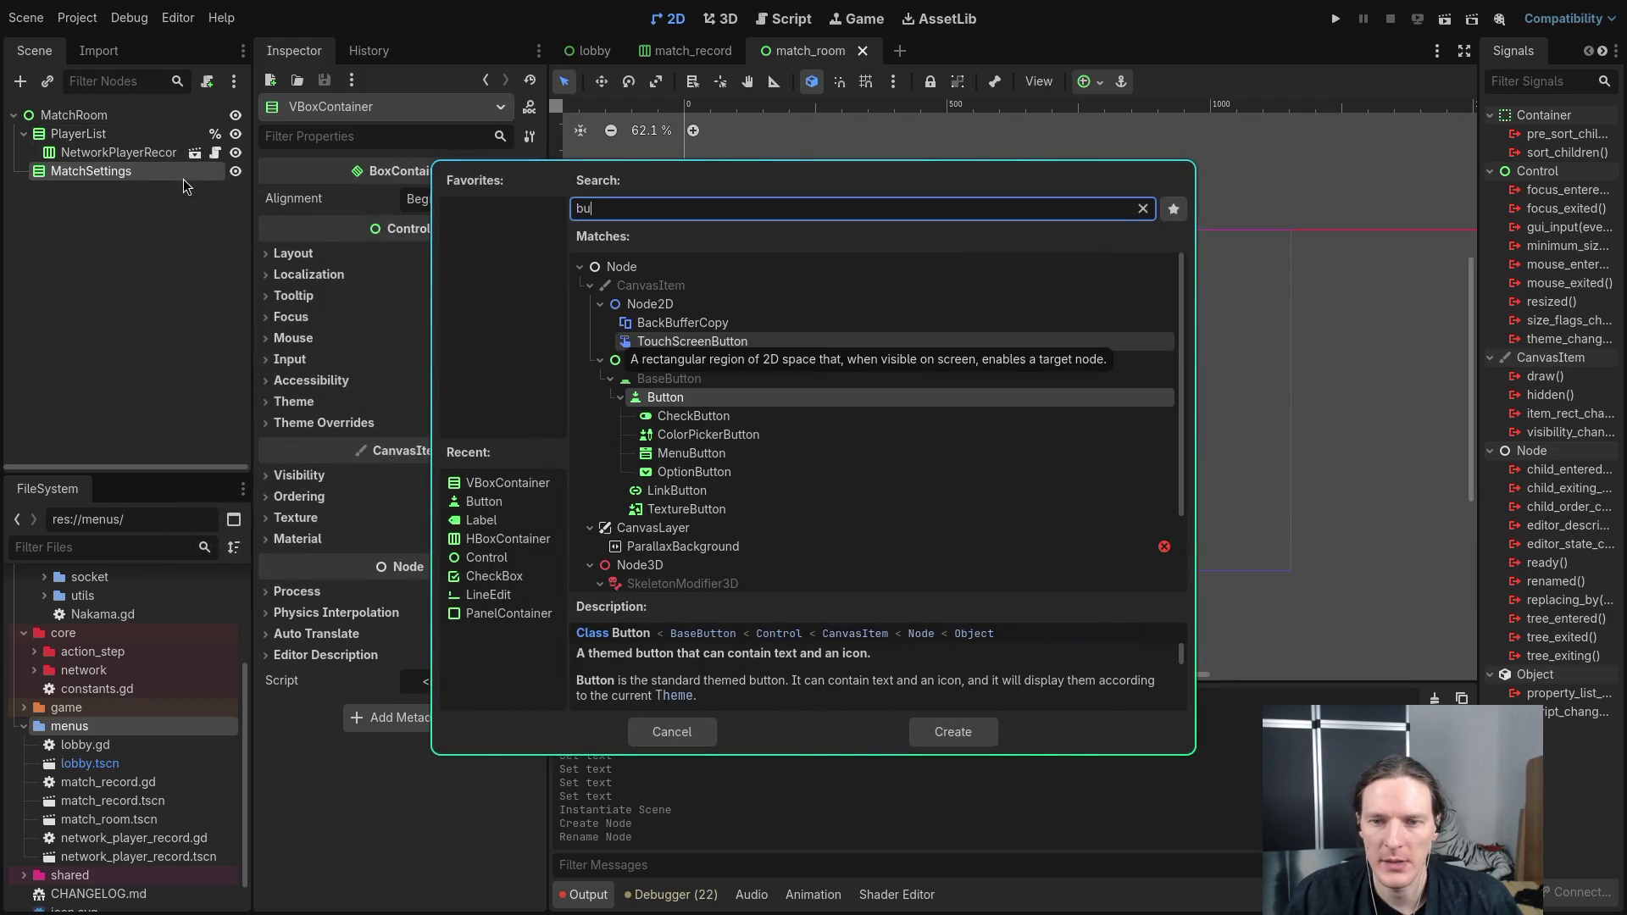
key(Return)
key(F2)
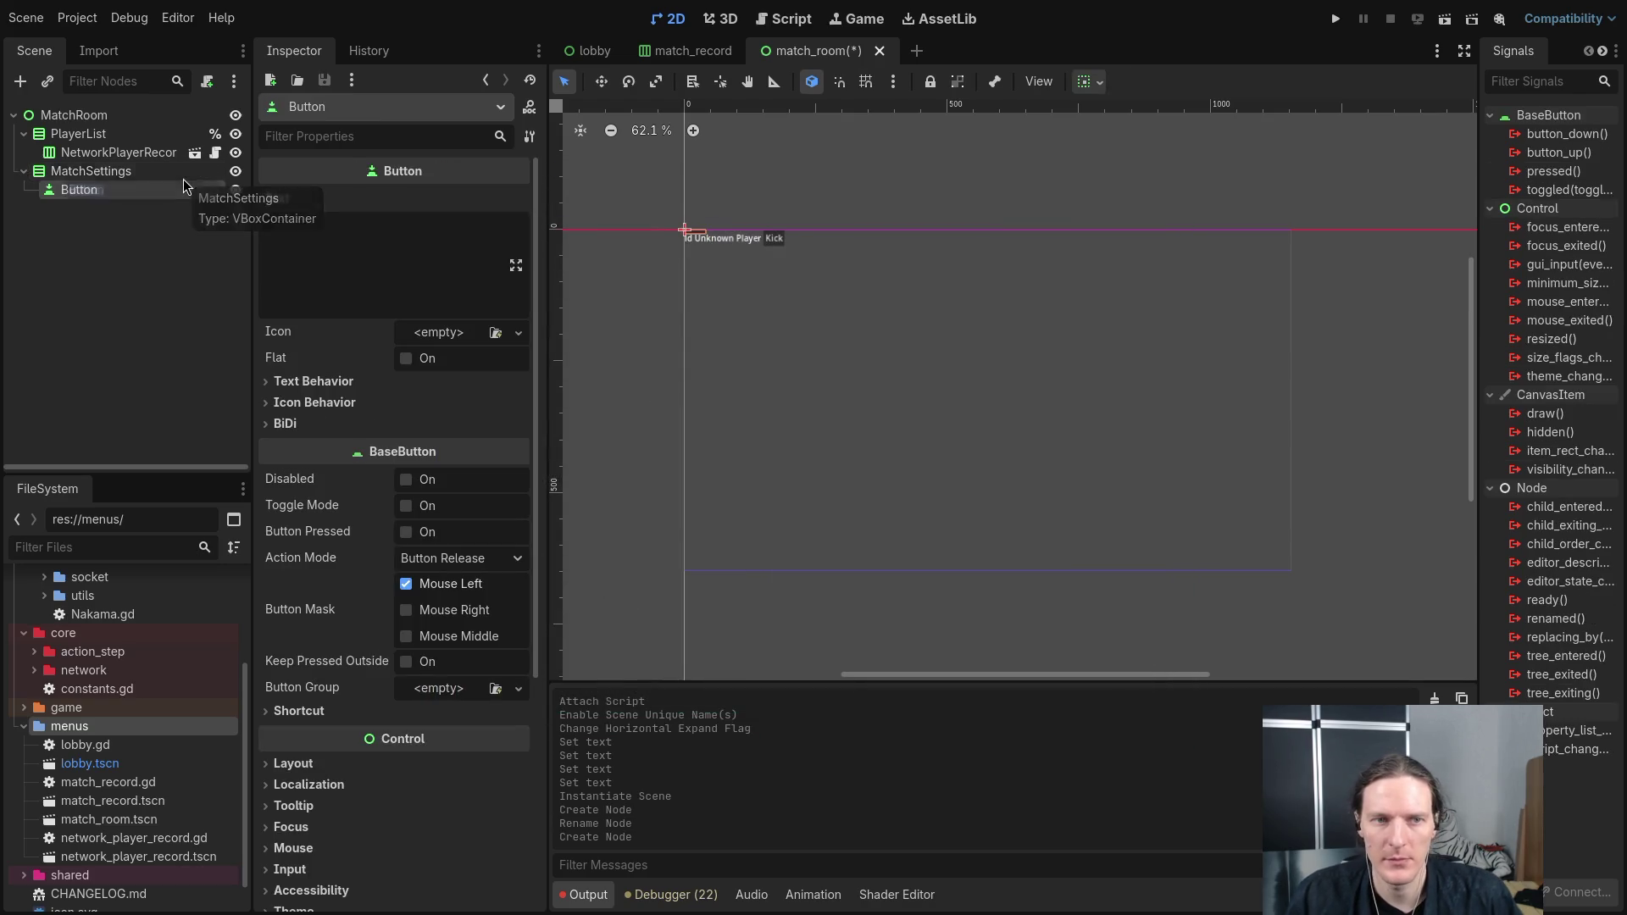
text(Start)
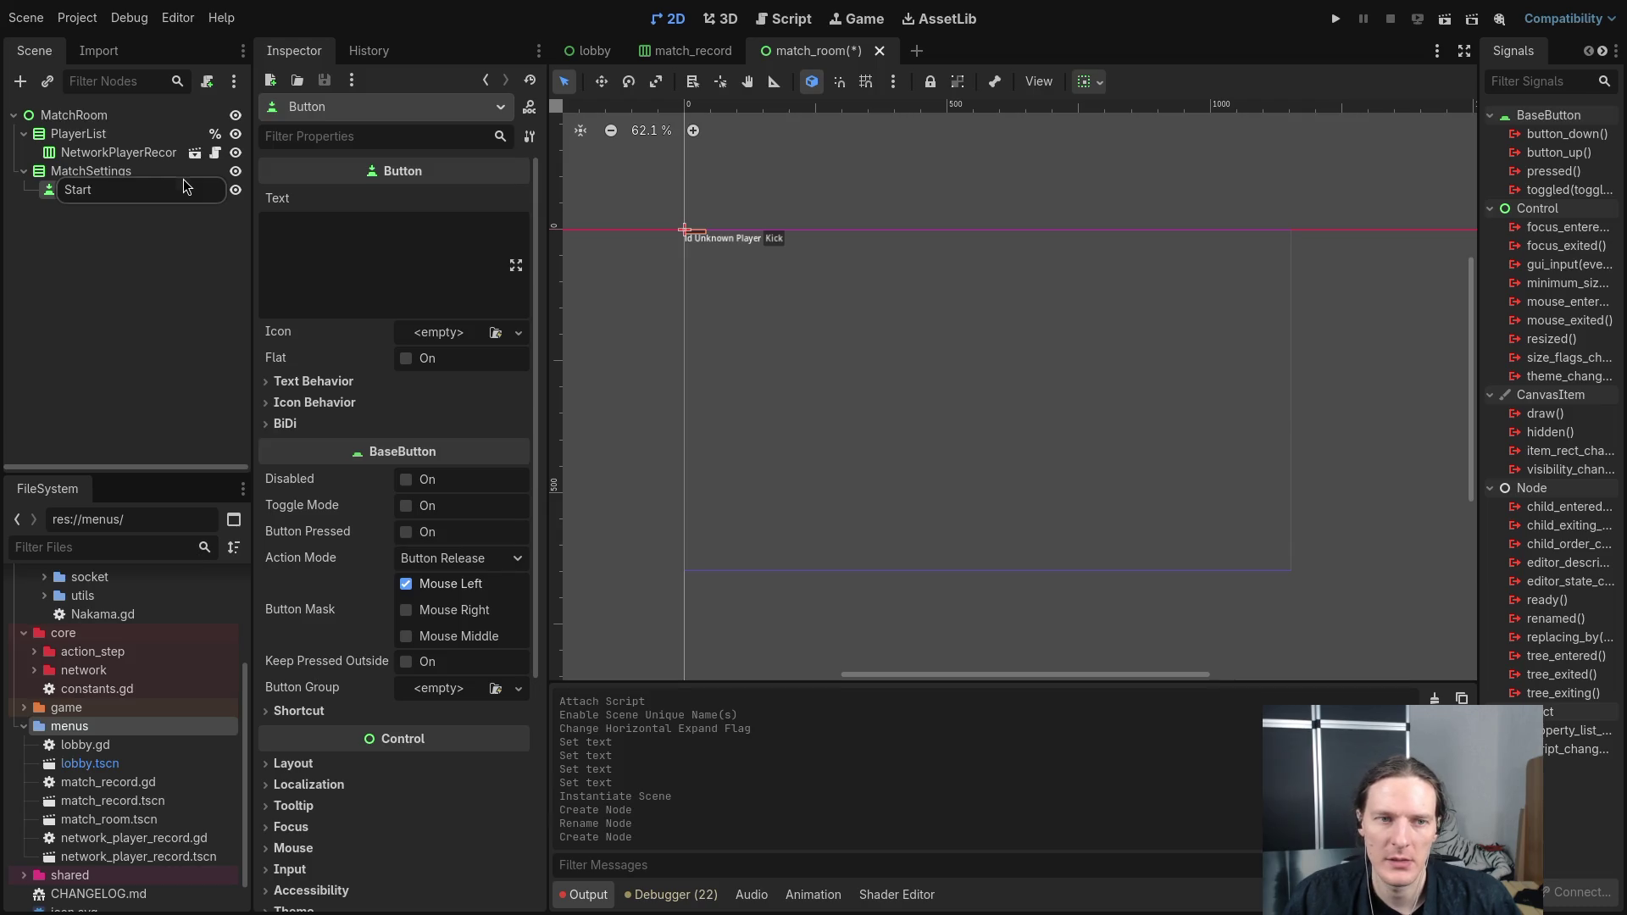
key(Return)
key(ctrl+s)
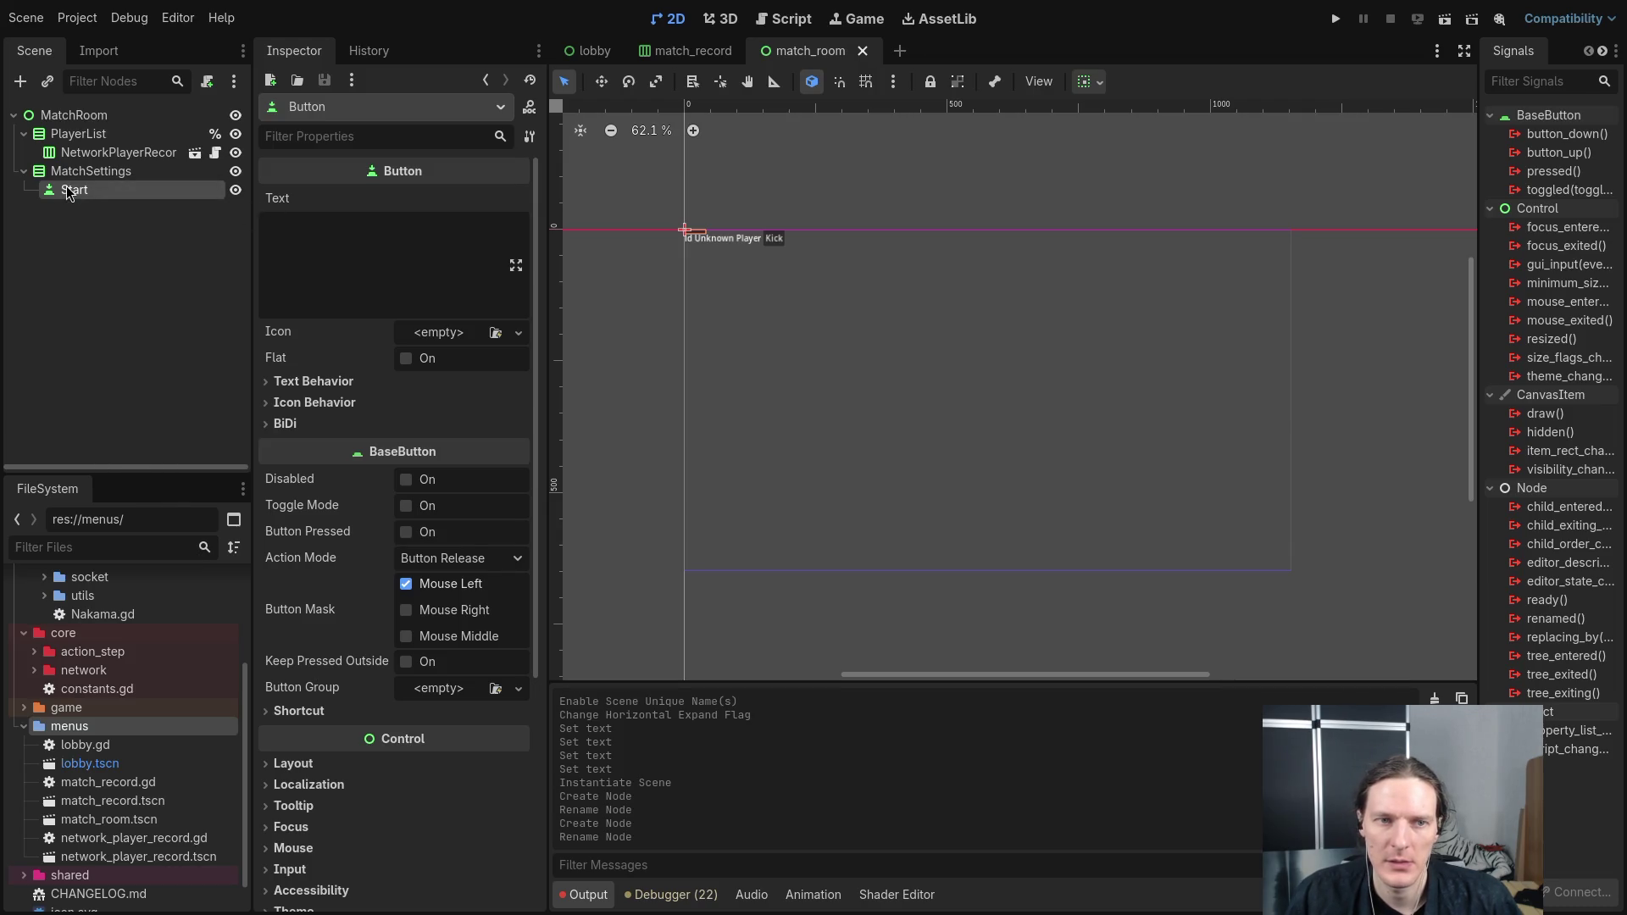
click(118, 195)
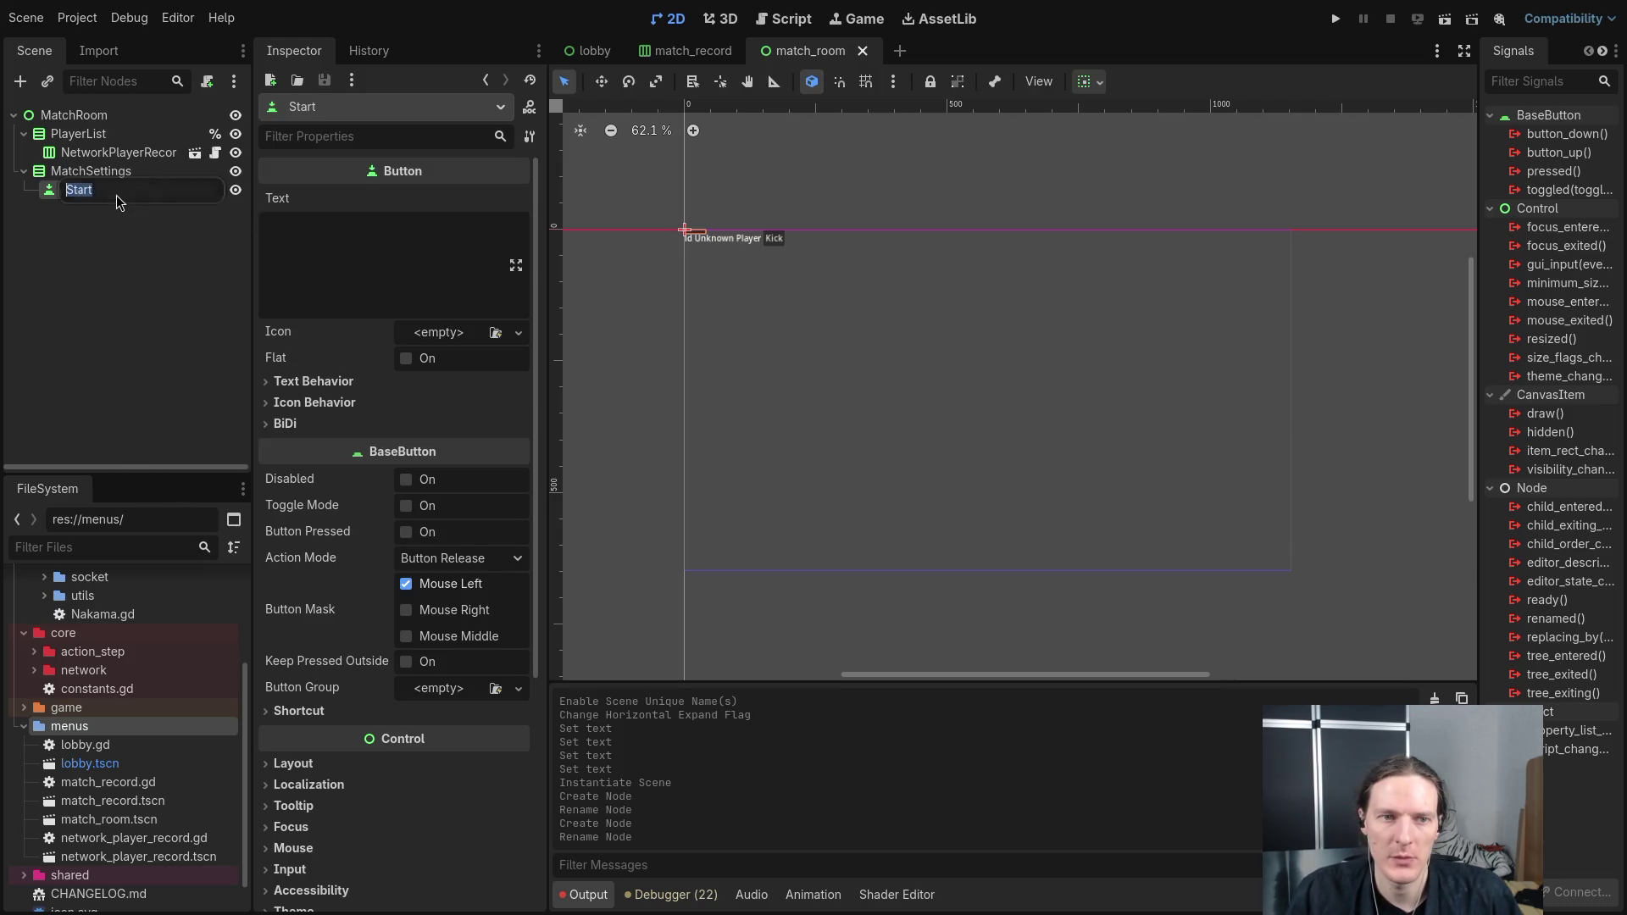
text(h)
key(Return)
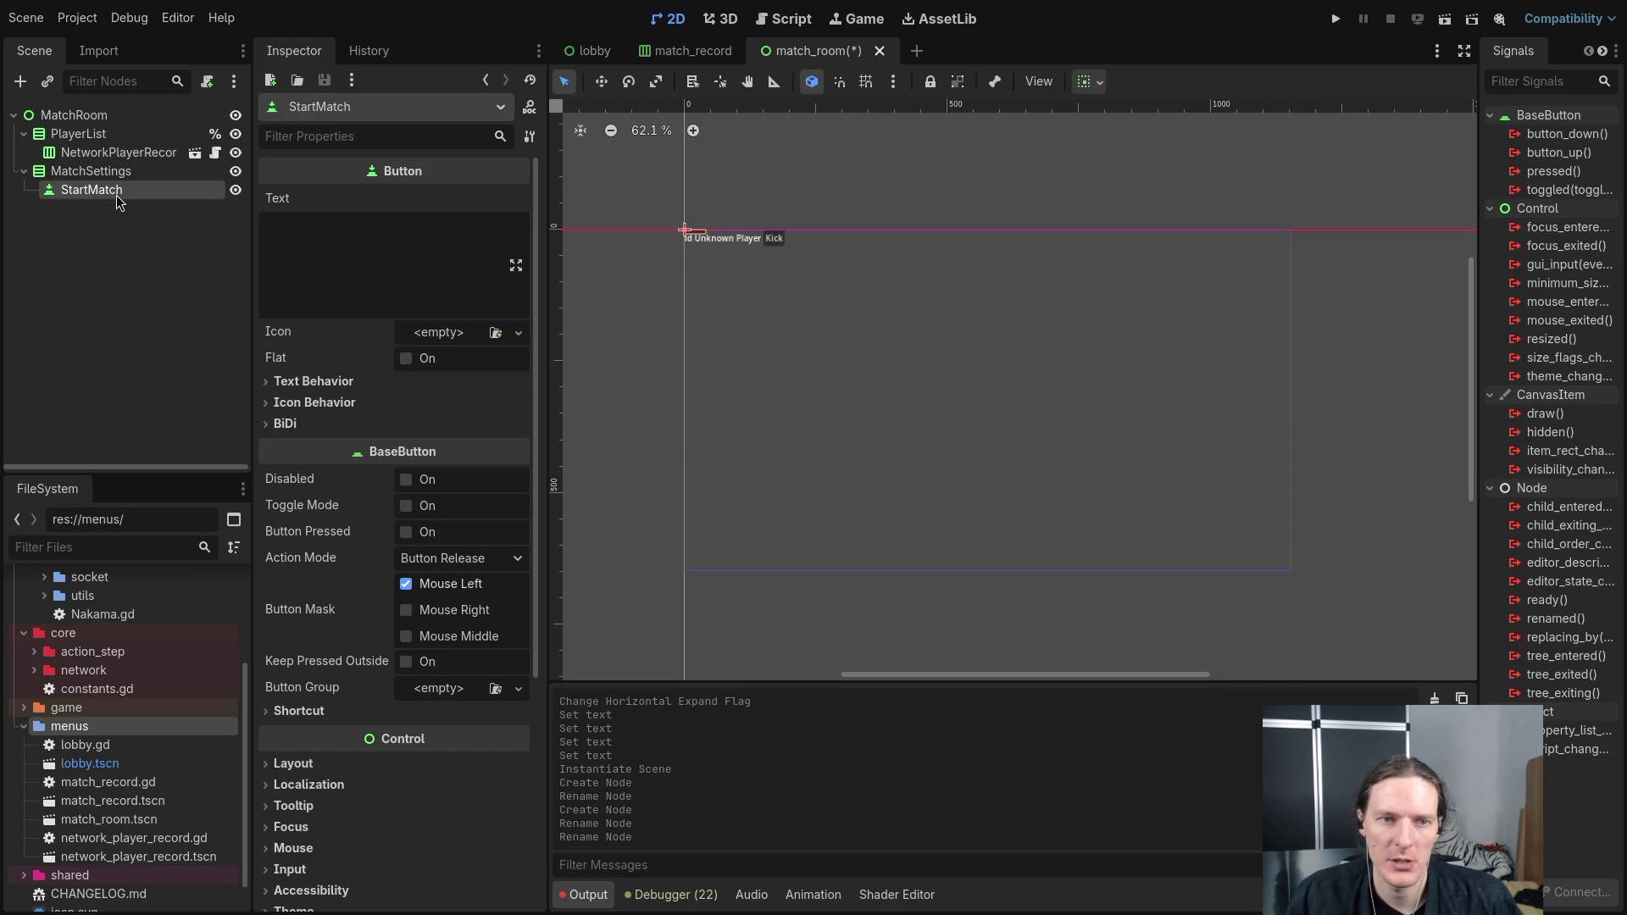
Set the StartMatch button's text to 'Start Match' and save the scene.
click(408, 227)
text(Stat)
key(BackSpace)
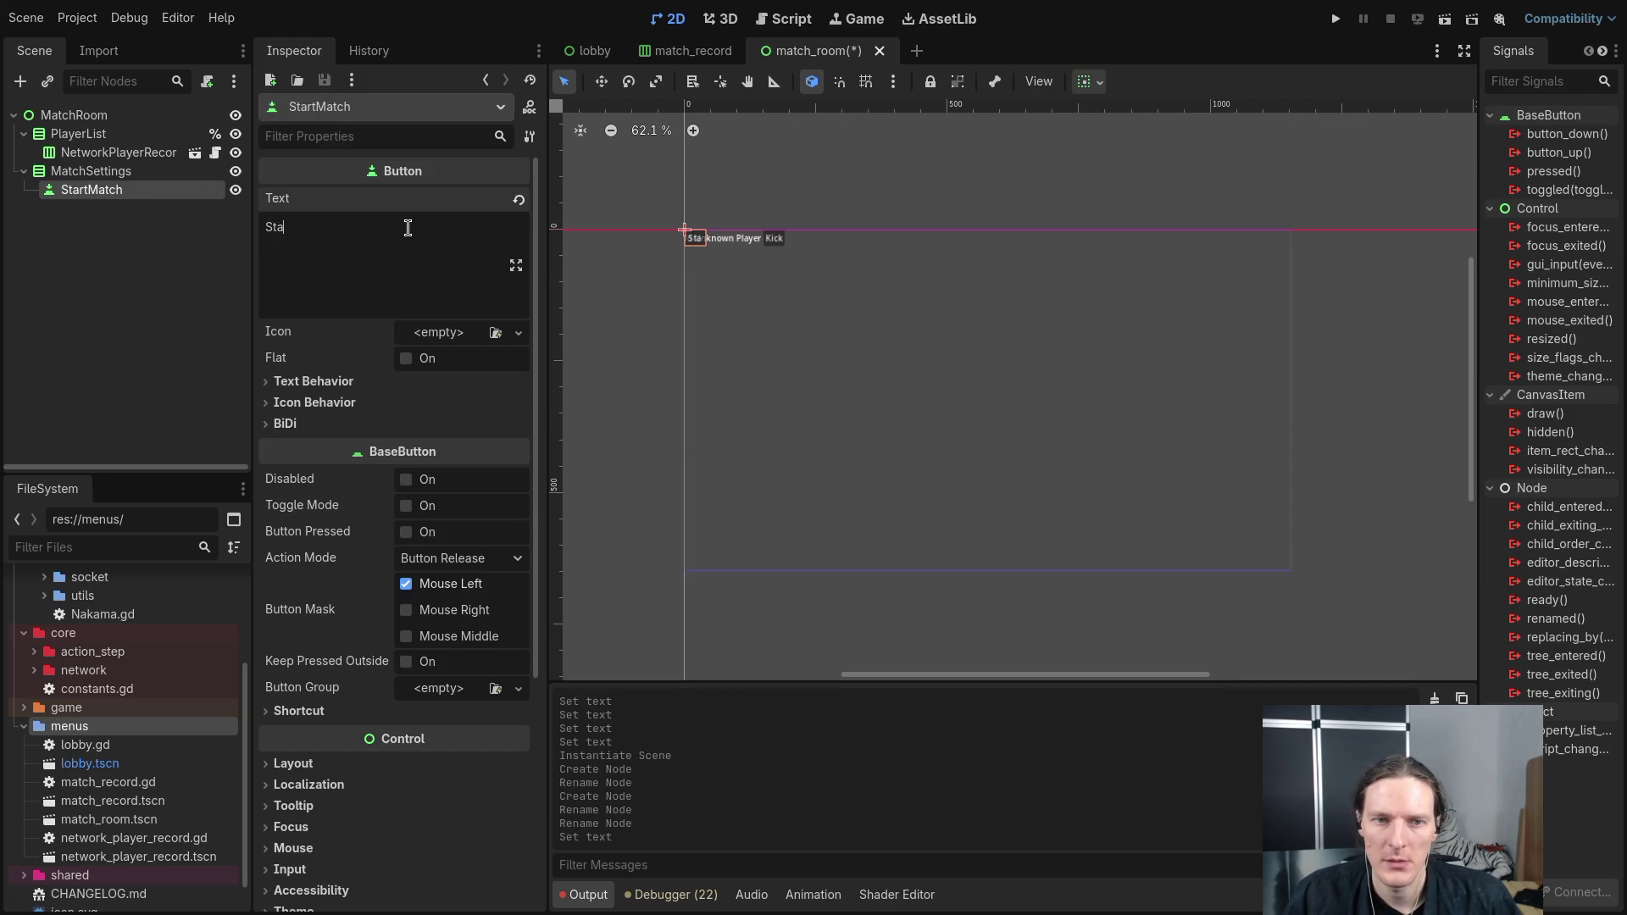
text(rt Match)
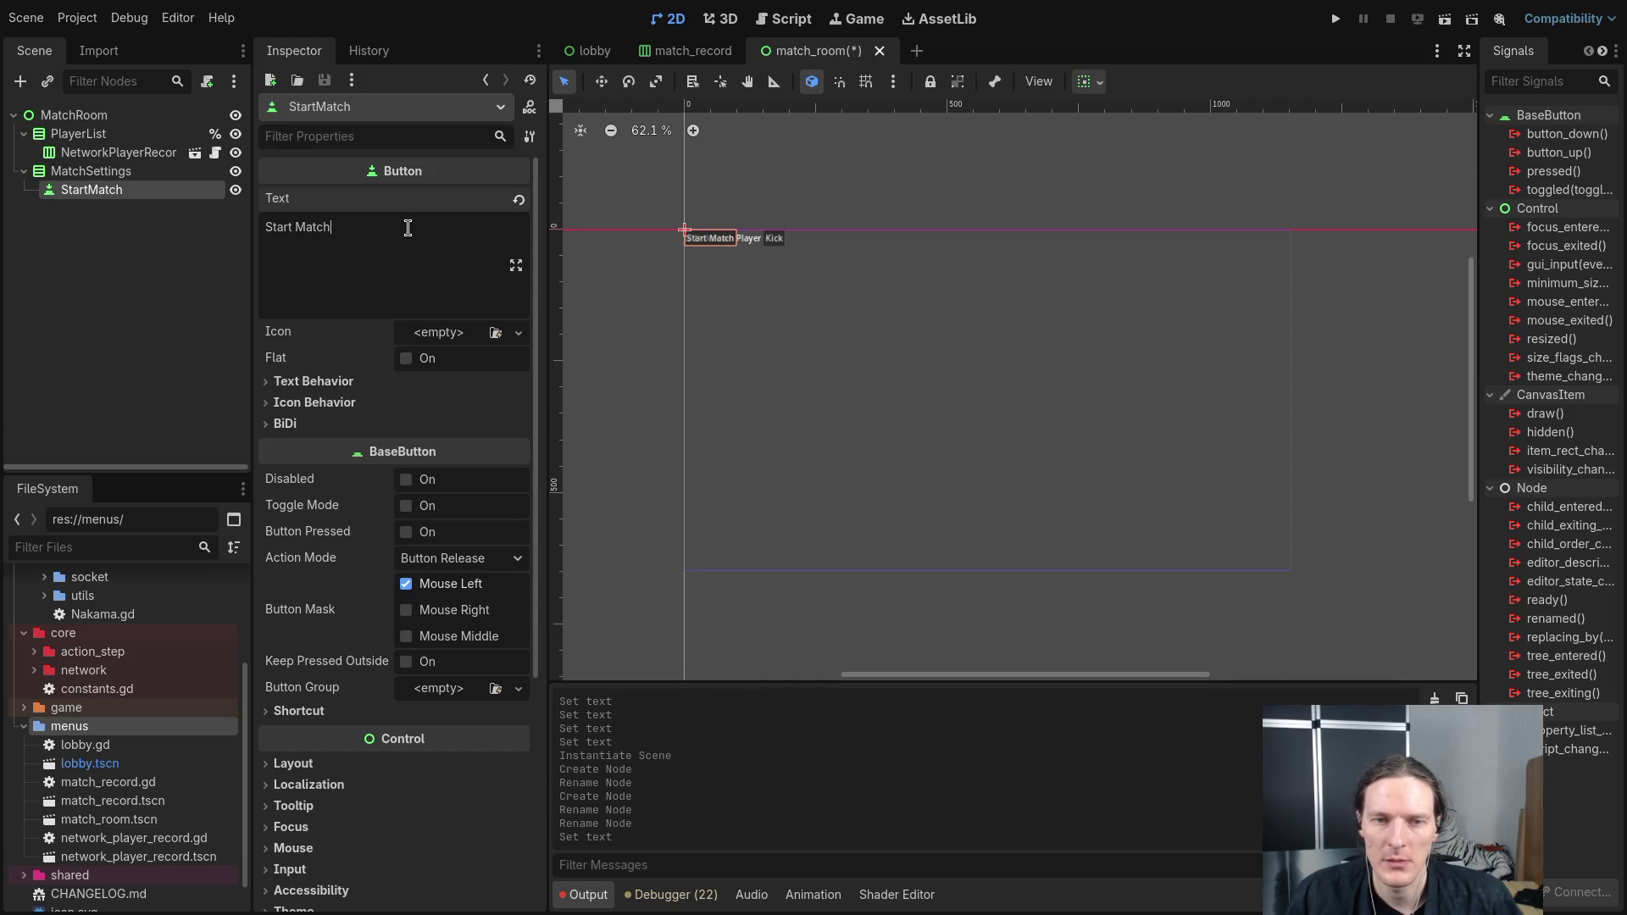
click(207, 225)
key(ctrl+s)
click(127, 172)
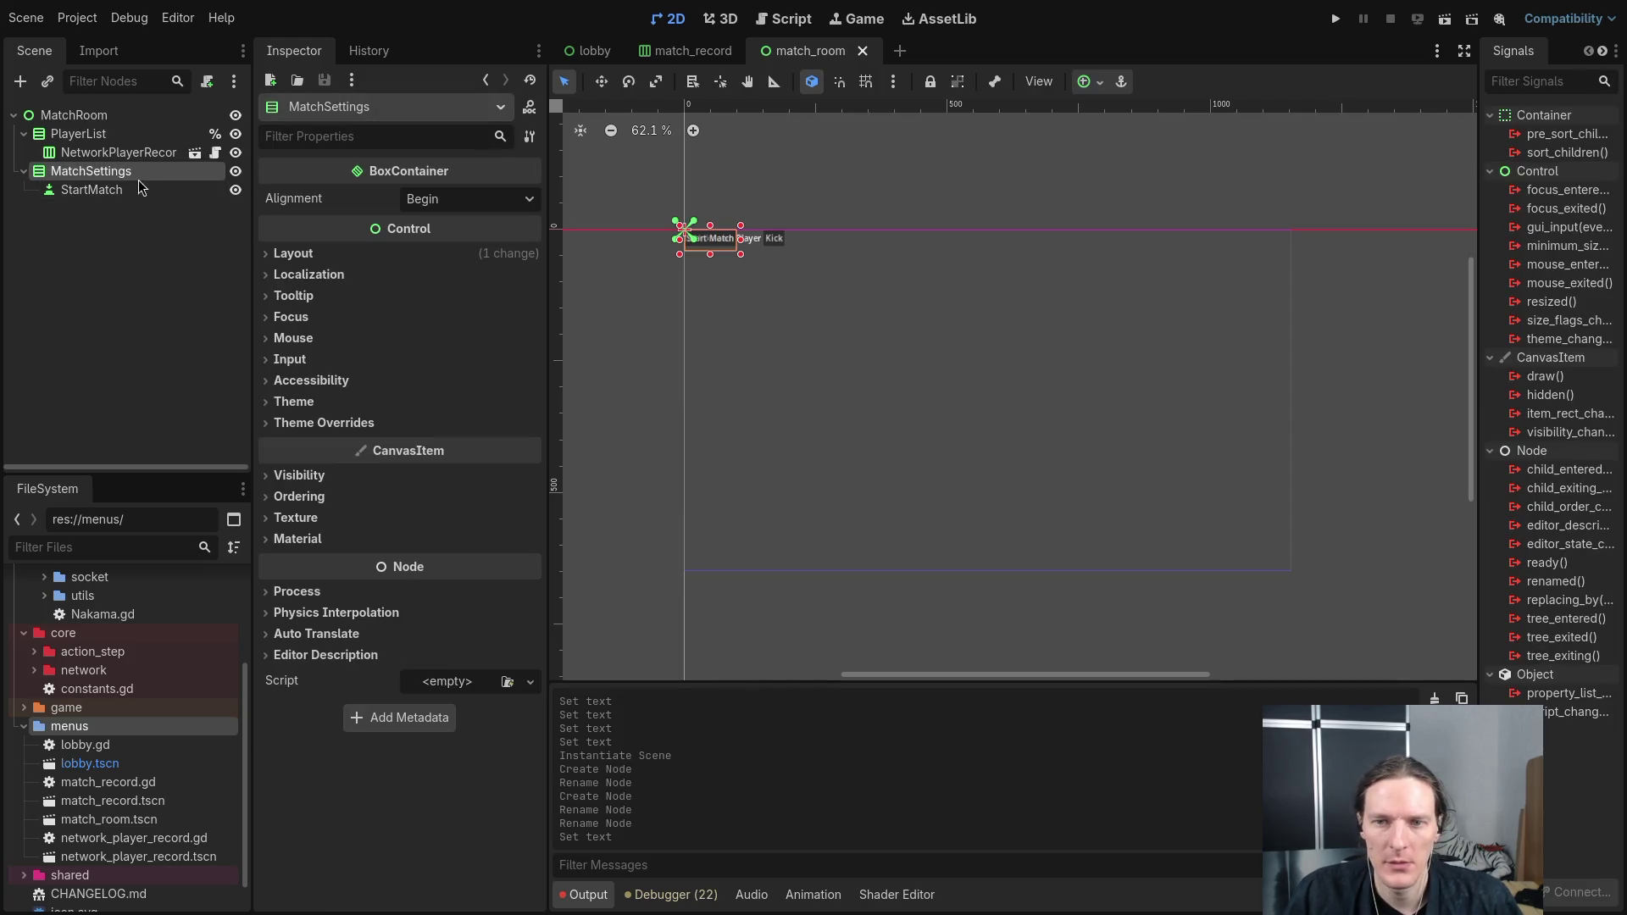
click(81, 117)
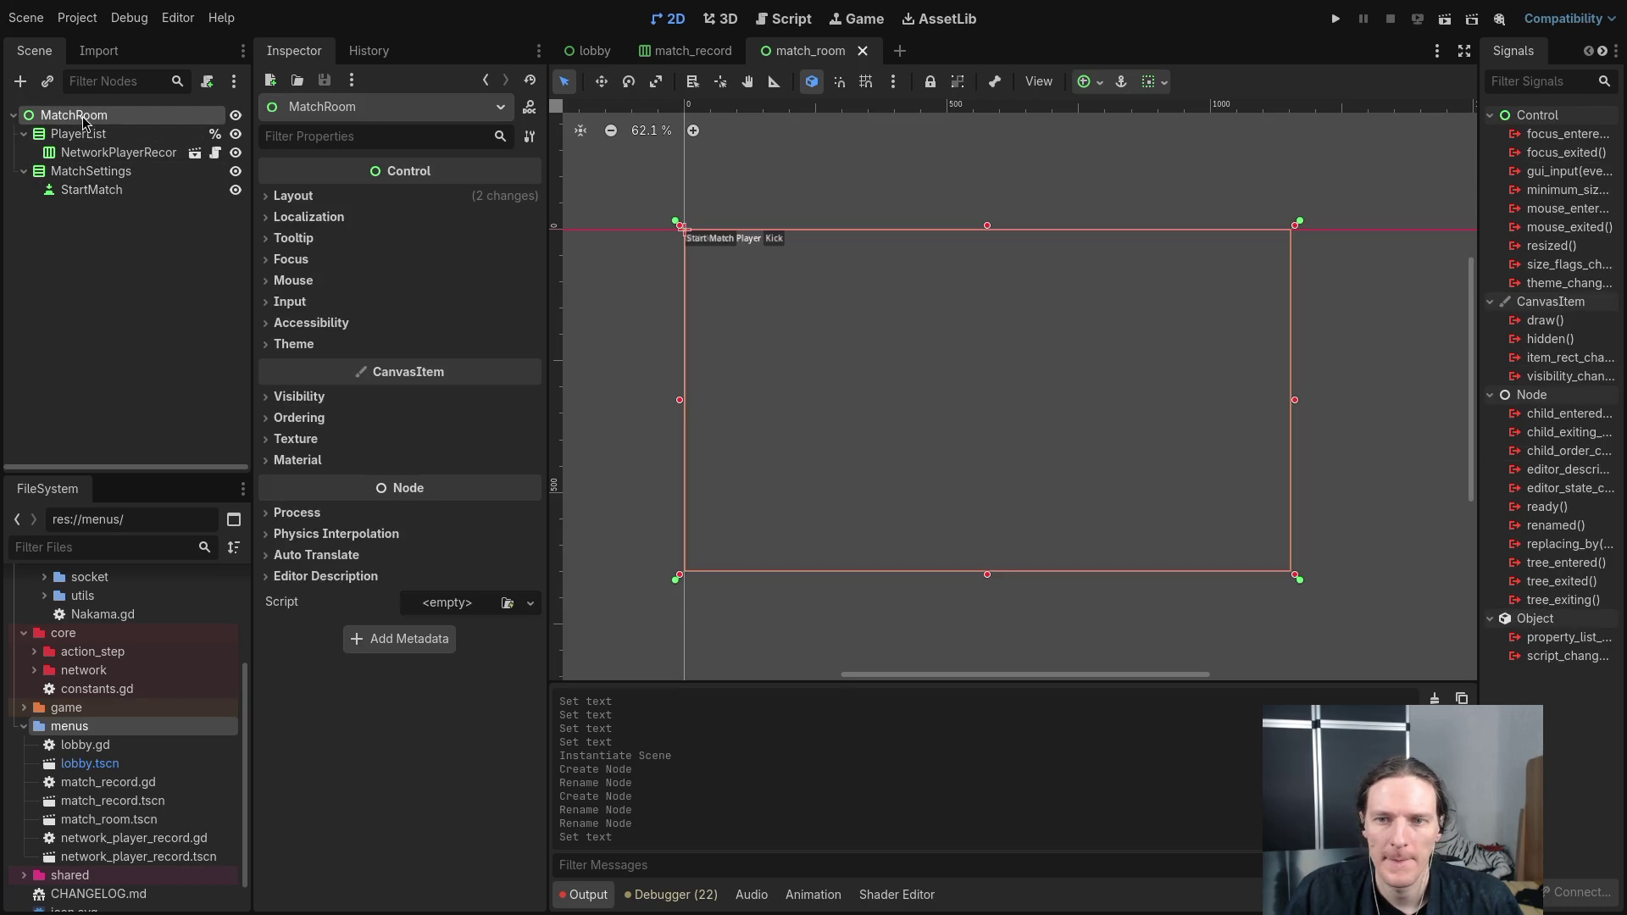
Add an HBoxContainer to MatchRoom and move PlayerList and MatchSettings into it.
right_click(83, 120)
click(124, 128)
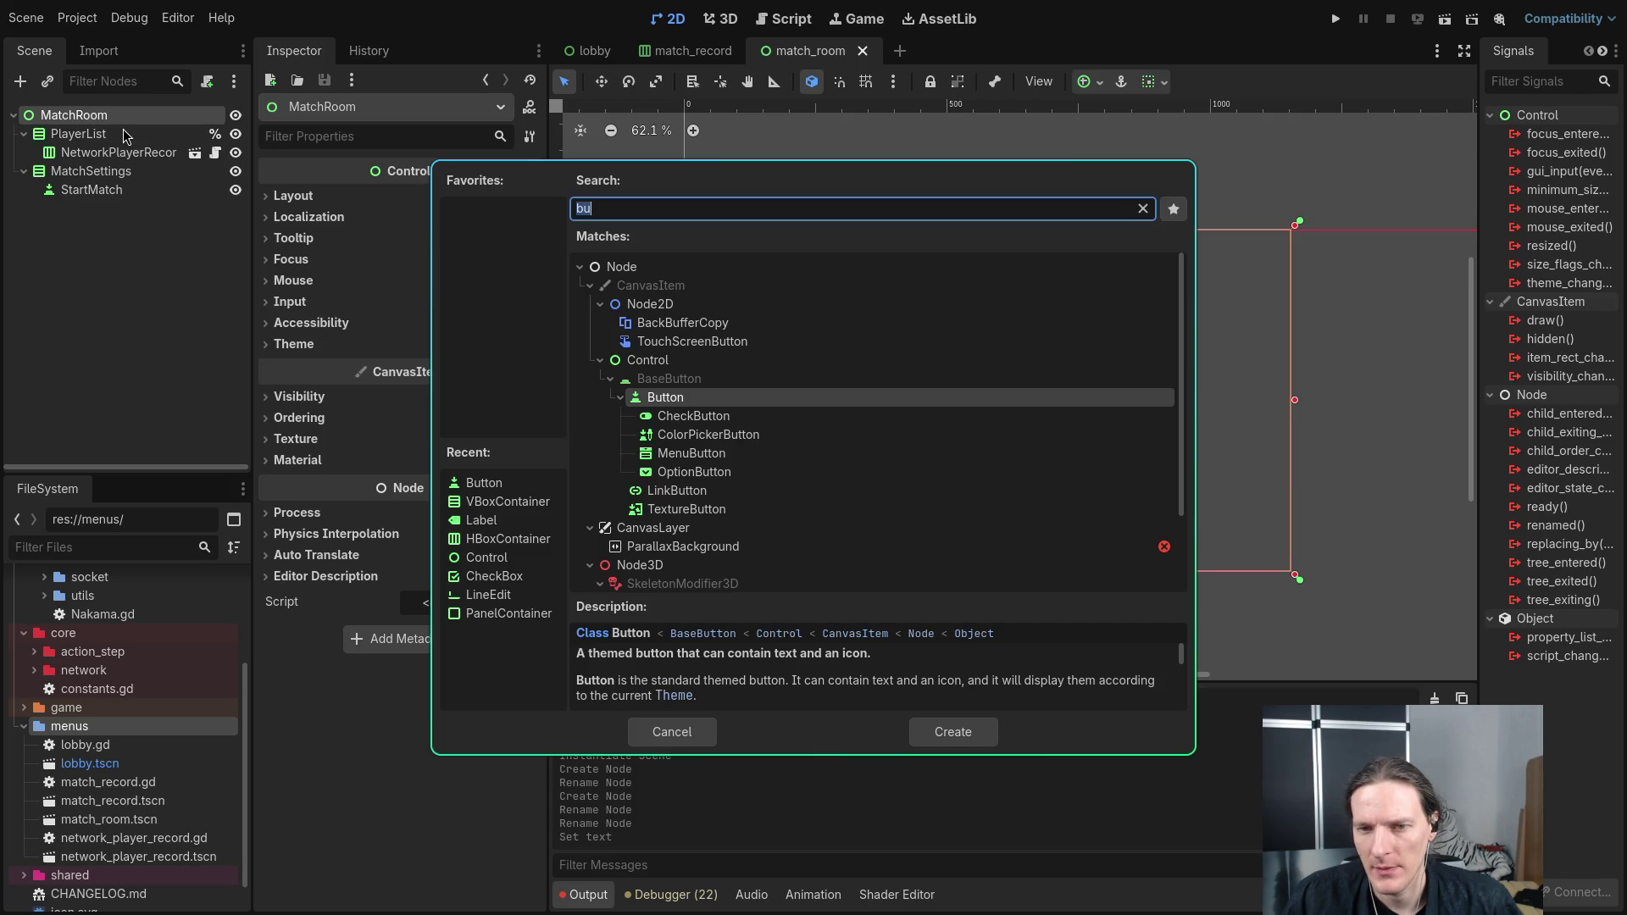
text(hbo)
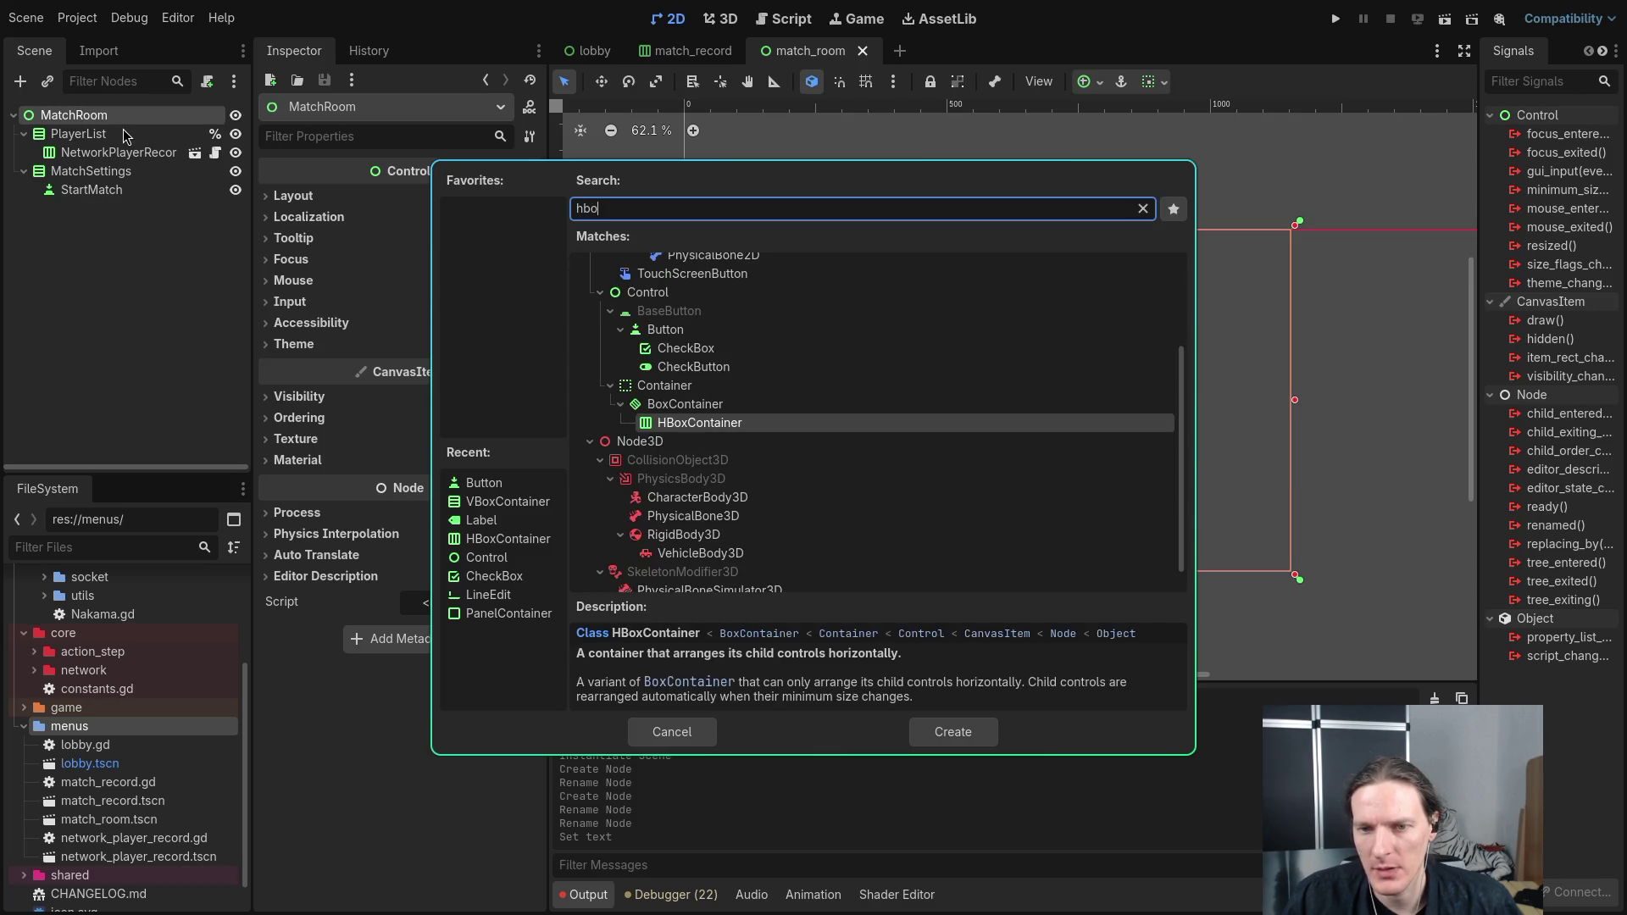
key(Return)
click(83, 133)
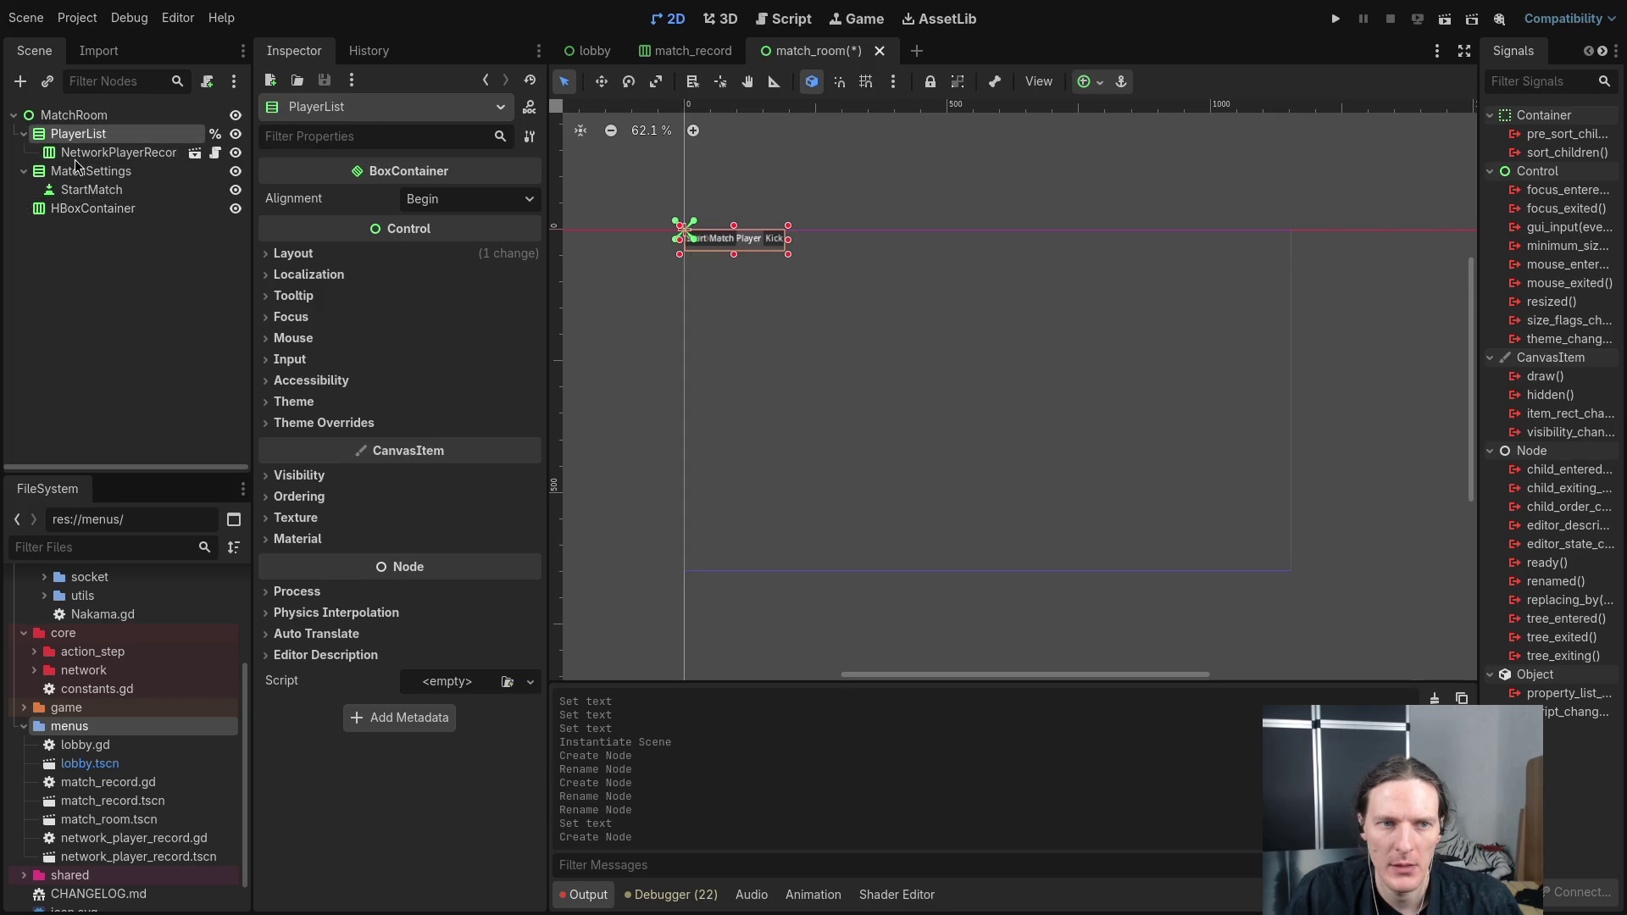
shift+click(76, 177)
drag(76, 176, 88, 209)
Give the HBoxContainer Full Rect anchors and make PlayerList expand horizontally.
click(89, 135)
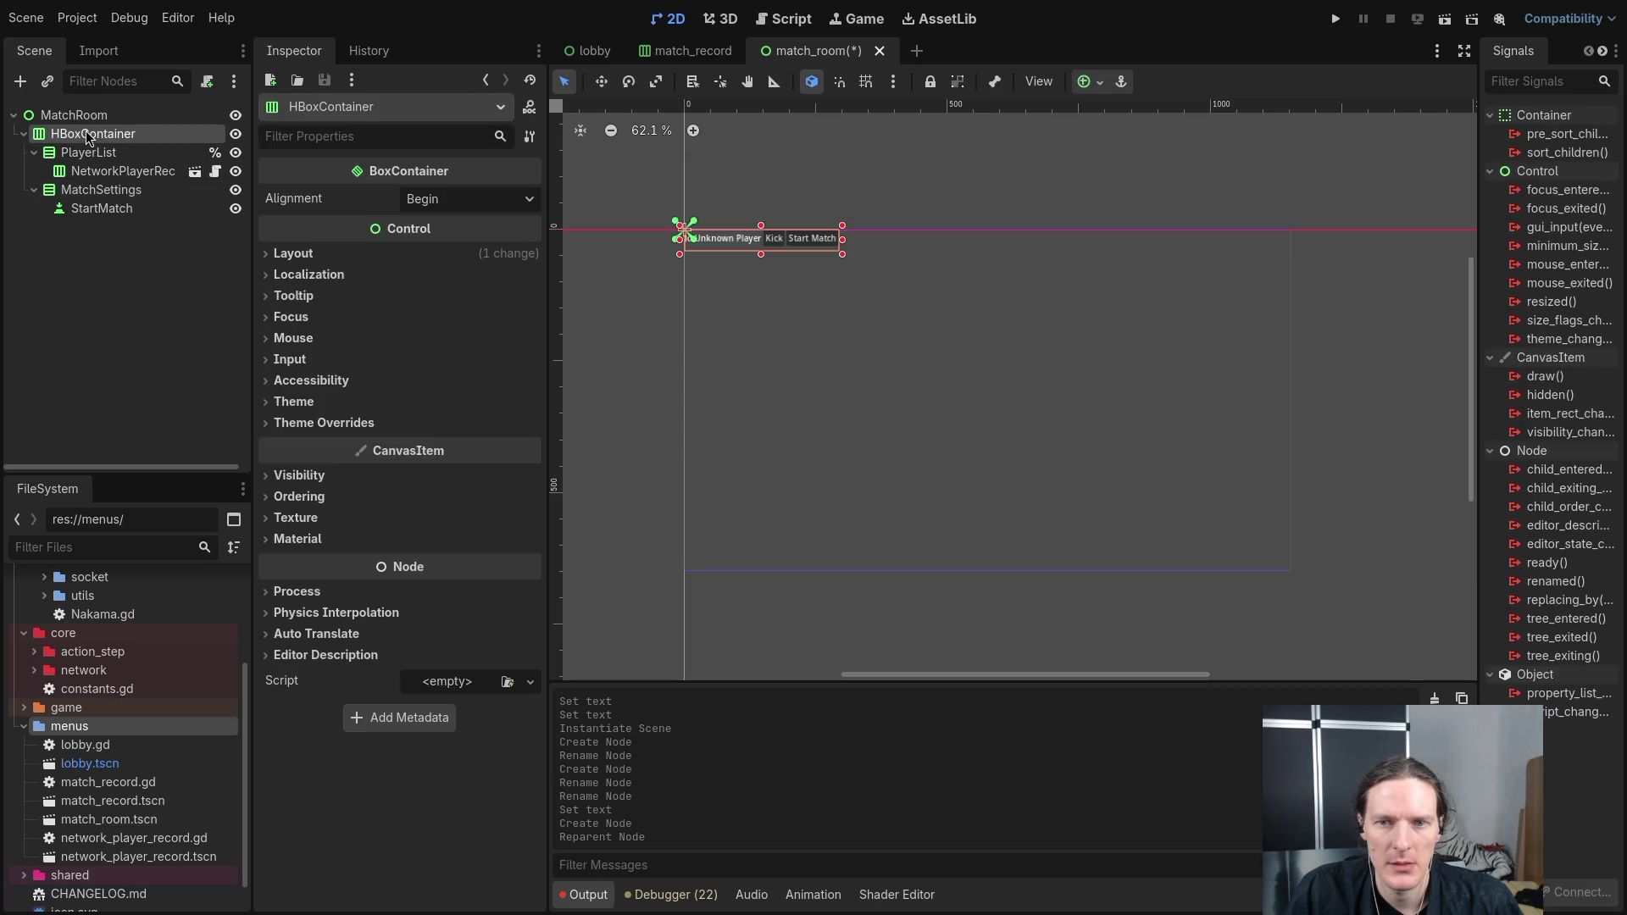
click(1088, 82)
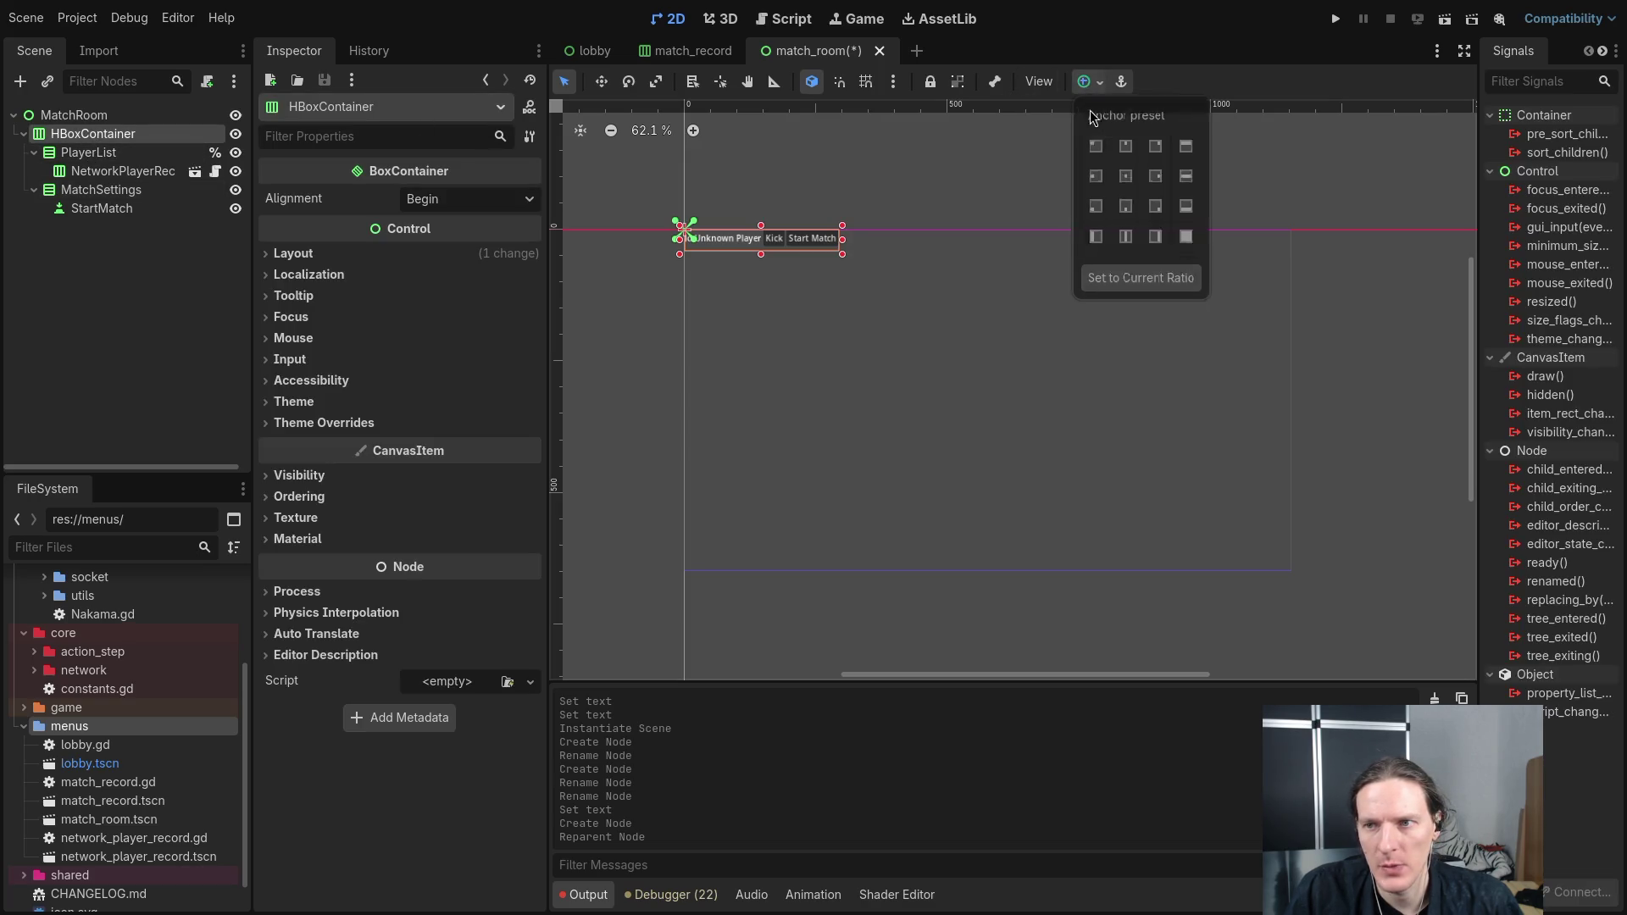
click(1188, 238)
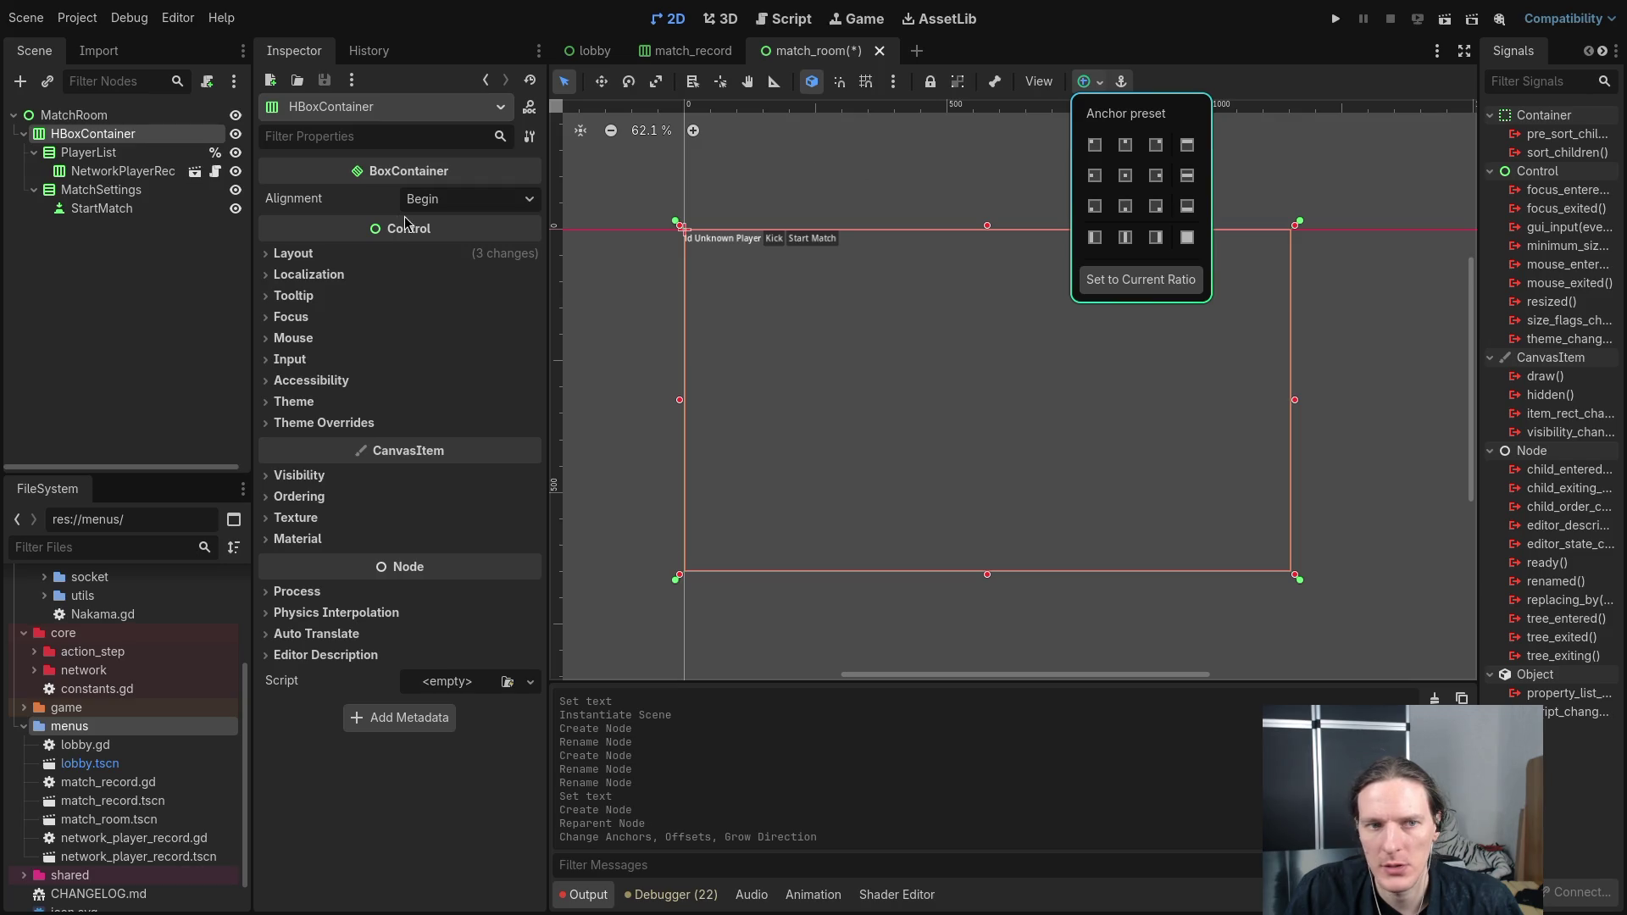
click(86, 156)
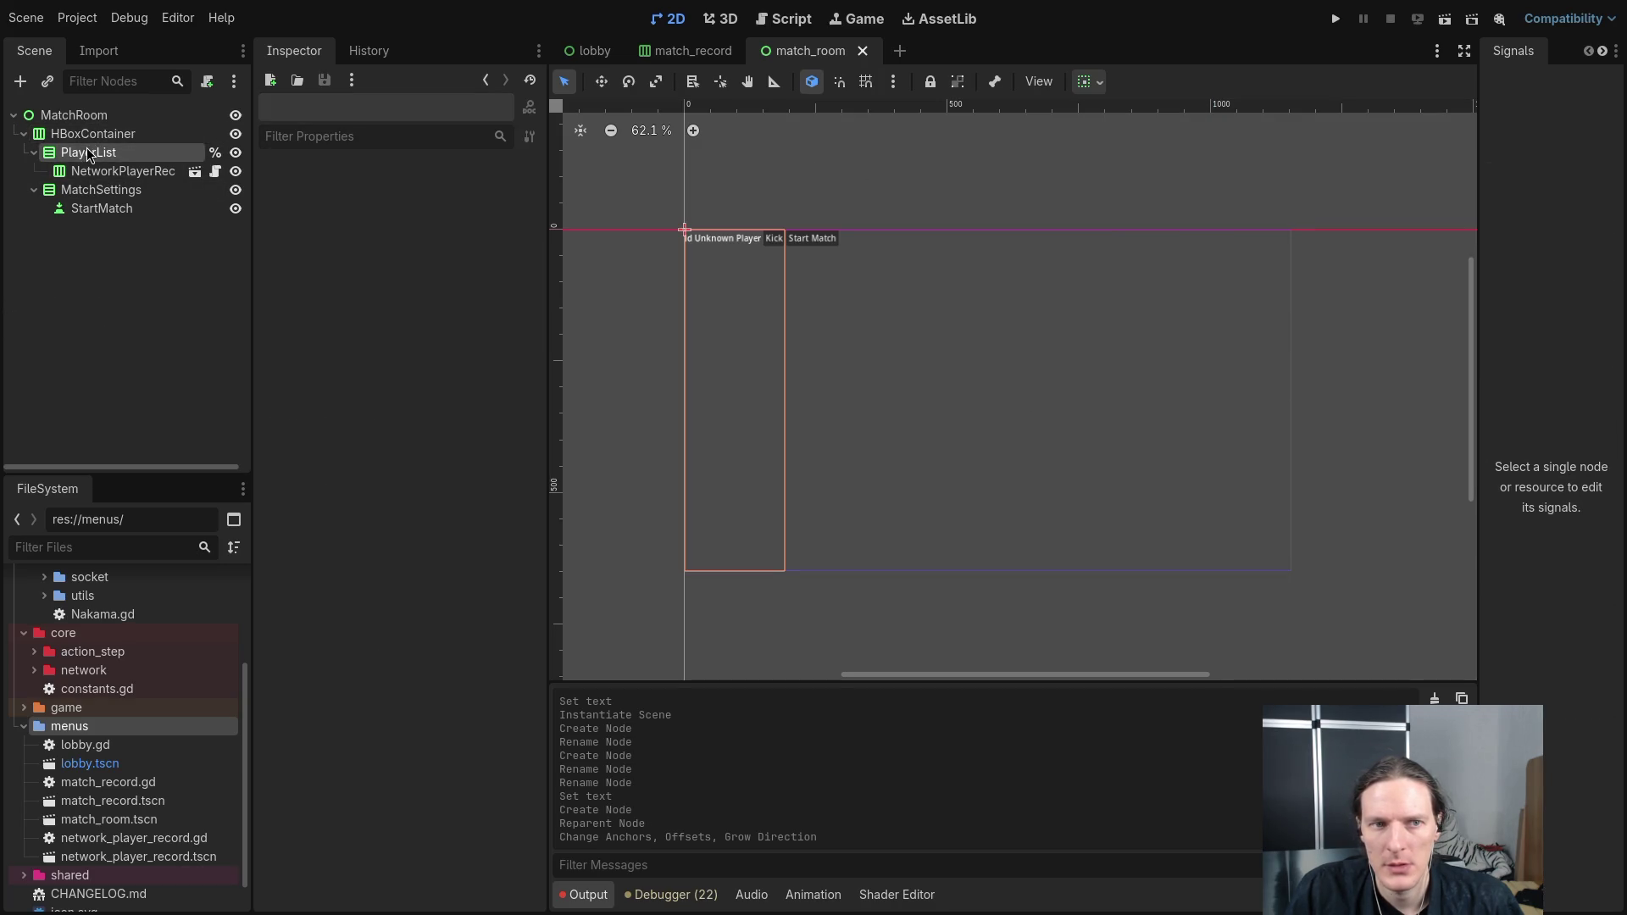
click(1090, 82)
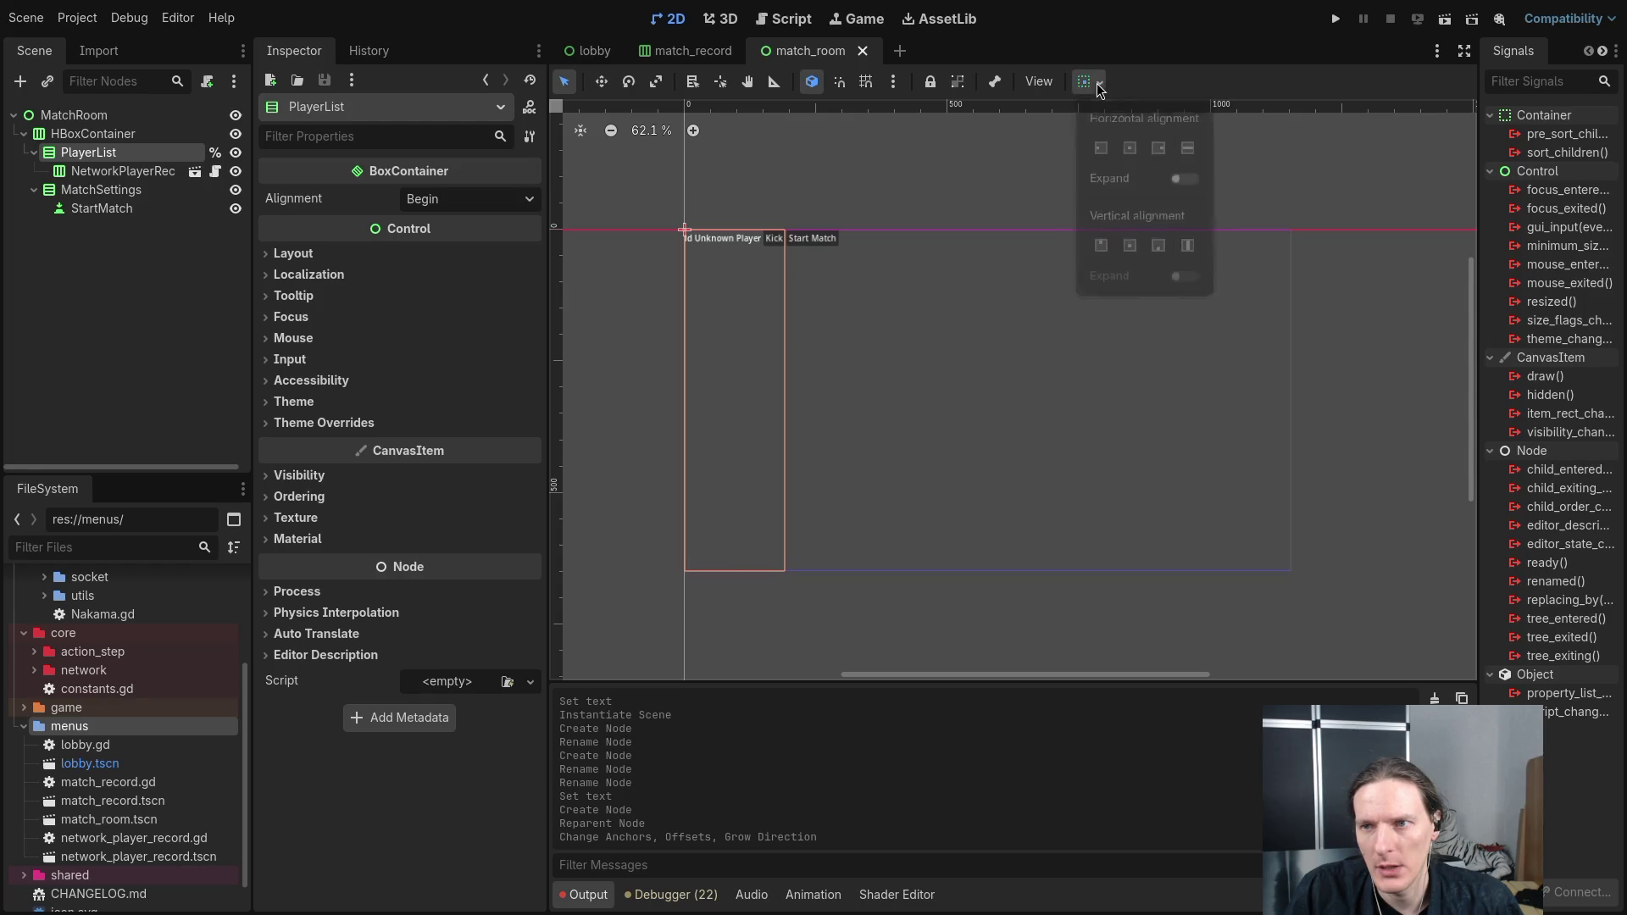
click(1187, 177)
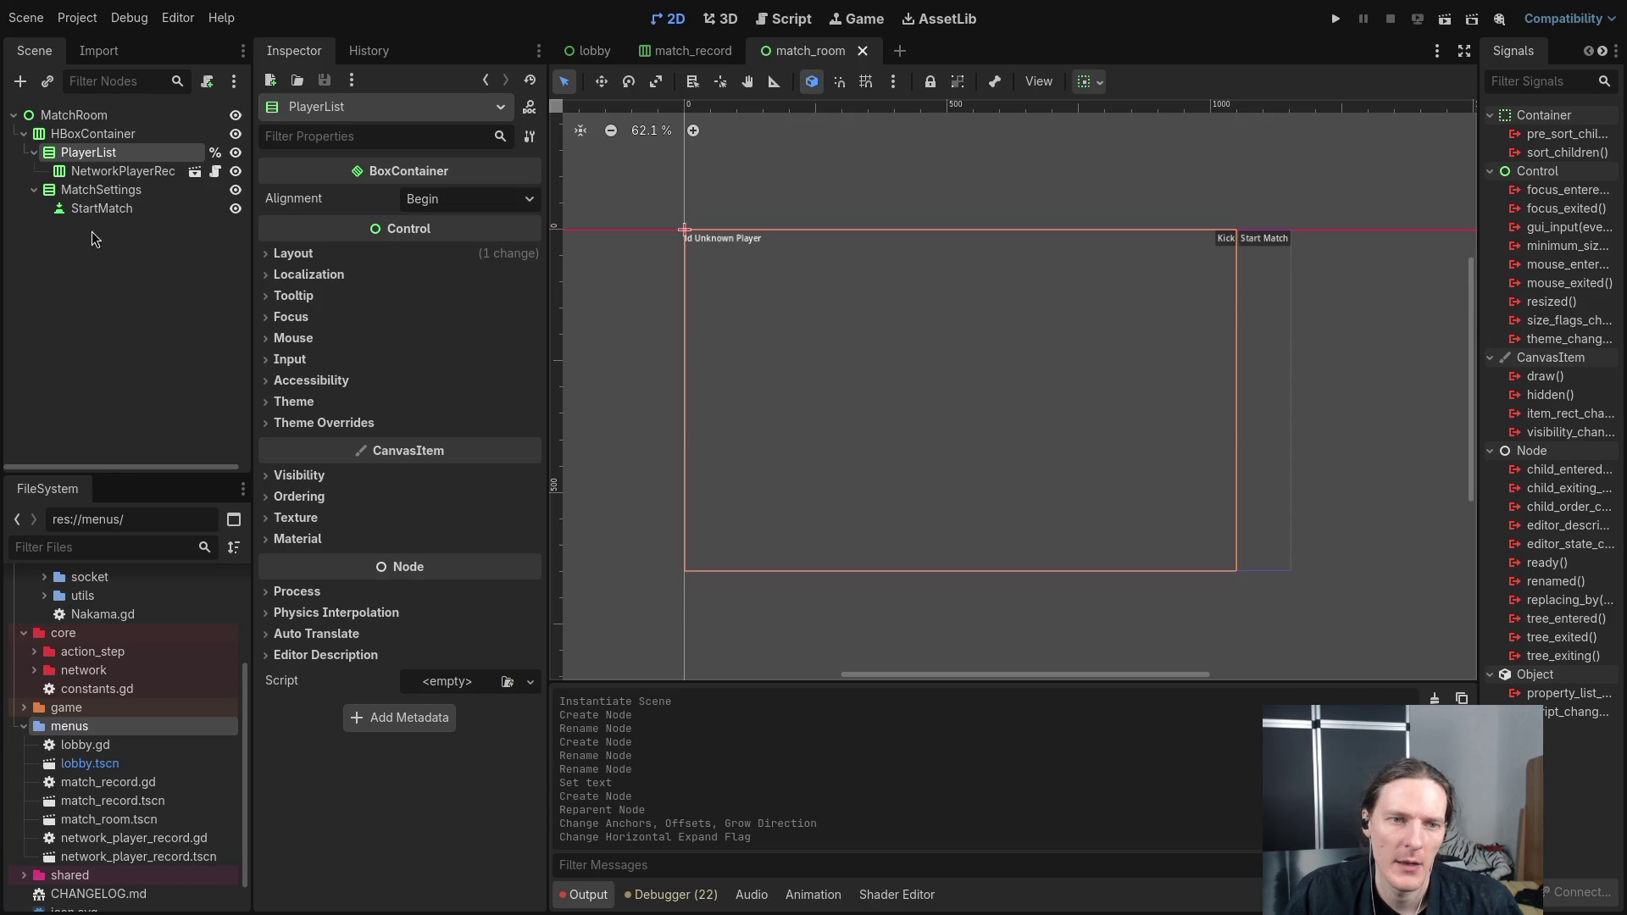
Set MatchSettings alignment to End and save match_room.
click(91, 191)
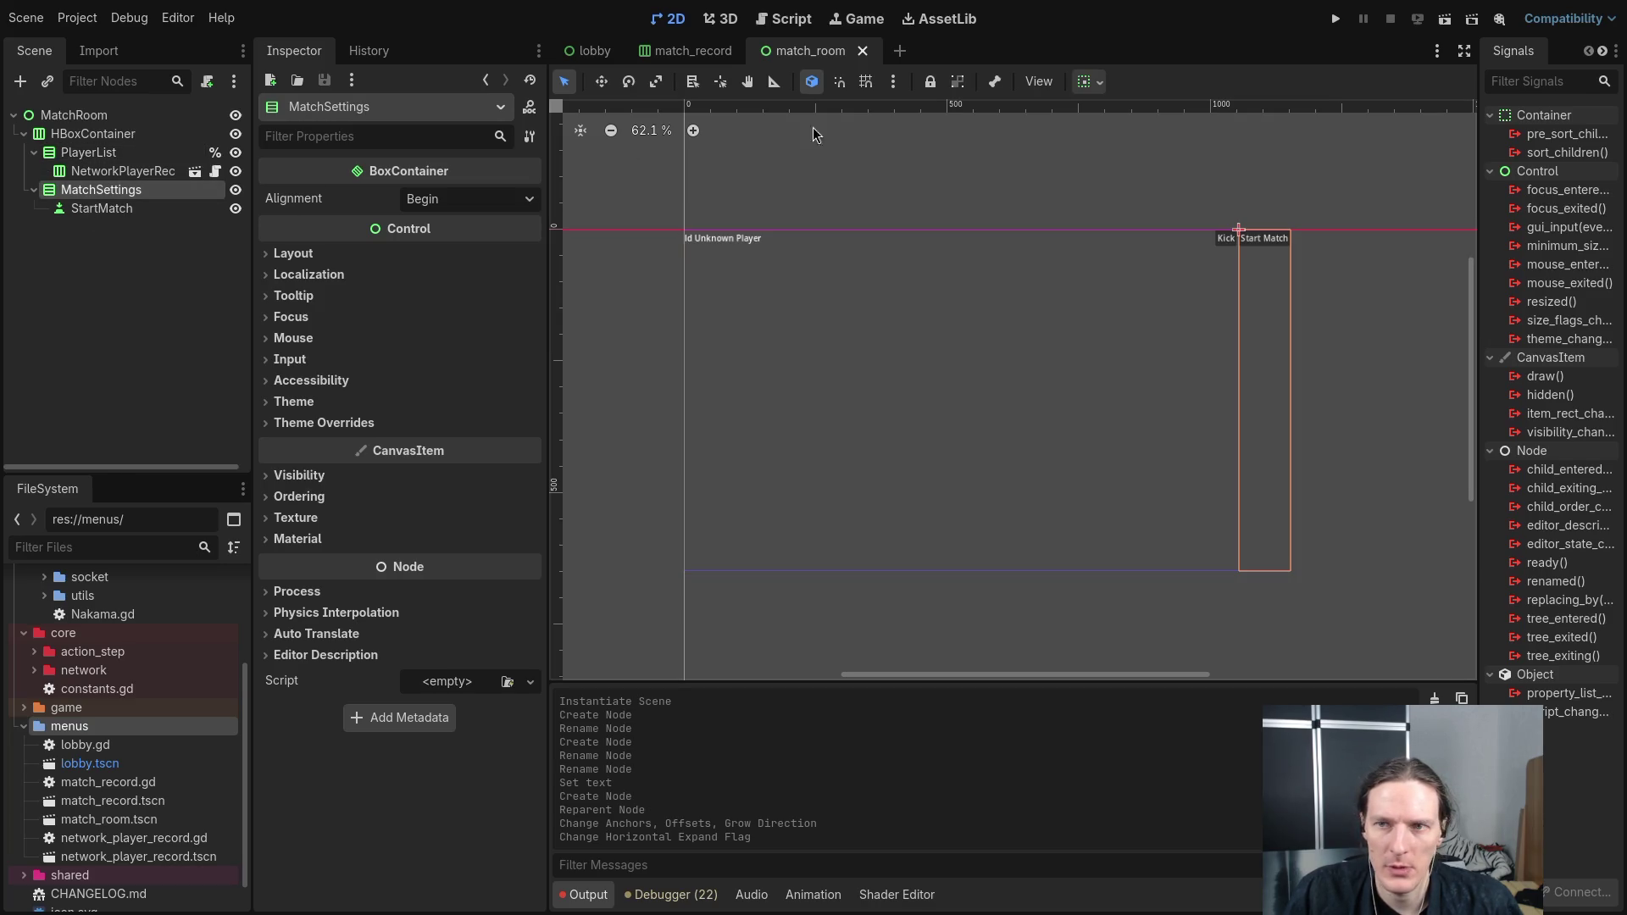
click(508, 209)
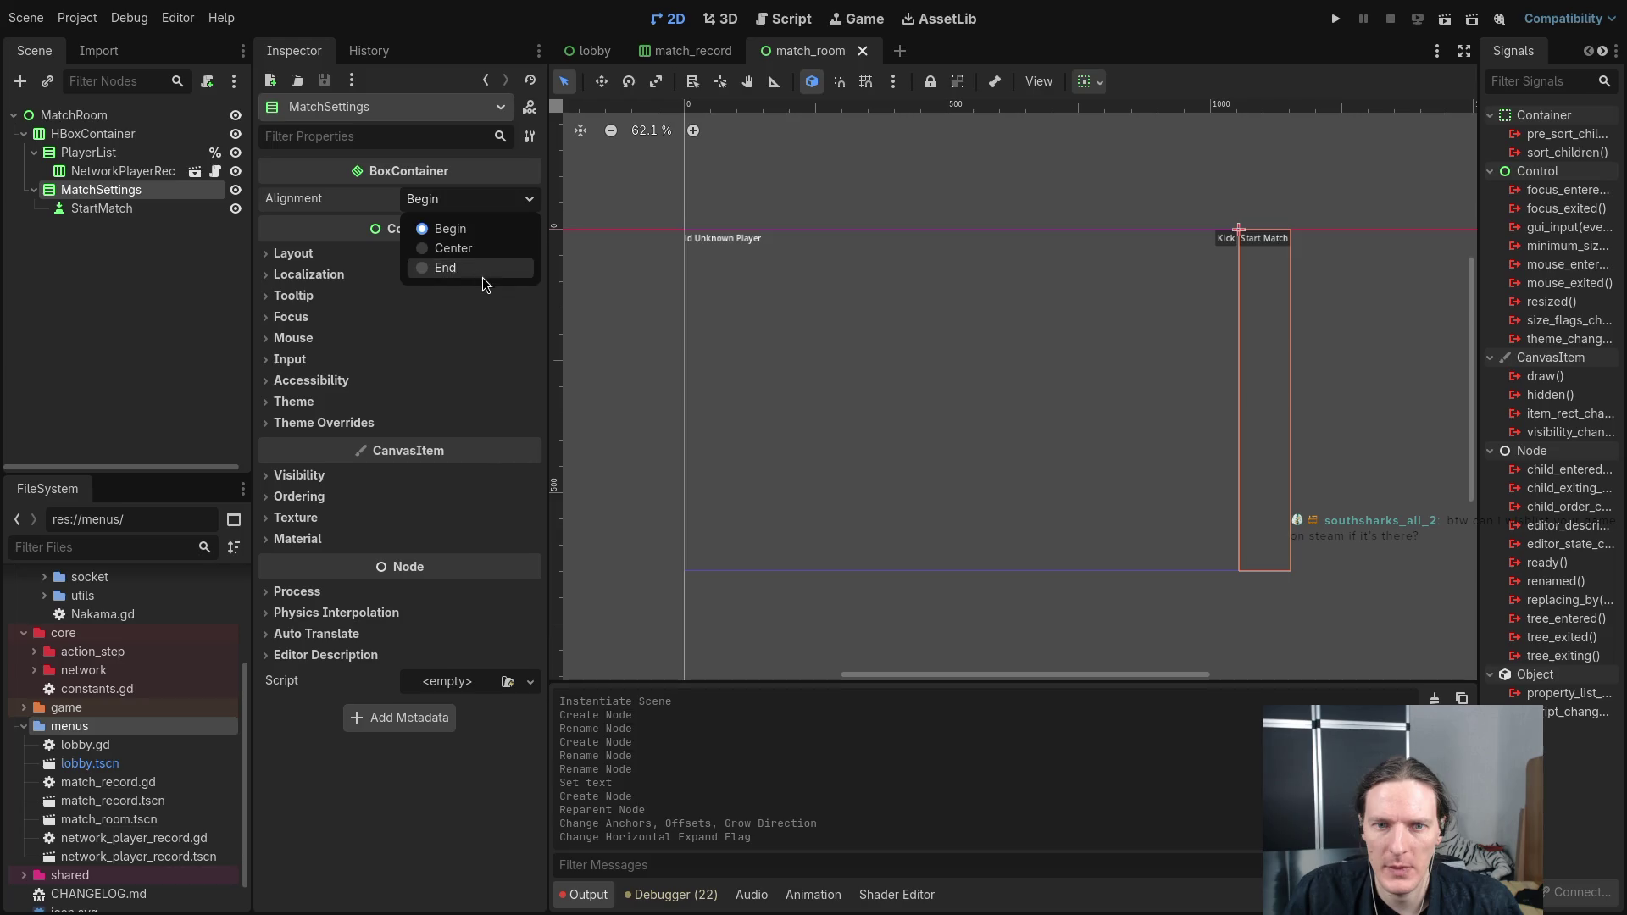
click(471, 272)
click(48, 298)
key(ctrl+s)
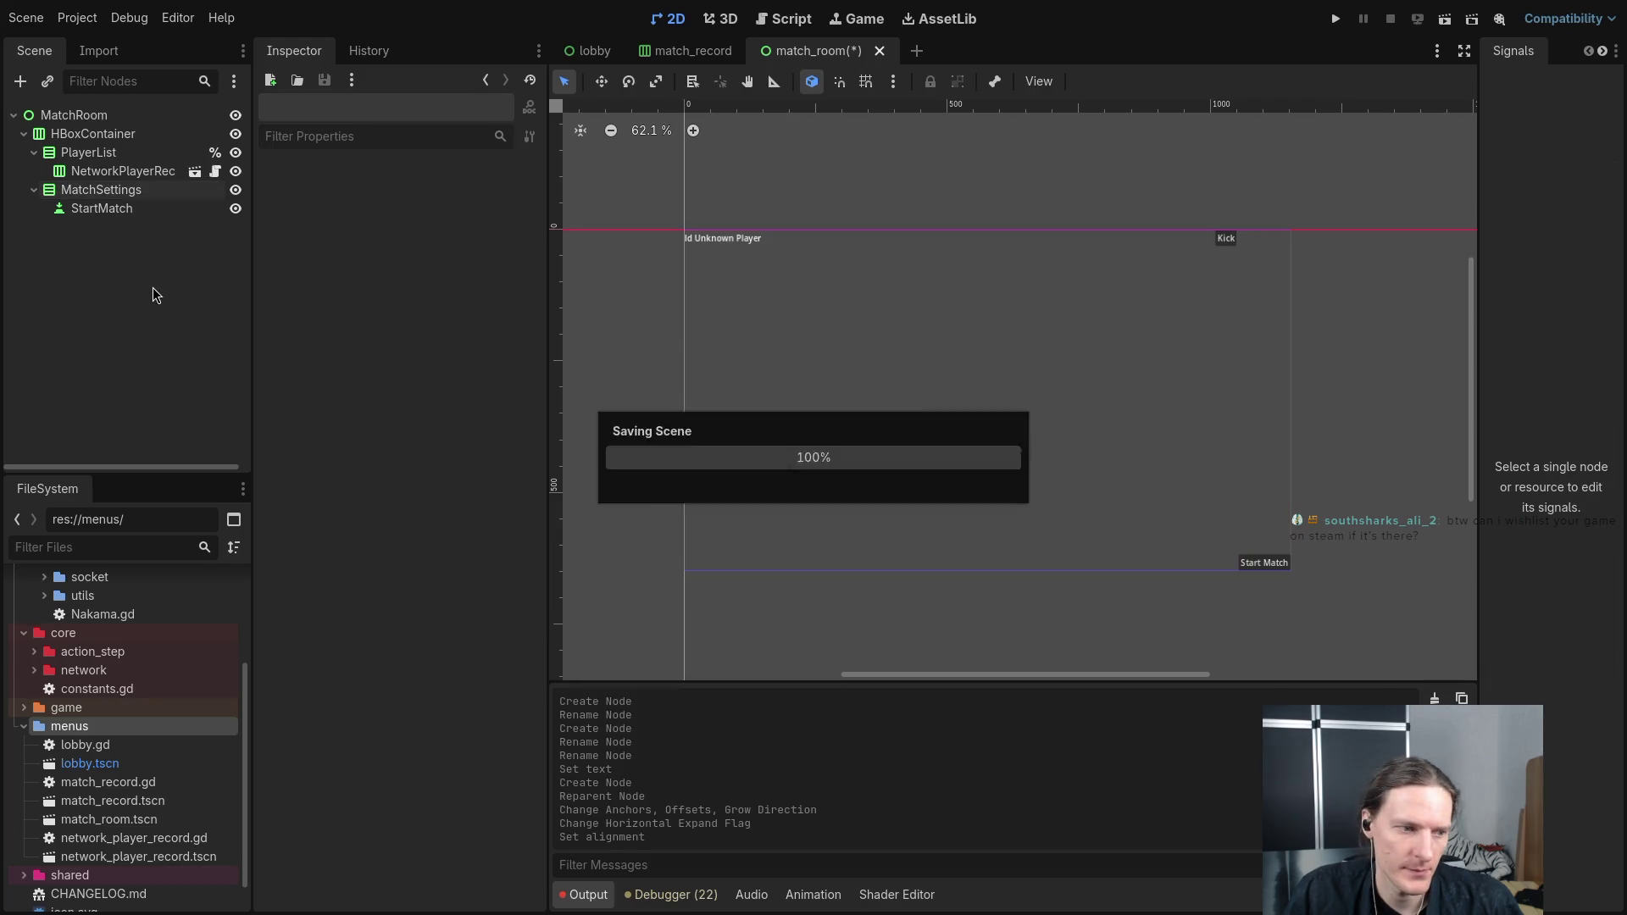
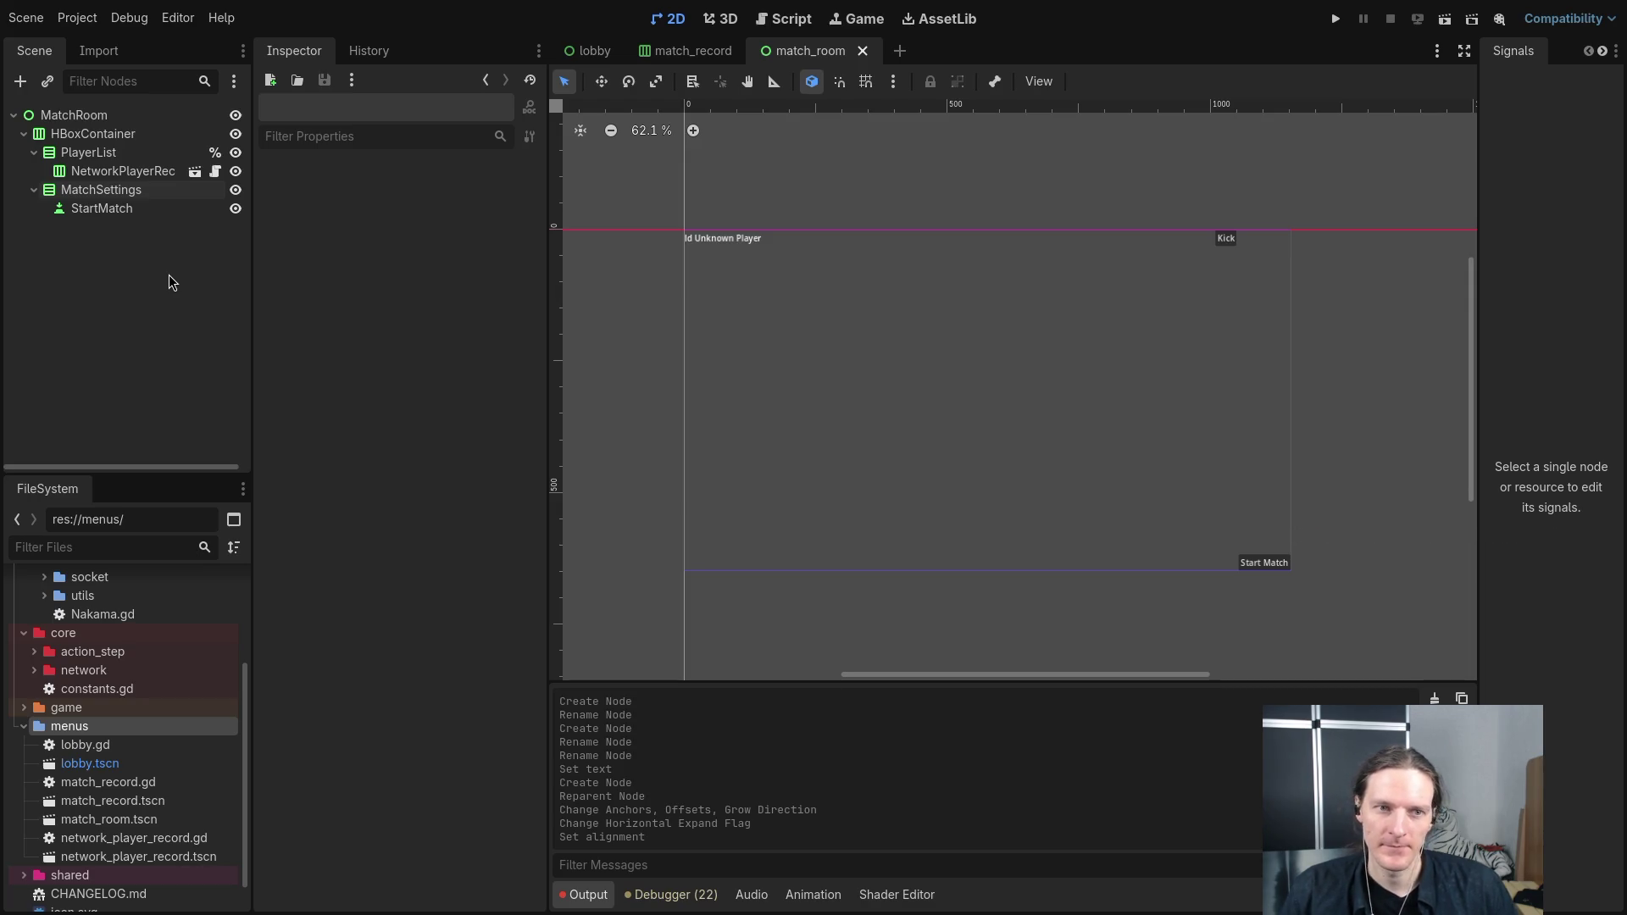
Close the match_record scene and open NetworkPlayerRecord from match_room's PlayerList.
click(673, 55)
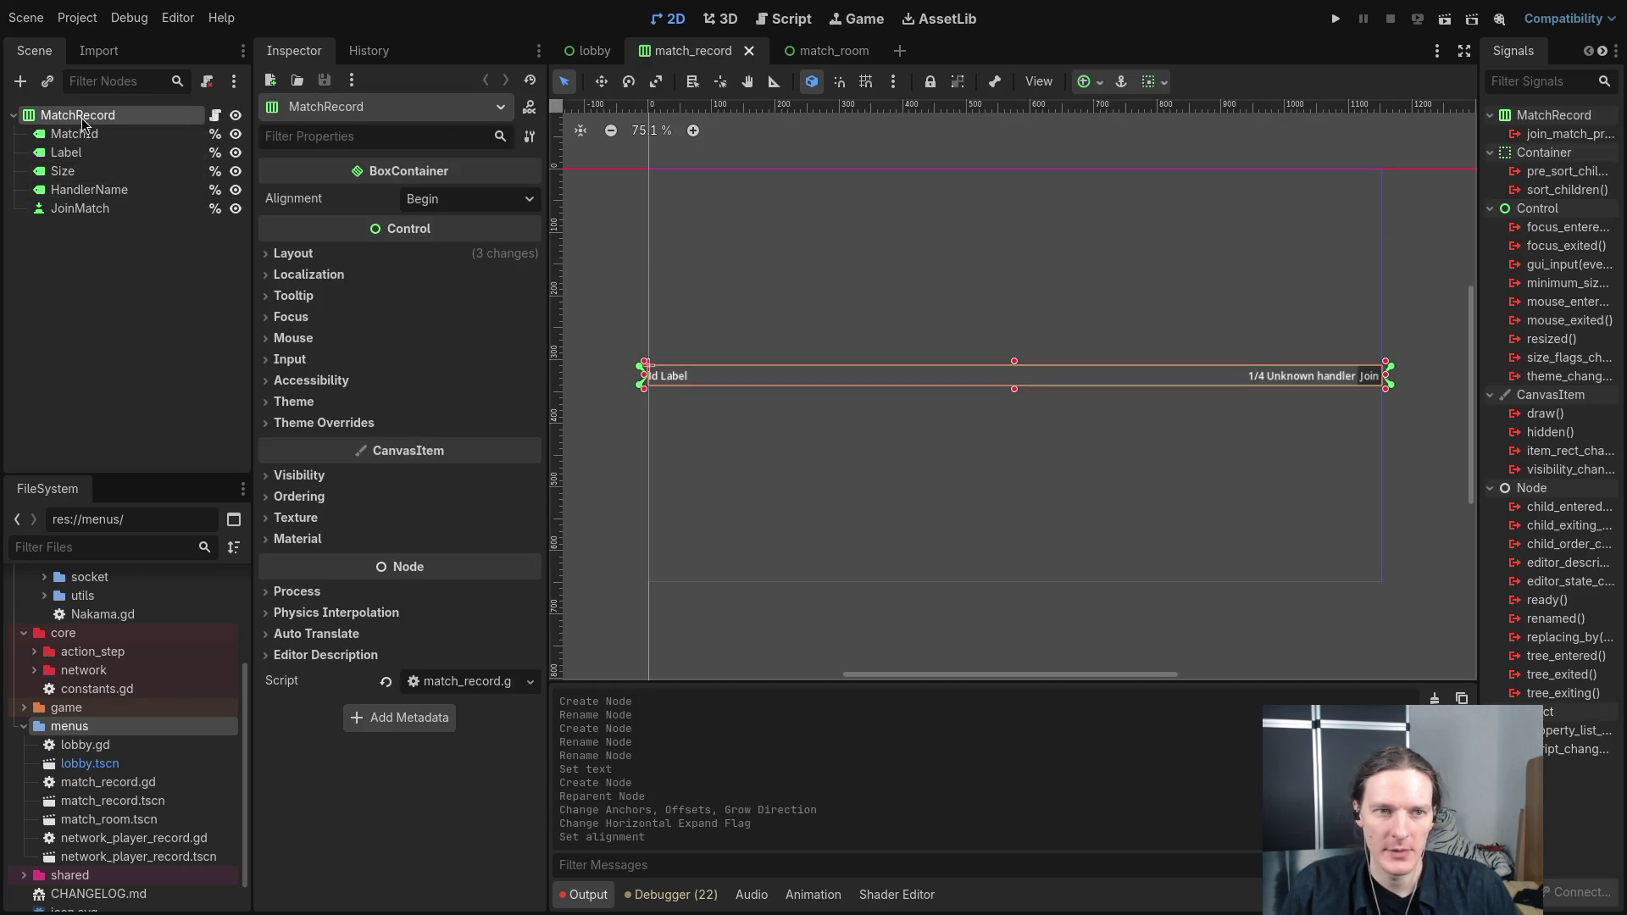
click(749, 51)
key(ctrl+s)
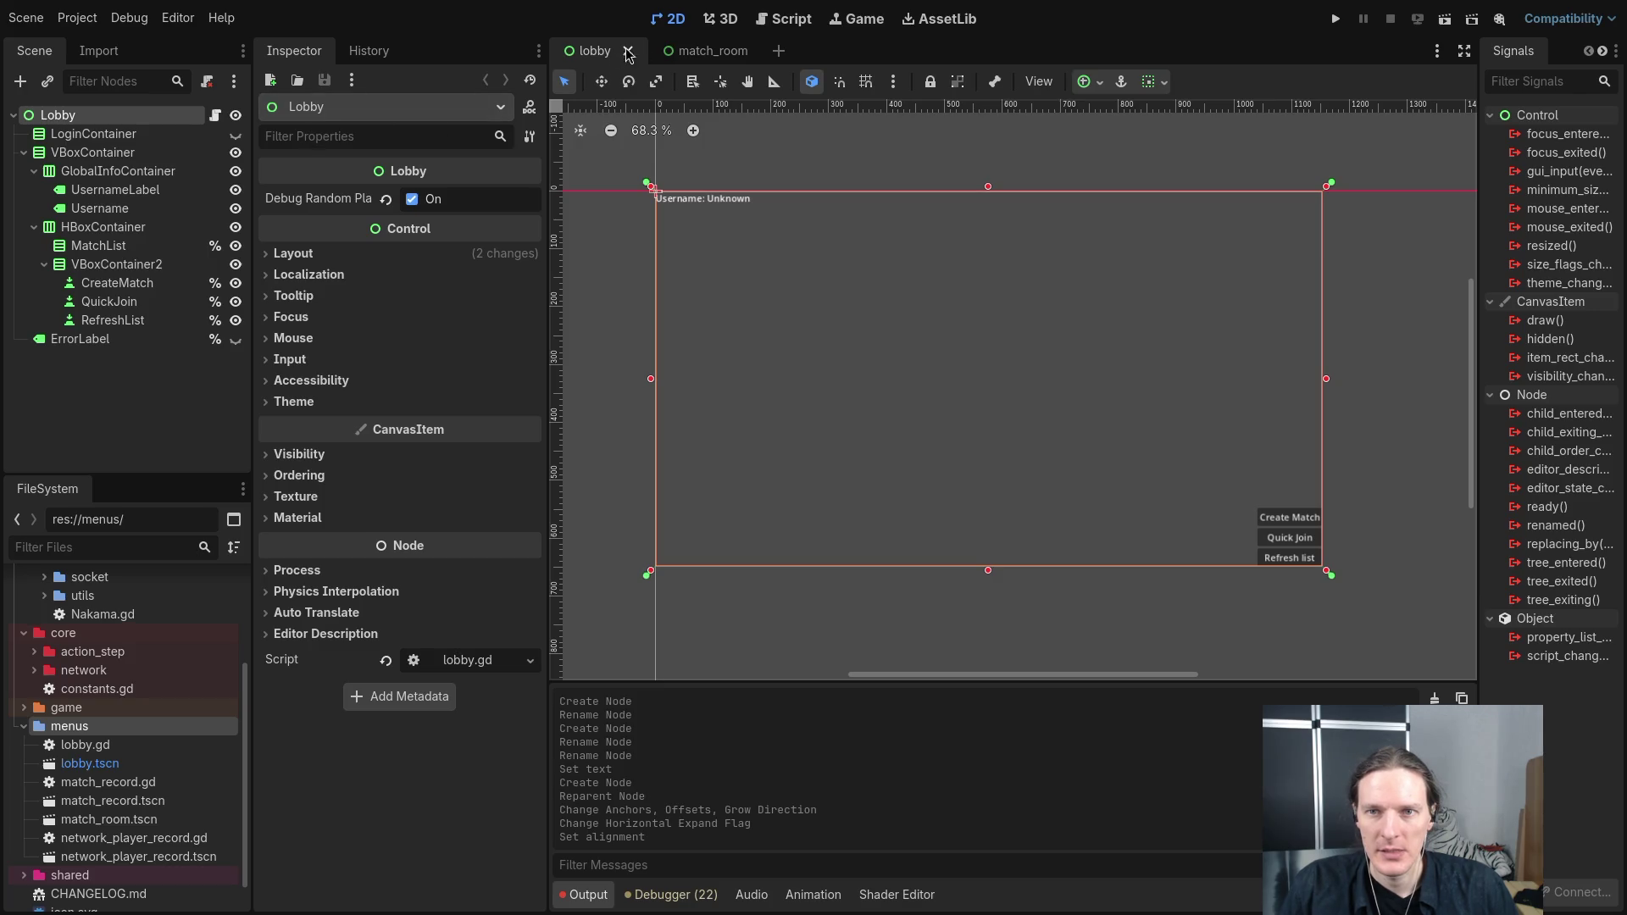
click(678, 52)
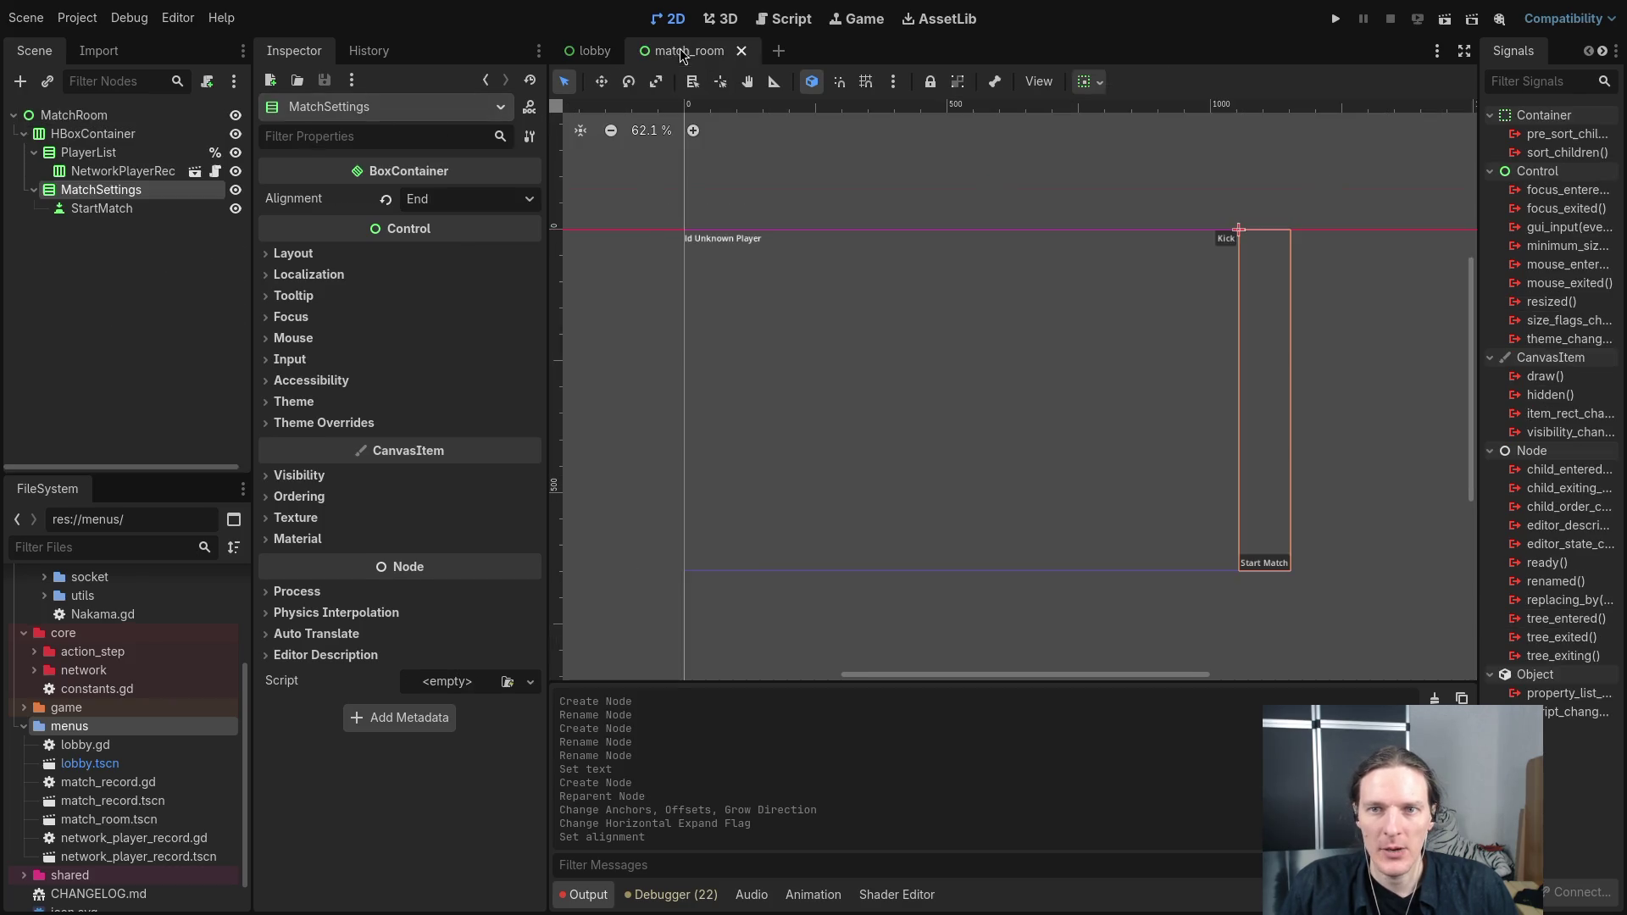
click(106, 153)
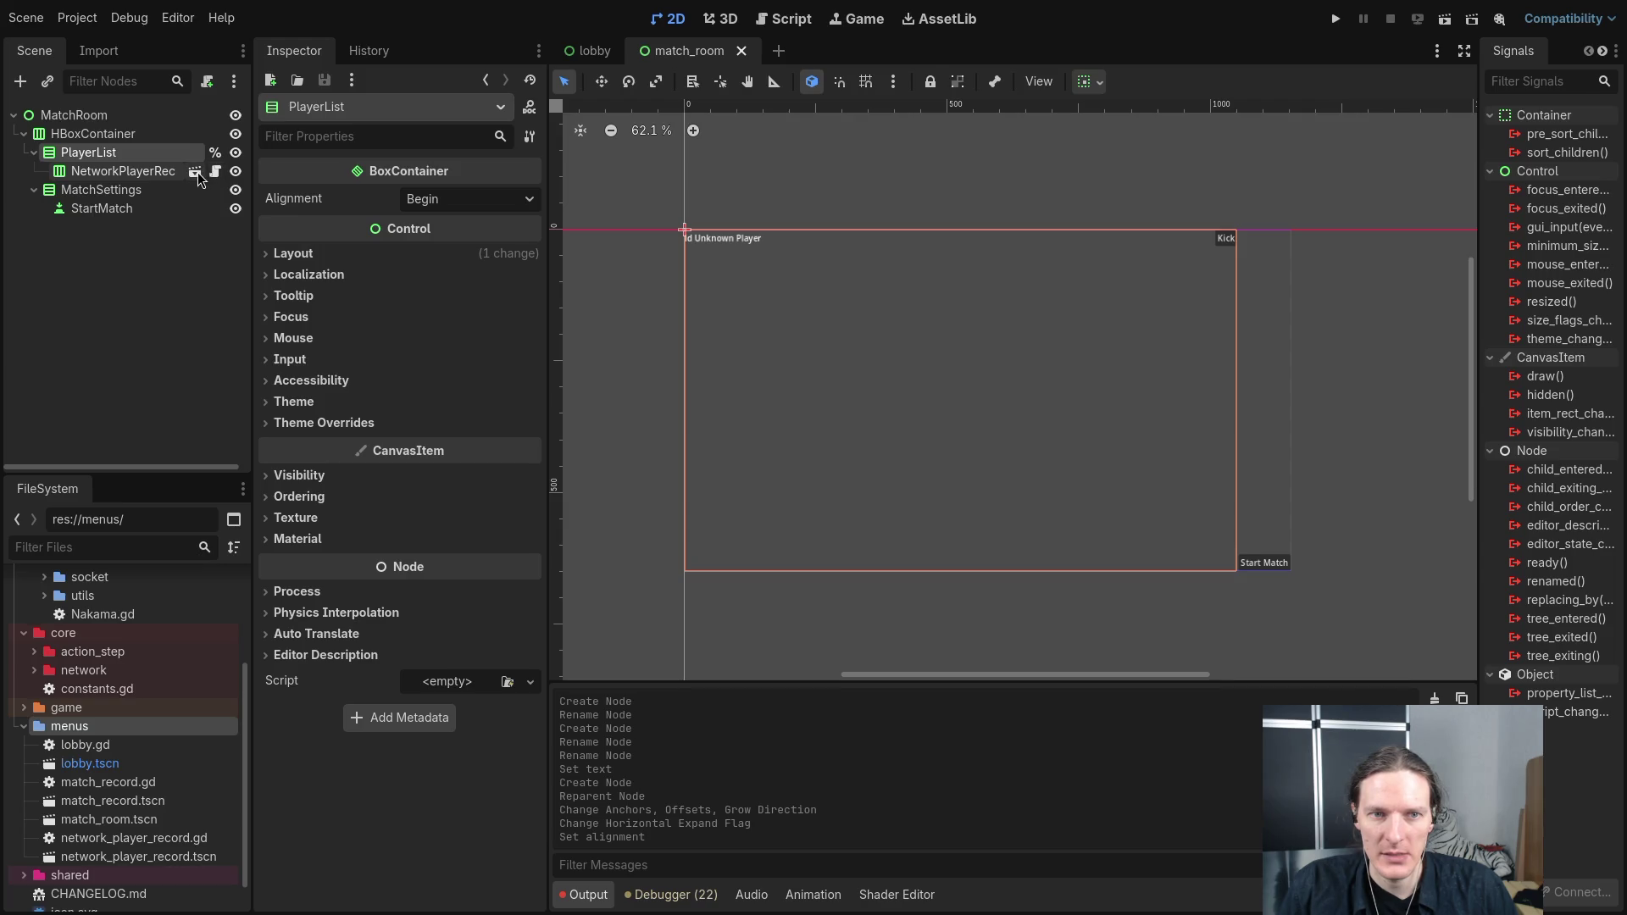
click(215, 171)
Add a CheckBox child to NetworkPlayerRecord and place it above KickButton.
right_click(91, 115)
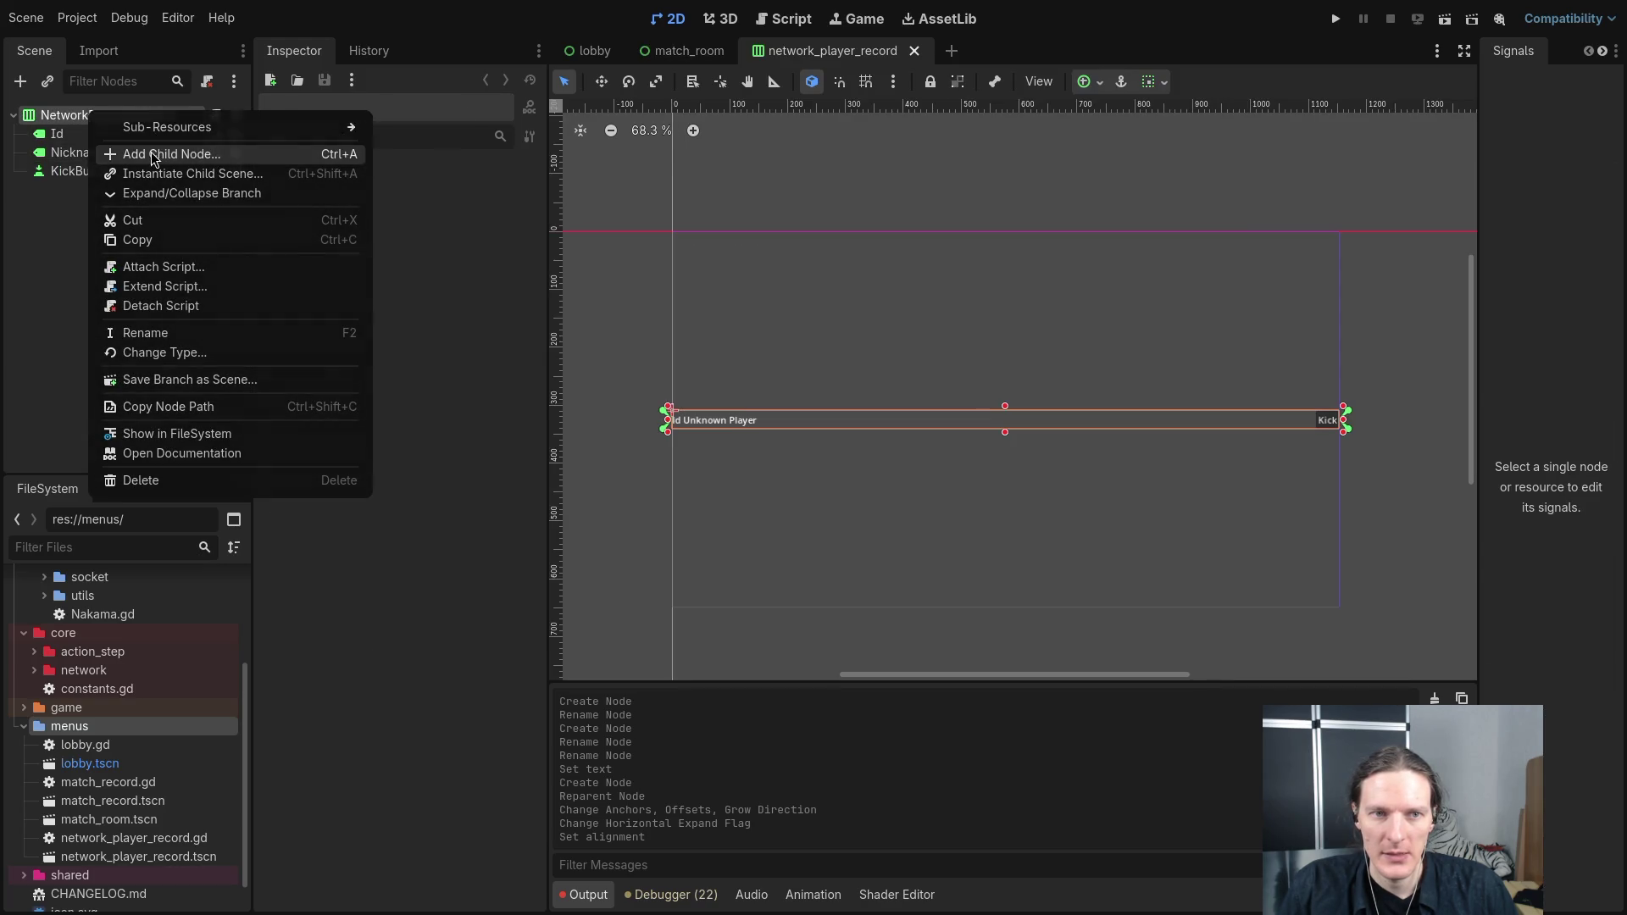
click(151, 154)
text(la)
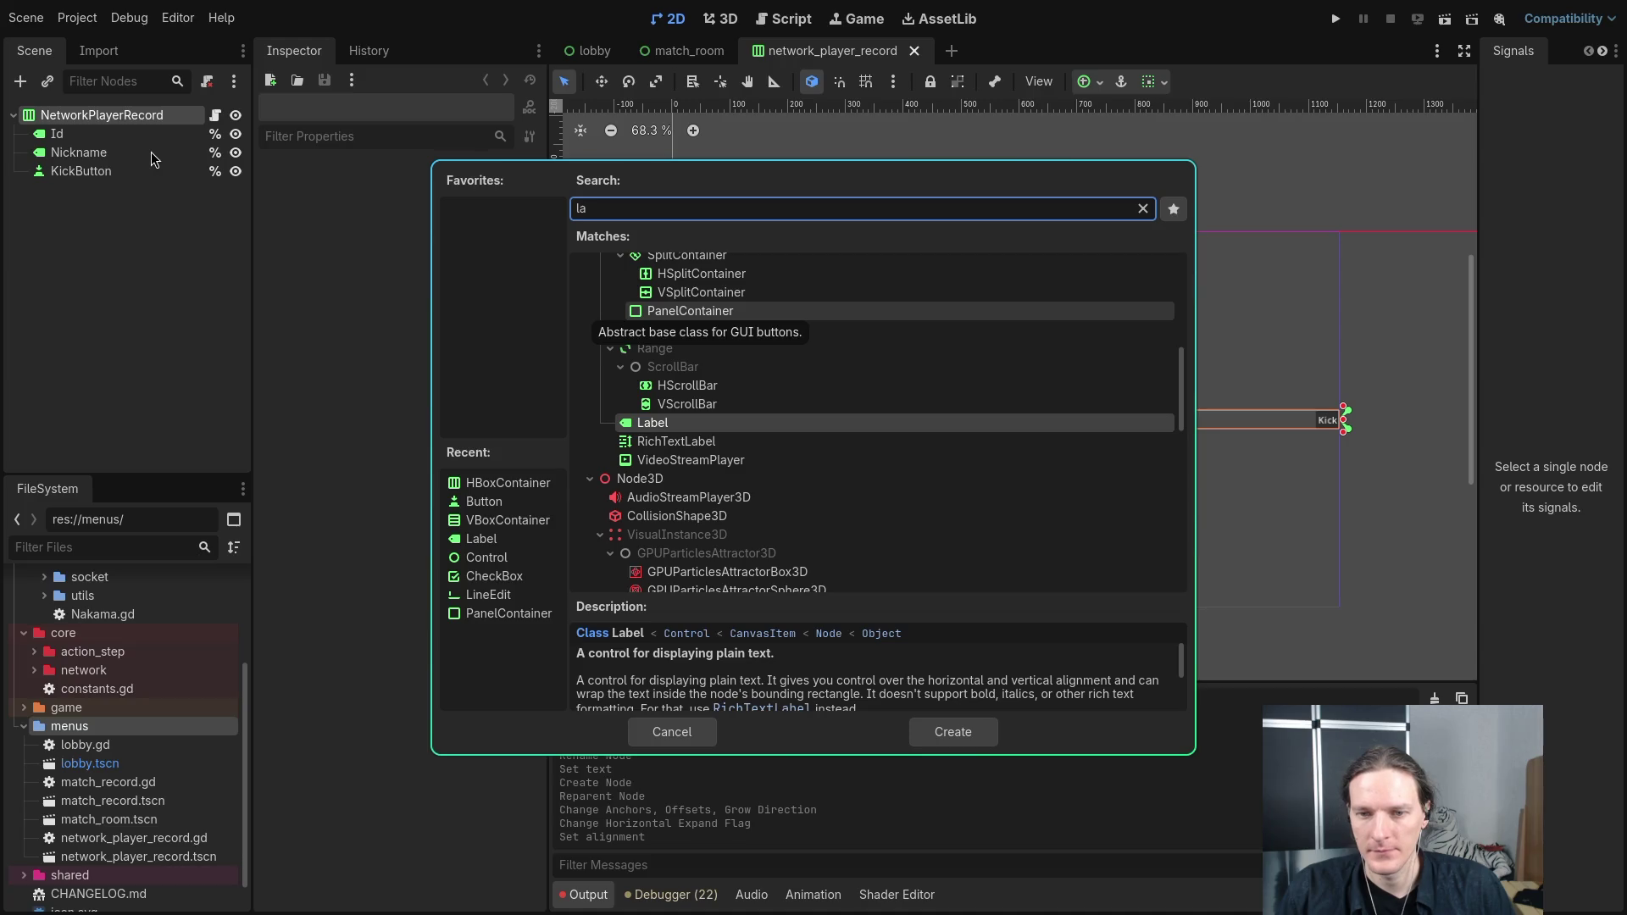
key(BackSpace)
key(BackSpace)
text(c)
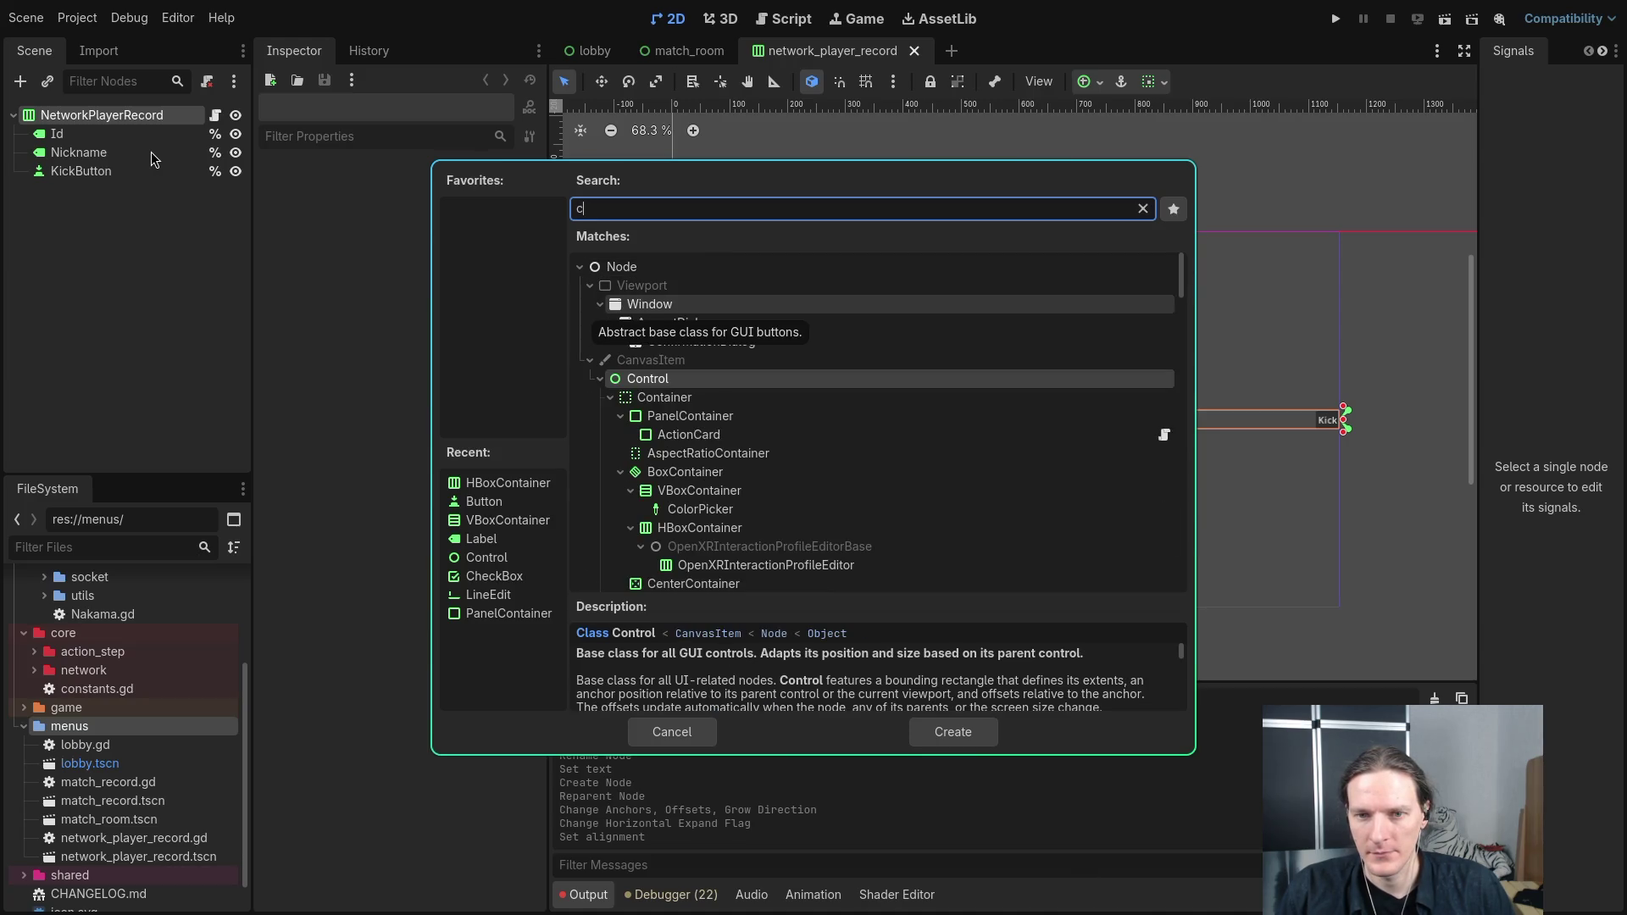
text(he)
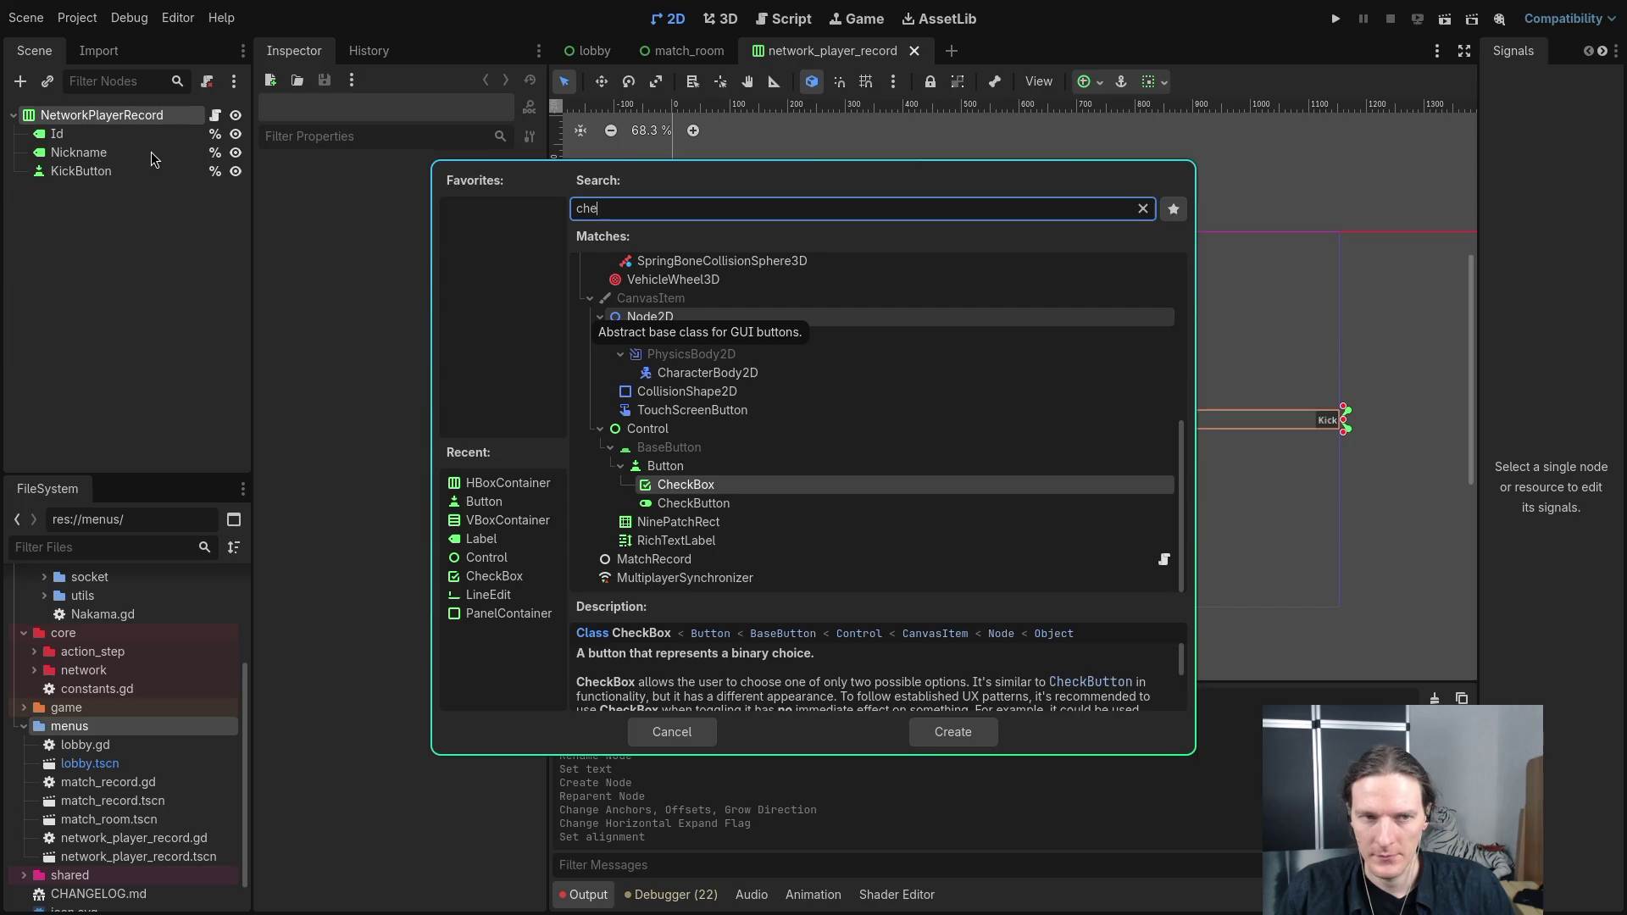
key(Return)
drag(88, 177, 89, 170)
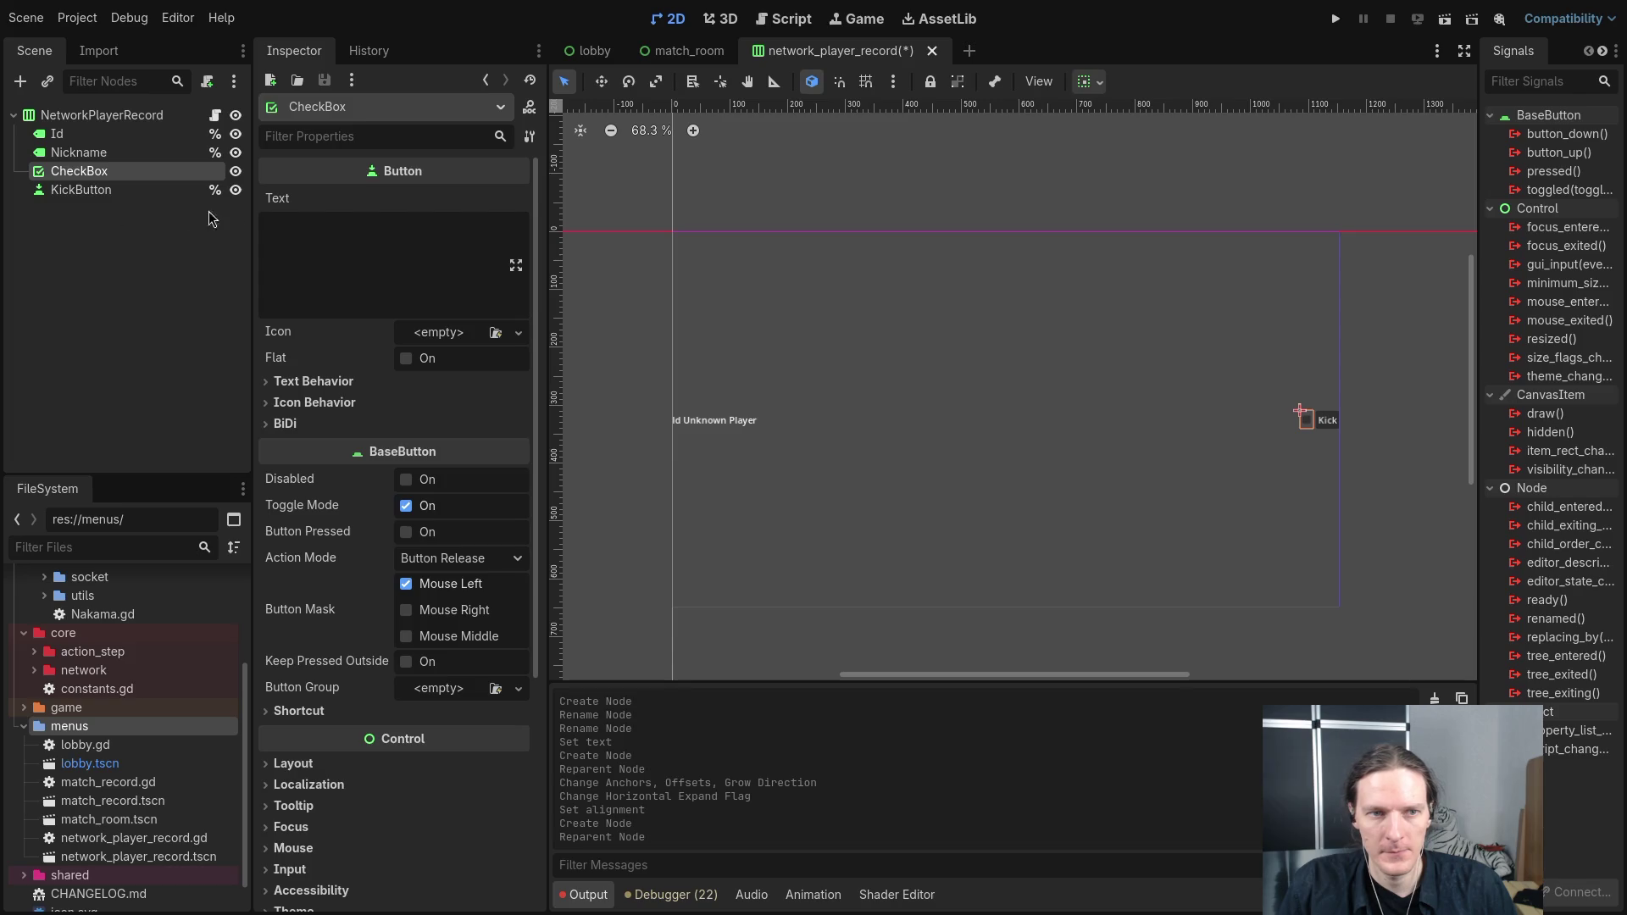
Set the checkbox text to 'Is Ready?' and save the scene.
click(312, 230)
text(Is )
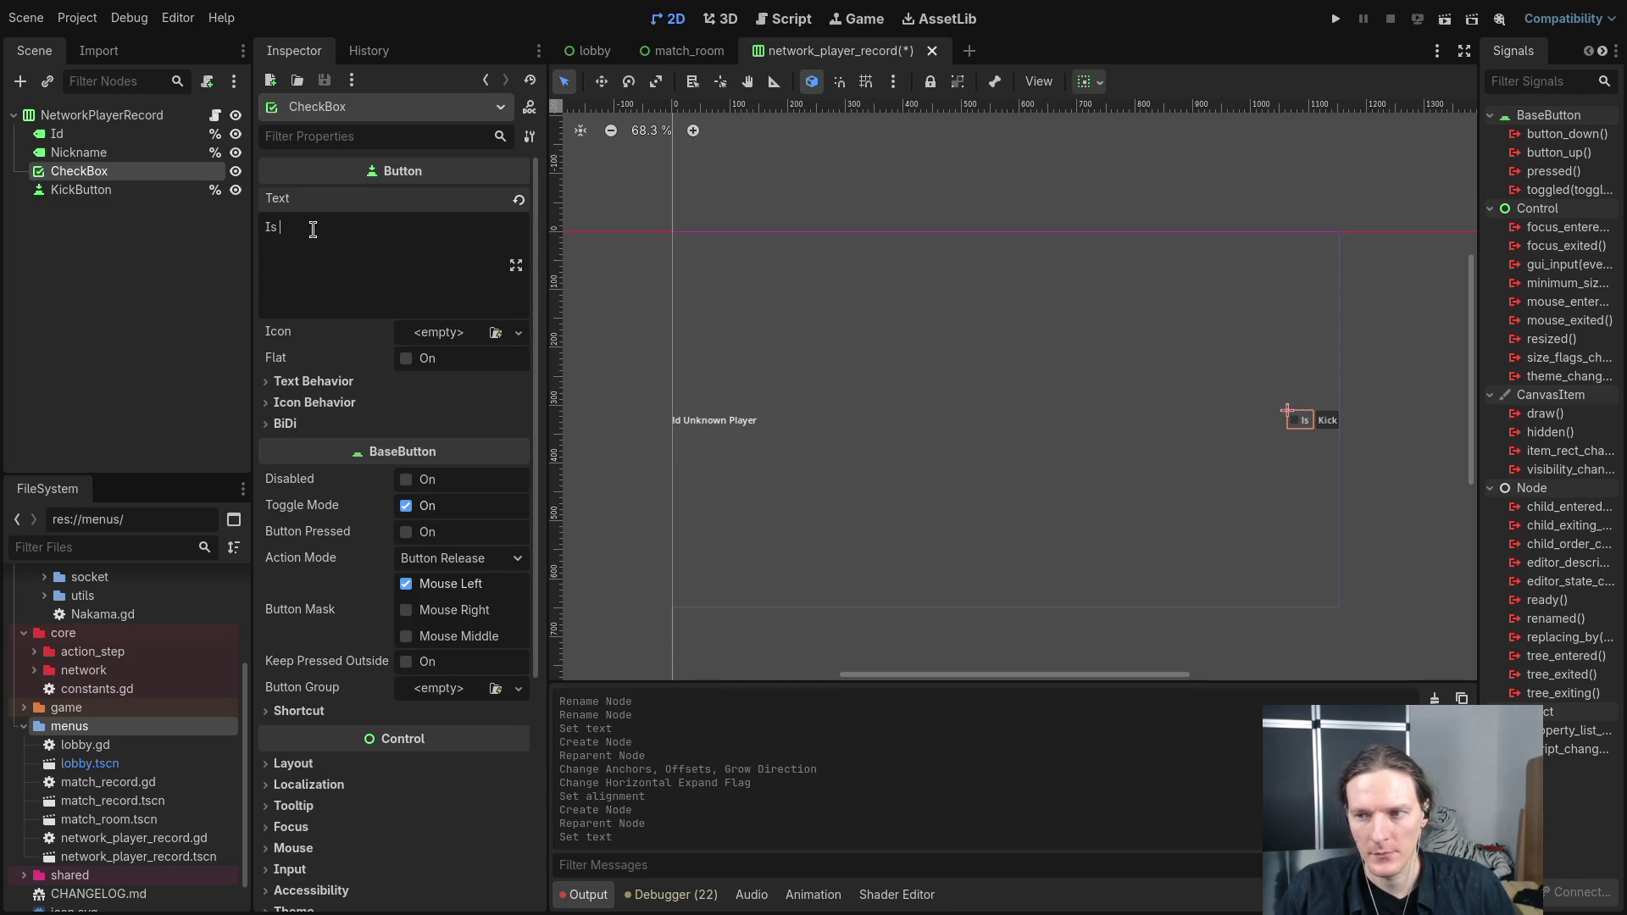
text(Ready)
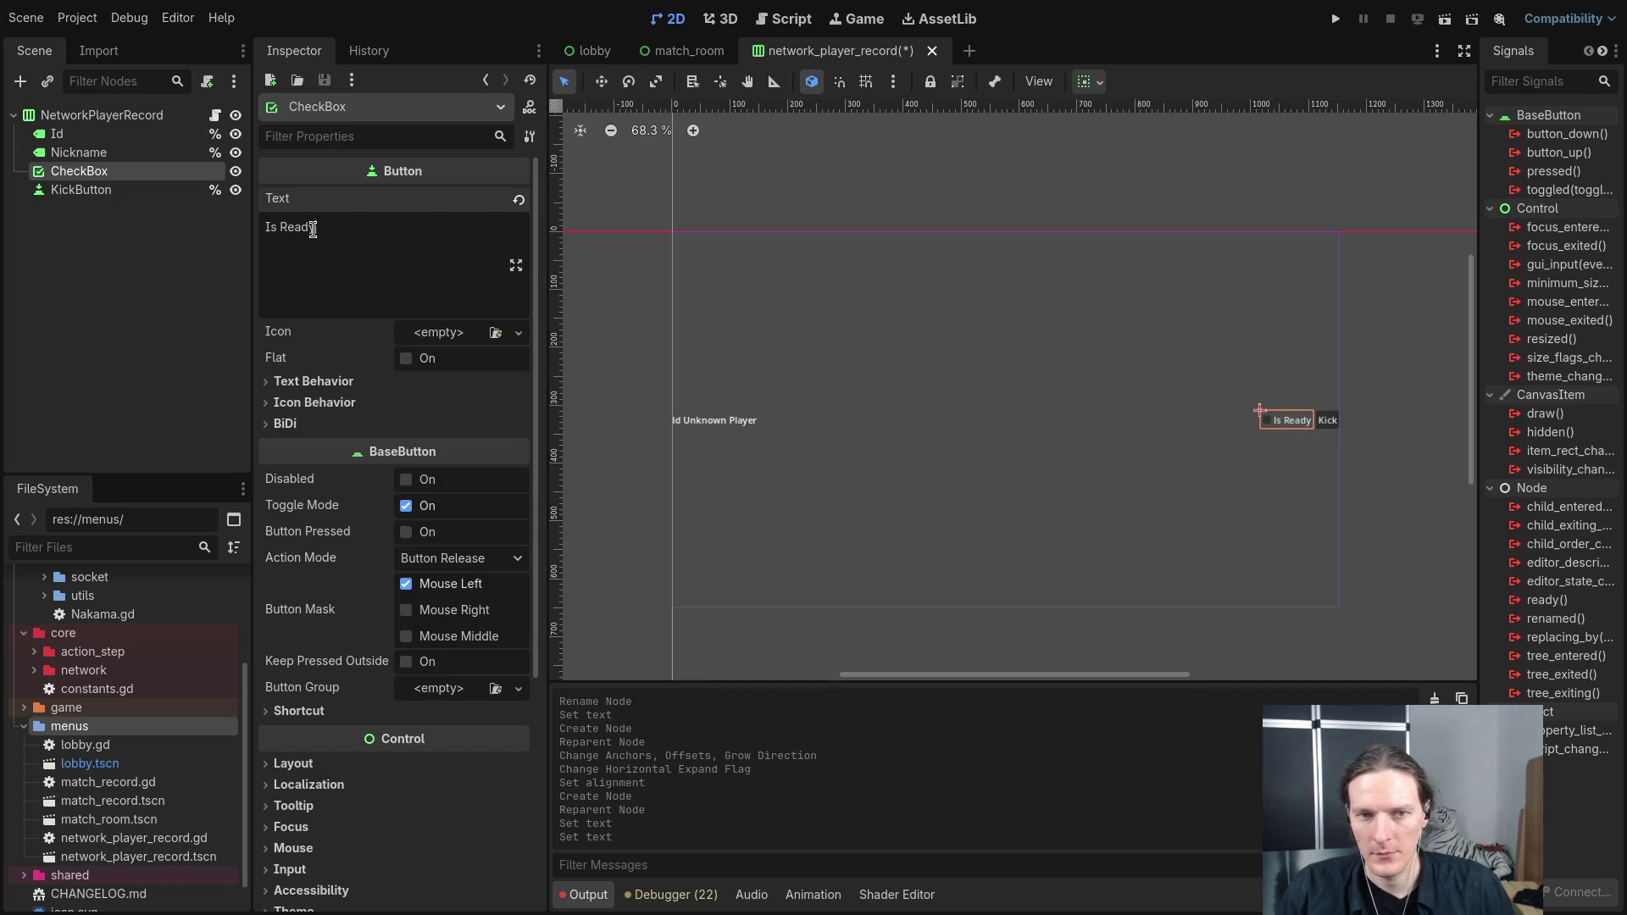
text(?)
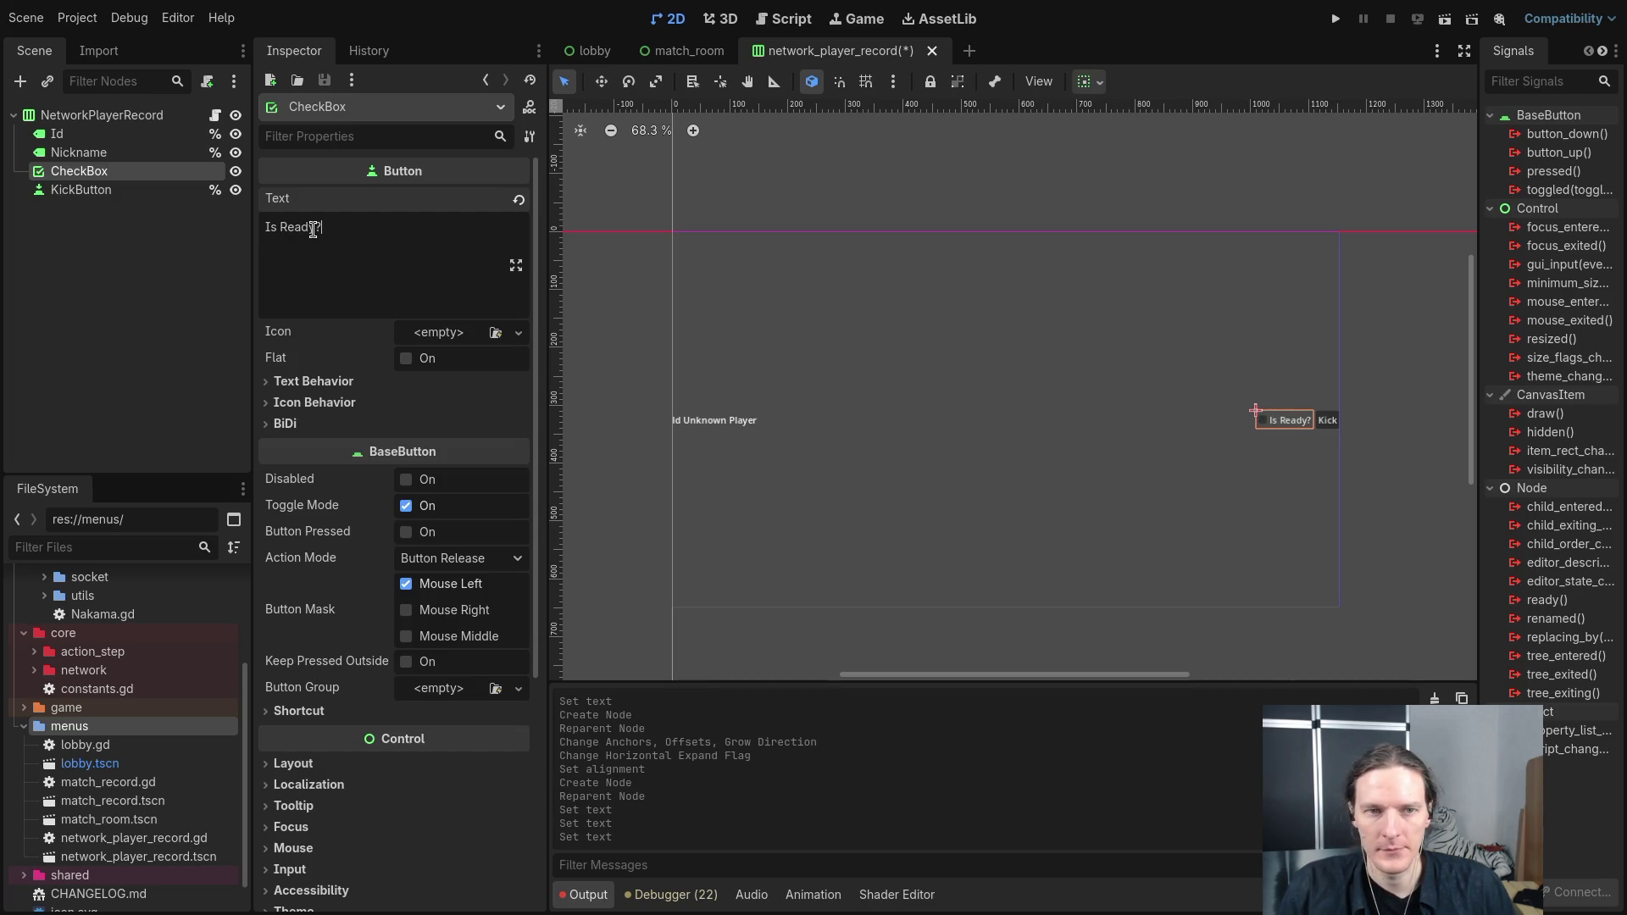
click(130, 261)
key(ctrl+s)
Give the checkbox Access as Unique Name, rename it IsReady, and save.
click(102, 164)
right_click(101, 175)
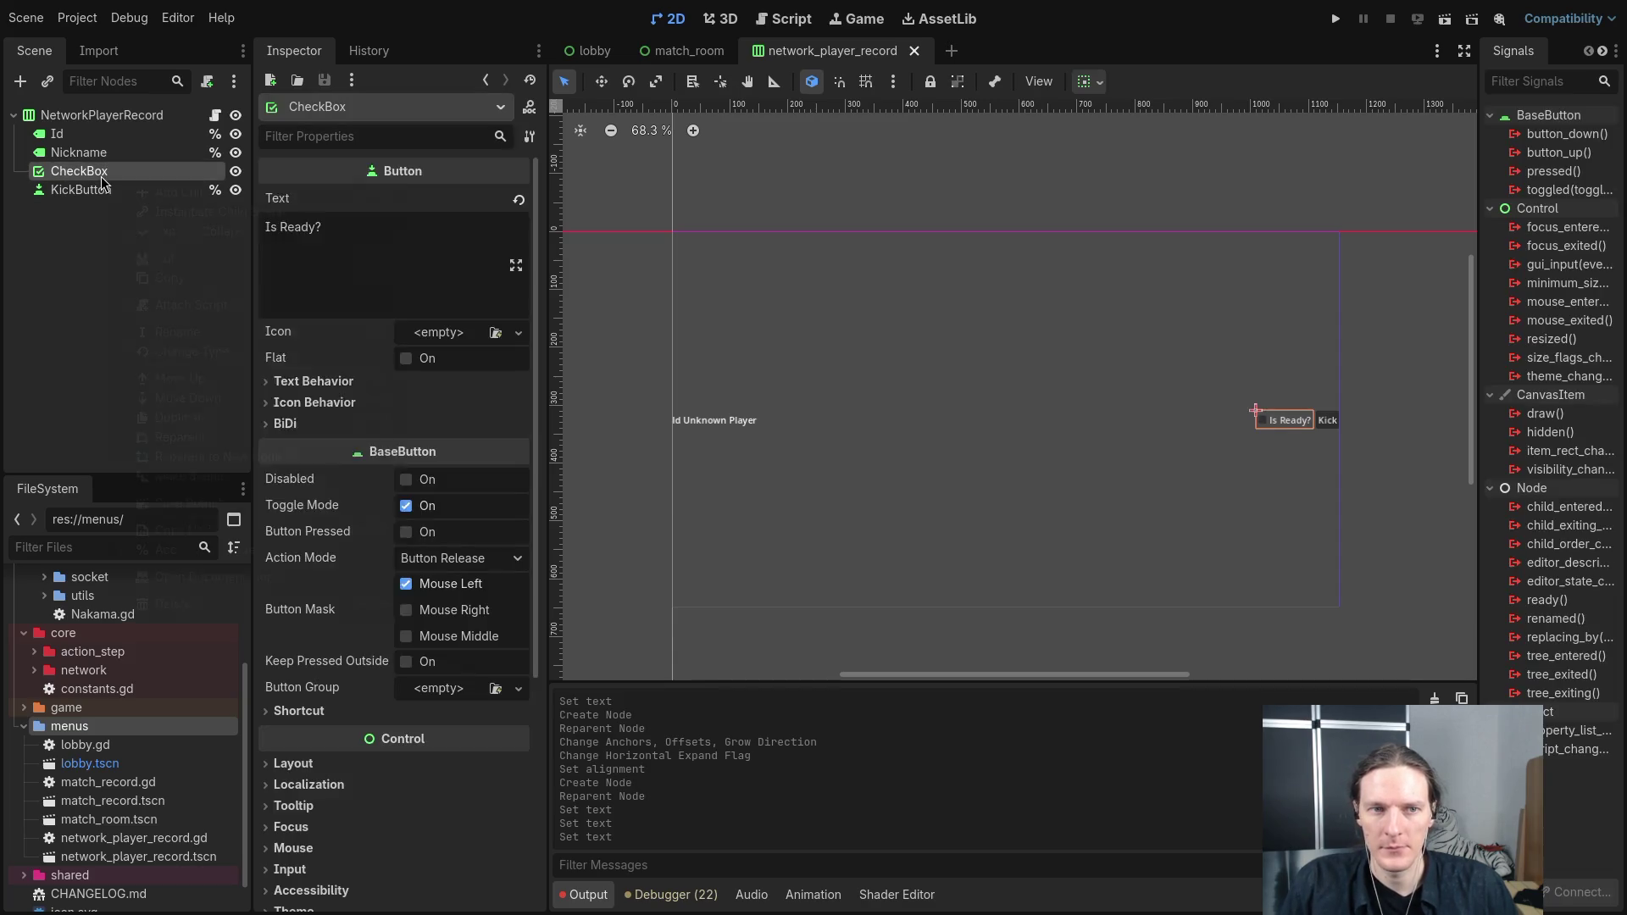
click(178, 547)
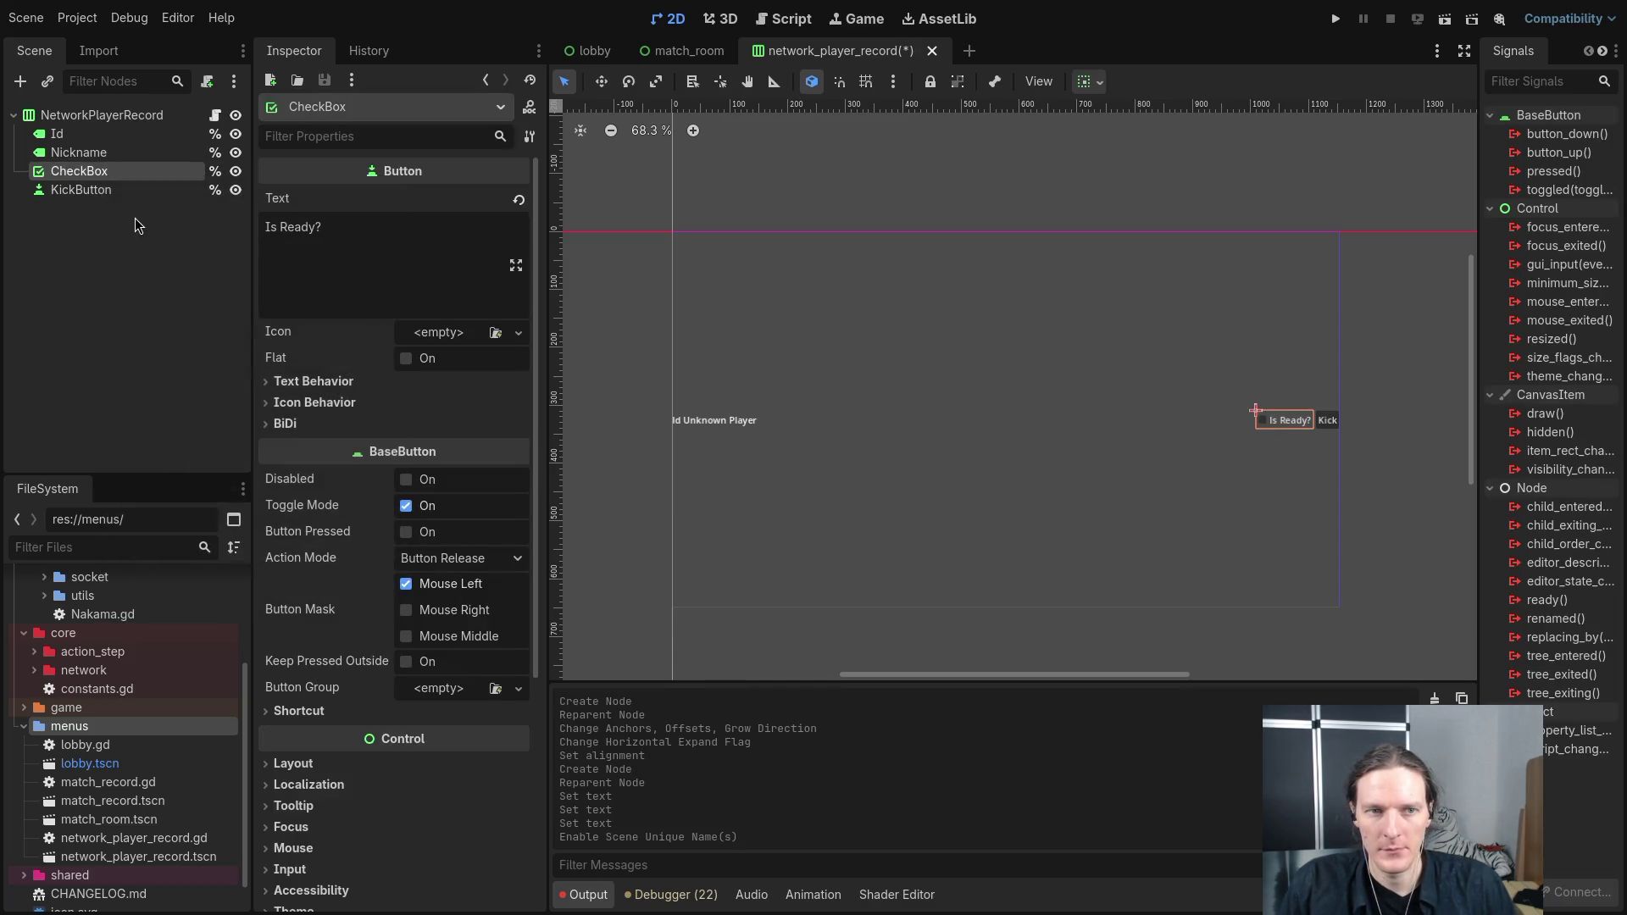
key(F2)
text(IsReady)
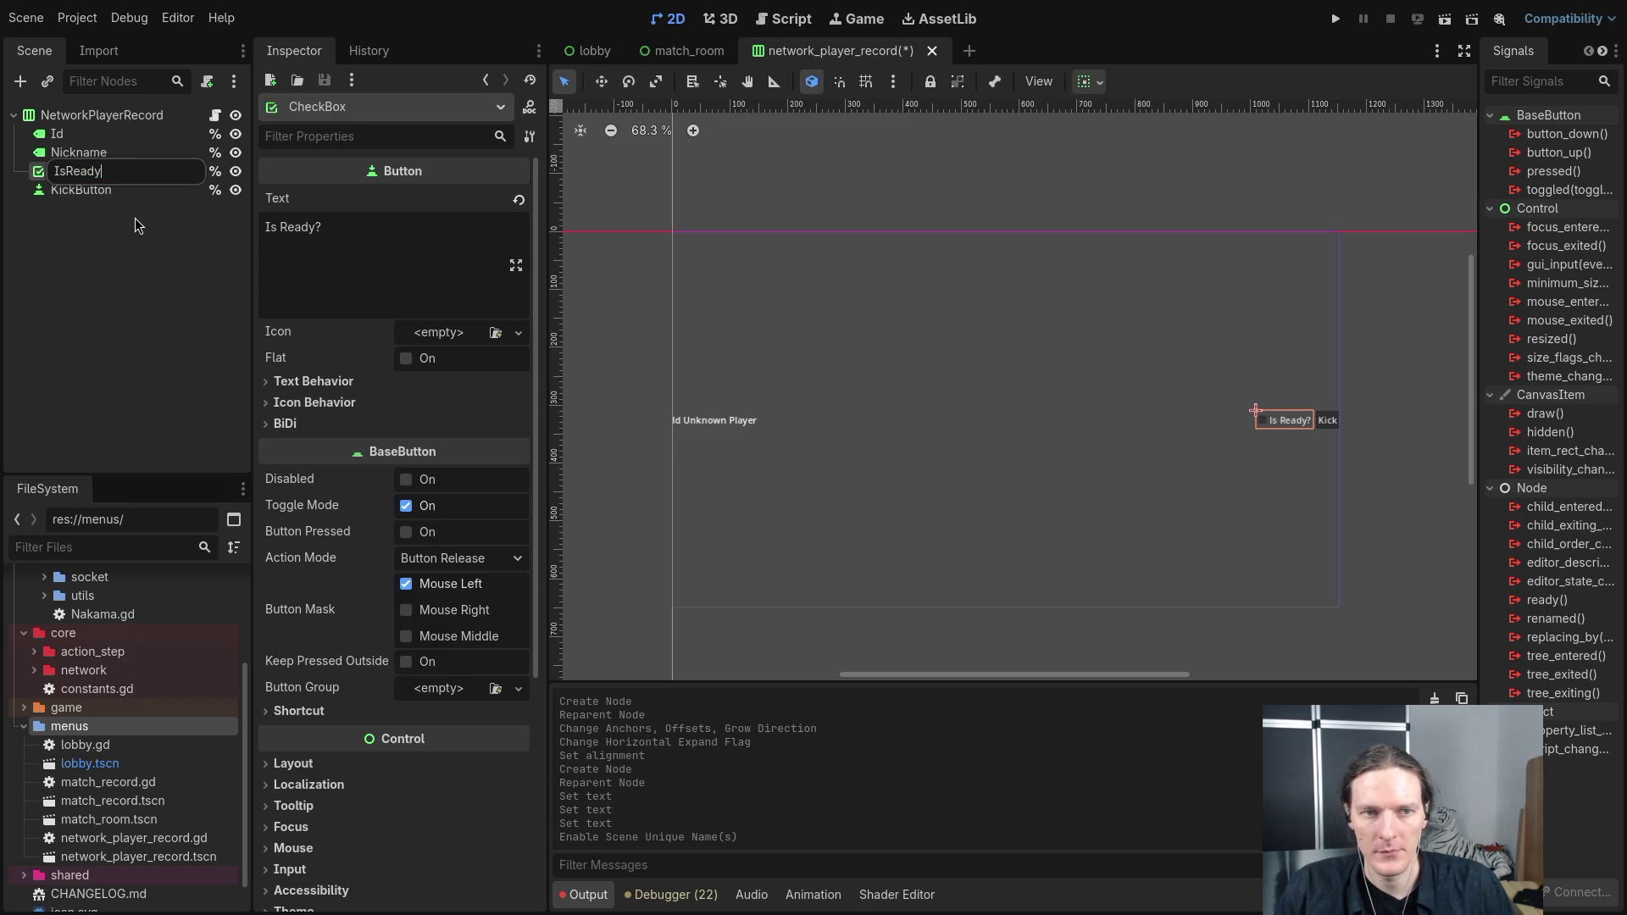
key(Return)
key(ctrl+s)
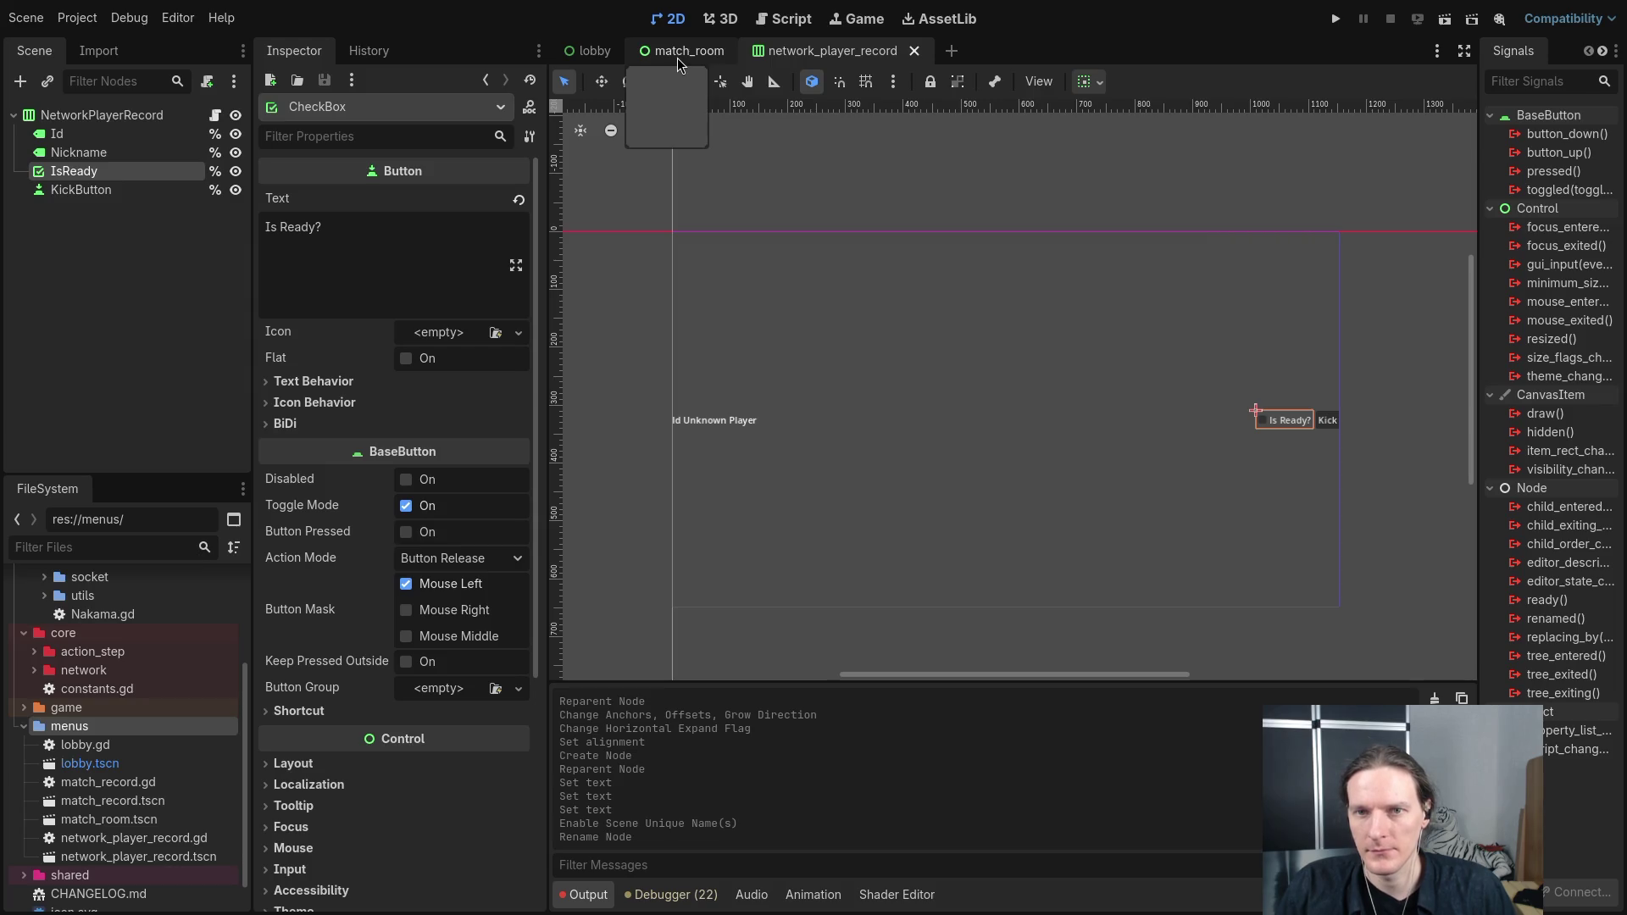
Switch back to match_room and deselect PlayerList to view the row's 'Is Ready?' checkbox.
click(679, 56)
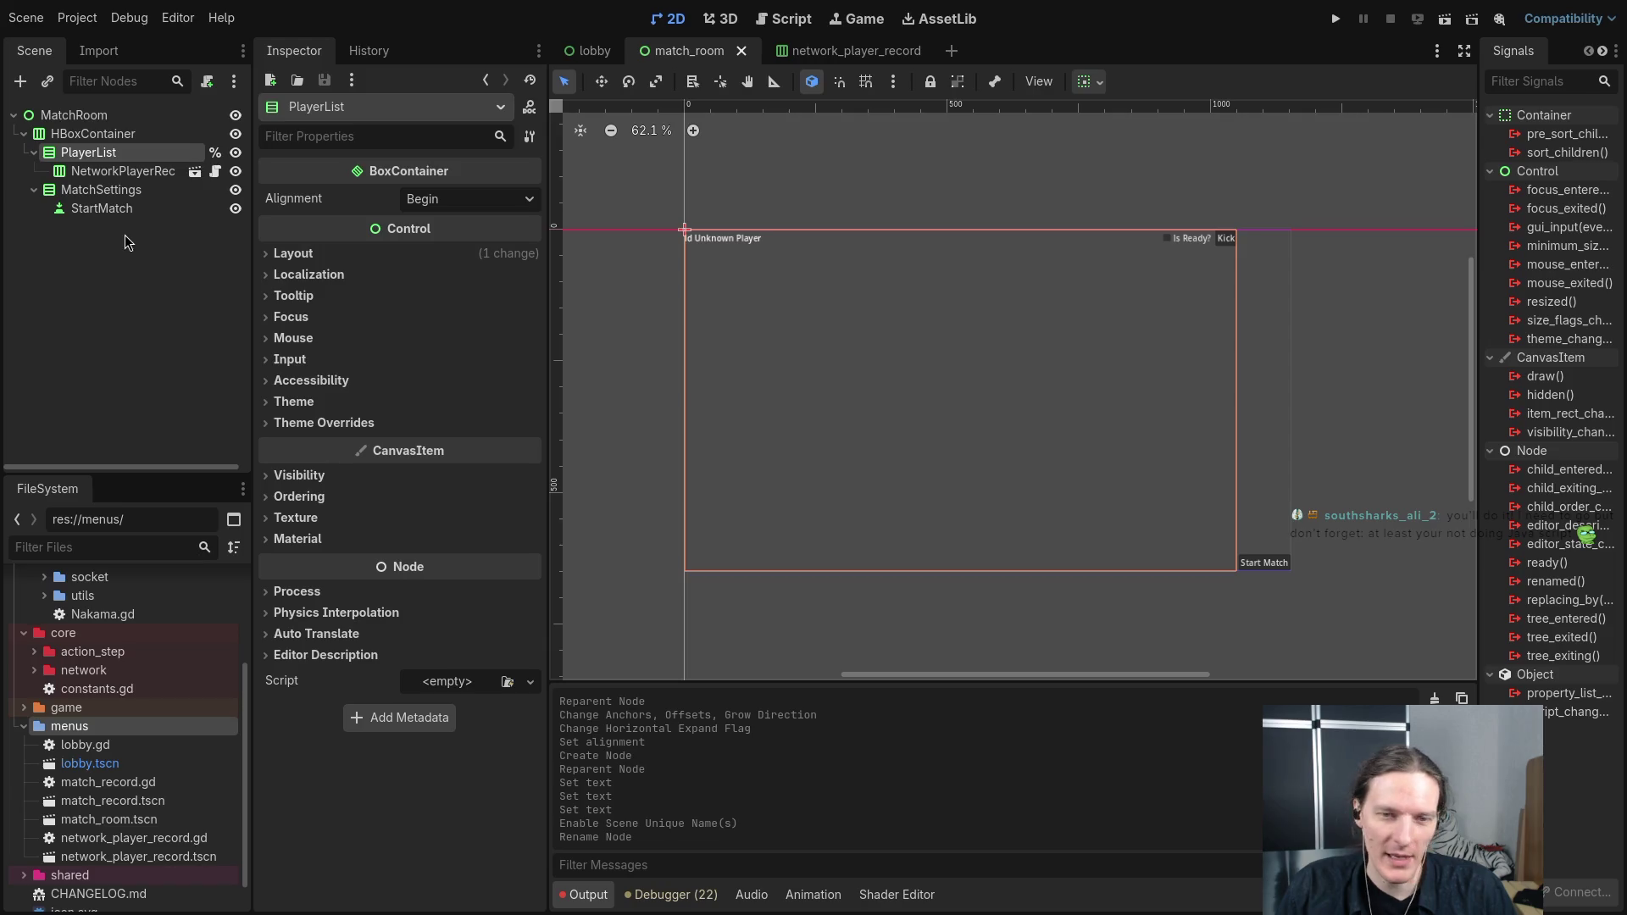
click(133, 236)
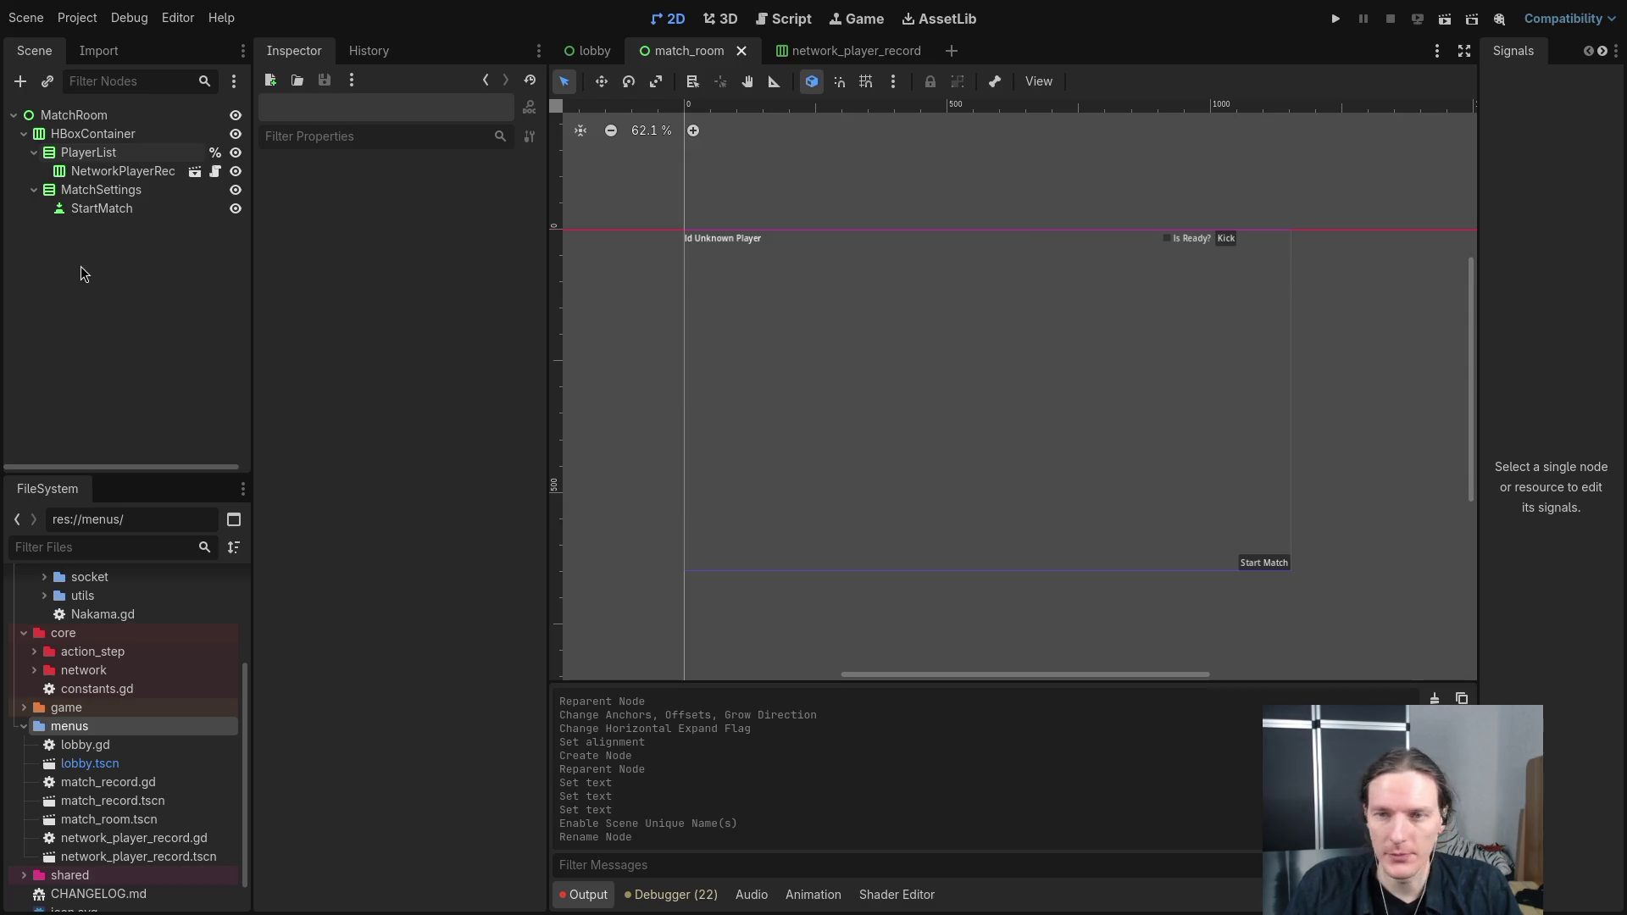
key(super+1)
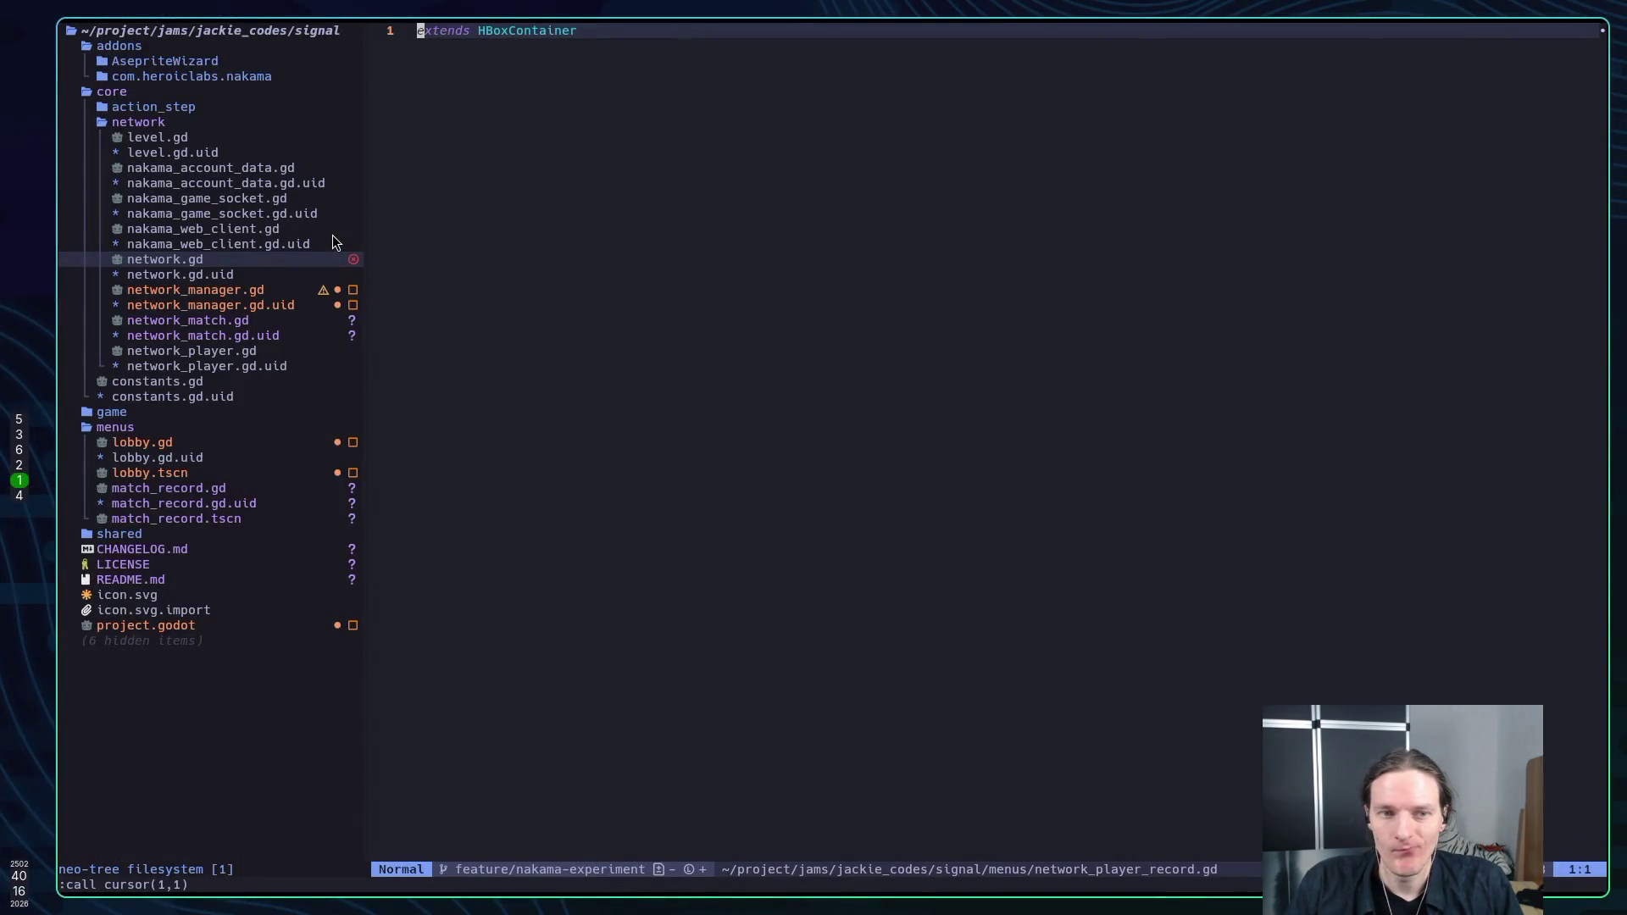
key(super+2)
key(super+3)
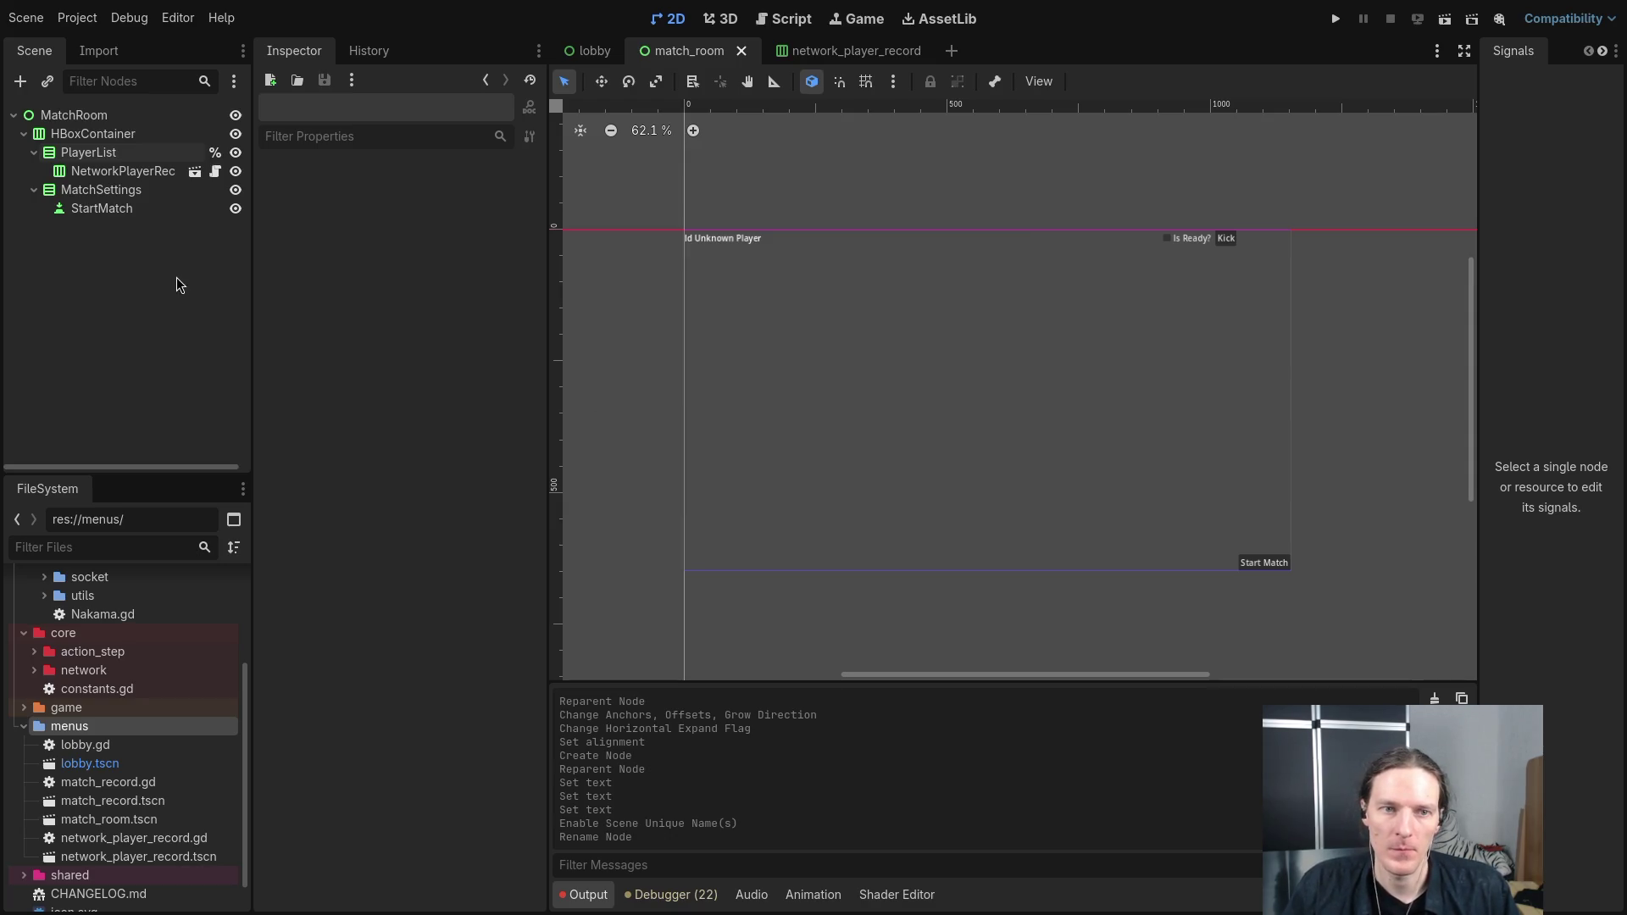
Change the MatchRoom root node's type to VBoxContainer.
click(100, 134)
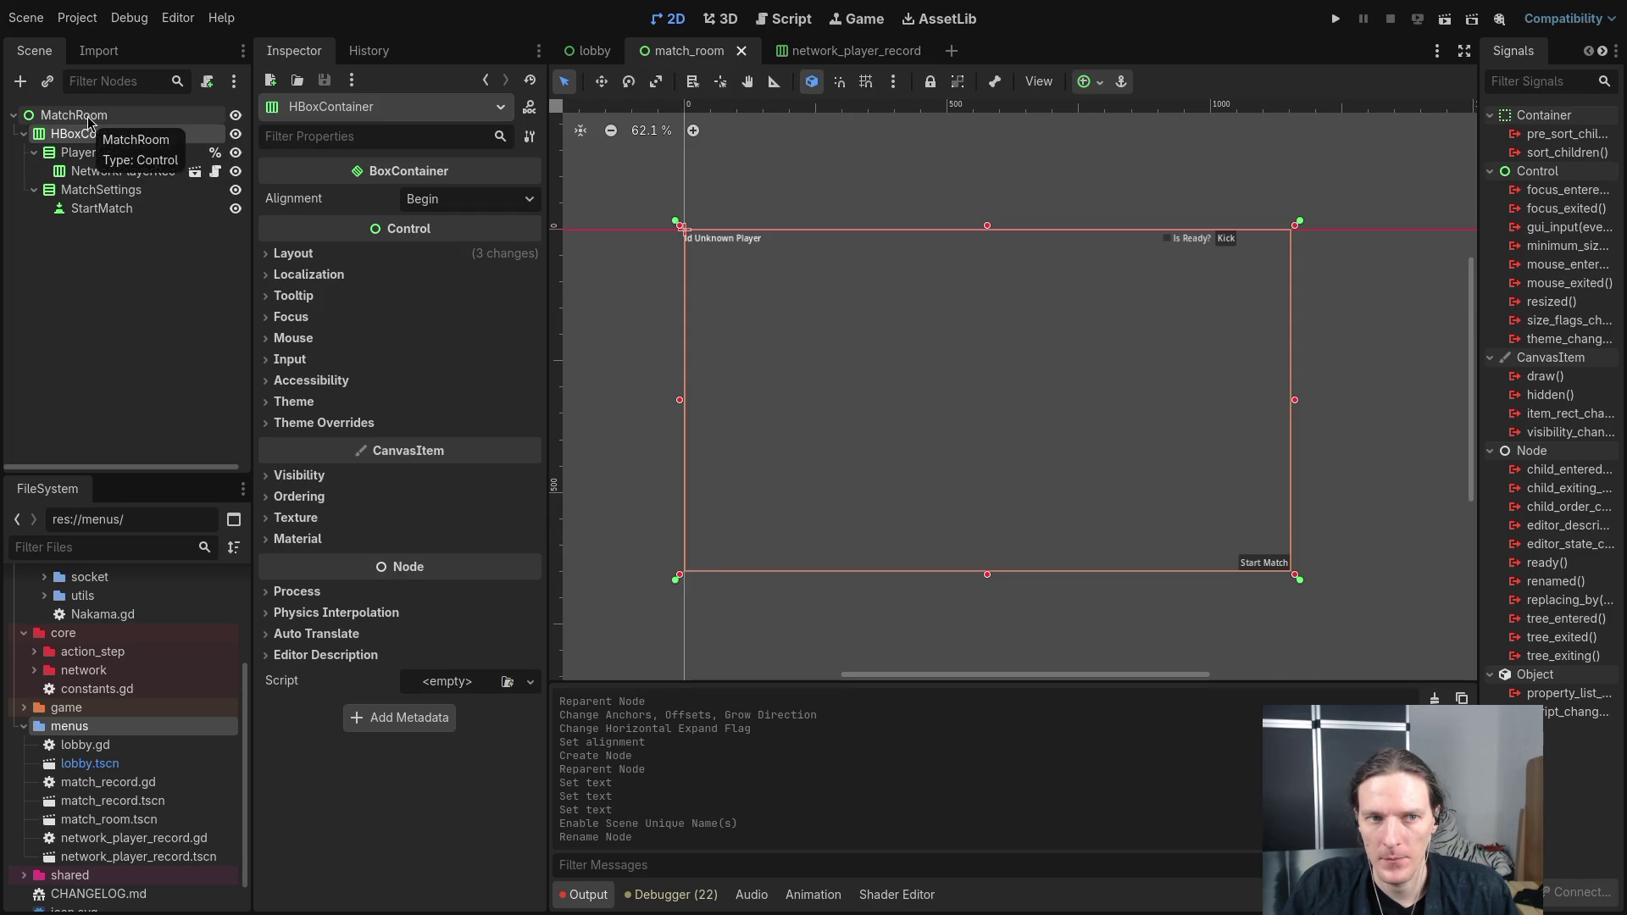
right_click(90, 119)
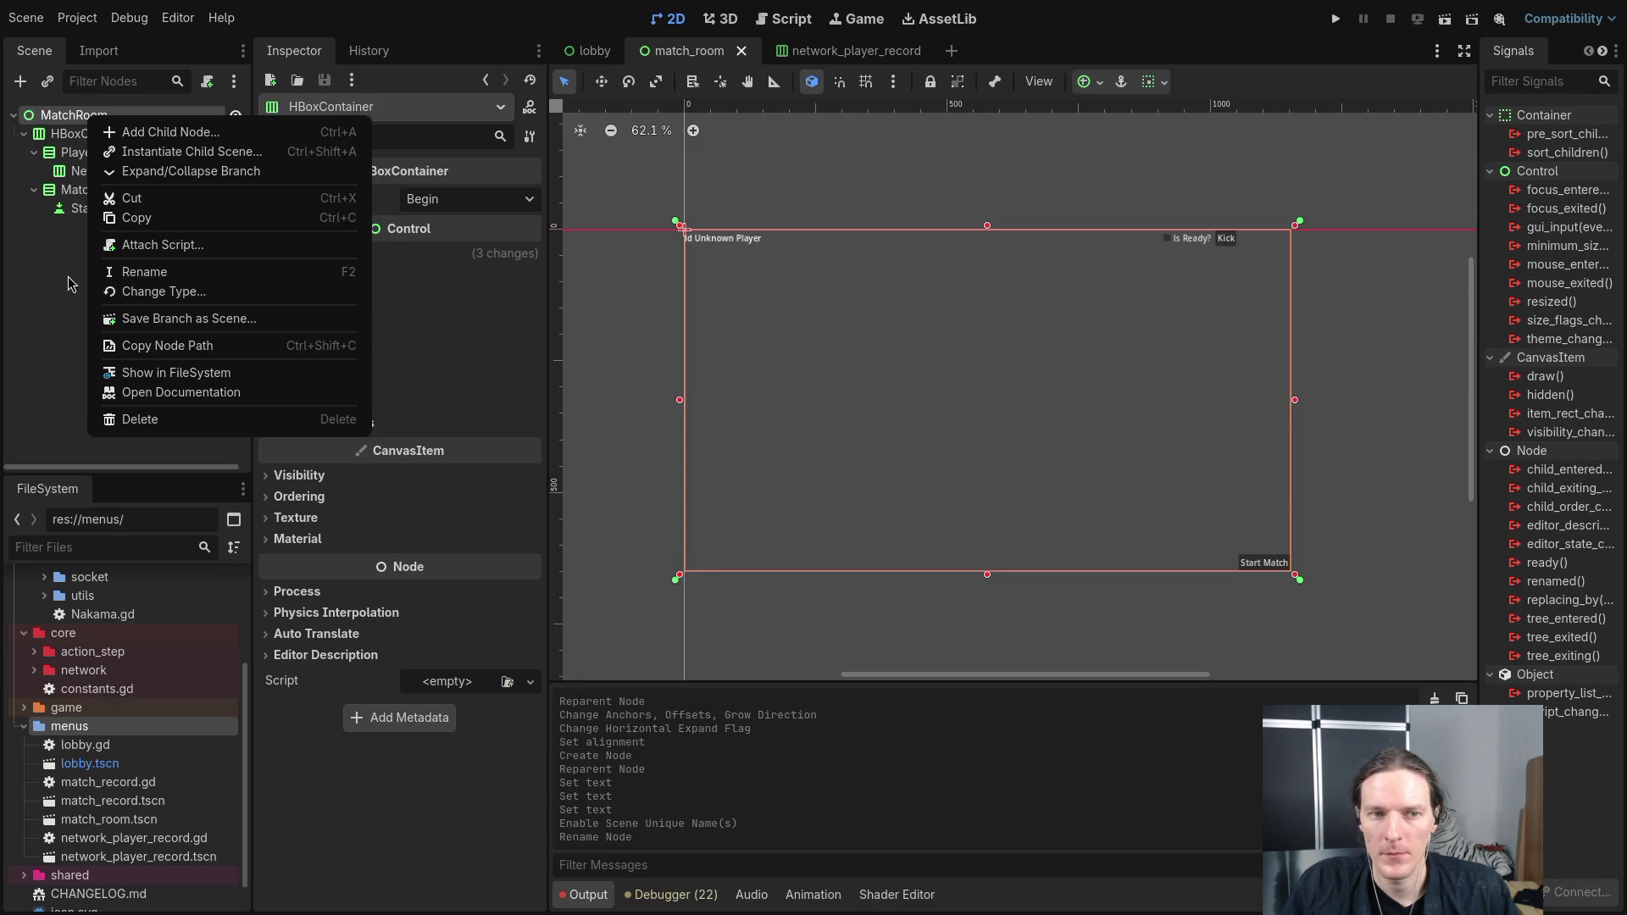
click(135, 291)
text(hbox)
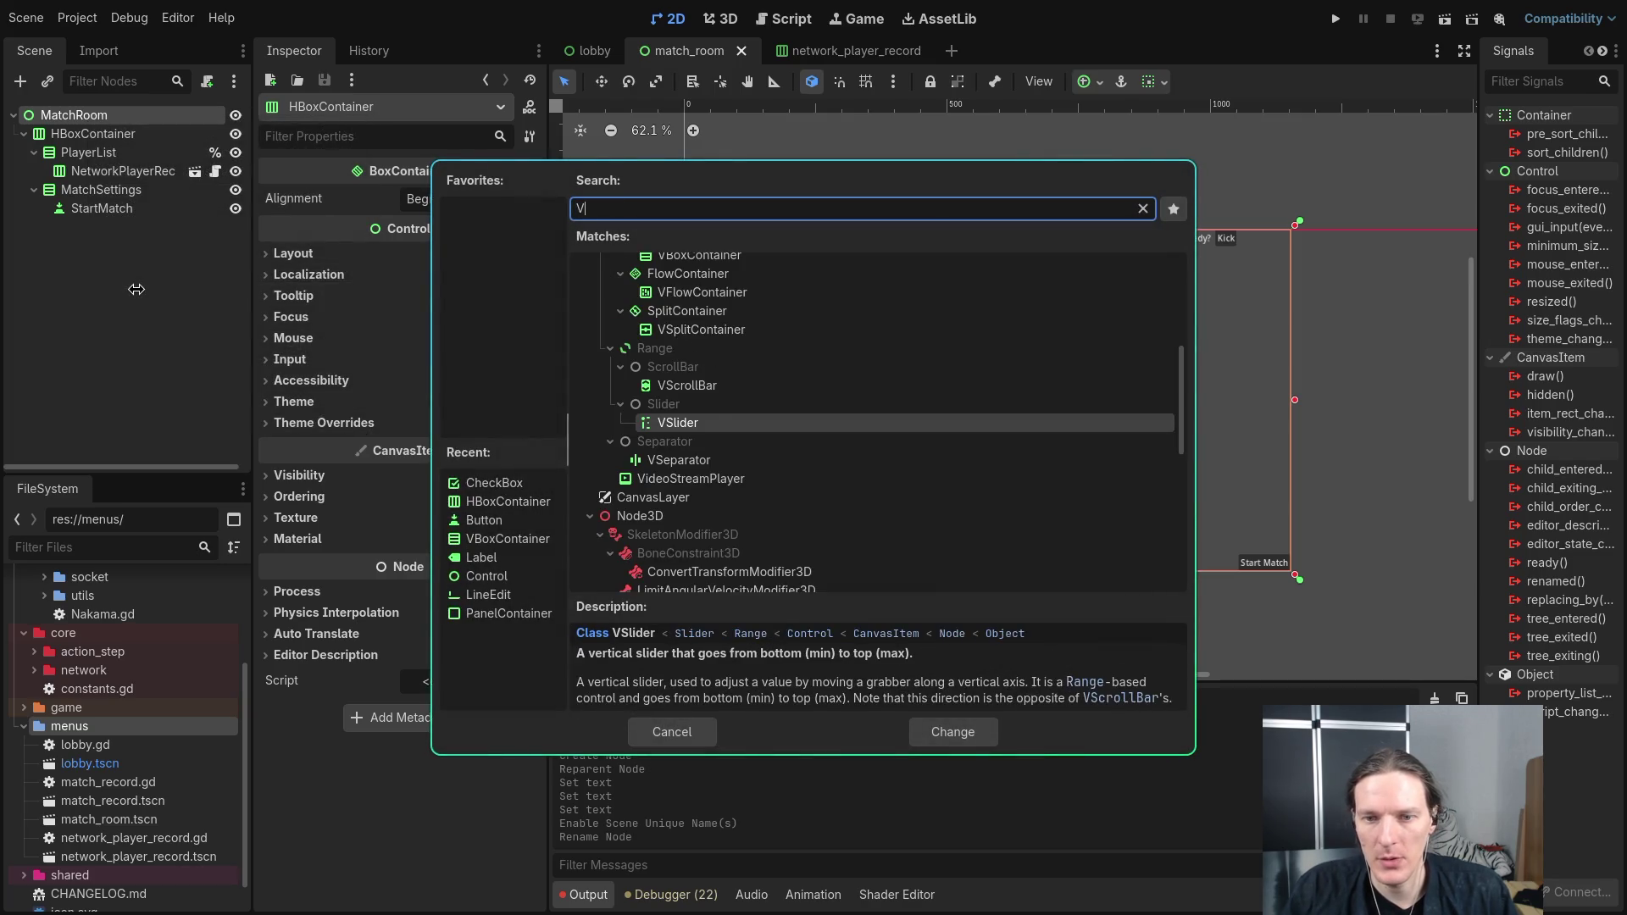
key(Return)
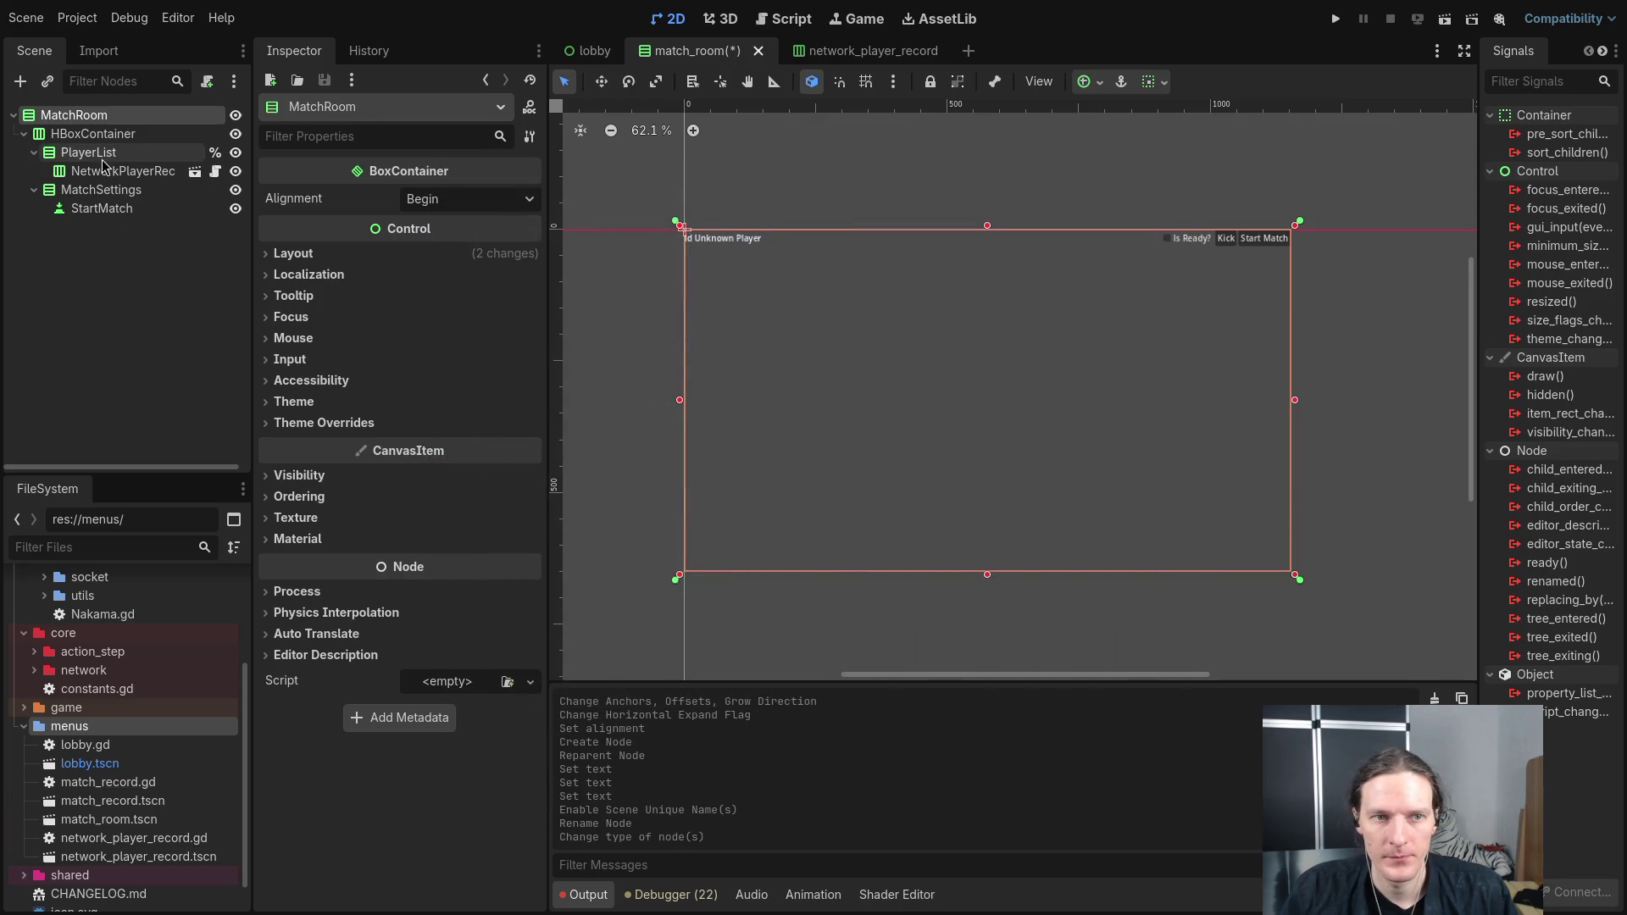
Add an HBoxContainer child to MatchRoom and move it above the existing HBoxContainer.
right_click(83, 116)
click(131, 133)
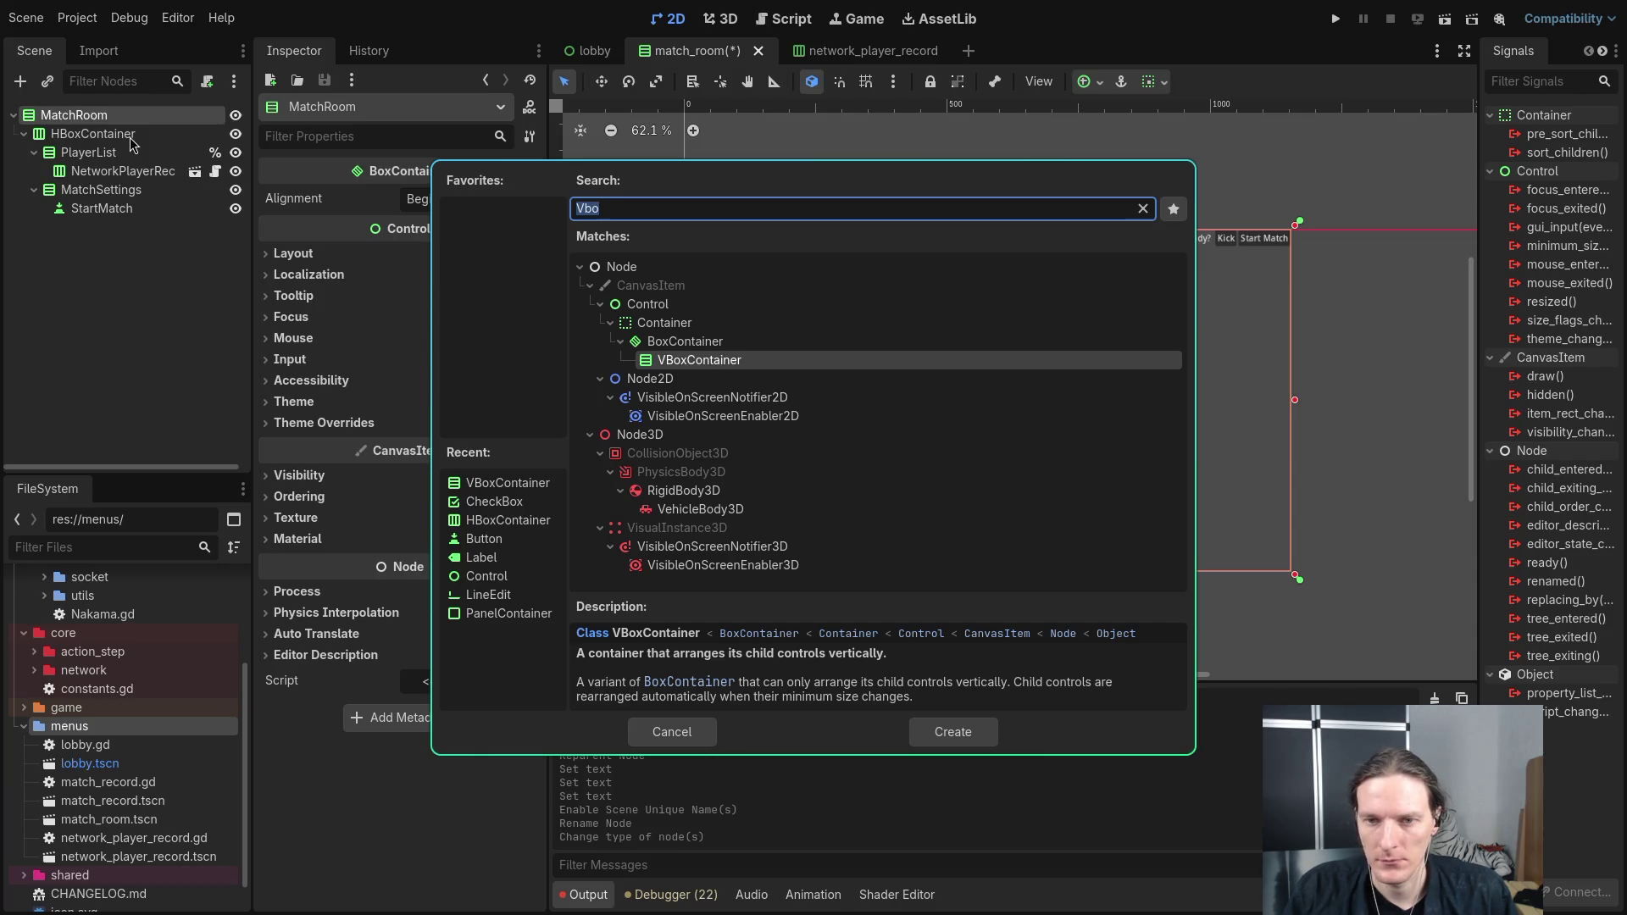
text(hbo)
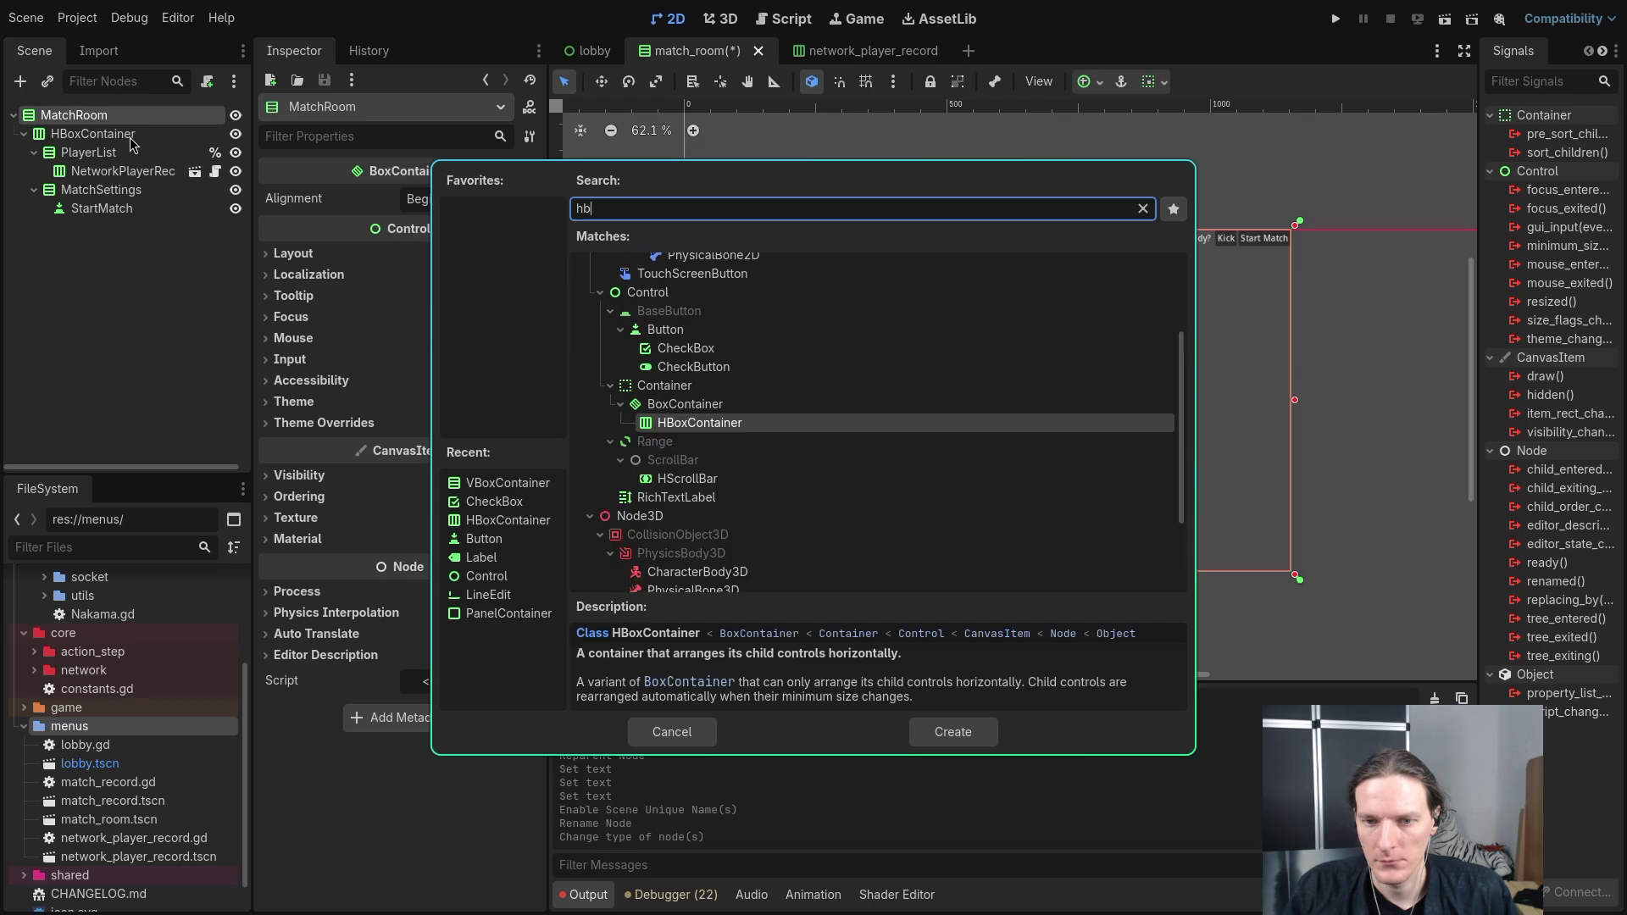
key(Return)
mouse_move(119, 188)
mouse_down()
mouse_move(93, 231)
mouse_move(84, 128)
mouse_up()
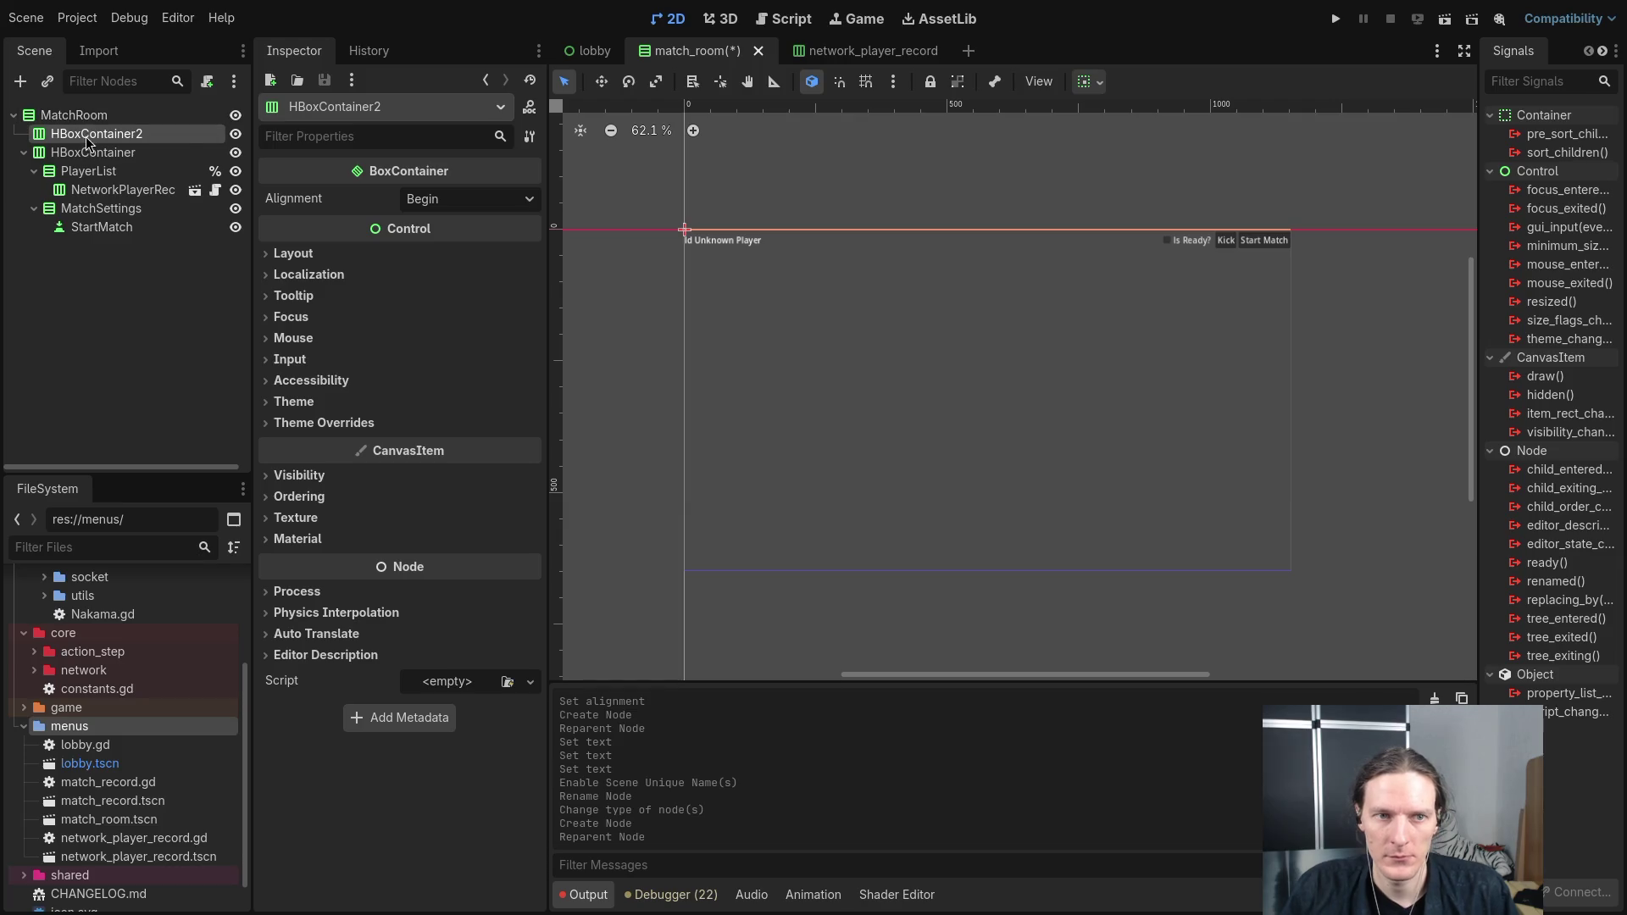
Rename HBoxContainer2 to RoomInfo and save the scene.
double_click(85, 133)
text(RoomIn)
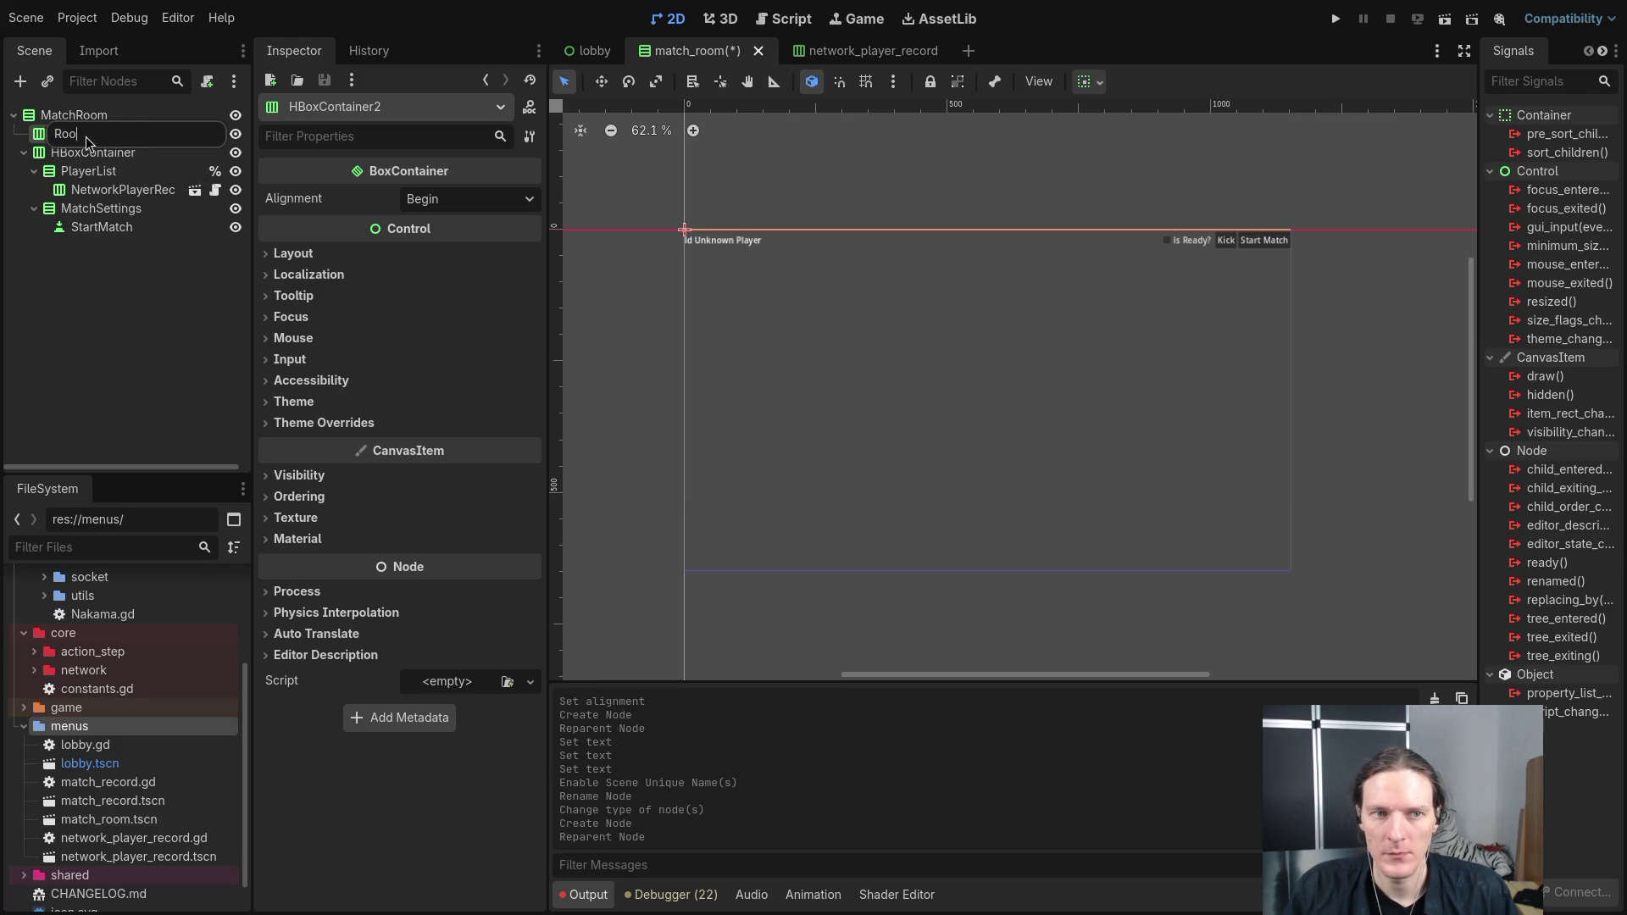
text(fo)
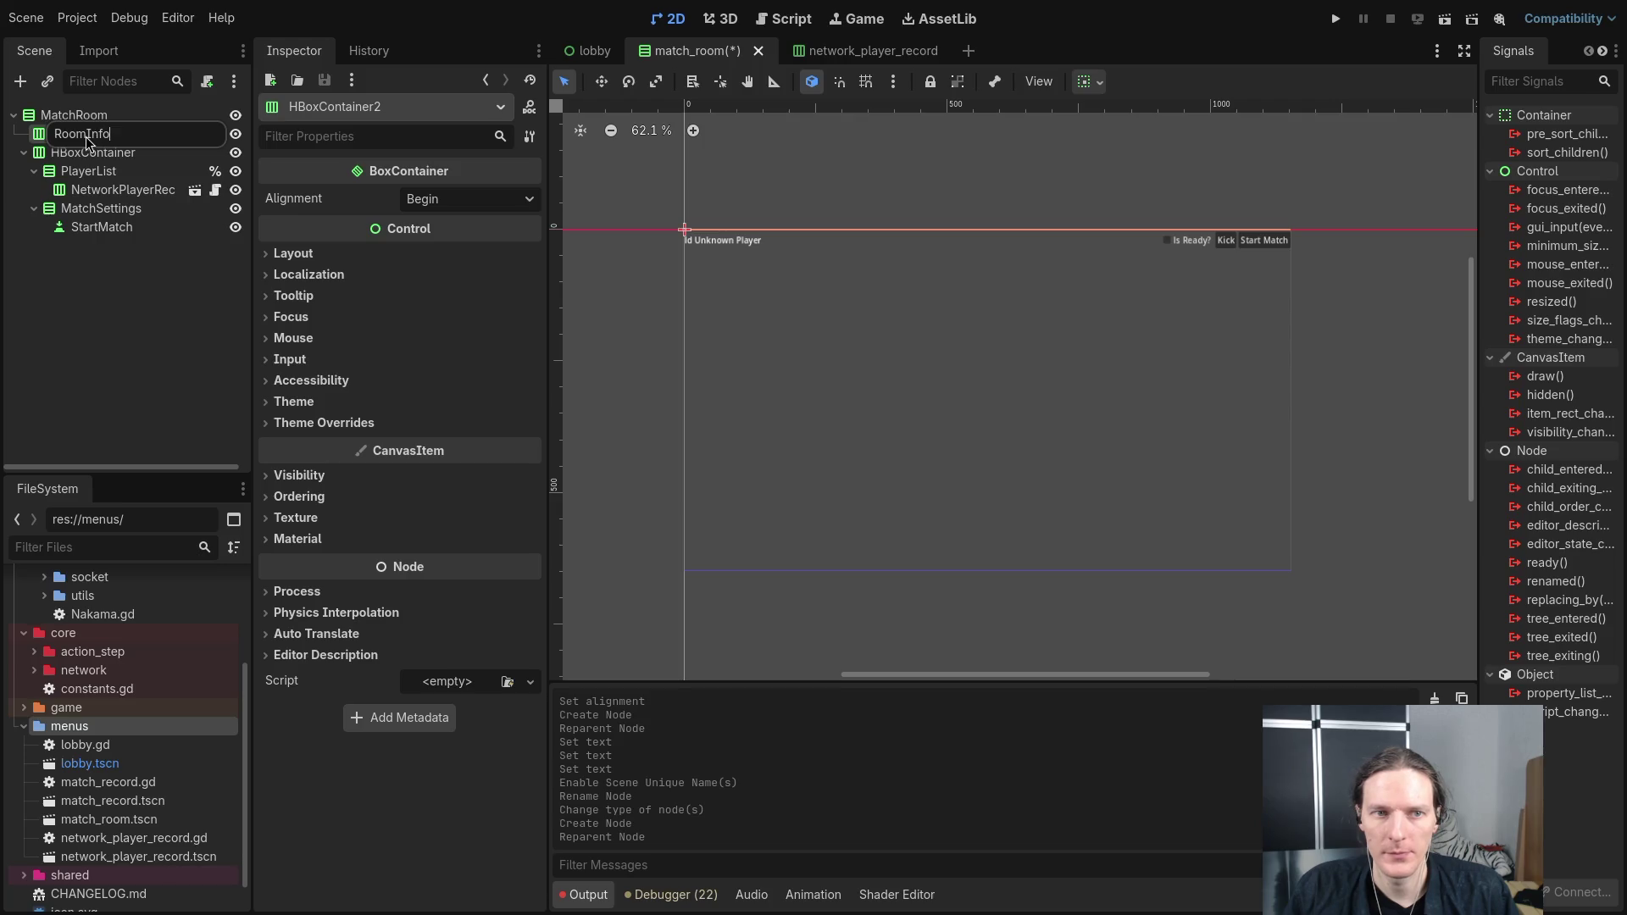
key(Return)
key(ctrl+s)
Add a Label child under RoomInfo named RoomId and save.
right_click(88, 138)
click(155, 153)
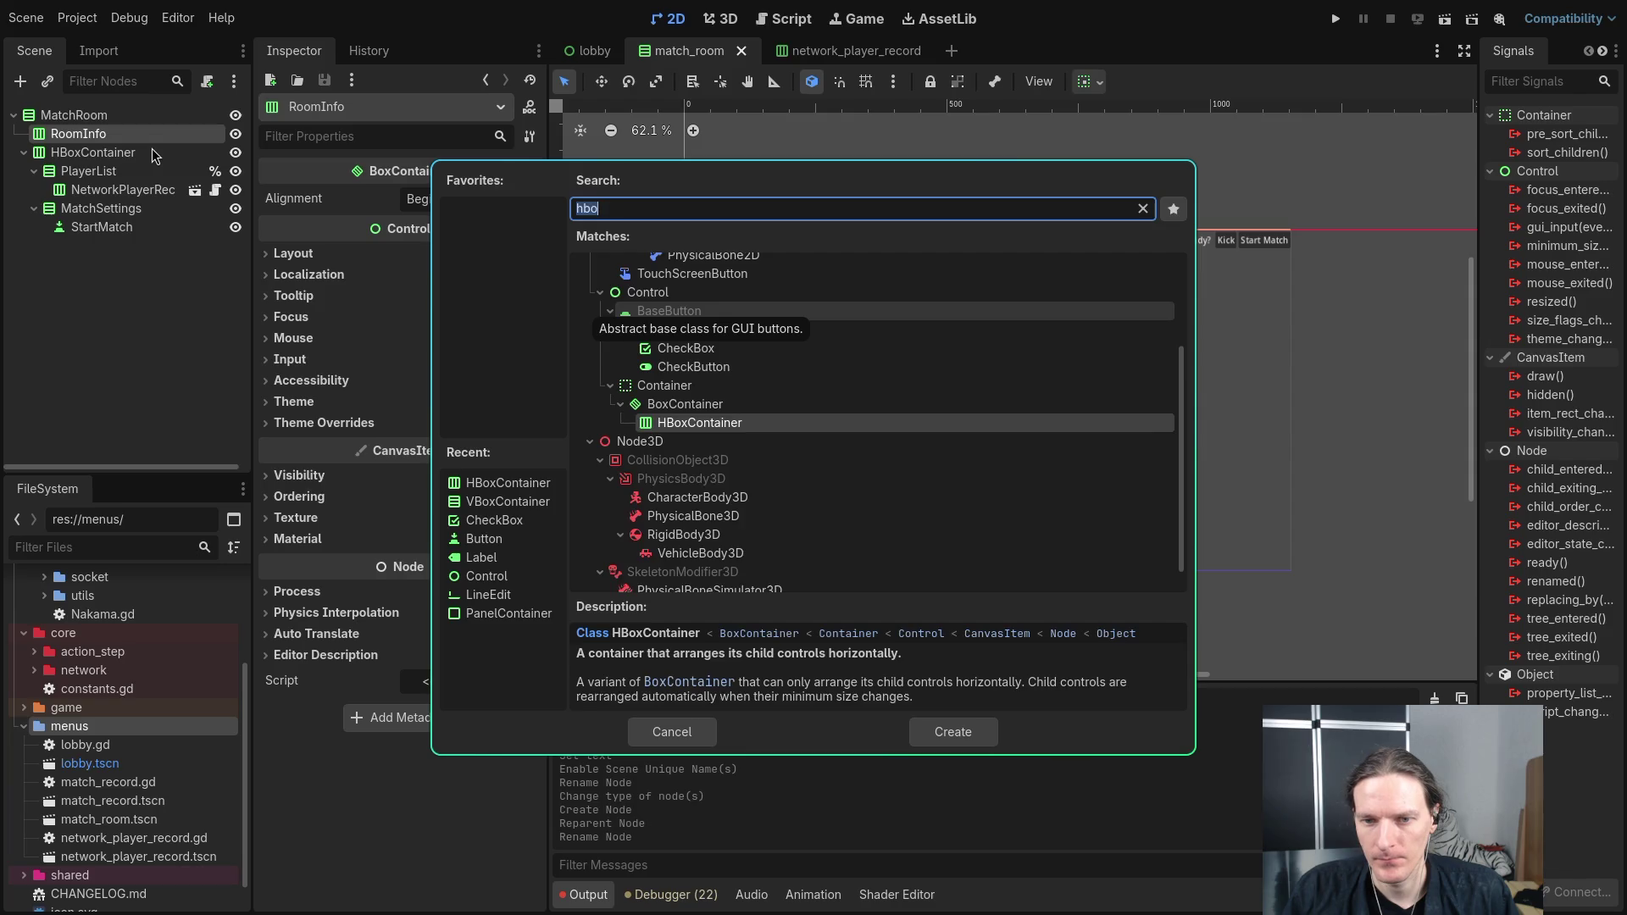
text(la)
key(Return)
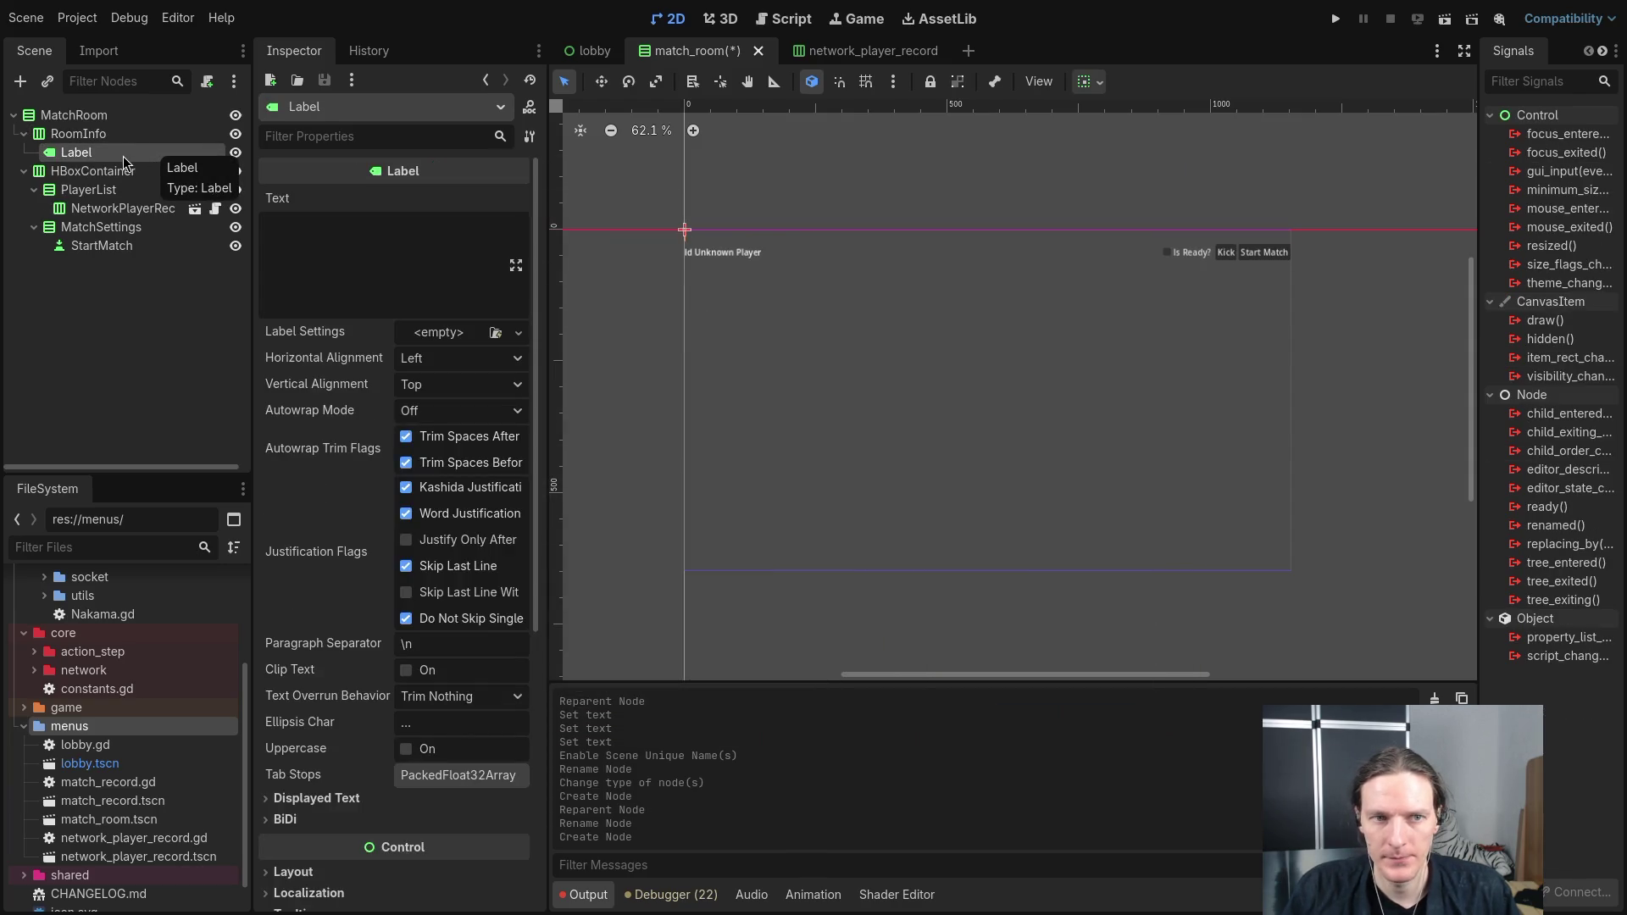
double_click(123, 152)
text(RoomId)
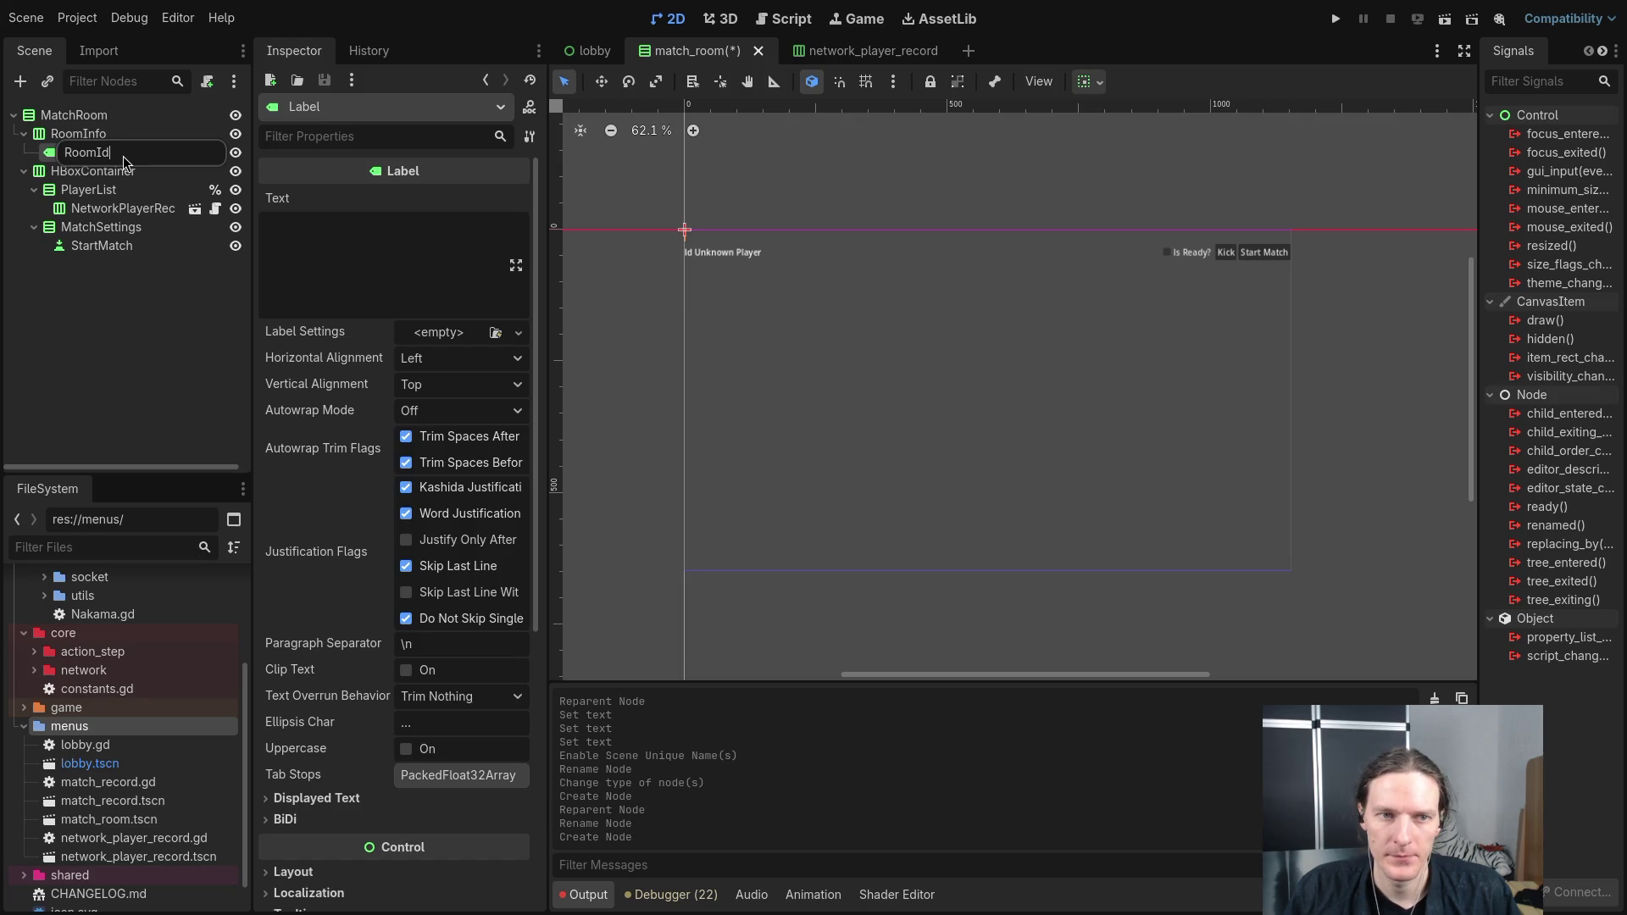
key(Return)
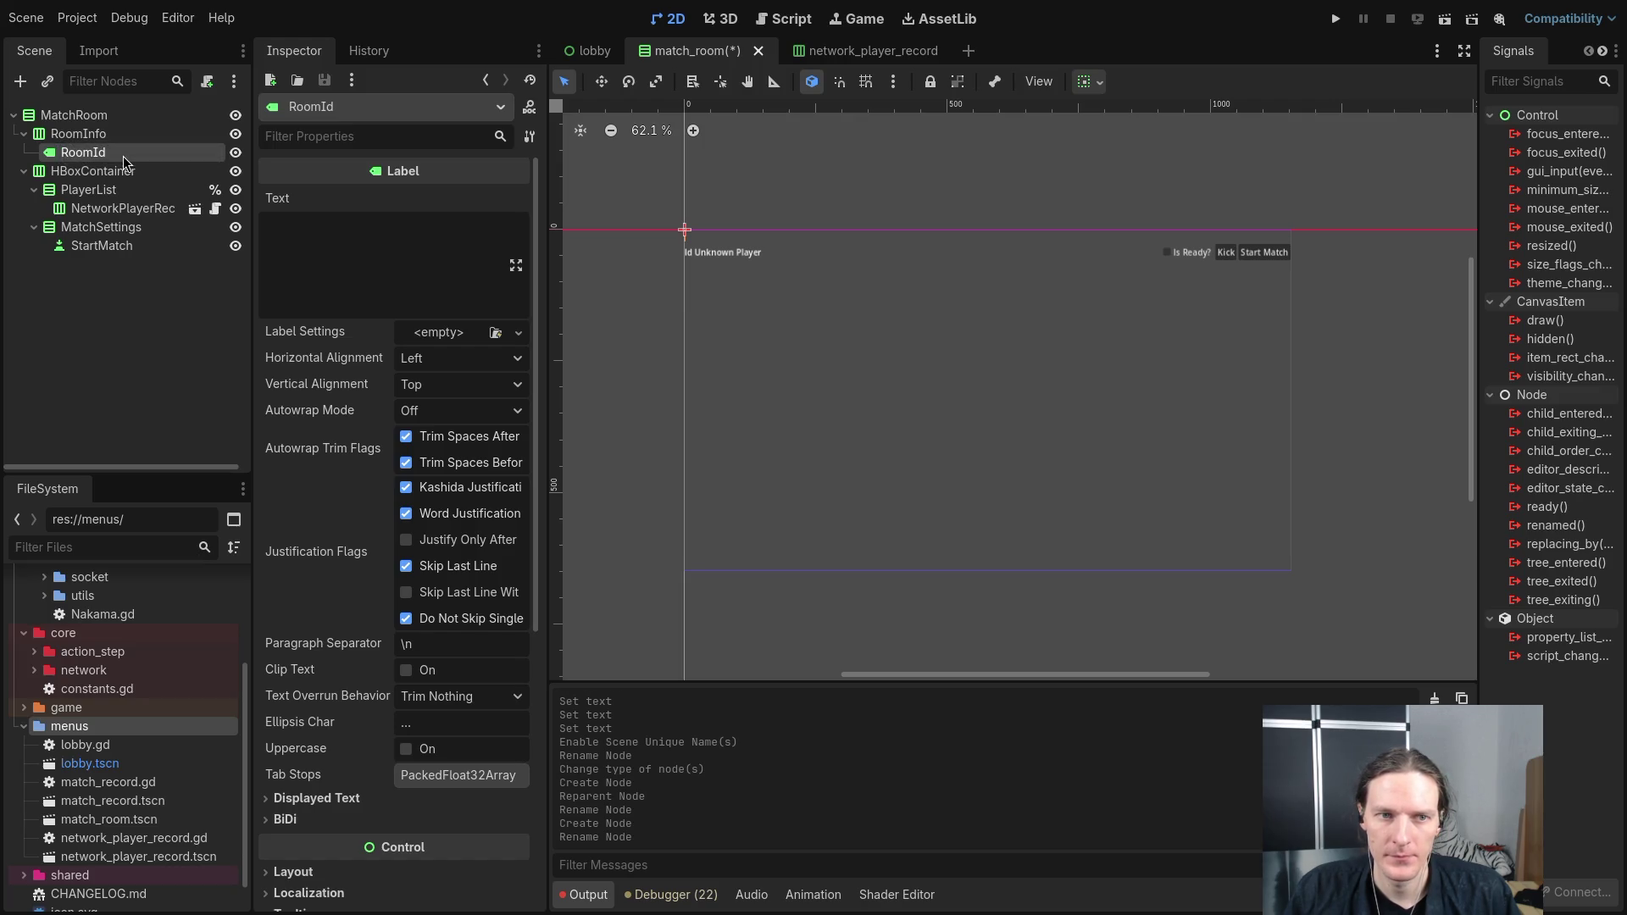
key(ctrl+s)
Set the RoomId label's text to 'RoomId' and save.
click(281, 226)
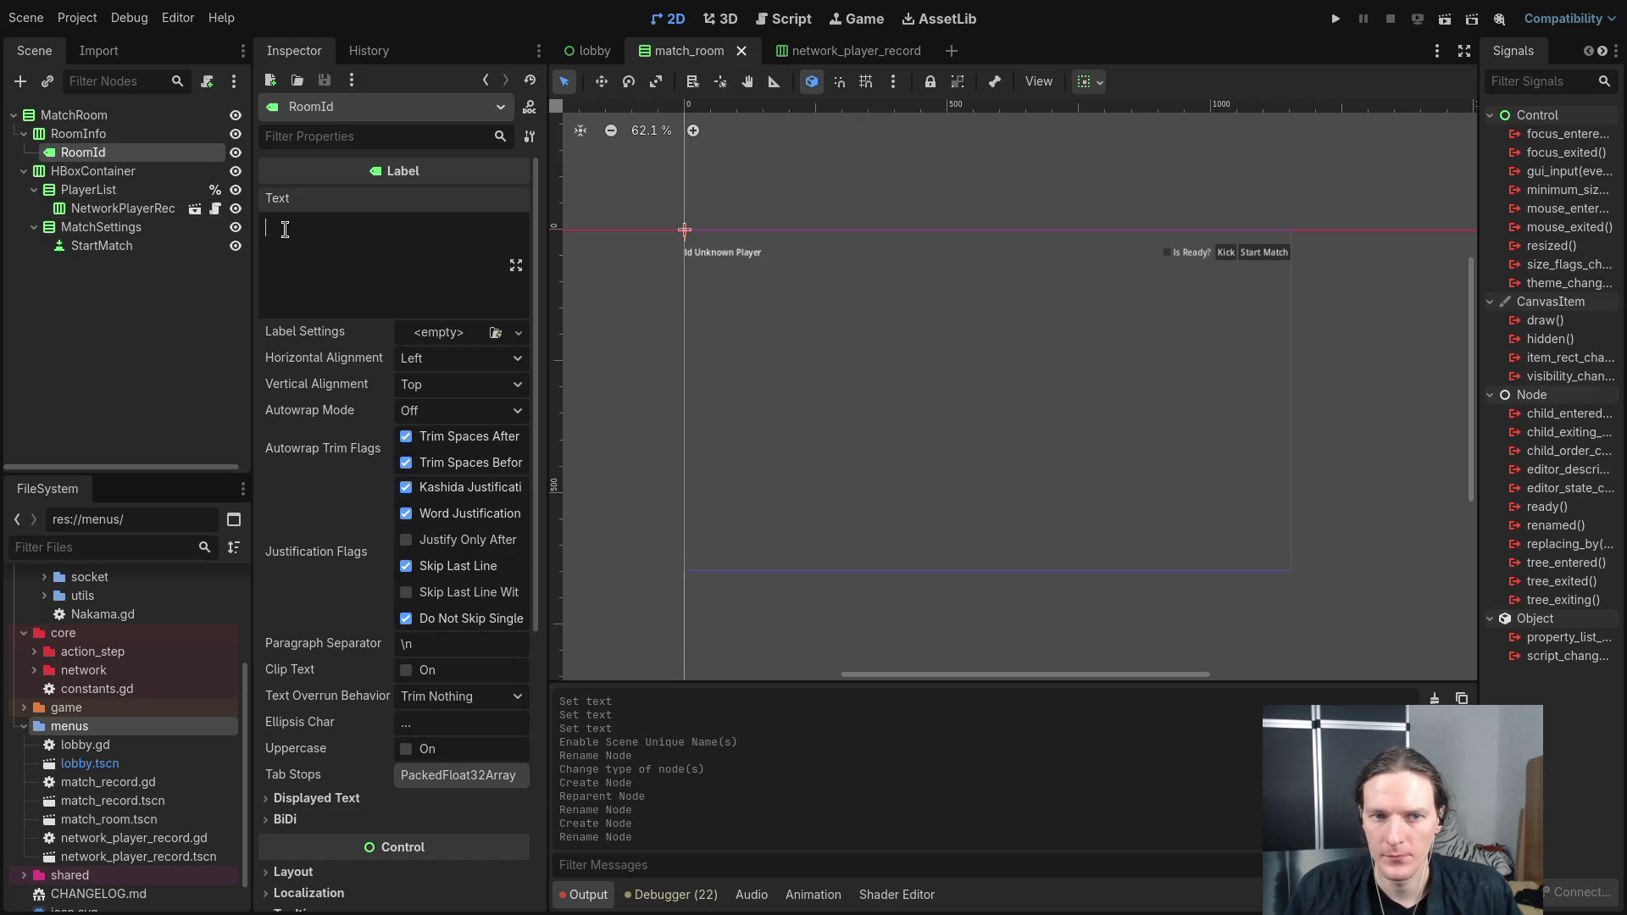
text(Ro)
key(BackSpace)
key(BackSpace)
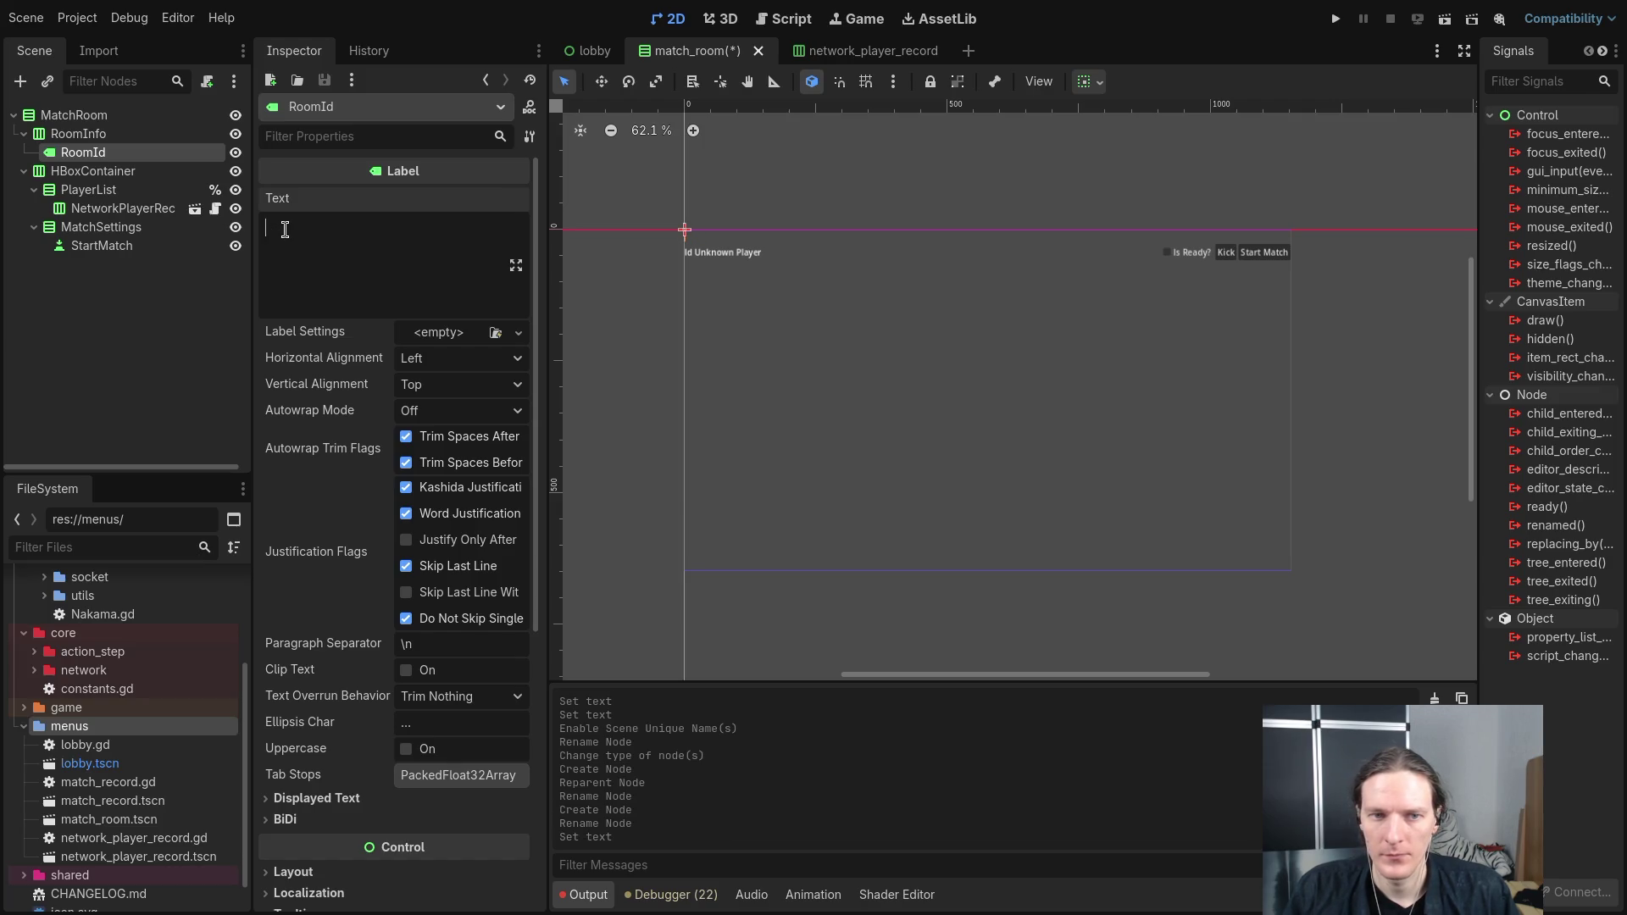
text(RoomId)
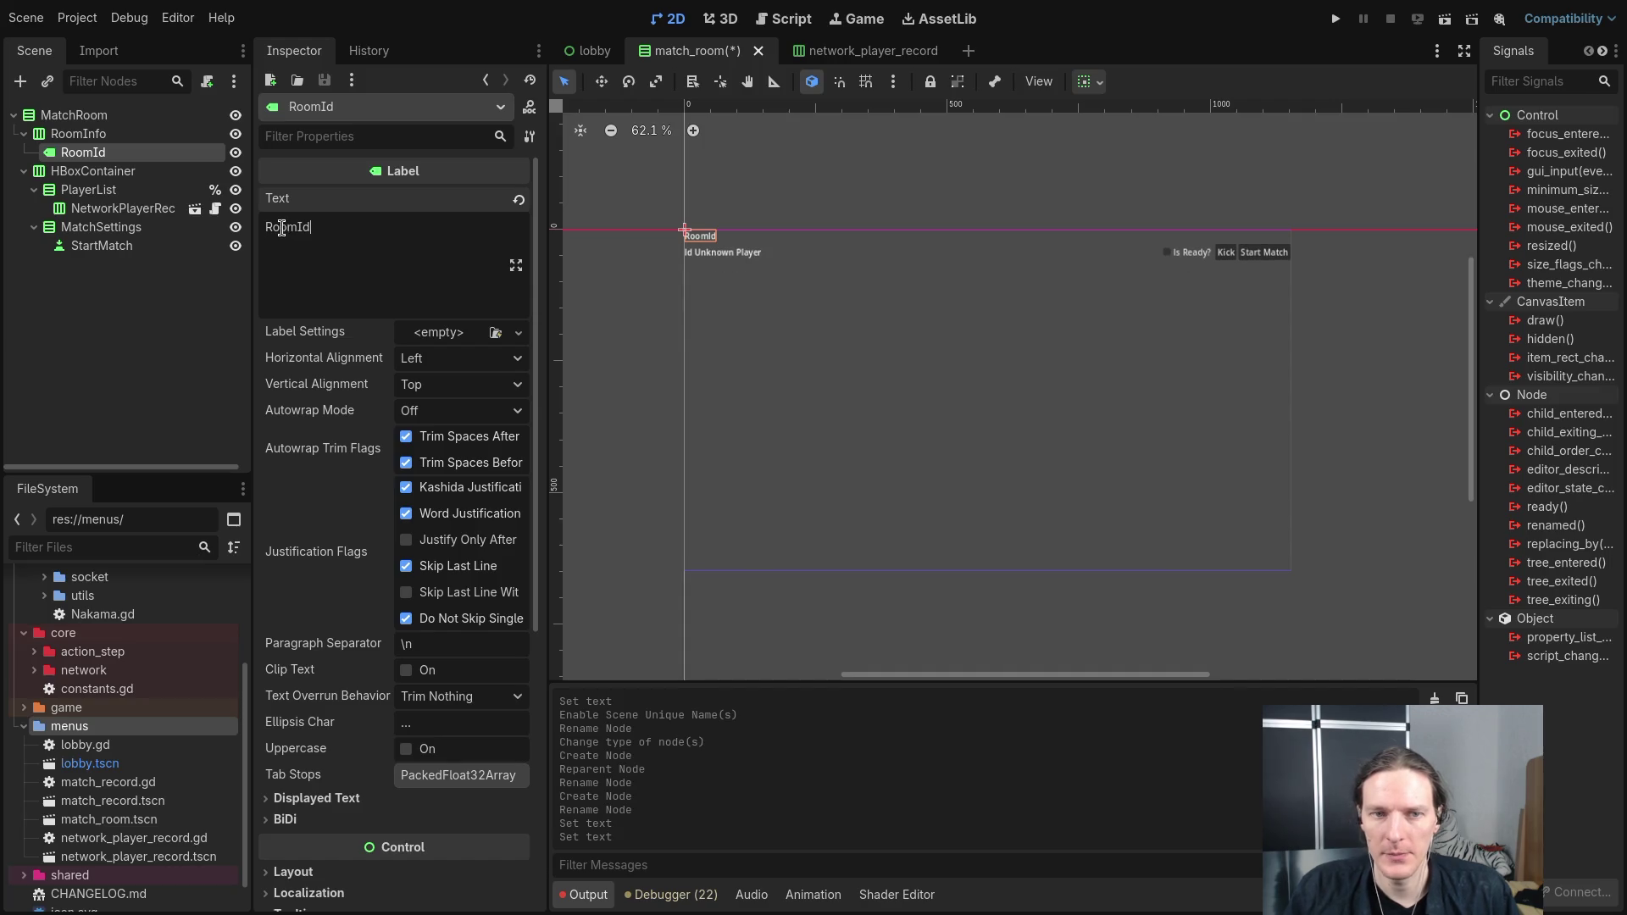
key(ctrl+s)
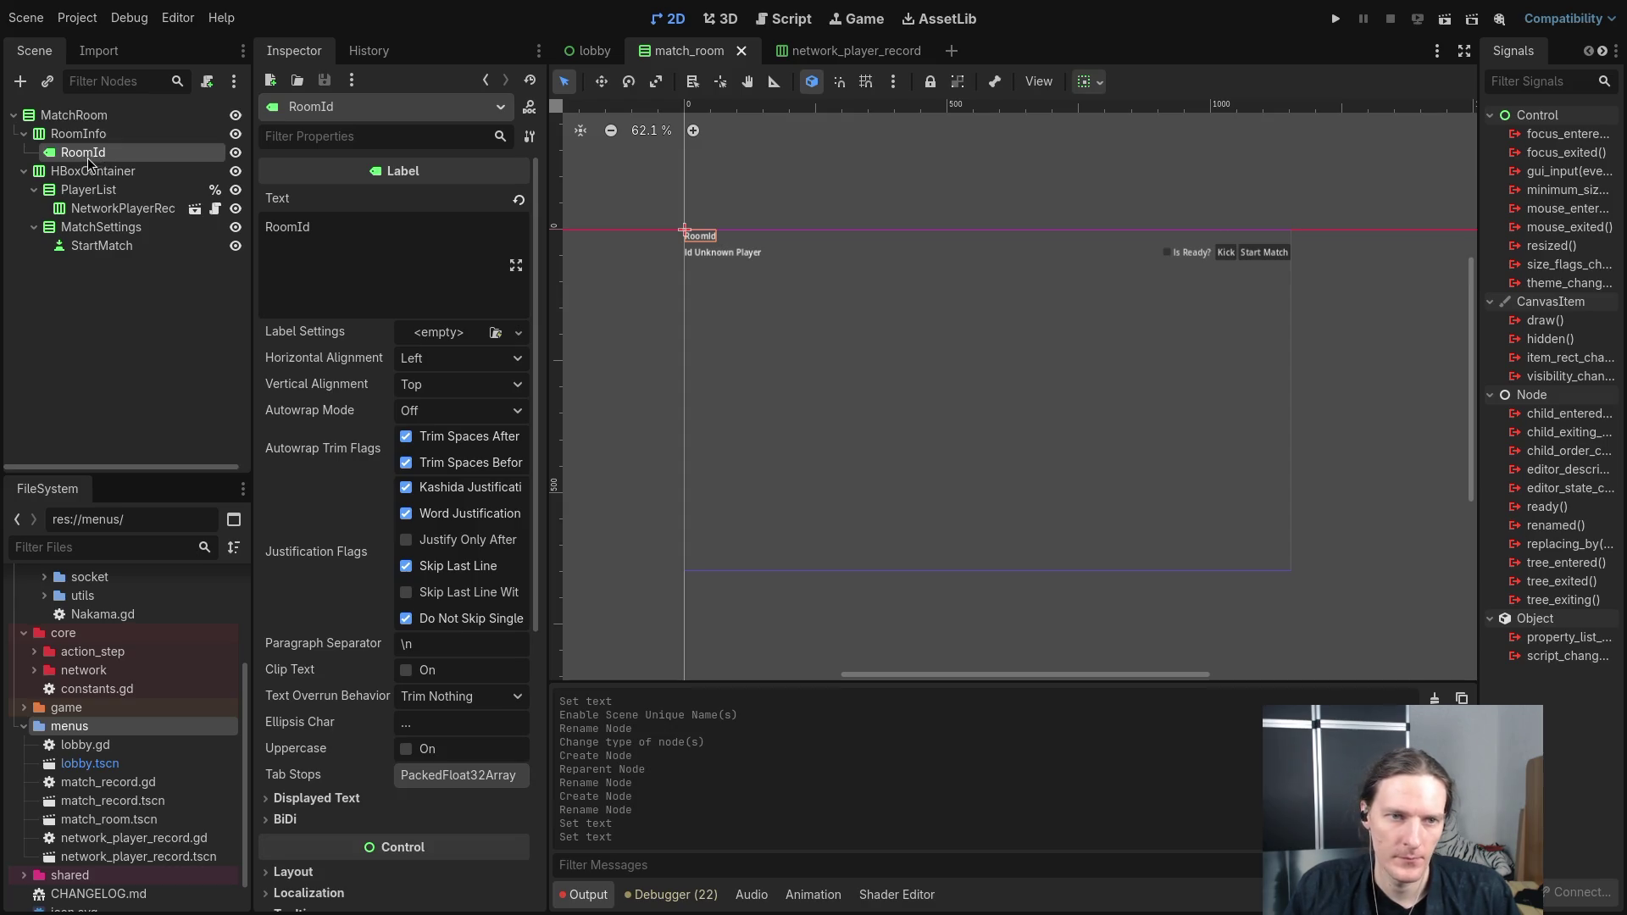
Duplicate RoomId as PlayerCount, set its text to '1/4', and save.
key(ctrl+d)
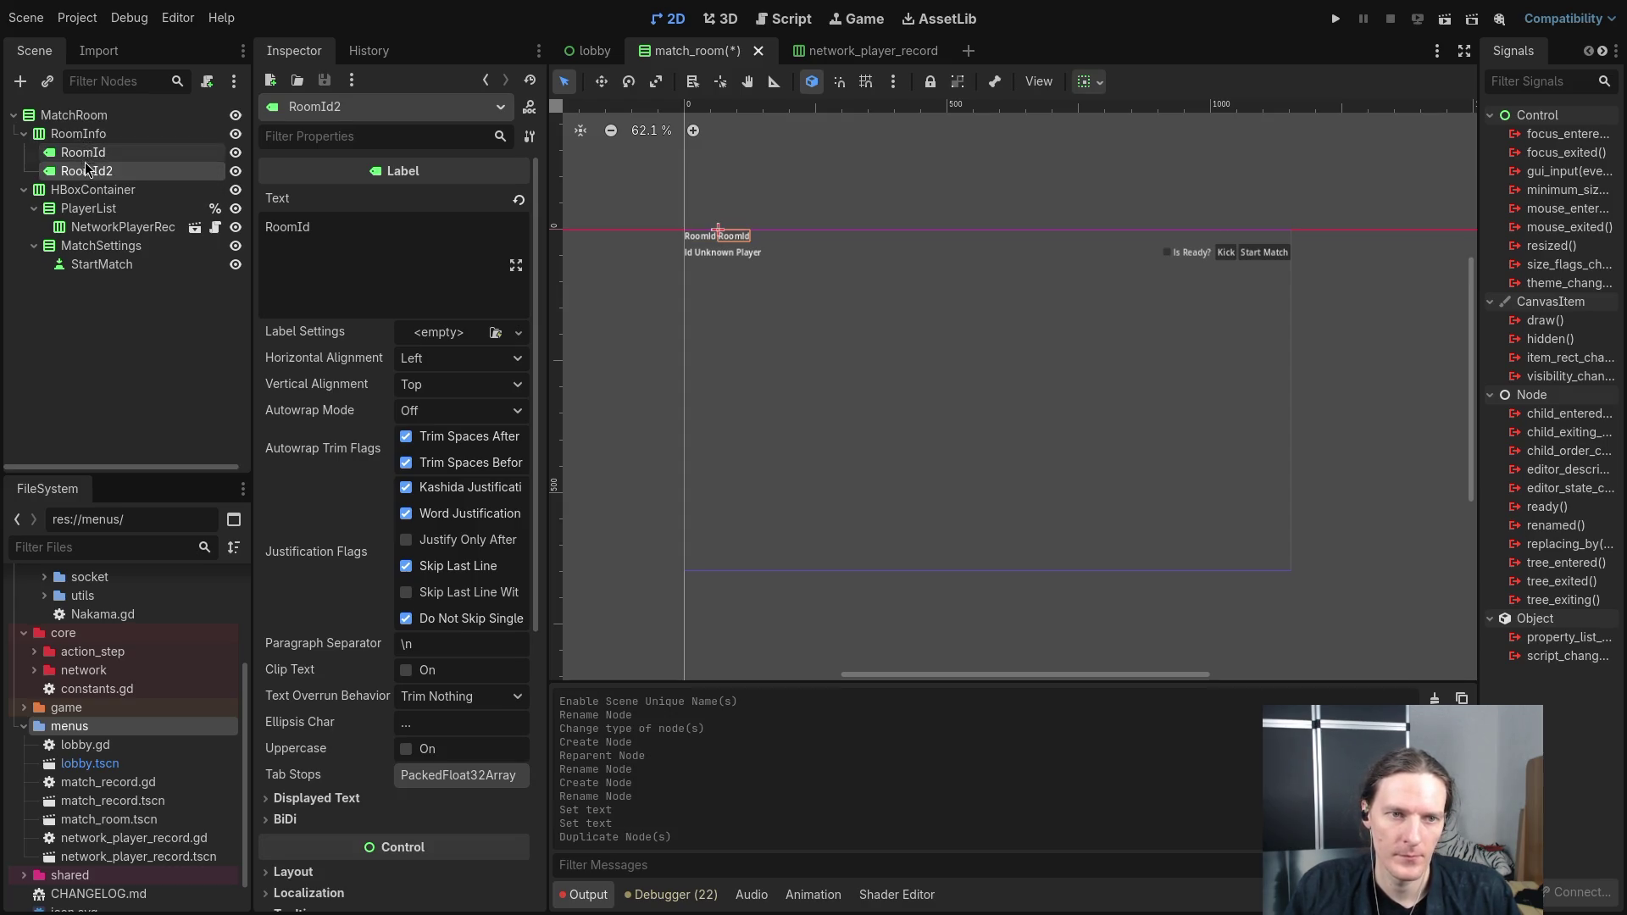
text(Player)
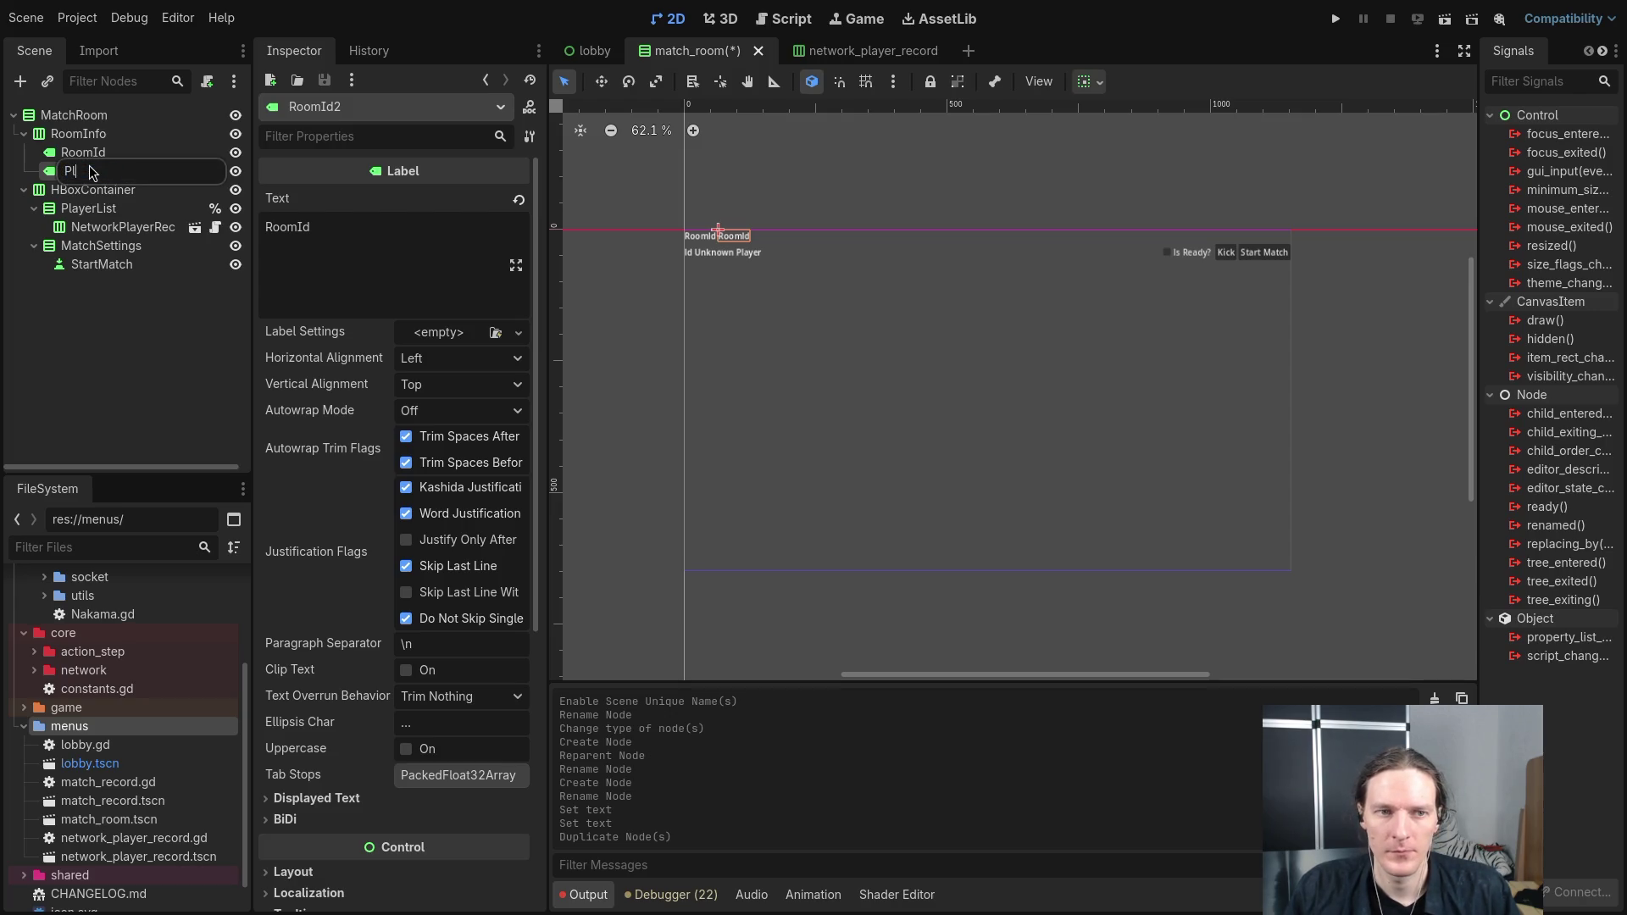
text(Count)
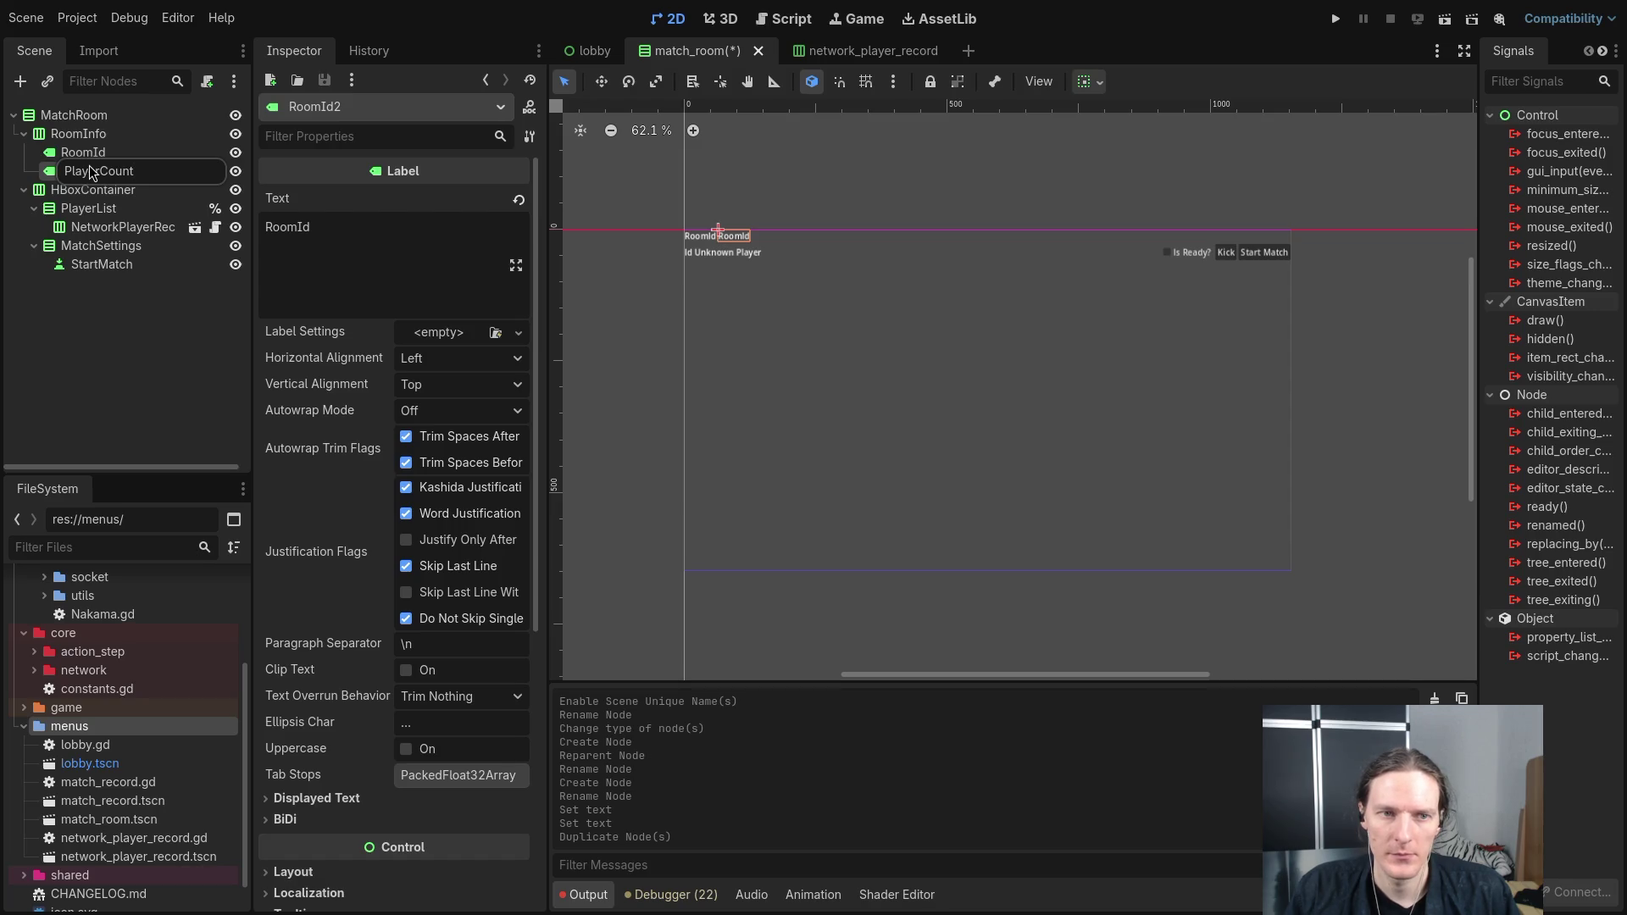
key(Return)
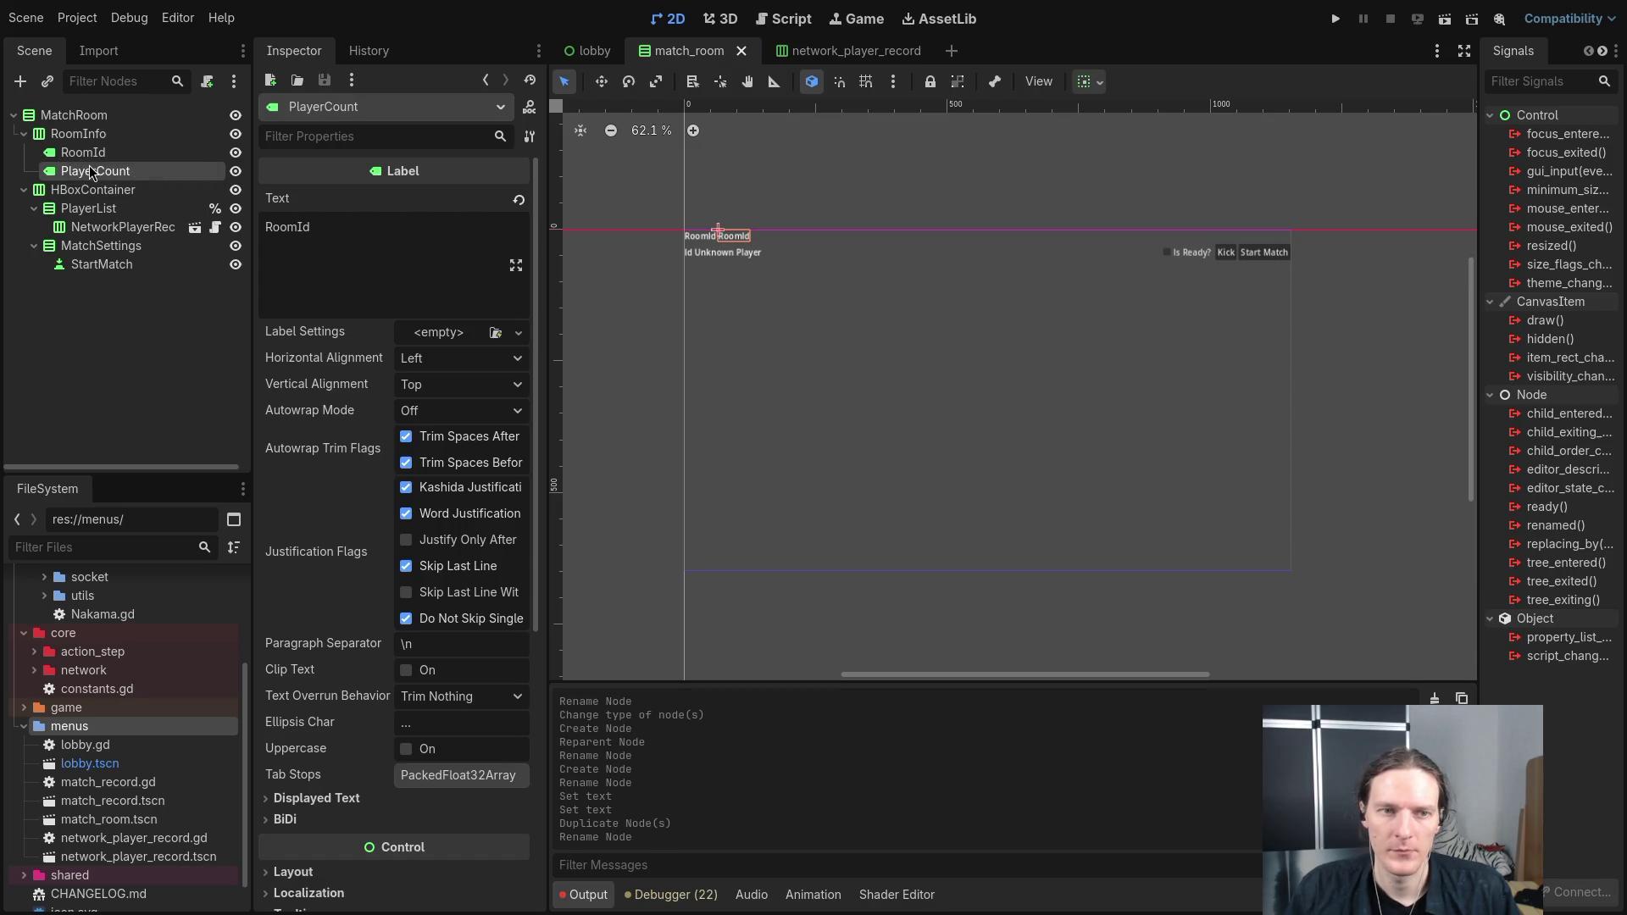
double_click(324, 235)
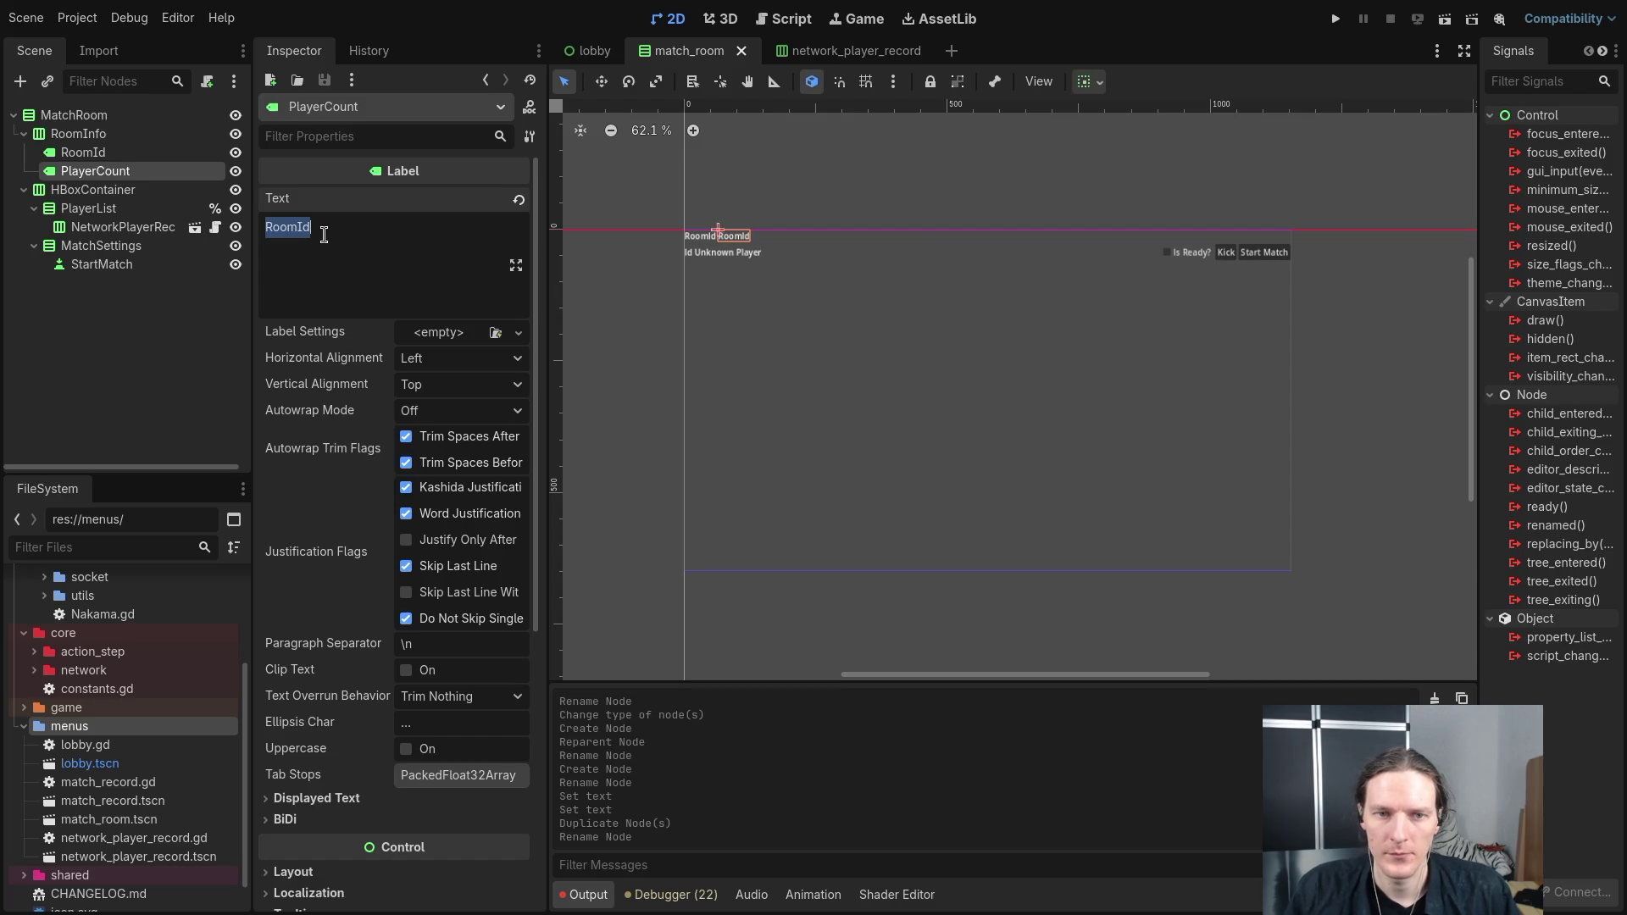
text(1/4)
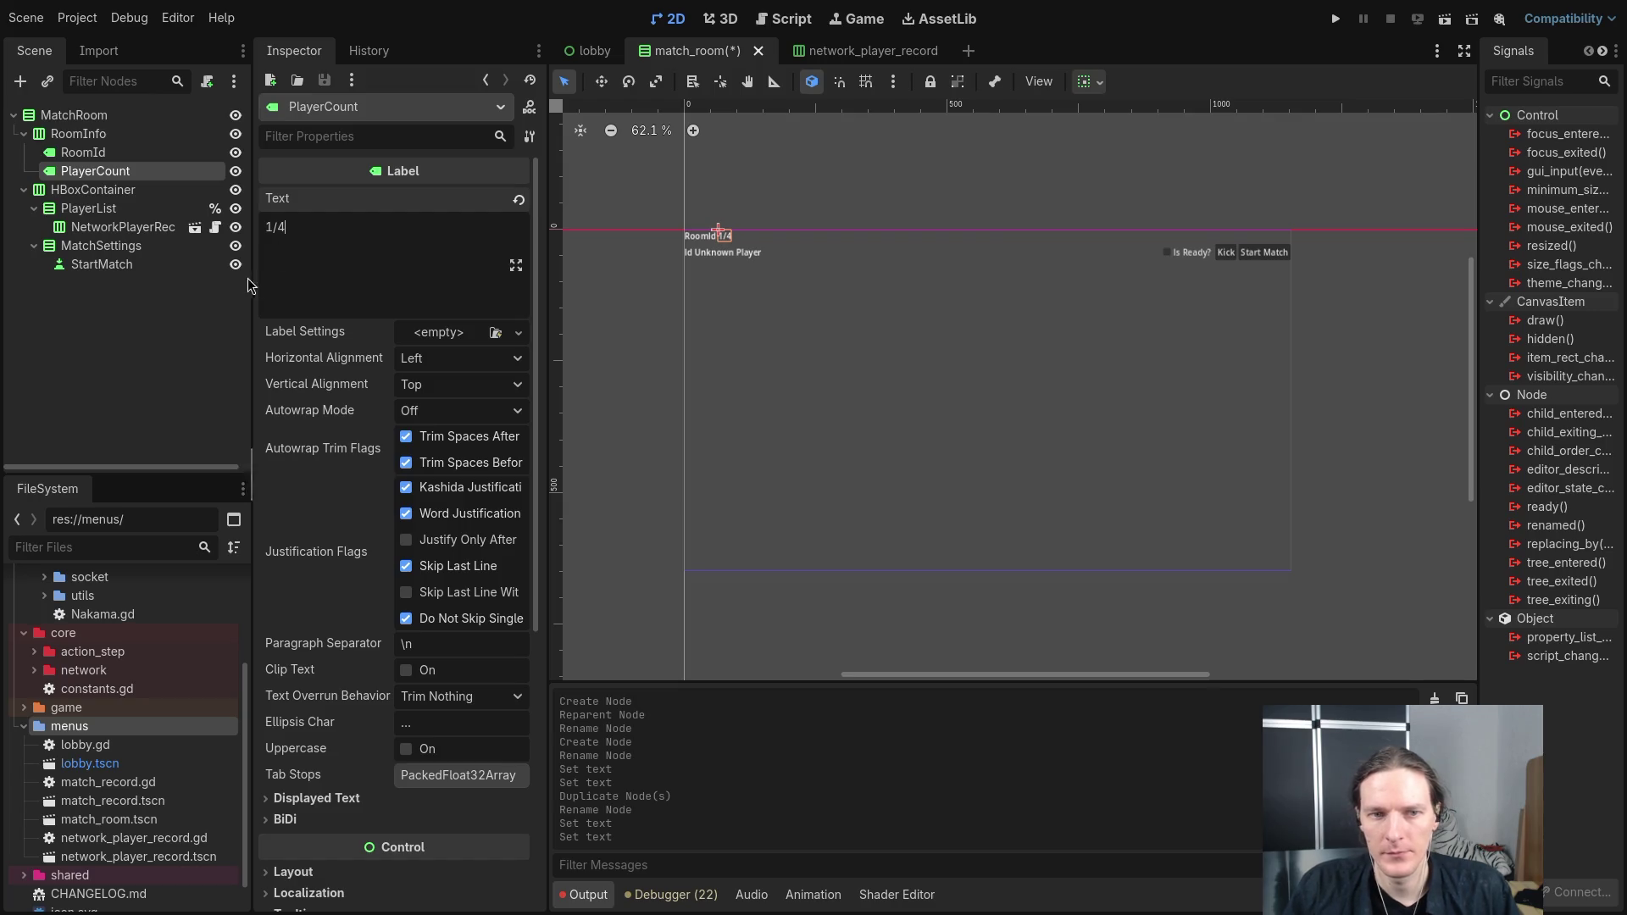
click(196, 296)
key(ctrl+s)
click(102, 153)
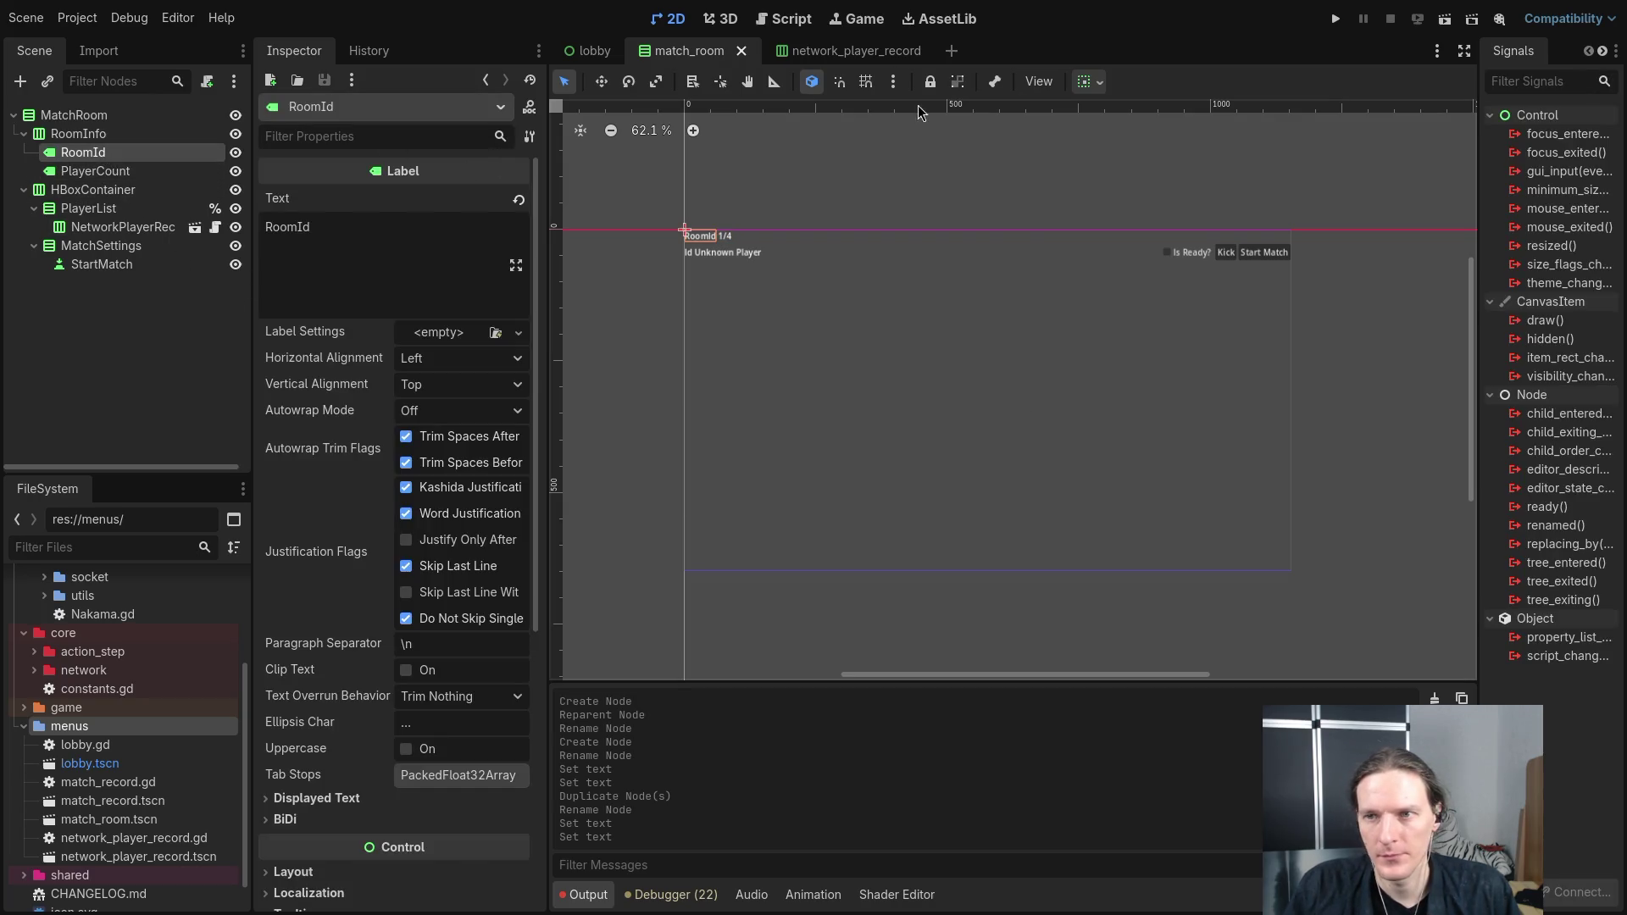
Make RoomId expand horizontally so '1/4' is pushed right, then save.
click(1090, 81)
click(1185, 177)
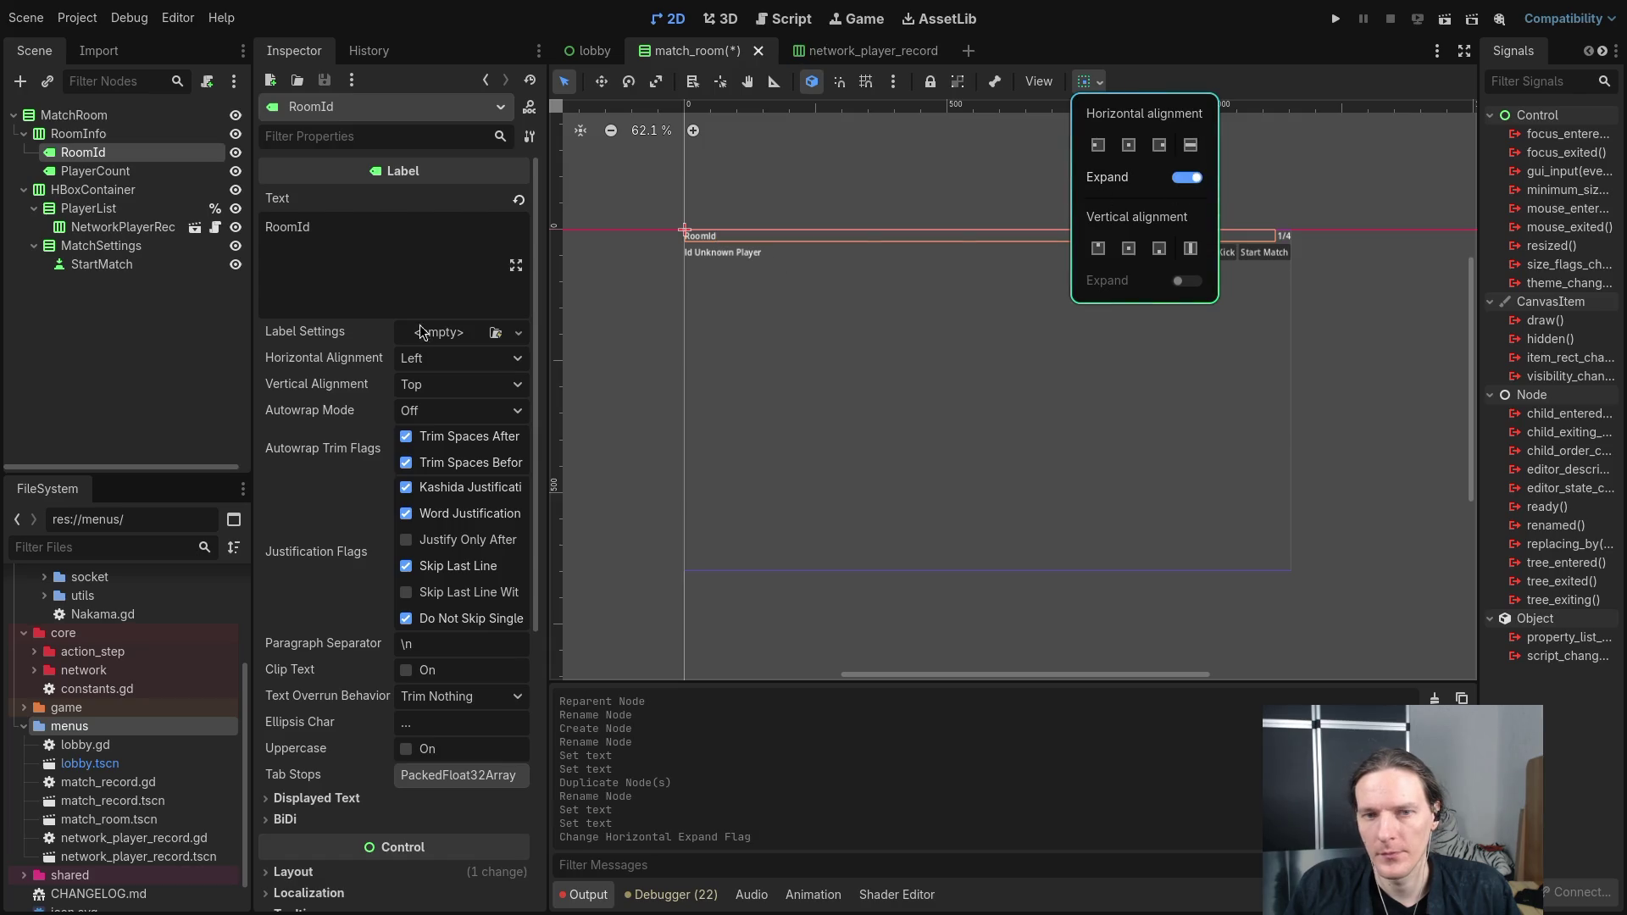
key(ctrl+s)
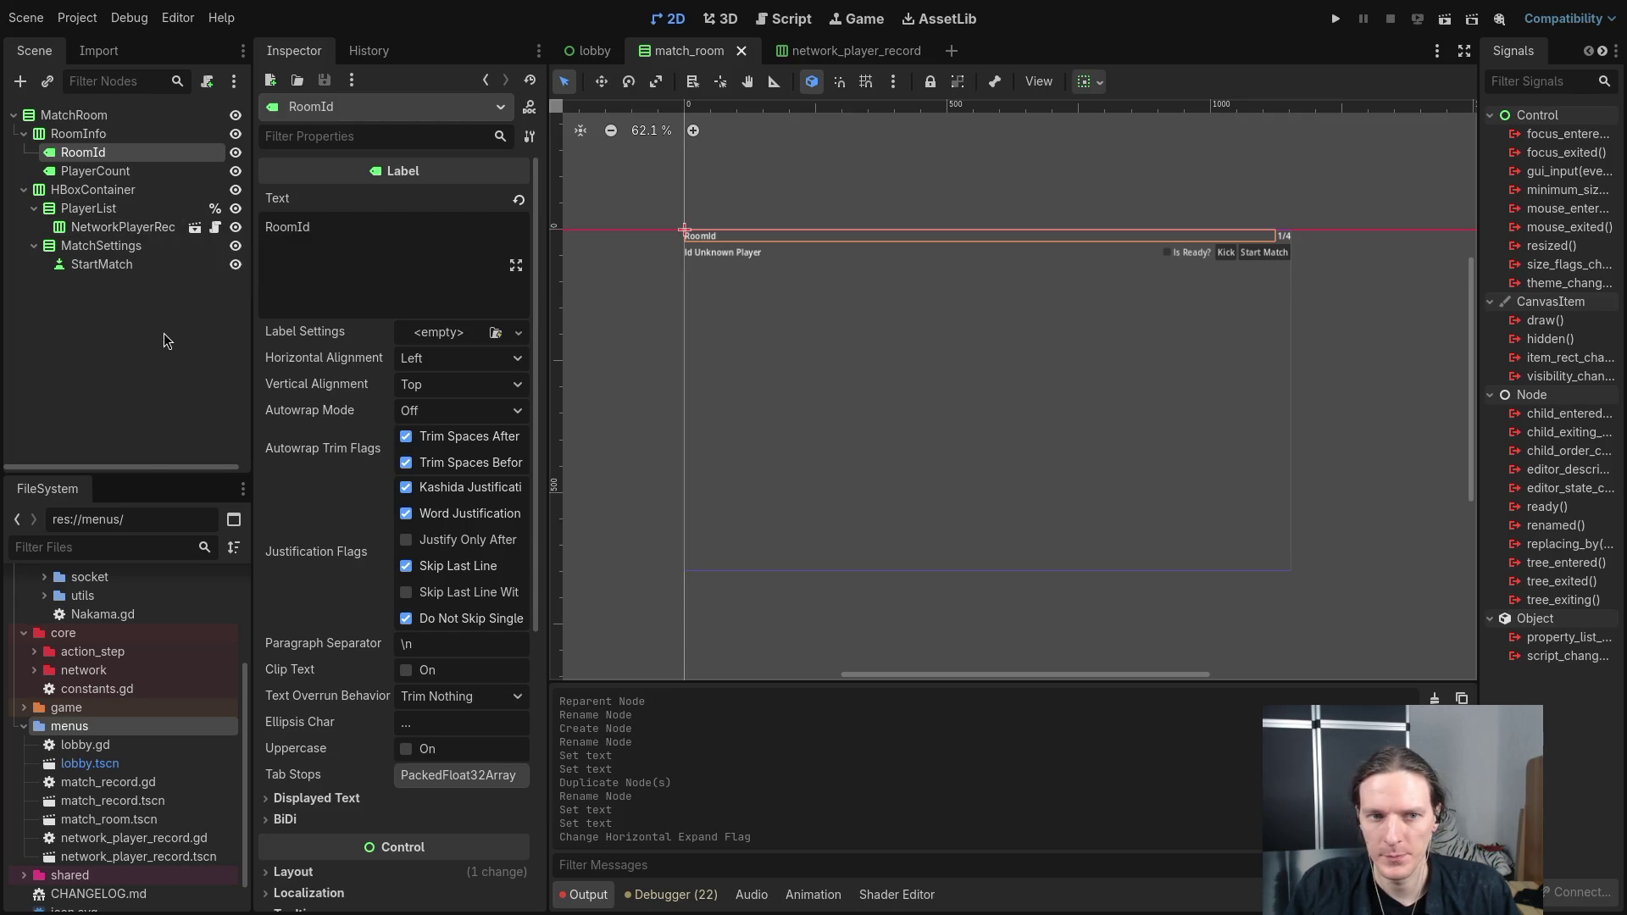
Turn on Vertical Expand for the player-list HBoxContainer and save the scene.
click(111, 248)
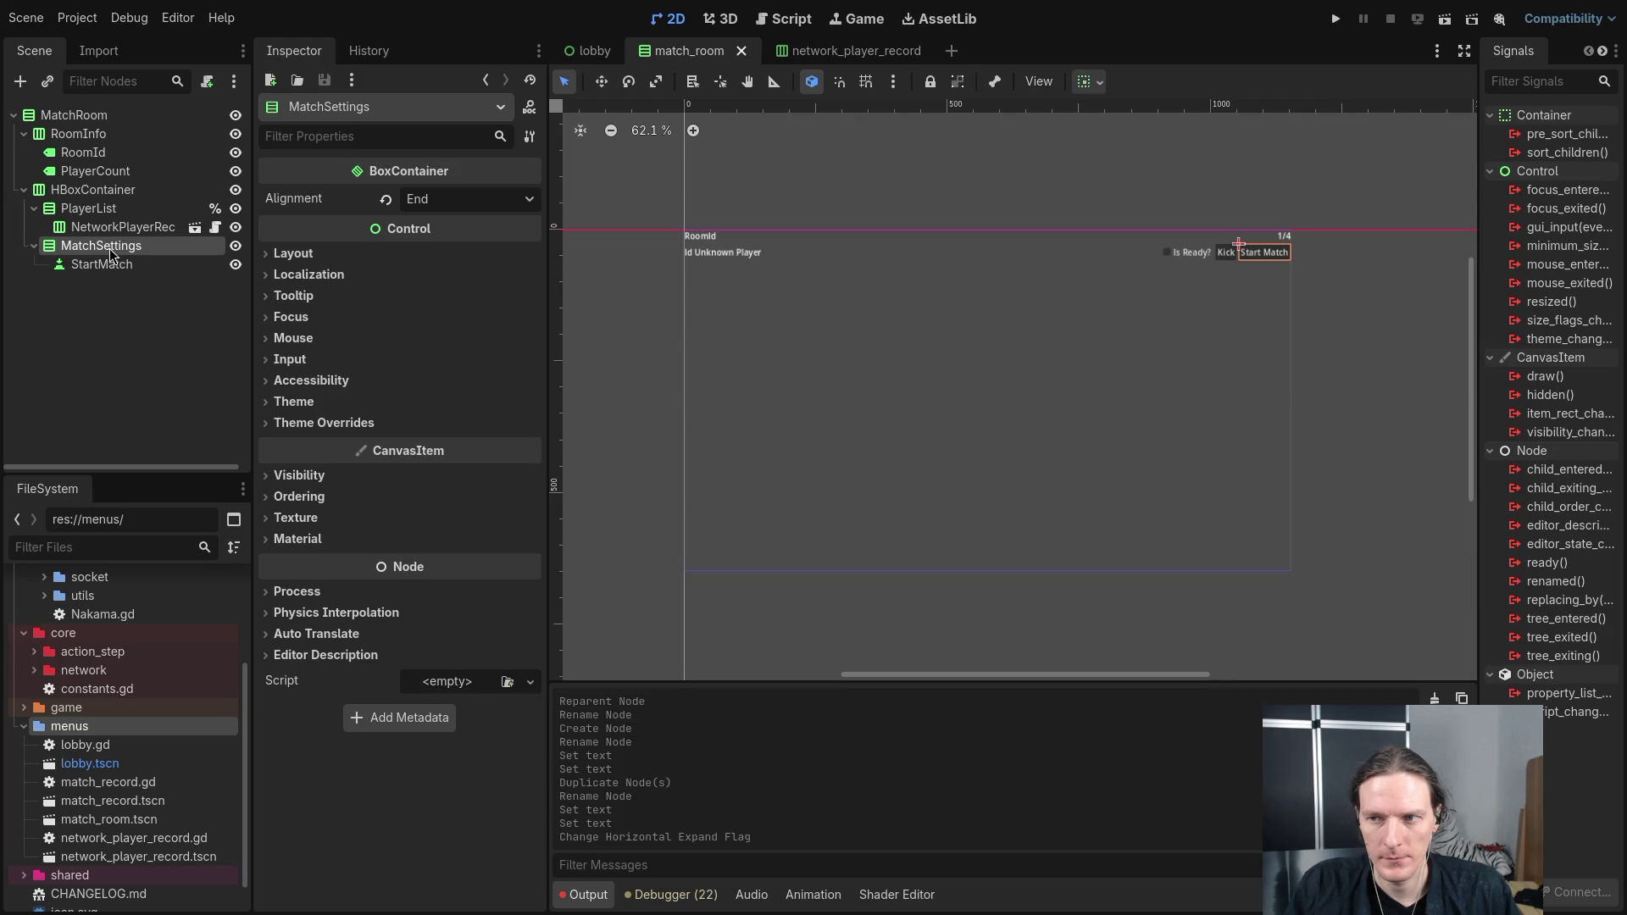
click(95, 263)
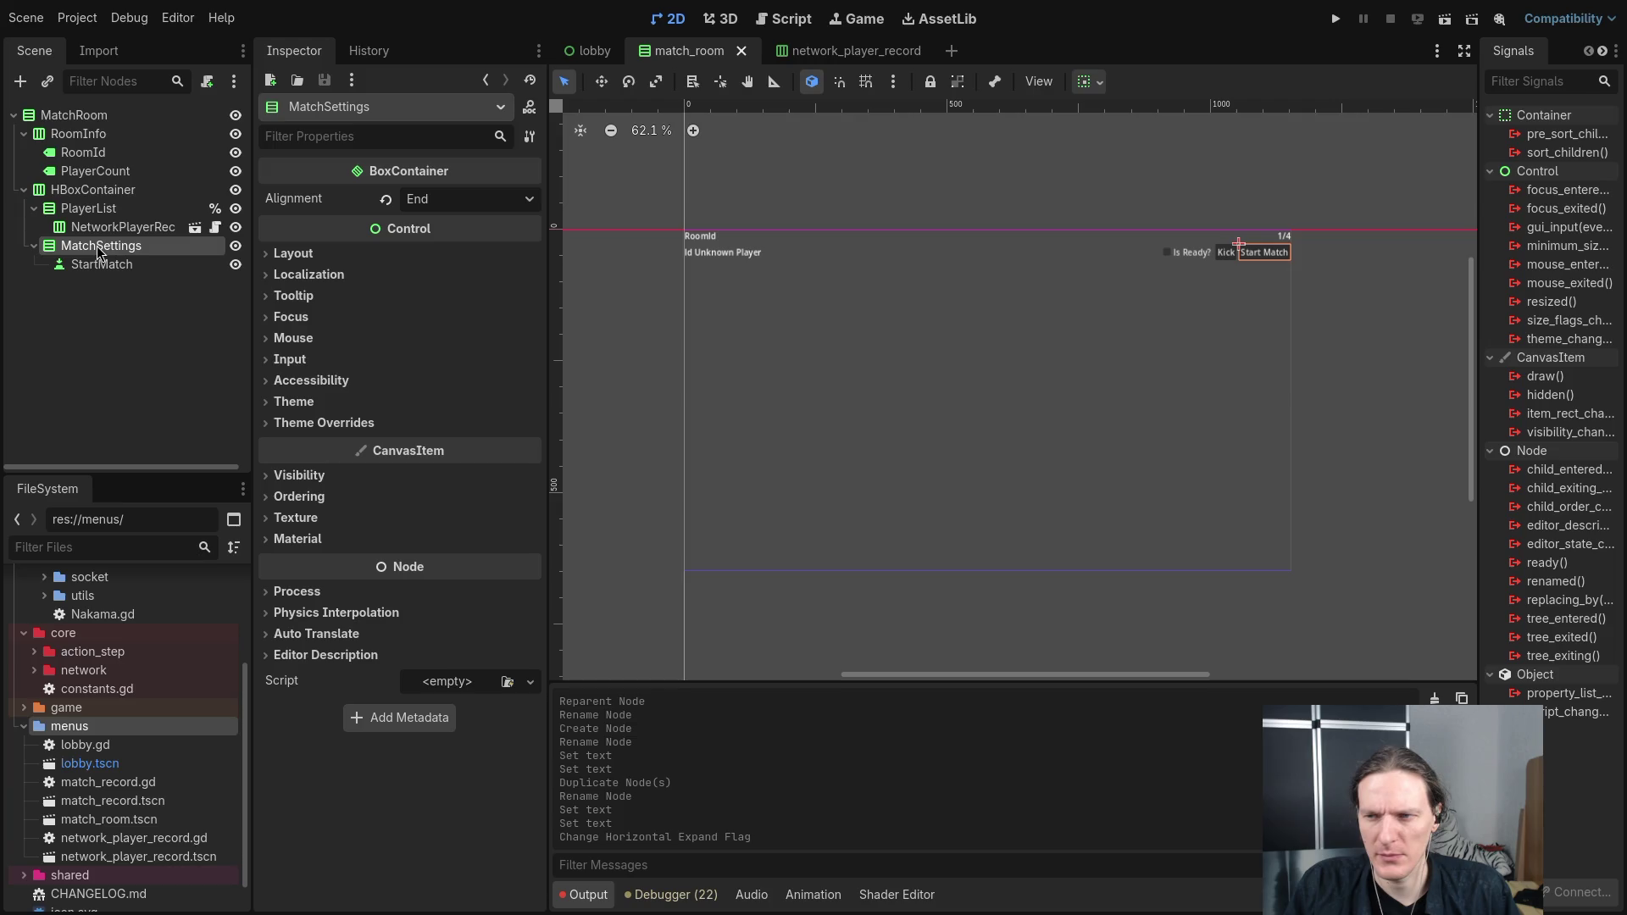
click(90, 193)
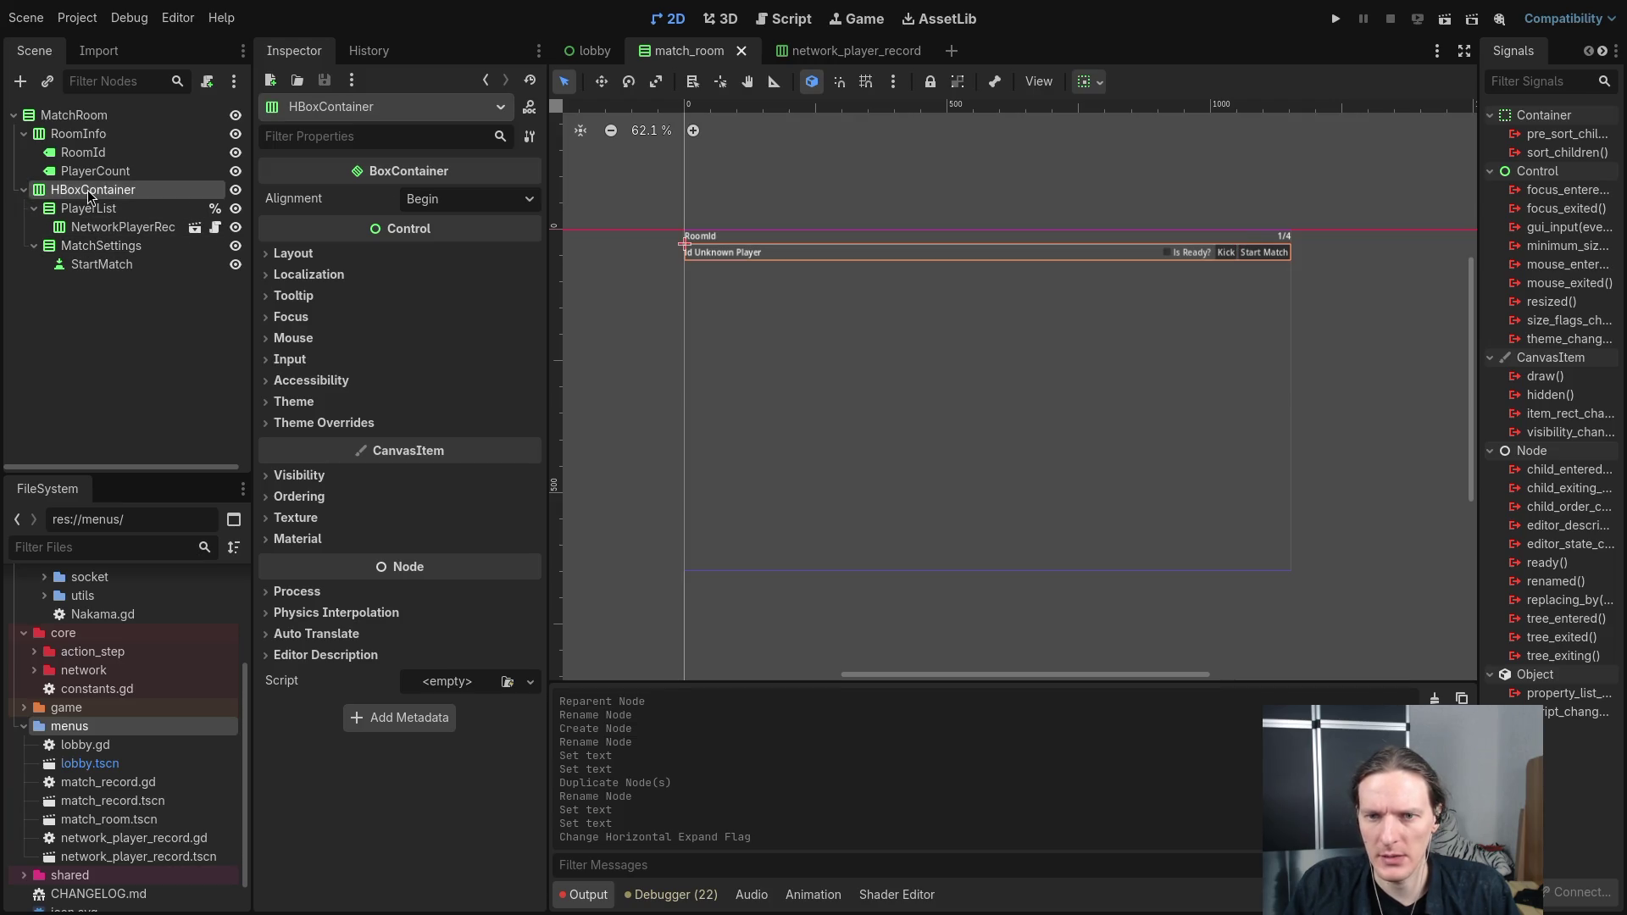
click(1089, 82)
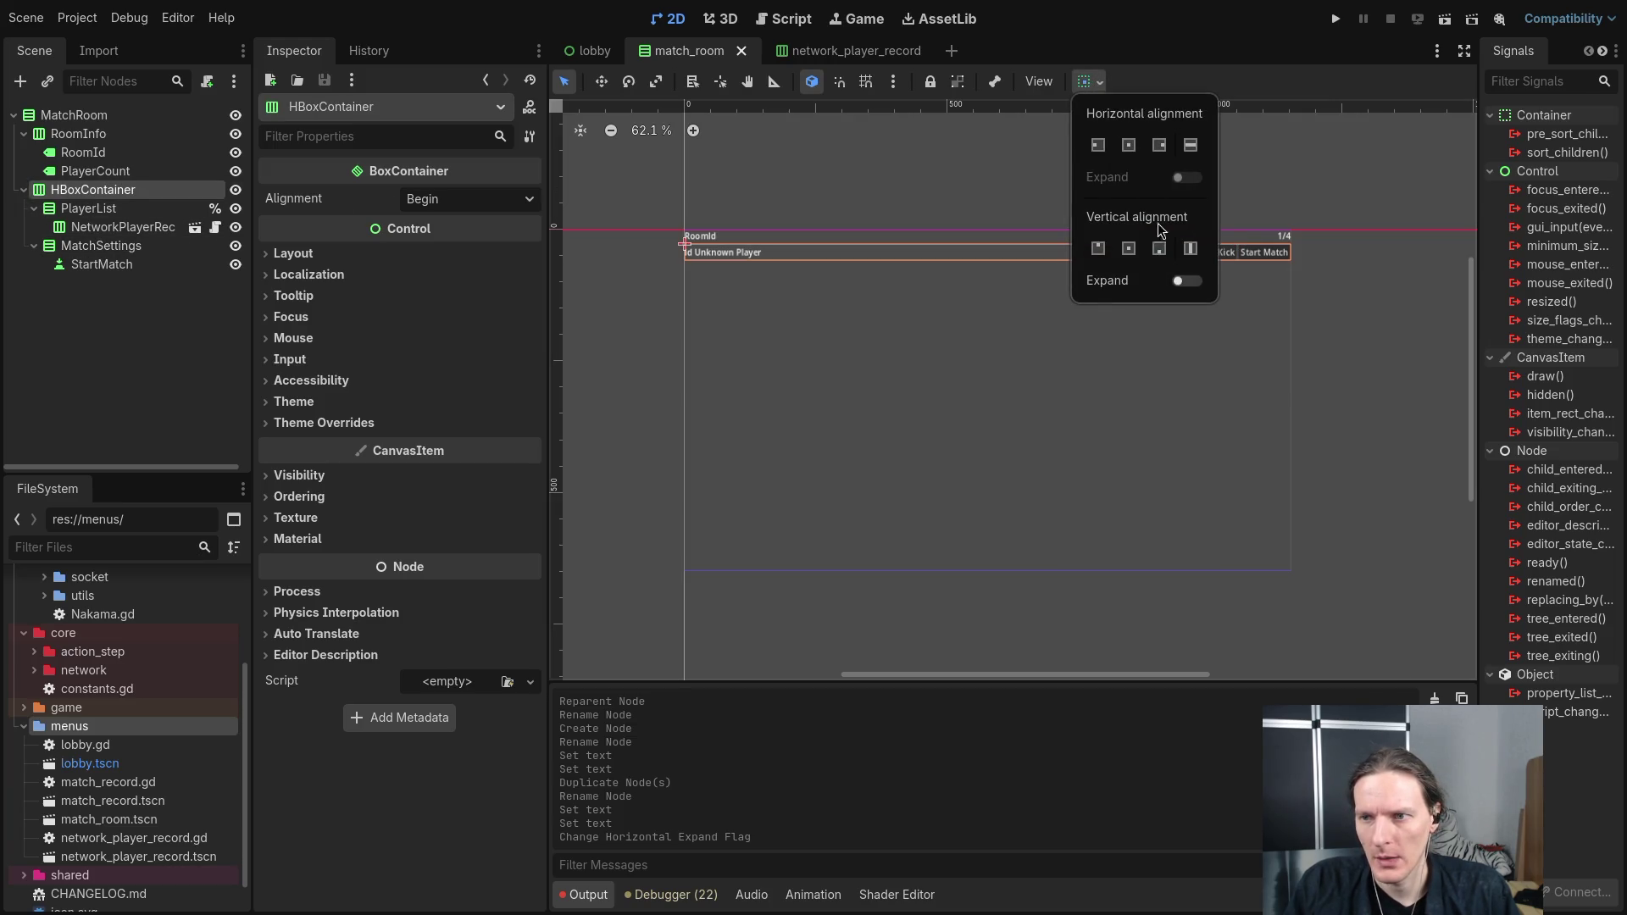
click(1190, 279)
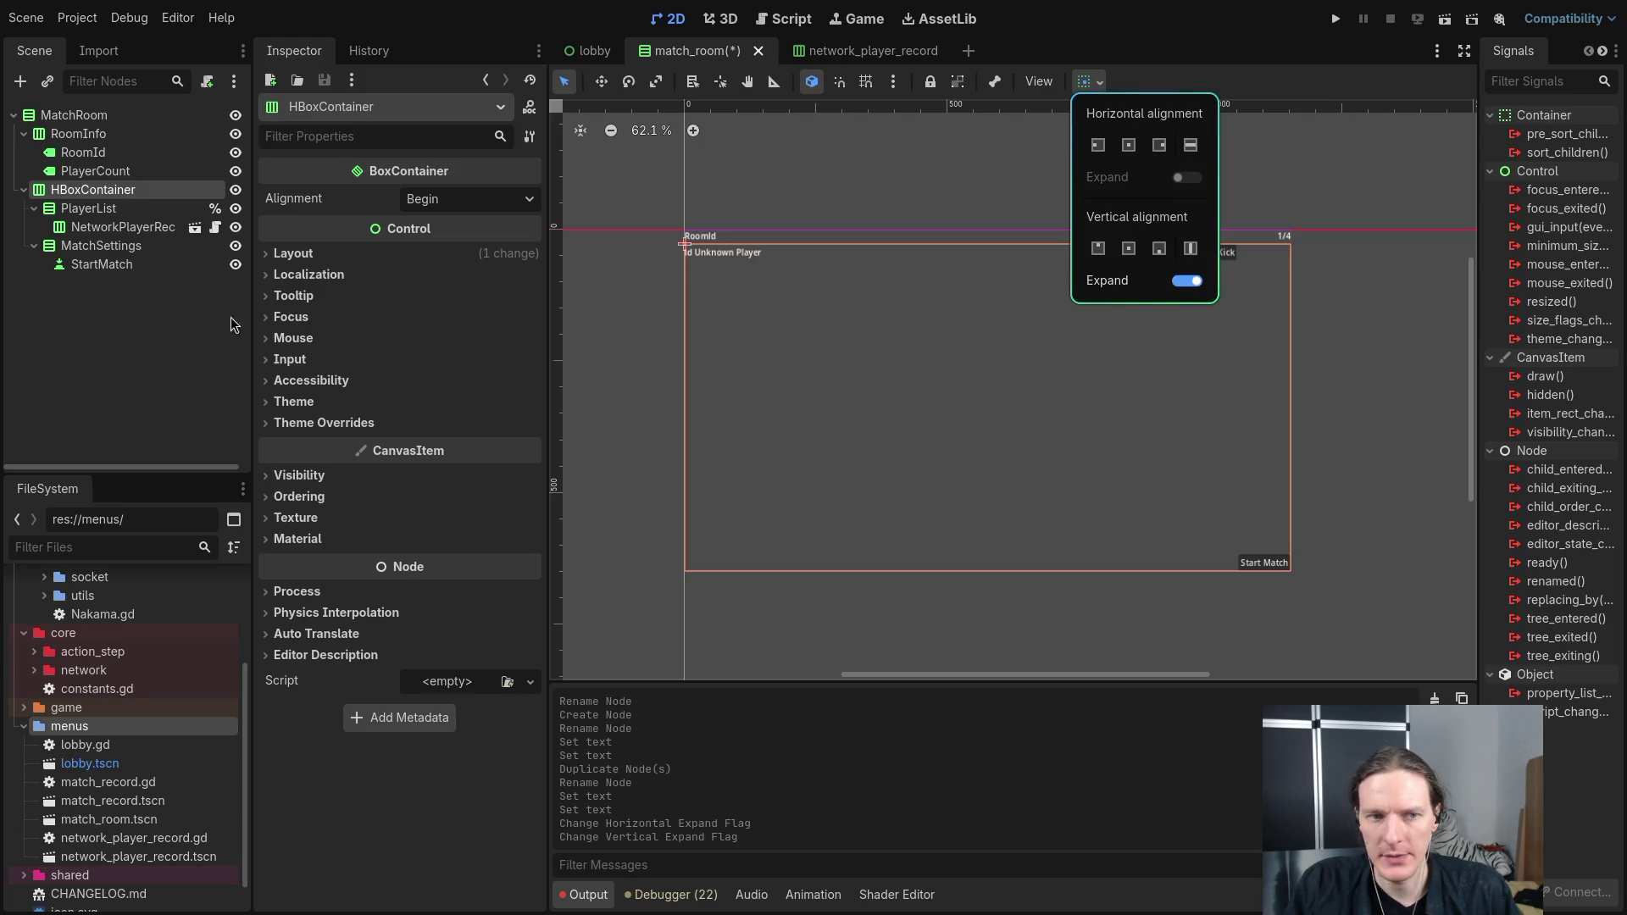
click(46, 338)
key(ctrl+s)
click(91, 246)
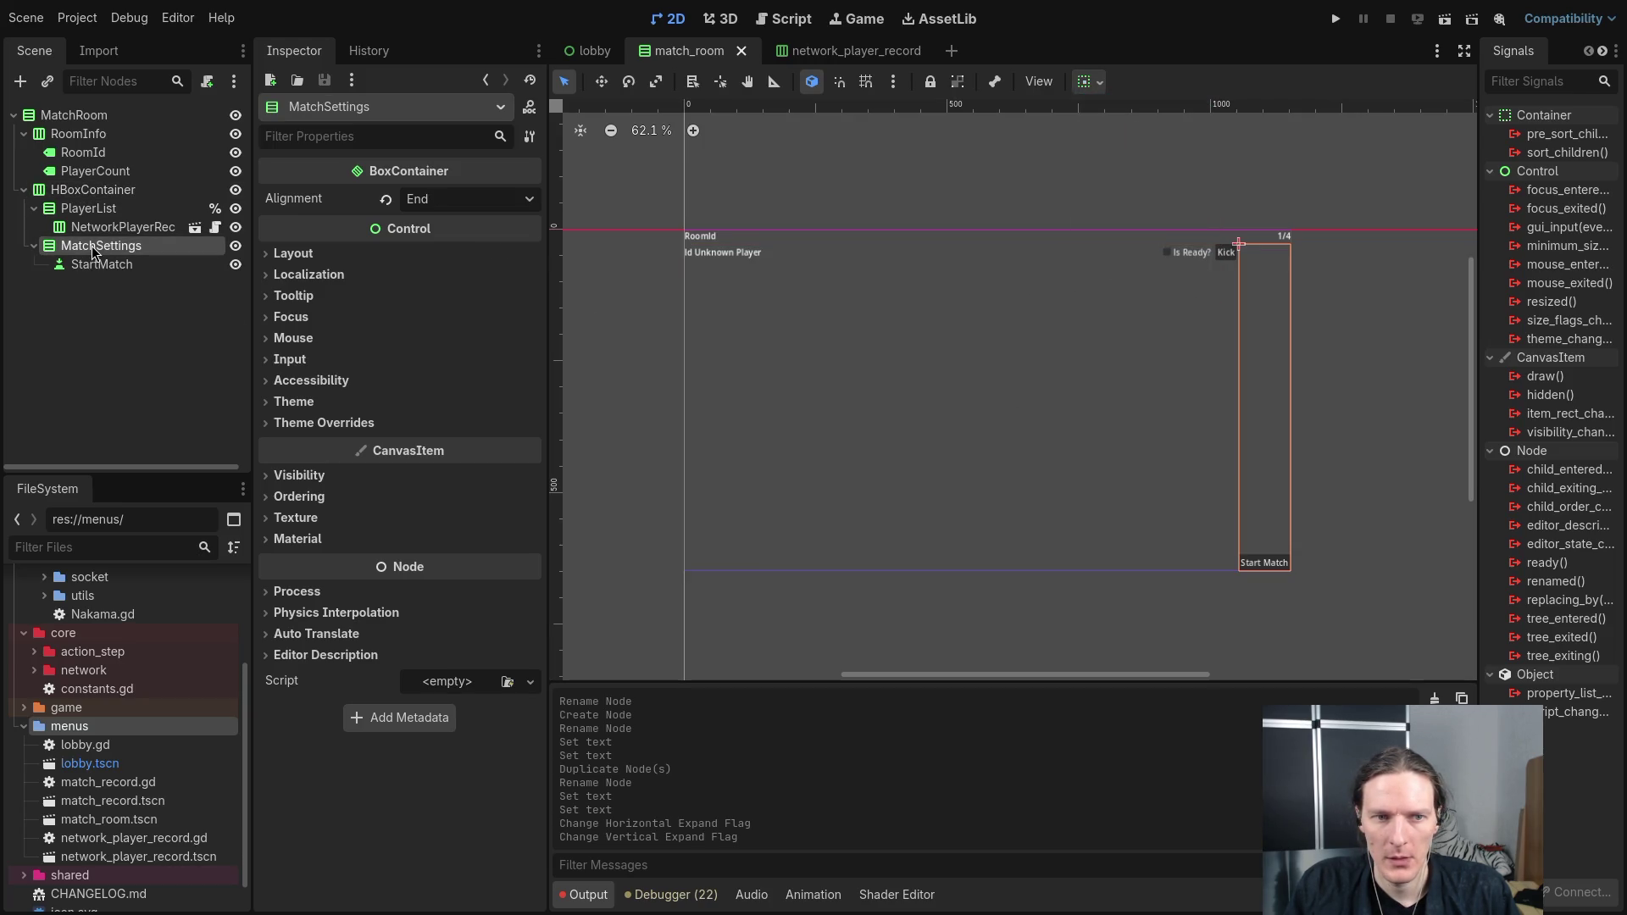
Add a Button under MatchSettings with text 'Leave Match' and name it LeaveMatch.
right_click(91, 247)
click(188, 262)
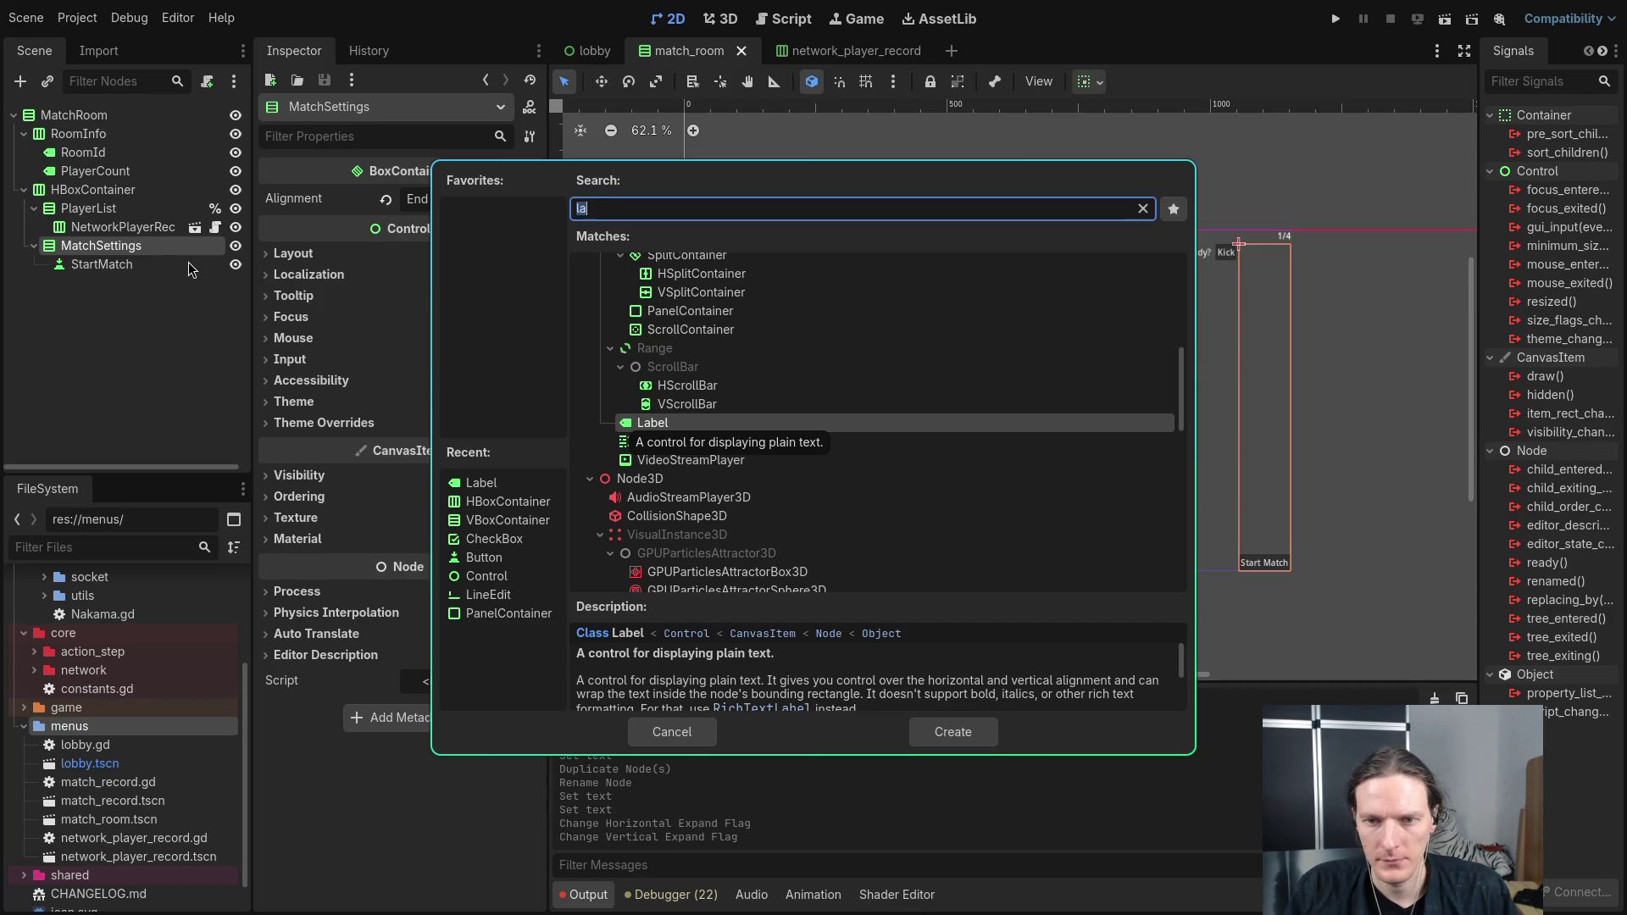
text(bu)
key(Return)
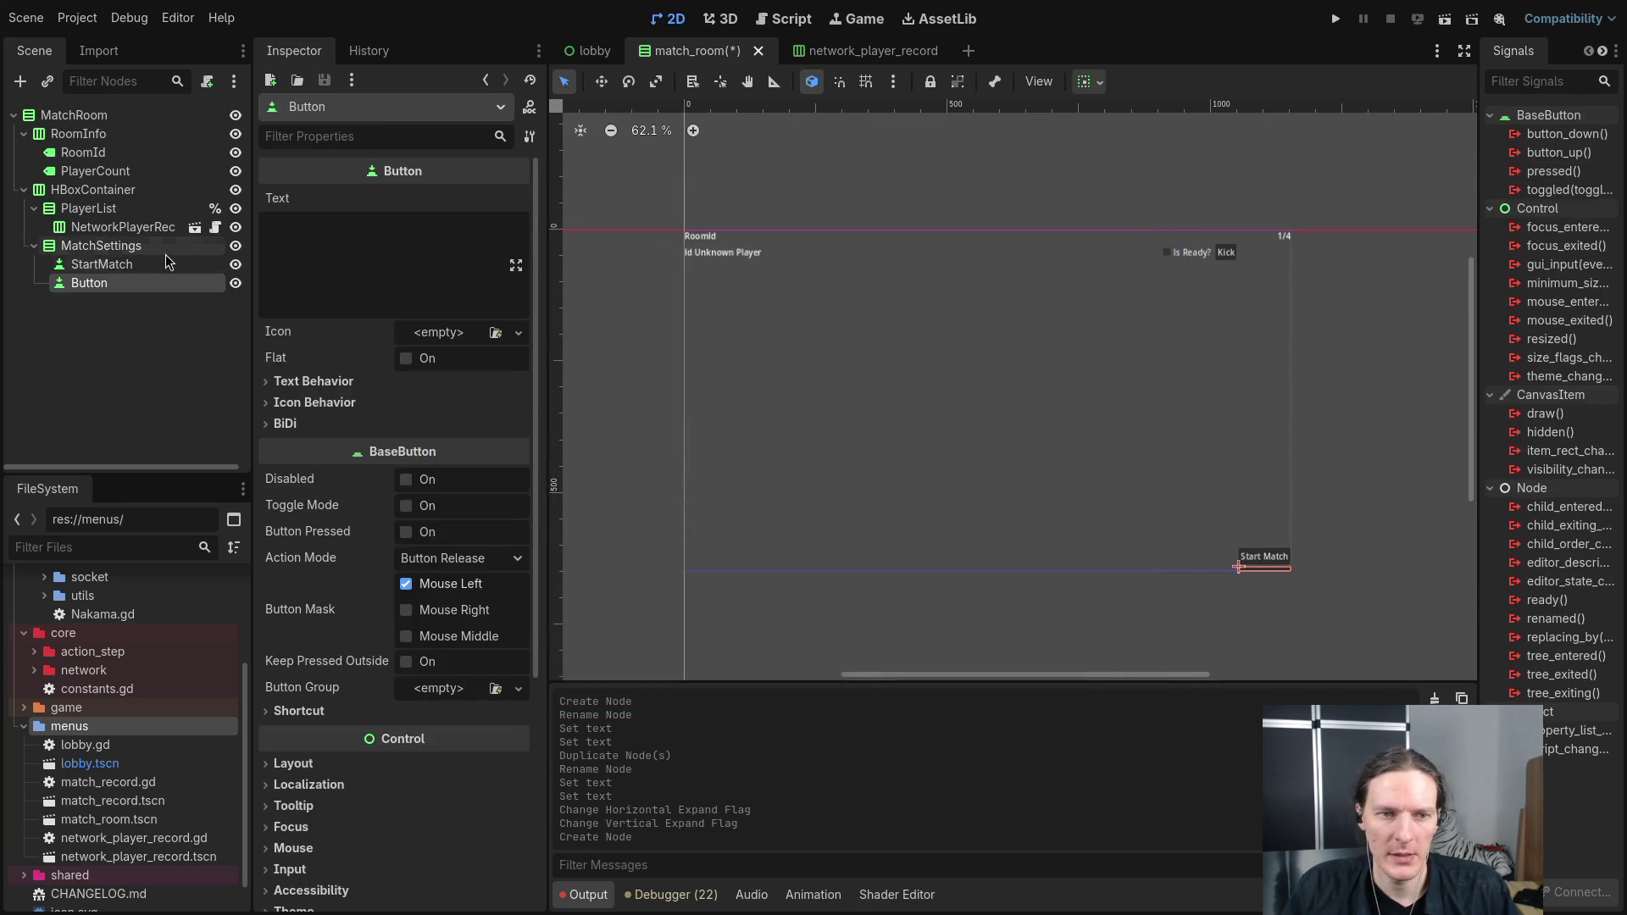
click(353, 260)
text(Leave)
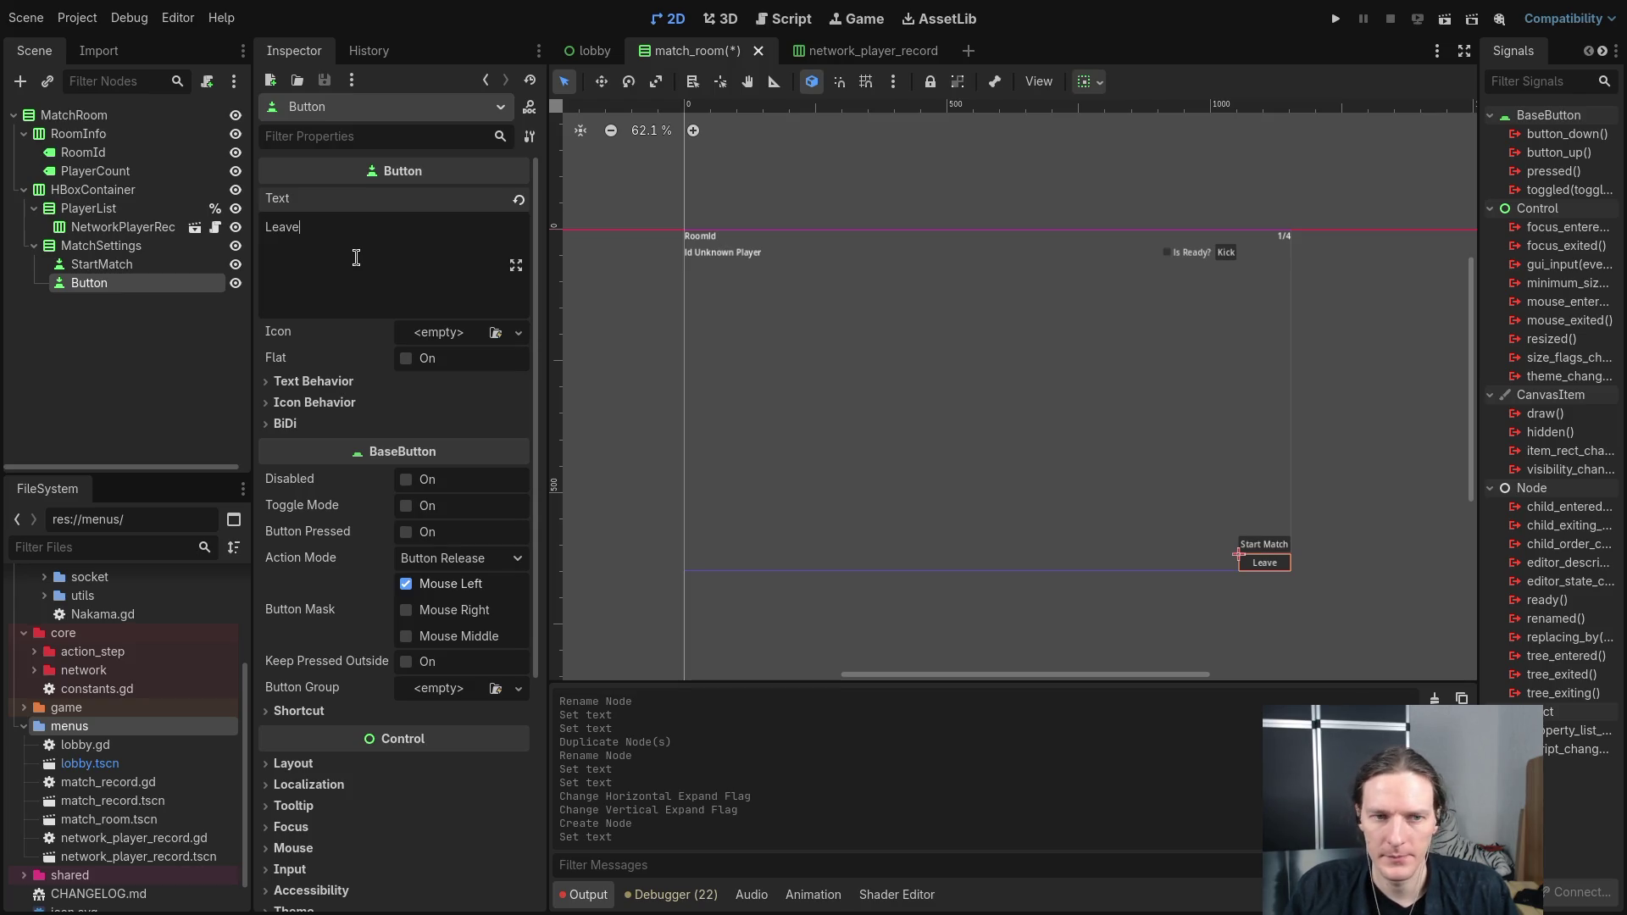
text( Match)
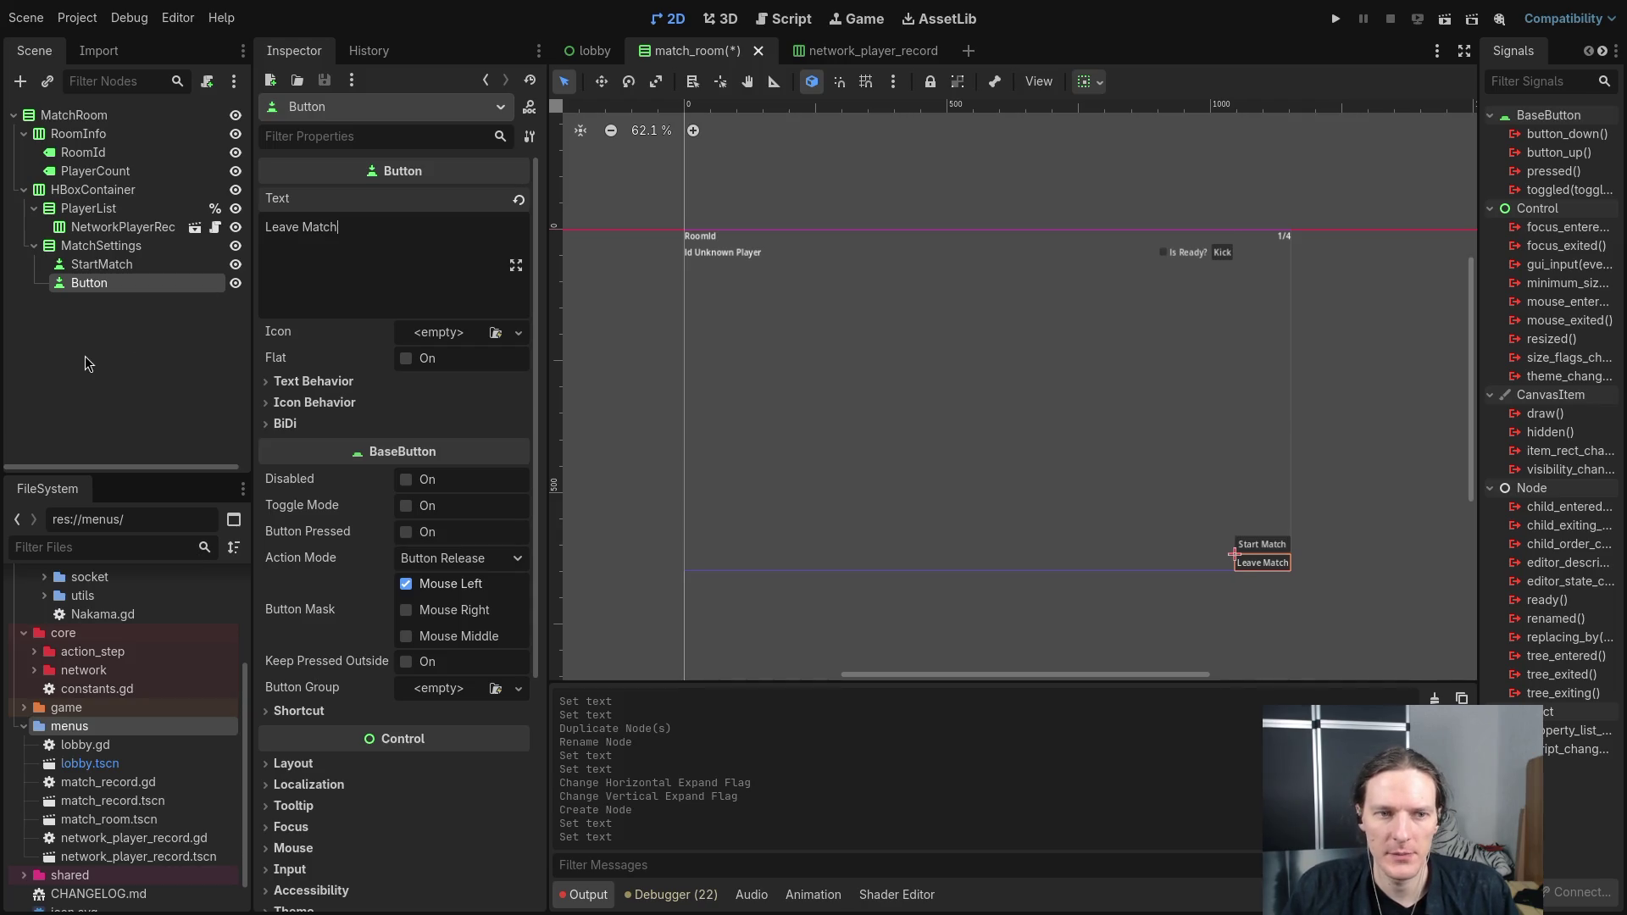
double_click(102, 285)
text(Lea)
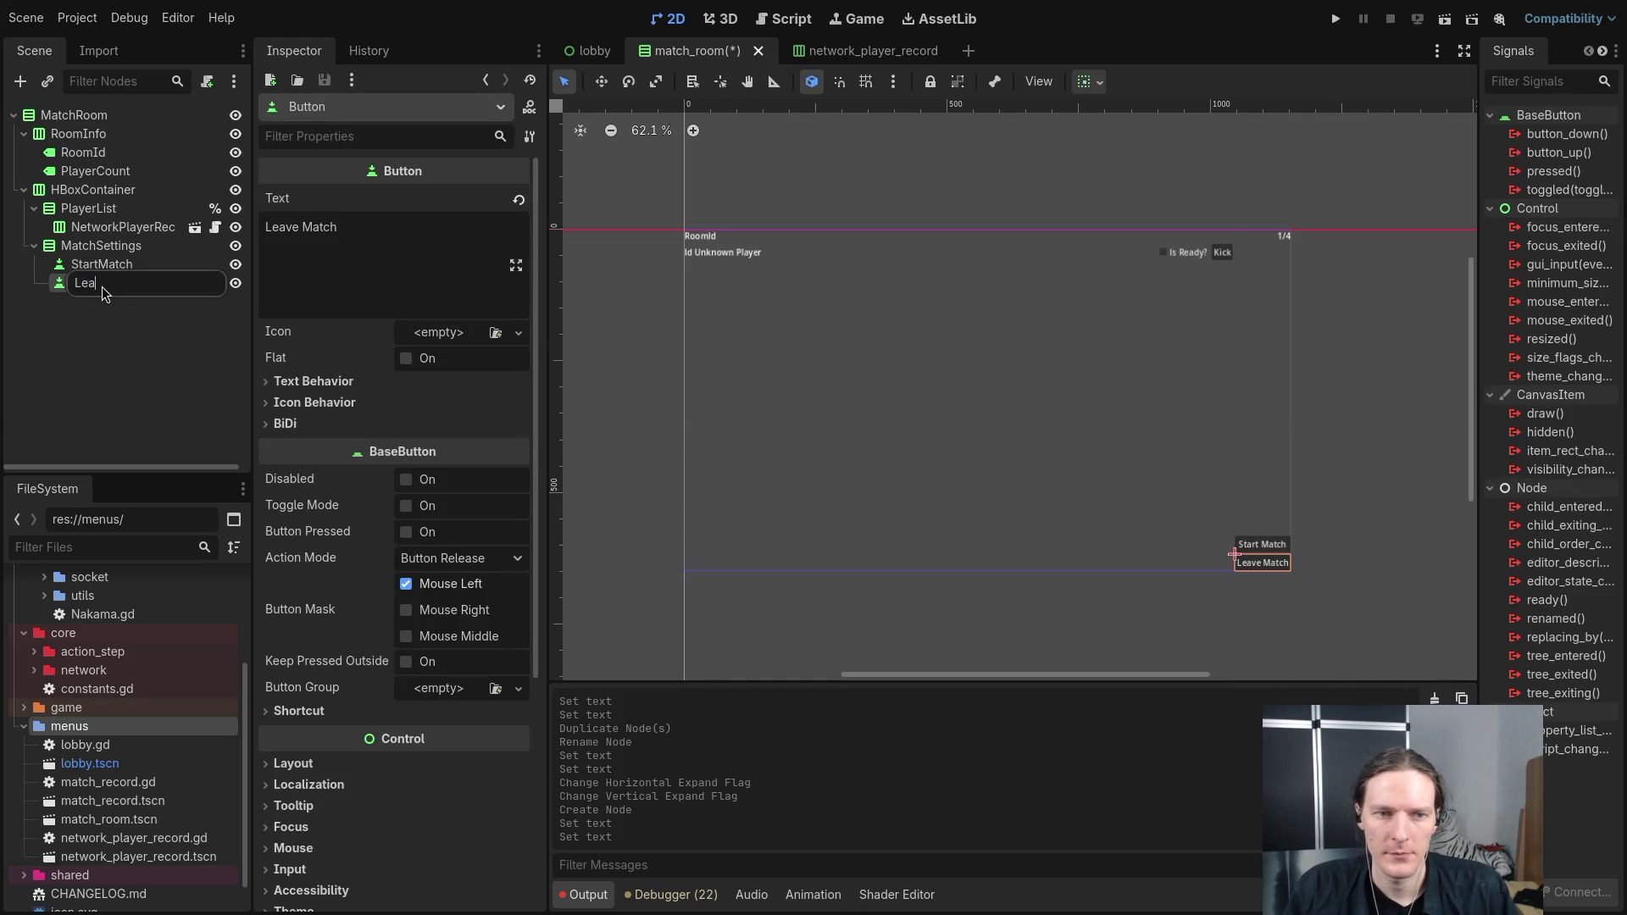
text(ve M)
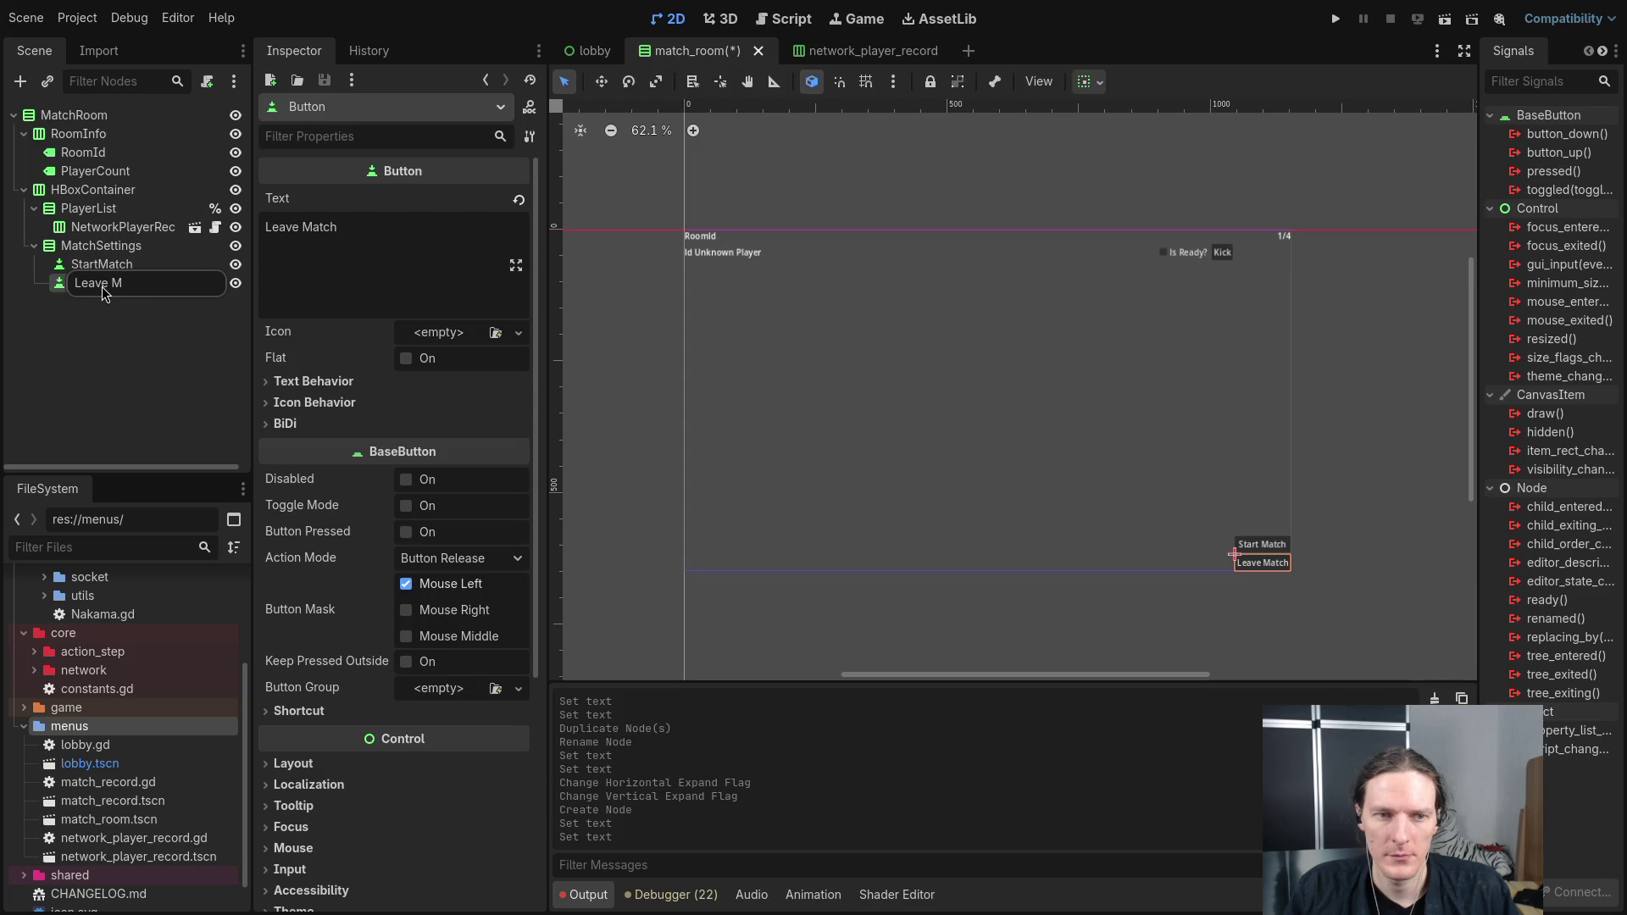
key(BackSpace)
key(BackSpace)
text(Match)
key(Return)
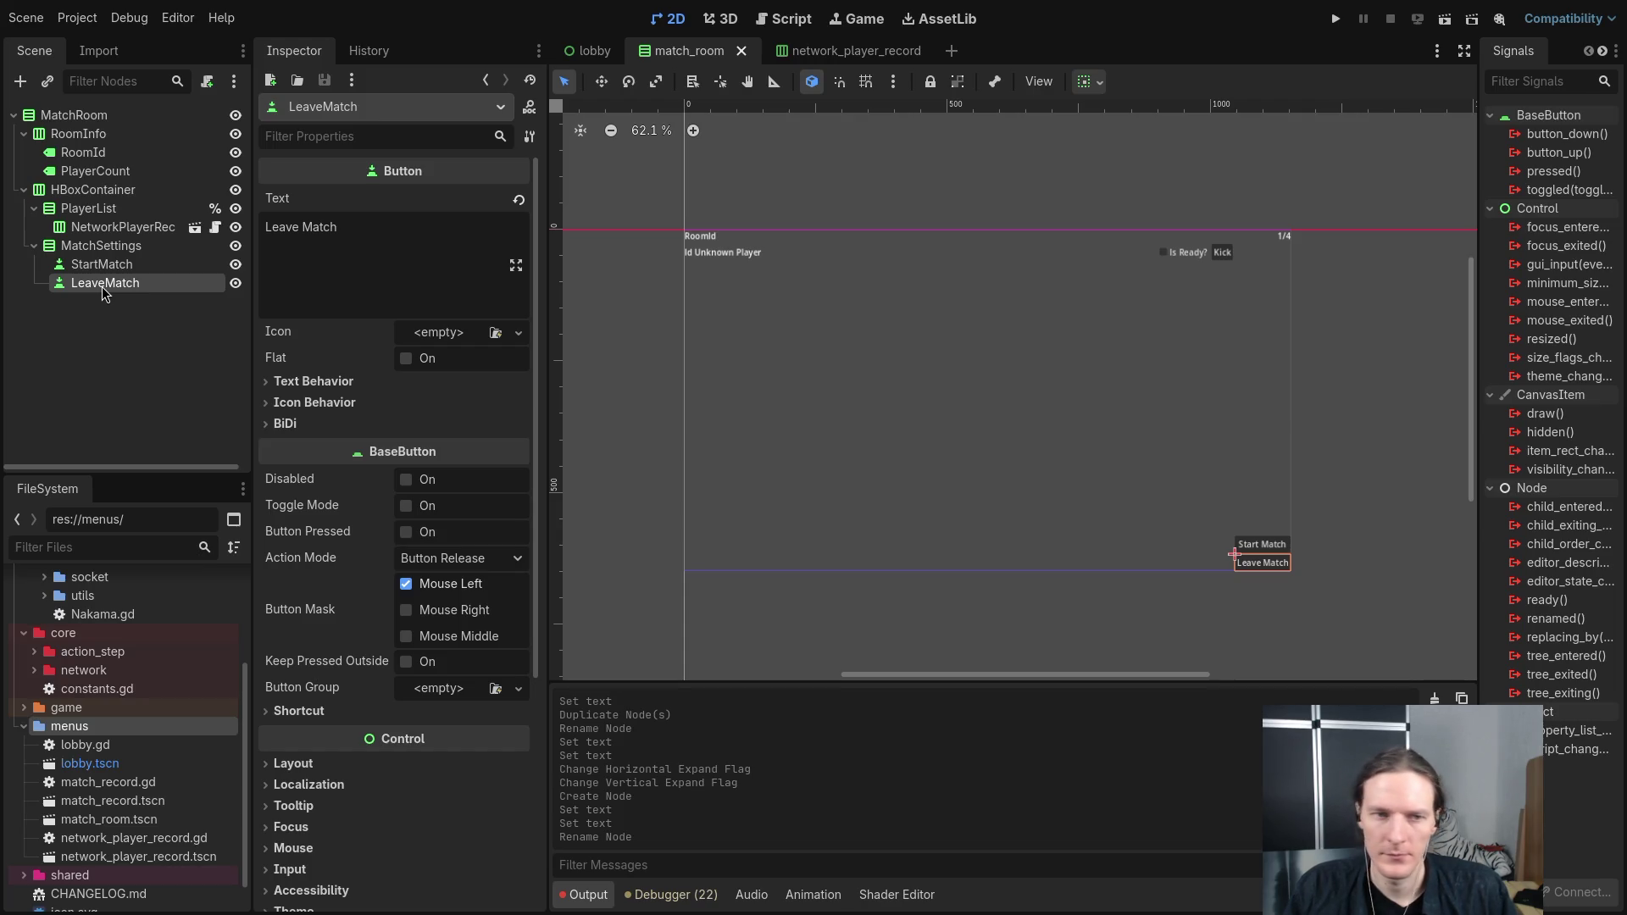
Make StartMatch and LeaveMatch accessible by unique name and save.
click(190, 334)
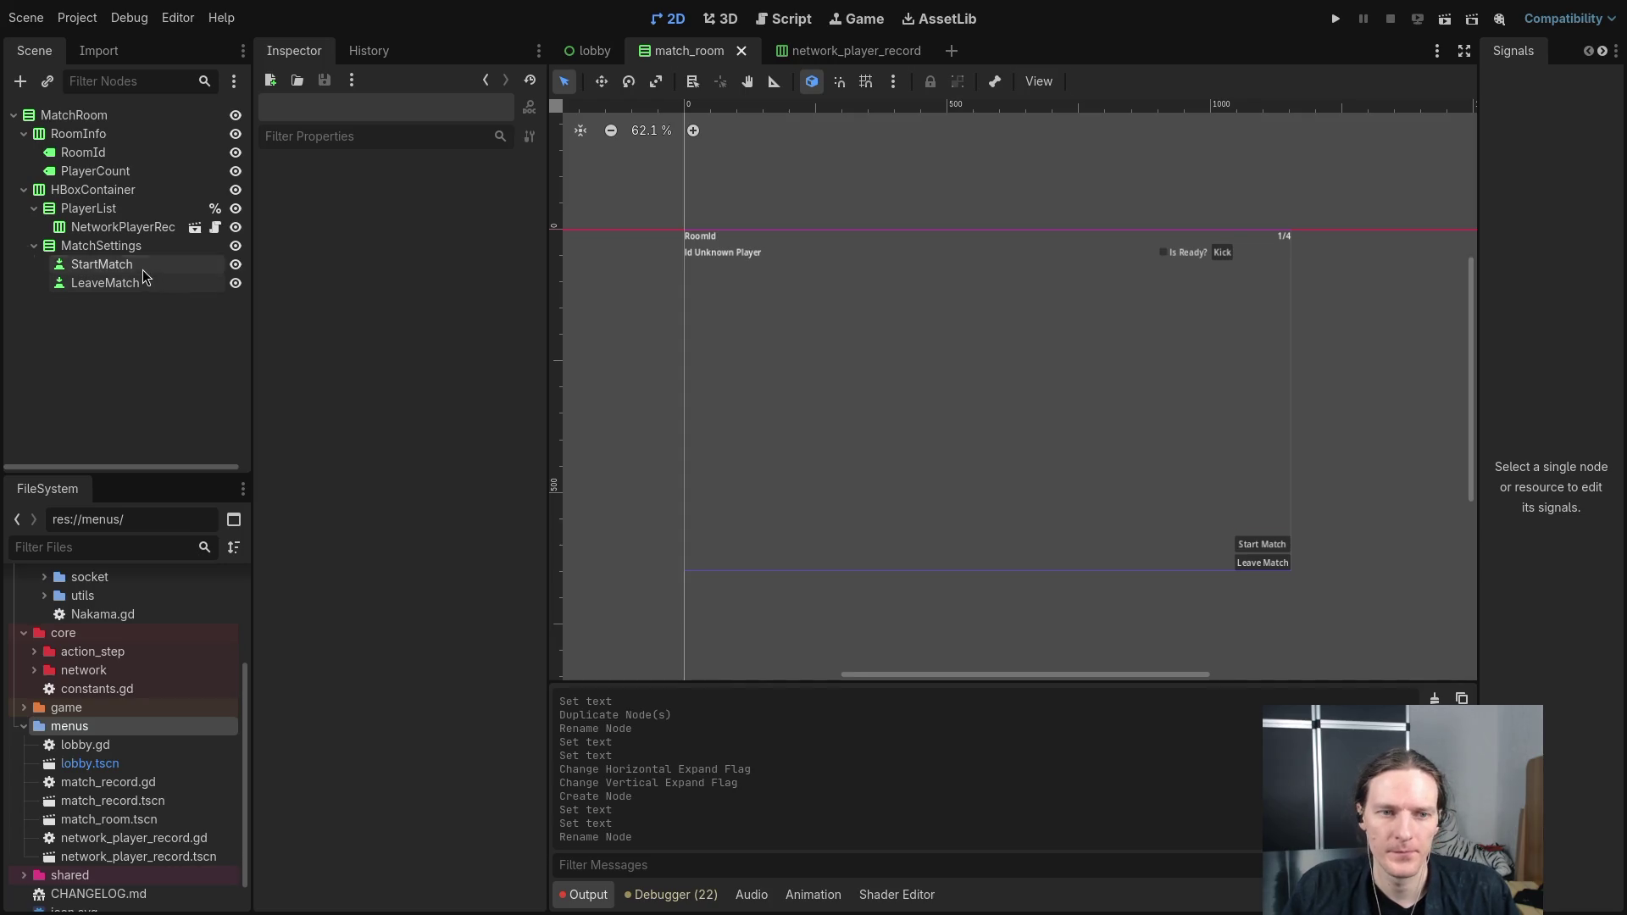
click(143, 266)
shift+click(141, 283)
right_click(140, 285)
click(203, 504)
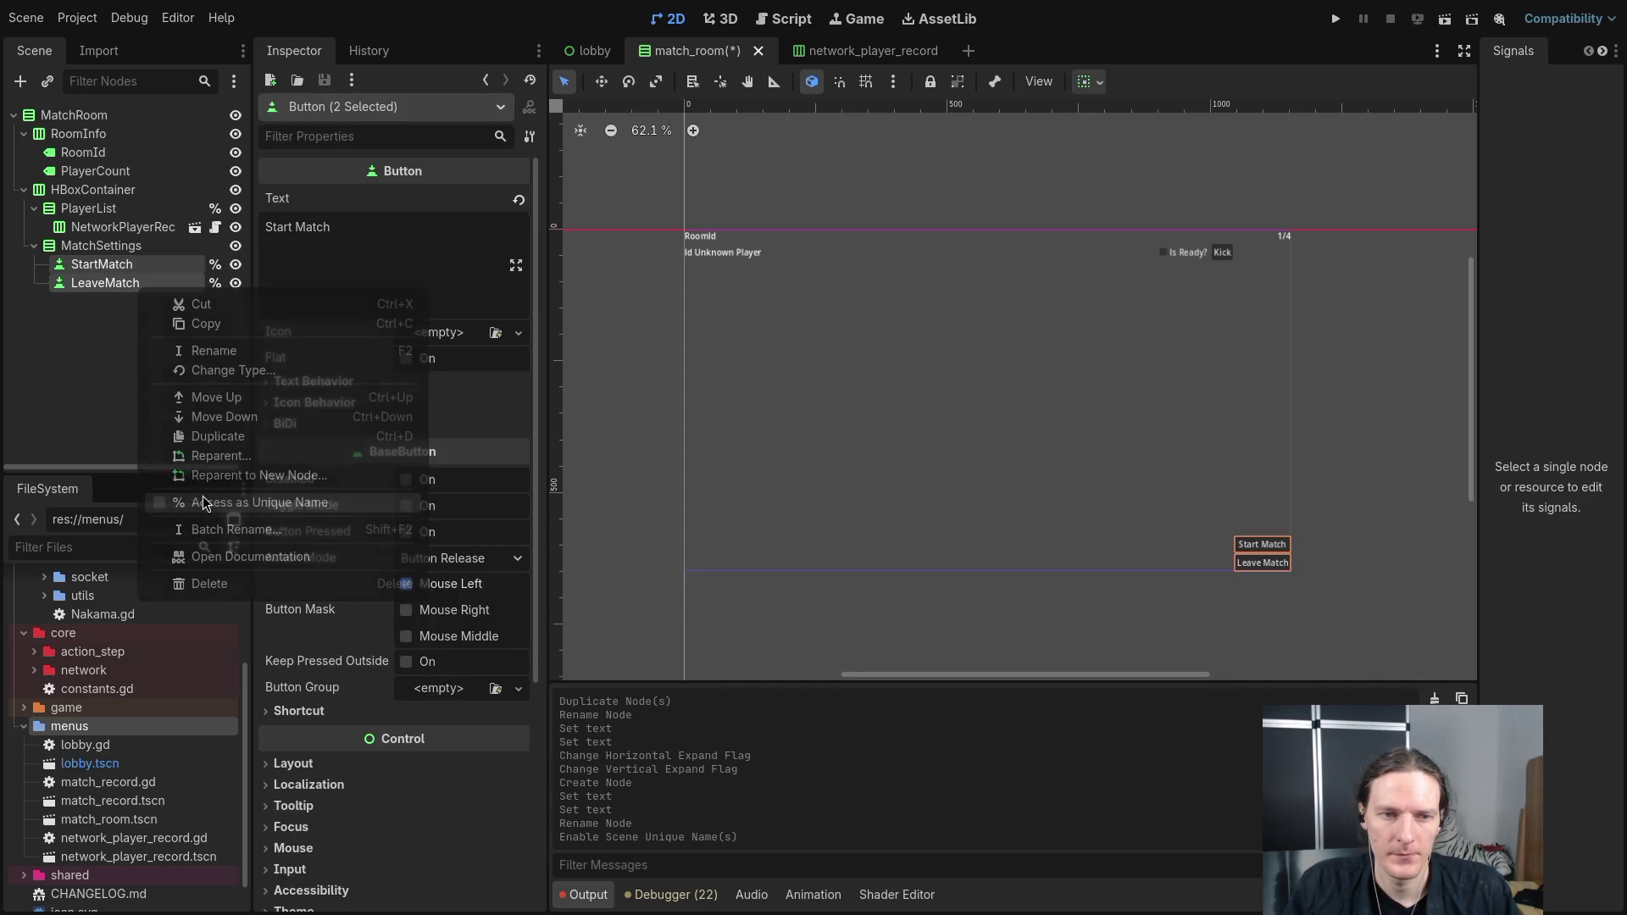
click(120, 395)
key(ctrl+s)
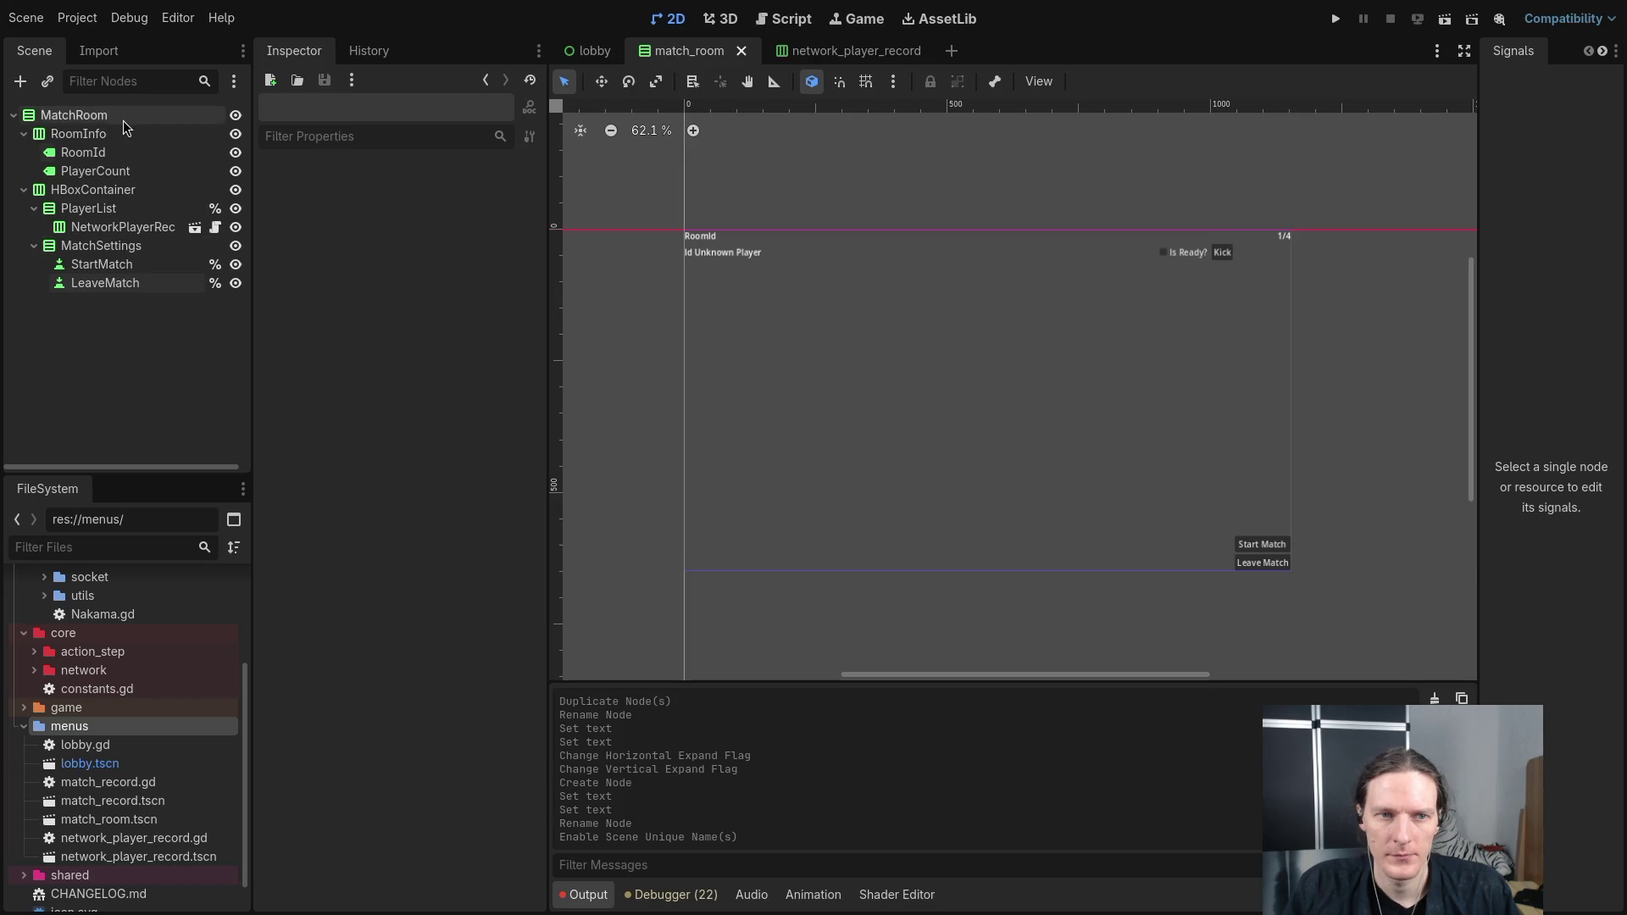
Make RoomId and PlayerCount accessible by unique name and save.
click(119, 151)
shift+click(126, 171)
right_click(132, 169)
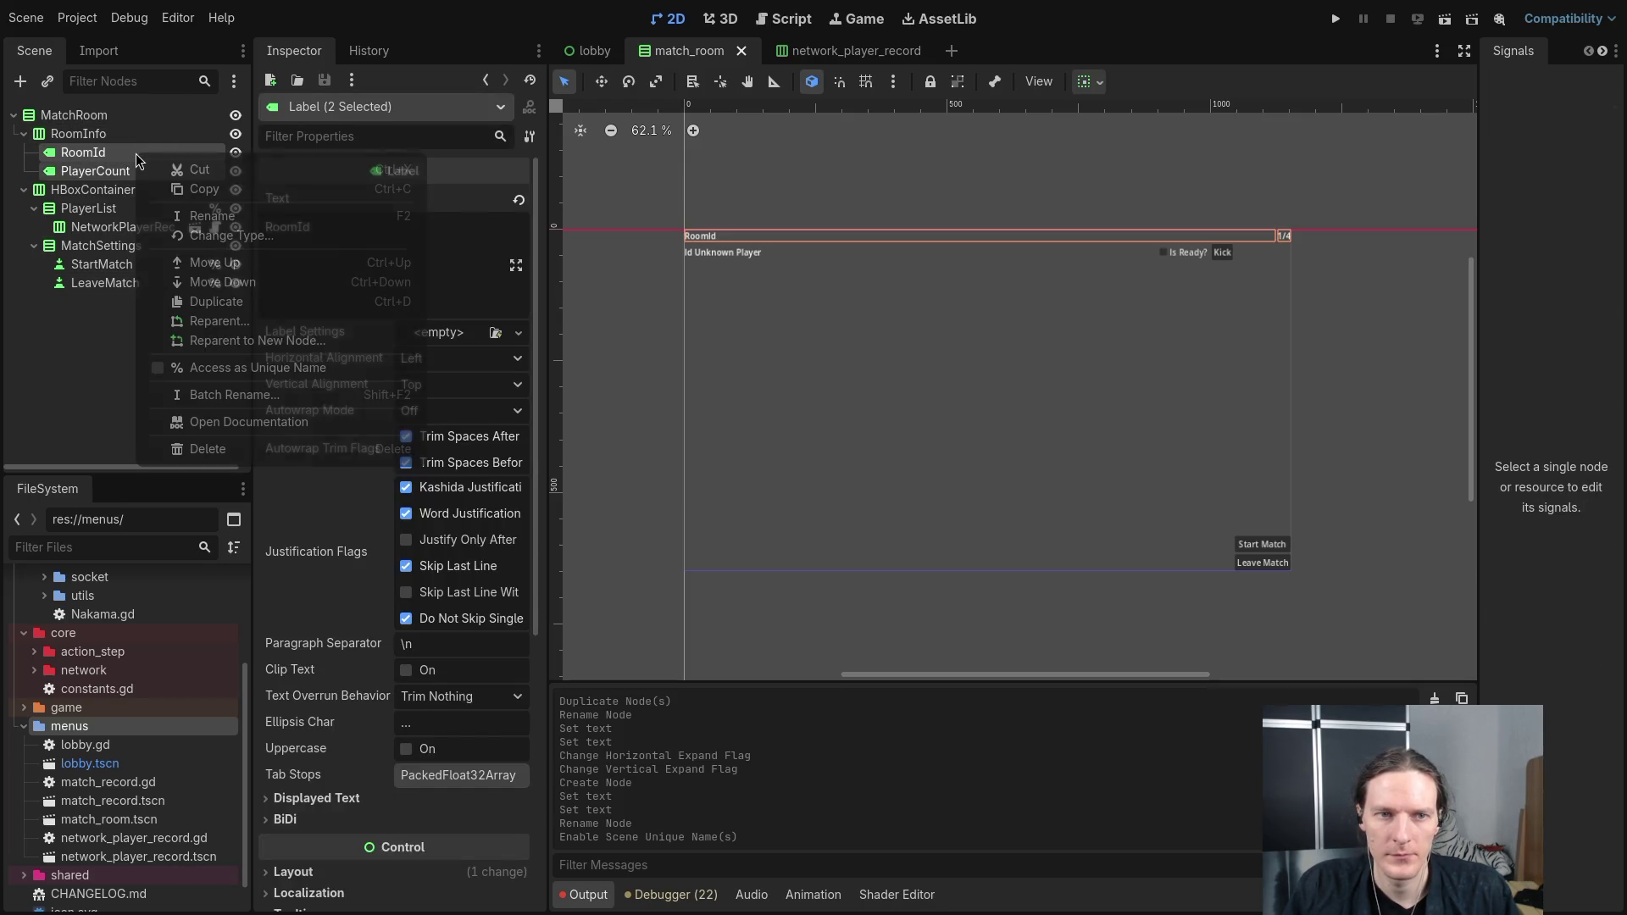
click(206, 366)
click(144, 339)
key(ctrl+s)
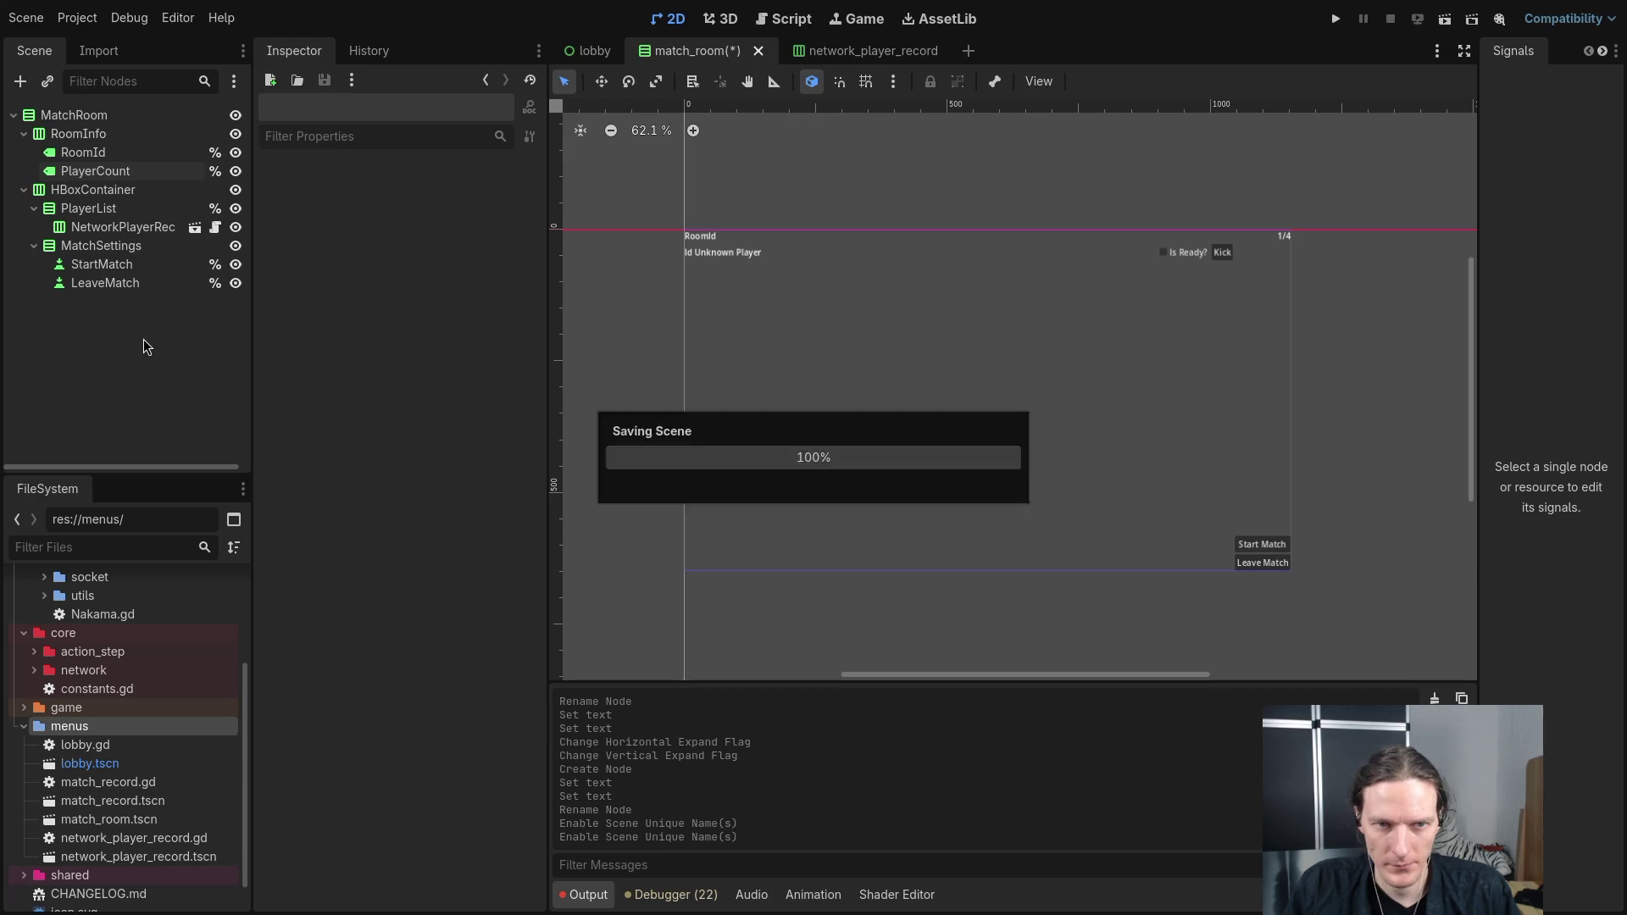
Attach a new match_room.gd script to the MatchRoom root and save.
click(134, 114)
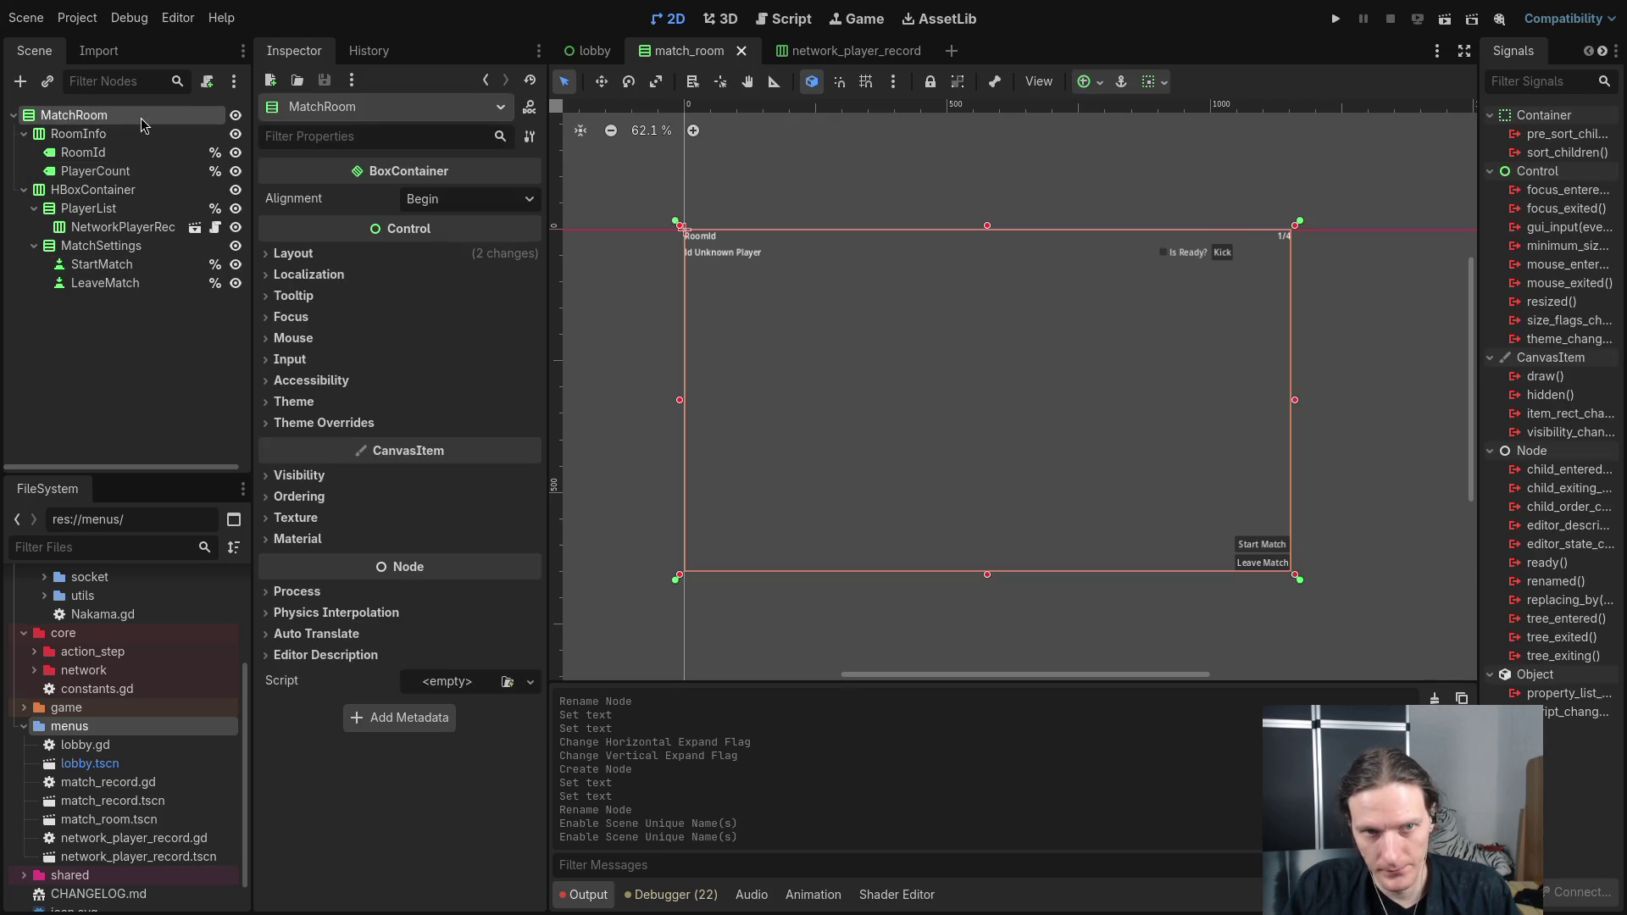
click(207, 81)
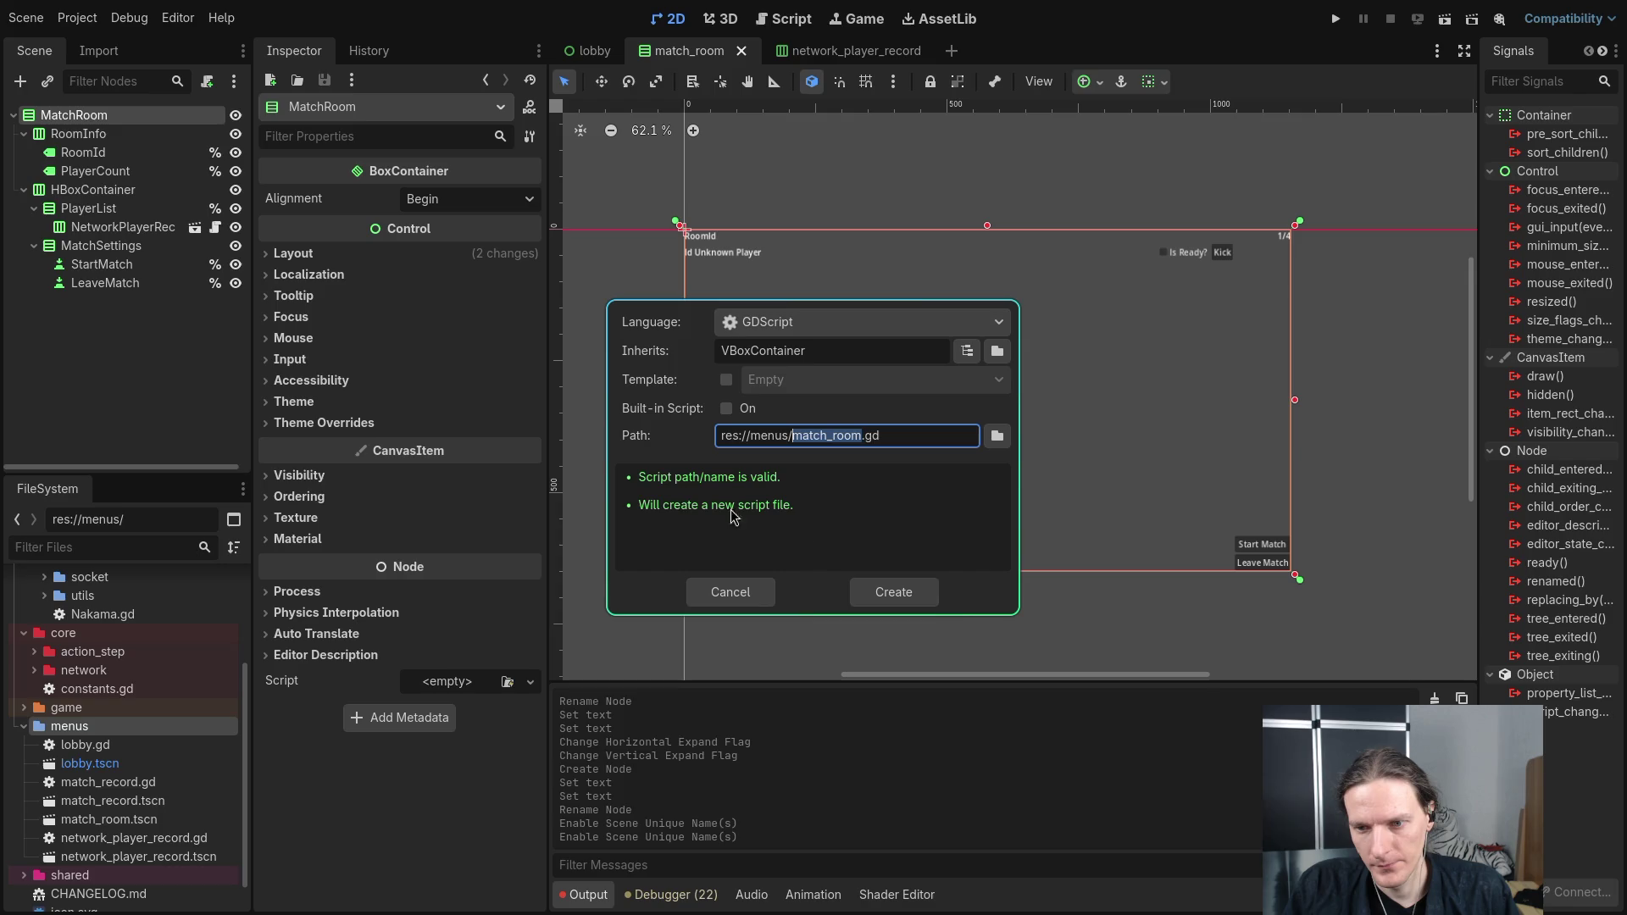
click(913, 597)
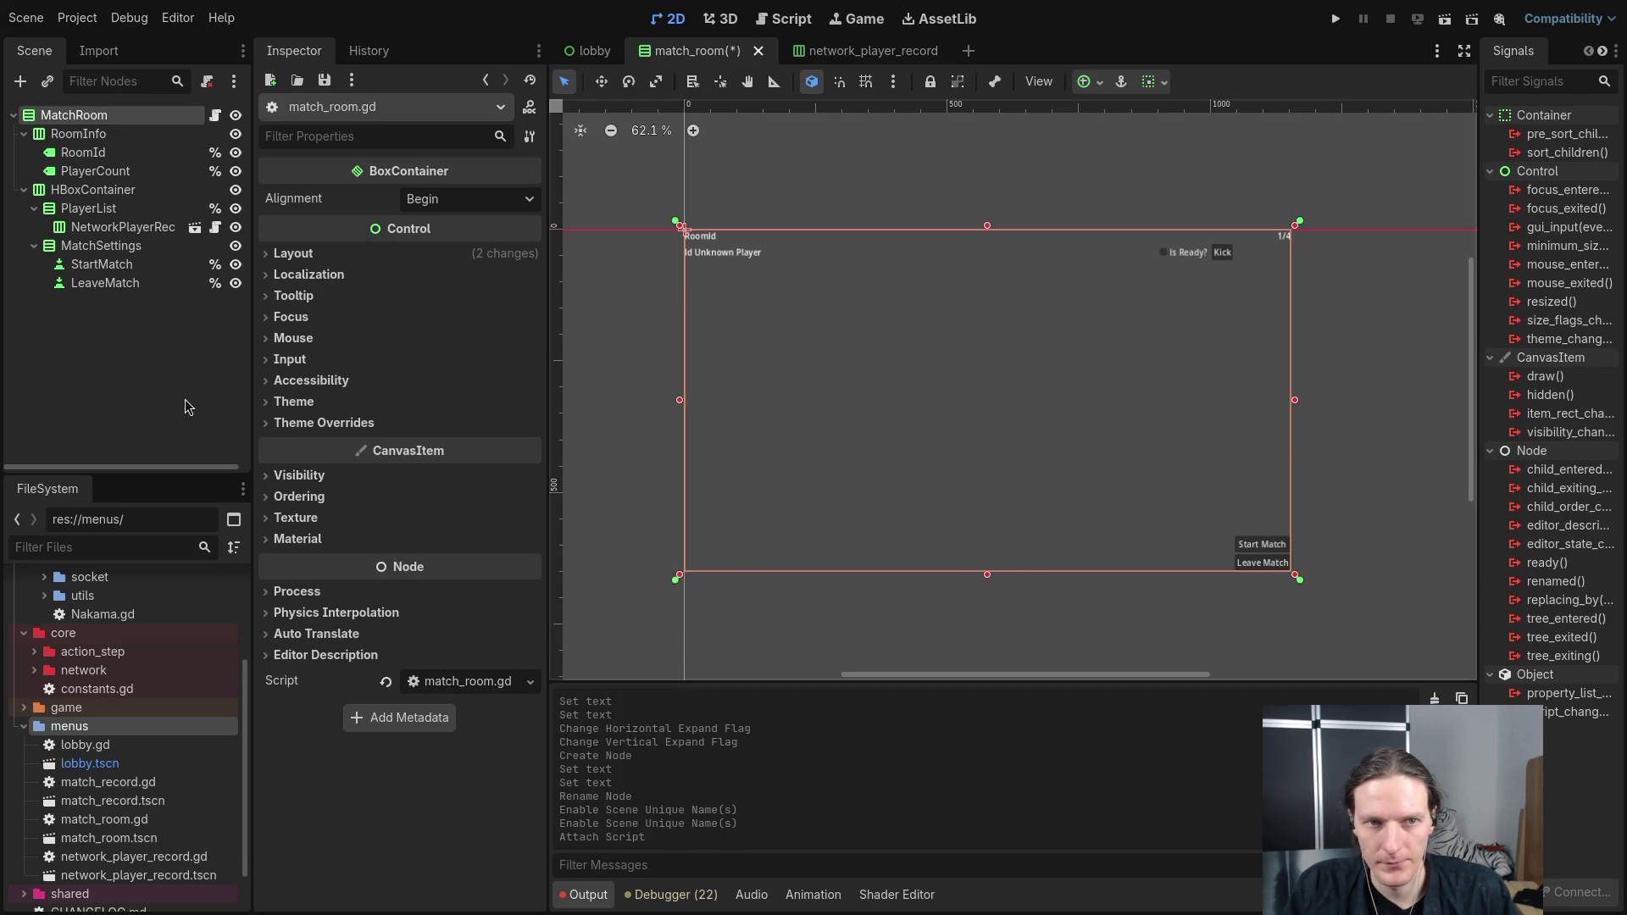
key(ctrl+s)
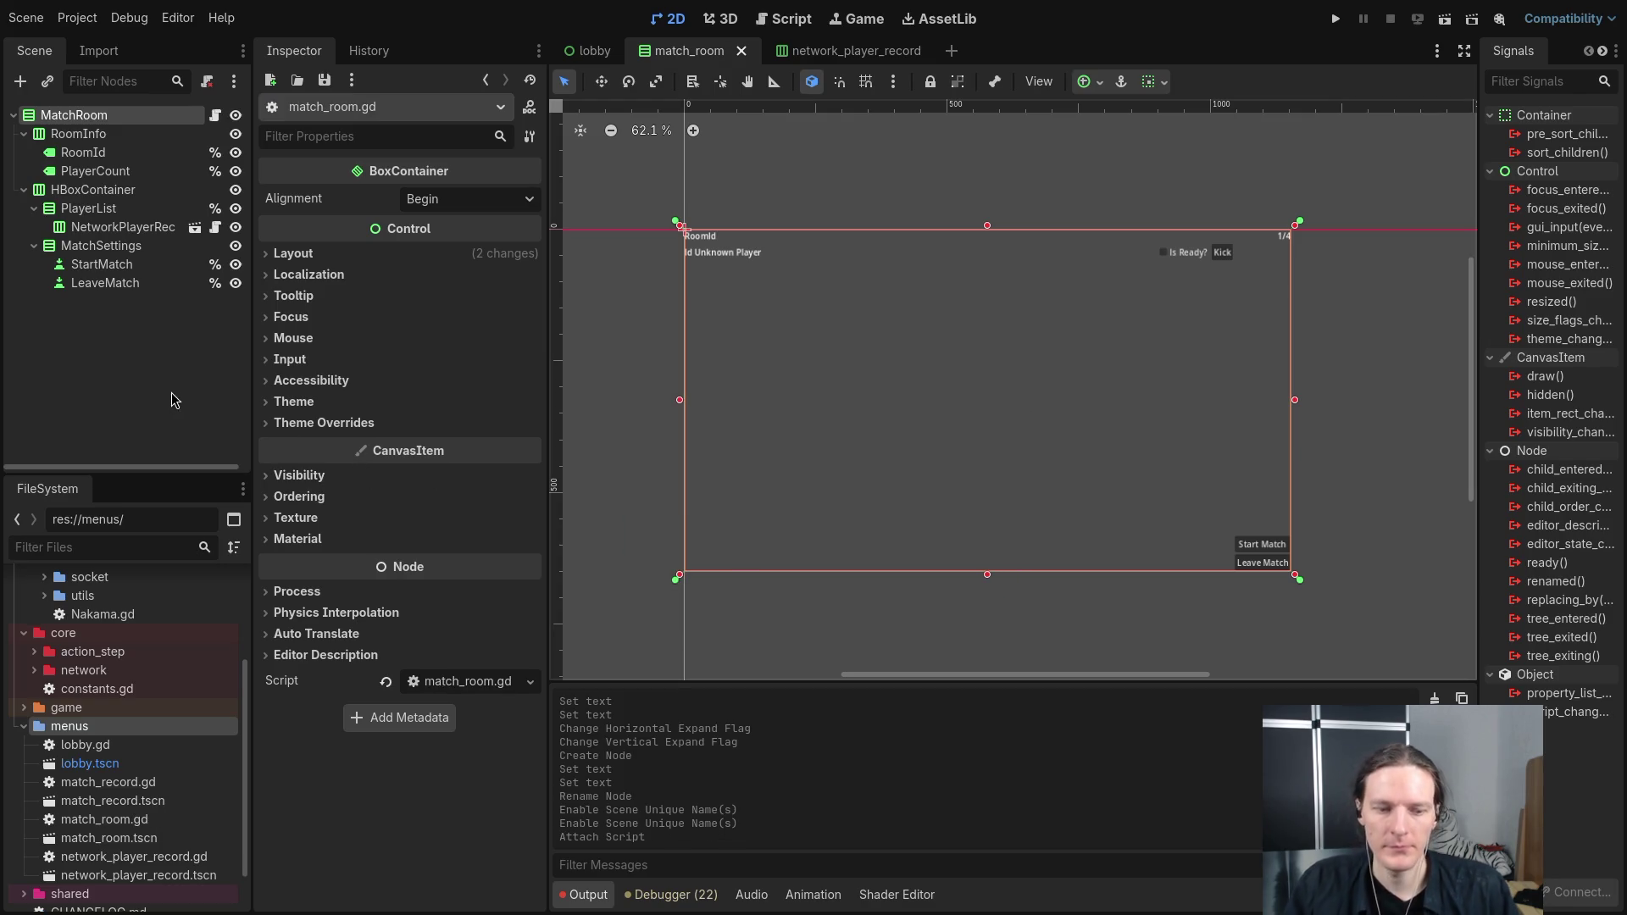